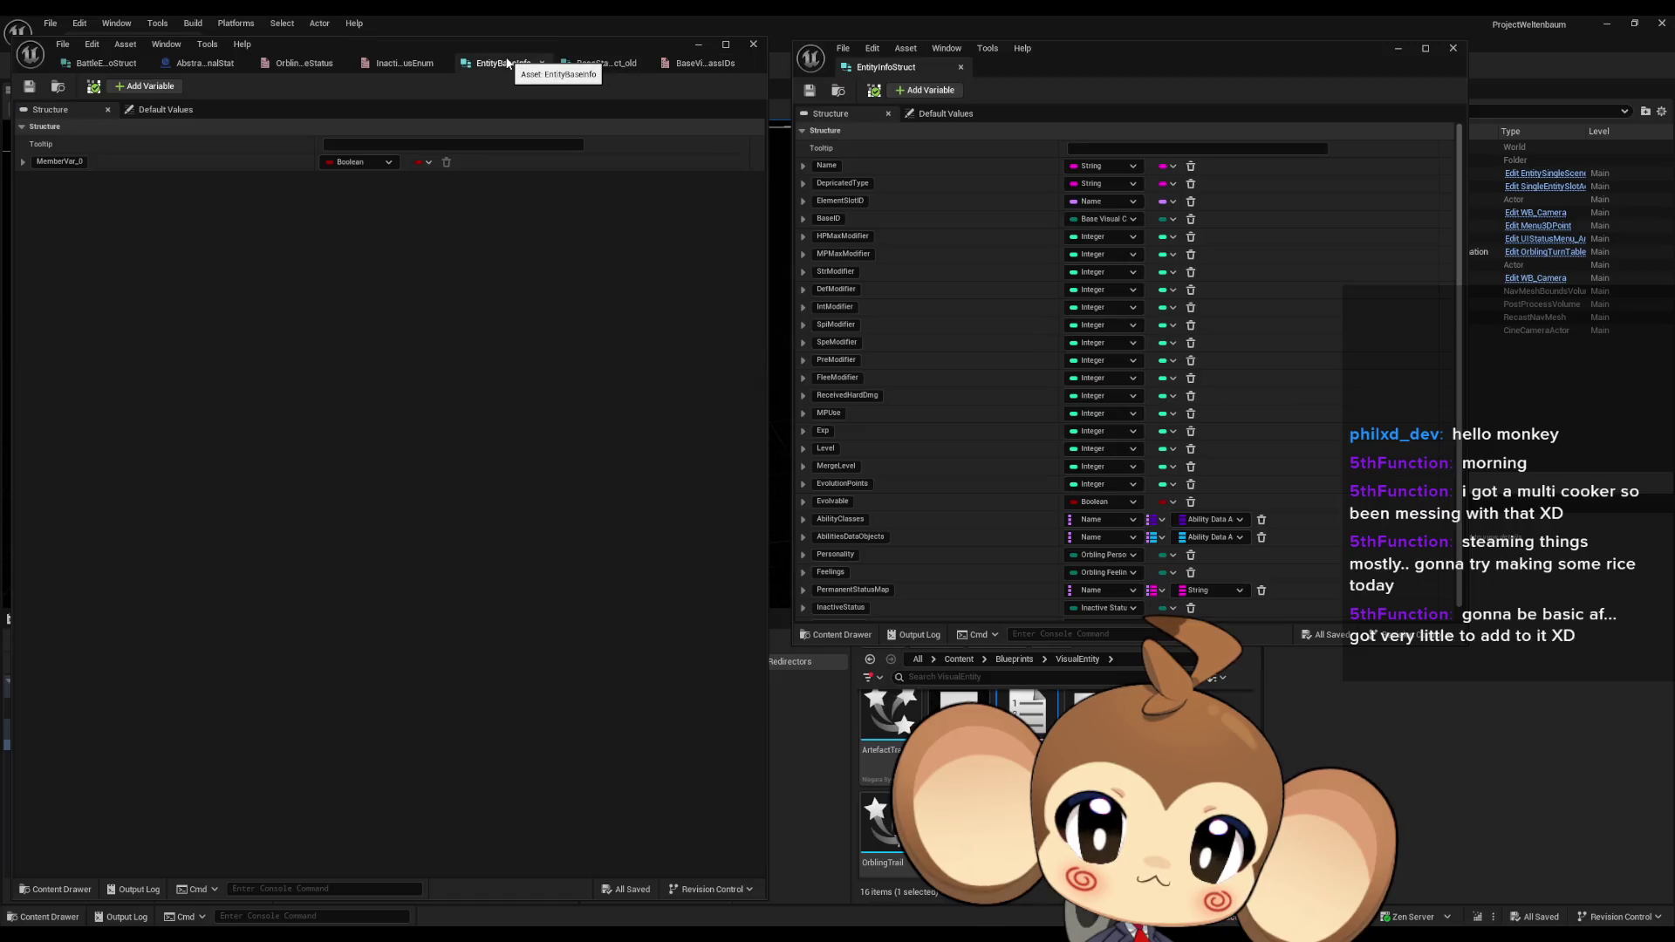
Step: Look through the Abstract_InternalStat and BattleEntityInfoStruct tabs and move the EntityBaseInfo tab to second place
click(218, 66)
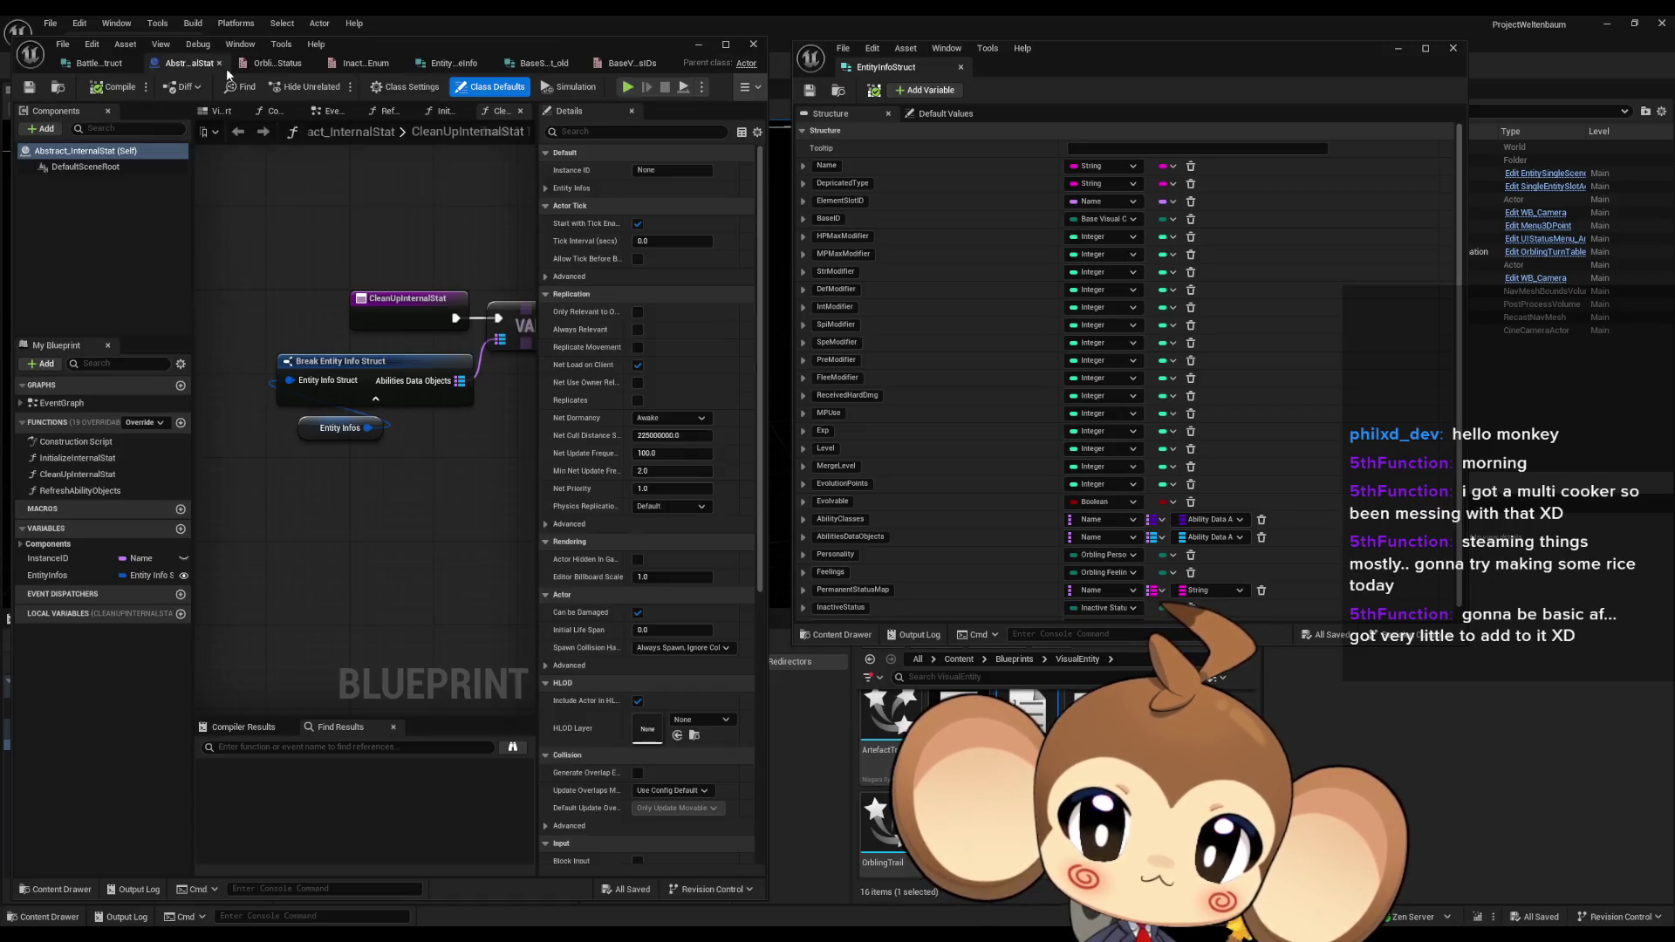
click(100, 63)
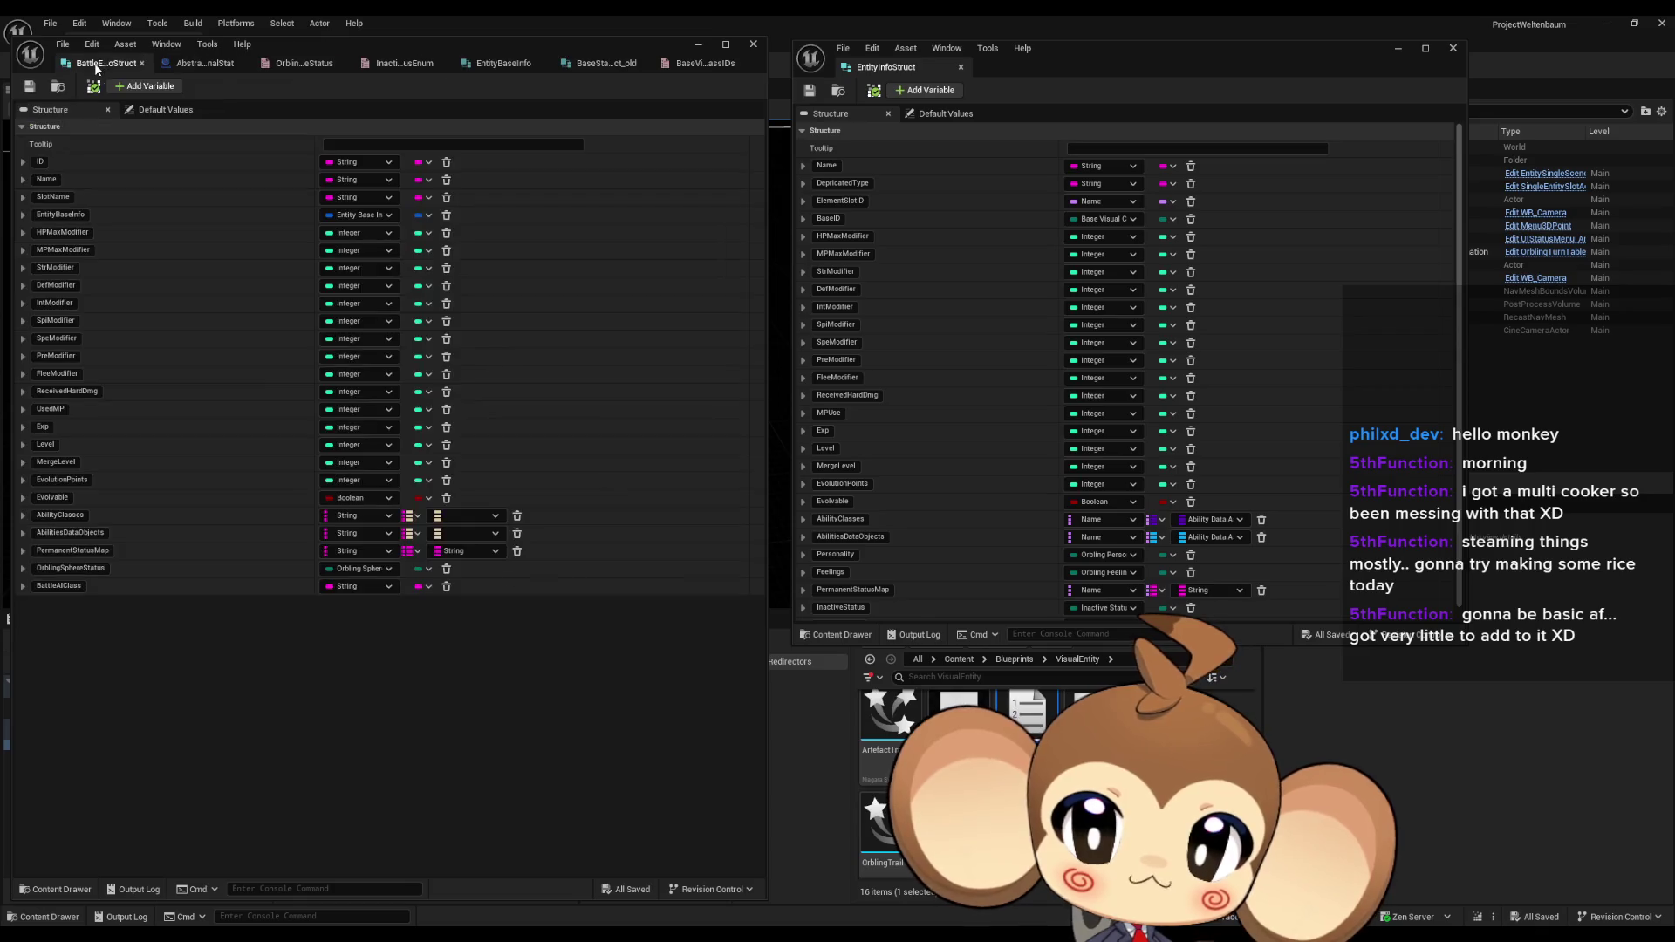
mouse_move(483, 61)
mouse_down()
mouse_move(311, 44)
mouse_move(180, 63)
mouse_up()
click(113, 66)
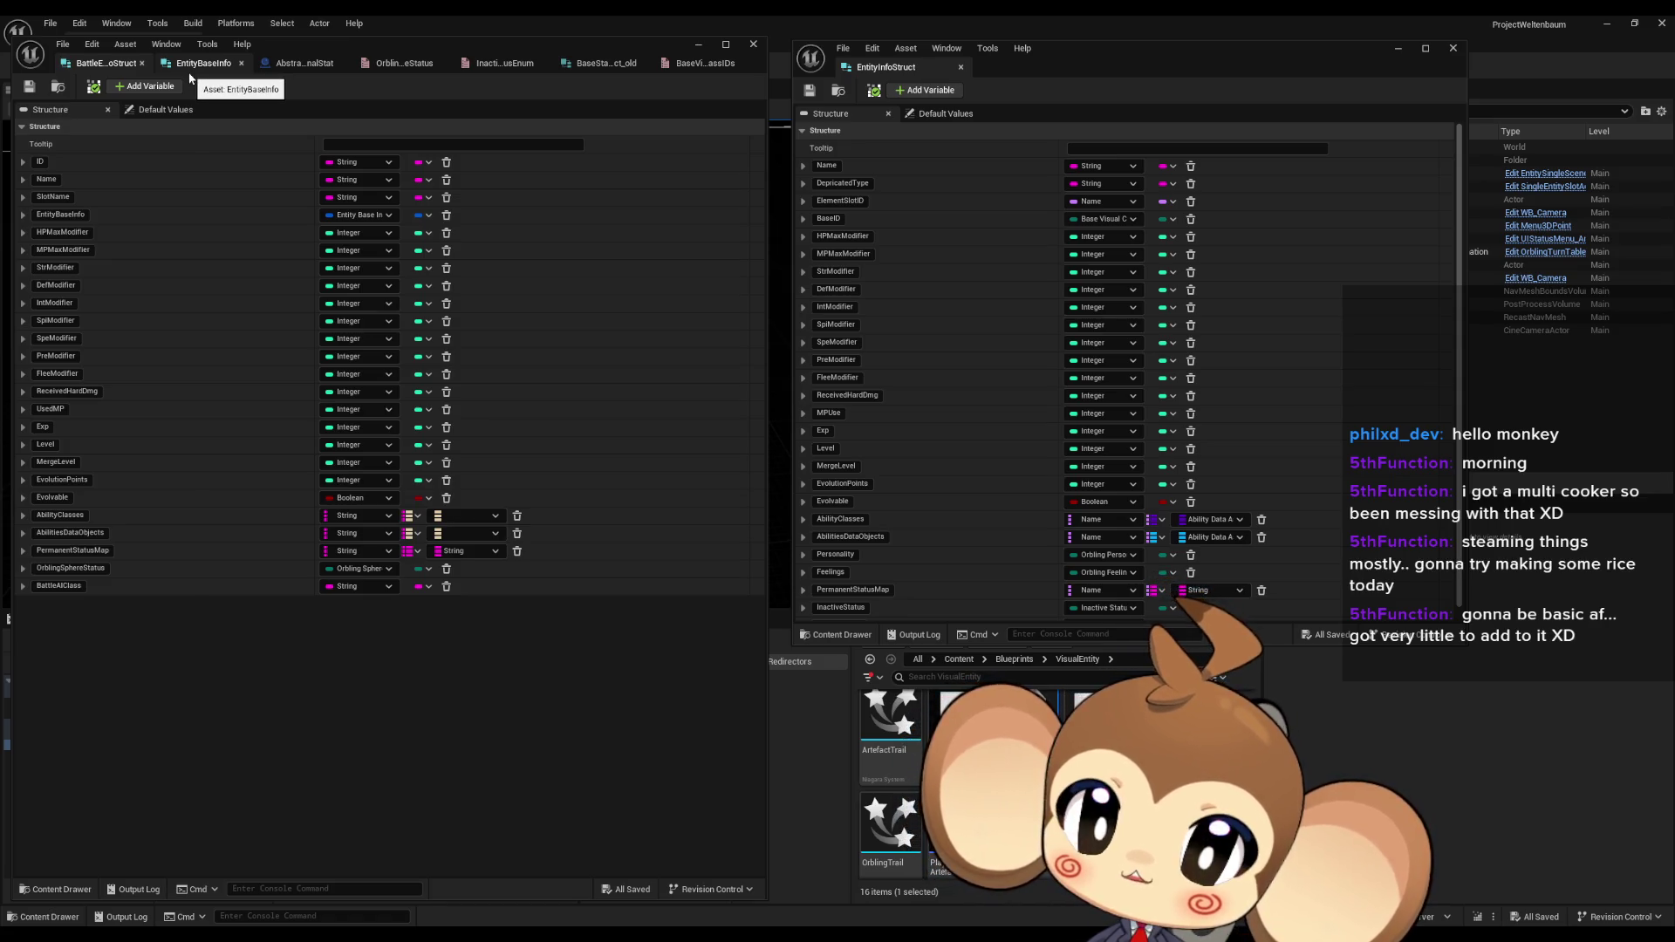
Step: Open EntityBaseInfo with BaseStatStruct_old docked in the right editor window for reference
click(192, 77)
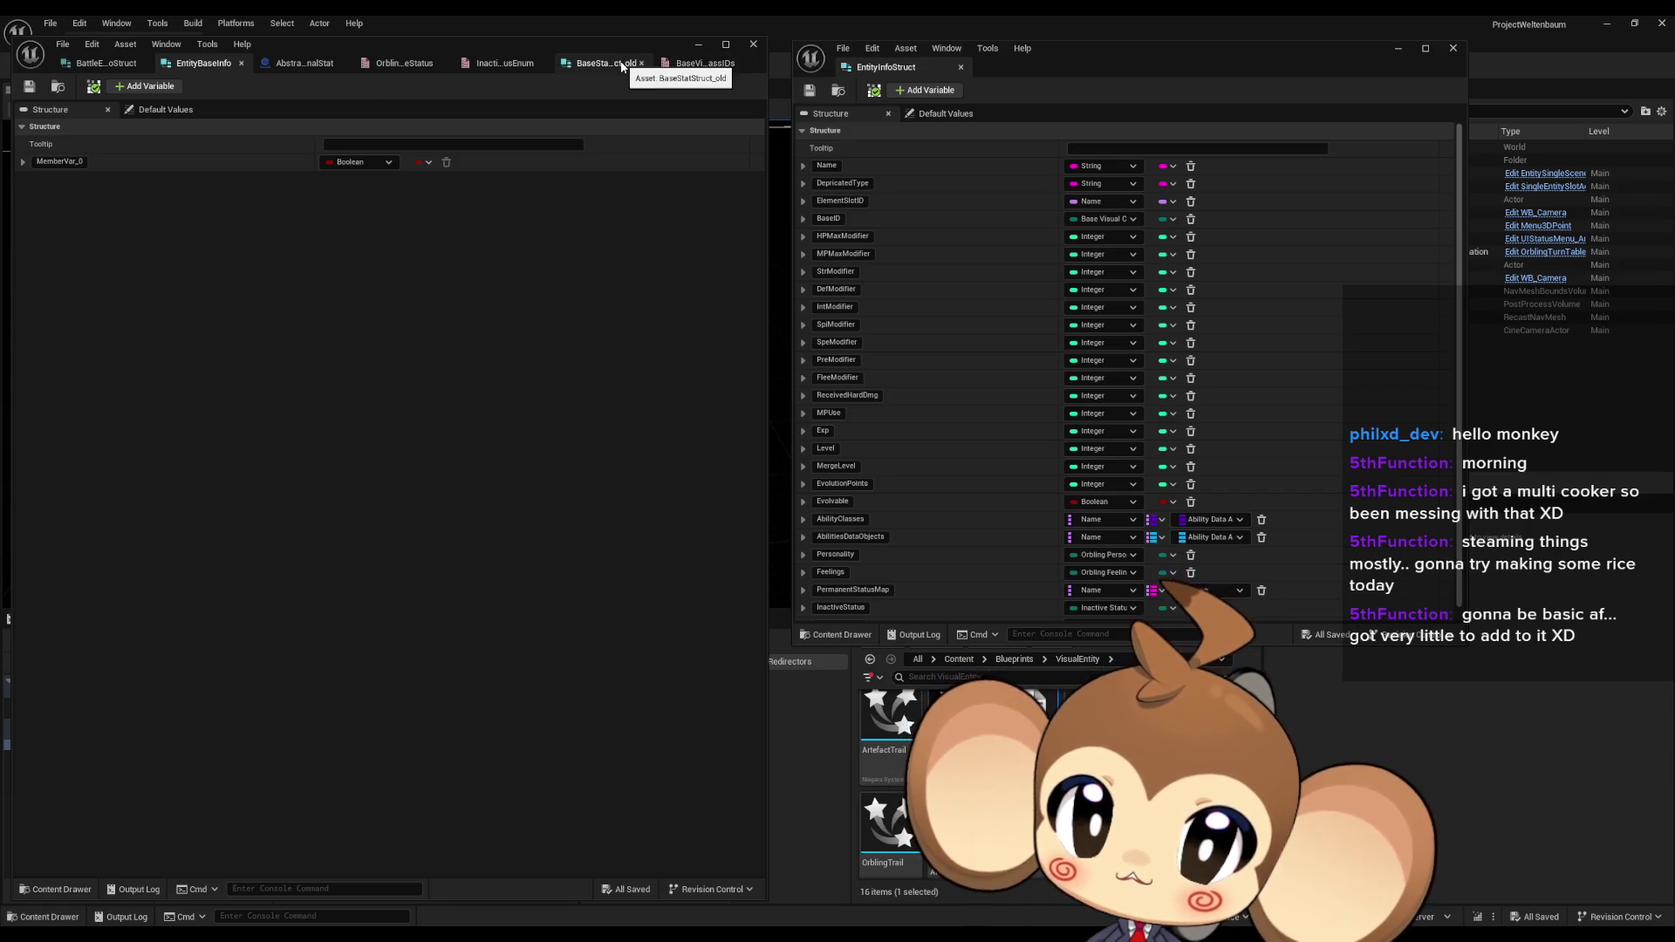
mouse_move(623, 67)
mouse_down()
mouse_move(670, 102)
mouse_move(1049, 59)
mouse_up()
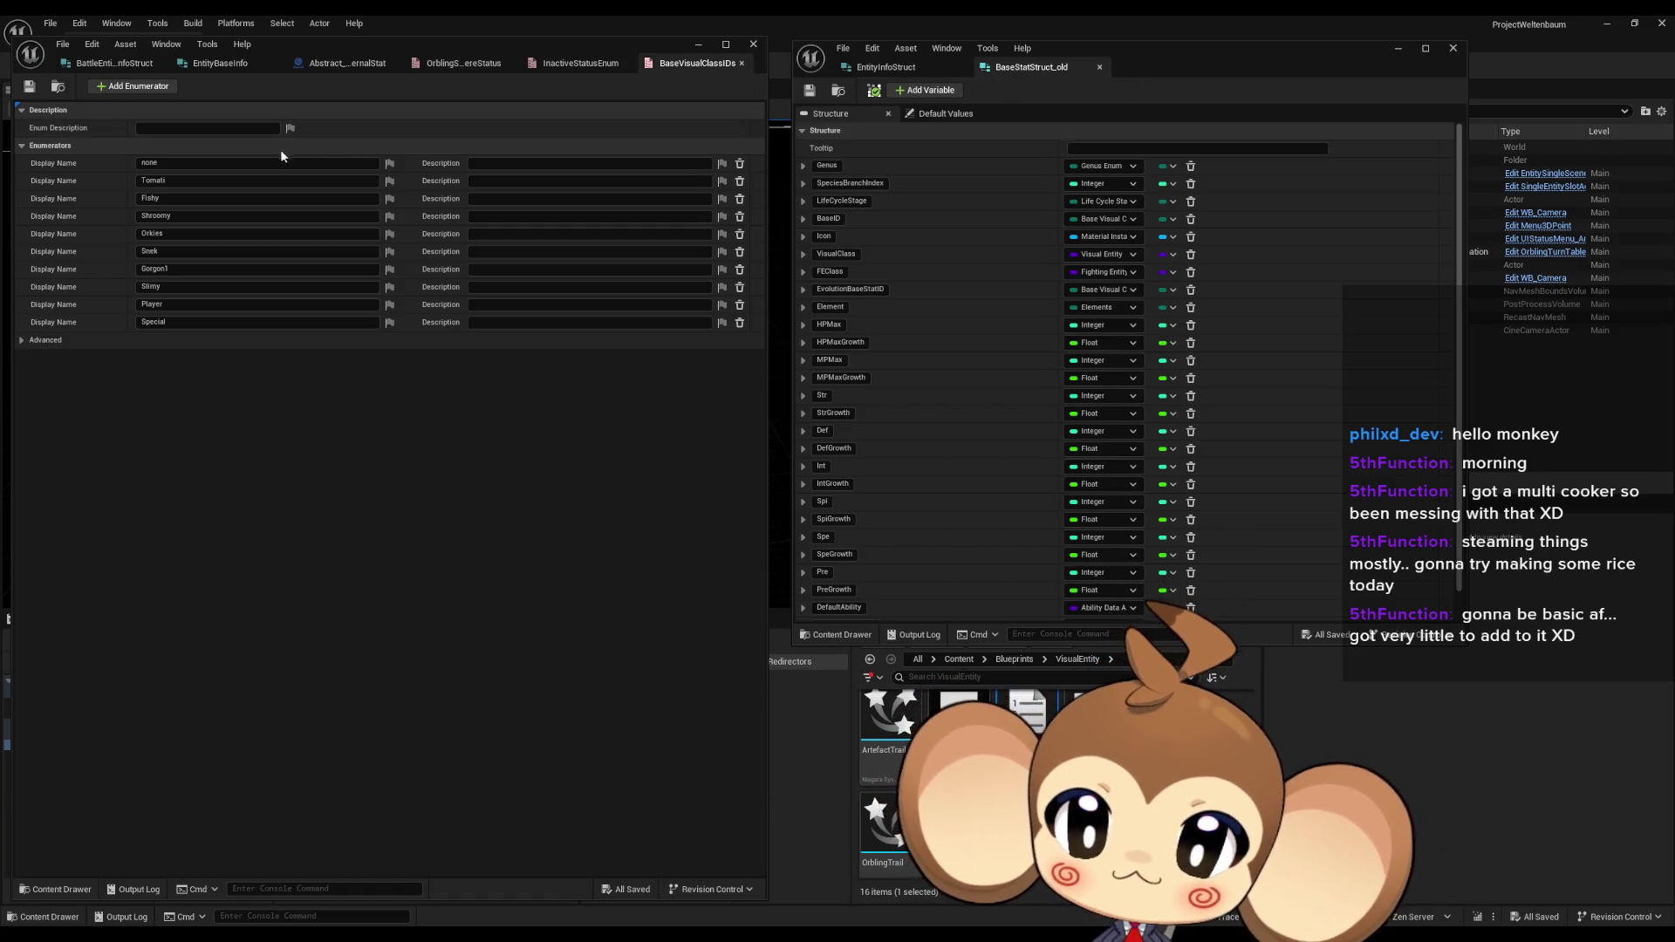
click(222, 64)
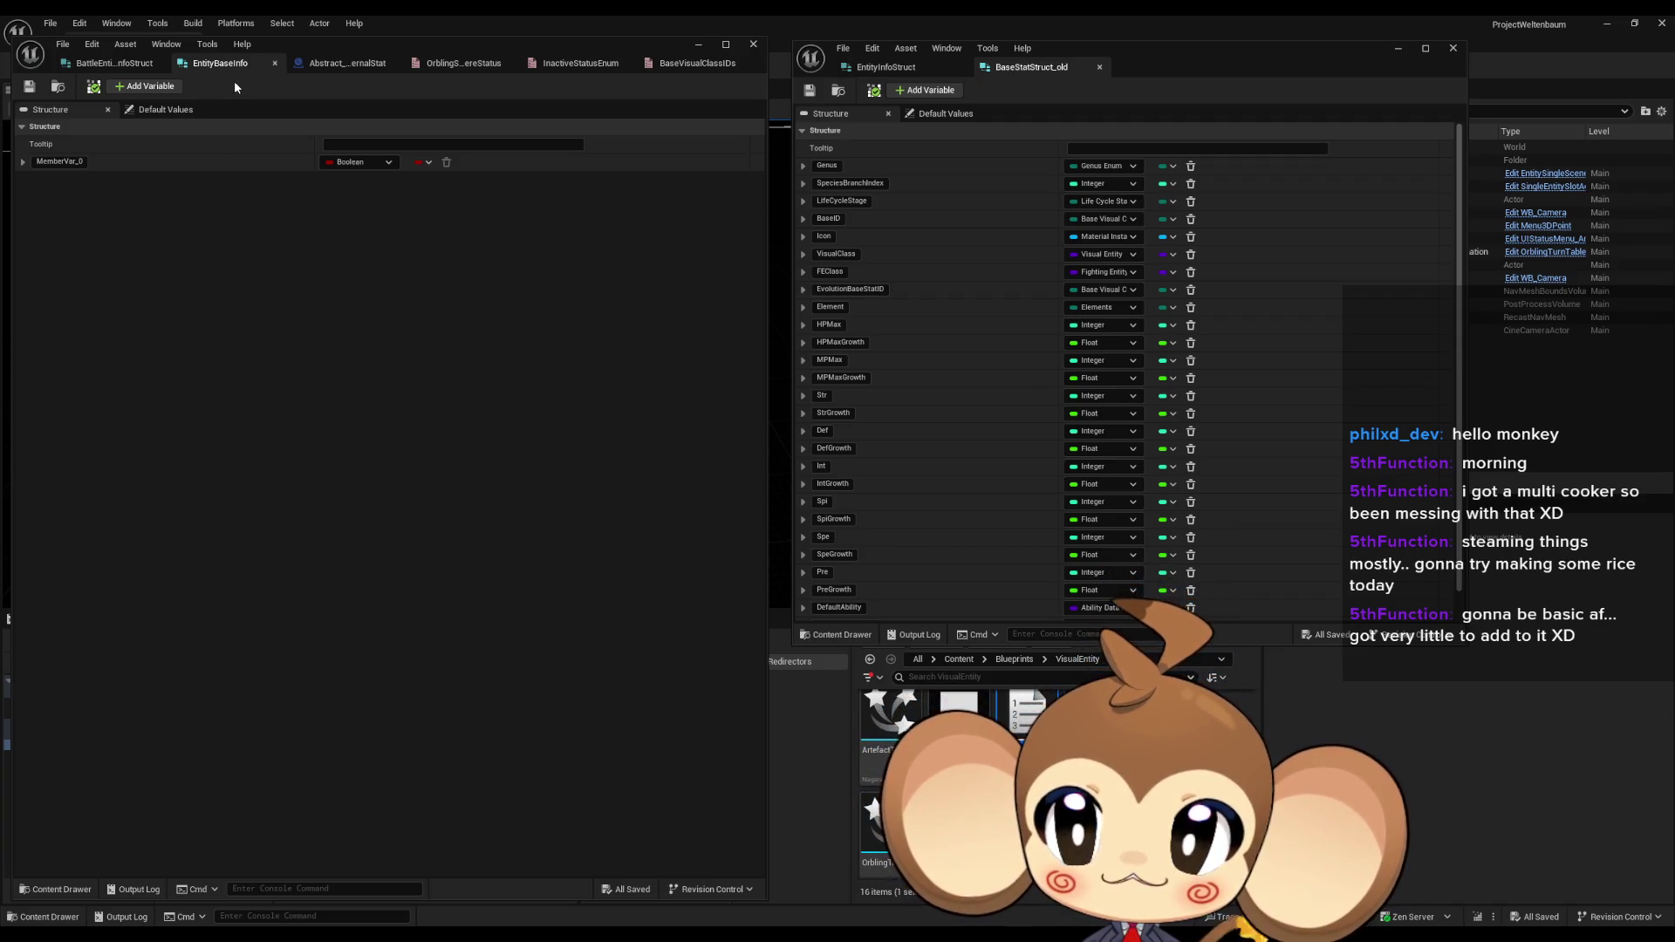
Step: Change MemberVar_0 to the Genus Enum type and rename it Genus
click(365, 163)
text(genus)
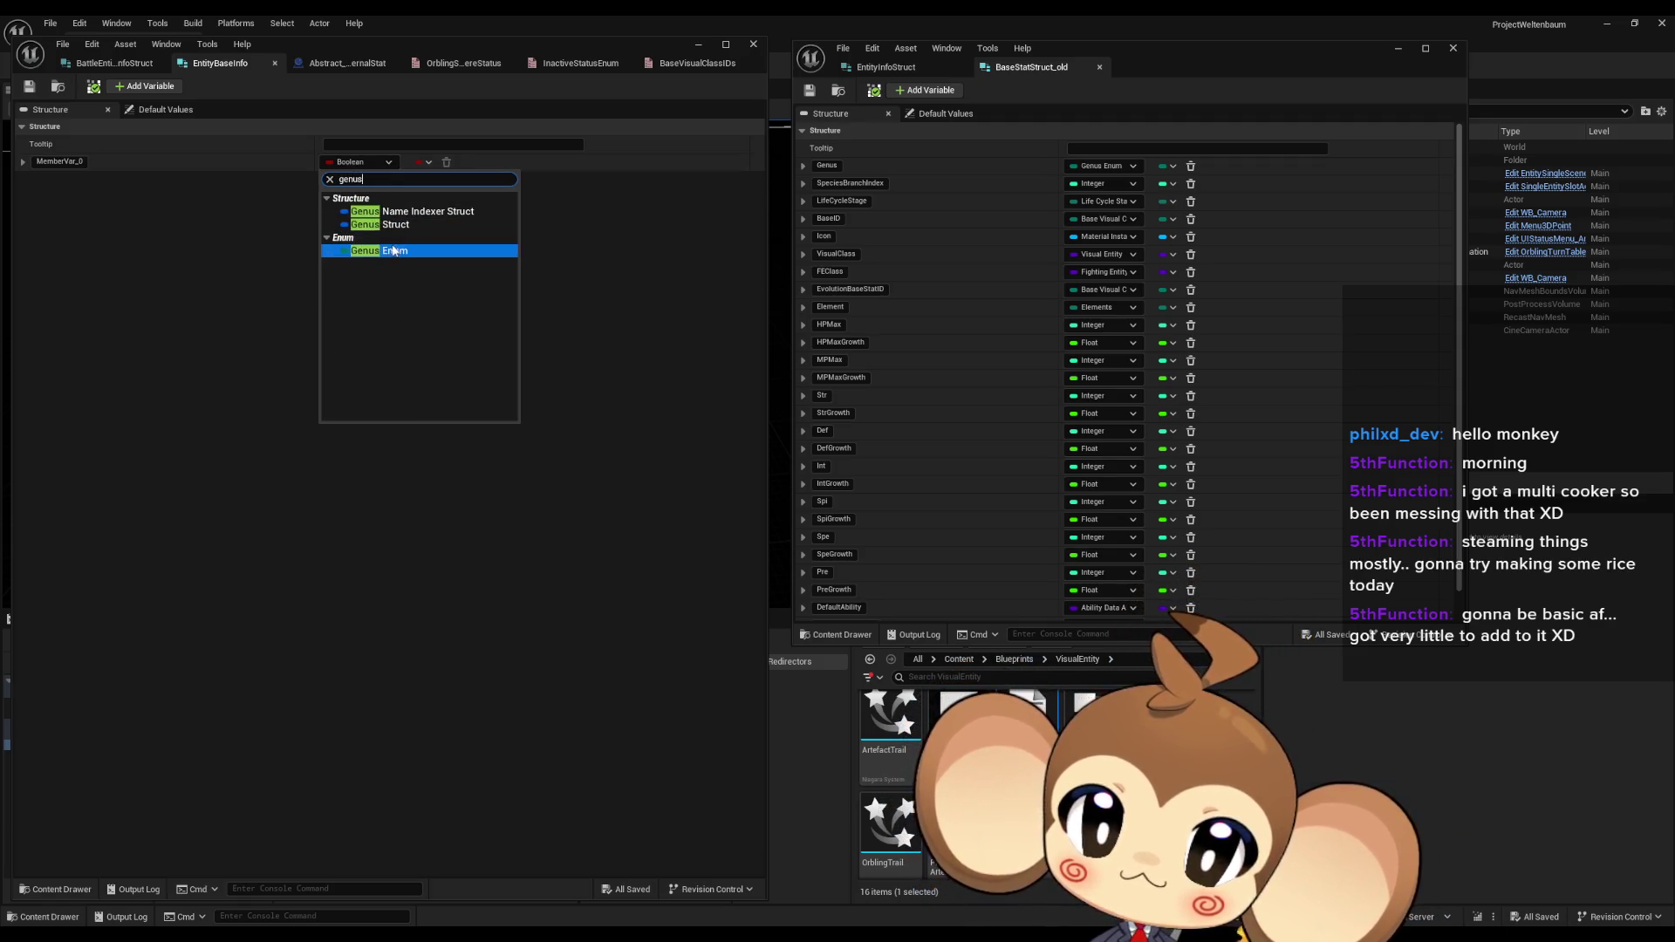
click(379, 250)
click(67, 165)
click(68, 164)
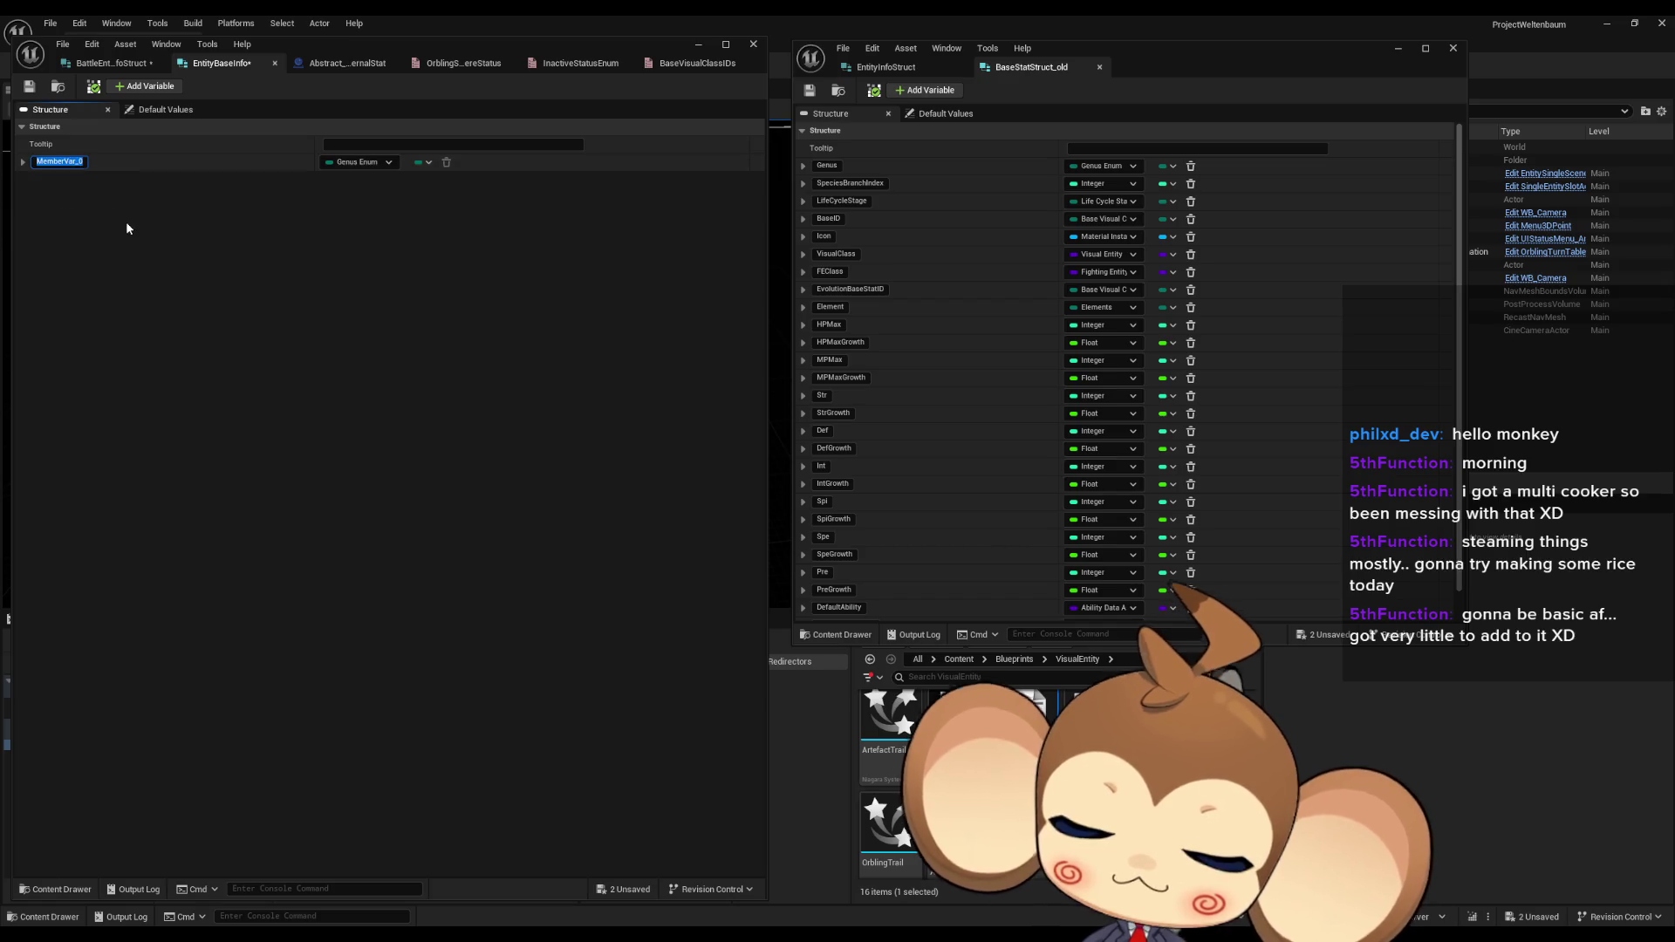
text(Genus)
key(Return)
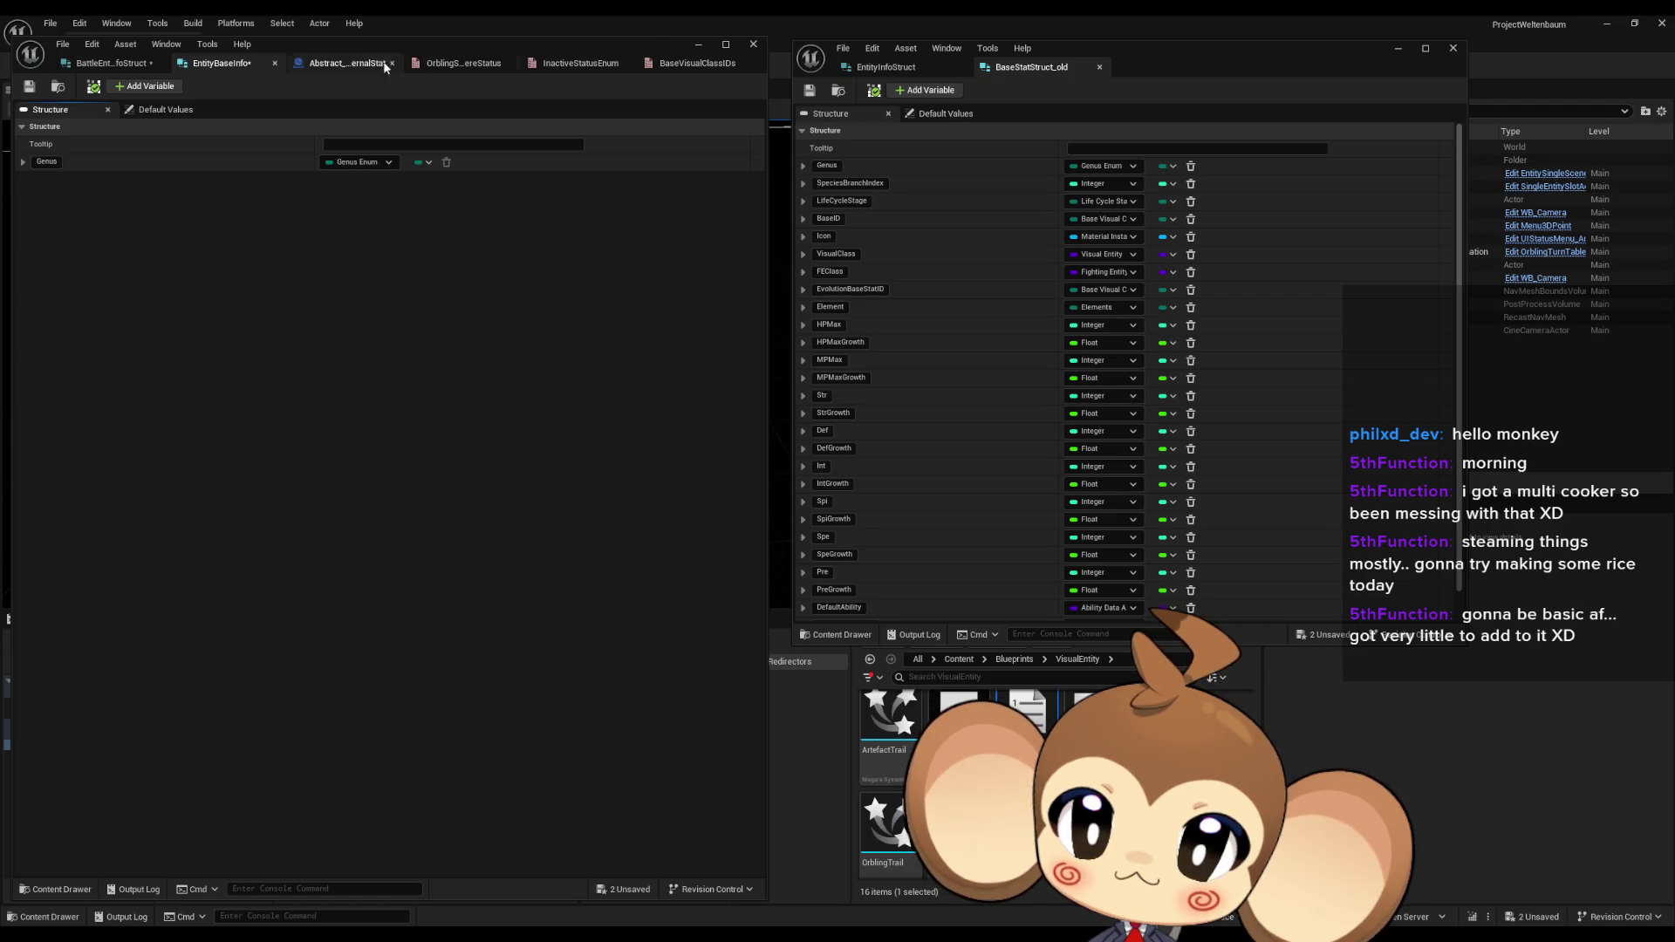
click(111, 65)
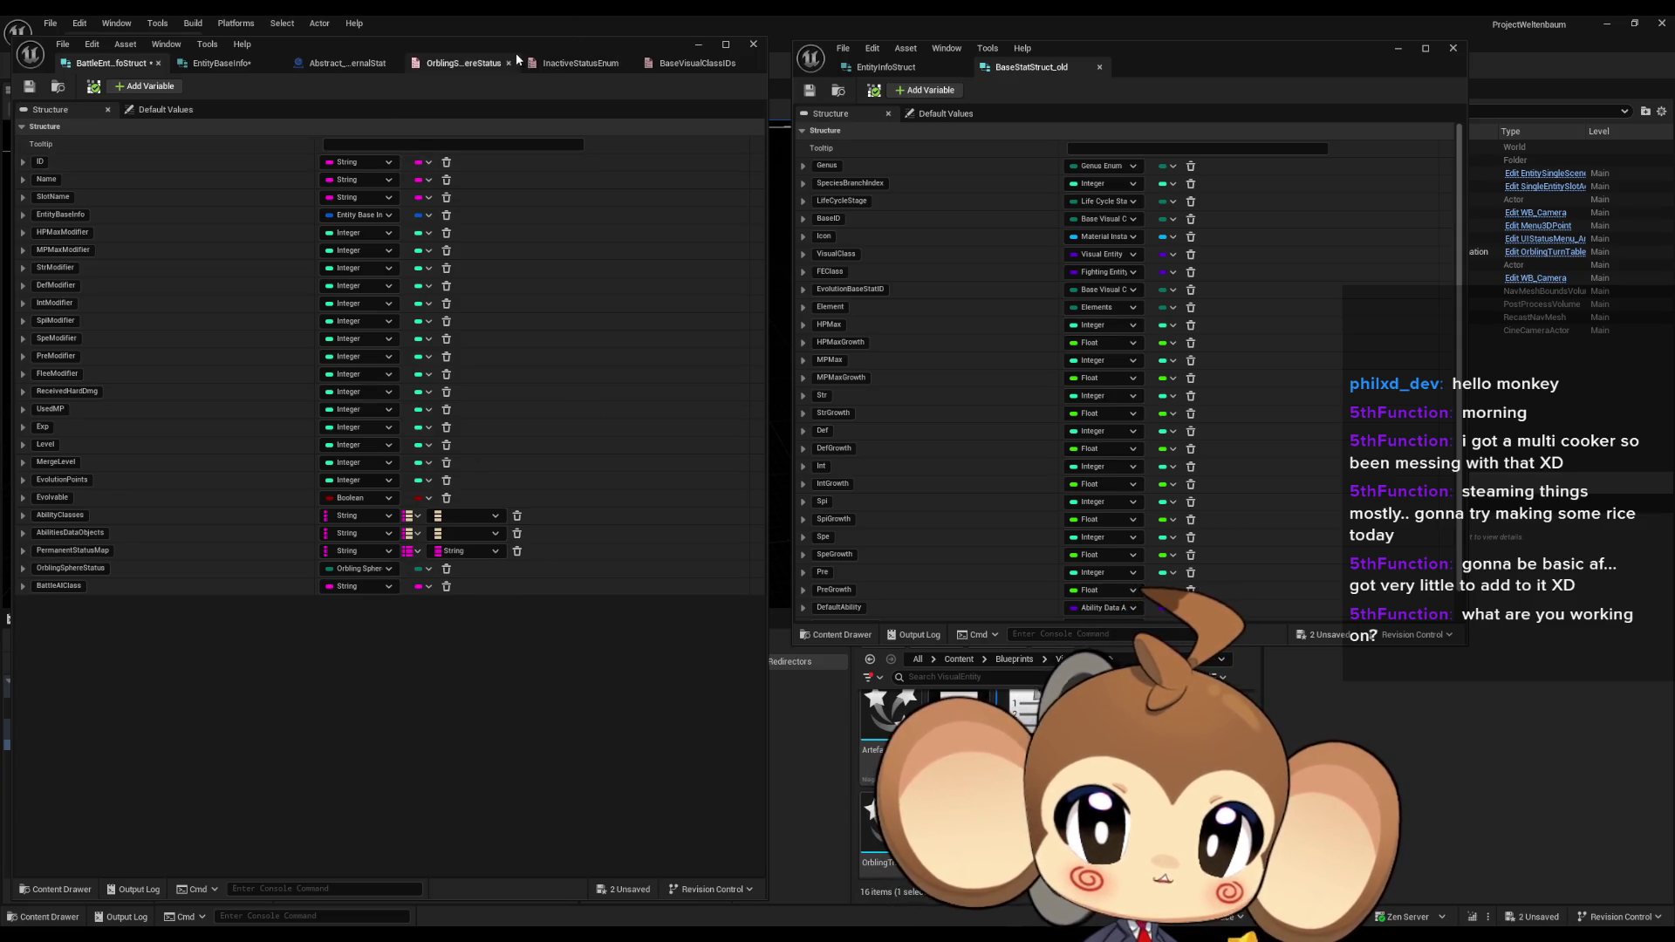
Step: Move the struct editor window aside to uncover the level viewport and project assets
drag(513, 48, 1255, 89)
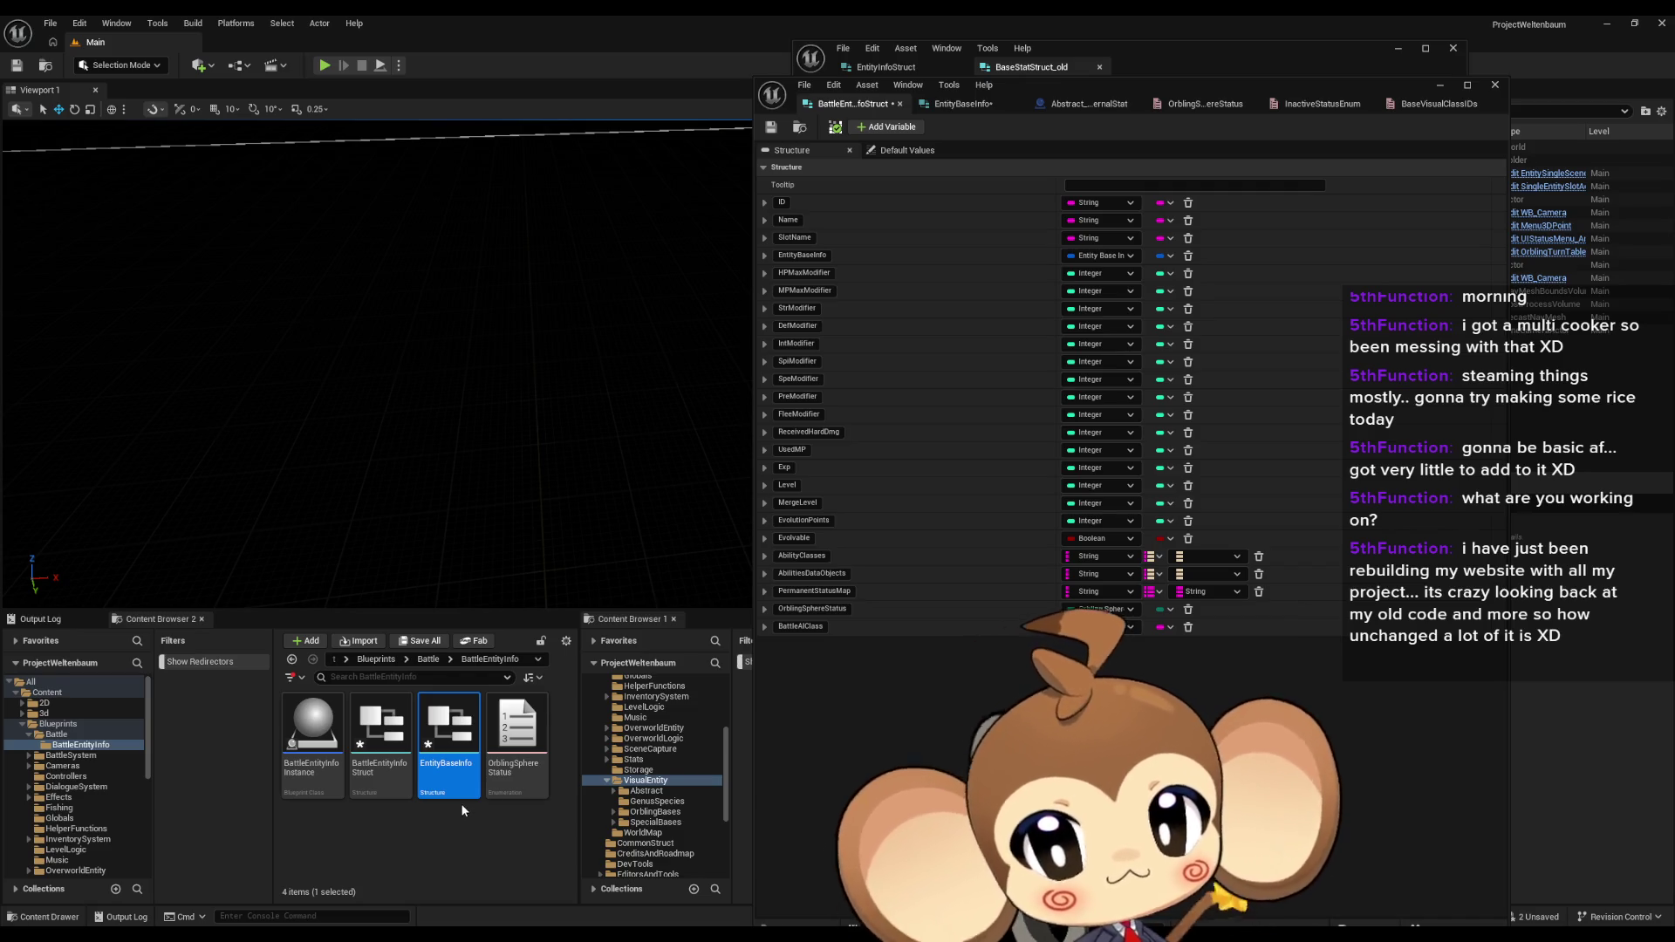
Step: Add a Blueprint Enumeration named EntityBaseIds in the BattleEntityInfo folder and open it
click(453, 822)
right_click(451, 836)
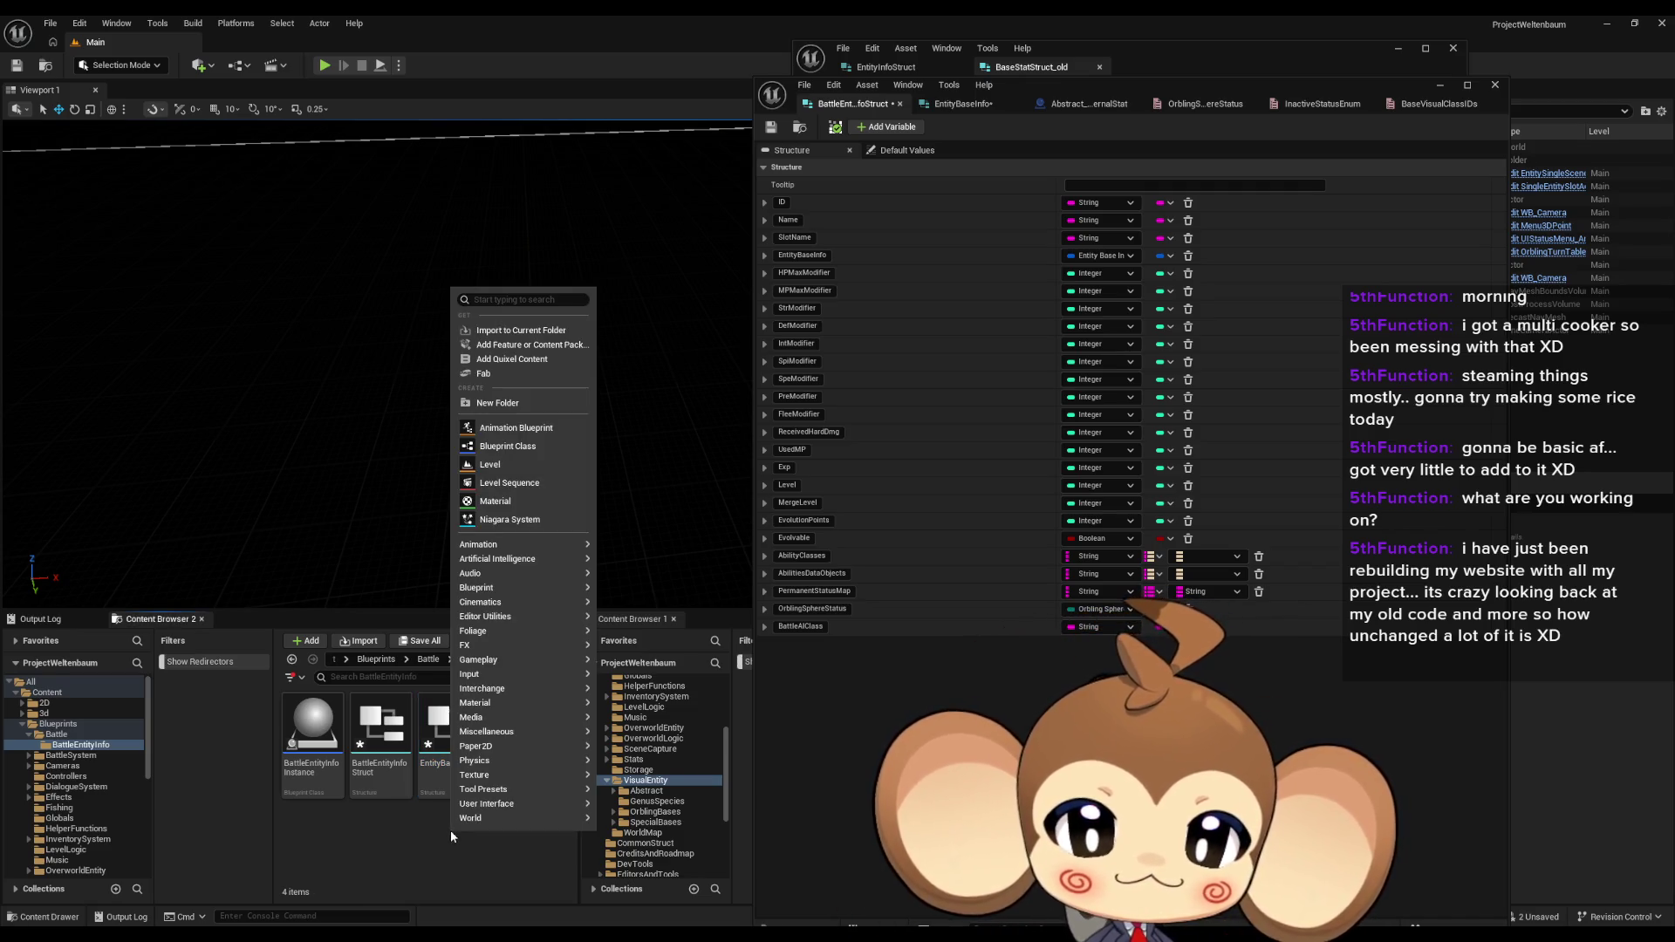
mouse_move(452, 825)
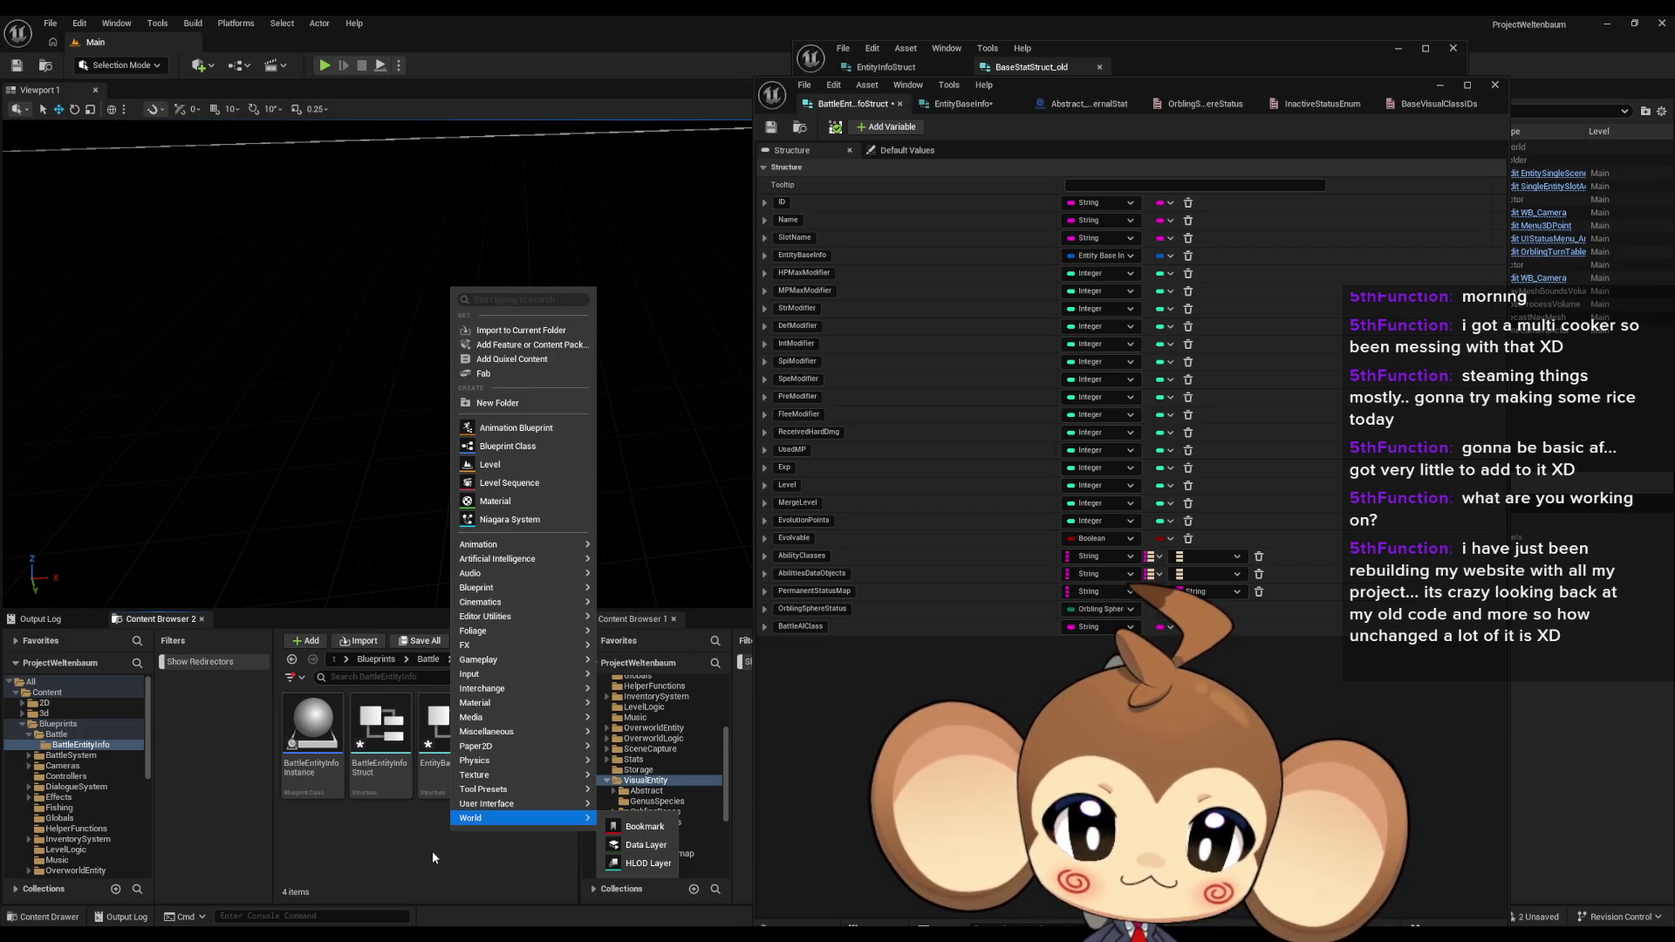
mouse_move(494, 547)
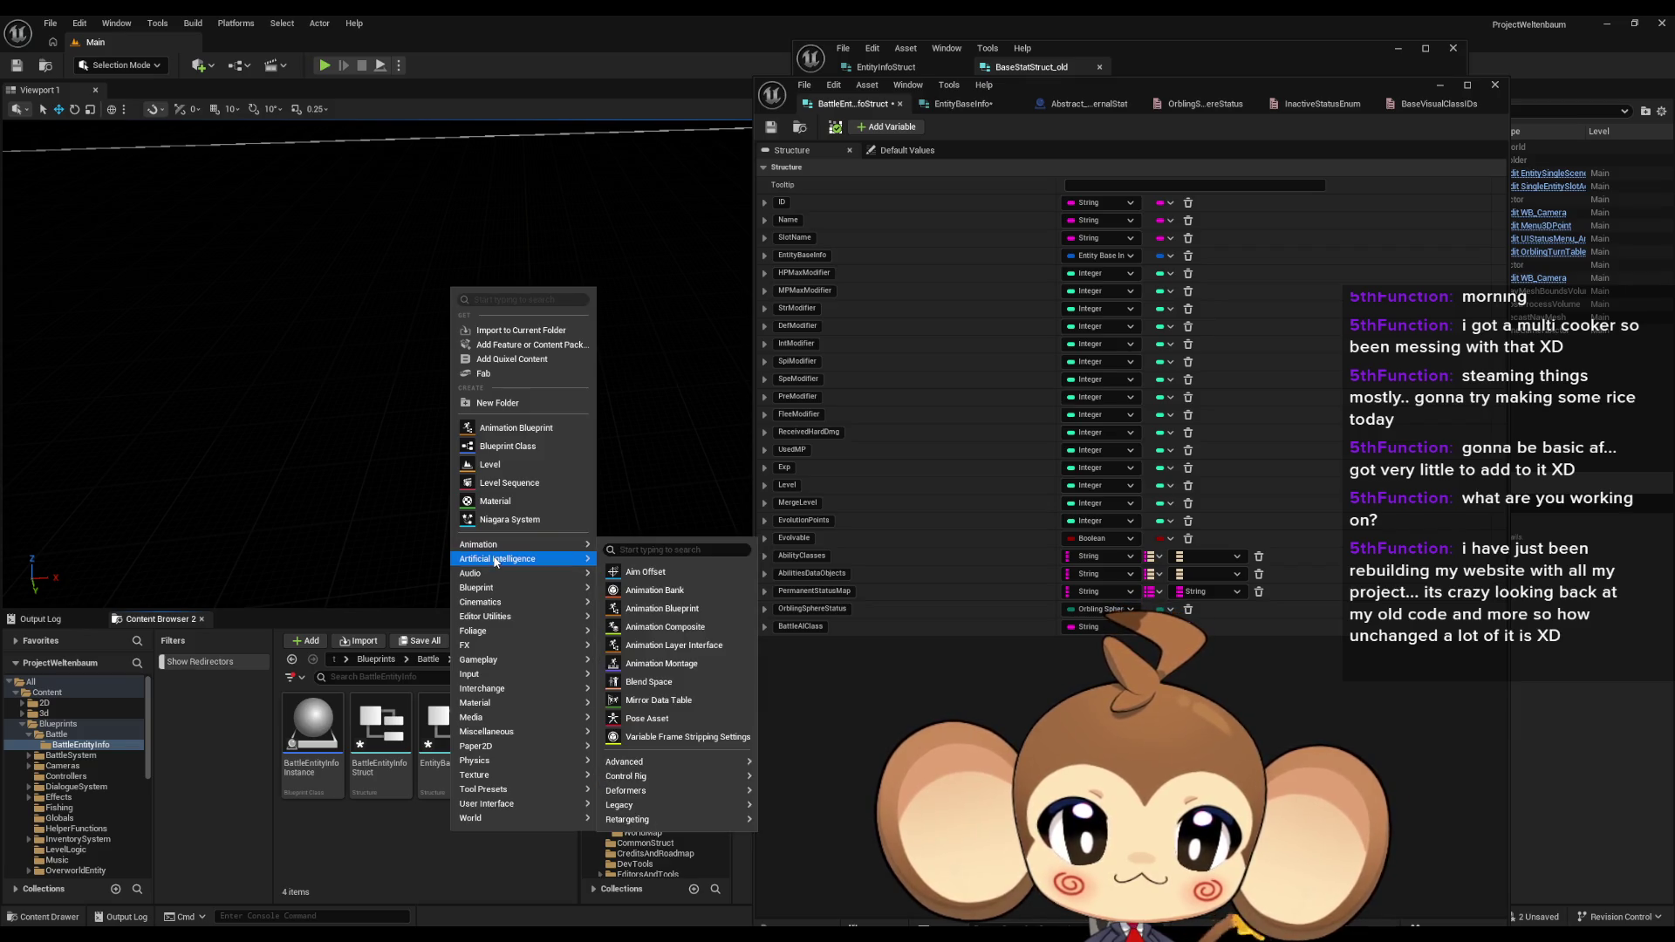
mouse_move(499, 589)
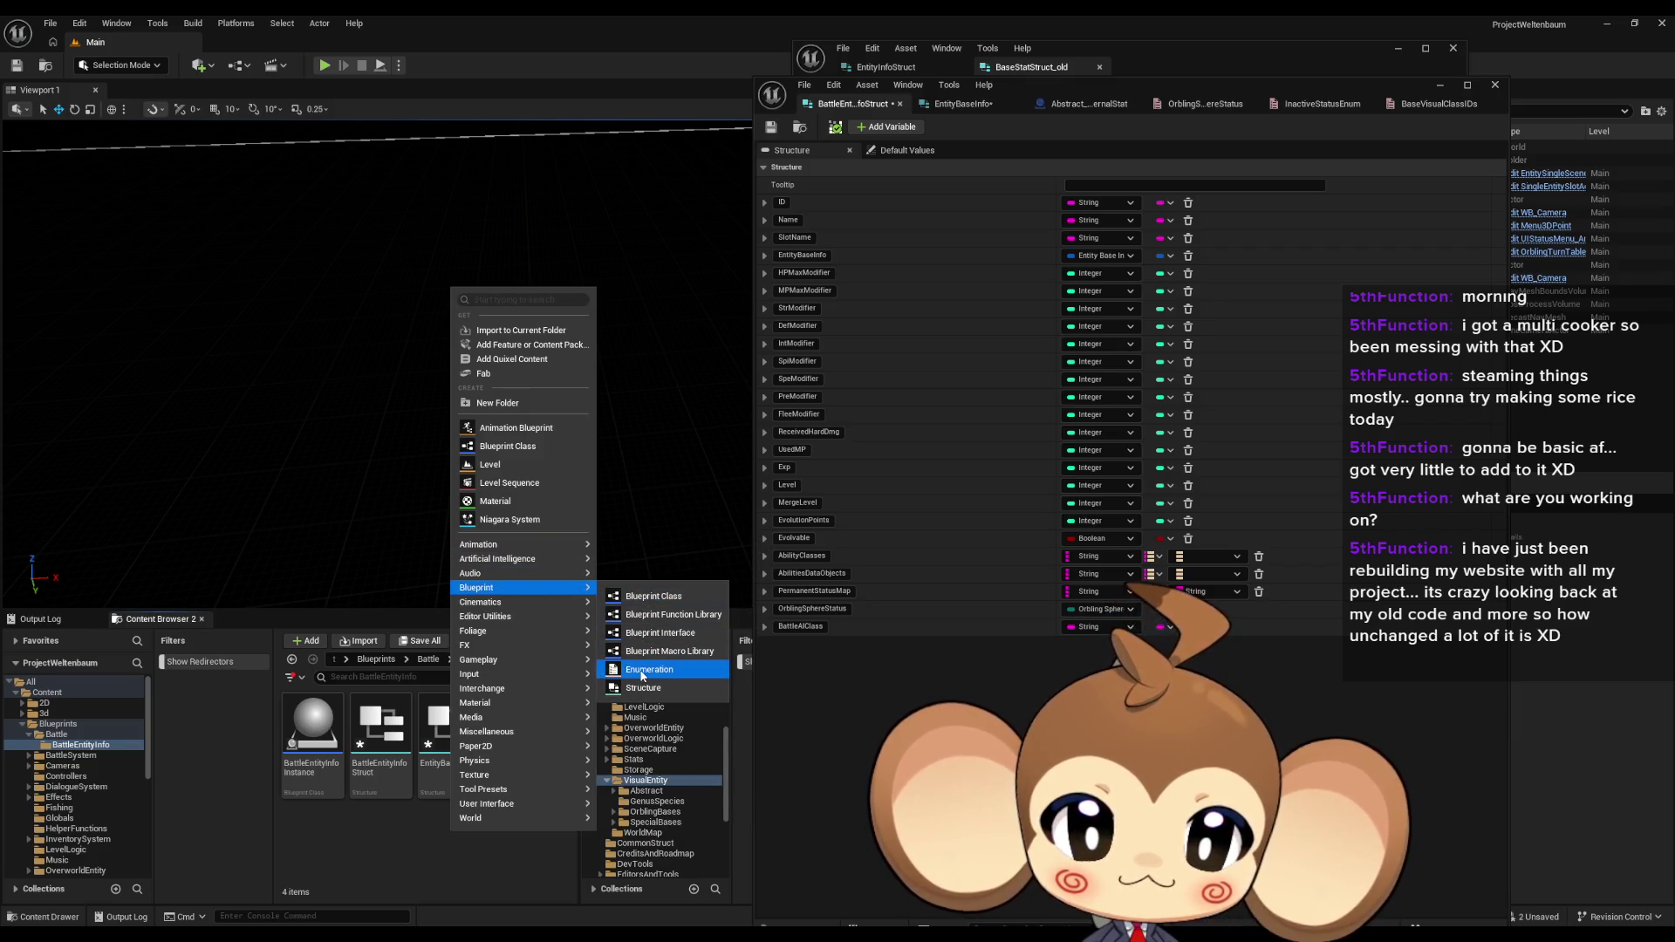
click(645, 669)
text(EntityBase)
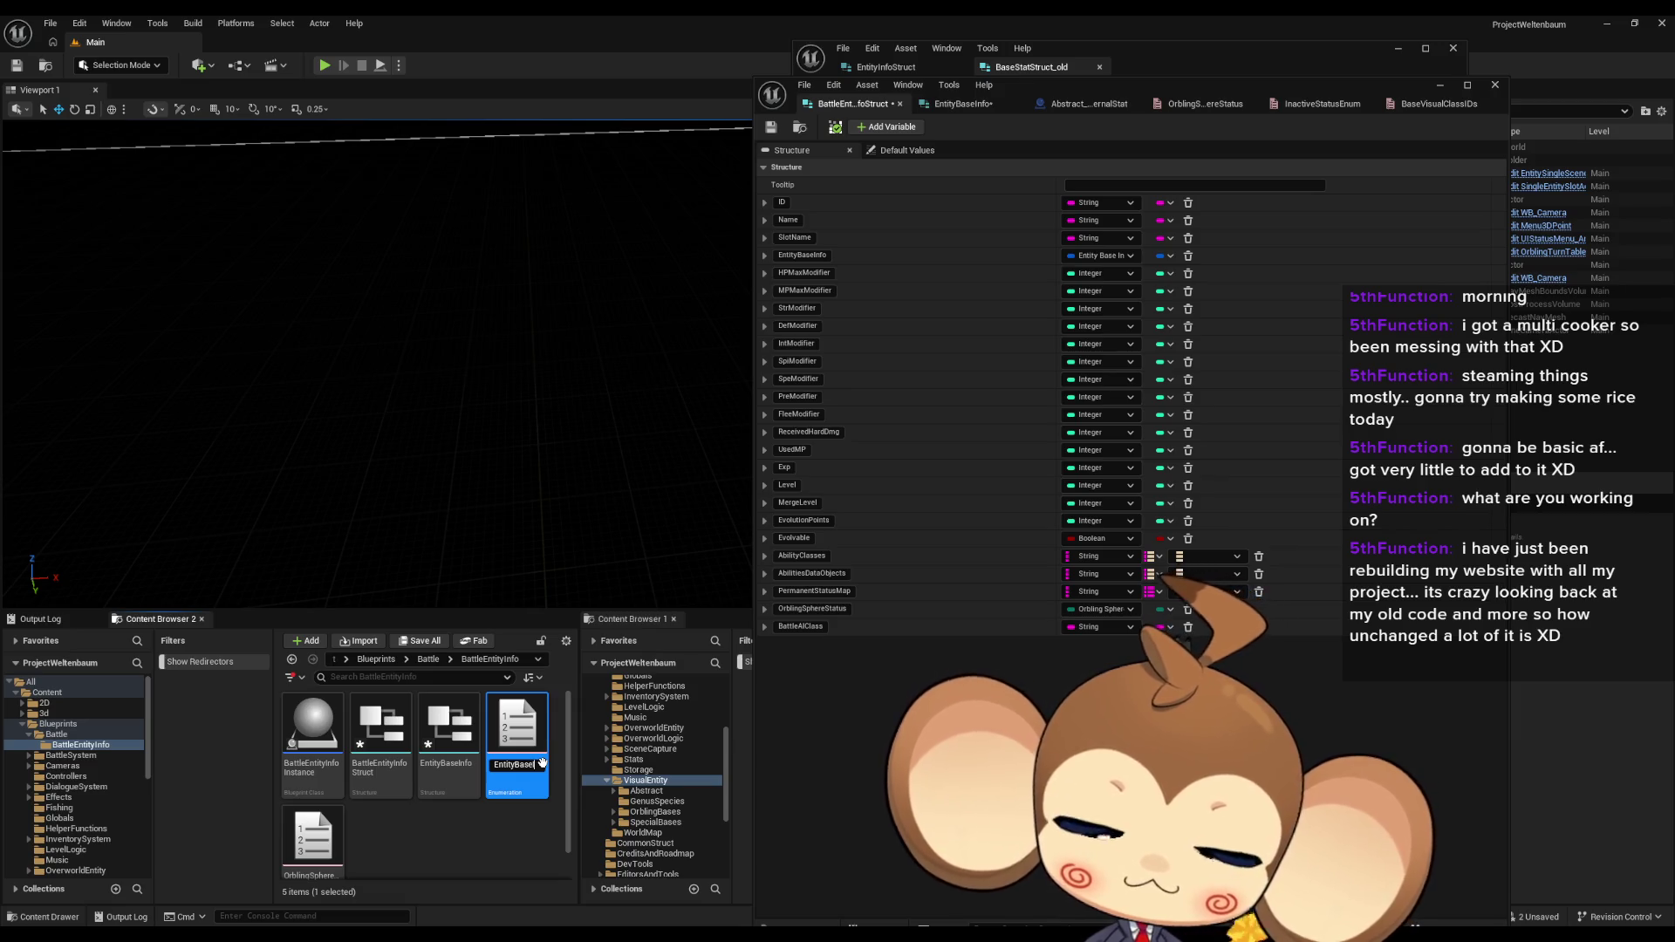
text(s)
key(Return)
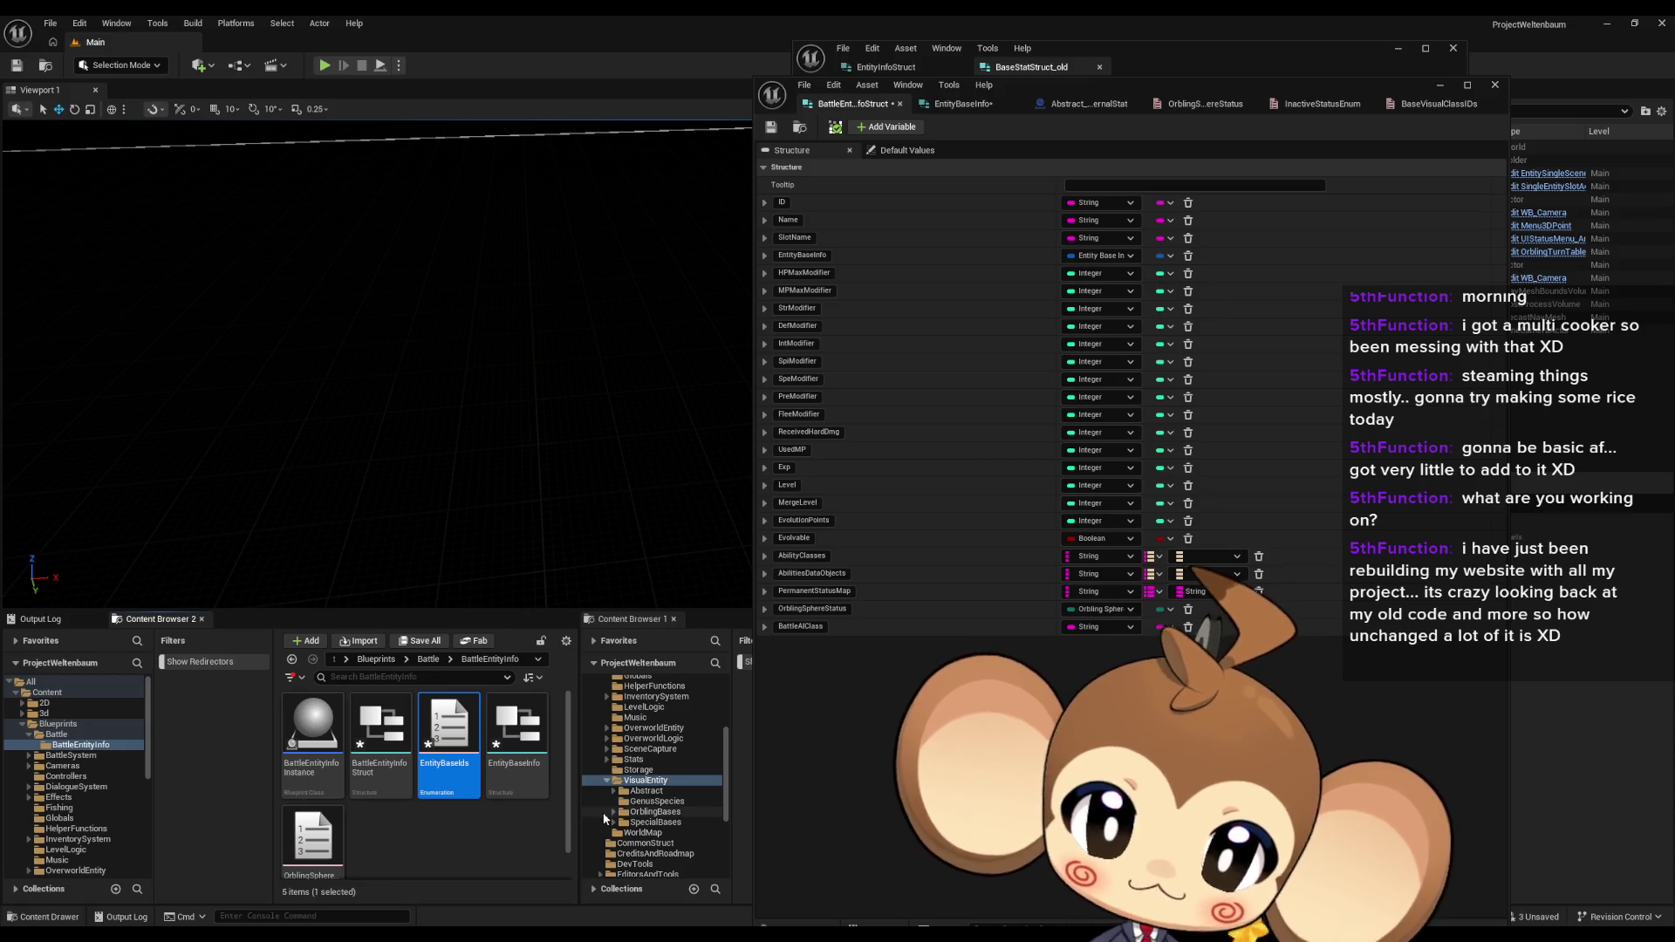
mouse_move(455, 734)
double_click(455, 733)
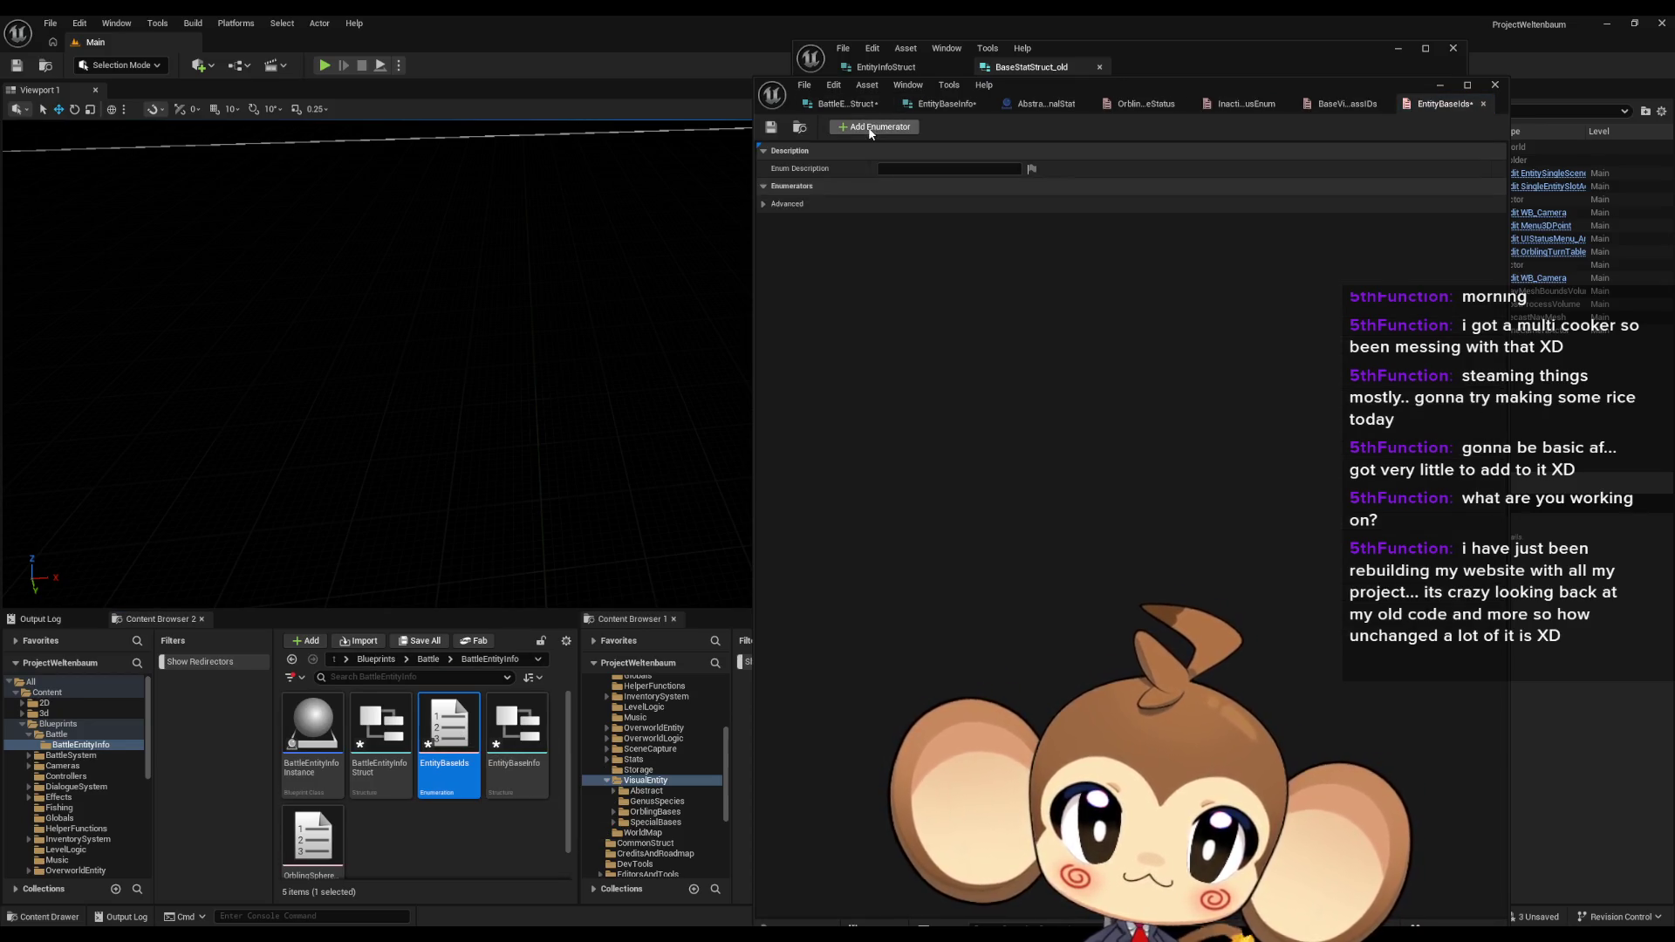
Step: Float the EntityBaseIds editor in its own window and add a first enumerator named Special
mouse_move(1440, 104)
mouse_down()
mouse_move(235, 279)
mouse_move(257, 259)
mouse_move(406, 230)
mouse_move(382, 161)
mouse_up()
click(210, 201)
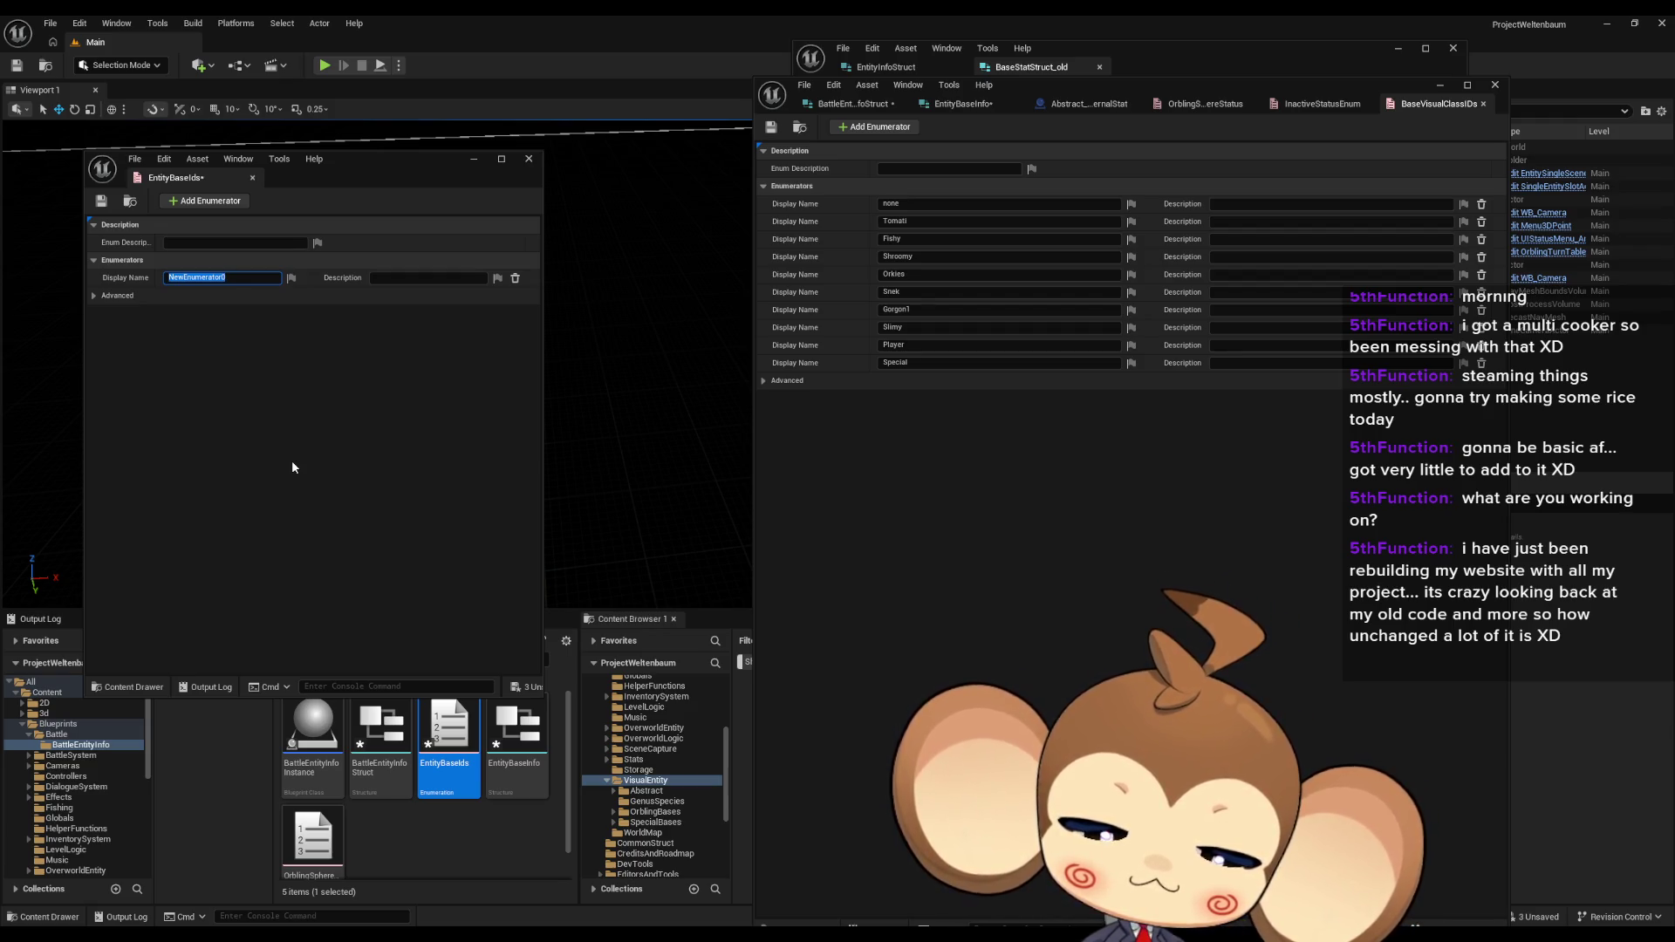
text(Special)
key(Return)
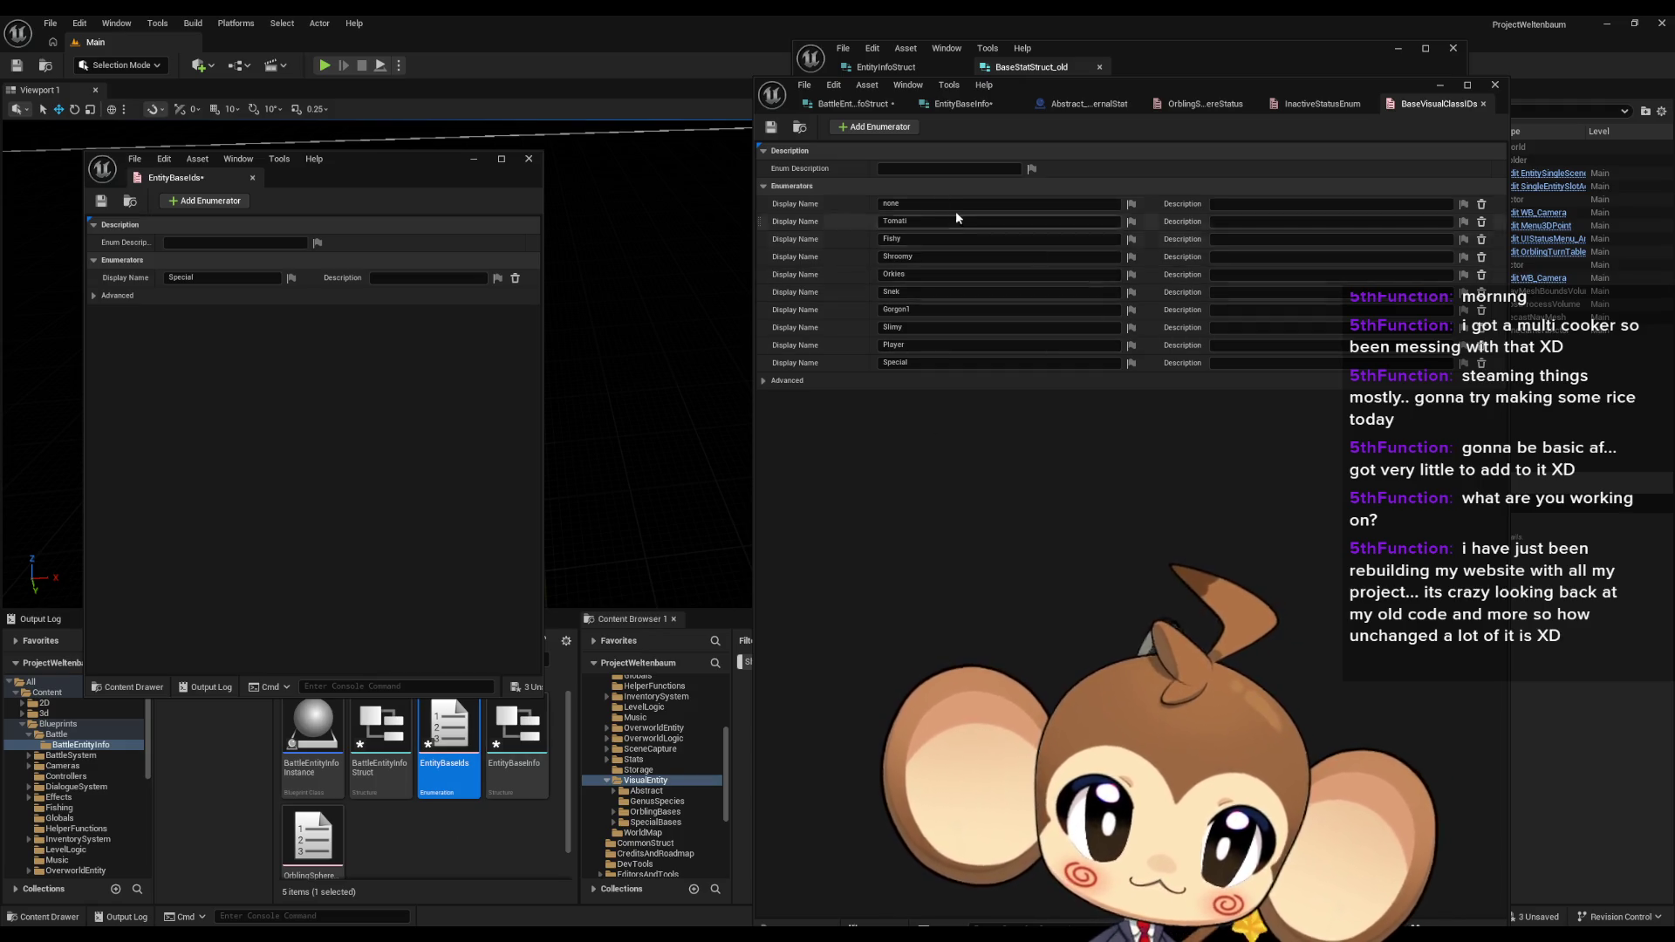
click(943, 106)
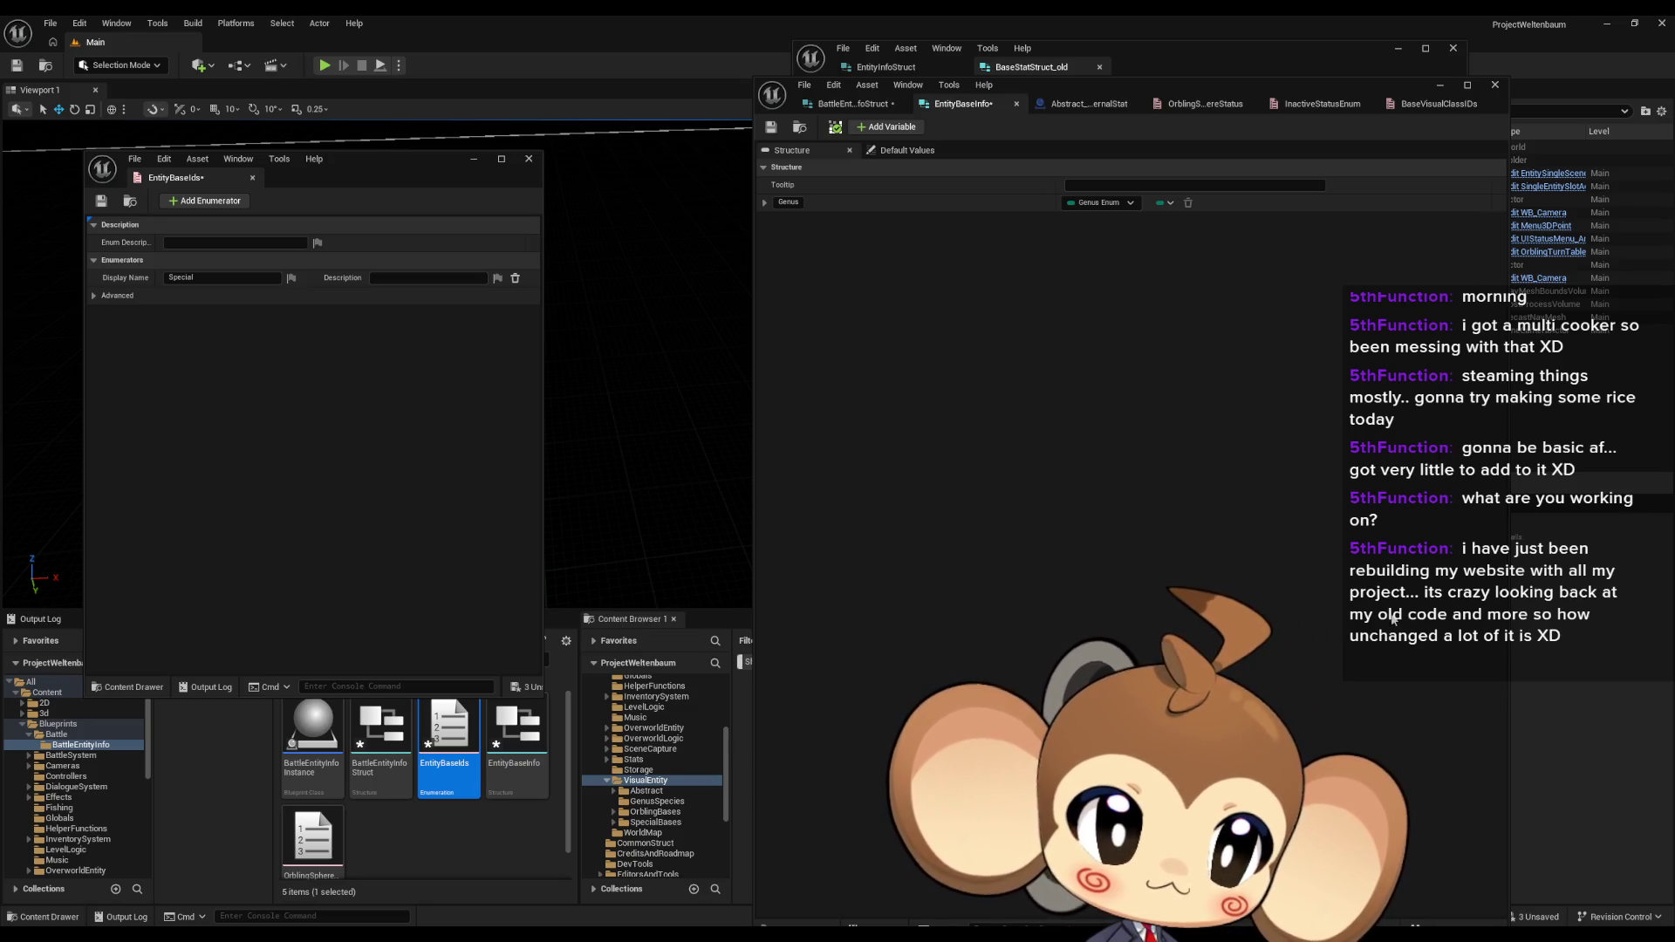
Step: Change BattleEntityInfoStruct's EntityBaseInfo field type to Entity Base Ids
click(980, 444)
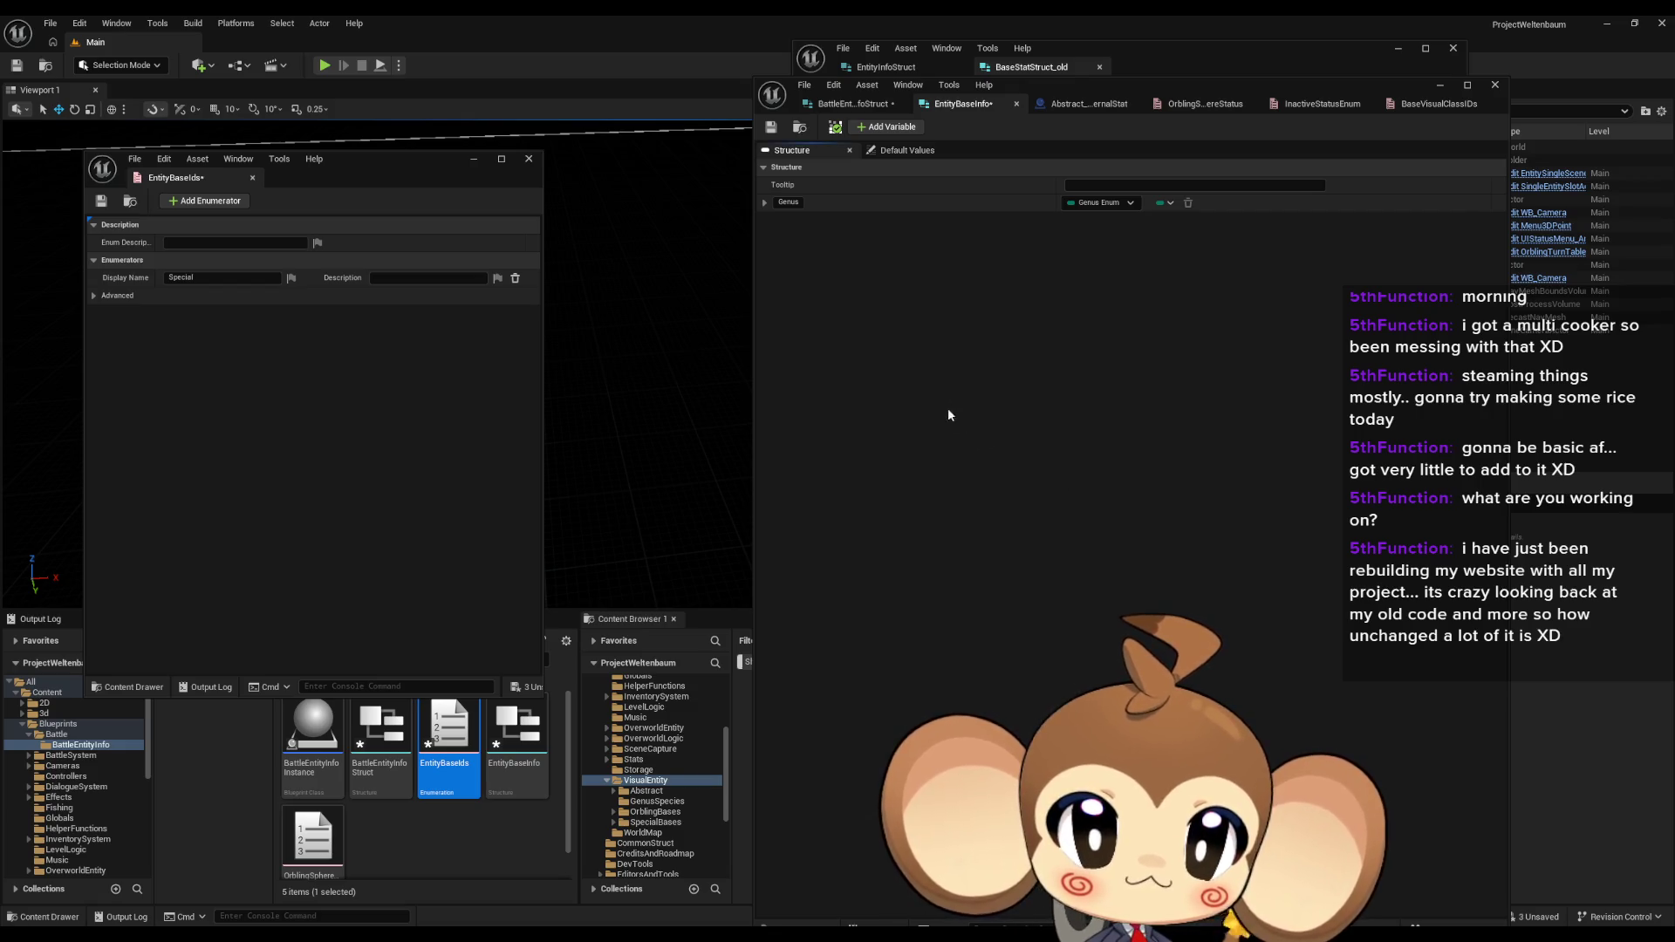
click(867, 106)
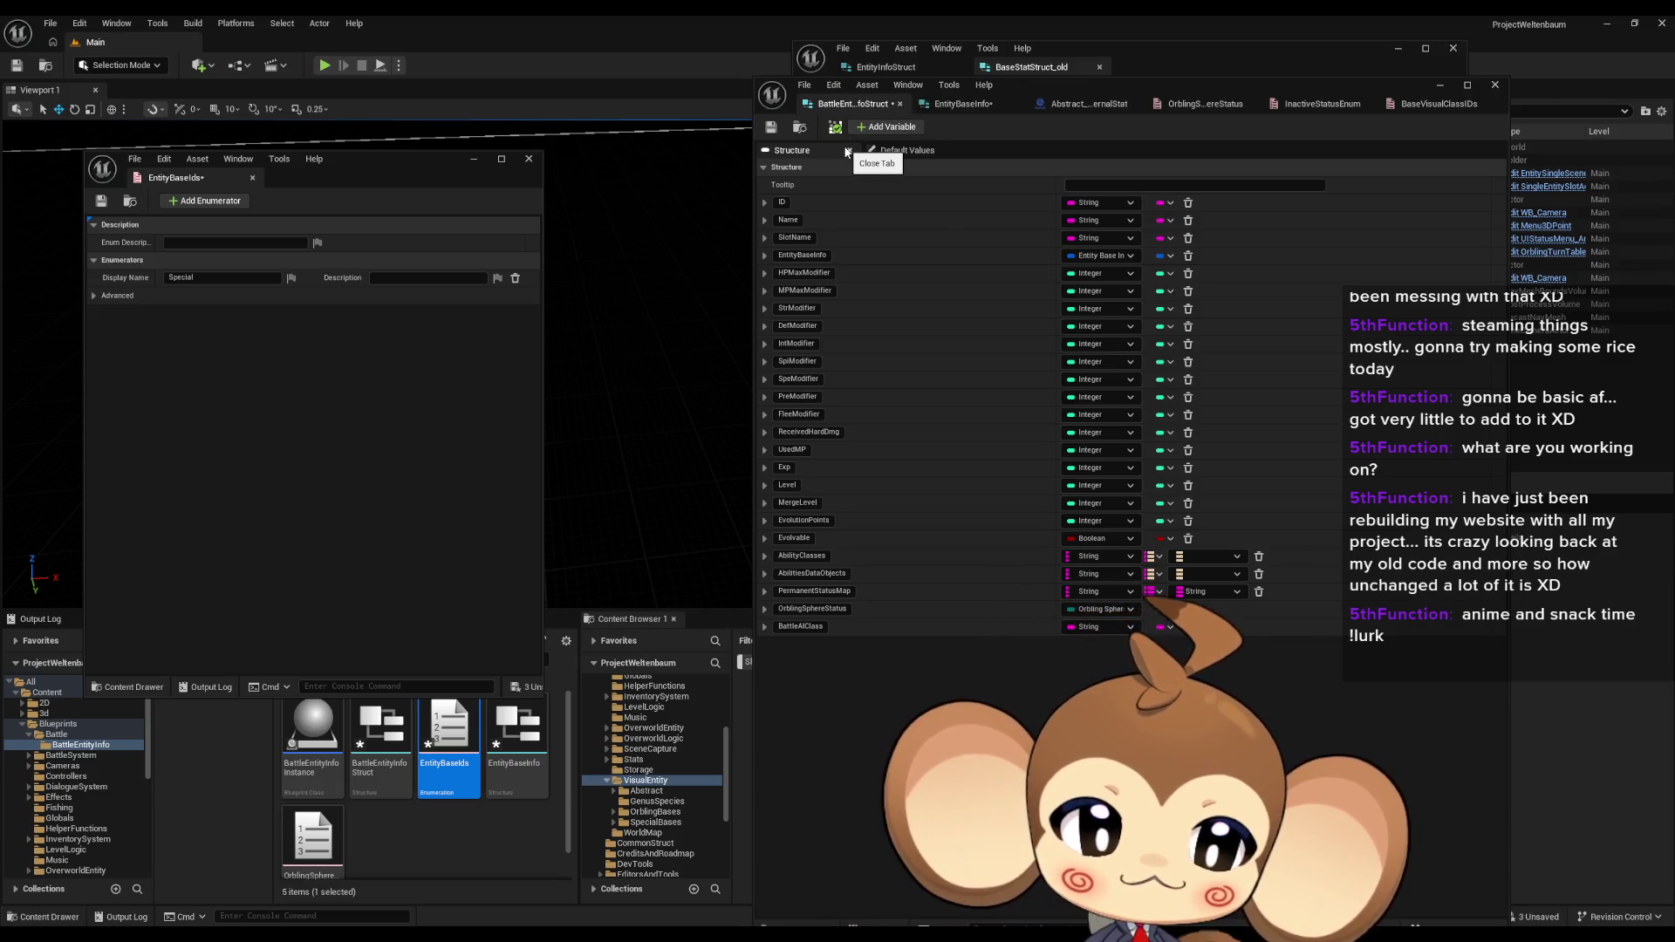
click(1098, 256)
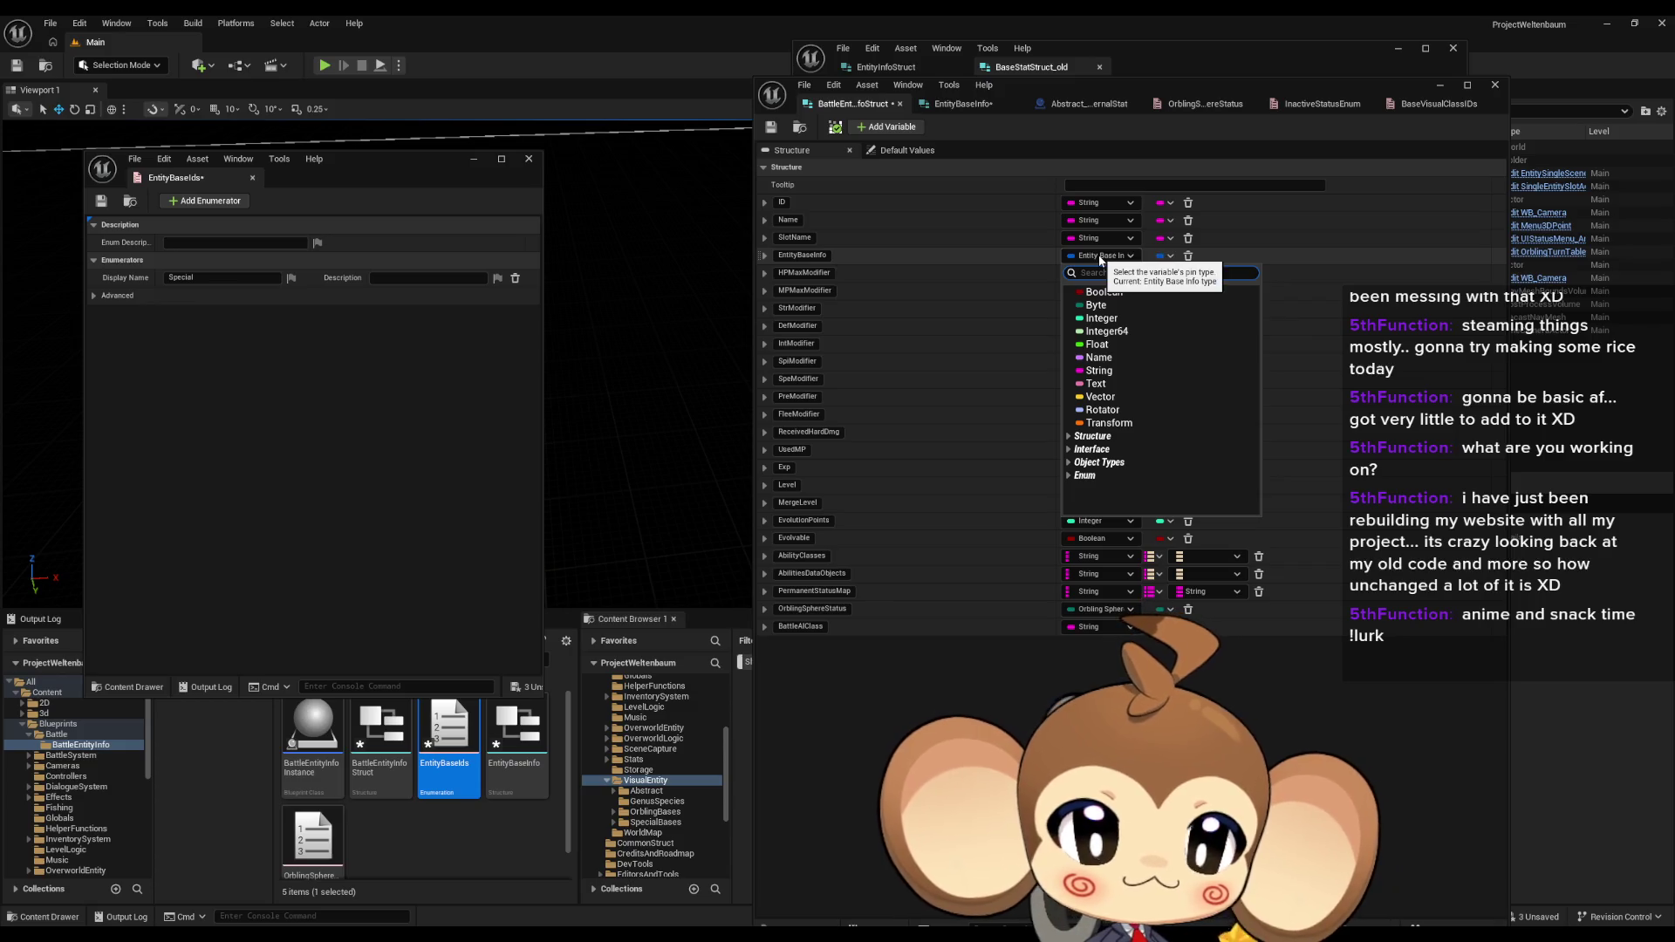
text(ent bas)
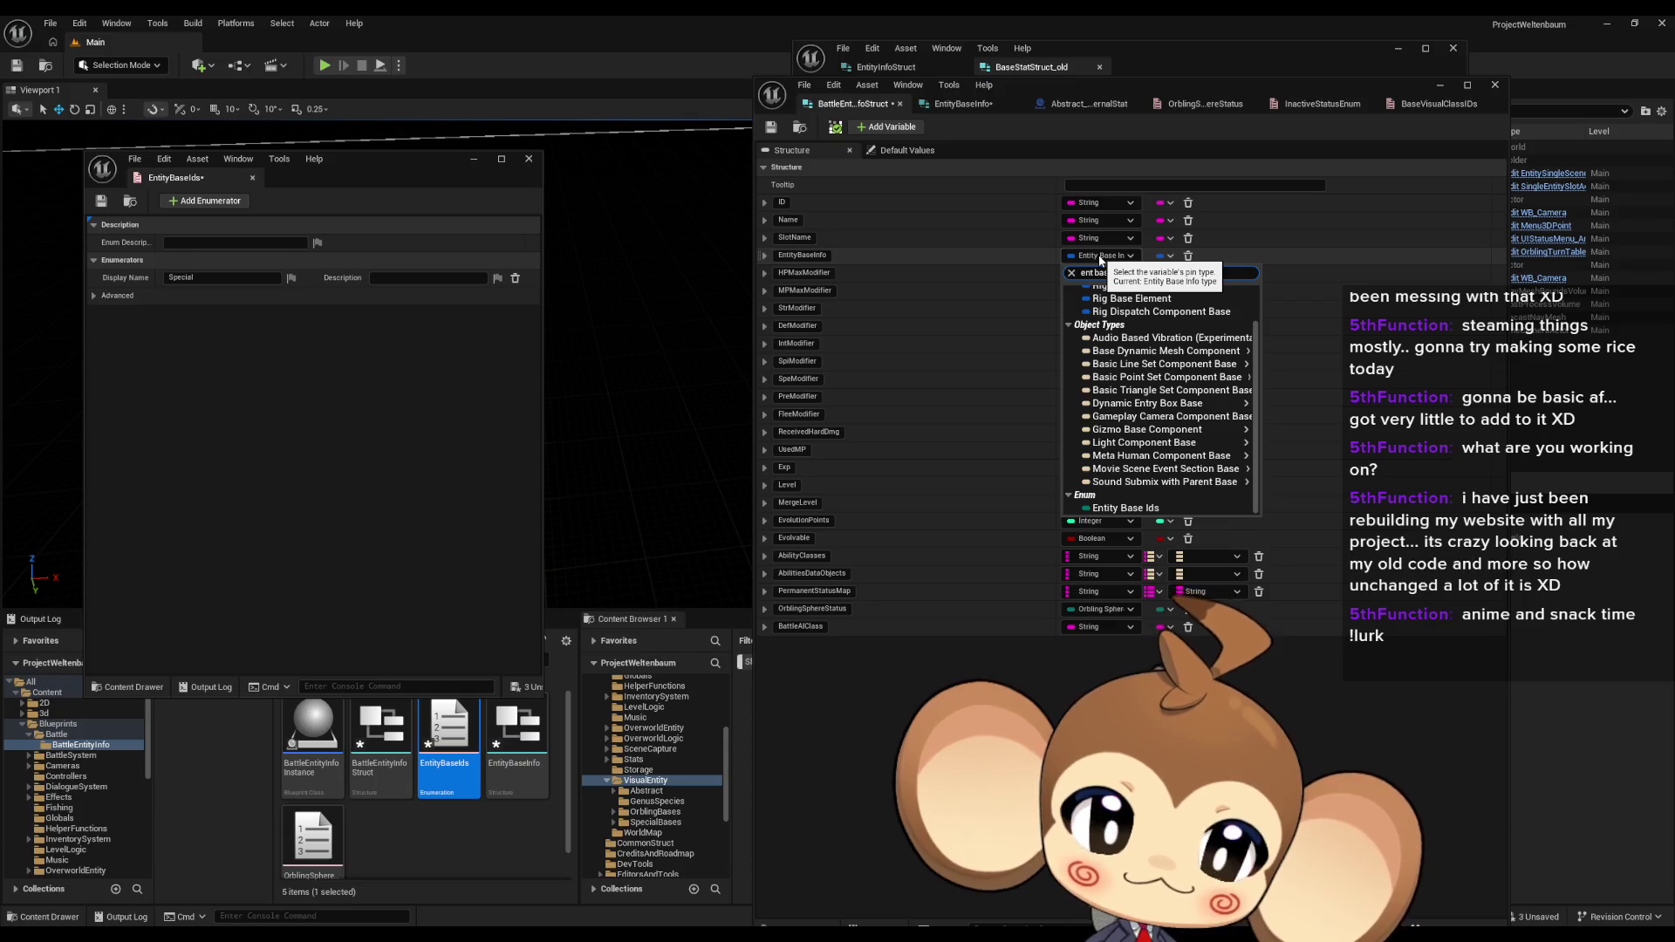
text(e ids)
click(1134, 302)
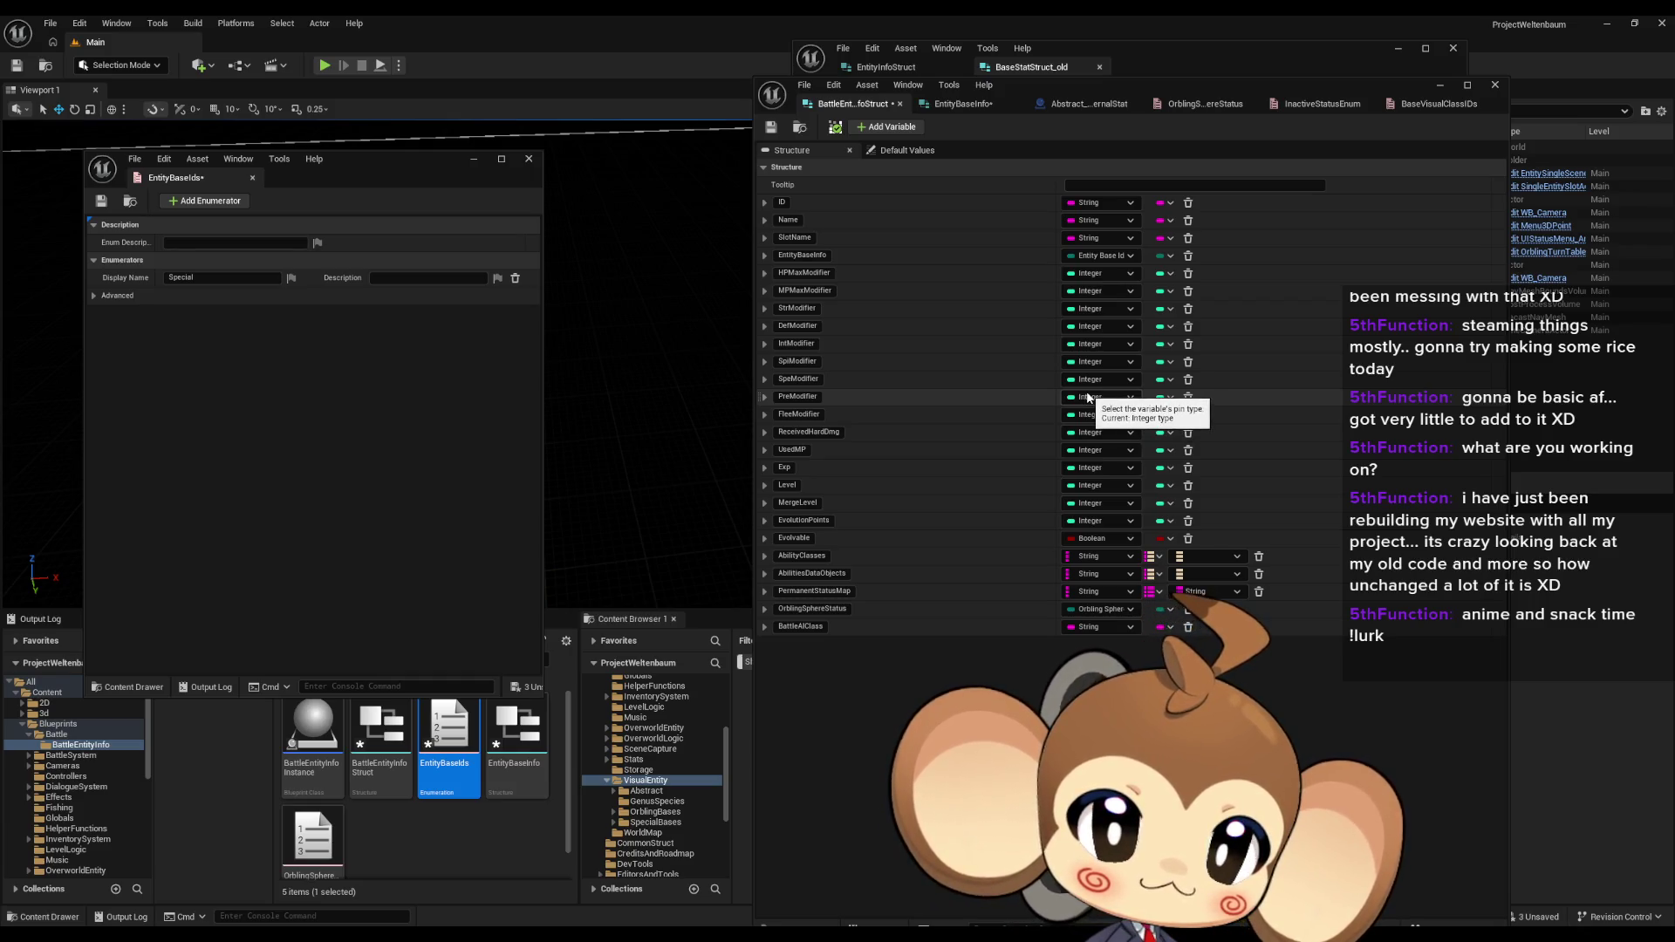
Step: Save the struct, move its editor aside, and browse to the Blueprints folder
click(772, 129)
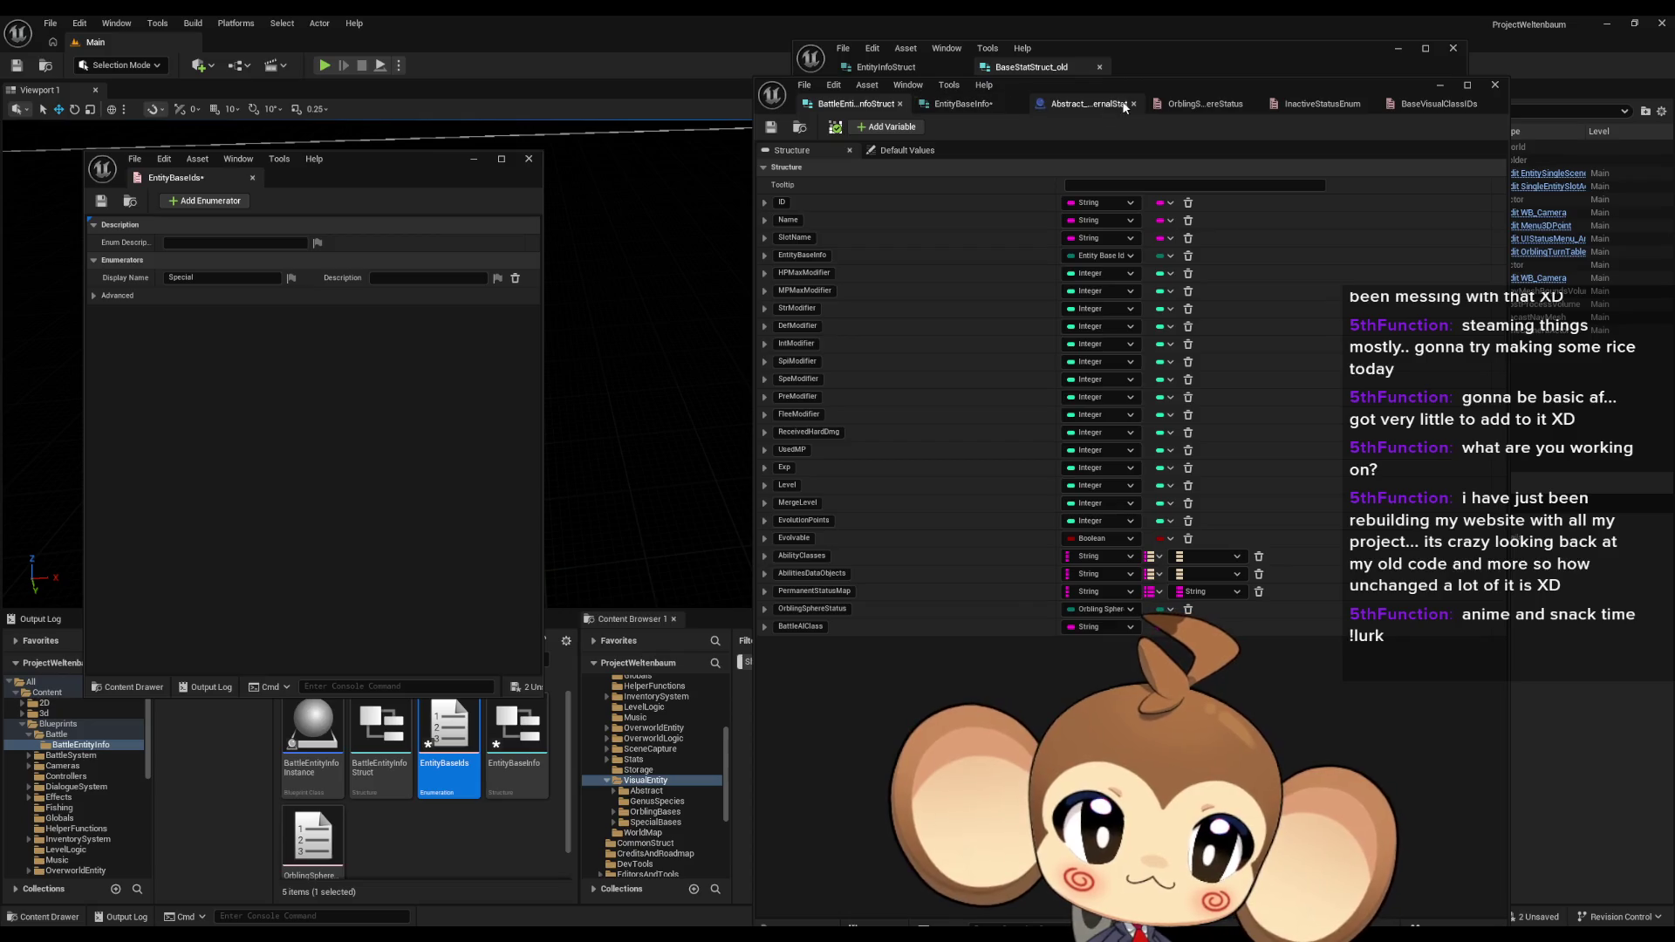
drag(1341, 91, 628, 193)
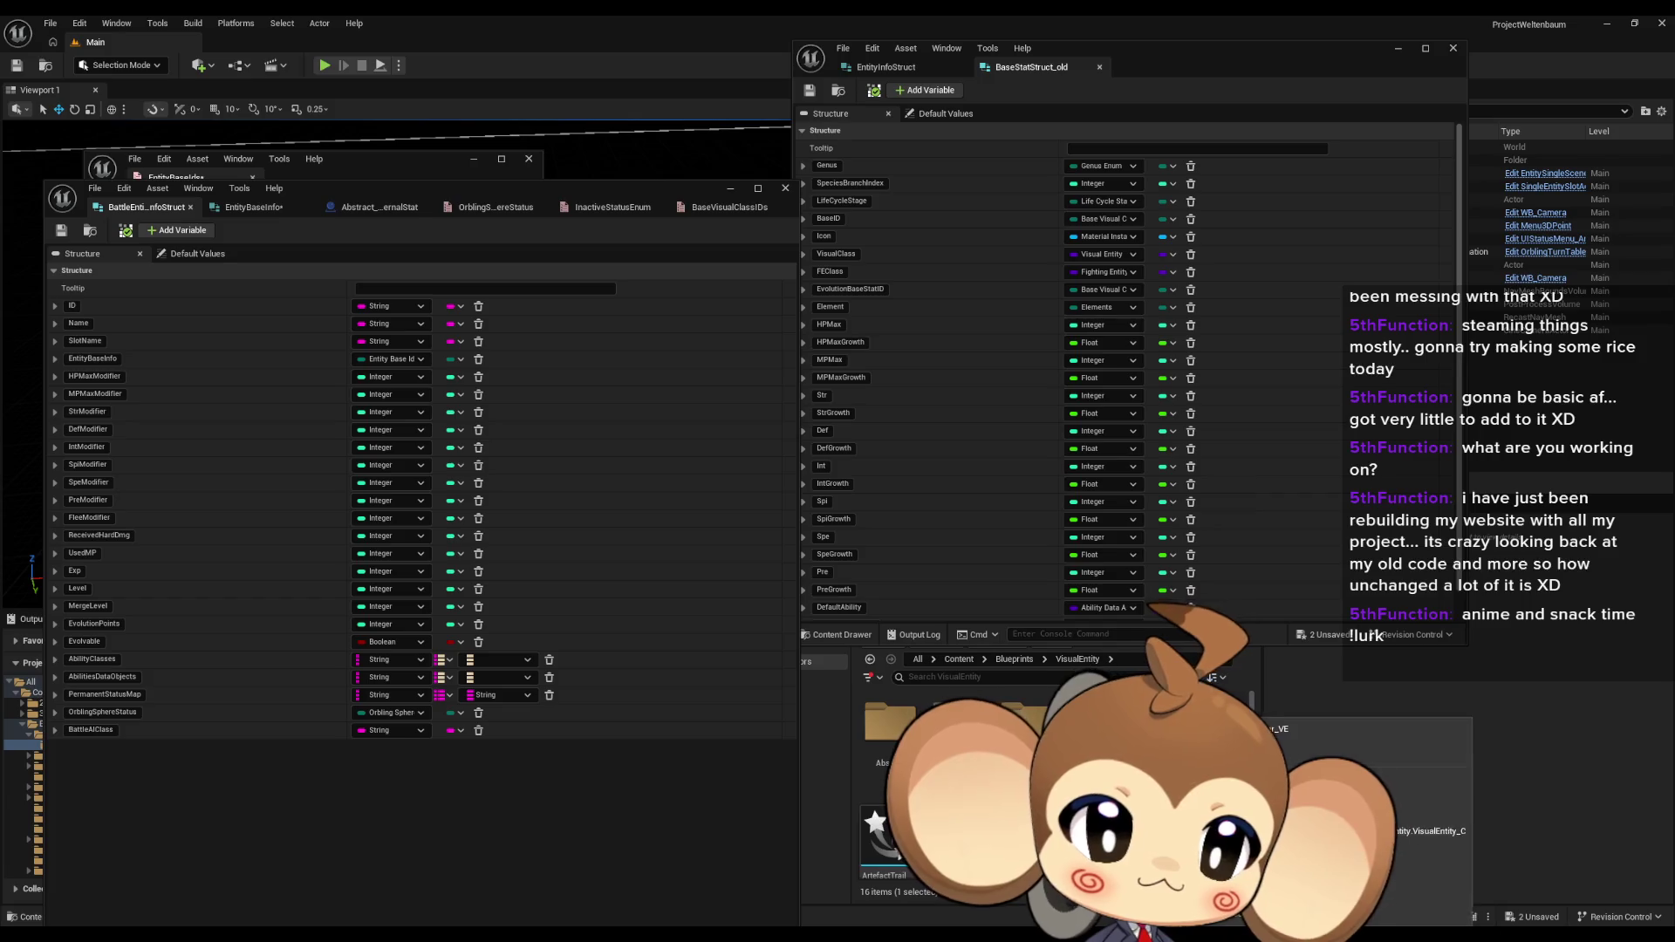
scroll(1003, 741, up, 2)
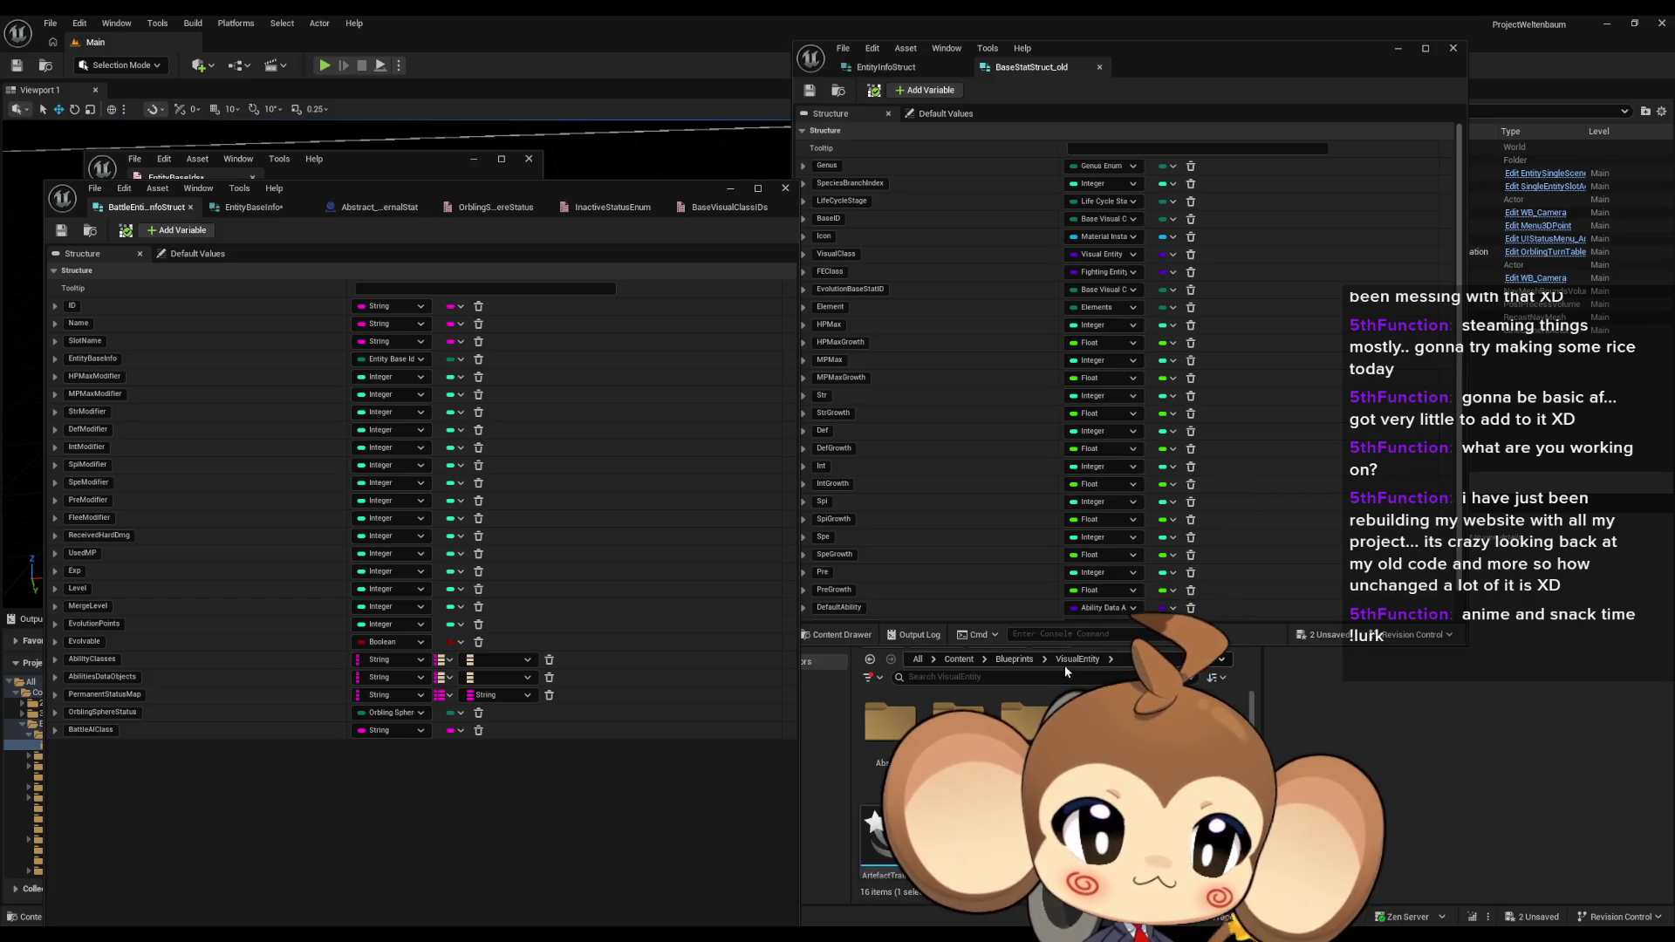
click(1014, 660)
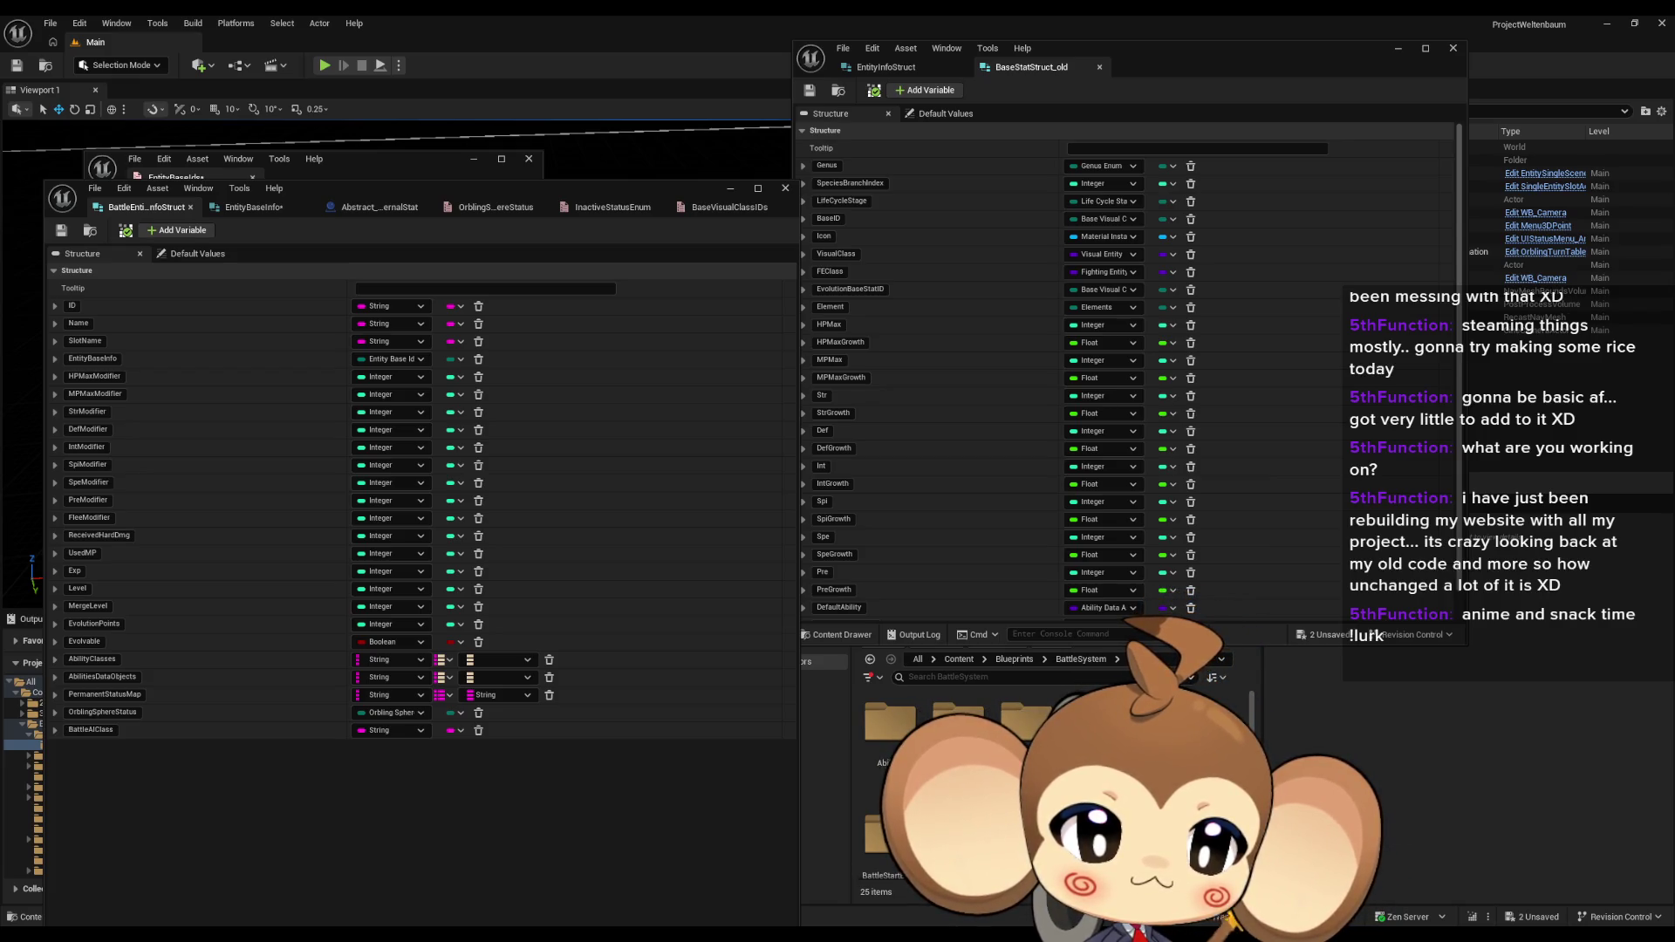
Step: Open the BattleSystem folder and scroll through its assets
double_click(890, 725)
scroll(959, 785, down, 1)
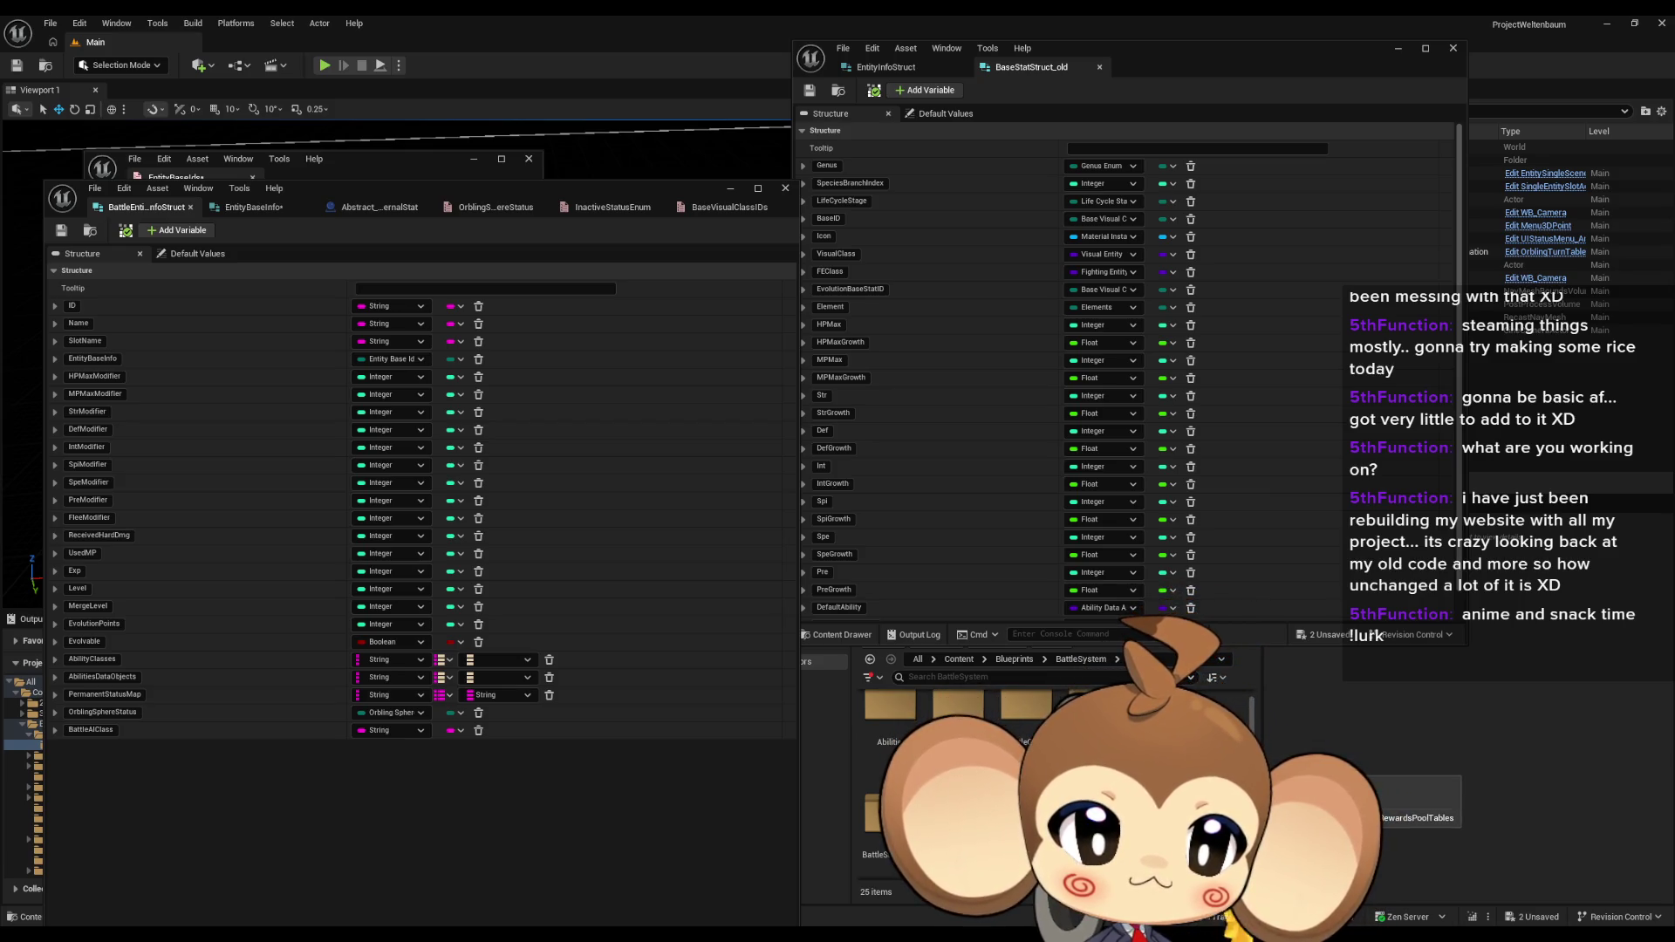
scroll(959, 786, down, 1)
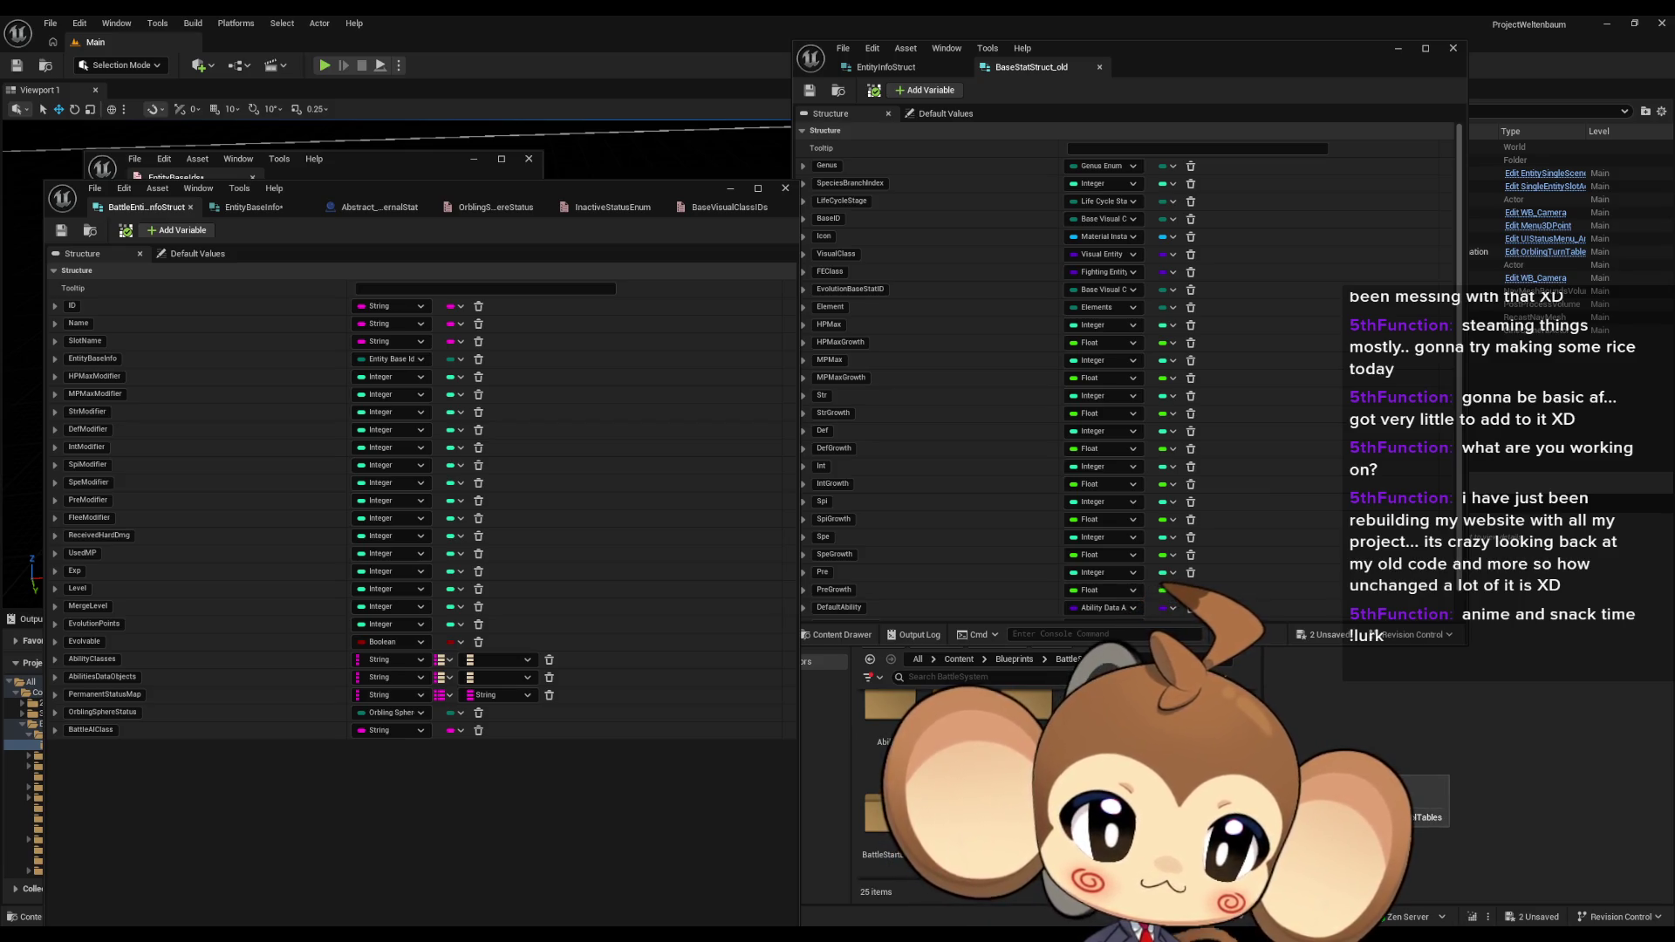
scroll(959, 785, up, 2)
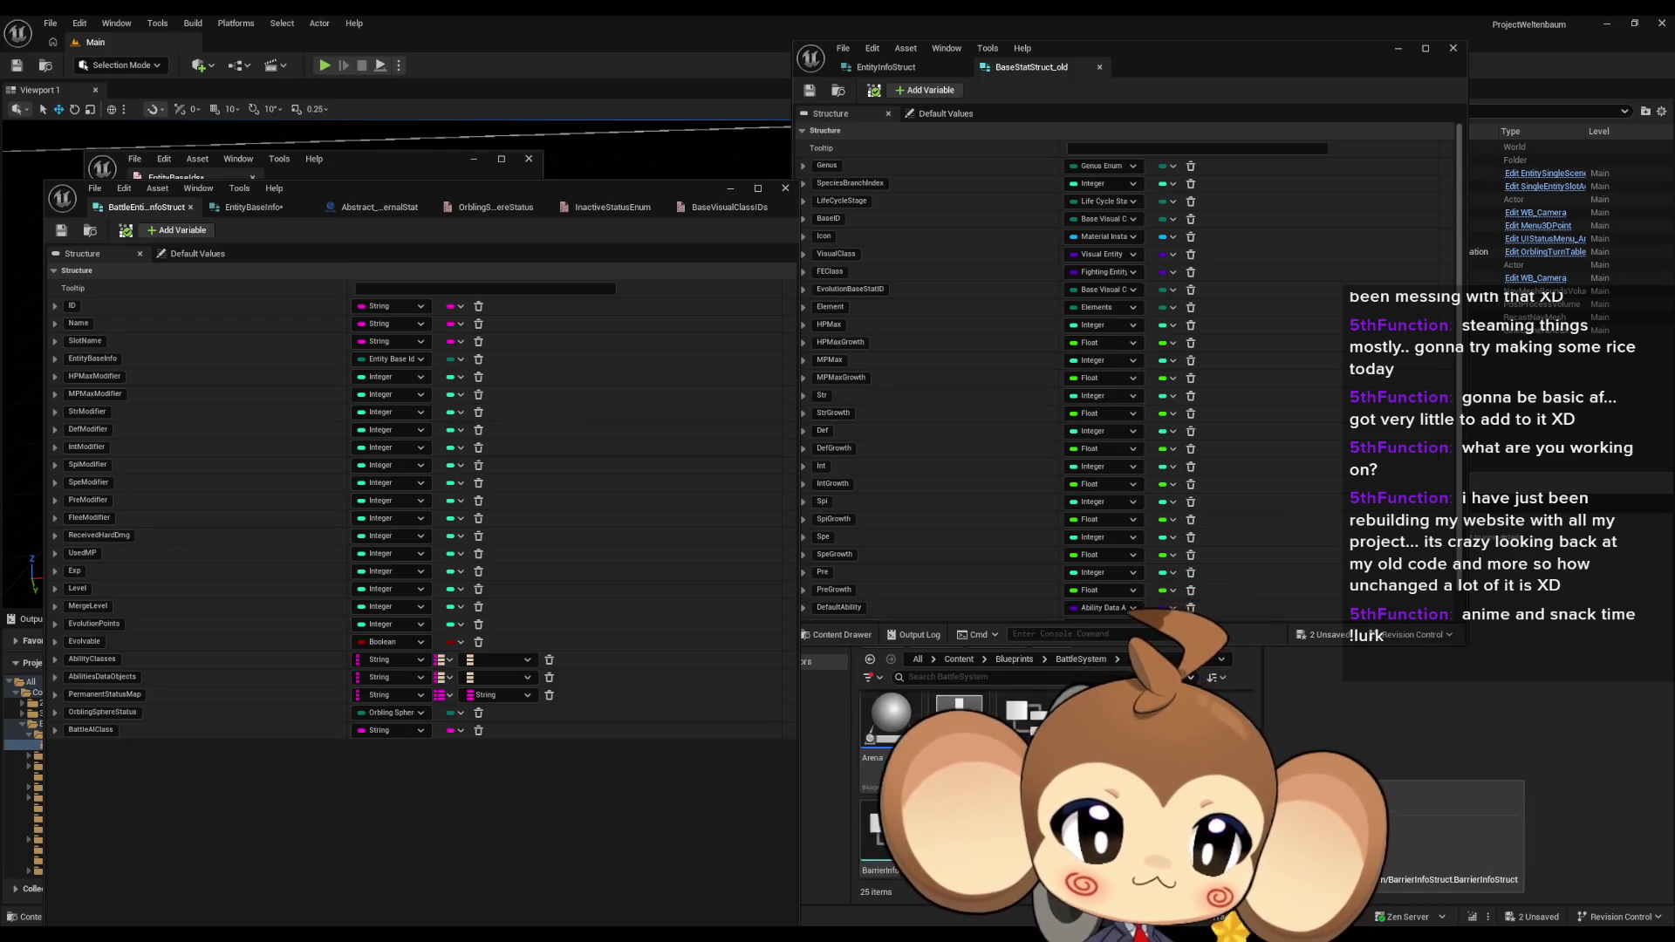
scroll(960, 786, down, 3)
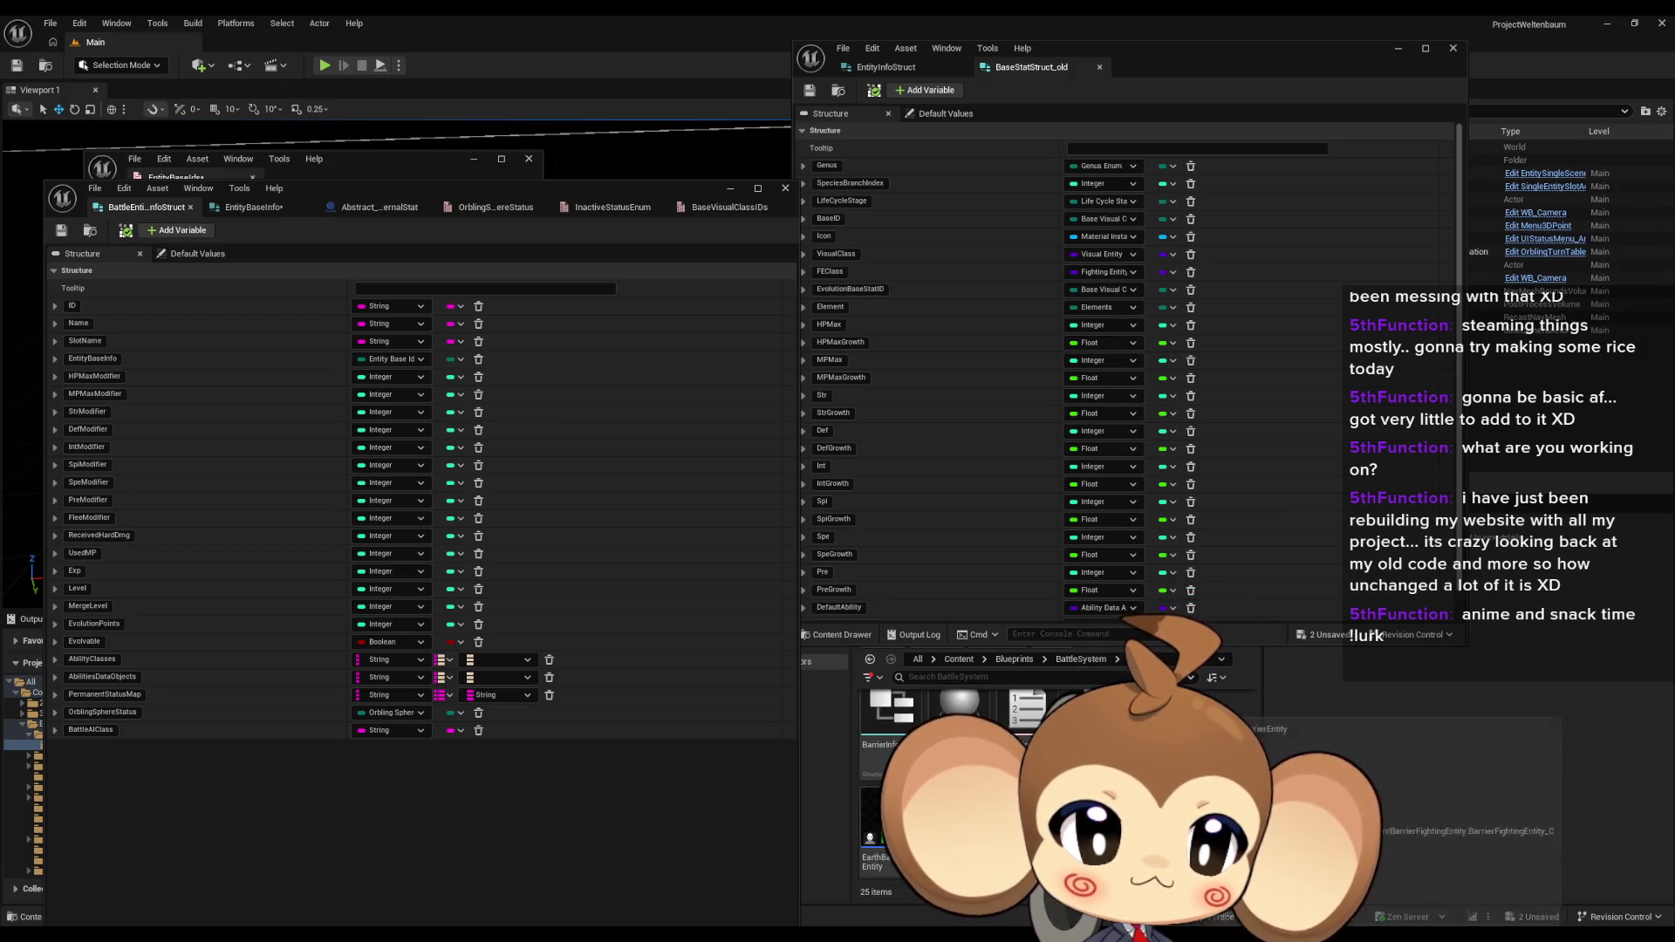
Step: Search the whole Content folder for 'ent base id'
click(958, 659)
click(1021, 677)
text(ent bas)
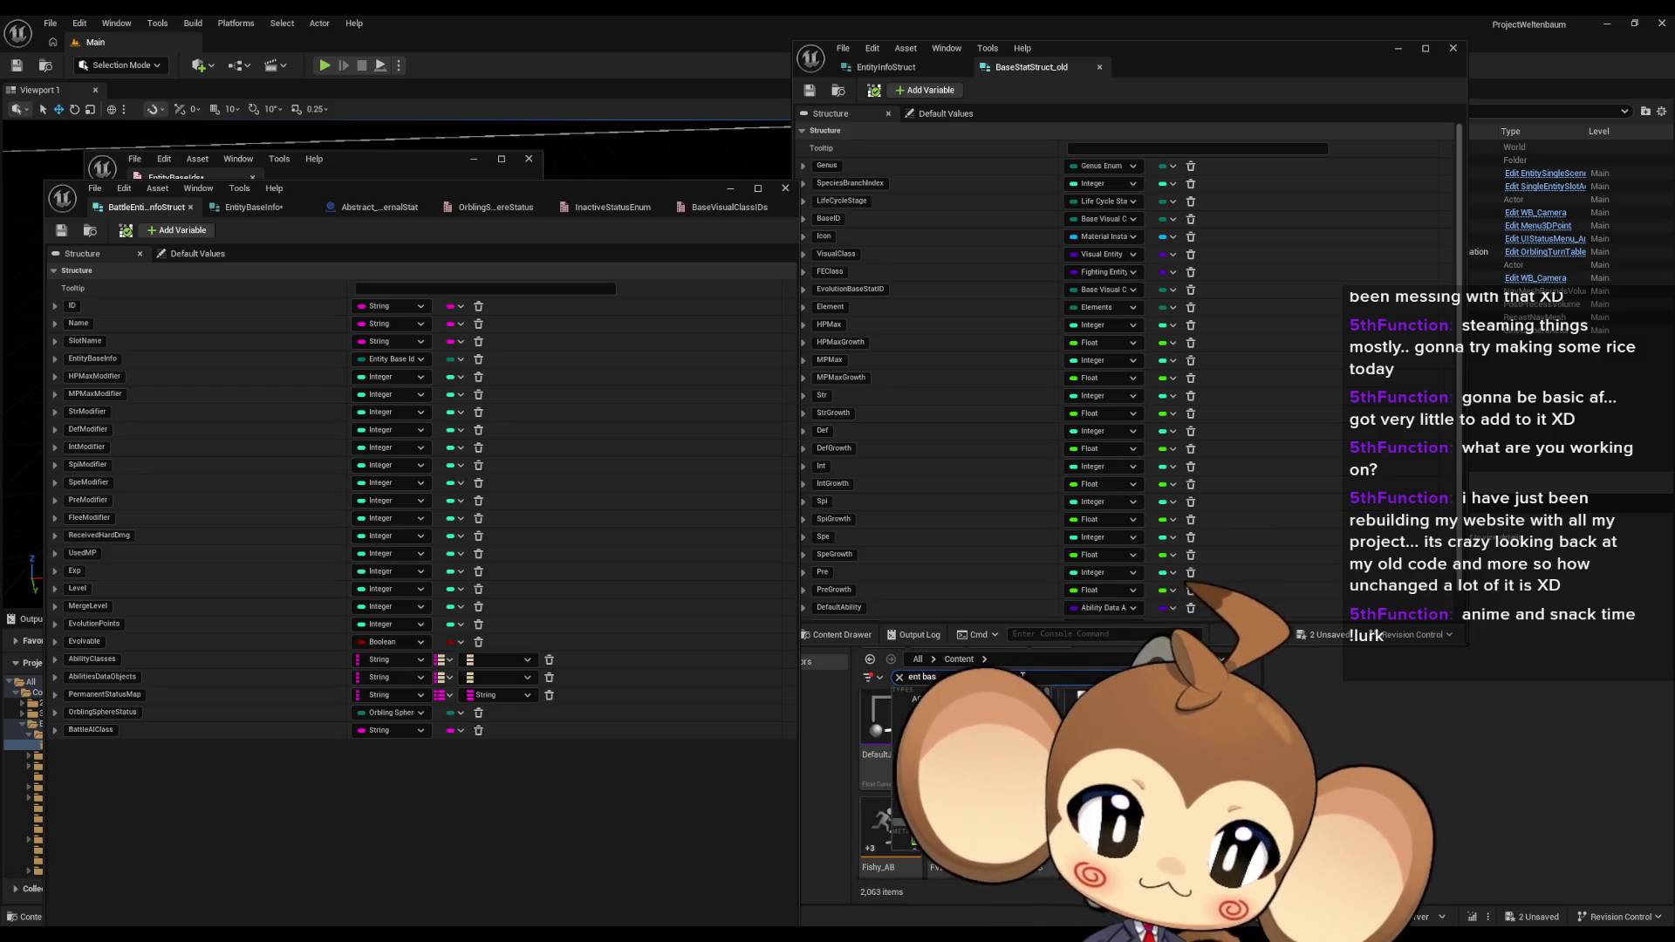
text(e id)
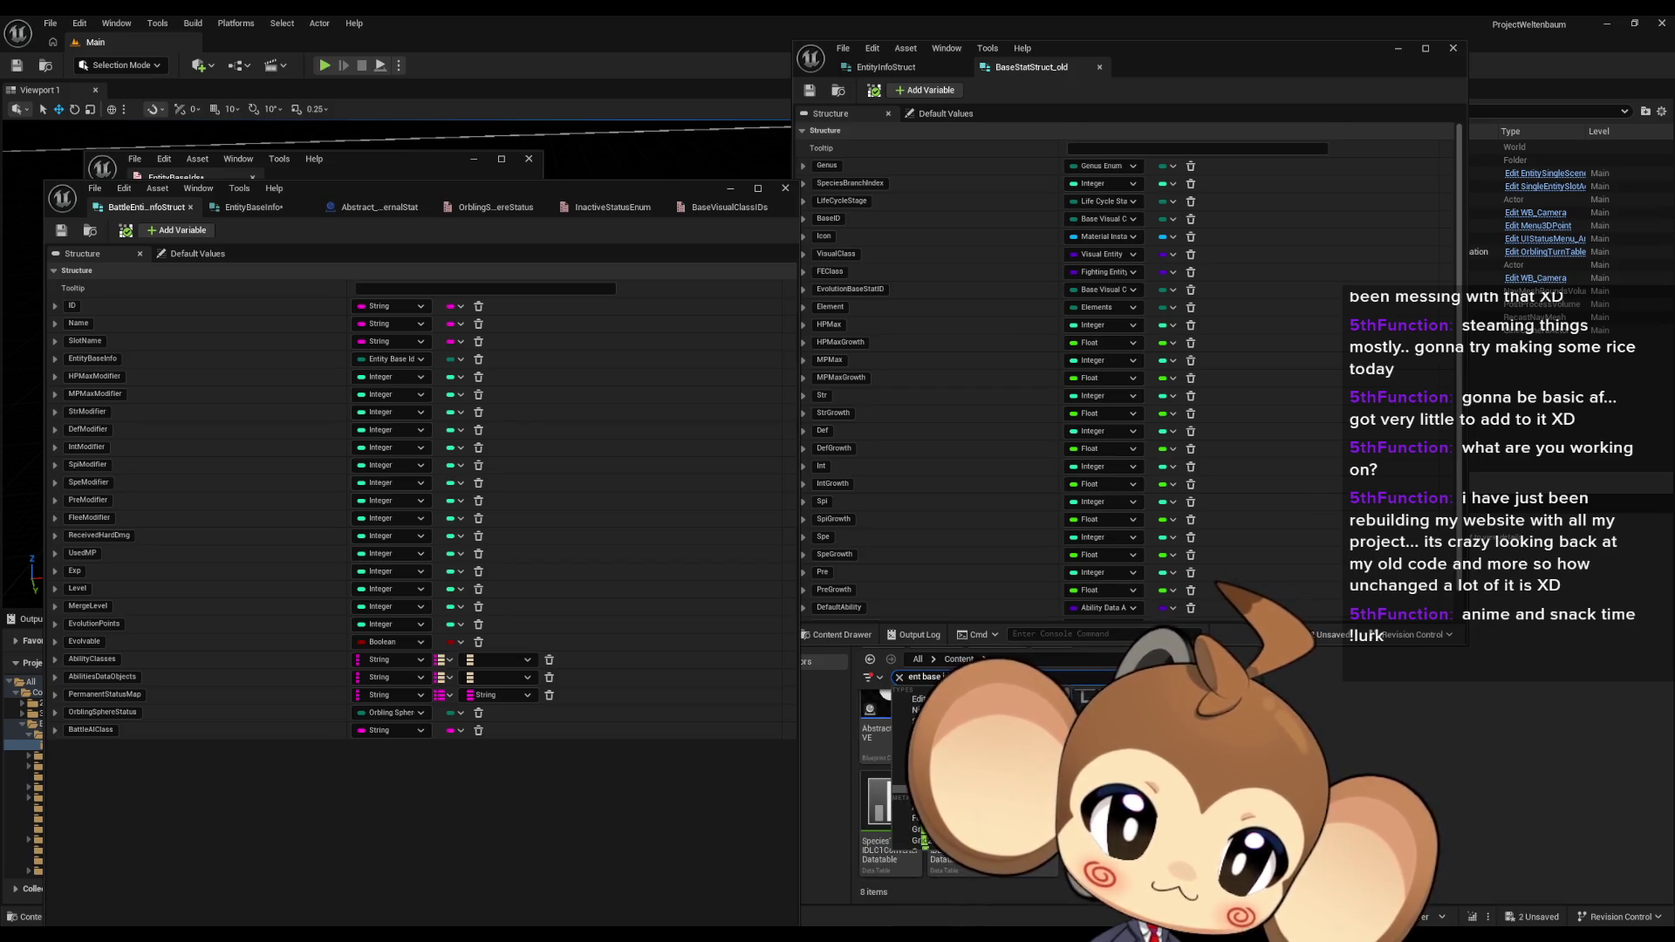
key(Return)
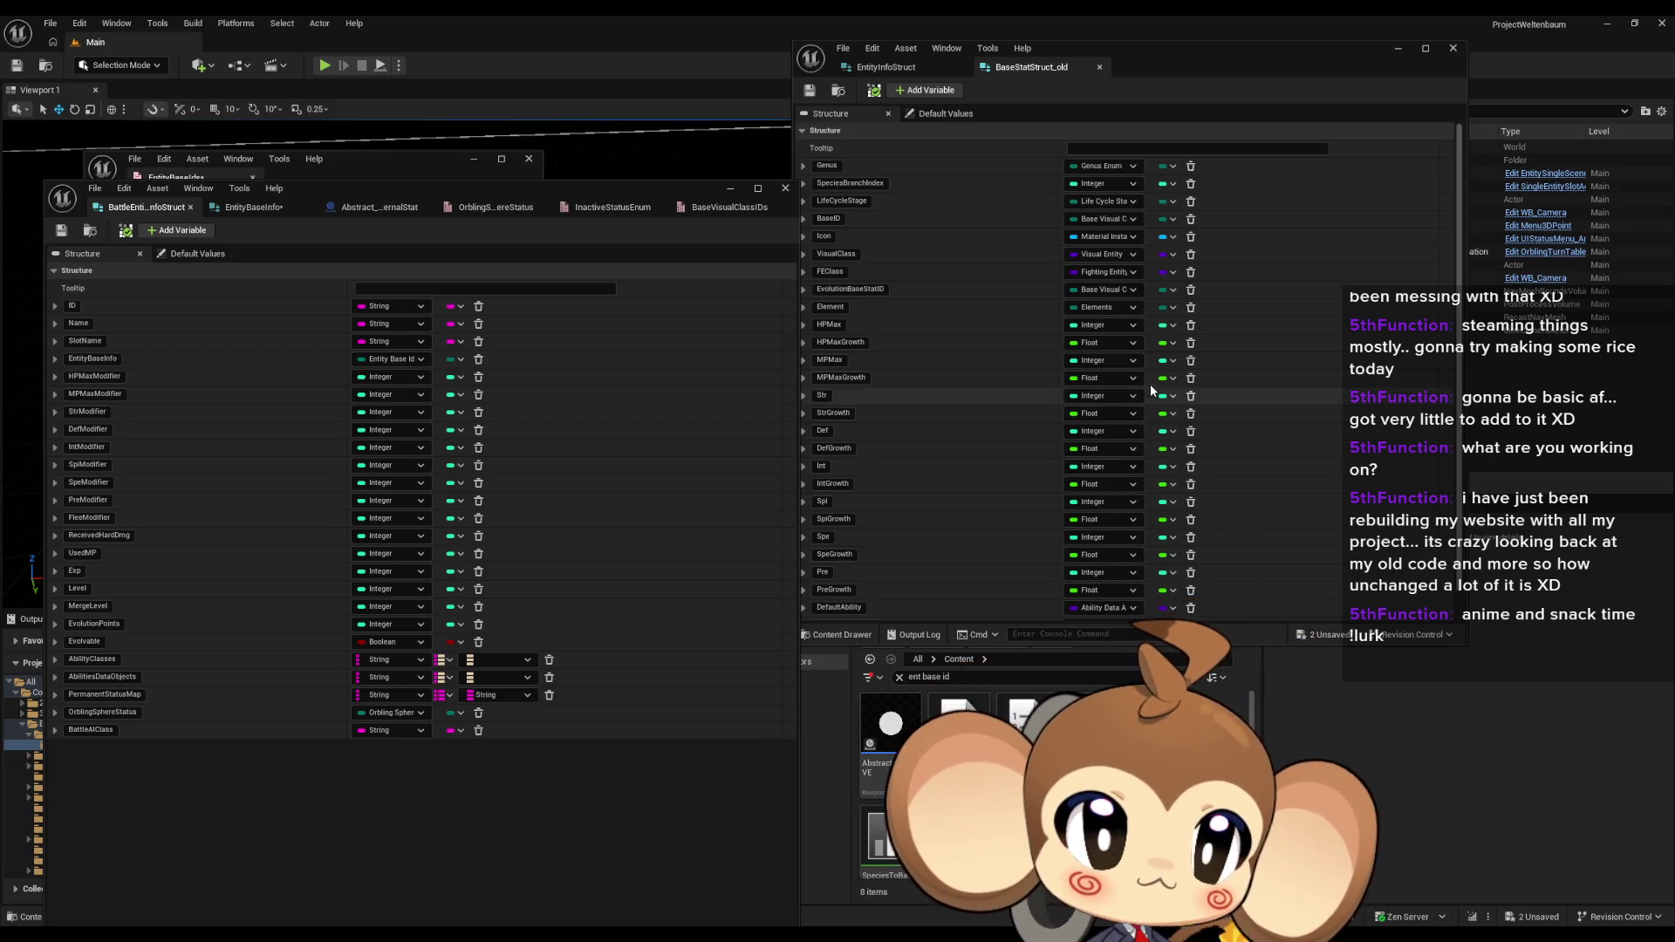
right_click(960, 724)
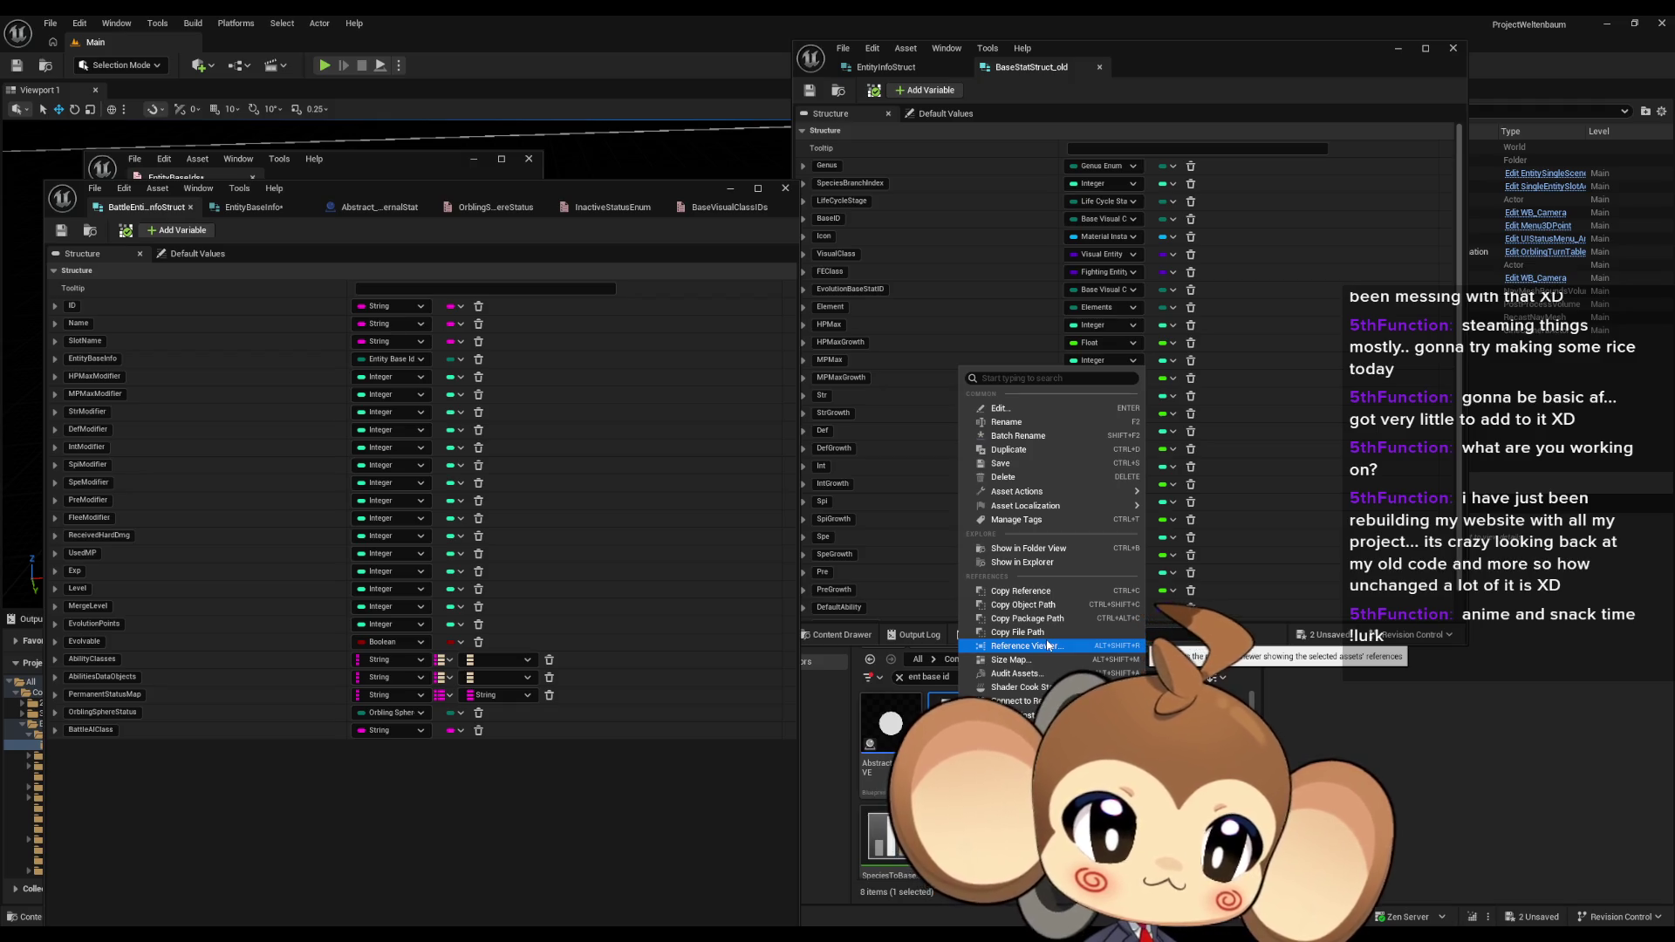
Step: Reveal the BaseVisualClassIDs enum in its folder and dock it beside the EntityBaseIds editor
click(1027, 548)
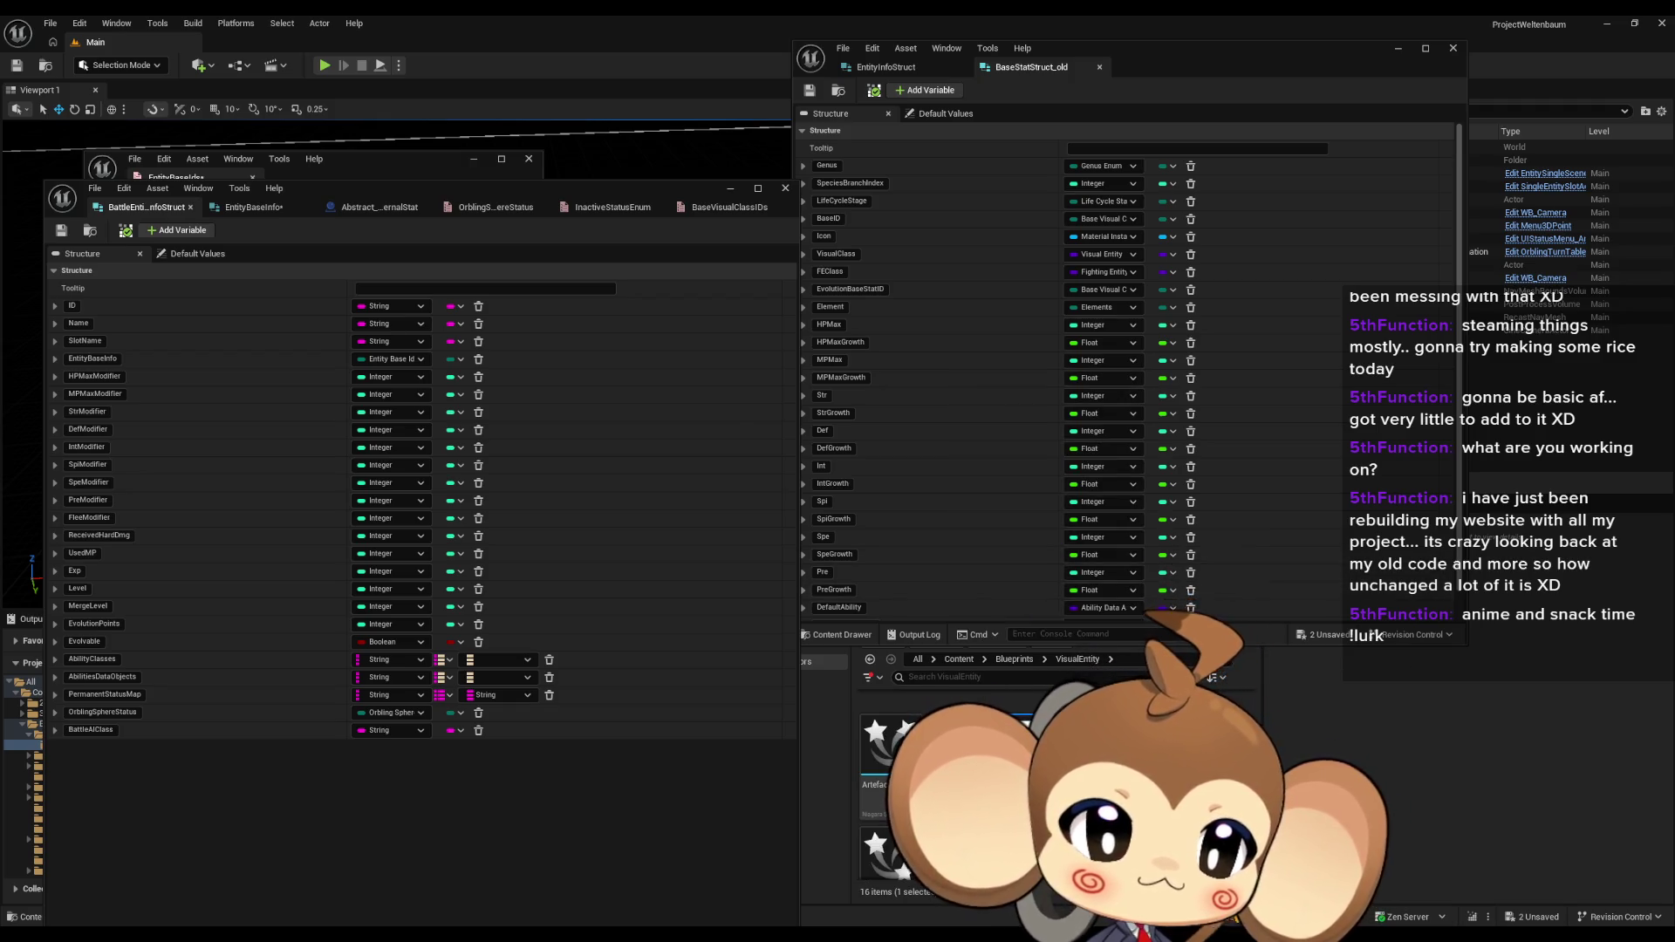
click(730, 207)
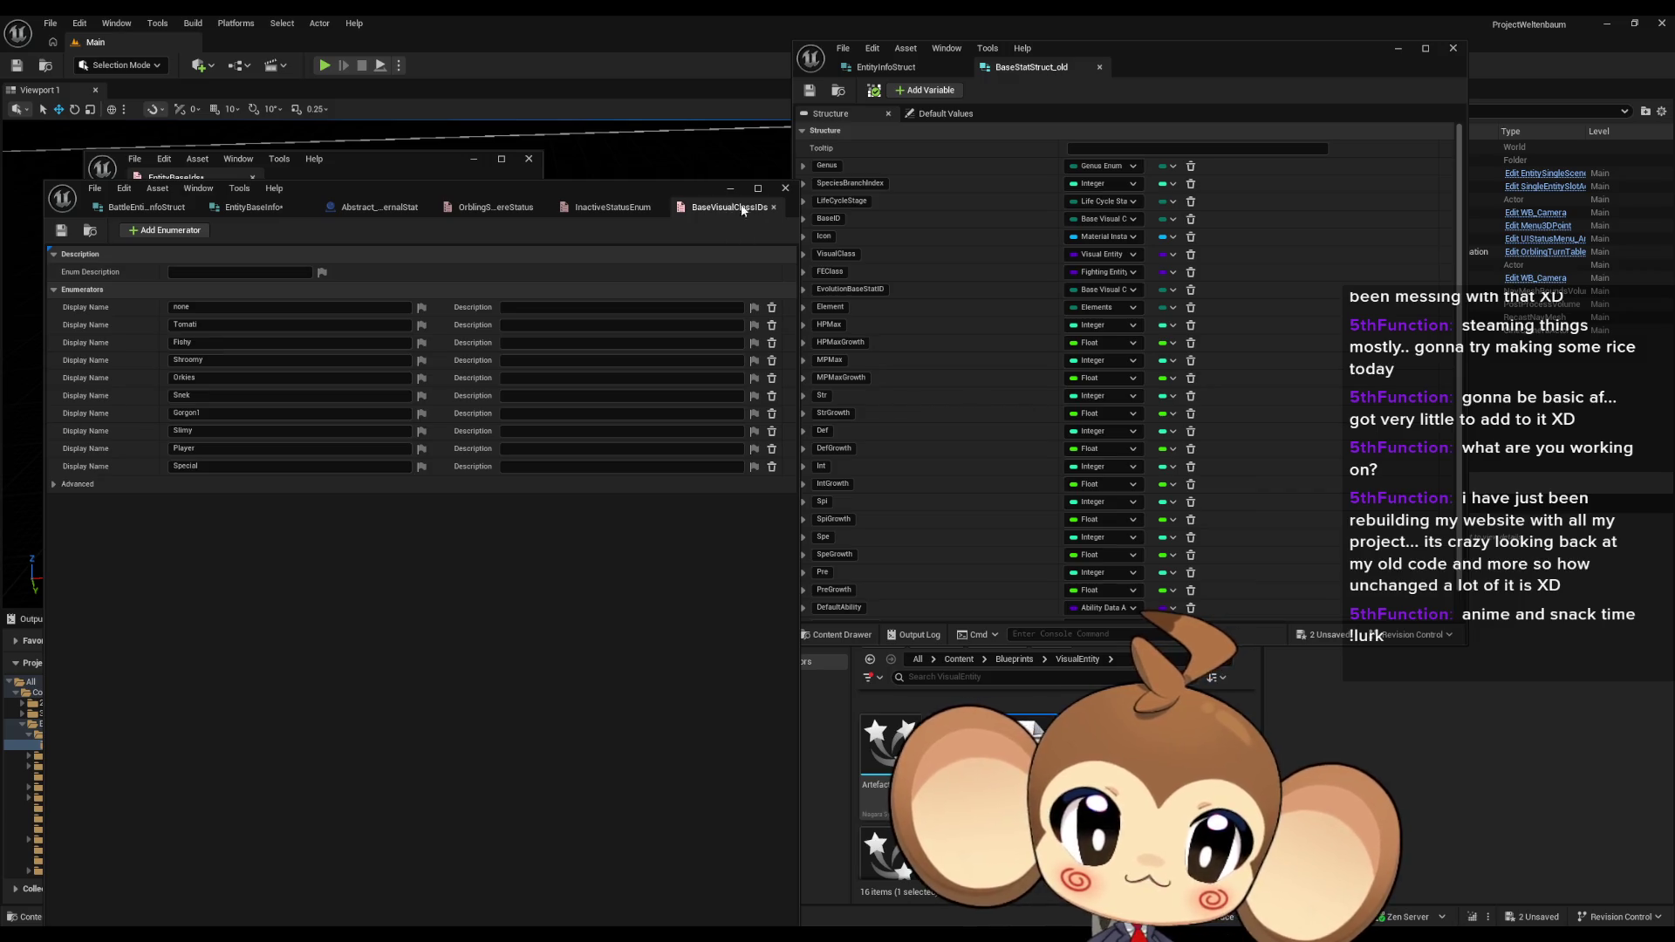
drag(742, 209, 1169, 67)
click(154, 209)
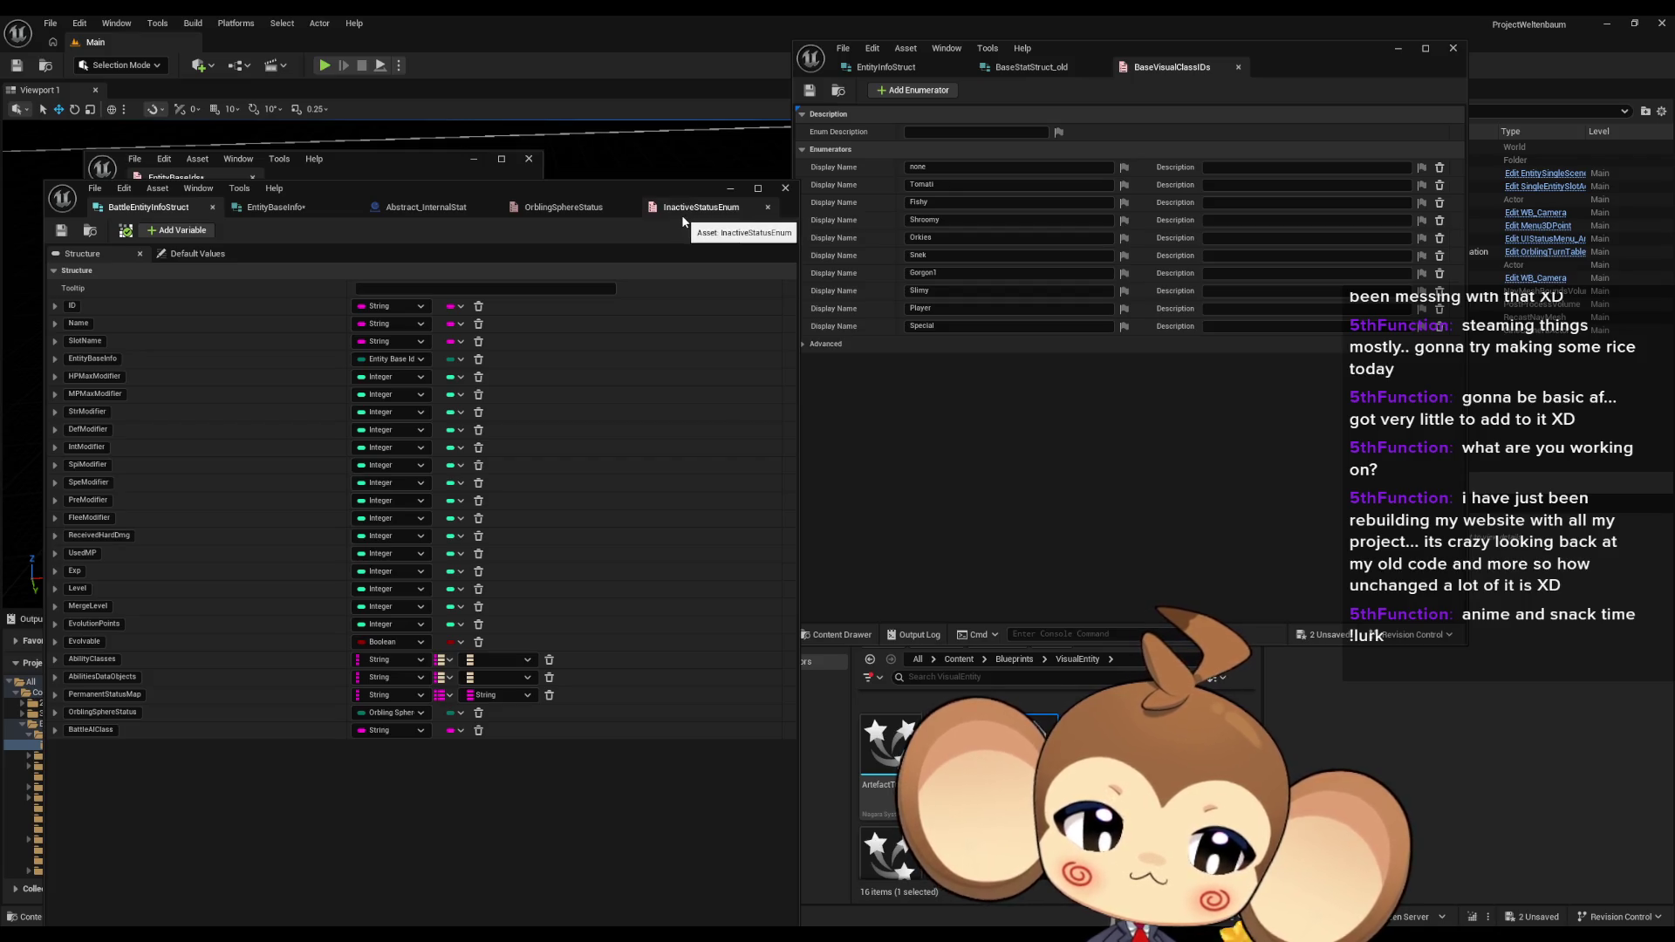
click(355, 163)
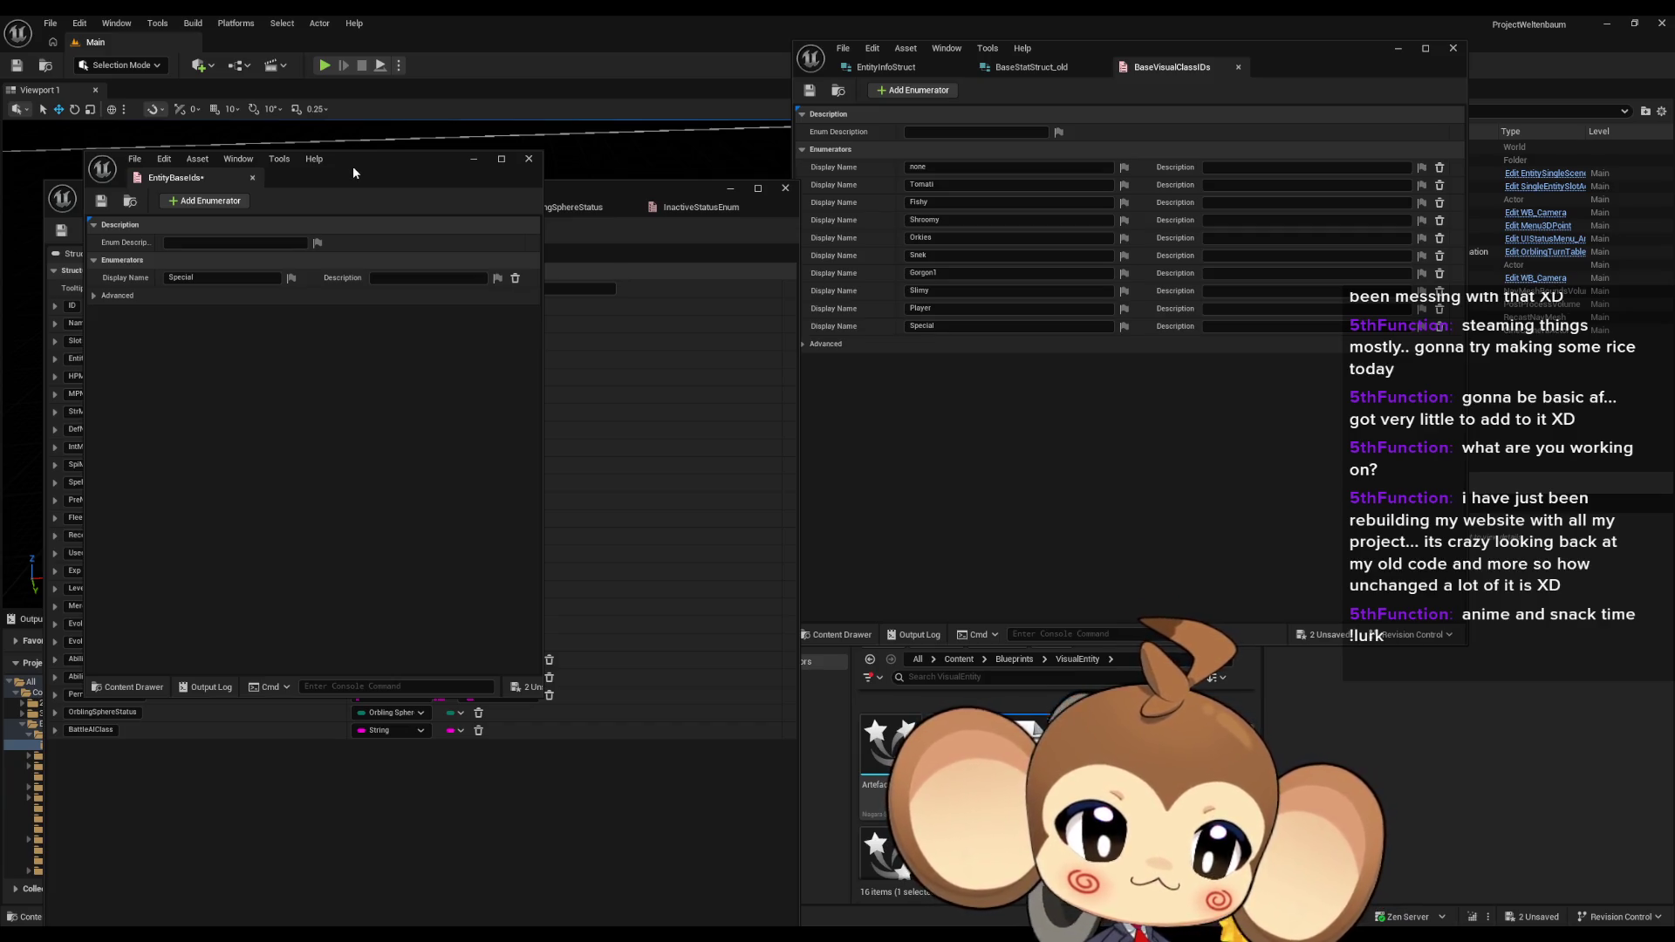
Step: Add an enumerator named none and move it above Special
click(215, 206)
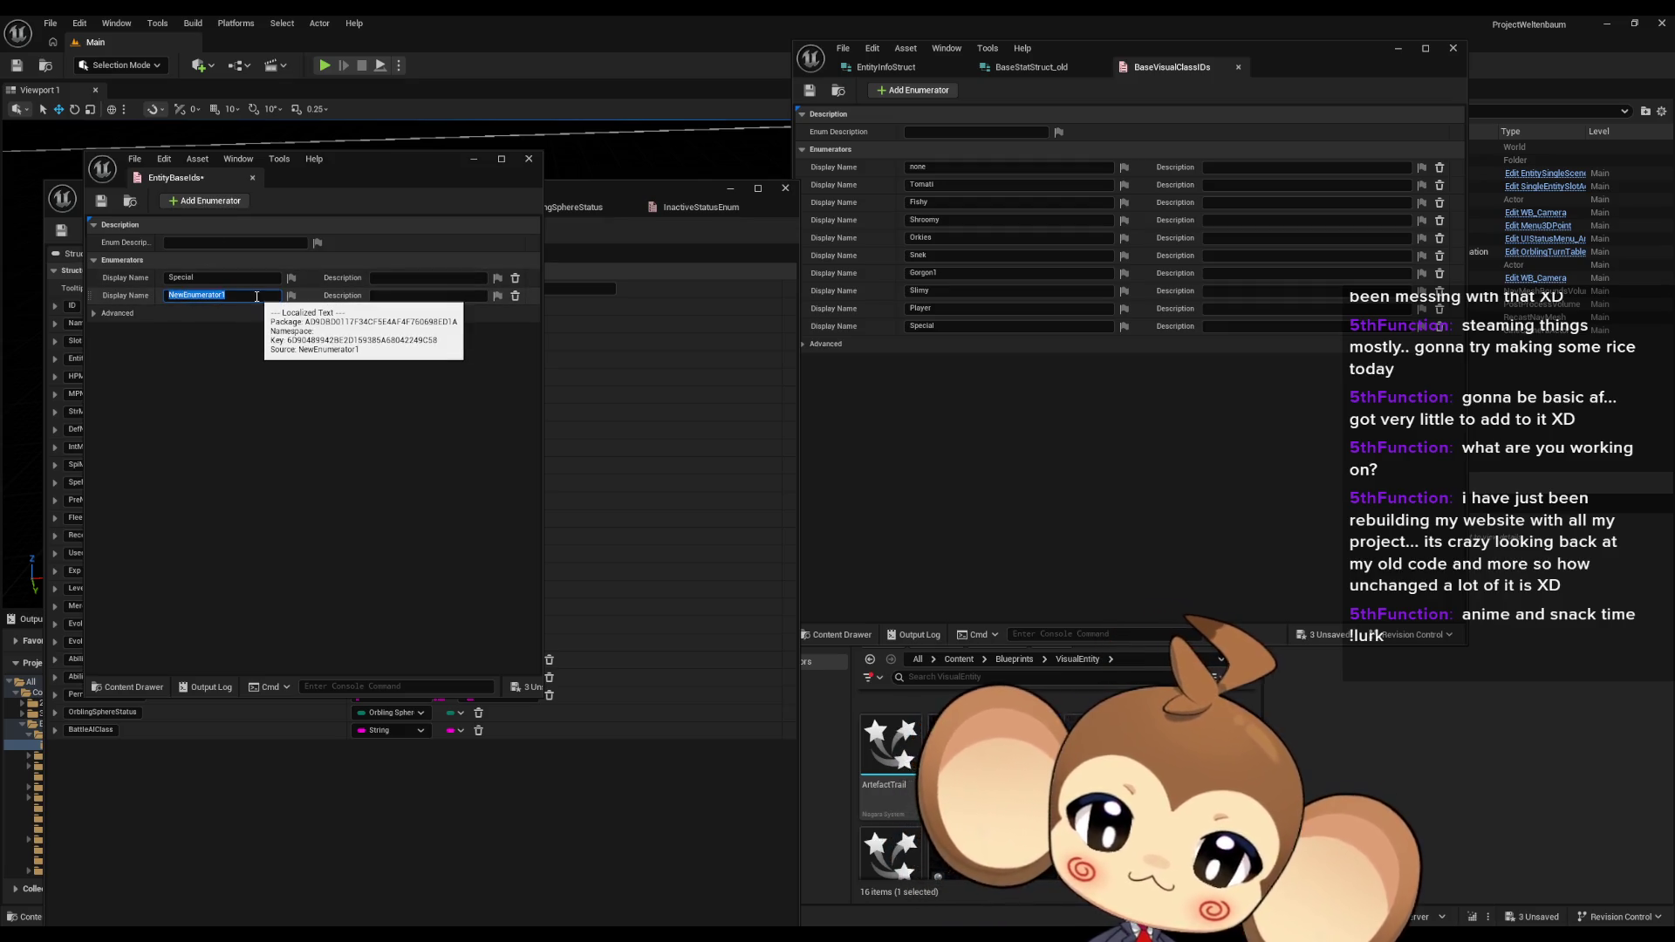
text(none)
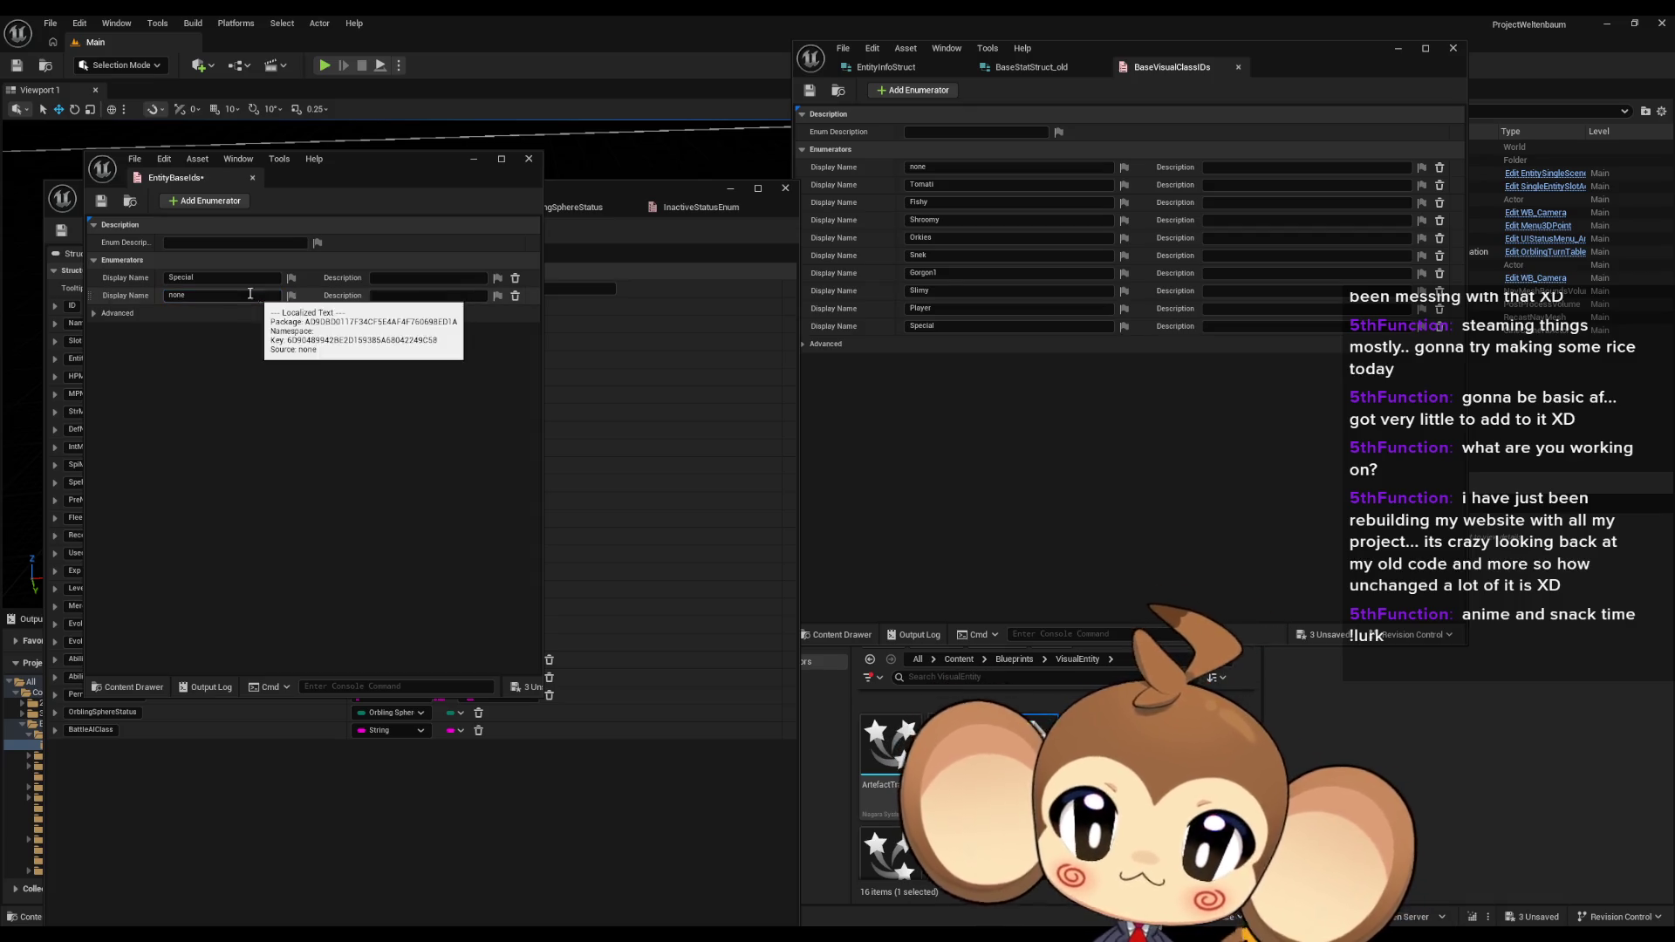
key(Return)
drag(89, 291, 92, 274)
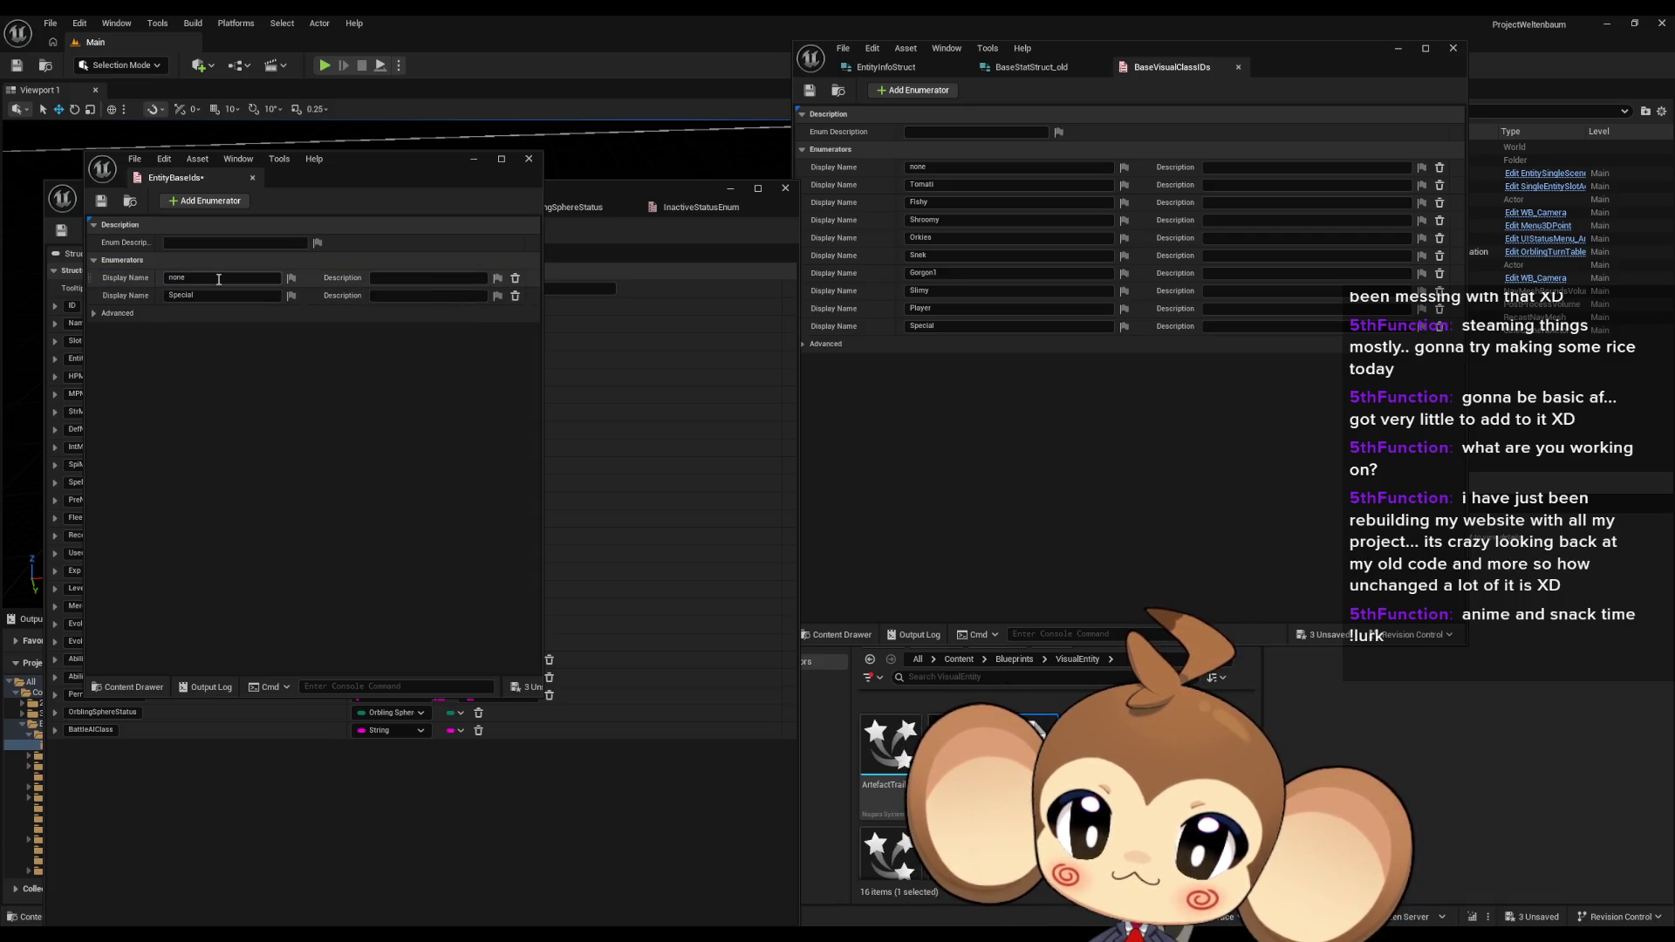
Step: Add eight placeholder enumerators, NewEnumerator2 through NewEnumerator9
click(201, 203)
click(202, 202)
click(202, 202)
click(202, 202)
click(201, 202)
click(201, 203)
click(202, 202)
click(203, 202)
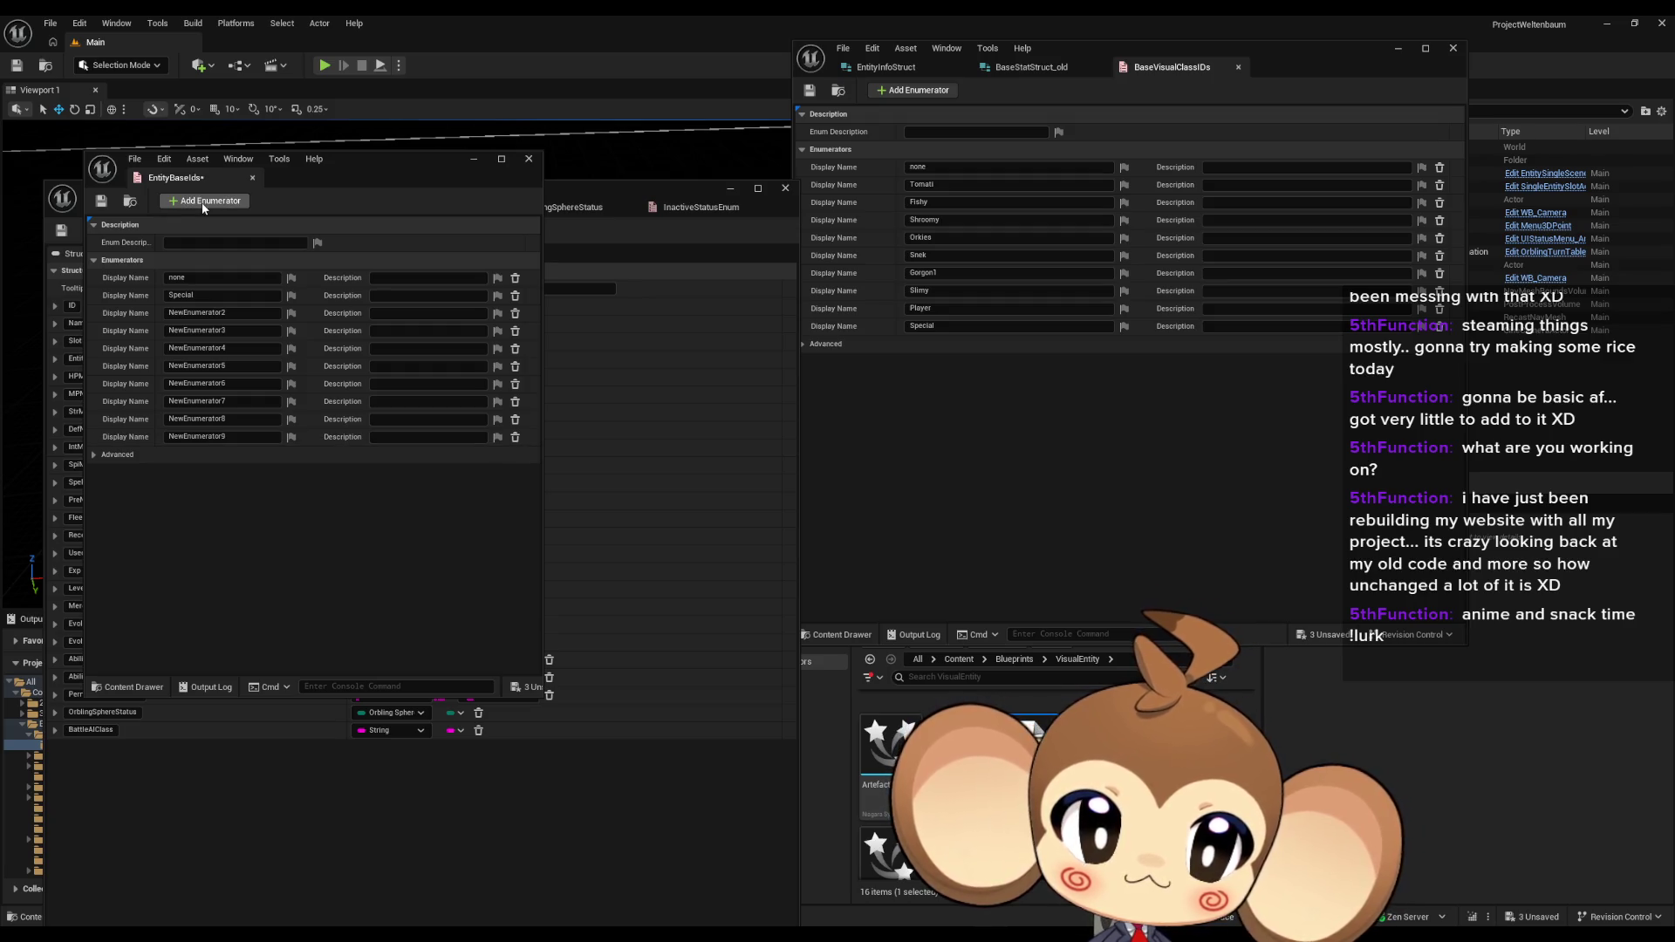
click(244, 313)
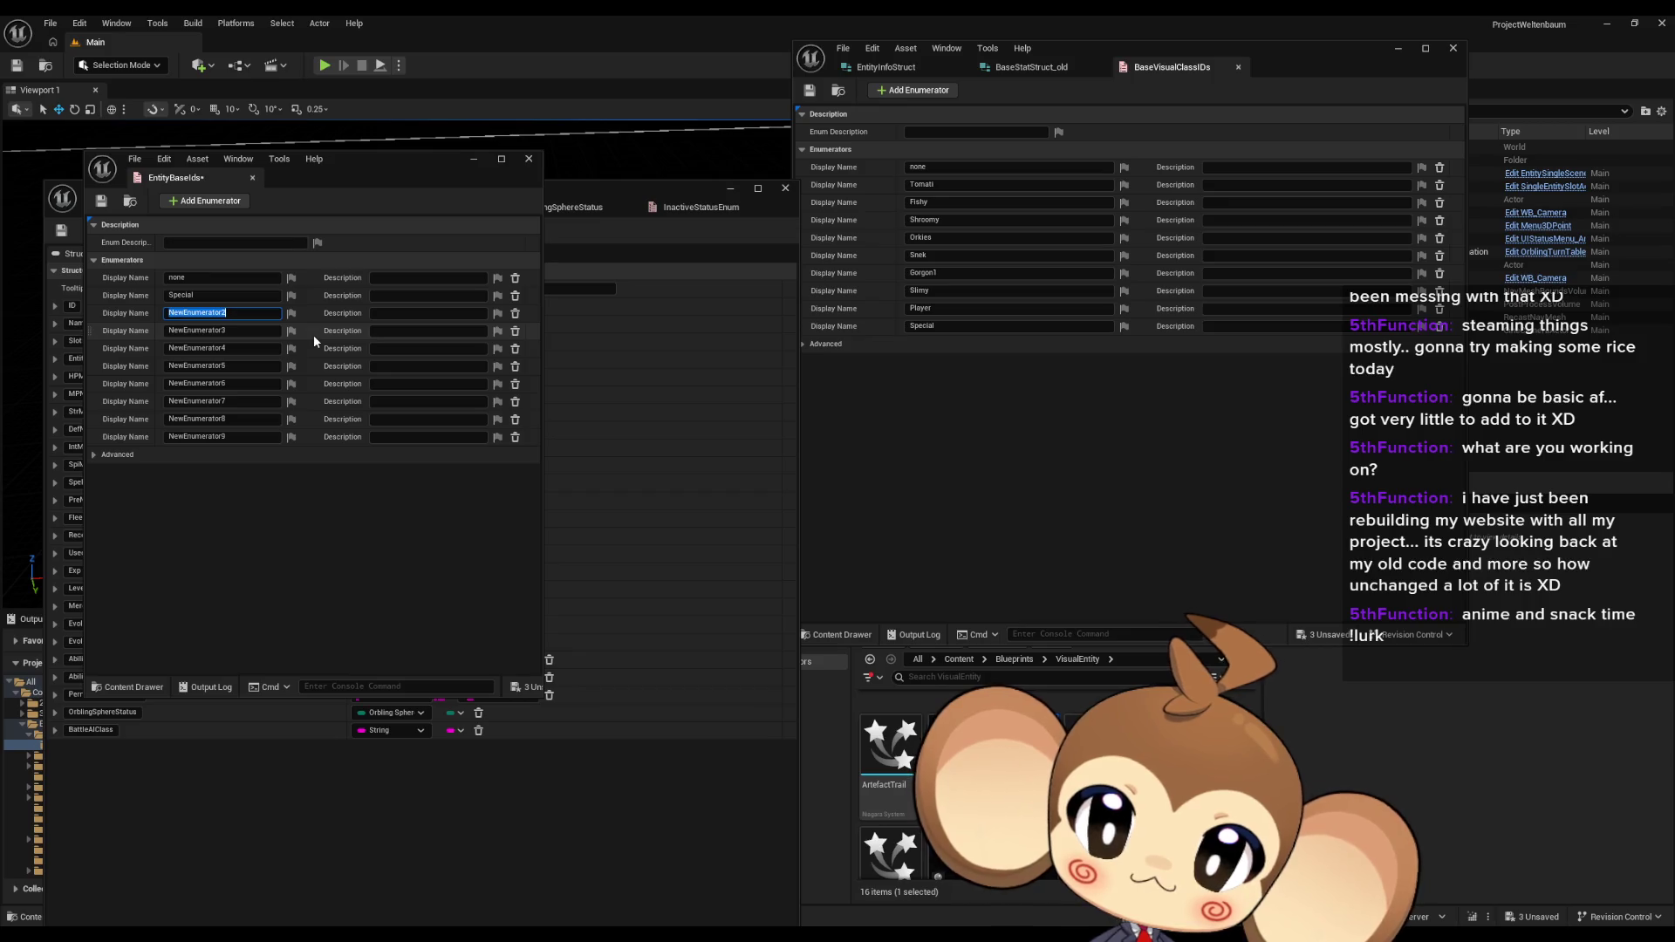
Step: Name the first placeholders Player and Shroomy
text(Player)
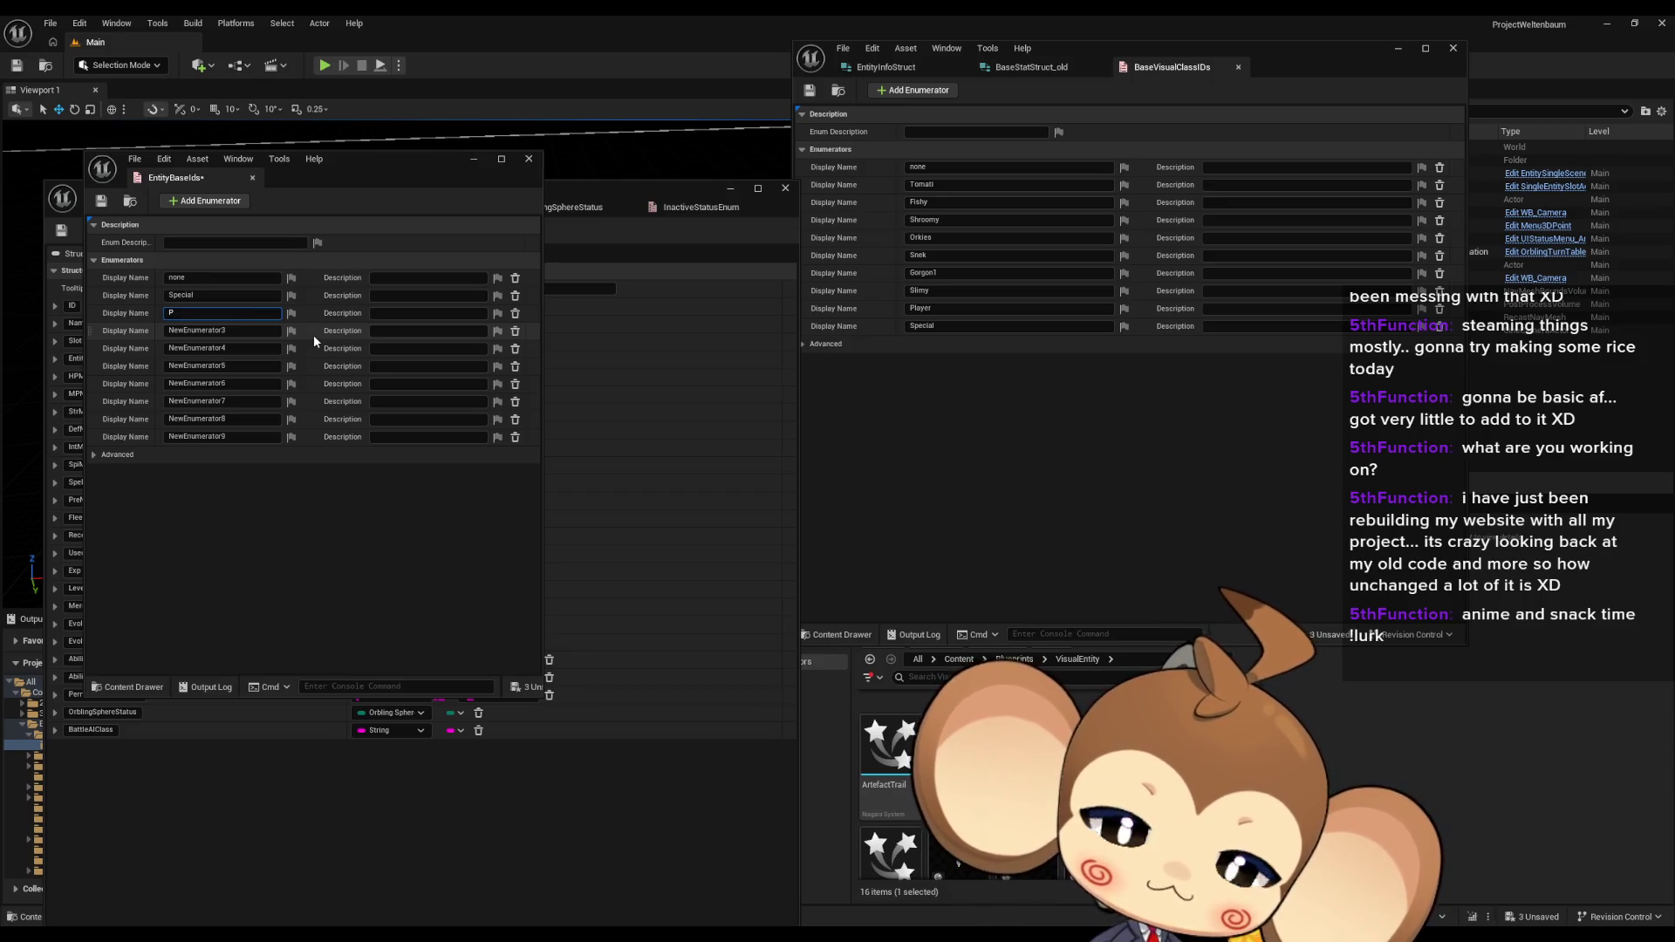
key(Return)
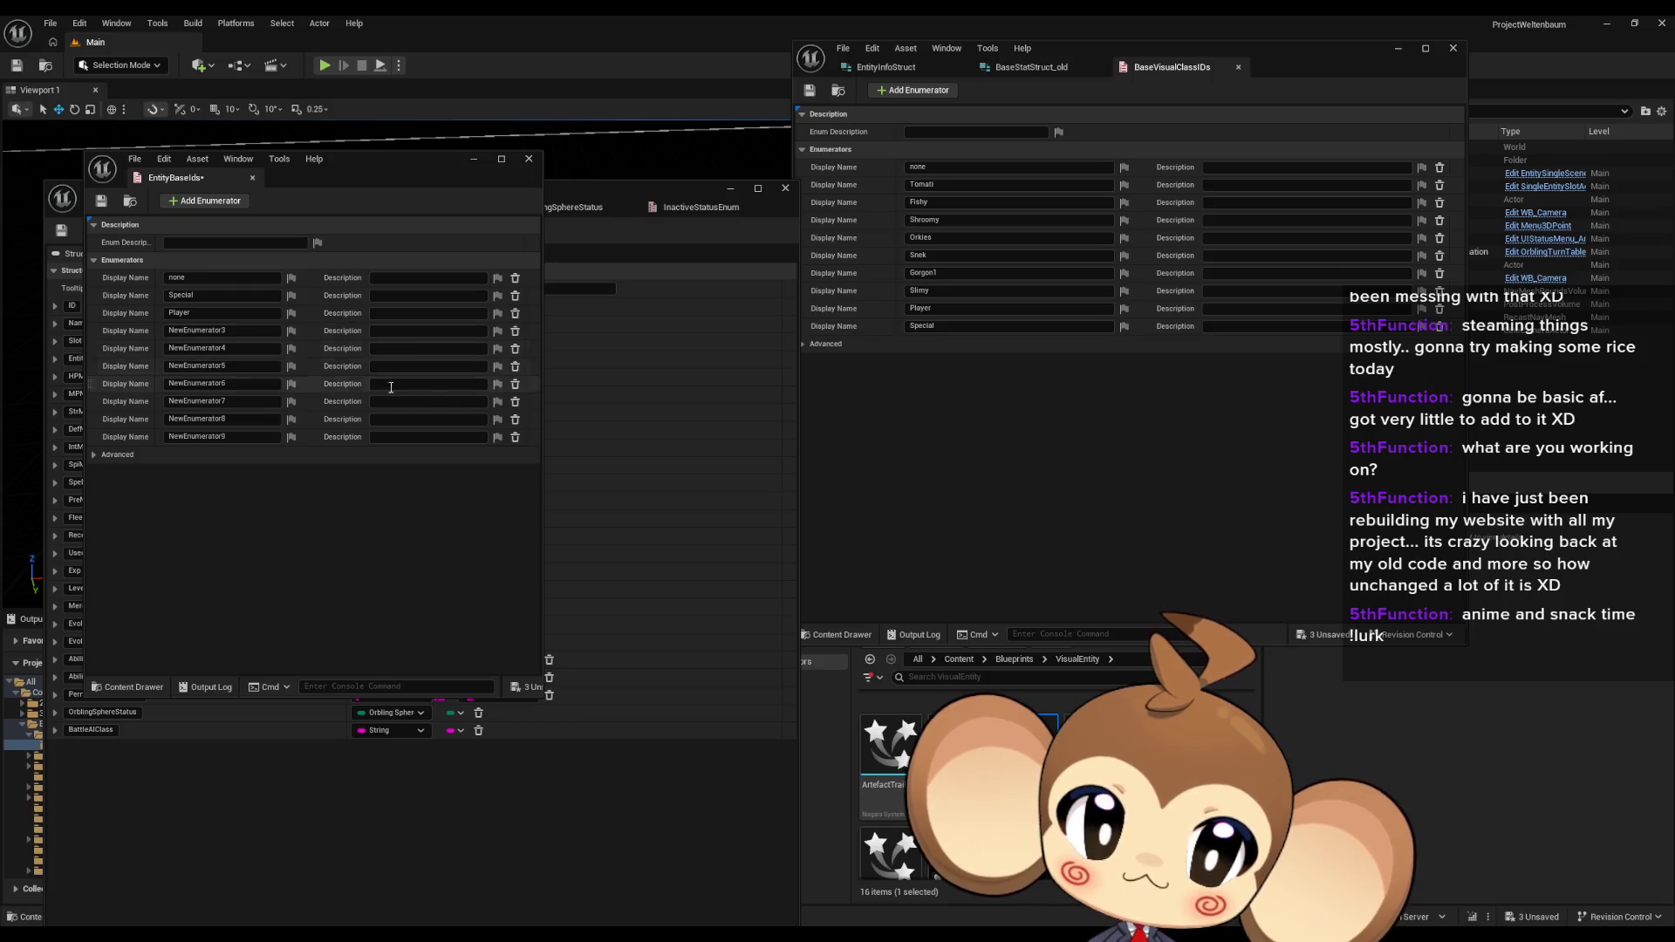
double_click(940, 224)
key(ctrl+c)
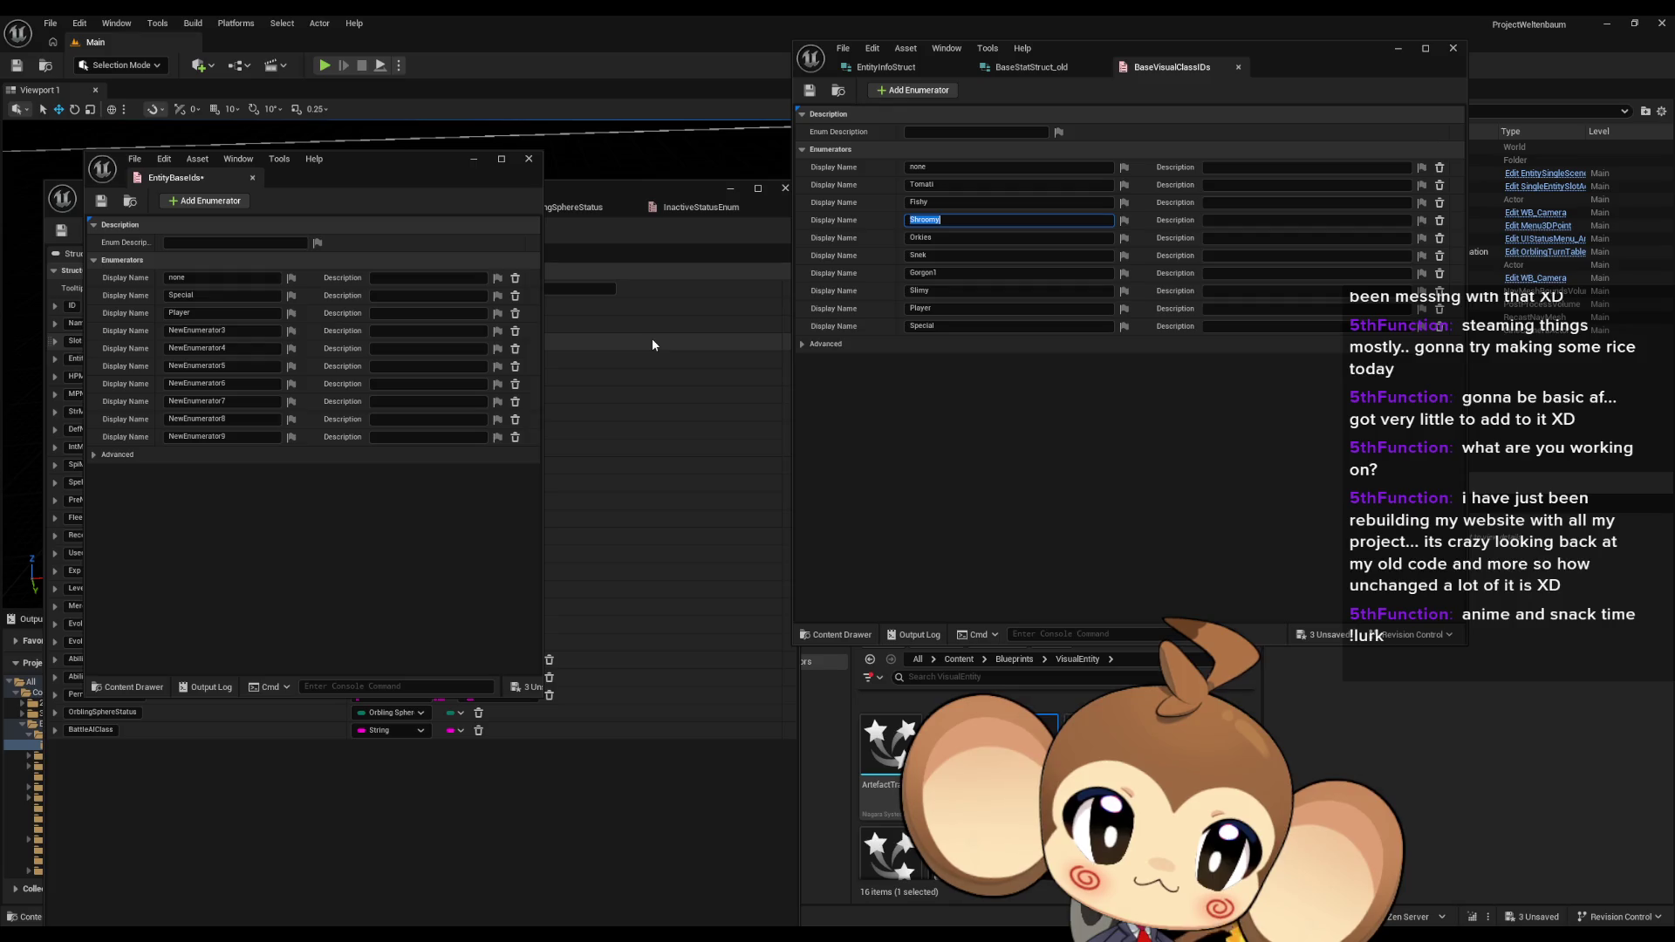
double_click(193, 331)
key(ctrl+v)
Step: Copy Orkies, Snek and Gorgon1 from BaseVisualClassIDs into NewEnumerator4 through NewEnumerator6
double_click(923, 238)
key(ctrl+c)
double_click(196, 348)
key(ctrl+v)
double_click(918, 254)
key(ctrl+c)
double_click(197, 365)
key(ctrl+v)
double_click(933, 273)
key(ctrl+c)
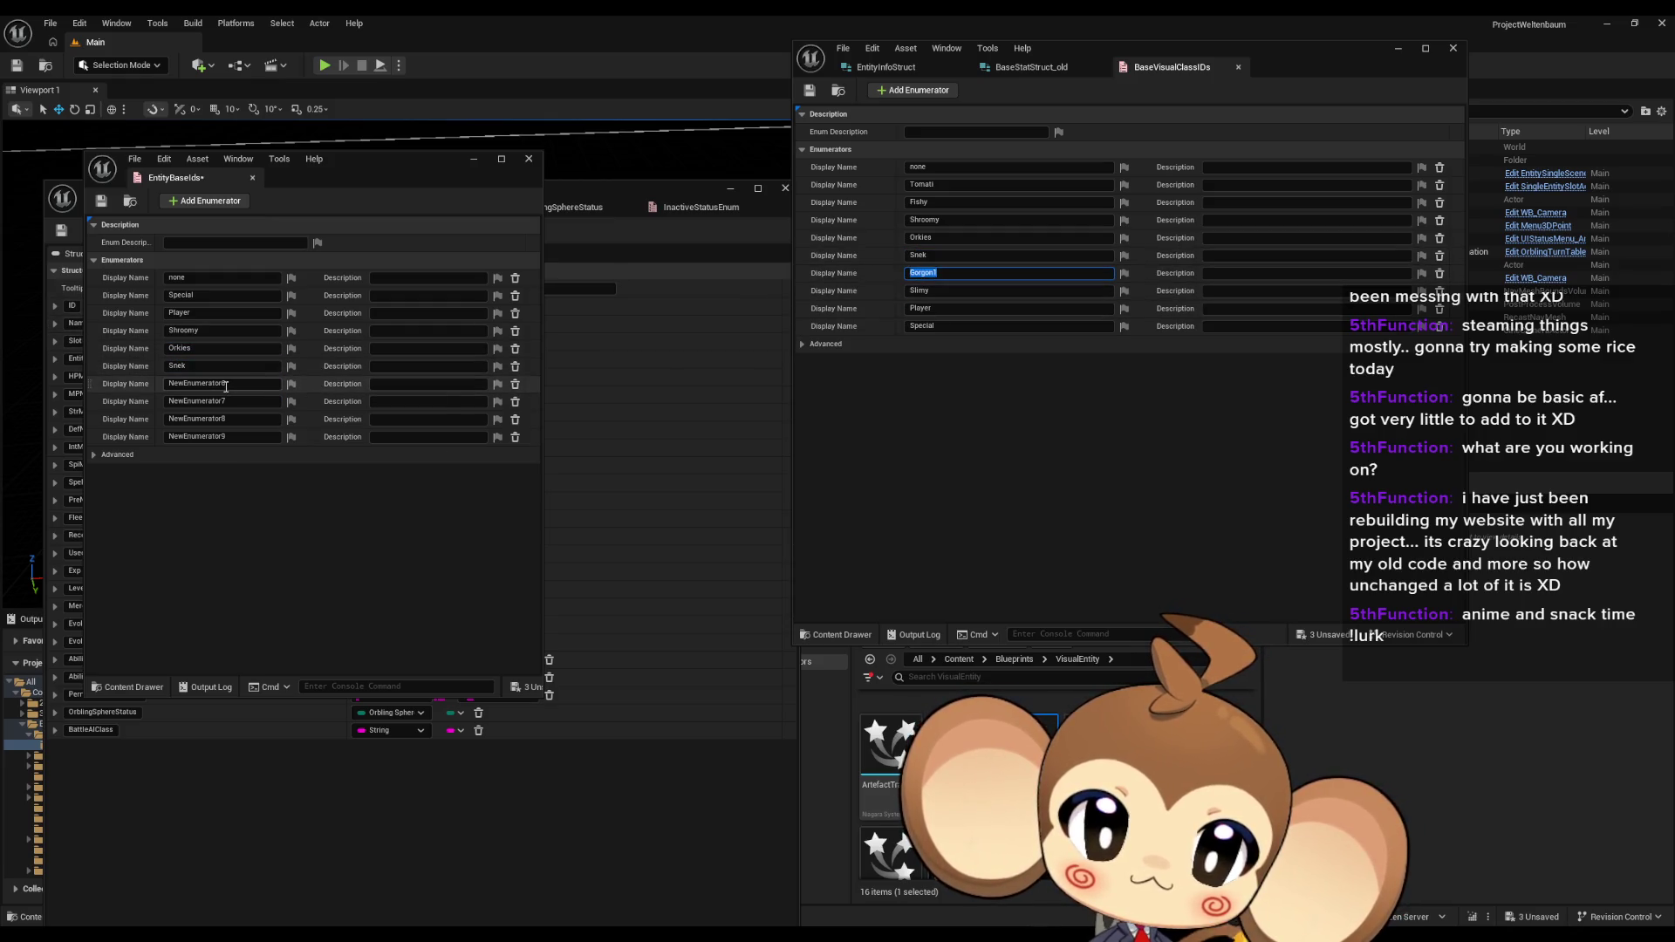
double_click(197, 383)
key(ctrl+v)
Step: Copy Slimy and Tomati into NewEnumerator7 and NewEnumerator8
double_click(938, 292)
key(ctrl+c)
double_click(218, 401)
key(ctrl+v)
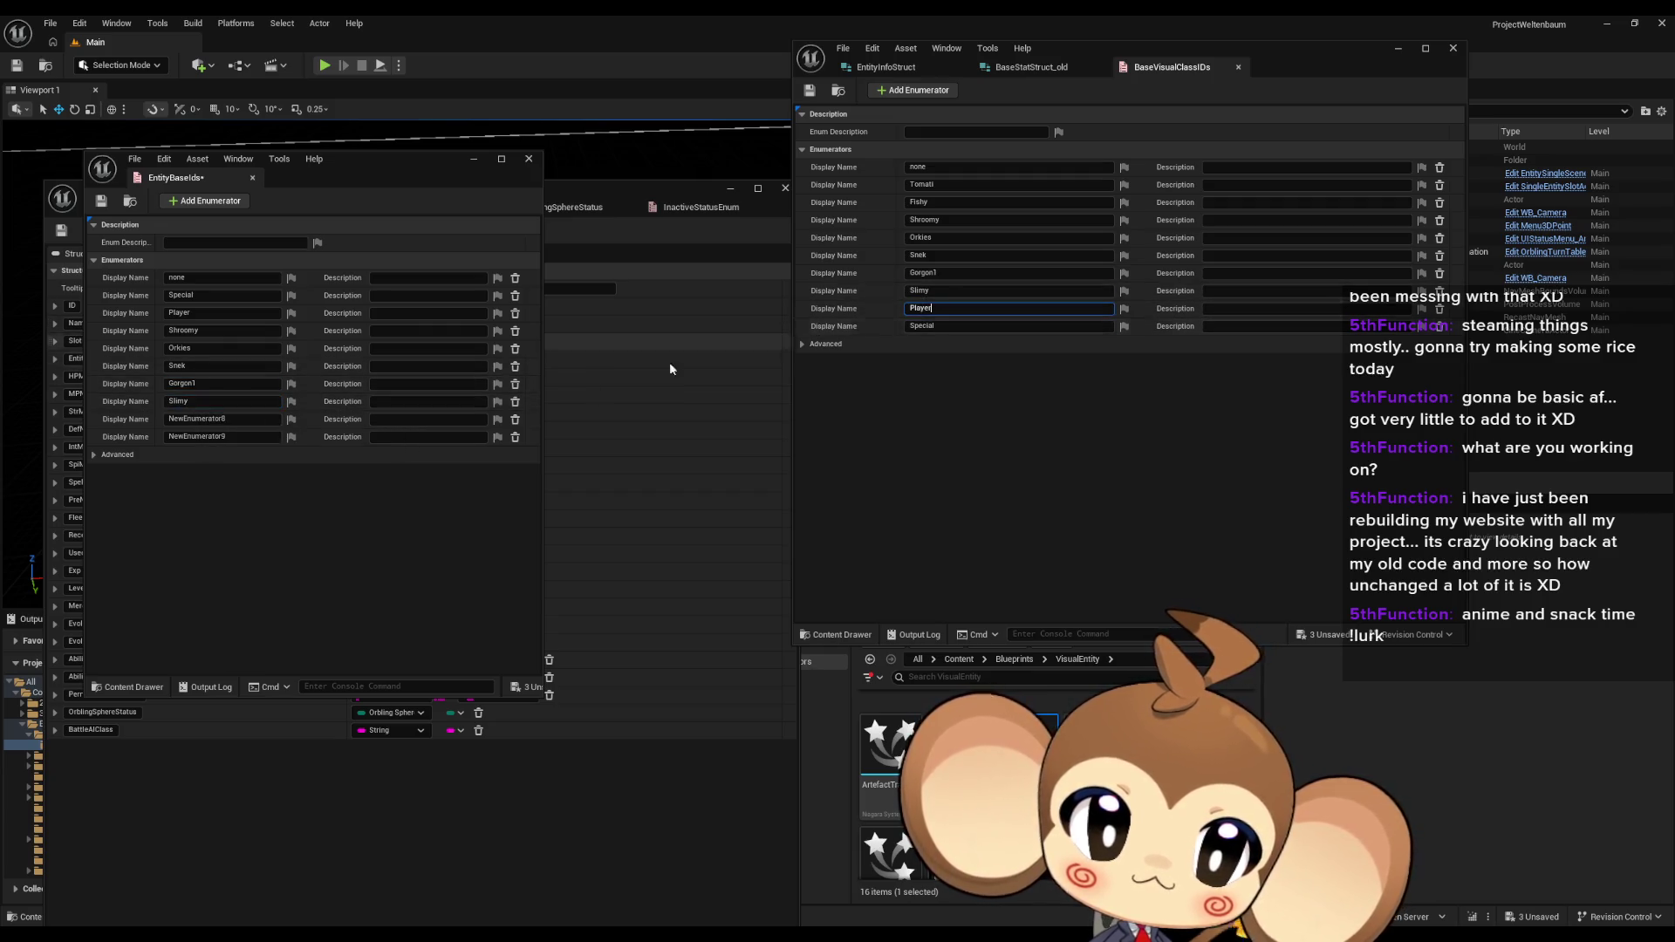
double_click(1018, 310)
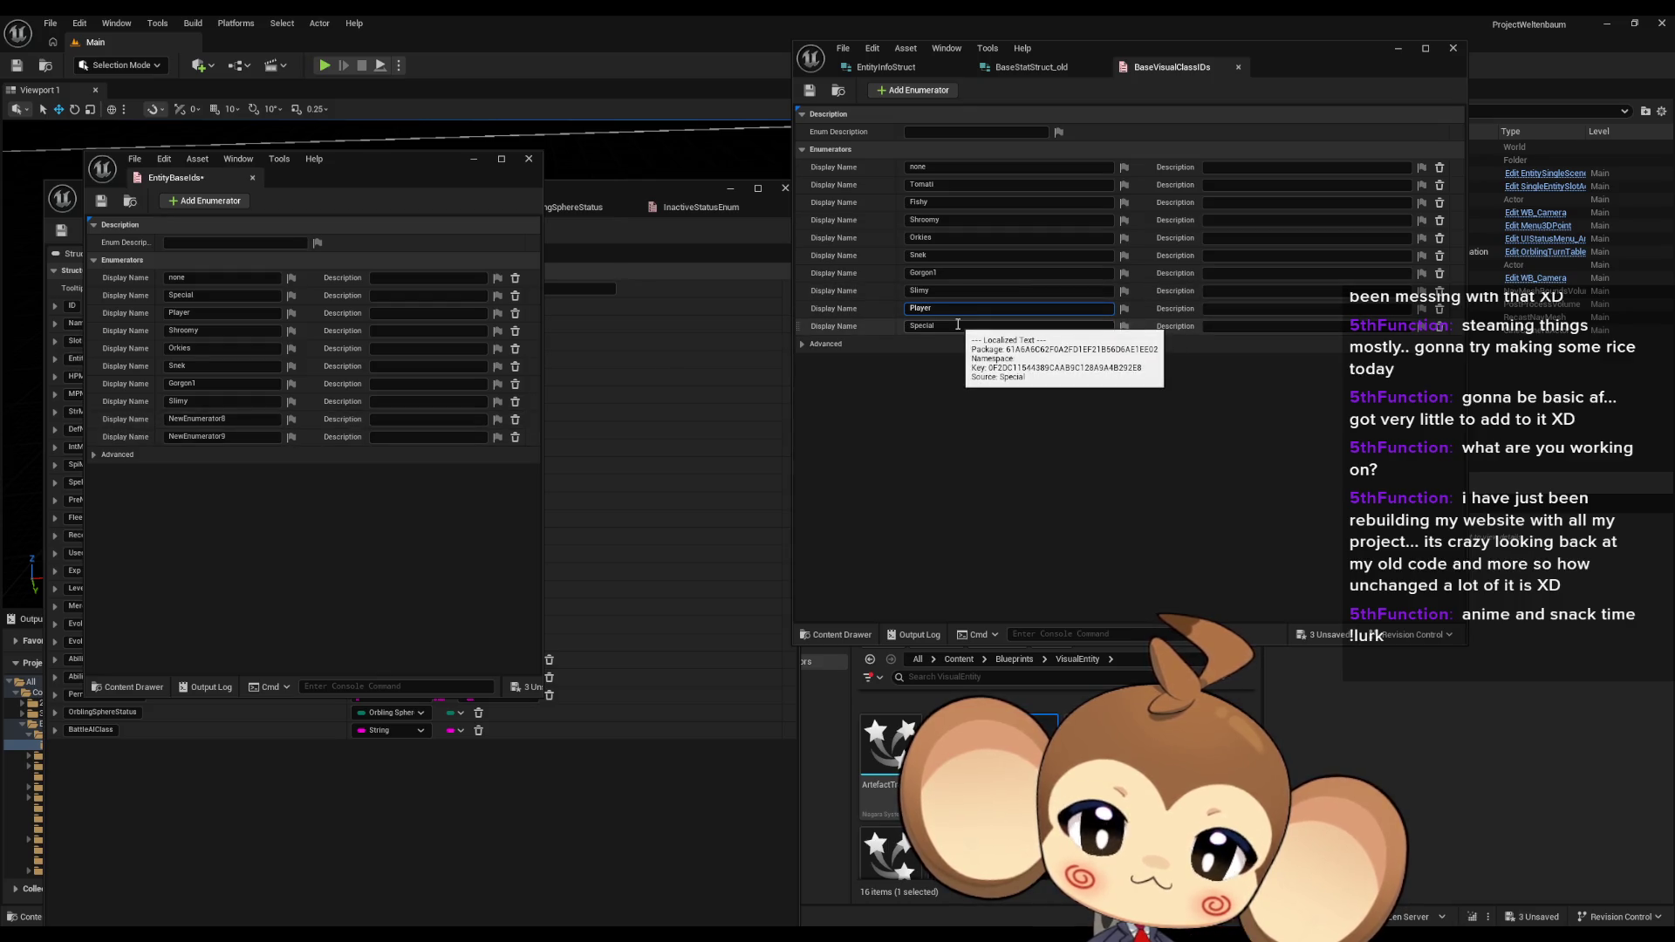
double_click(922, 185)
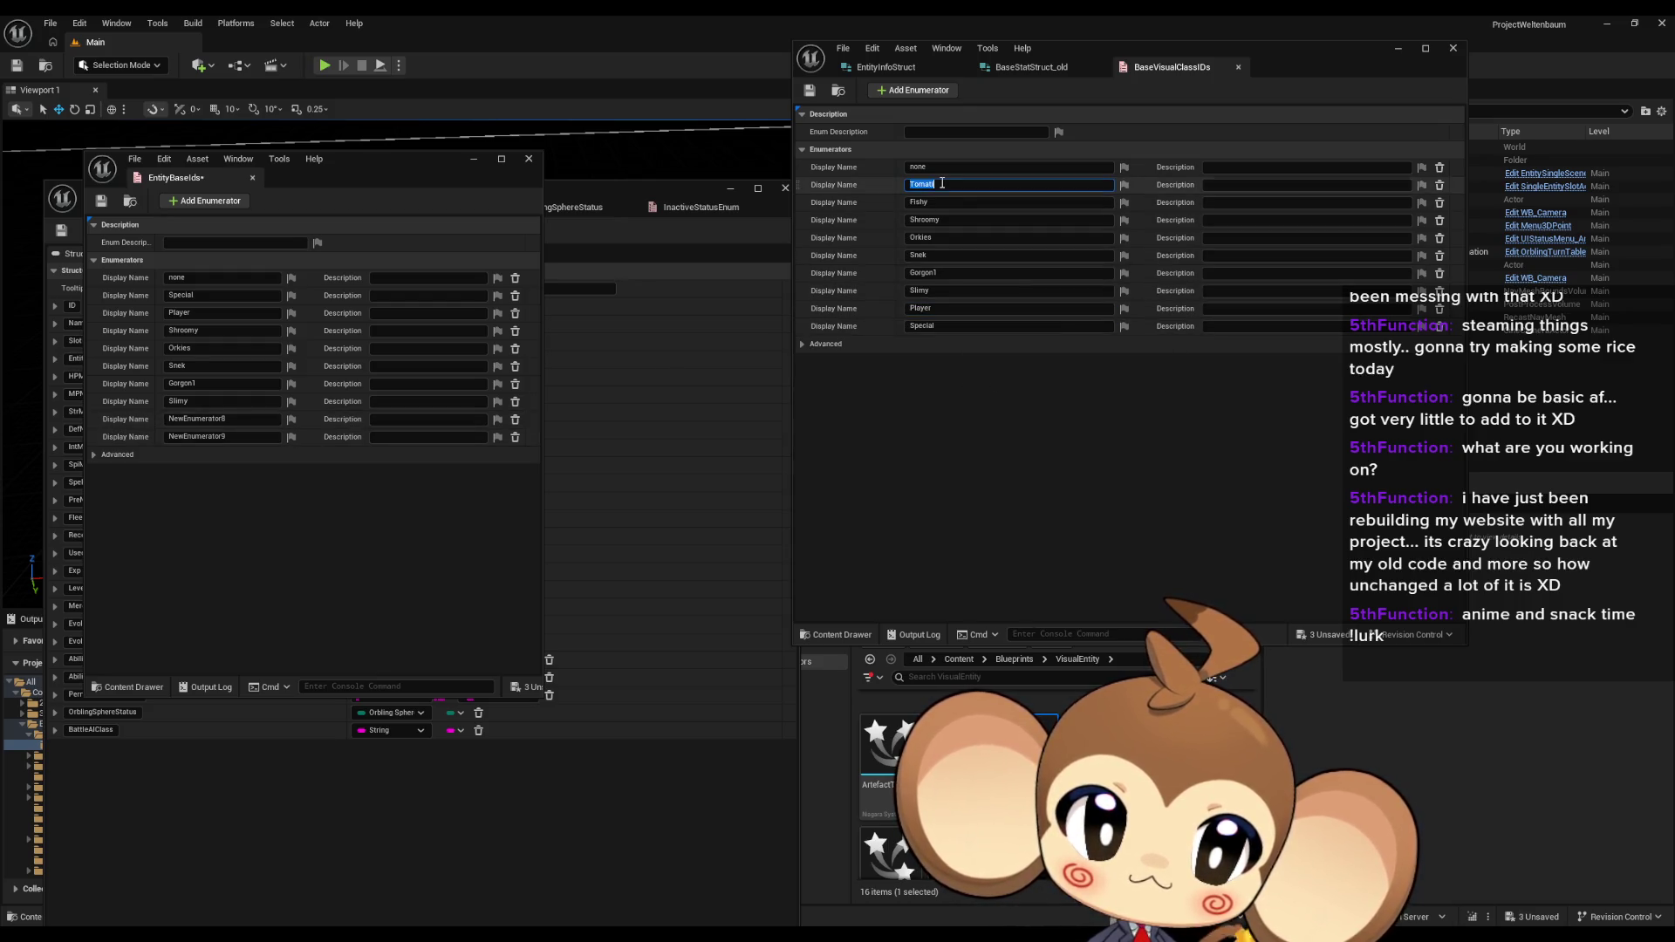
key(ctrl+c)
double_click(217, 419)
key(ctrl+v)
key(Return)
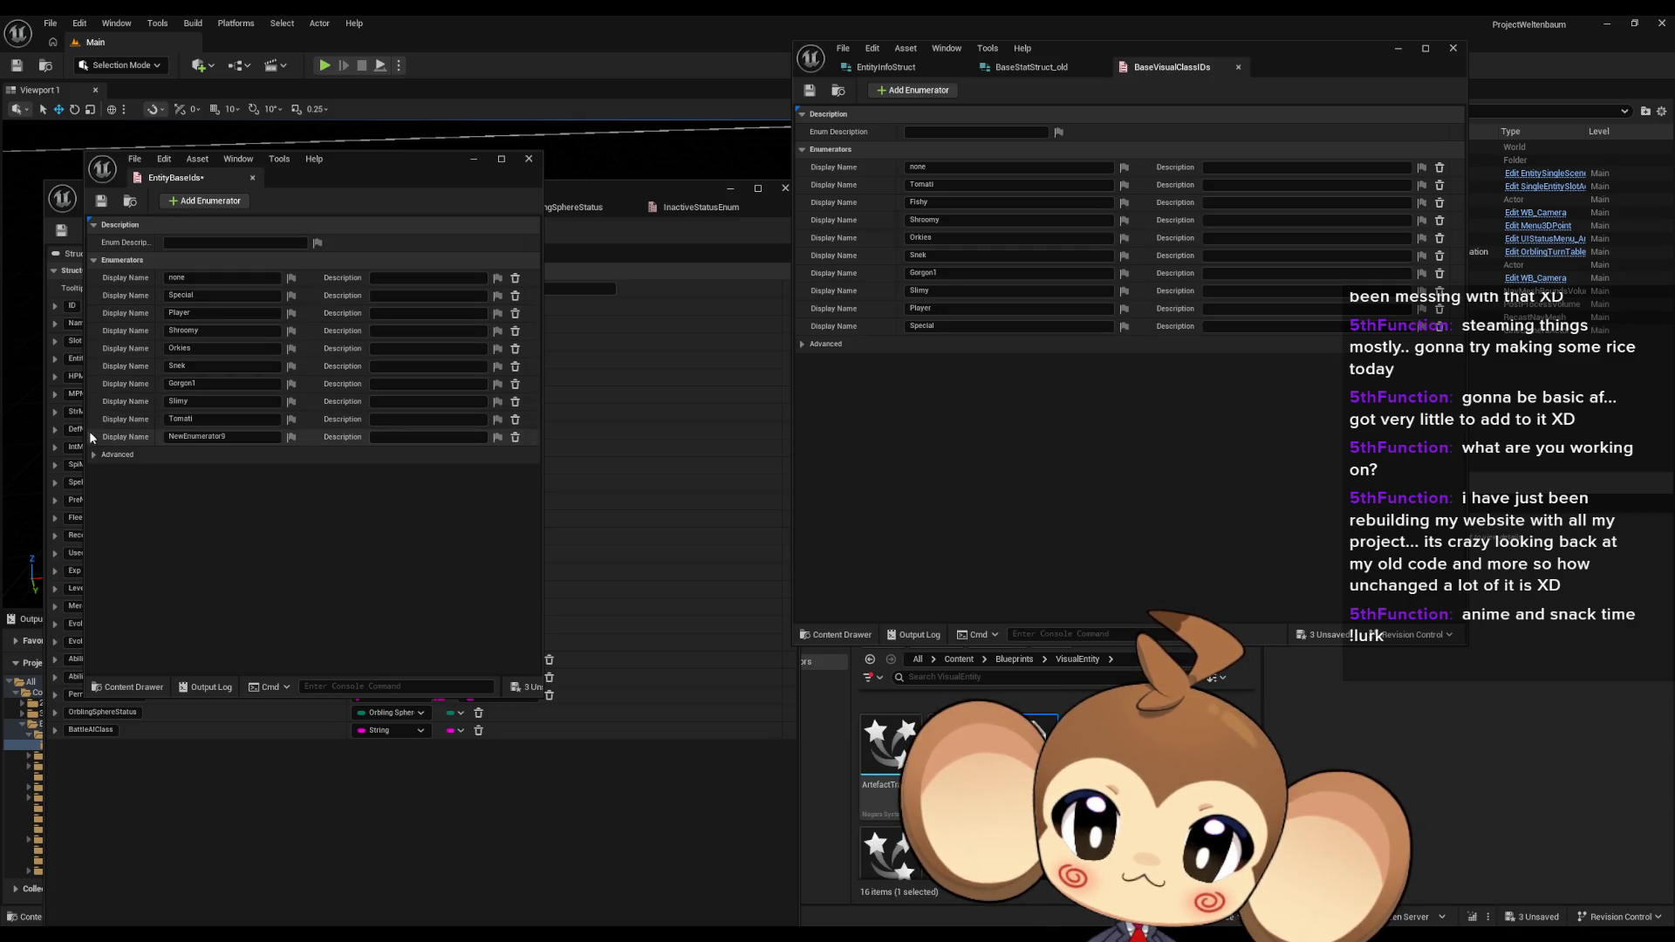
Step: Move Tomati up below Player and rename the last EntityBaseIds entry to Fishy
drag(91, 419, 88, 310)
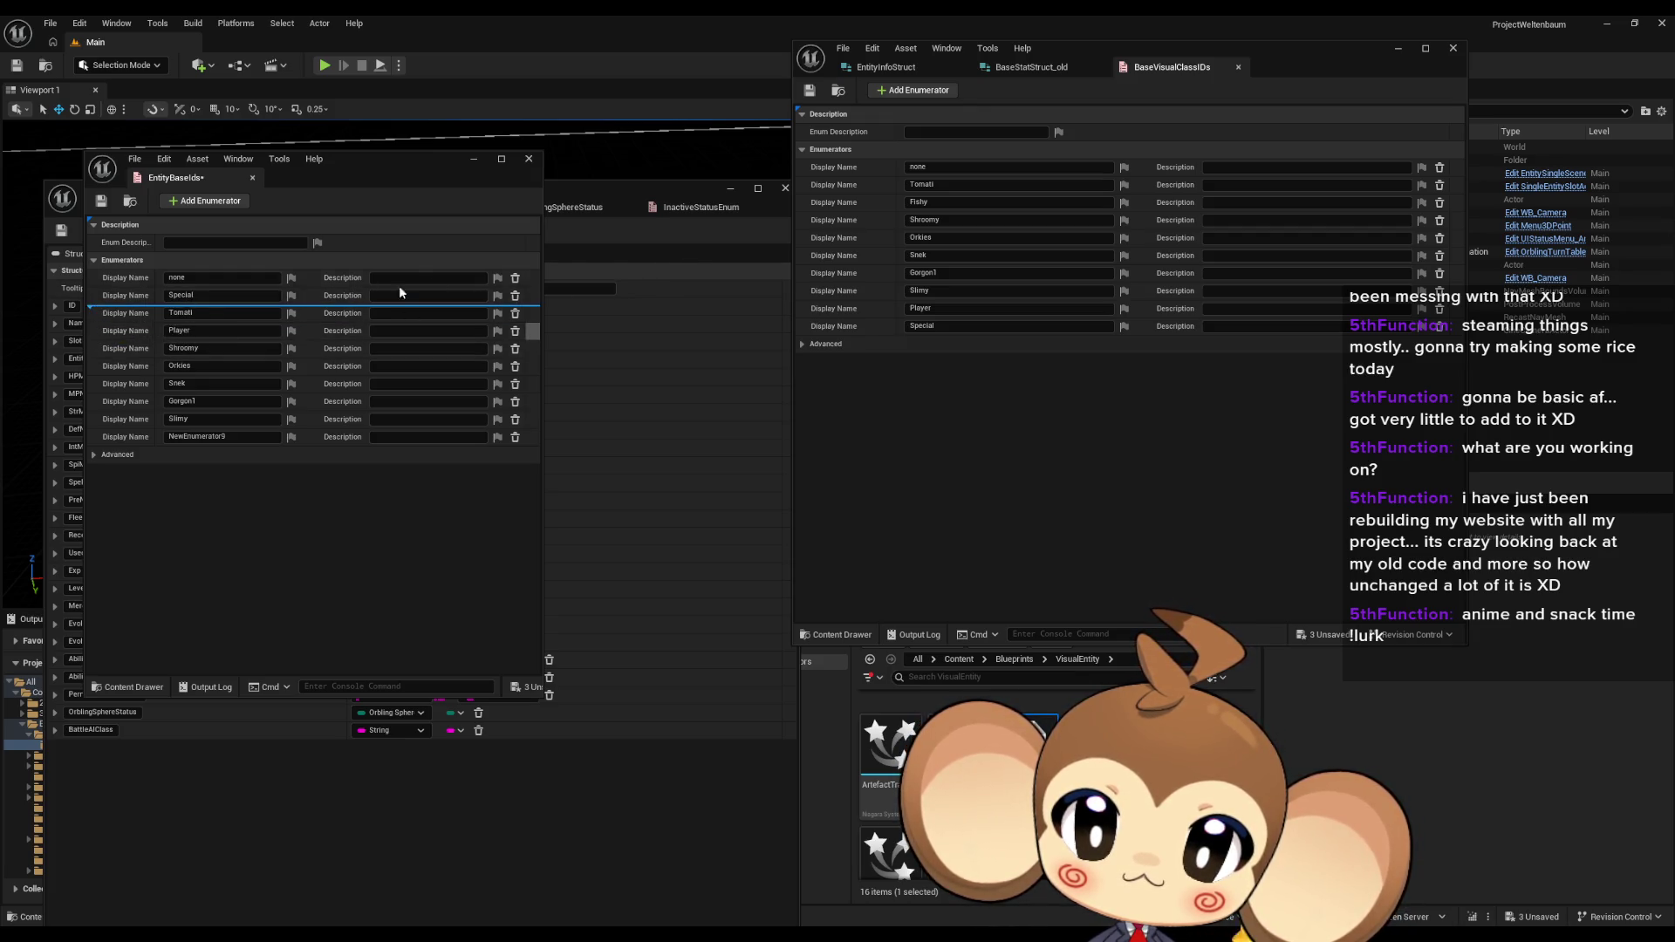
click(918, 201)
key(ctrl+c)
click(192, 437)
key(ctrl+v)
key(ctrl+a)
key(ctrl+v)
key(Return)
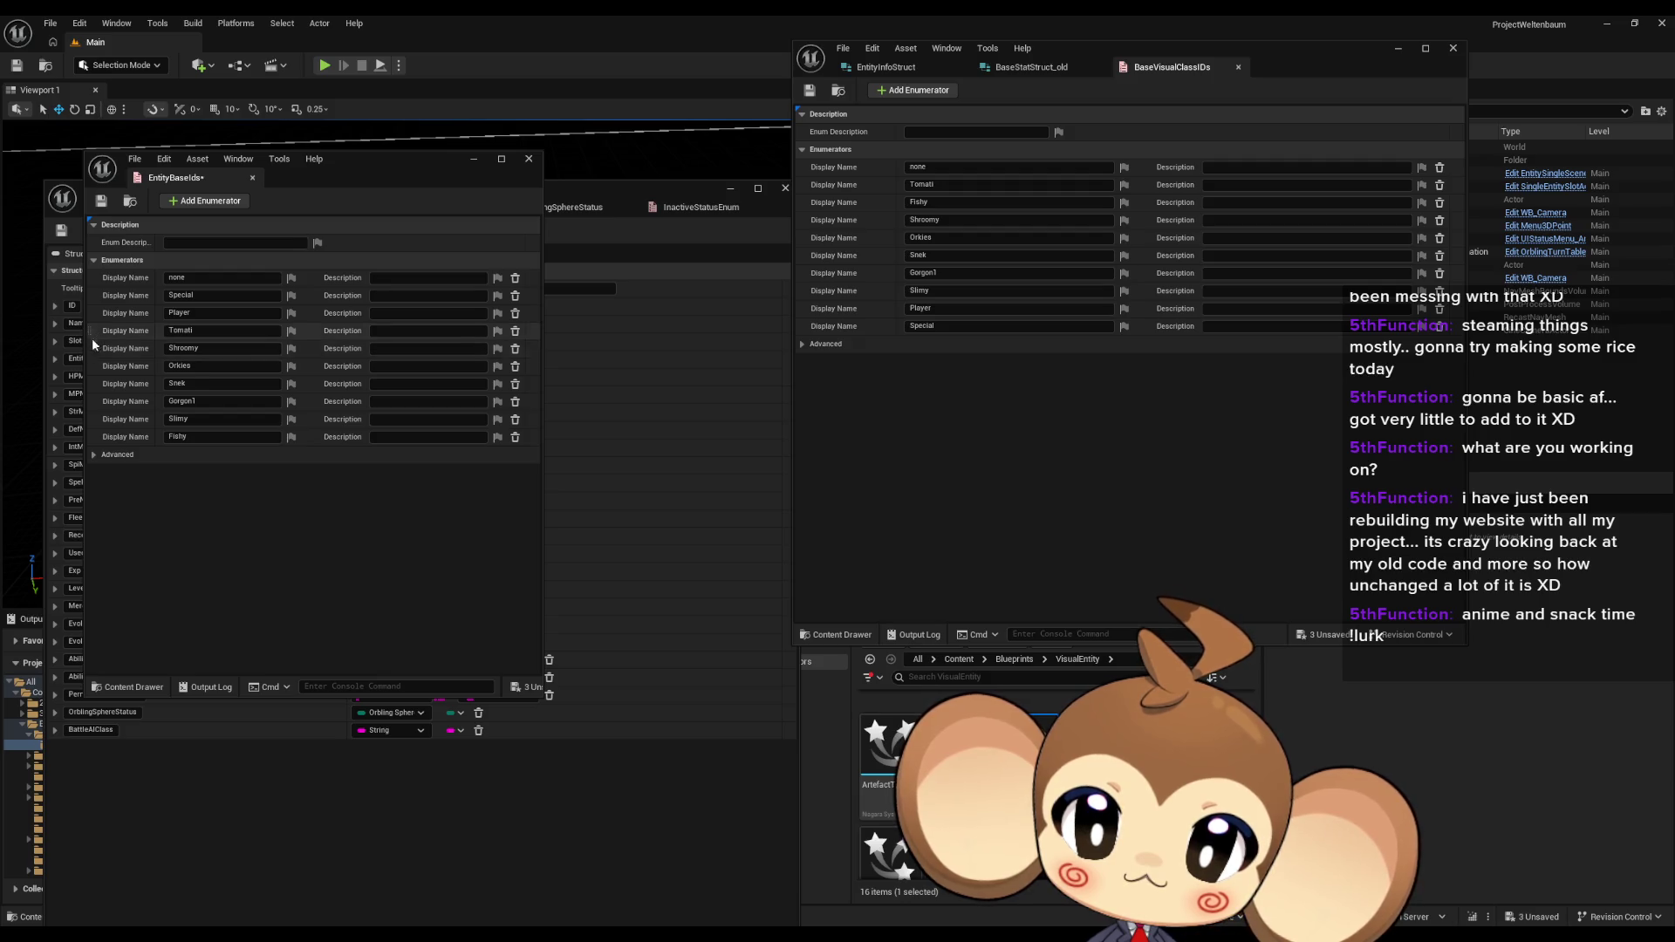
Step: Place Fishy right after Tomati and save the EntityBaseIds enum
drag(91, 436, 97, 349)
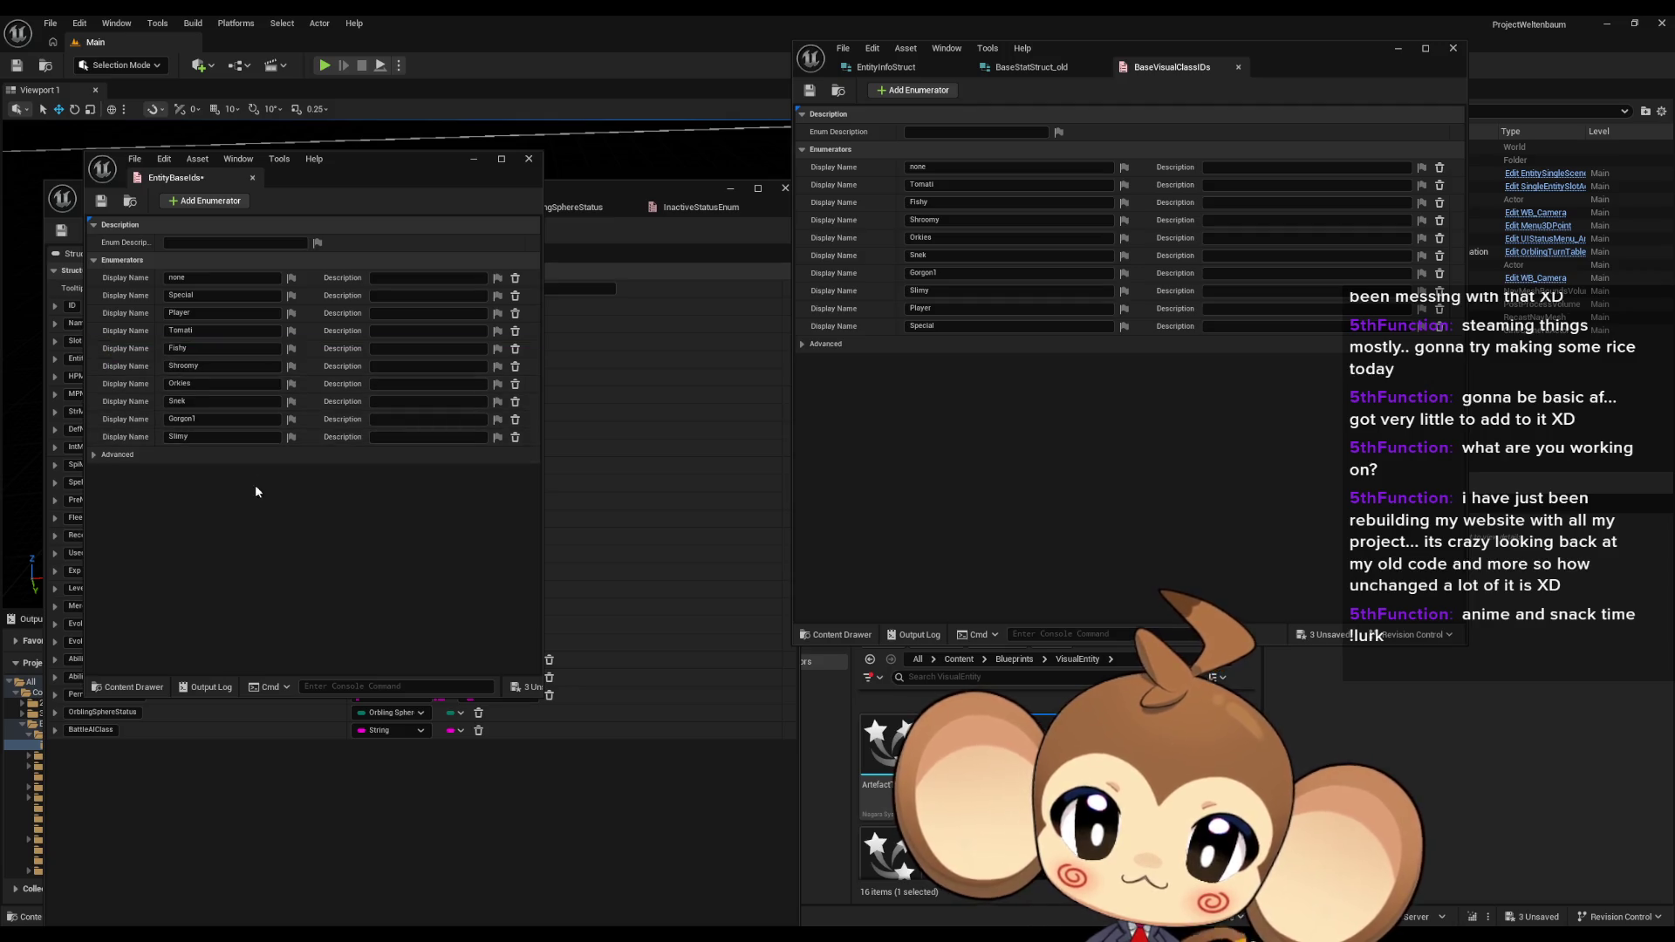
click(101, 201)
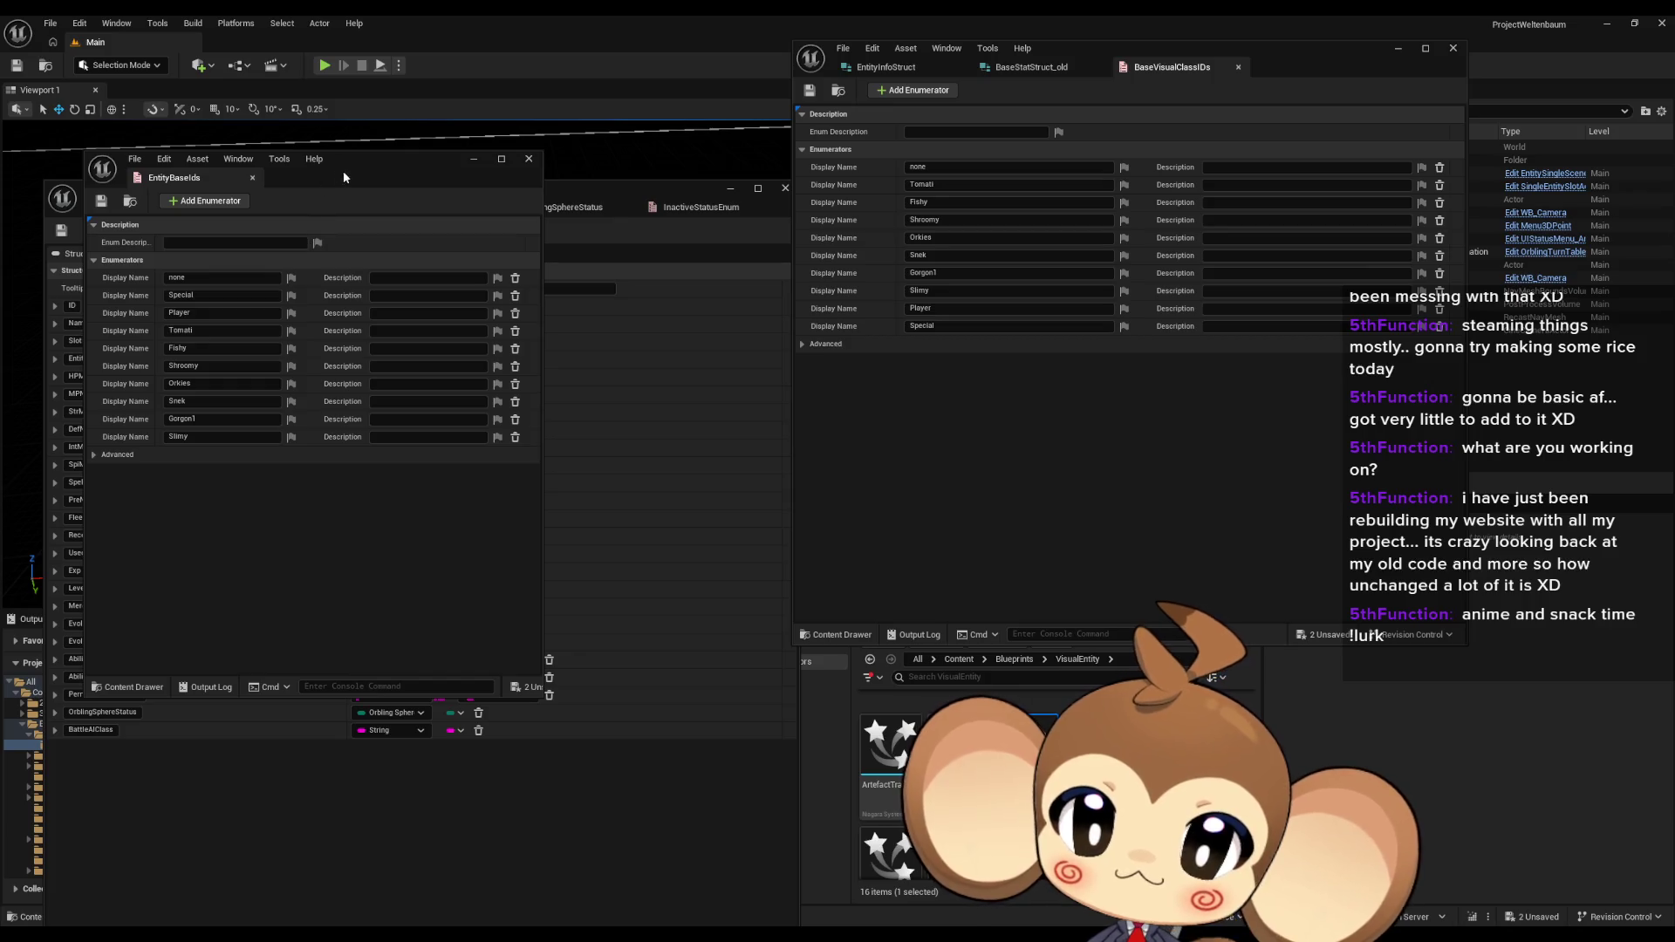
mouse_move(456, 176)
mouse_down()
mouse_move(689, 180)
mouse_move(1406, 275)
mouse_up()
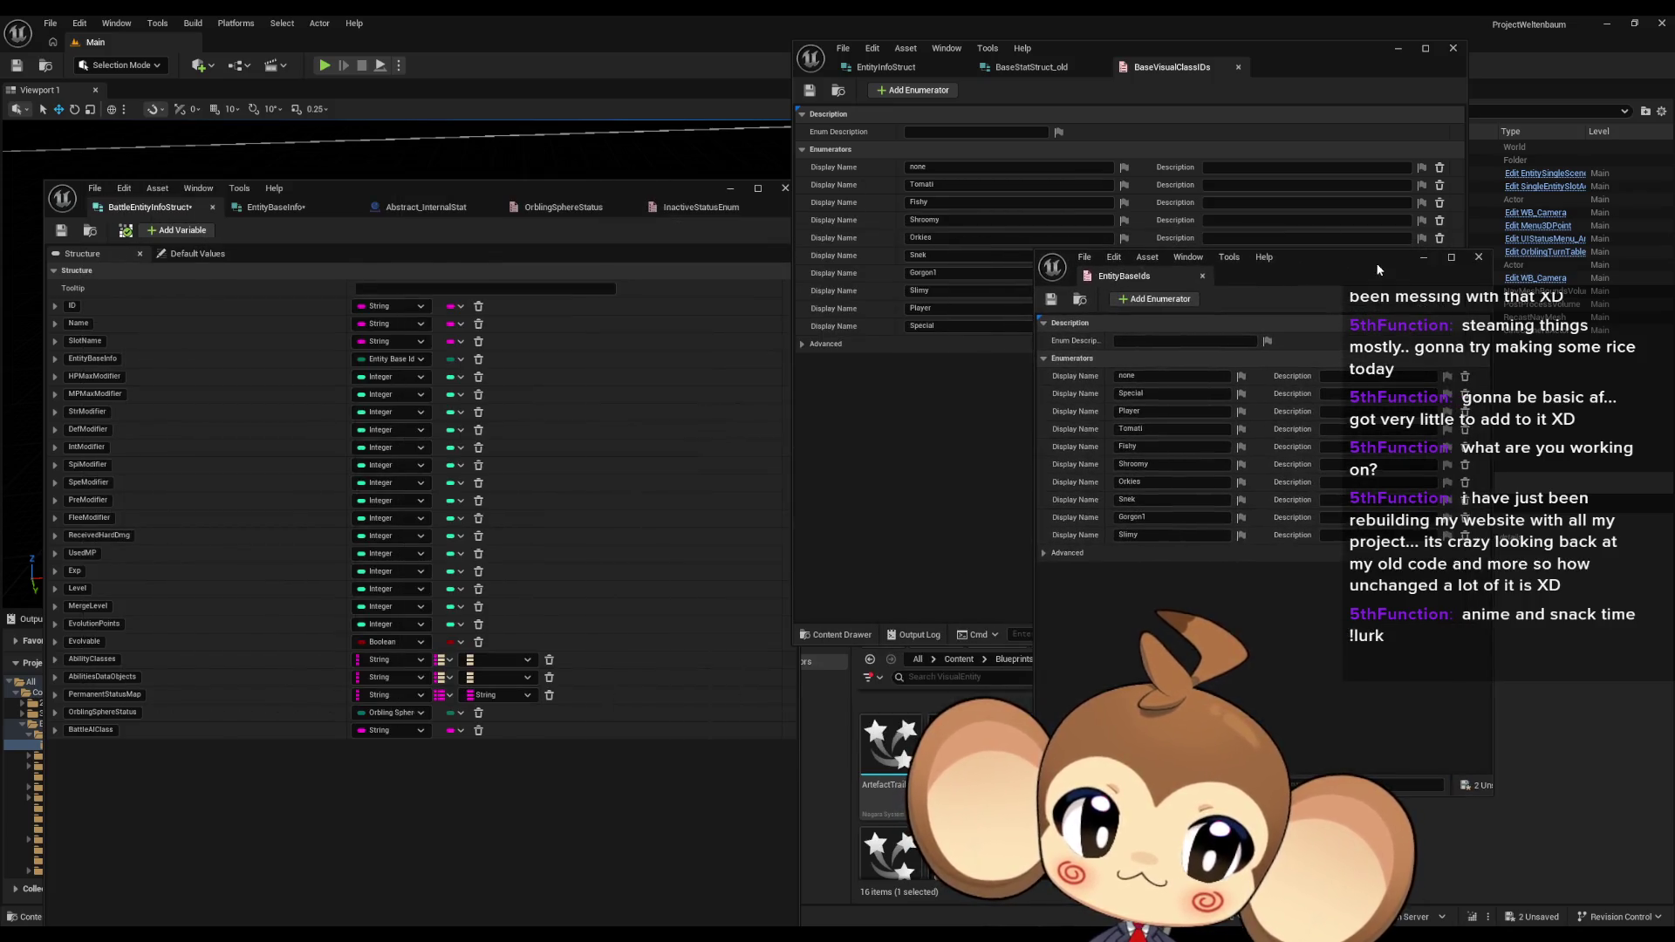
Step: Change the BattleEntityInfoStruct member name from EntityBaseInfo to EntityBaseID
mouse_move(610, 190)
mouse_down()
mouse_move(694, 154)
mouse_move(698, 549)
mouse_move(650, 240)
mouse_move(590, 93)
mouse_up()
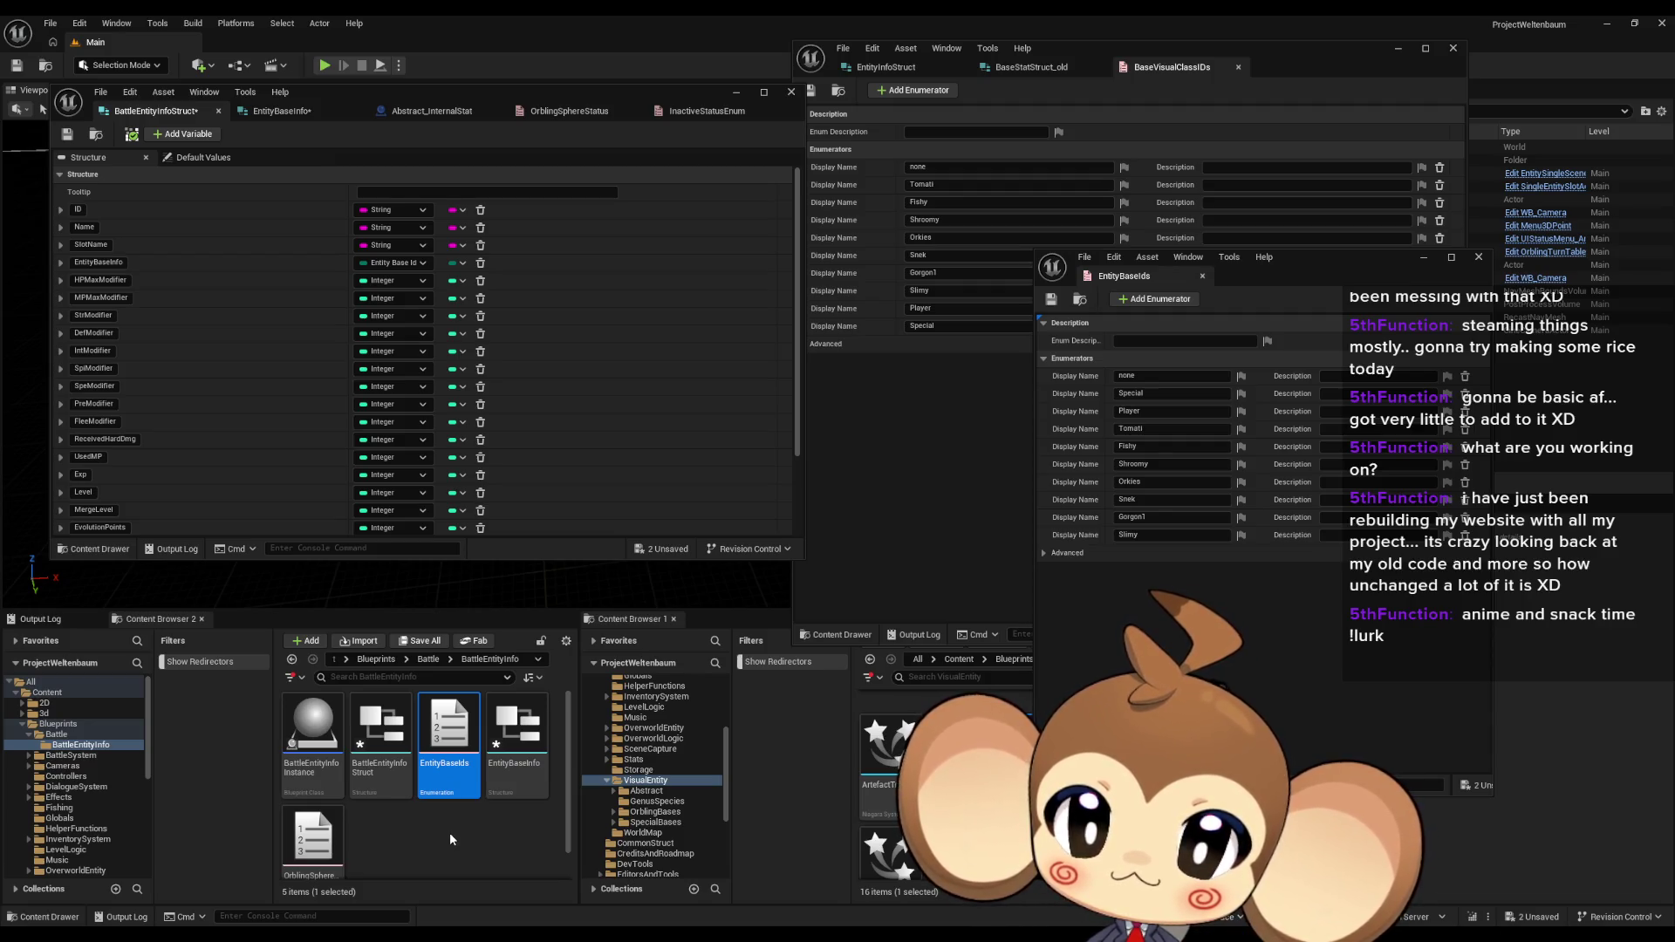
click(122, 261)
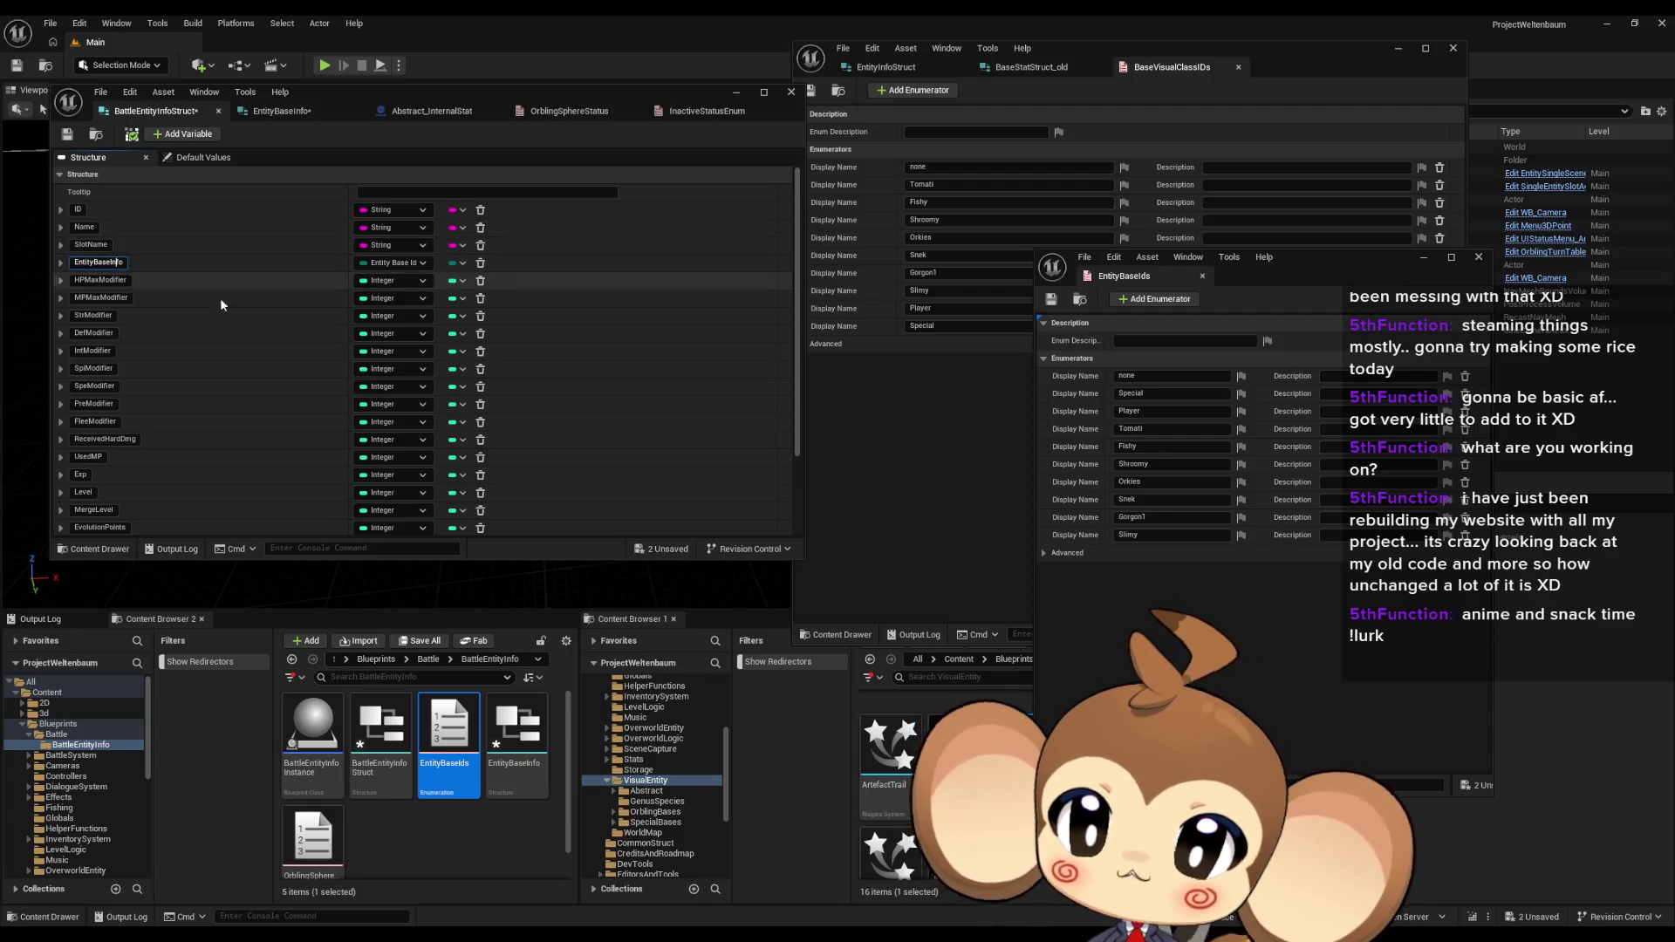
key(BackSpace)
key(BackSpace)
key(BackSpace)
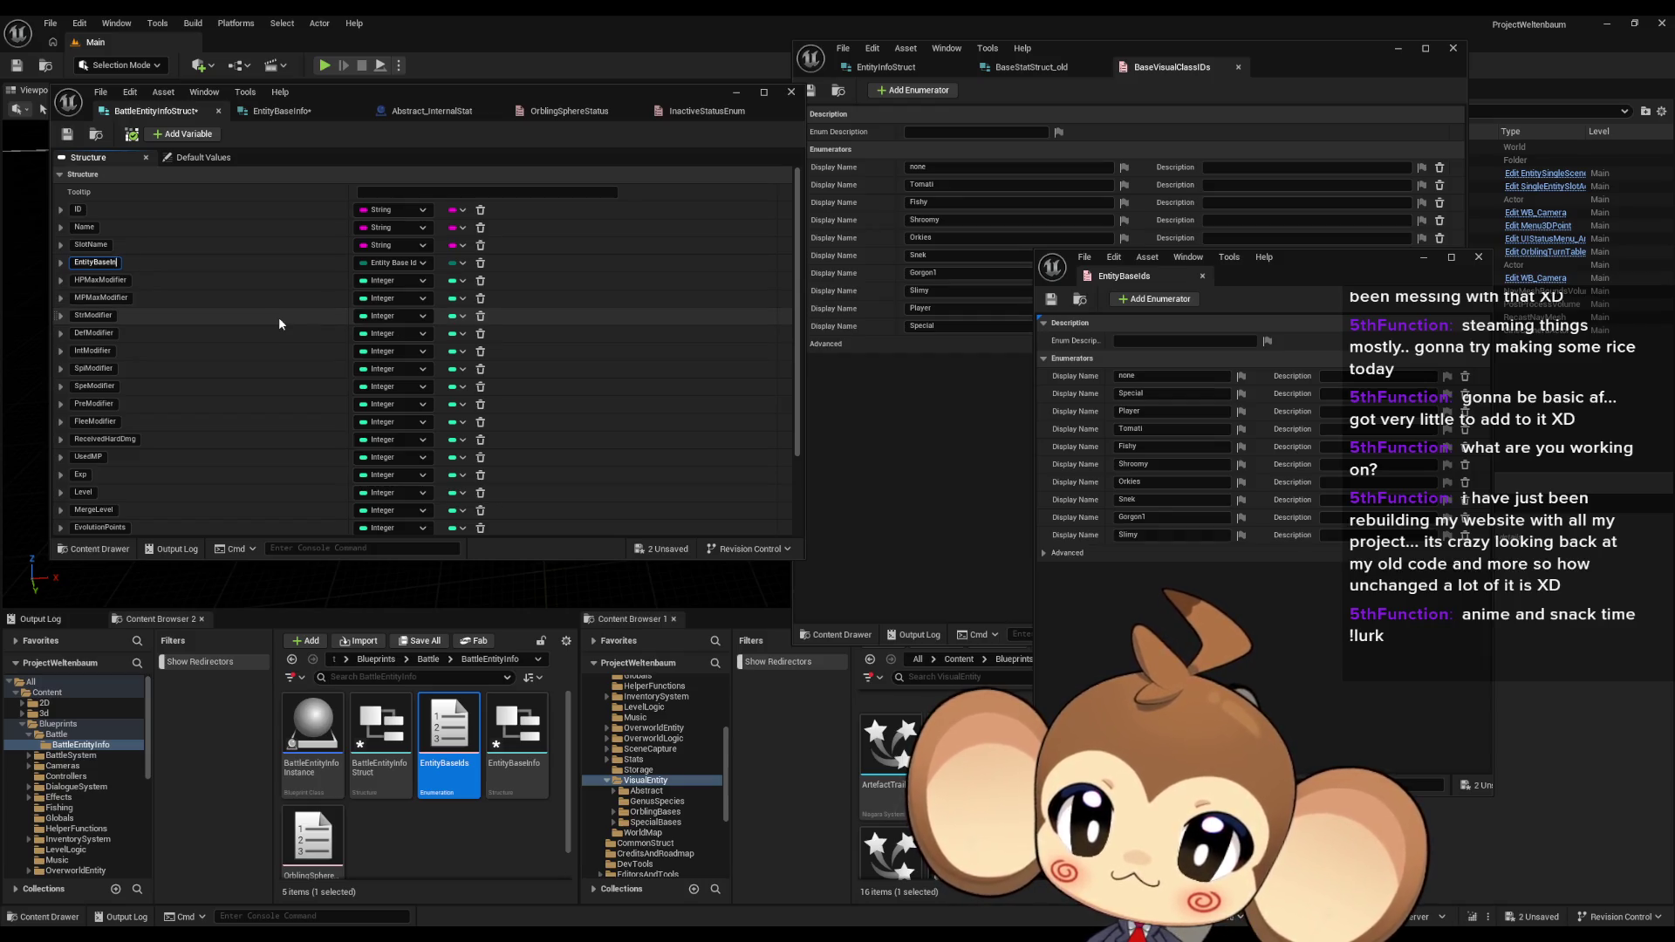
text(D)
key(Return)
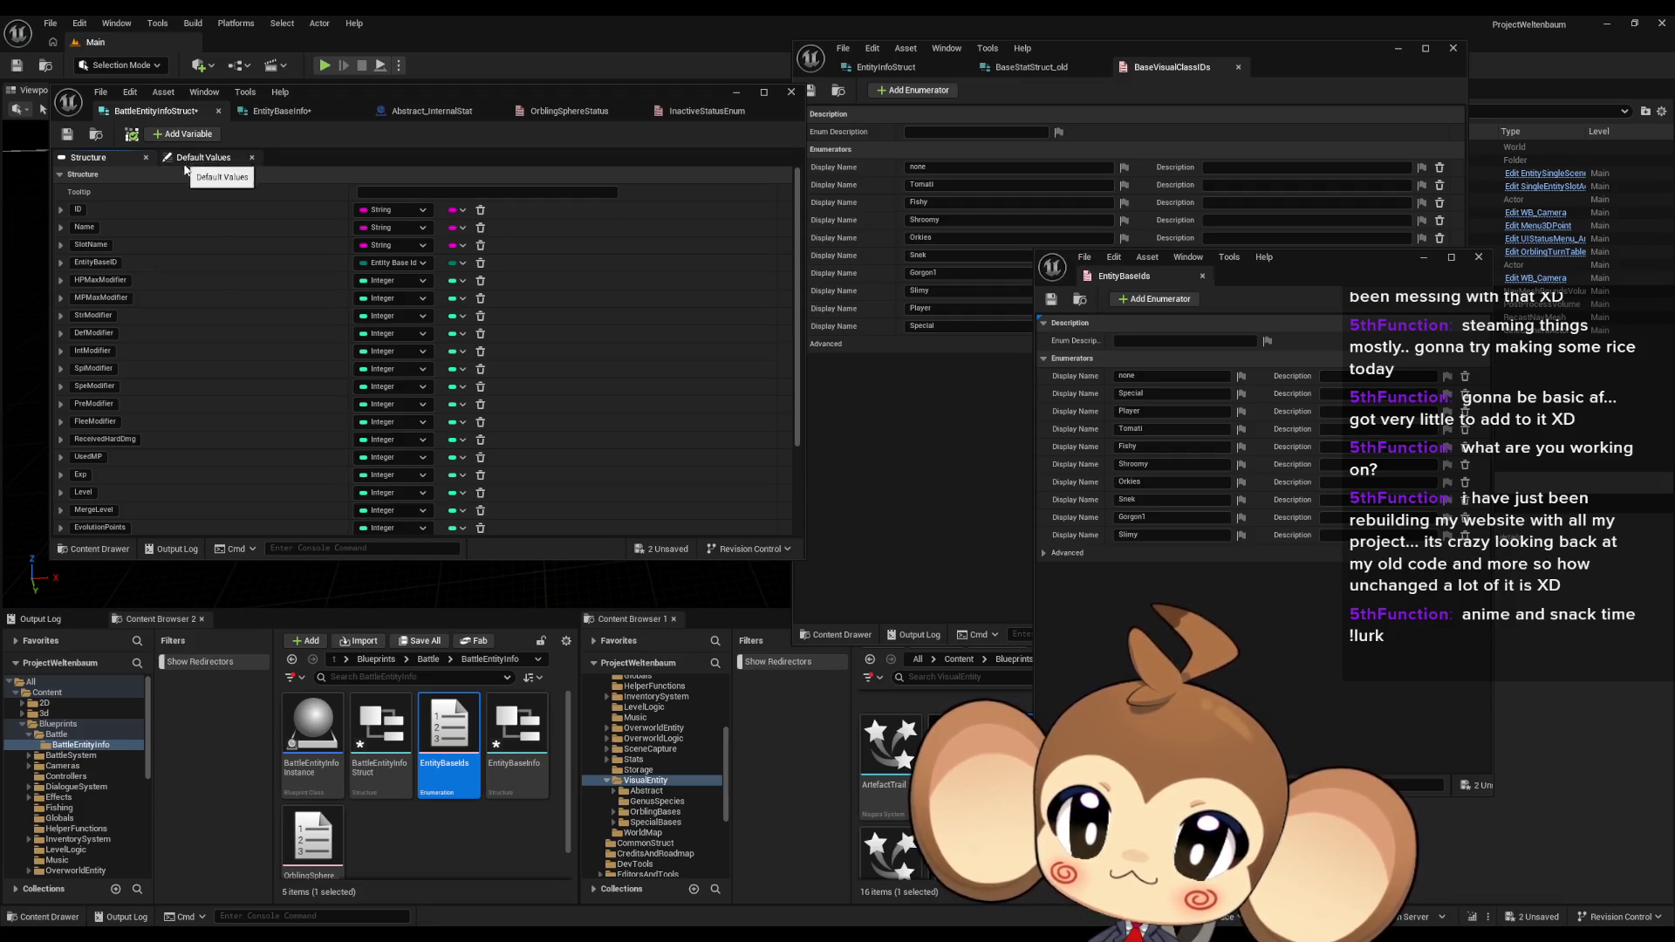
Step: Move MemberVar_66 below EntityBaseID, rename it EntityBaseIDExtra, and make it a String
scroll(269, 433, down, 3)
scroll(210, 479, down, 2)
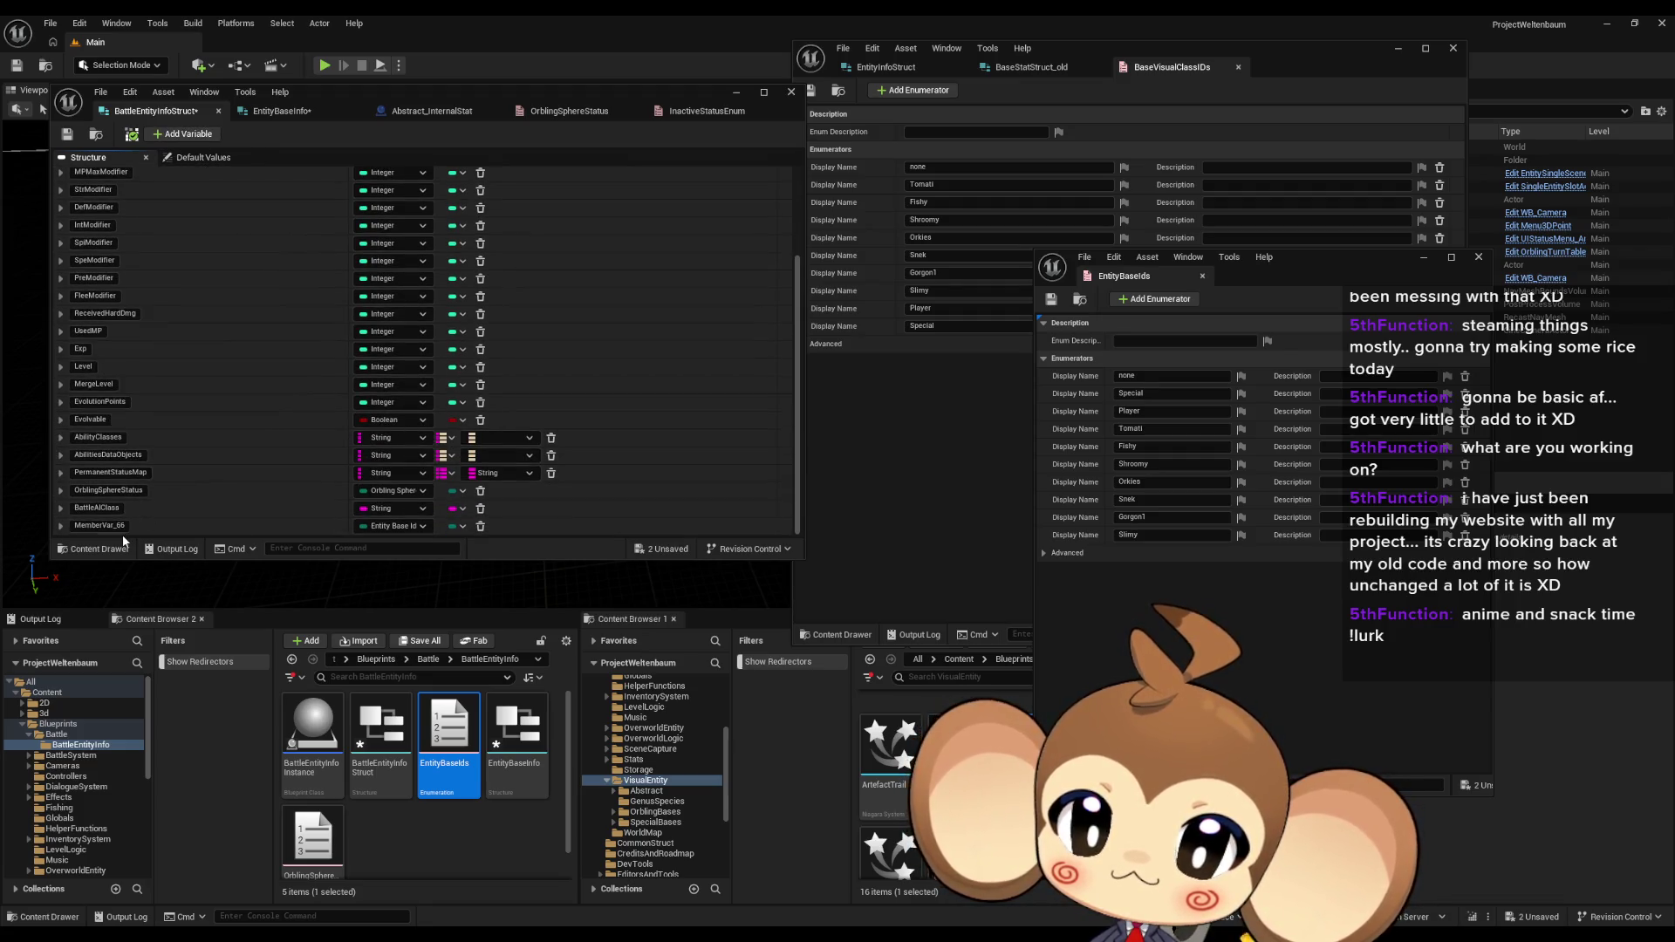
mouse_move(54, 527)
mouse_down()
mouse_move(77, 472)
mouse_move(73, 242)
mouse_up()
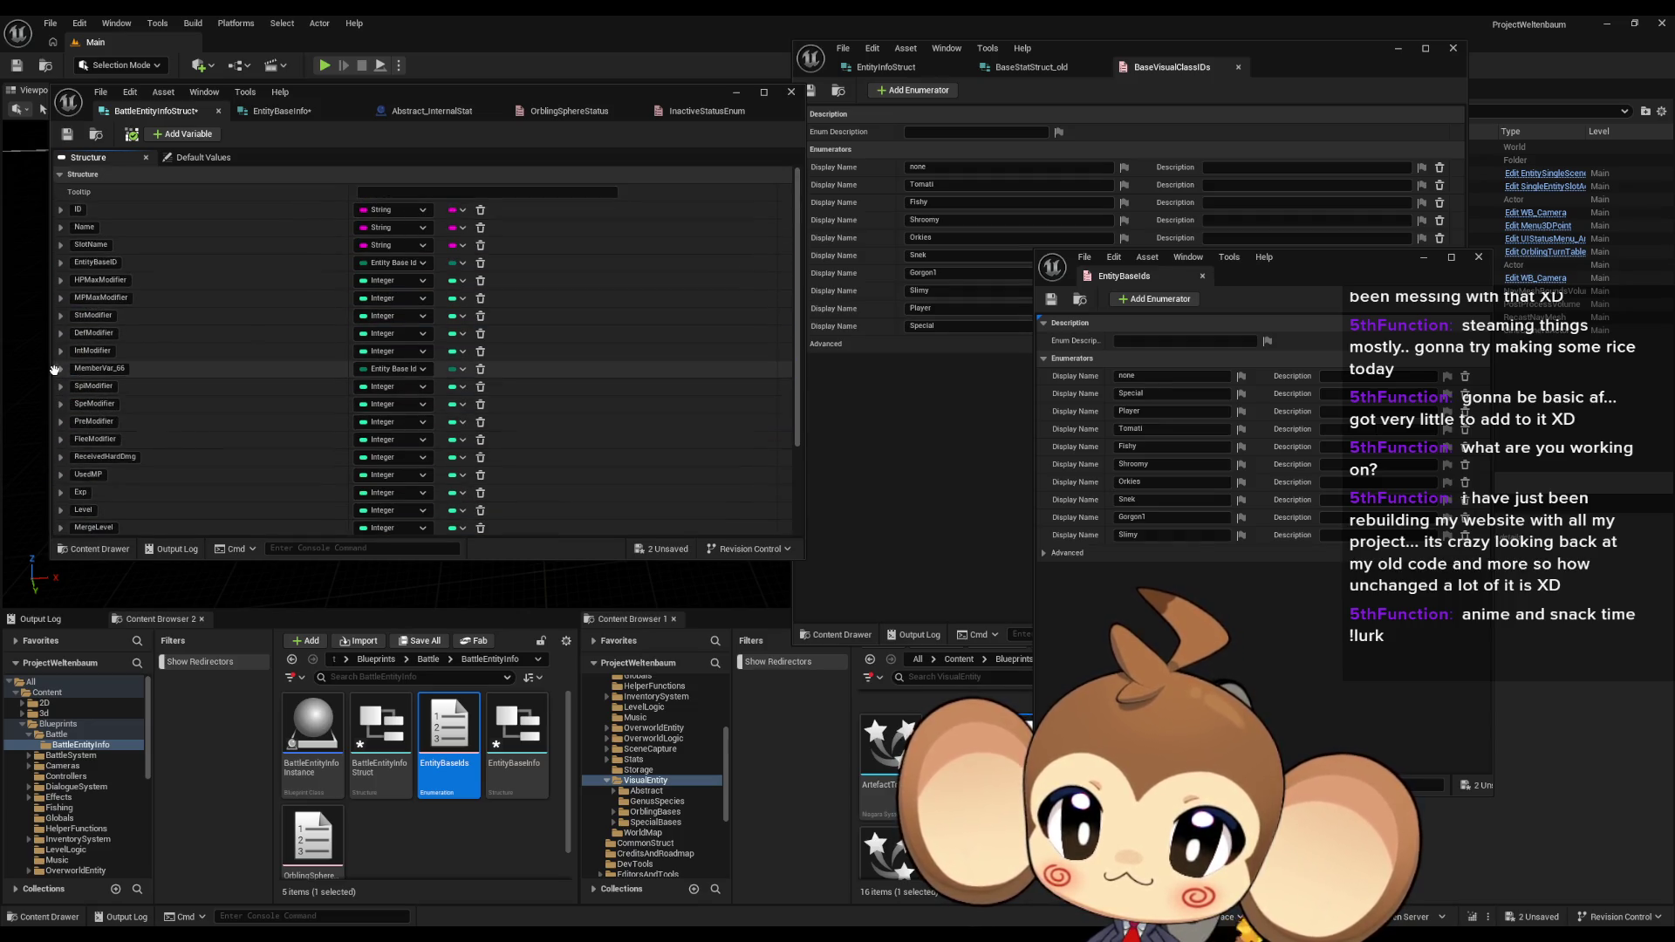
drag(54, 370, 57, 276)
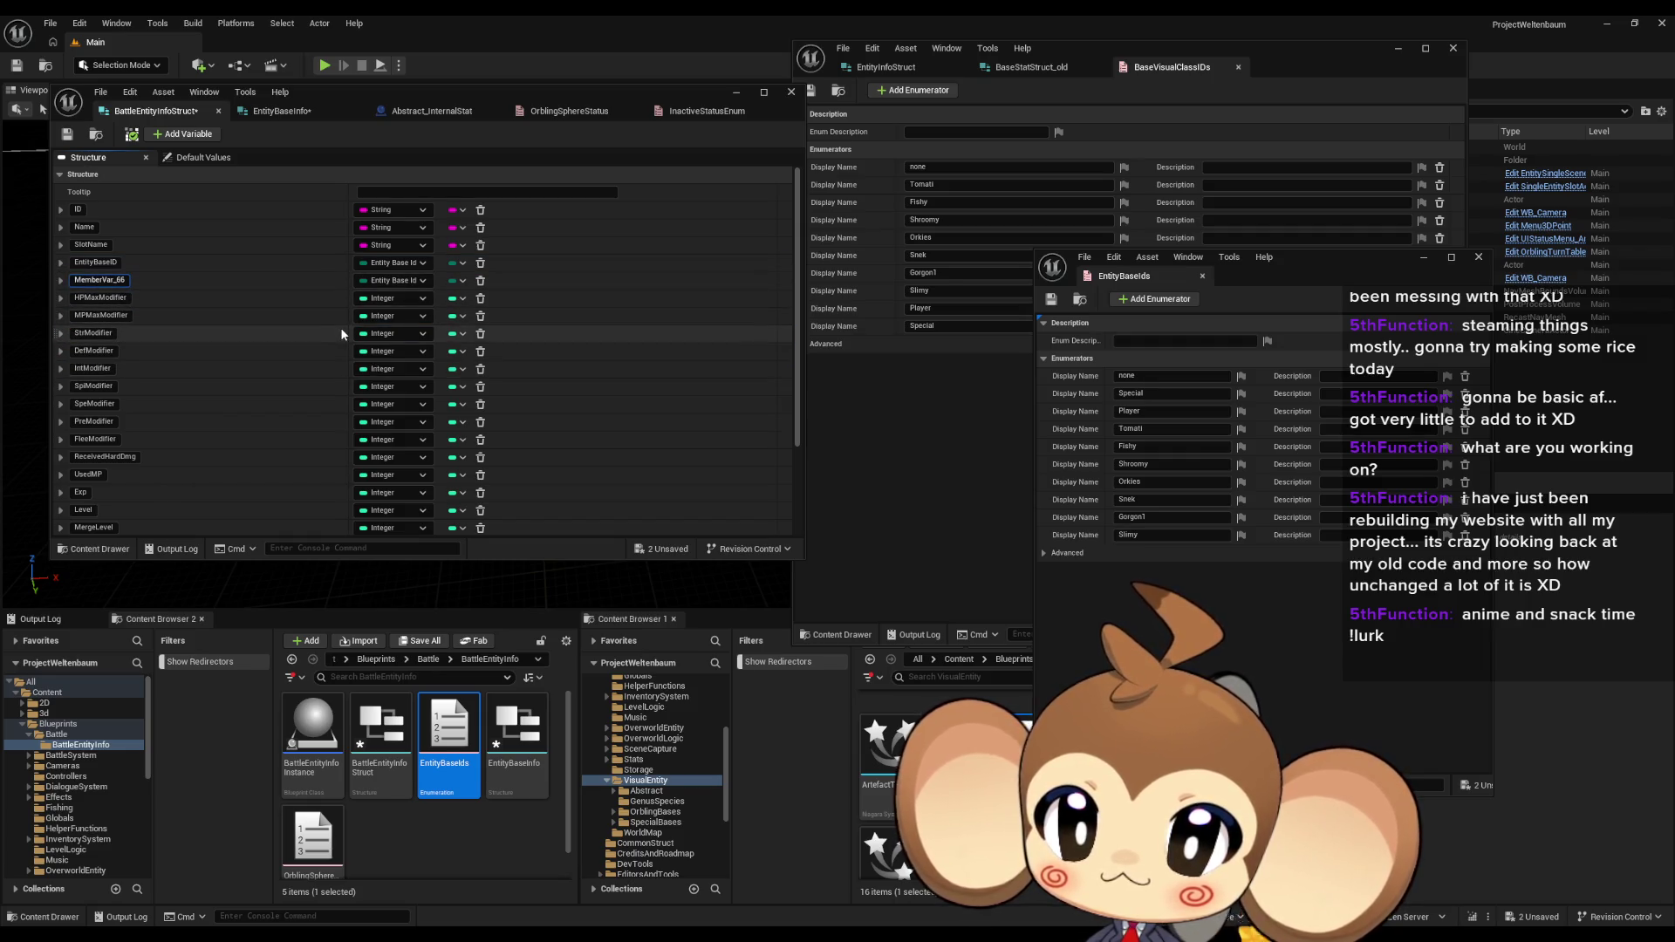
text(Entit)
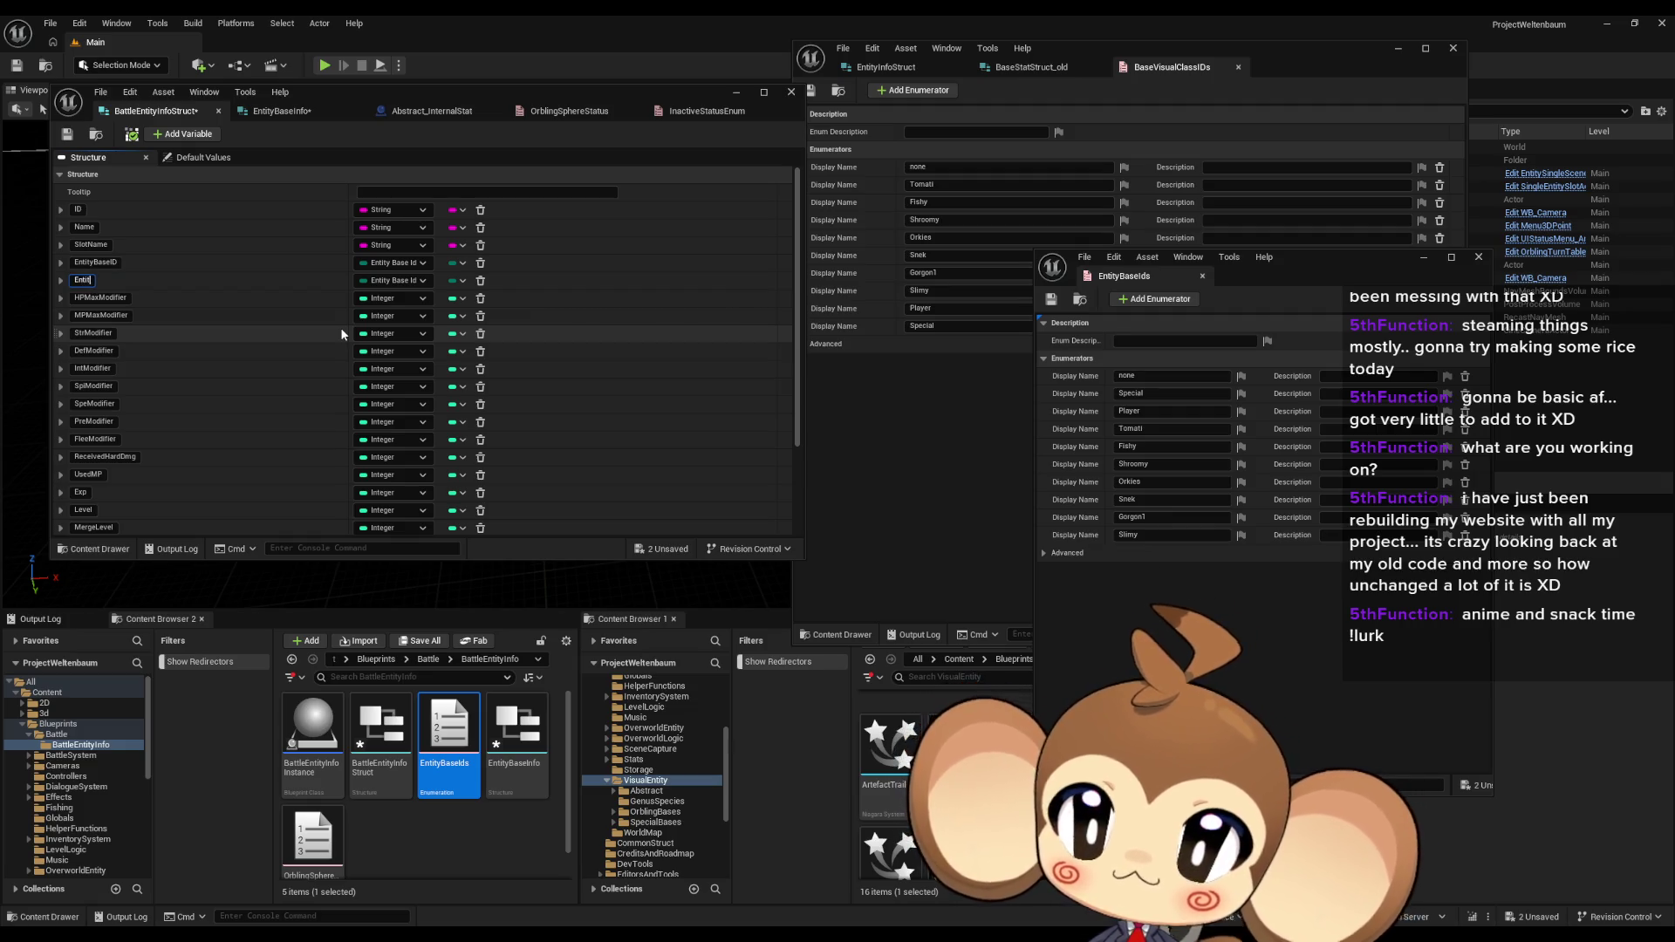
text(yBase)
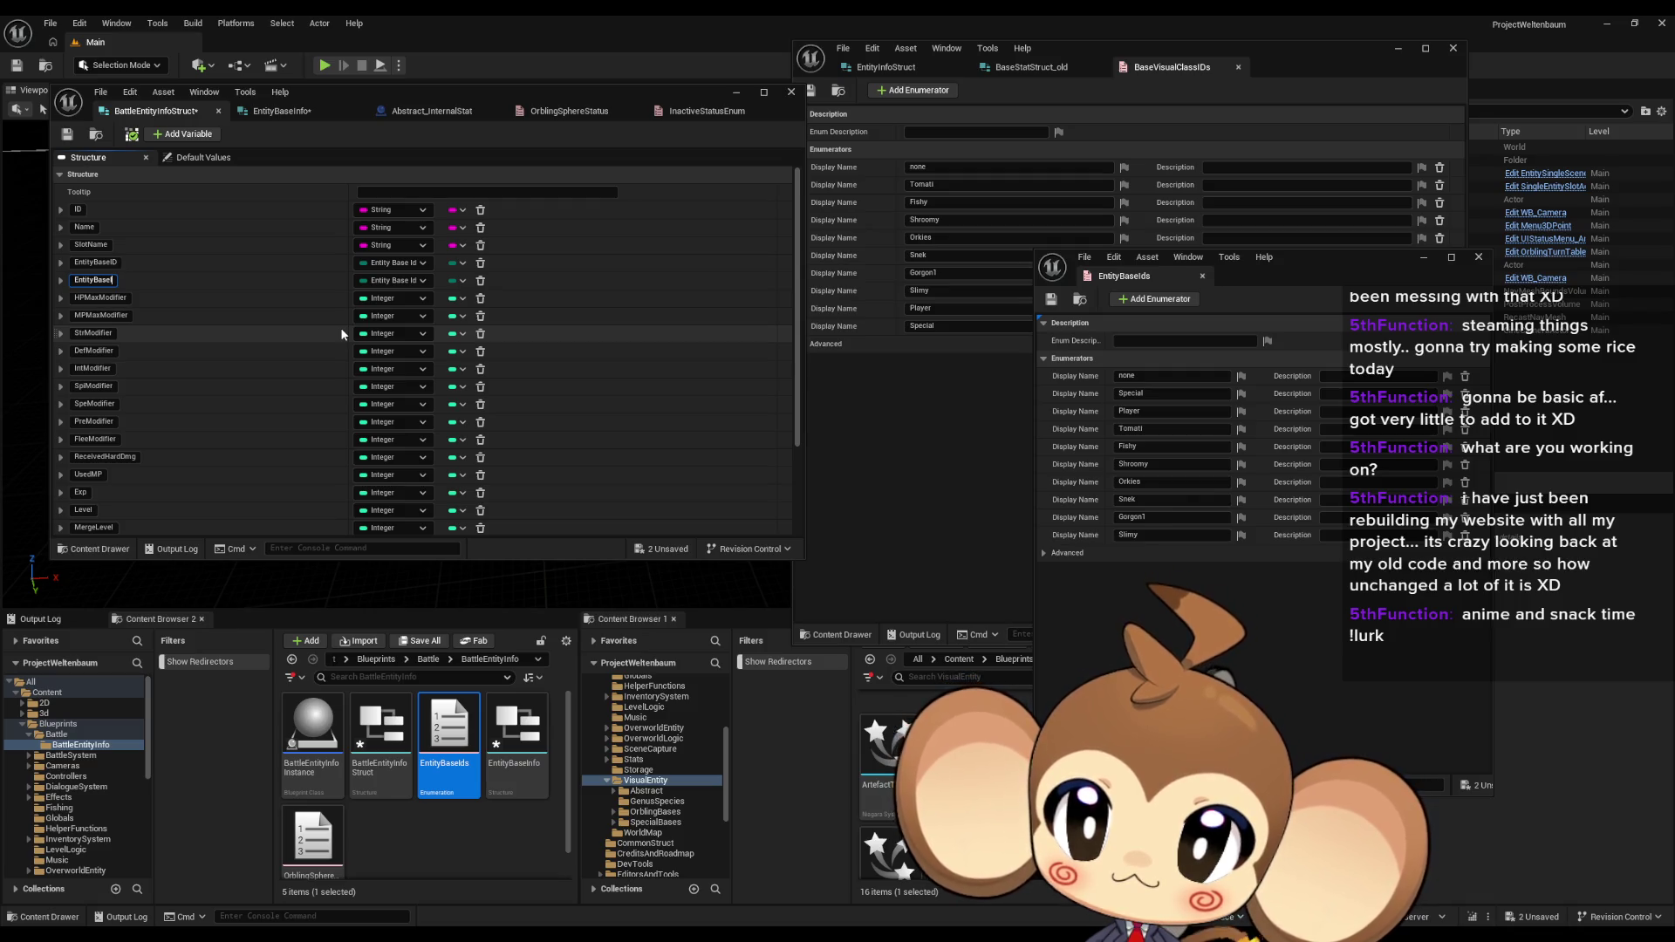
text(ID)
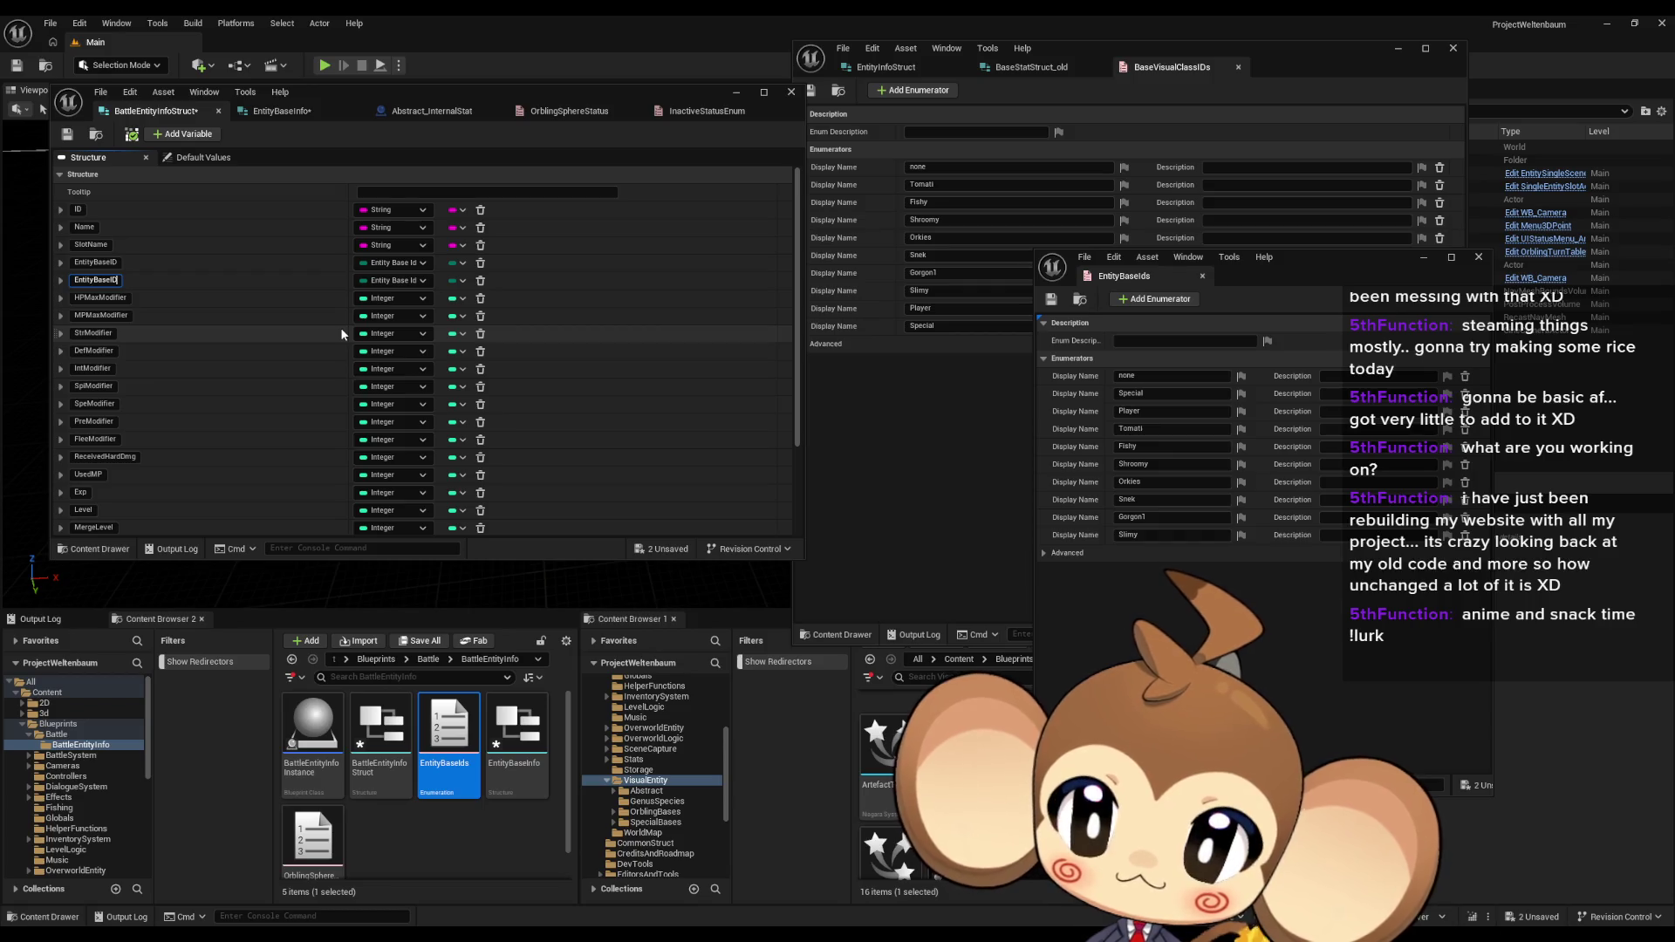
text(E)
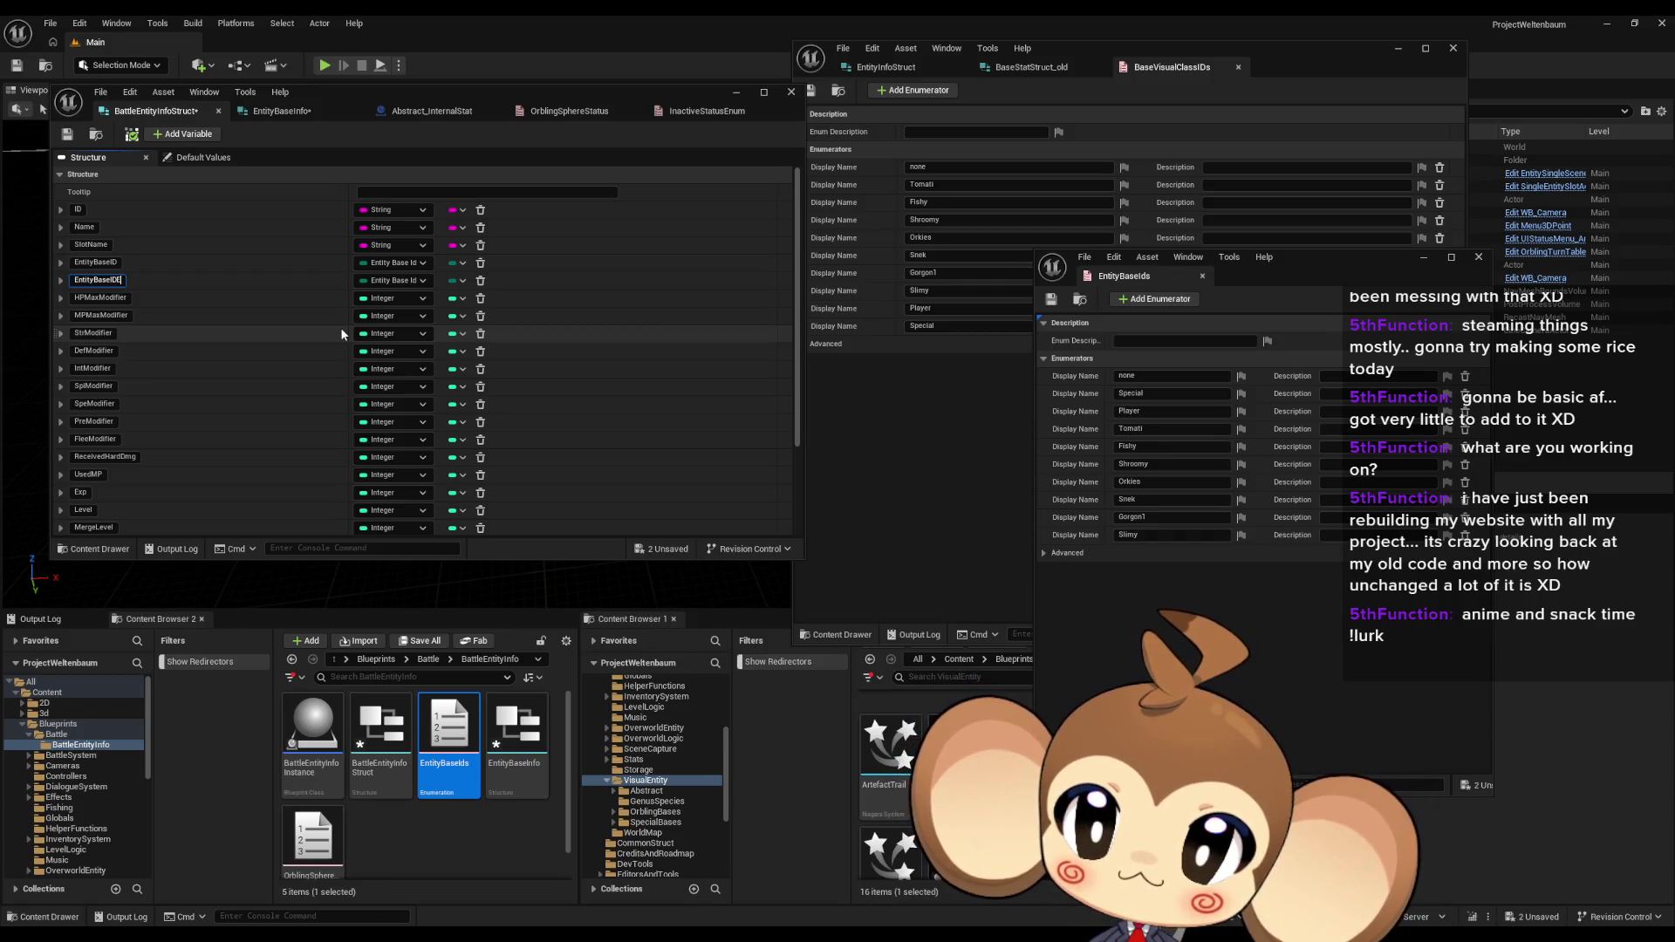
text(xtra)
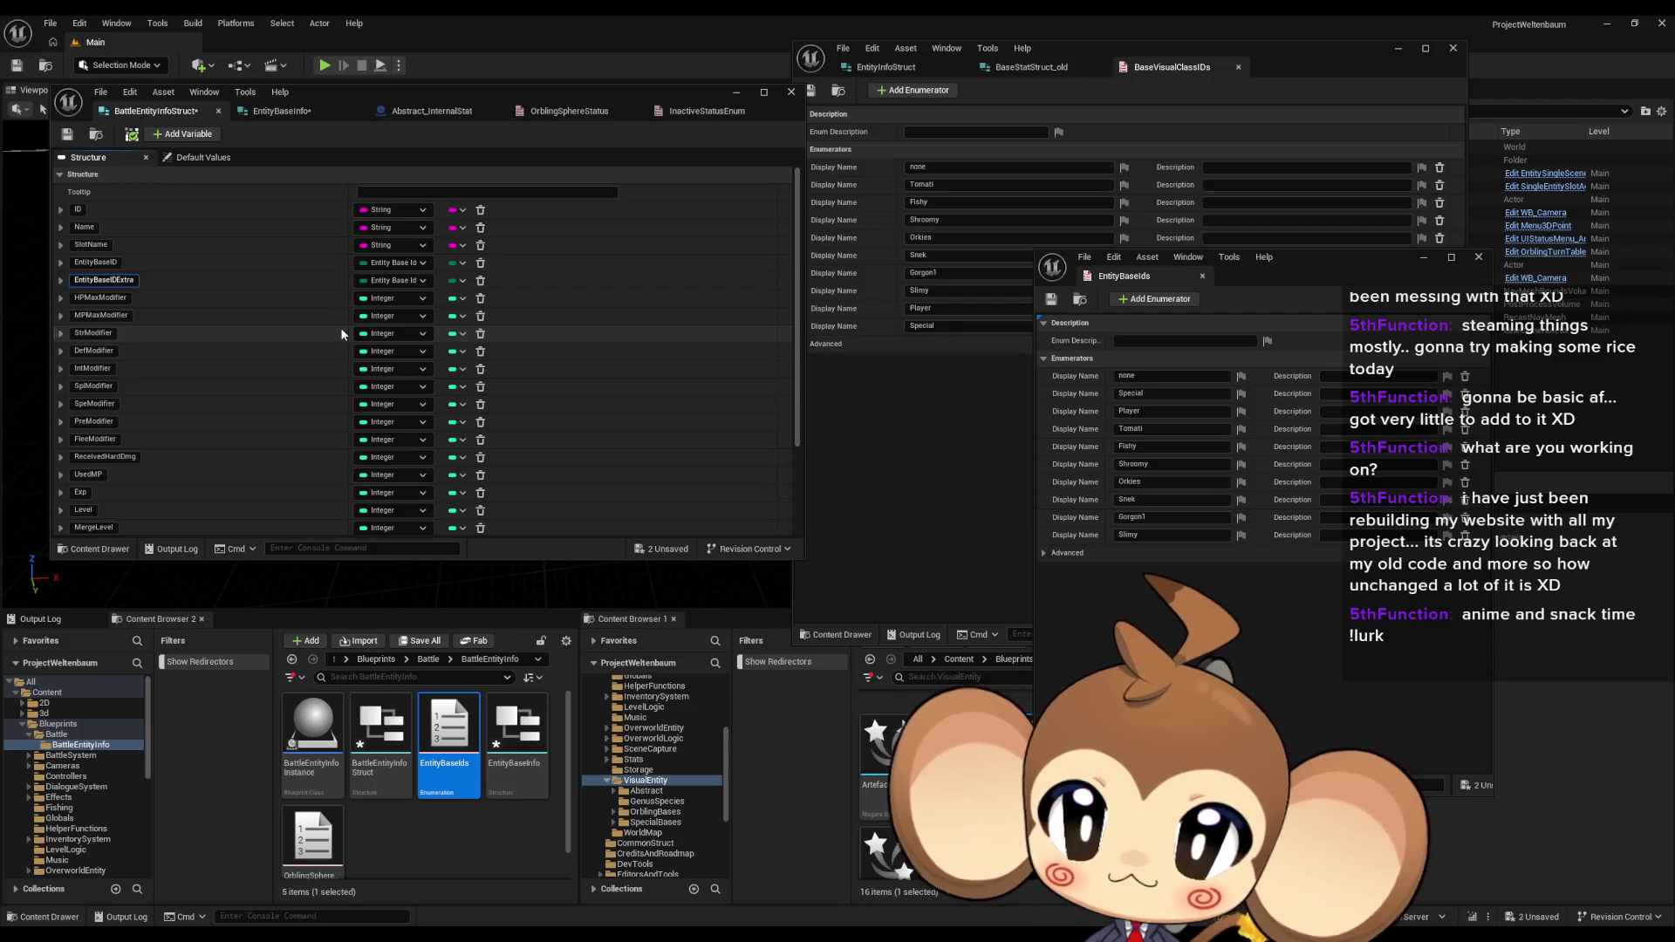
key(Return)
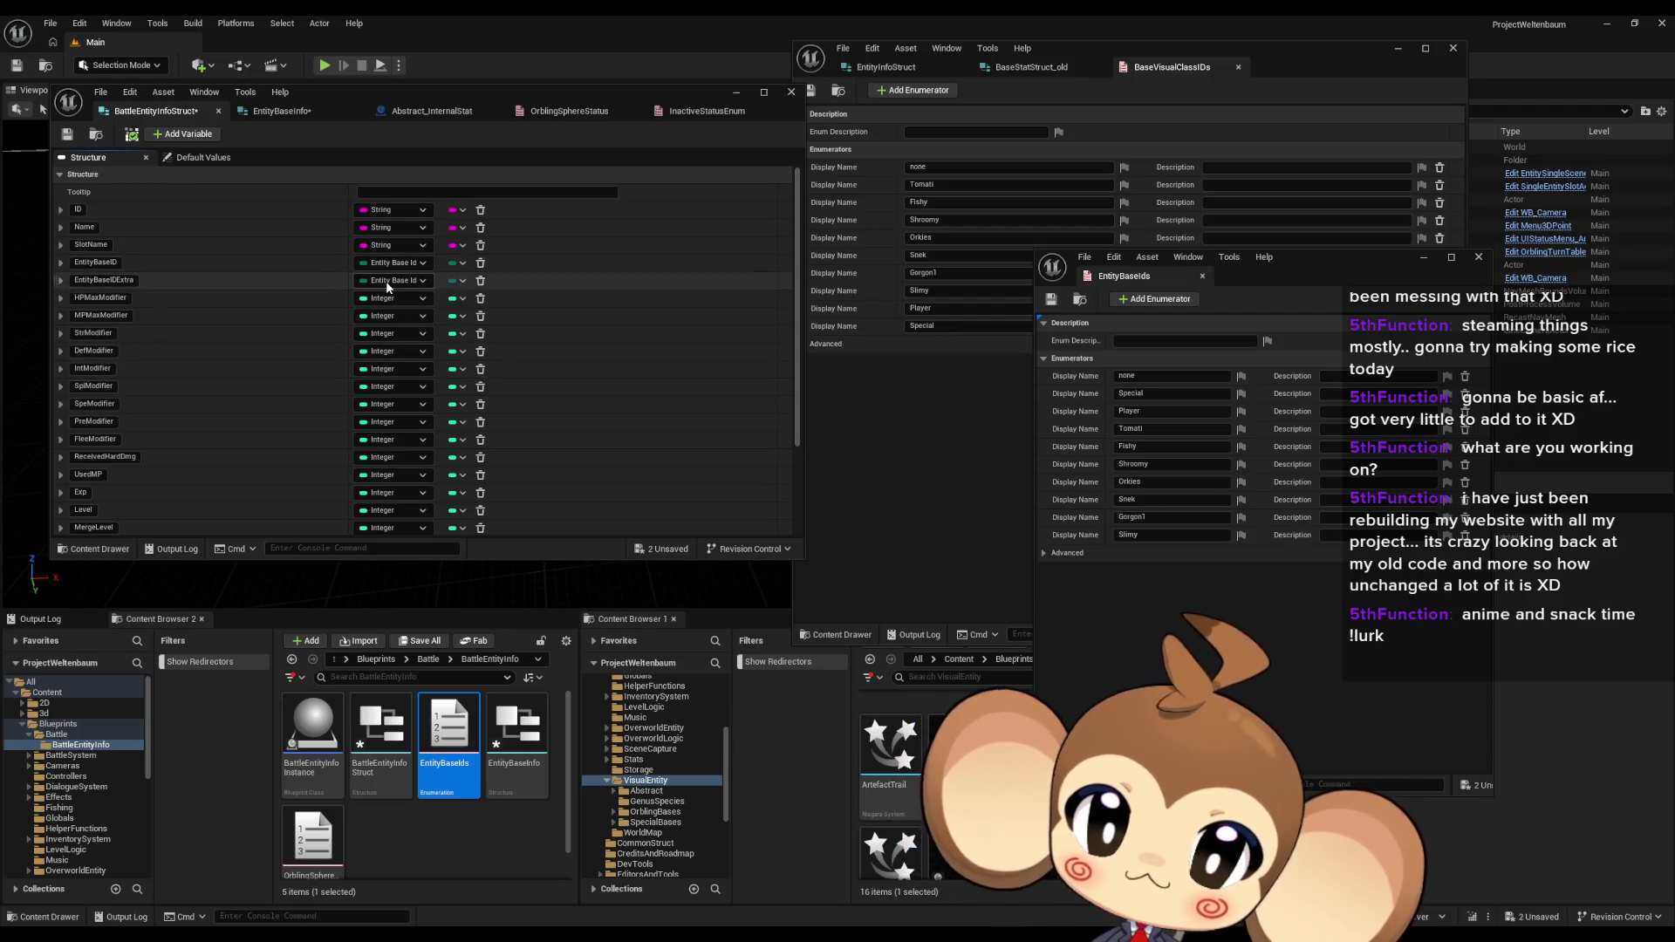
click(386, 280)
click(392, 395)
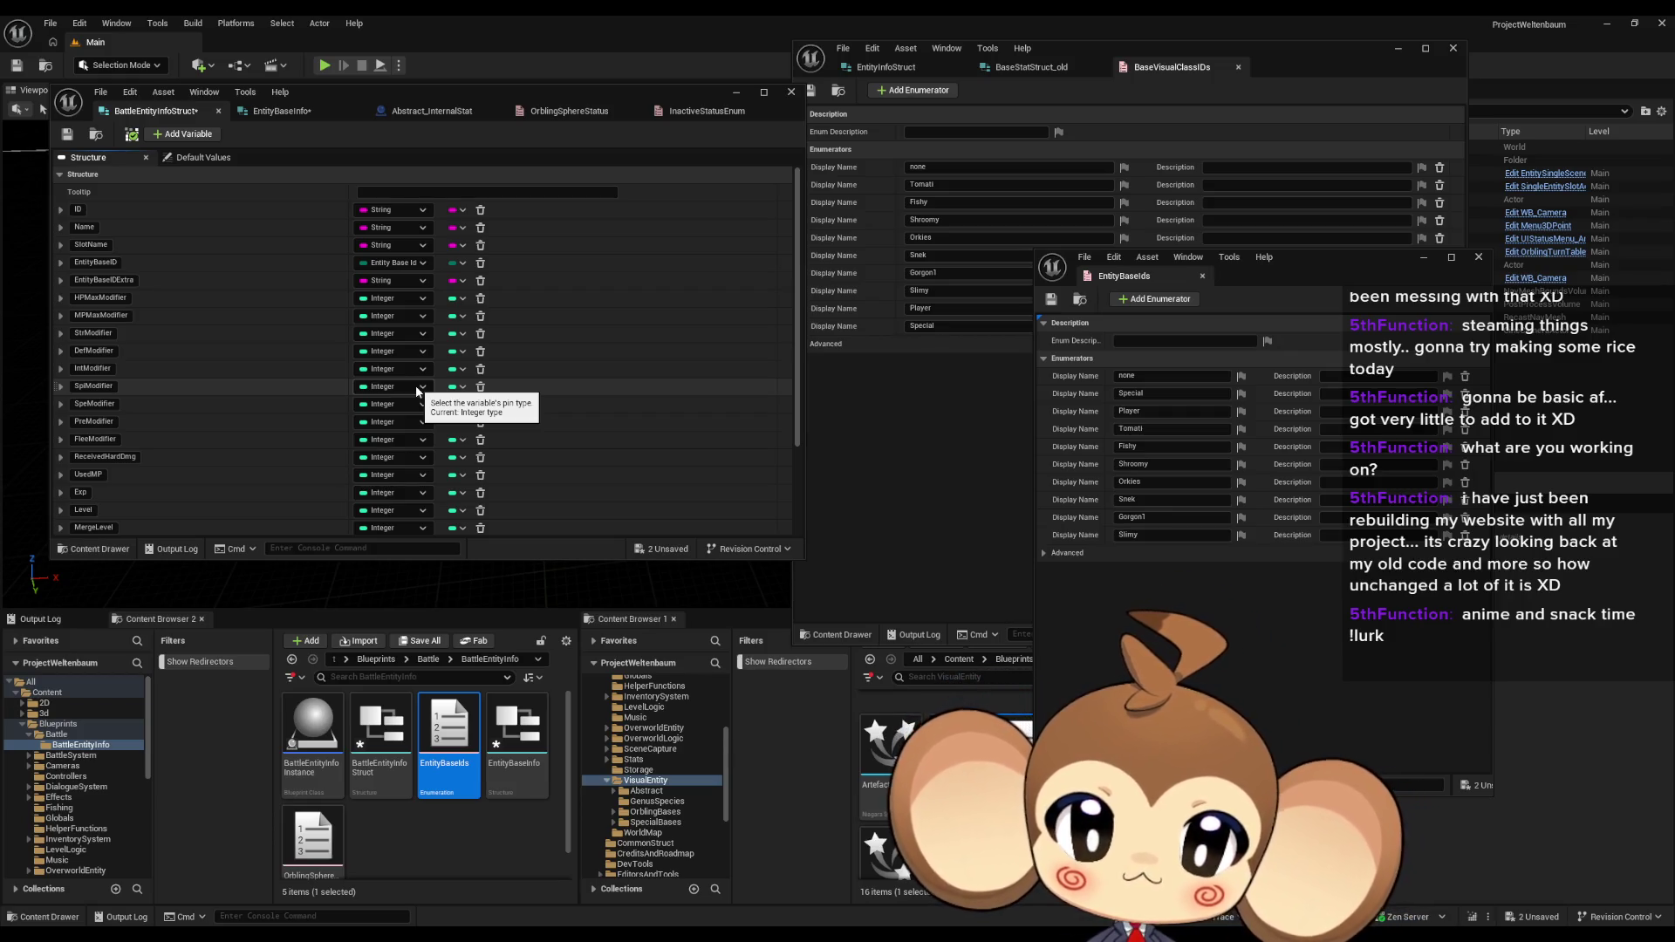
Step: Select the BattleEntityInfoStruct asset in the Content Browser
click(381, 729)
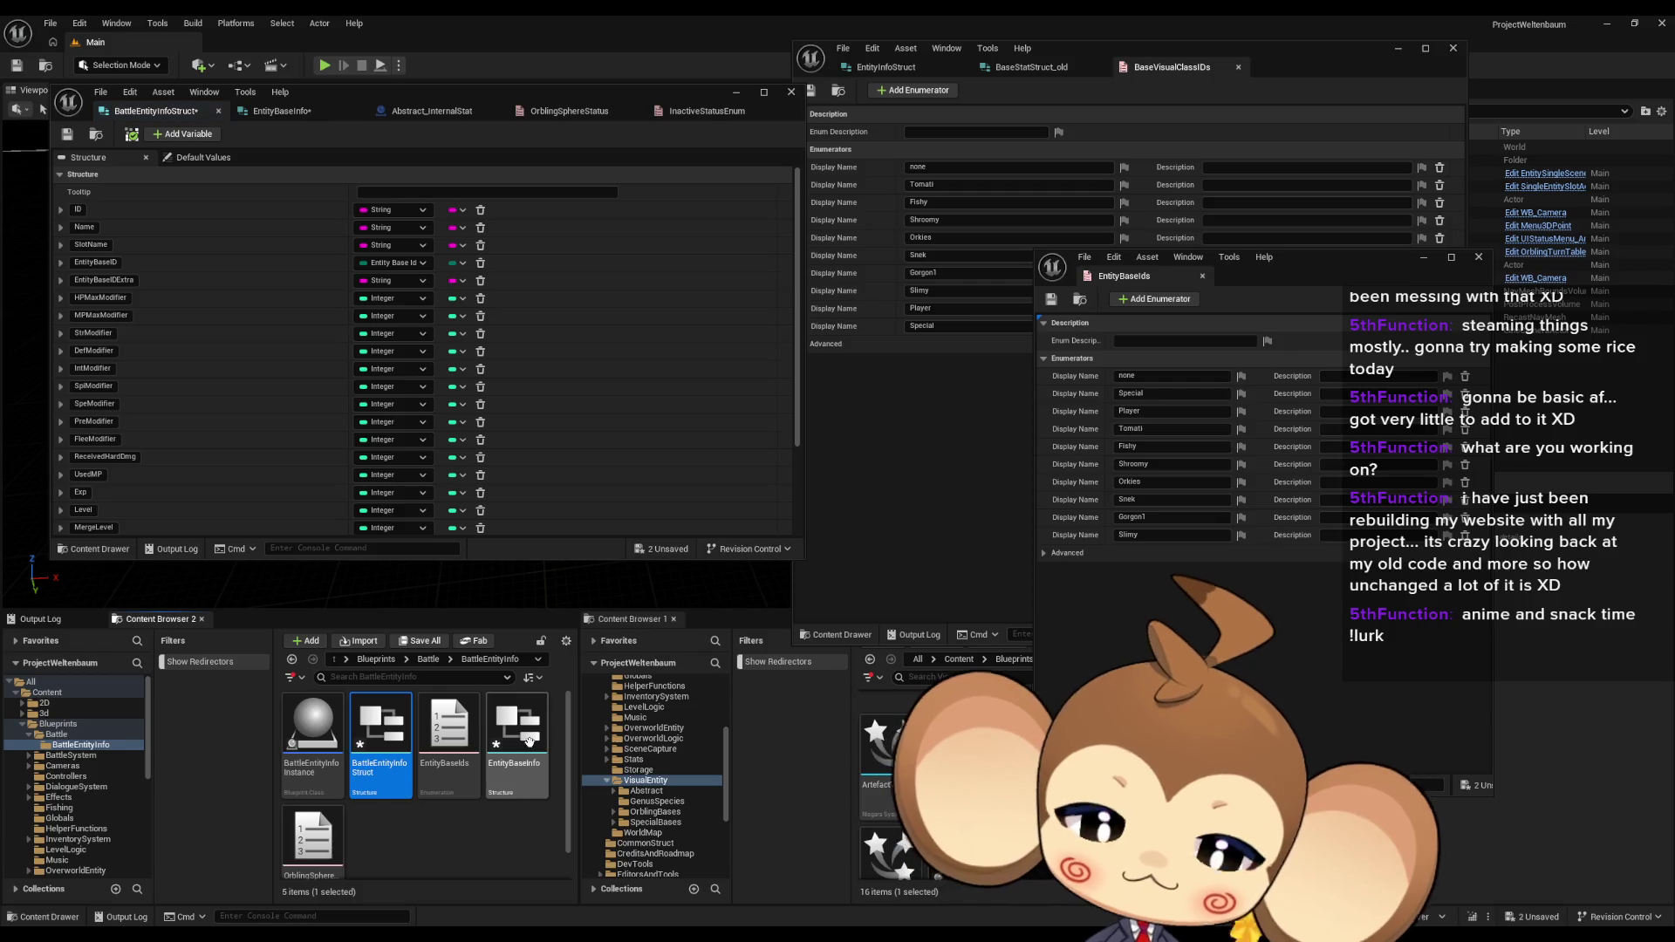
Step: Open EntityBaseInfo beside BaseStatStruct_old and add a Species field of Species Enum type
double_click(528, 742)
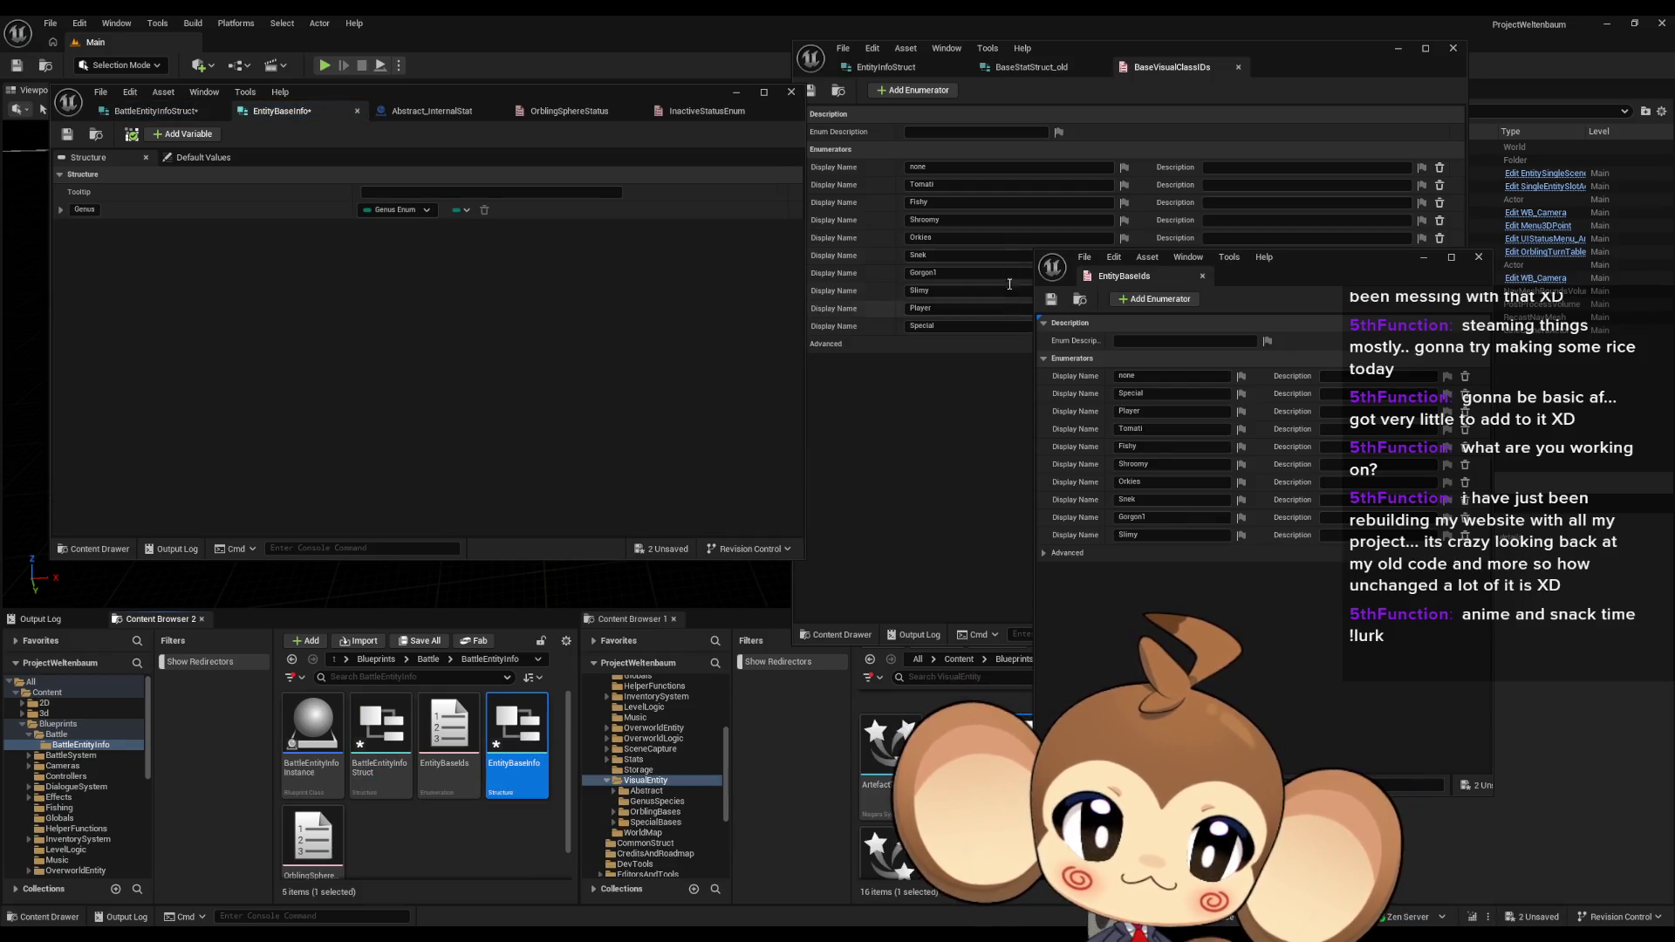
click(1031, 68)
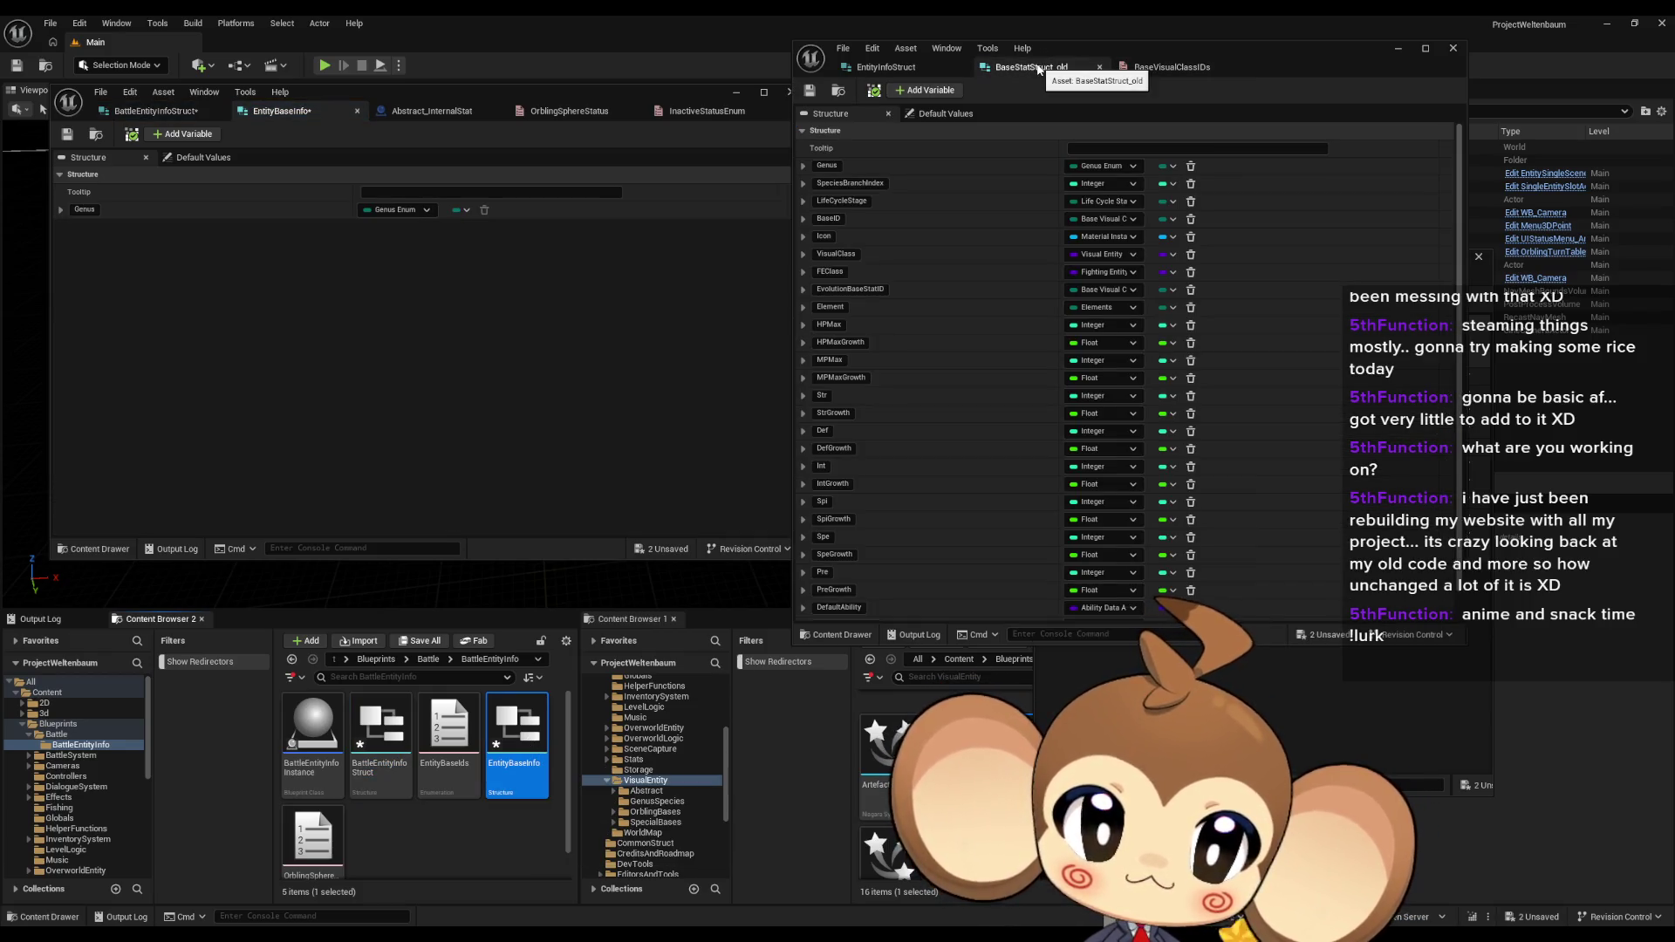
click(183, 133)
click(97, 227)
text(S)
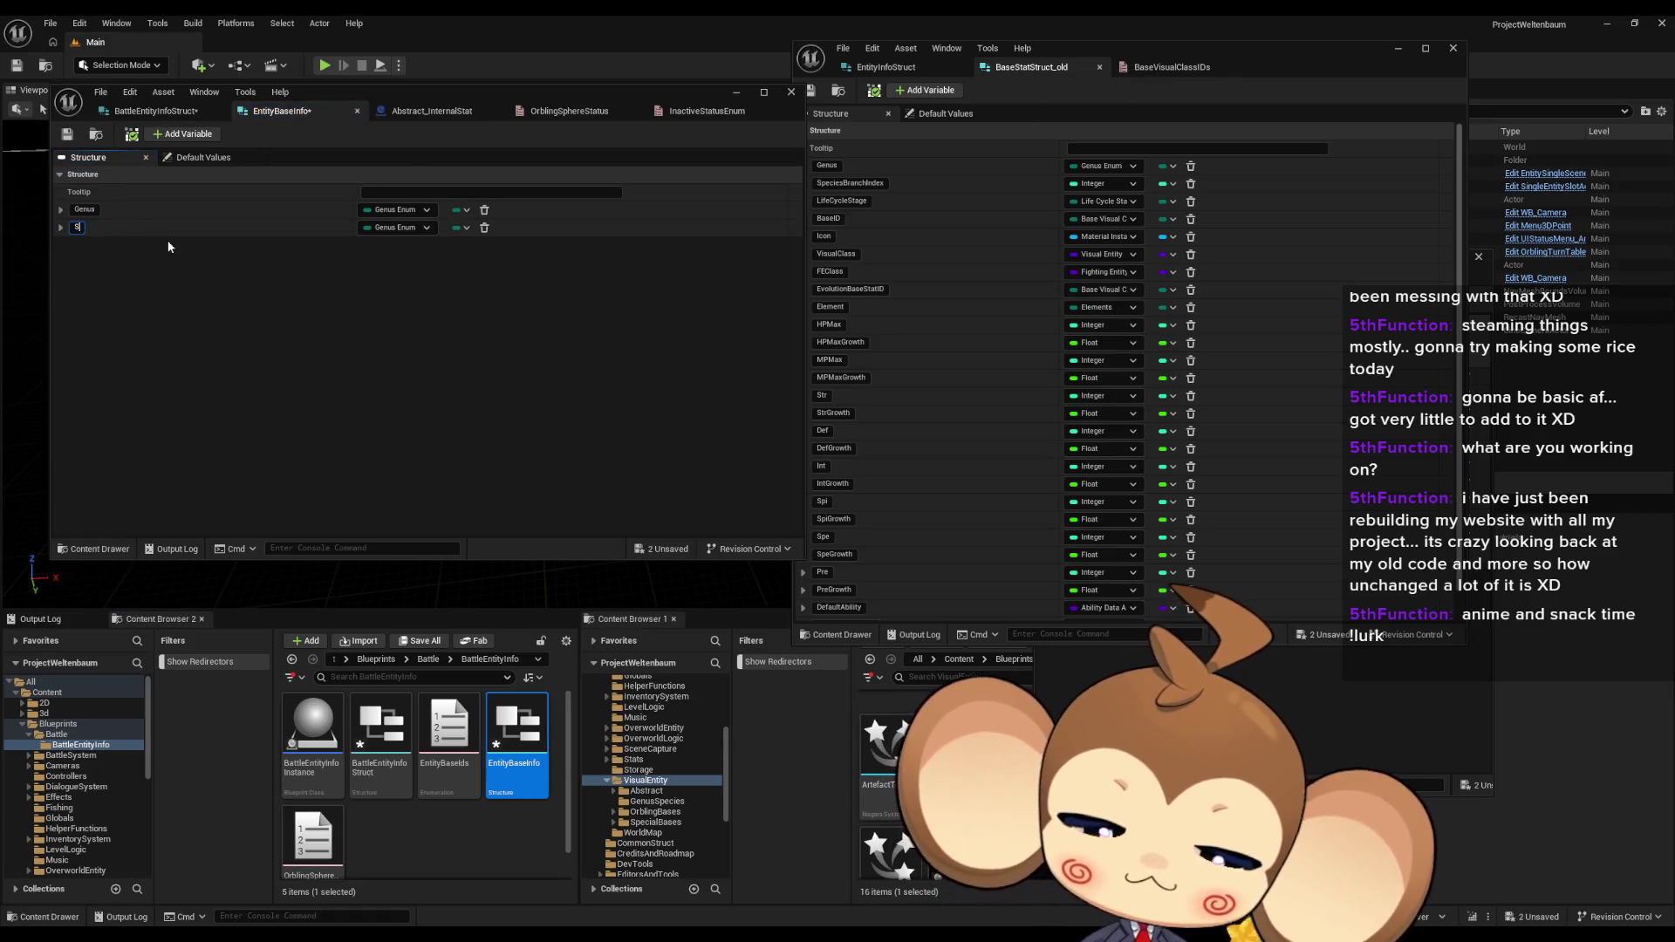
text(pecies)
key(Return)
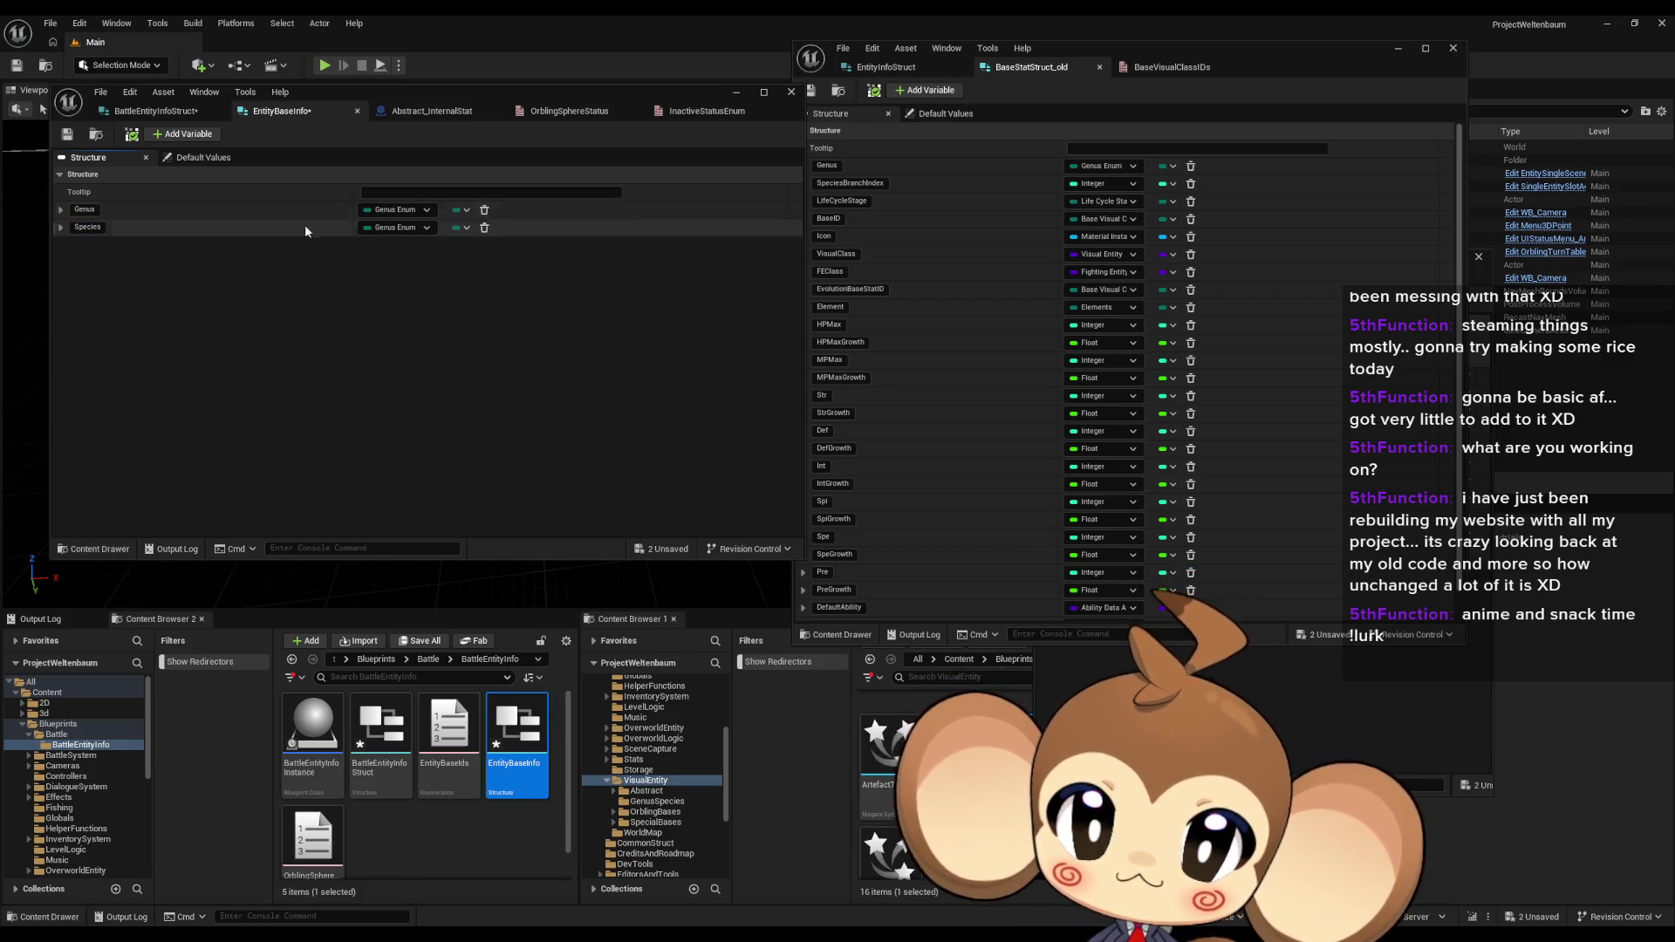
click(393, 229)
text(speci)
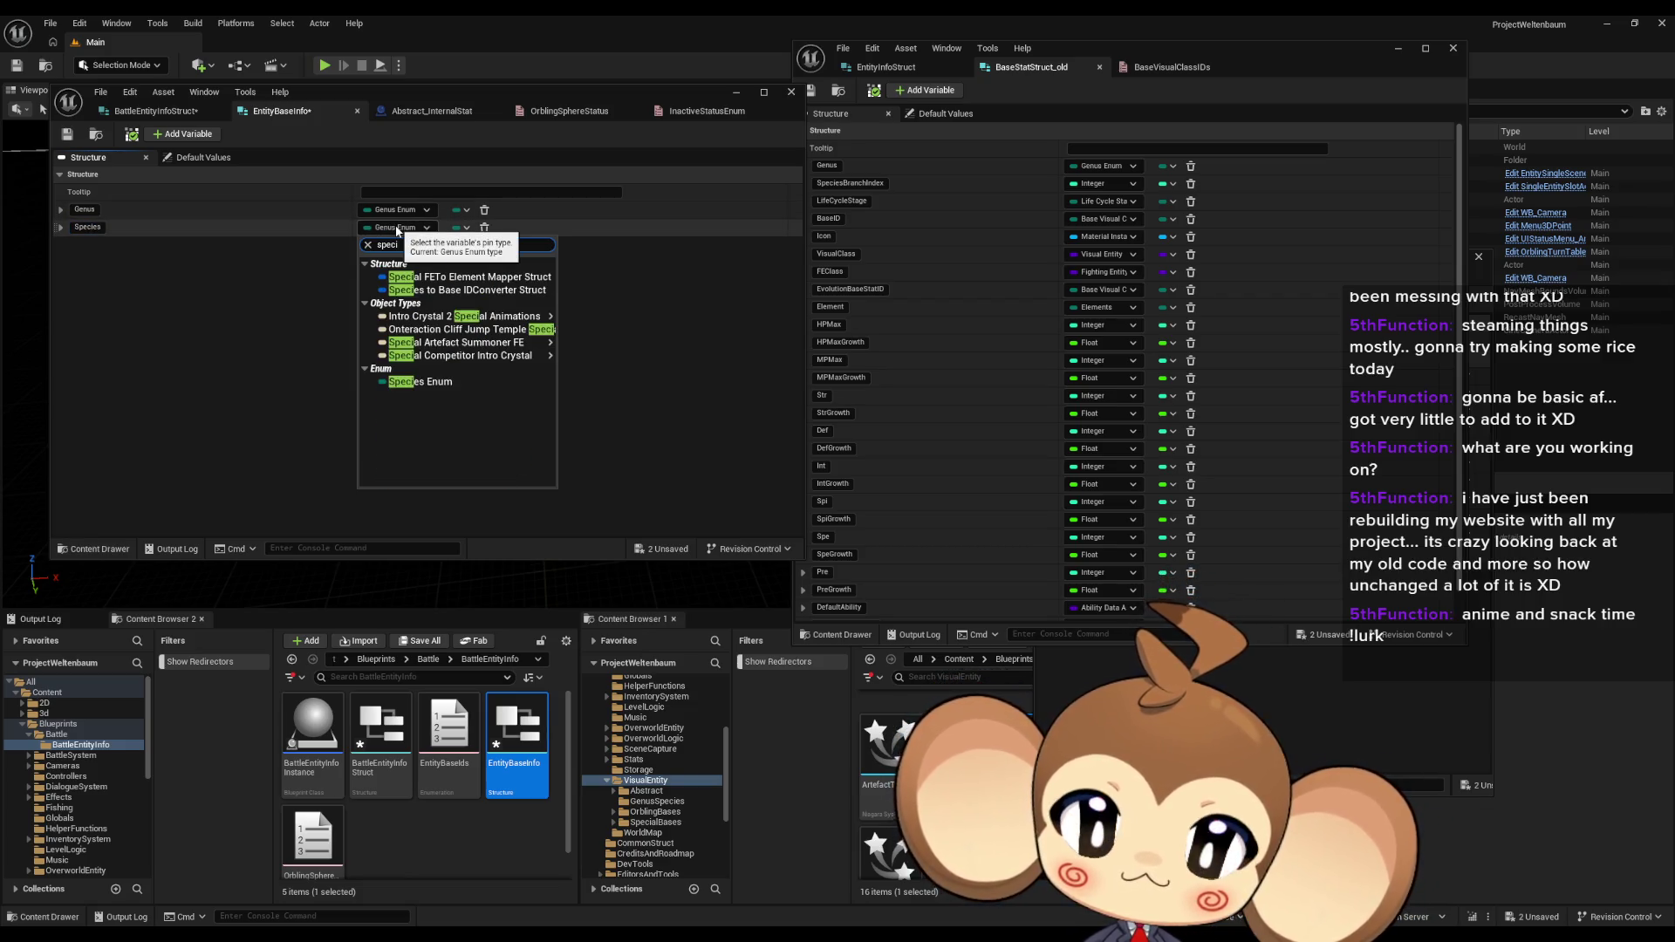
click(460, 381)
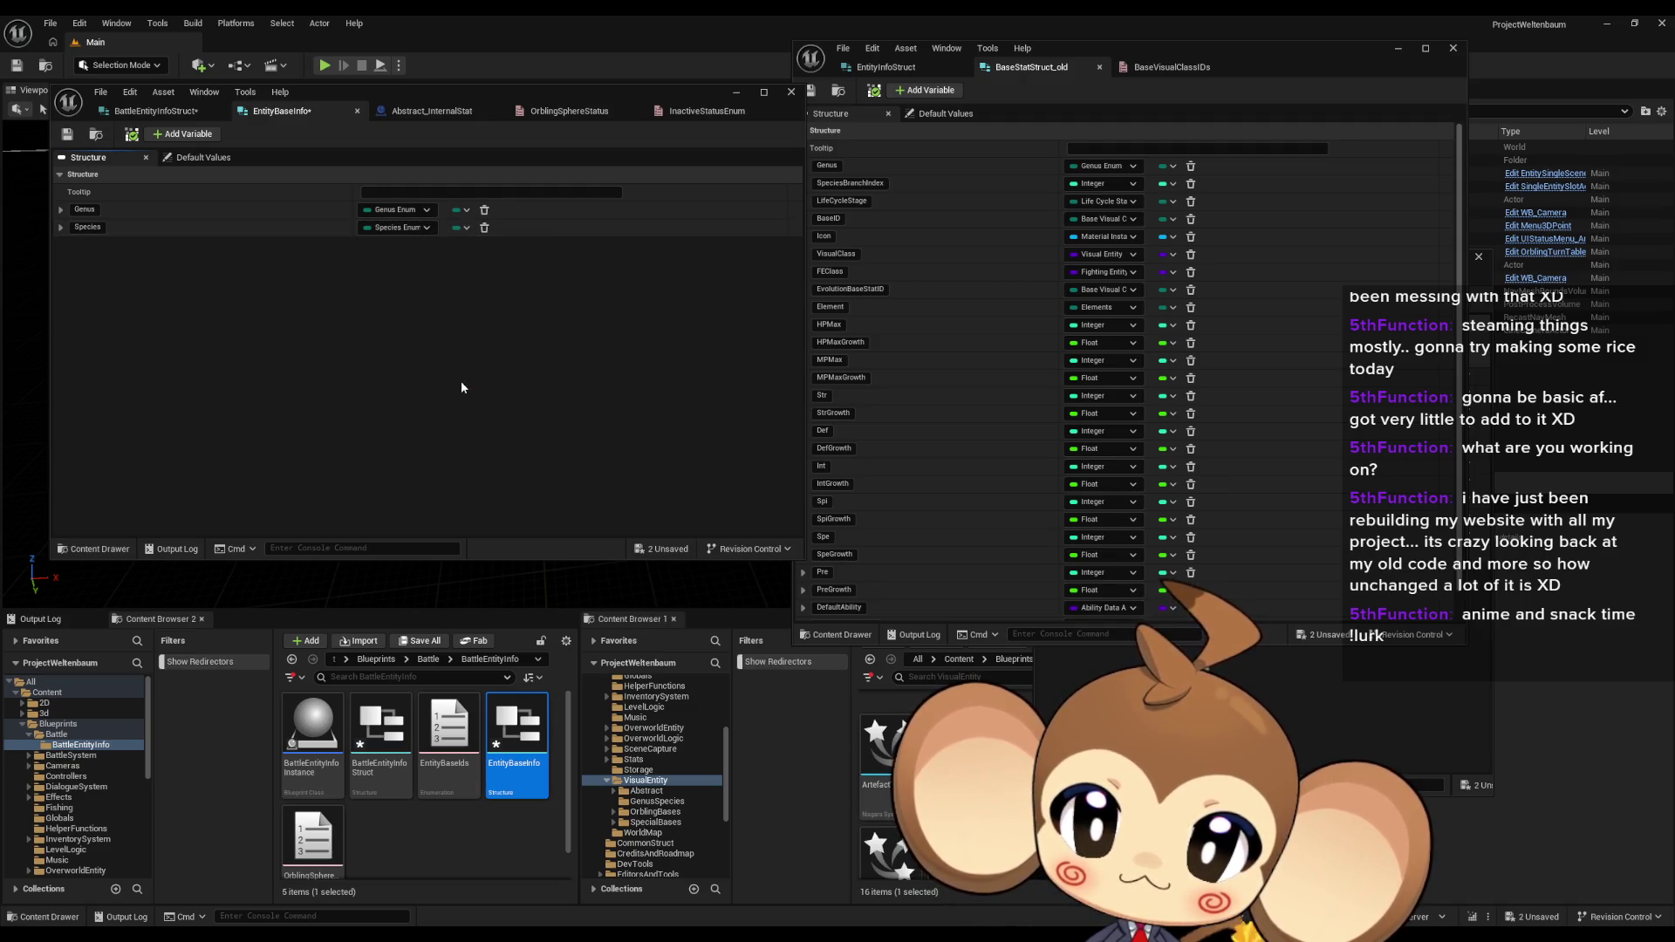
Step: Add a LifeCycleStage field typed Life Cycle Stage, copying its name from the old struct
click(195, 136)
text(u)
key(Return)
click(833, 200)
key(ctrl+c)
double_click(77, 245)
key(ctrl+v)
key(Return)
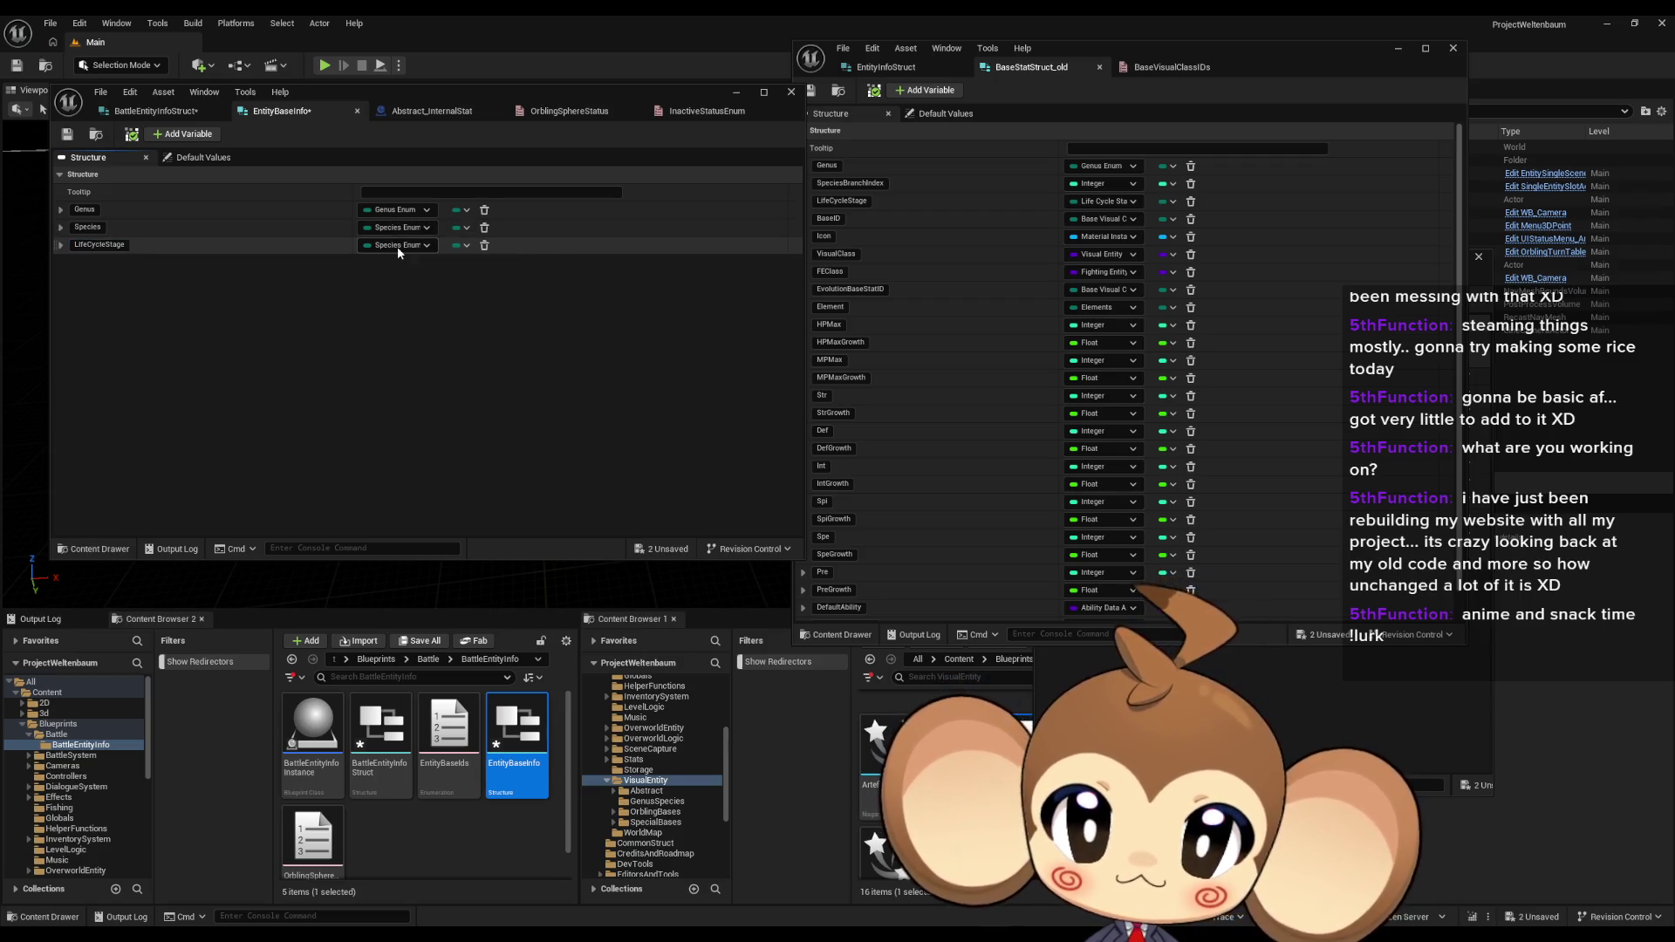
click(398, 248)
text(lif stage)
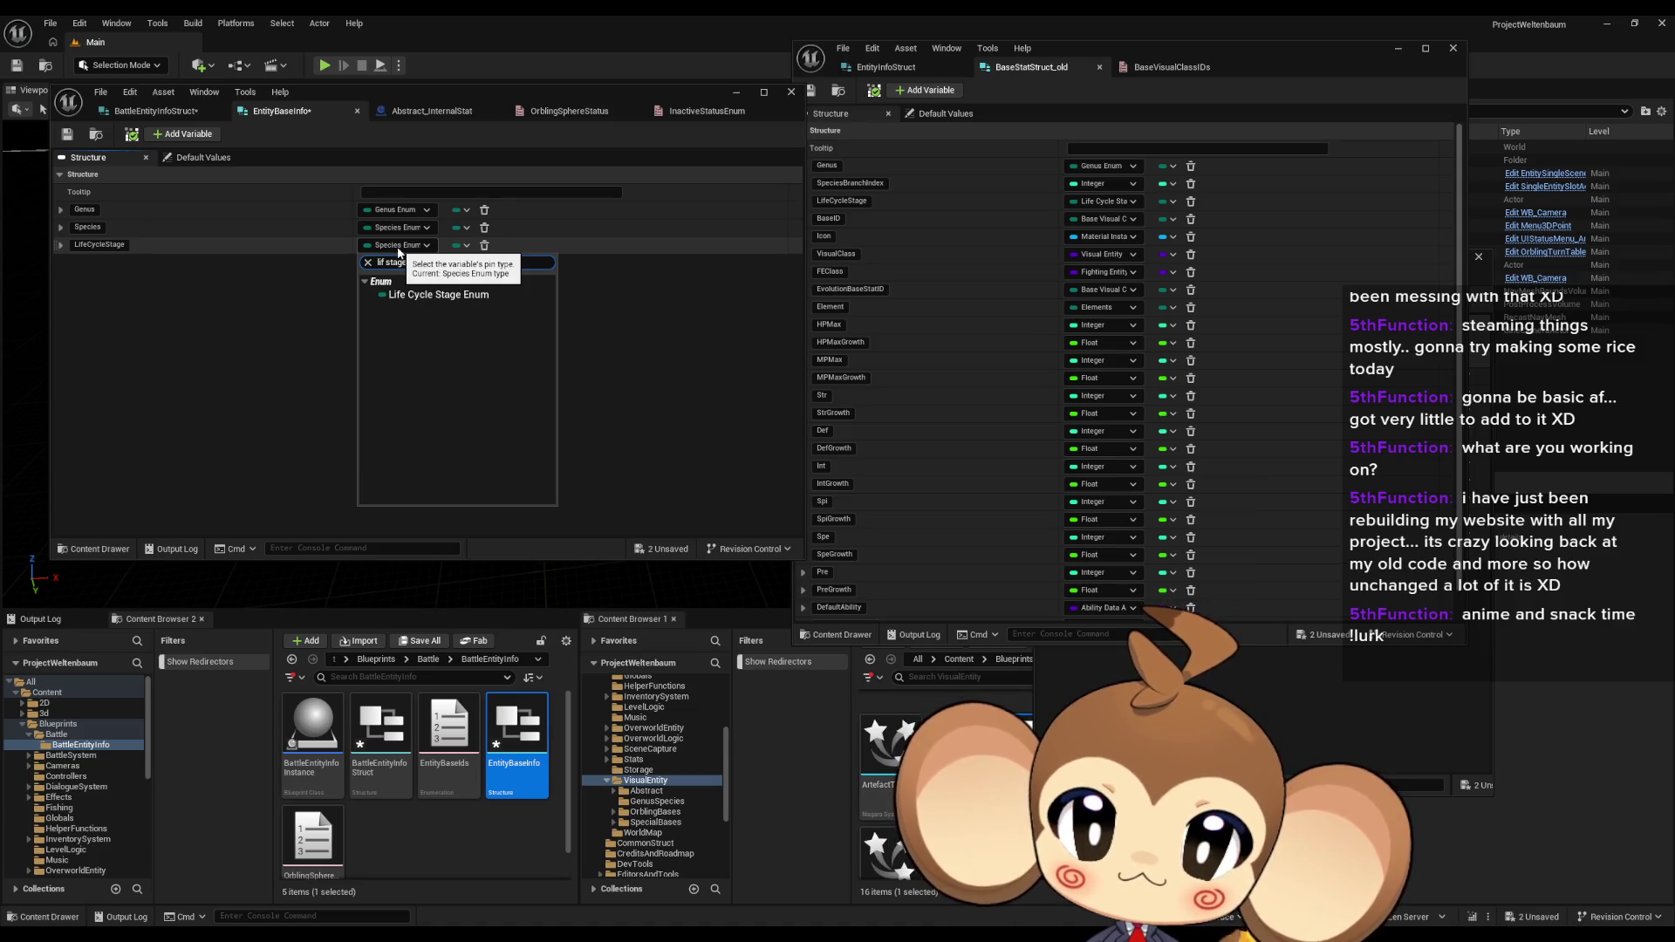
click(432, 295)
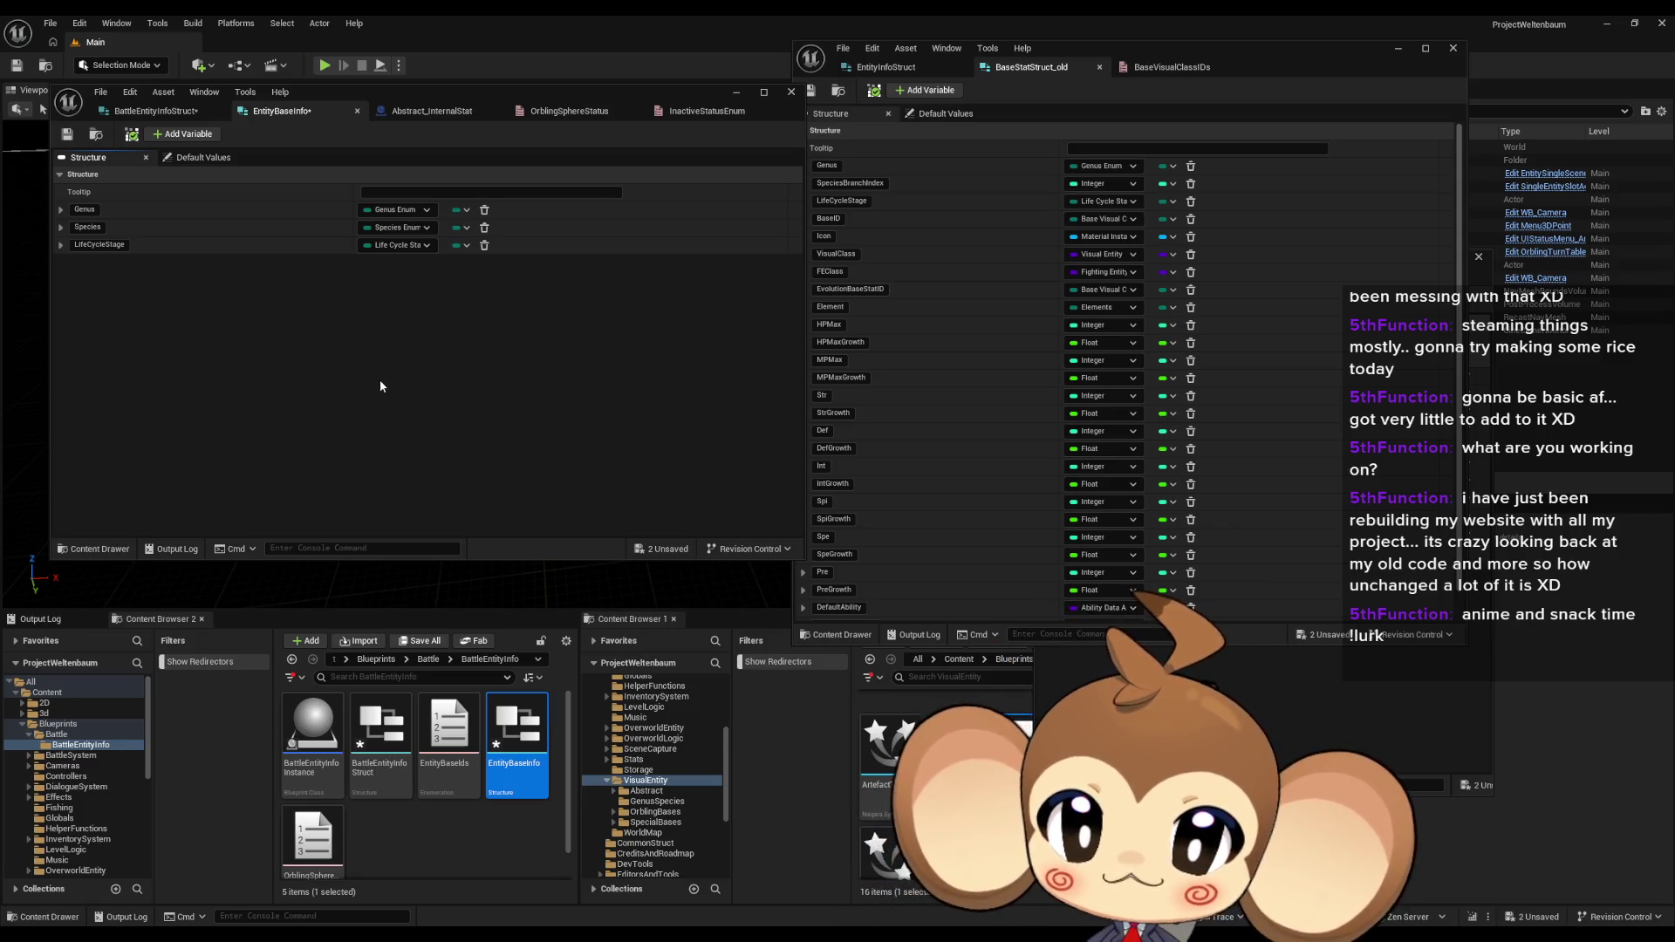
click(155, 110)
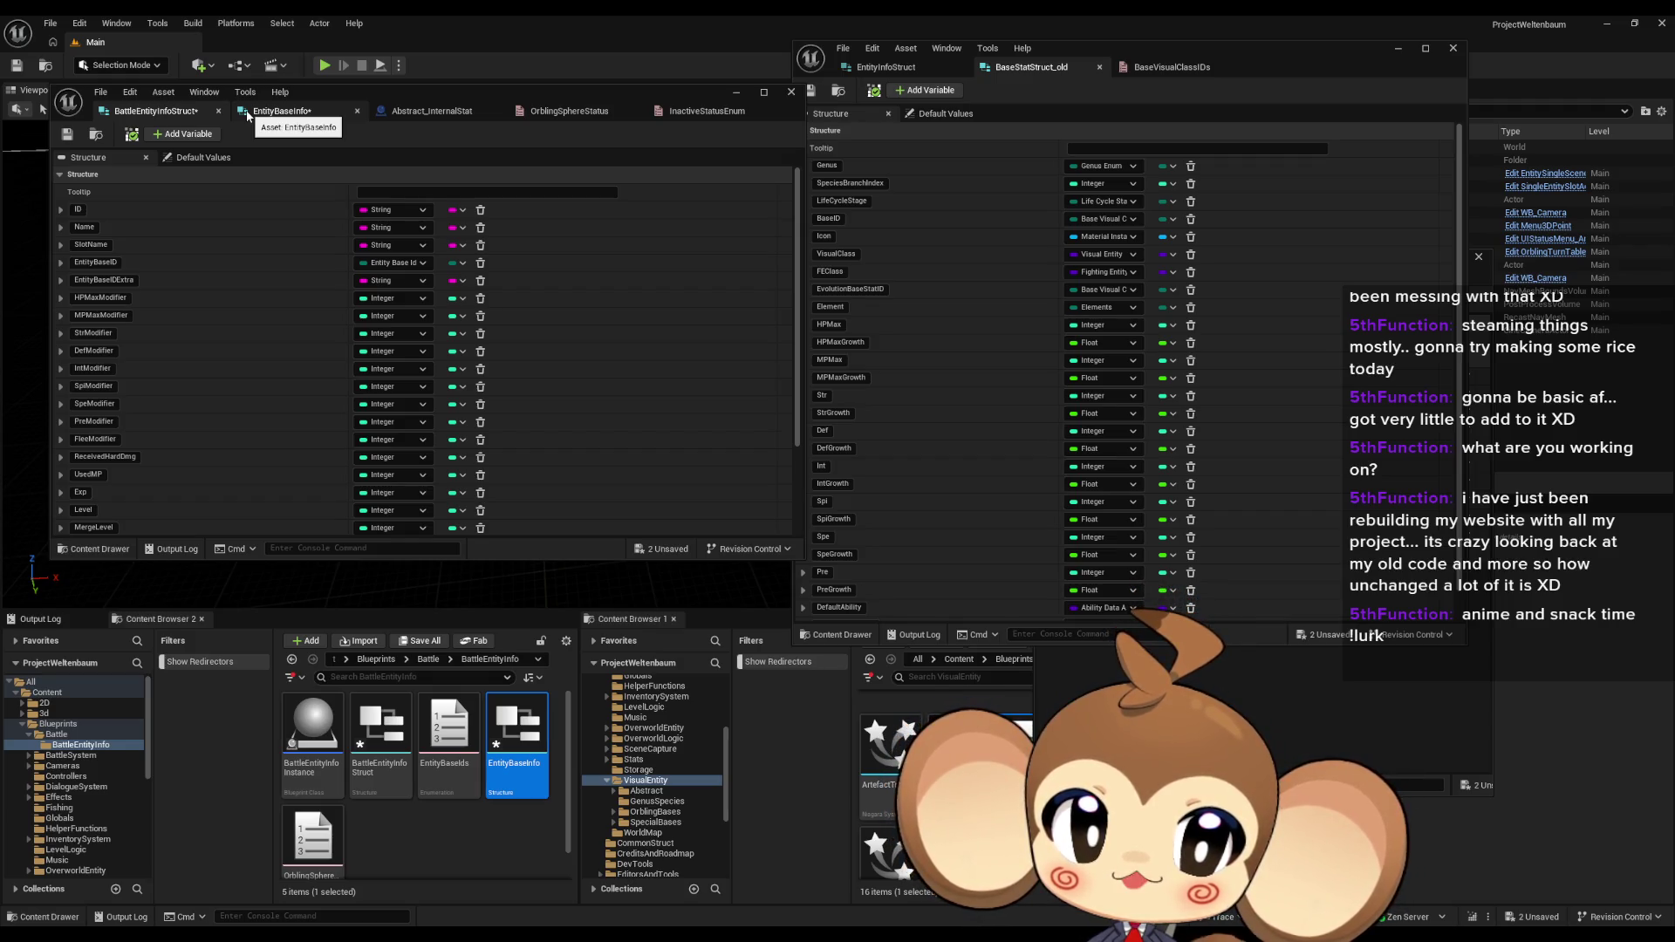
Step: Return to EntityBaseInfo and close the EntityBaseIds enum editor
click(248, 116)
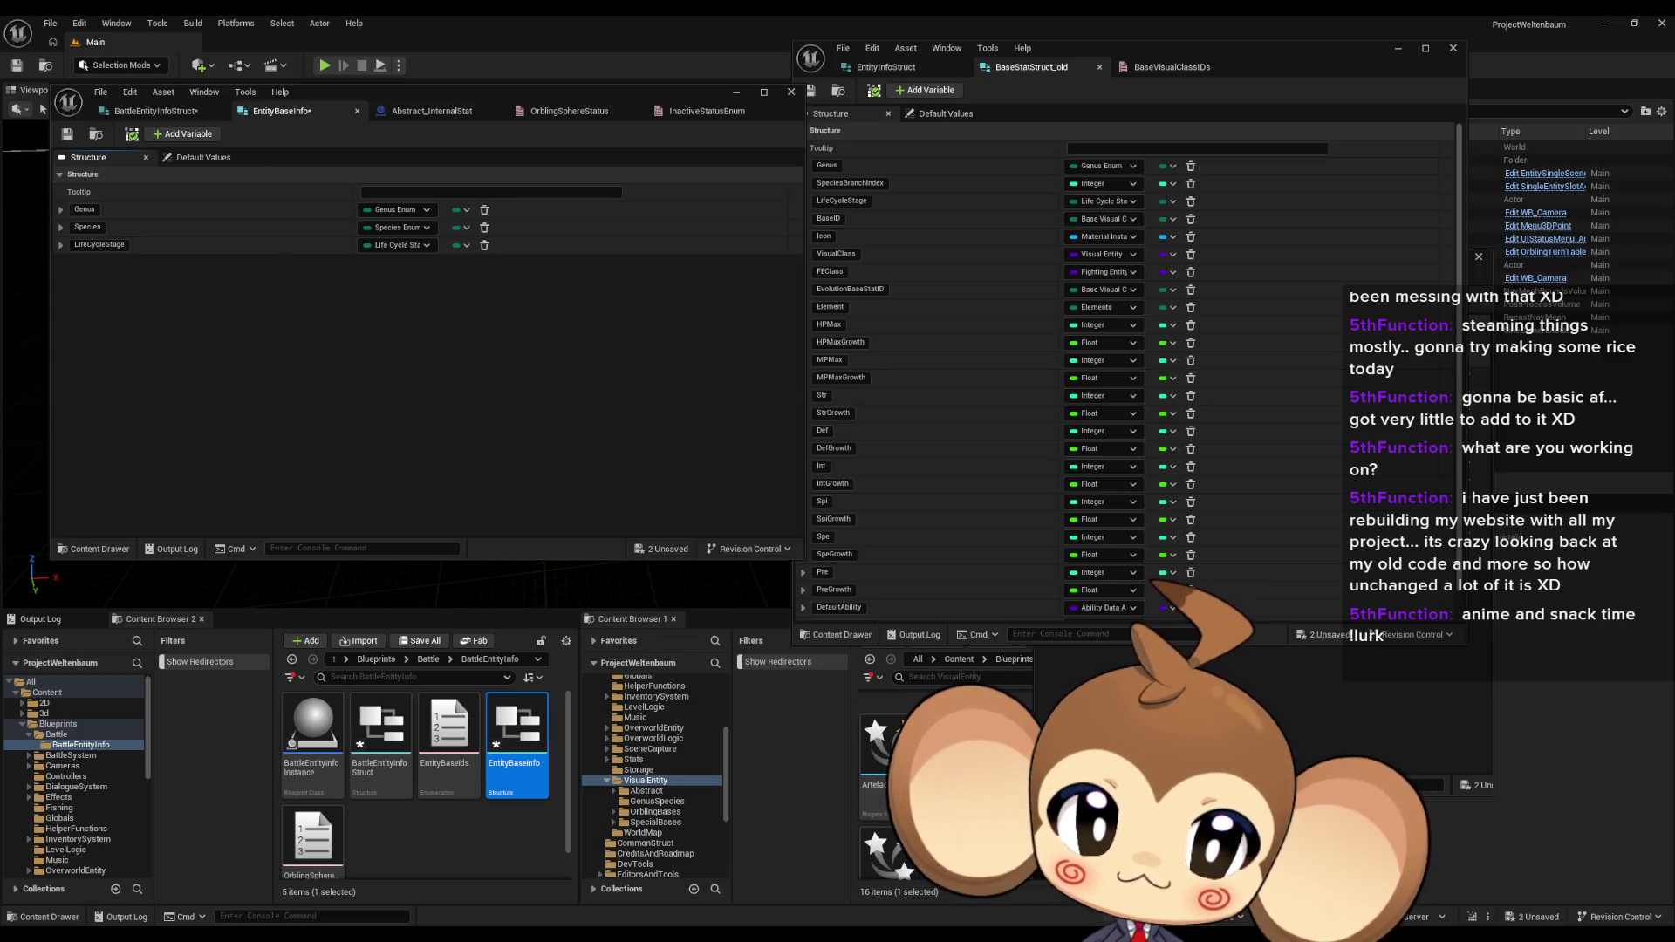
click(1468, 263)
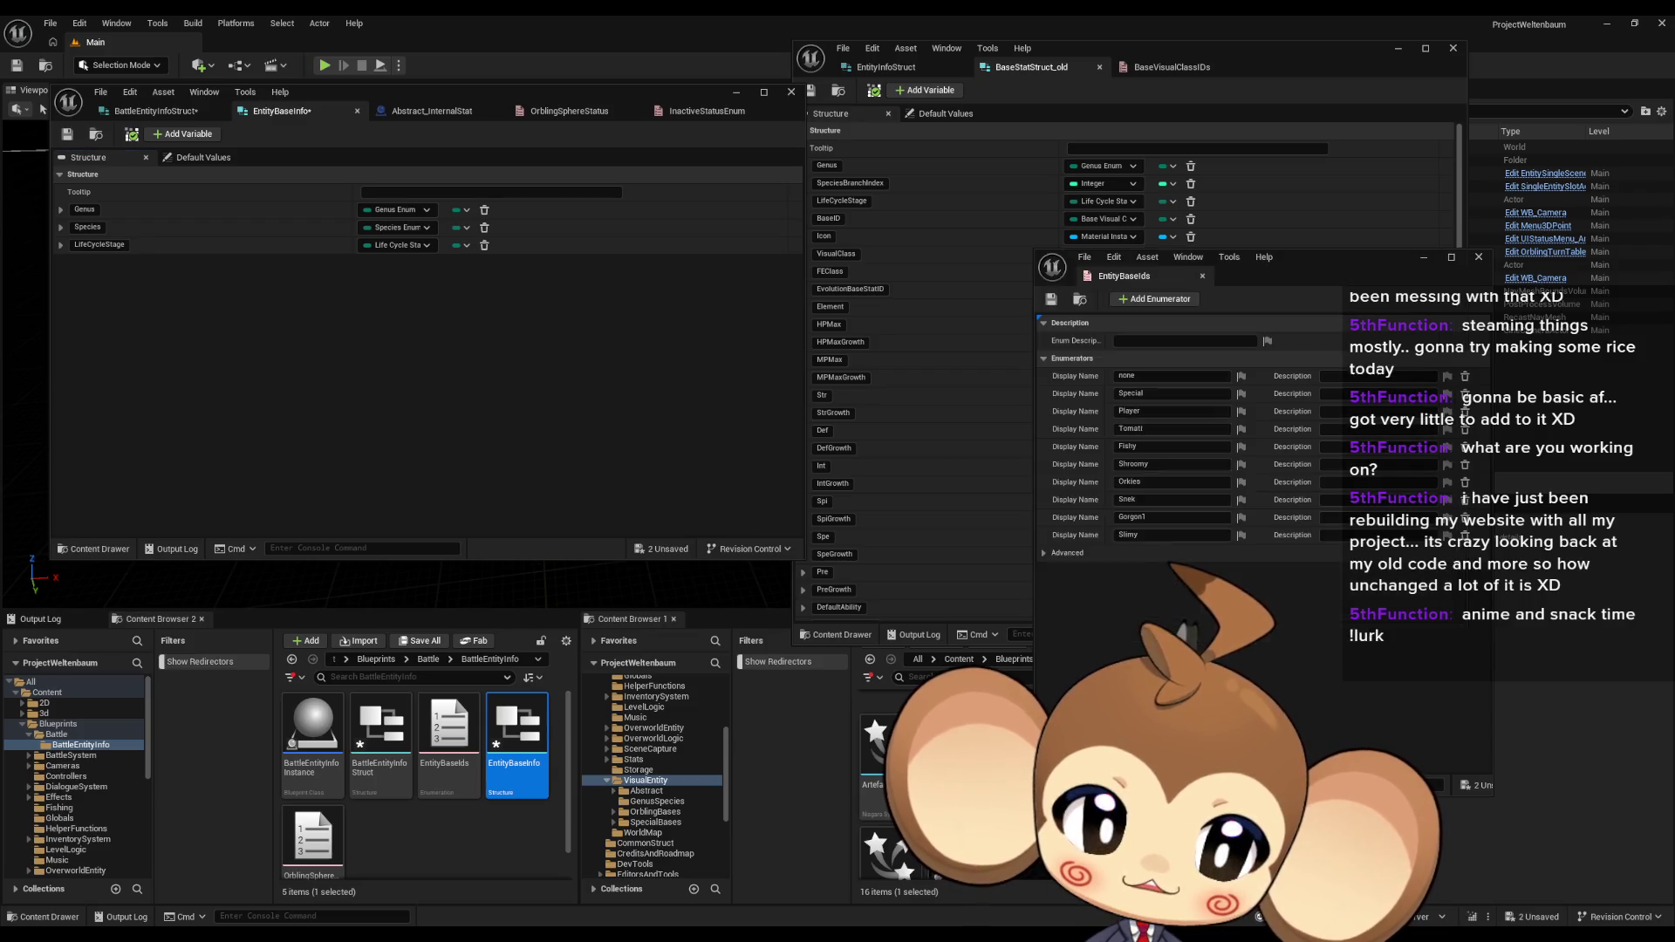
click(1478, 257)
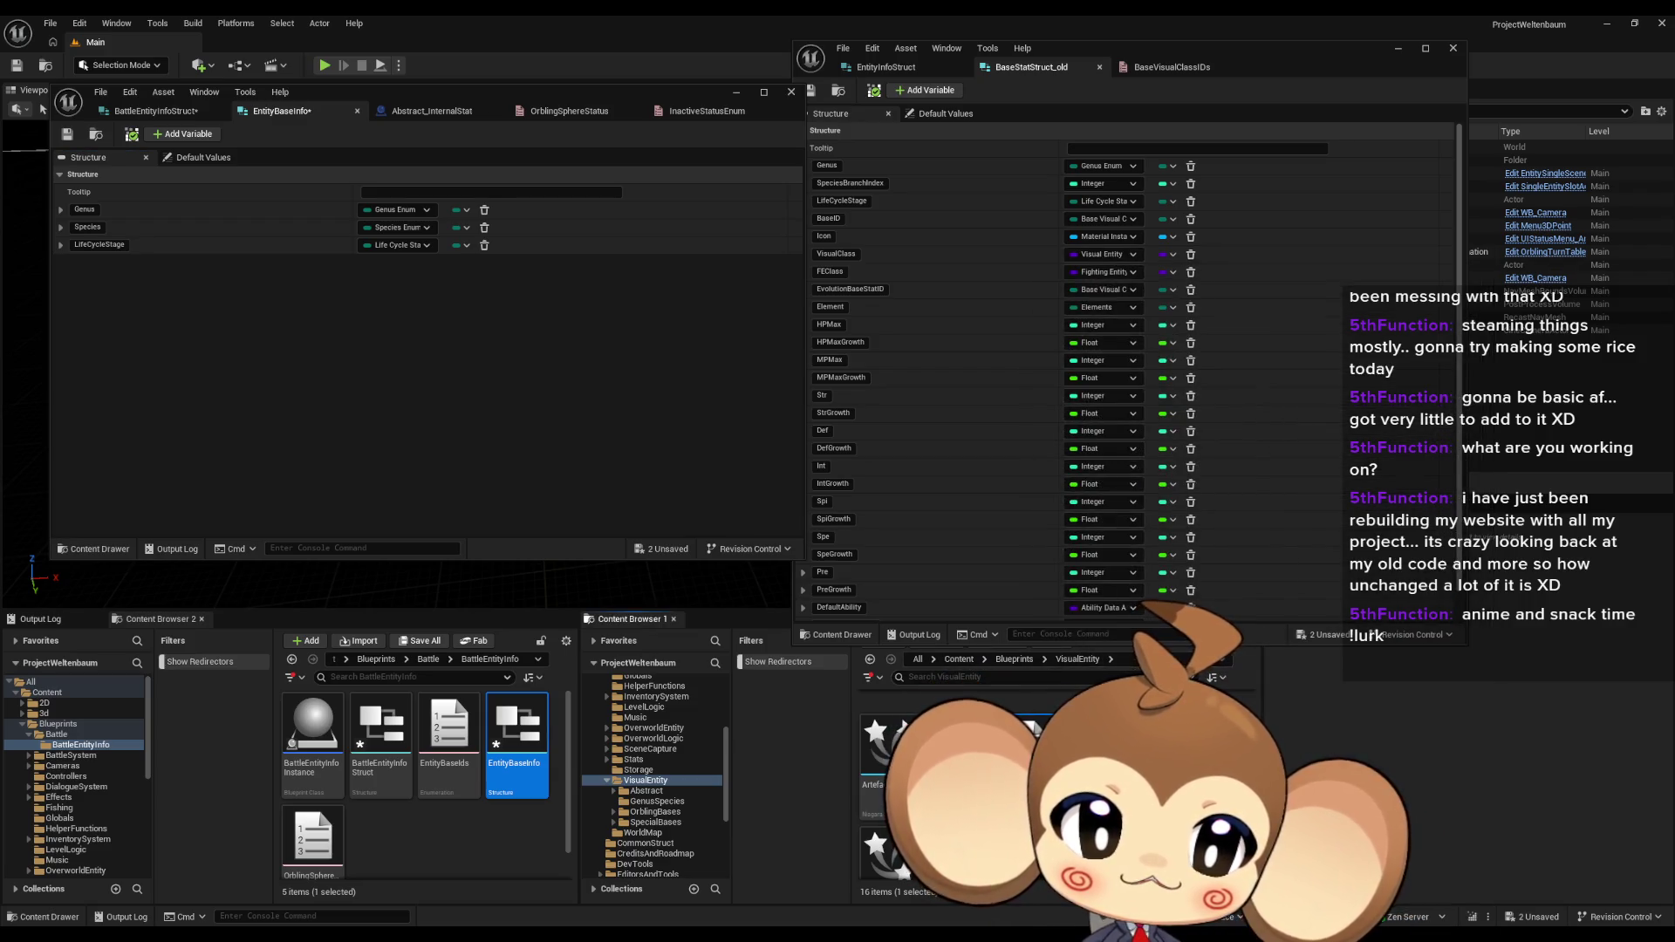
scroll(960, 768, up, 1)
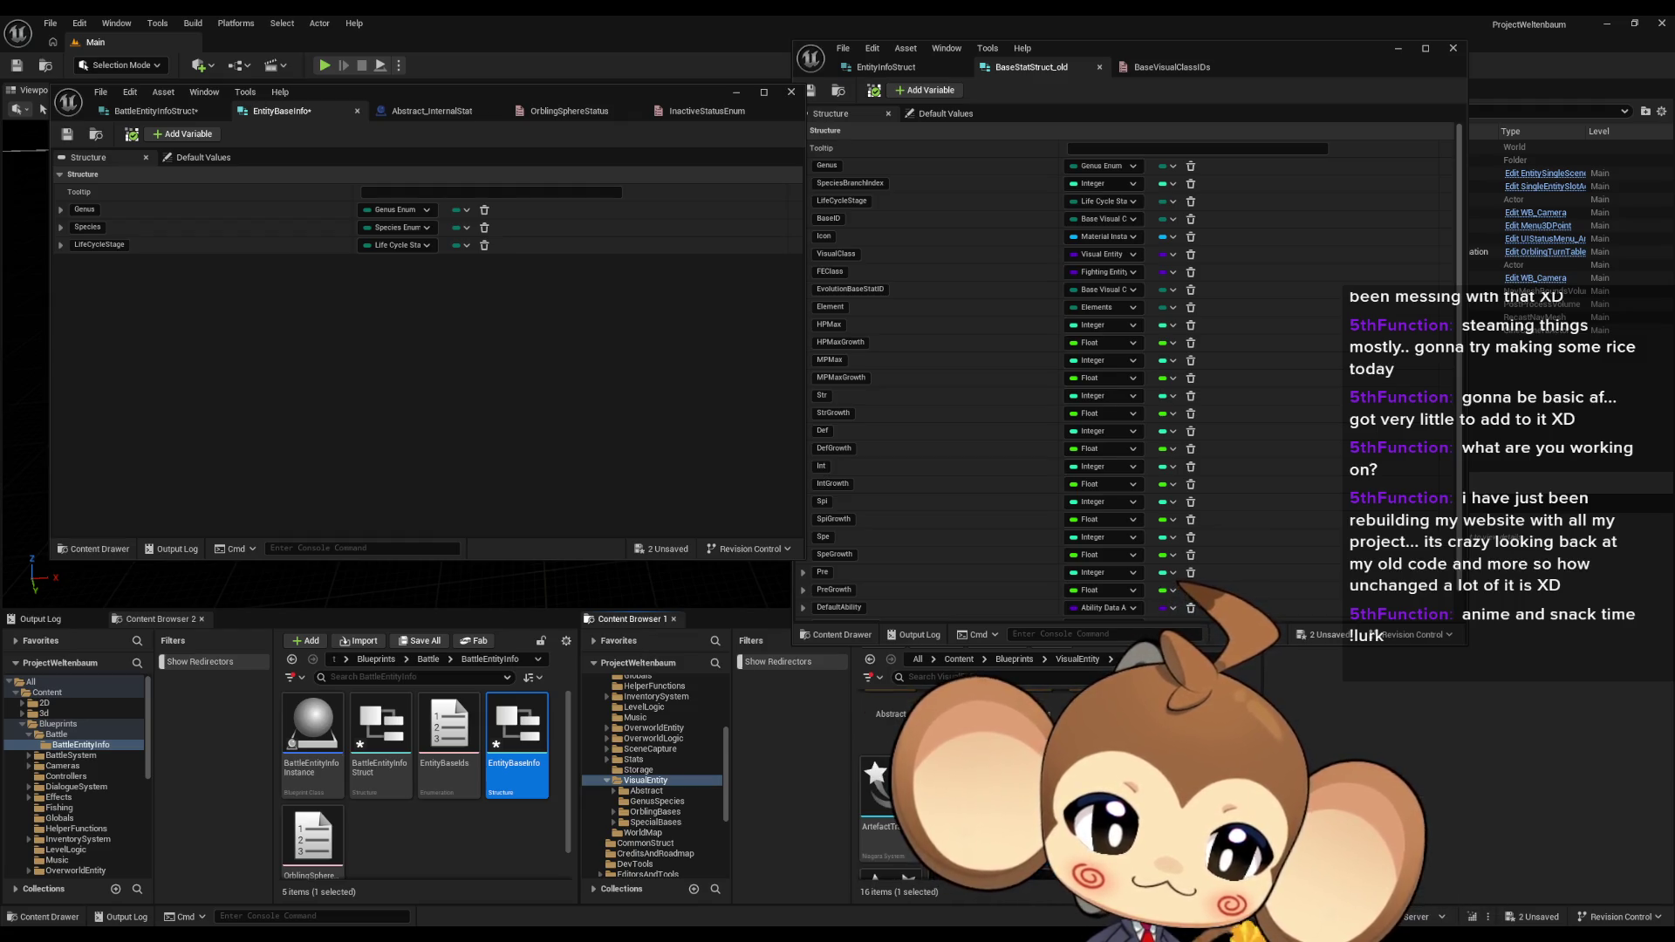
scroll(960, 768, down, 2)
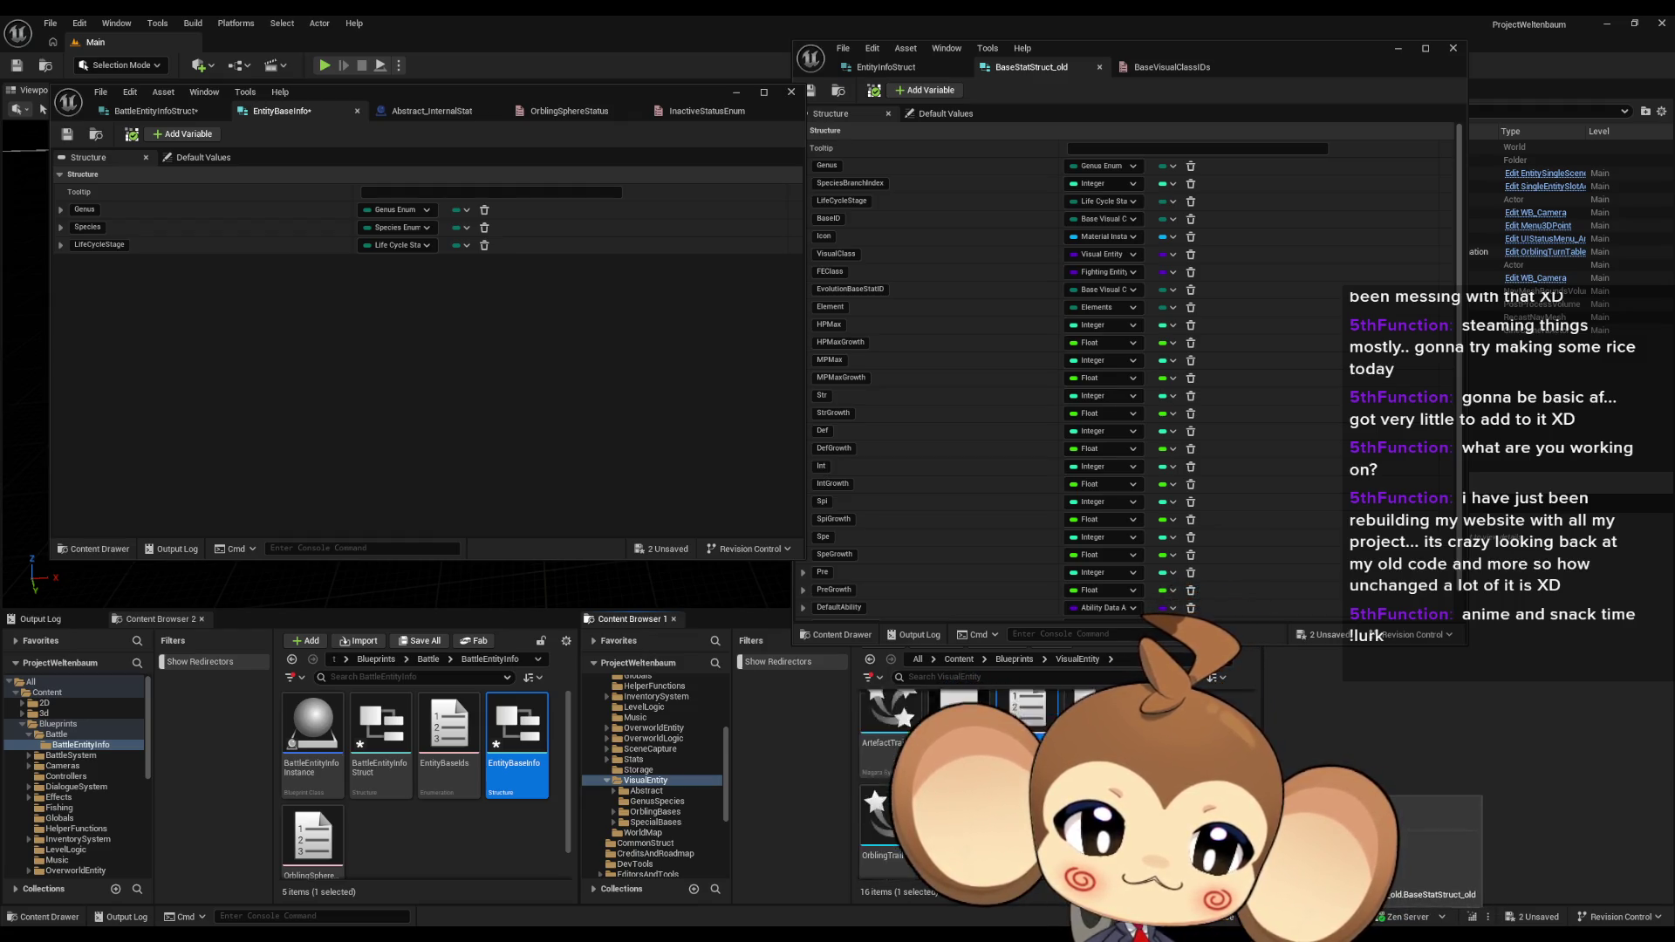
scroll(959, 768, down, 2)
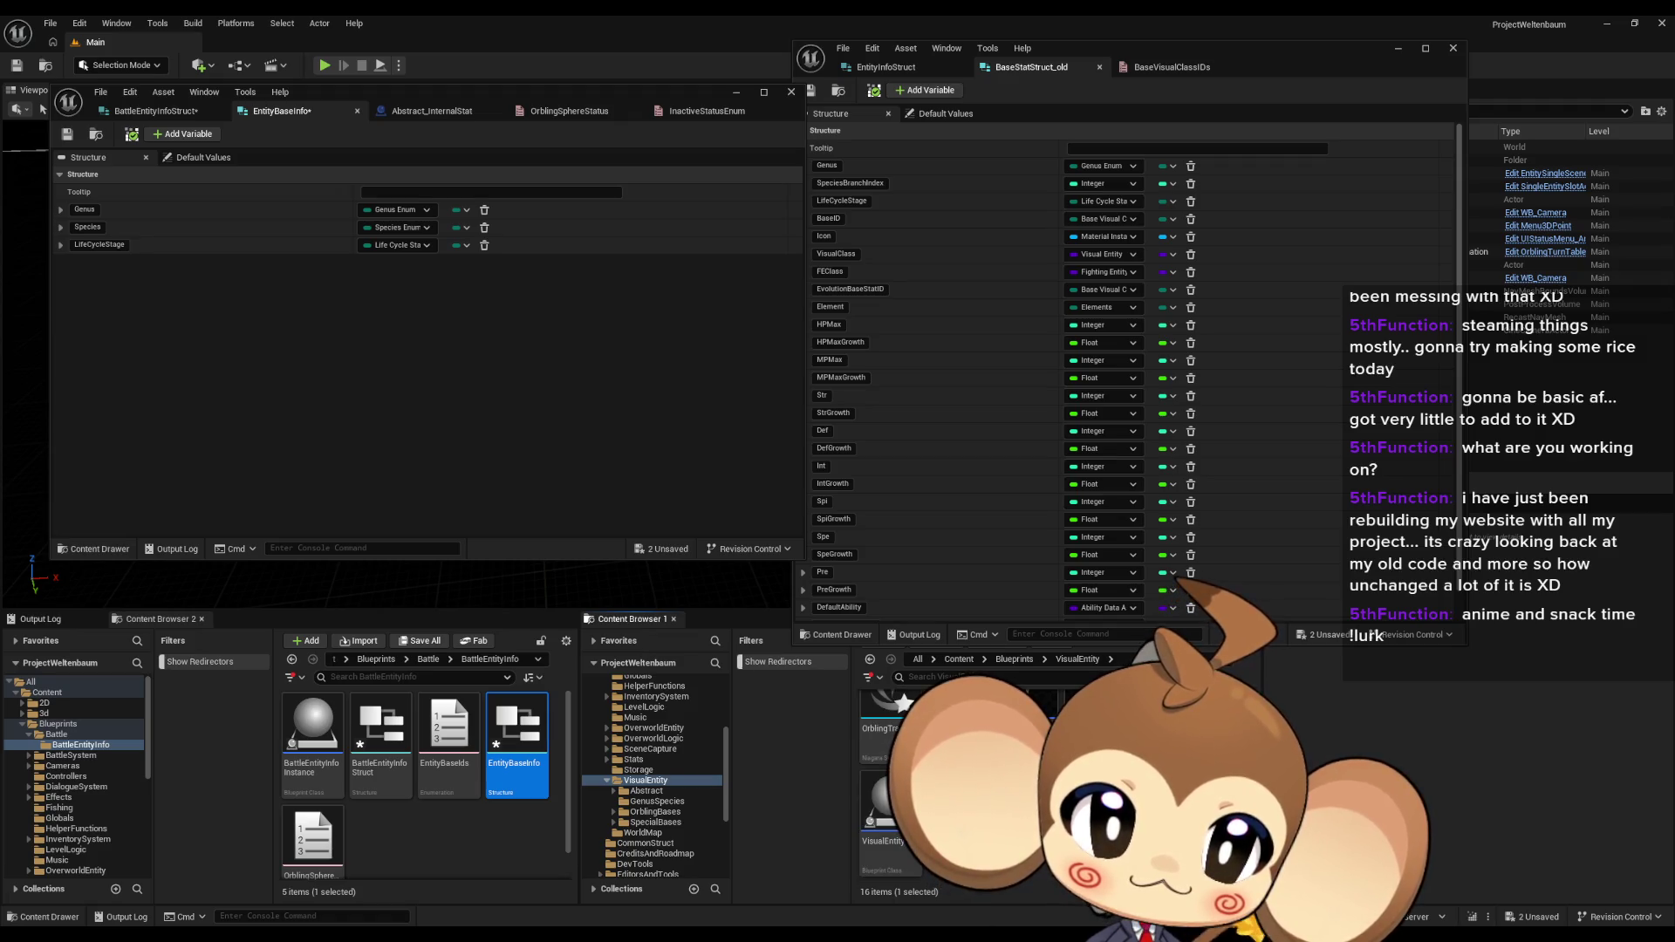
scroll(959, 768, up, 3)
Step: Open OrblingBaseStat in the reference window and compare it against BaseStatStruct_old
double_click(1091, 812)
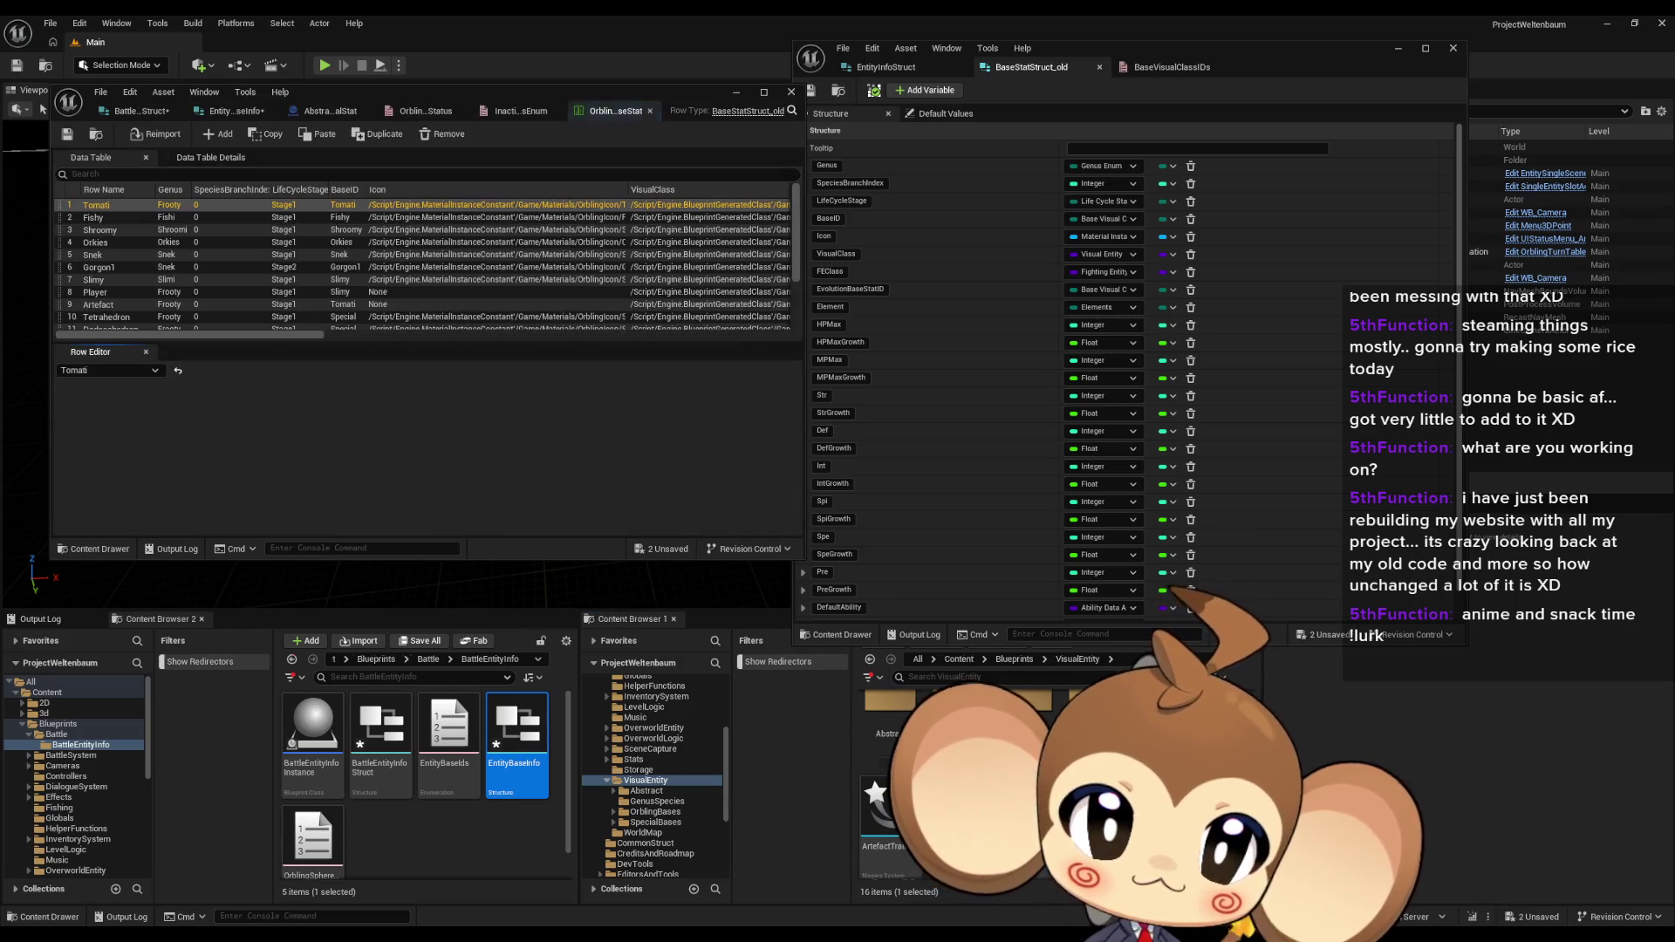
drag(615, 111, 1248, 74)
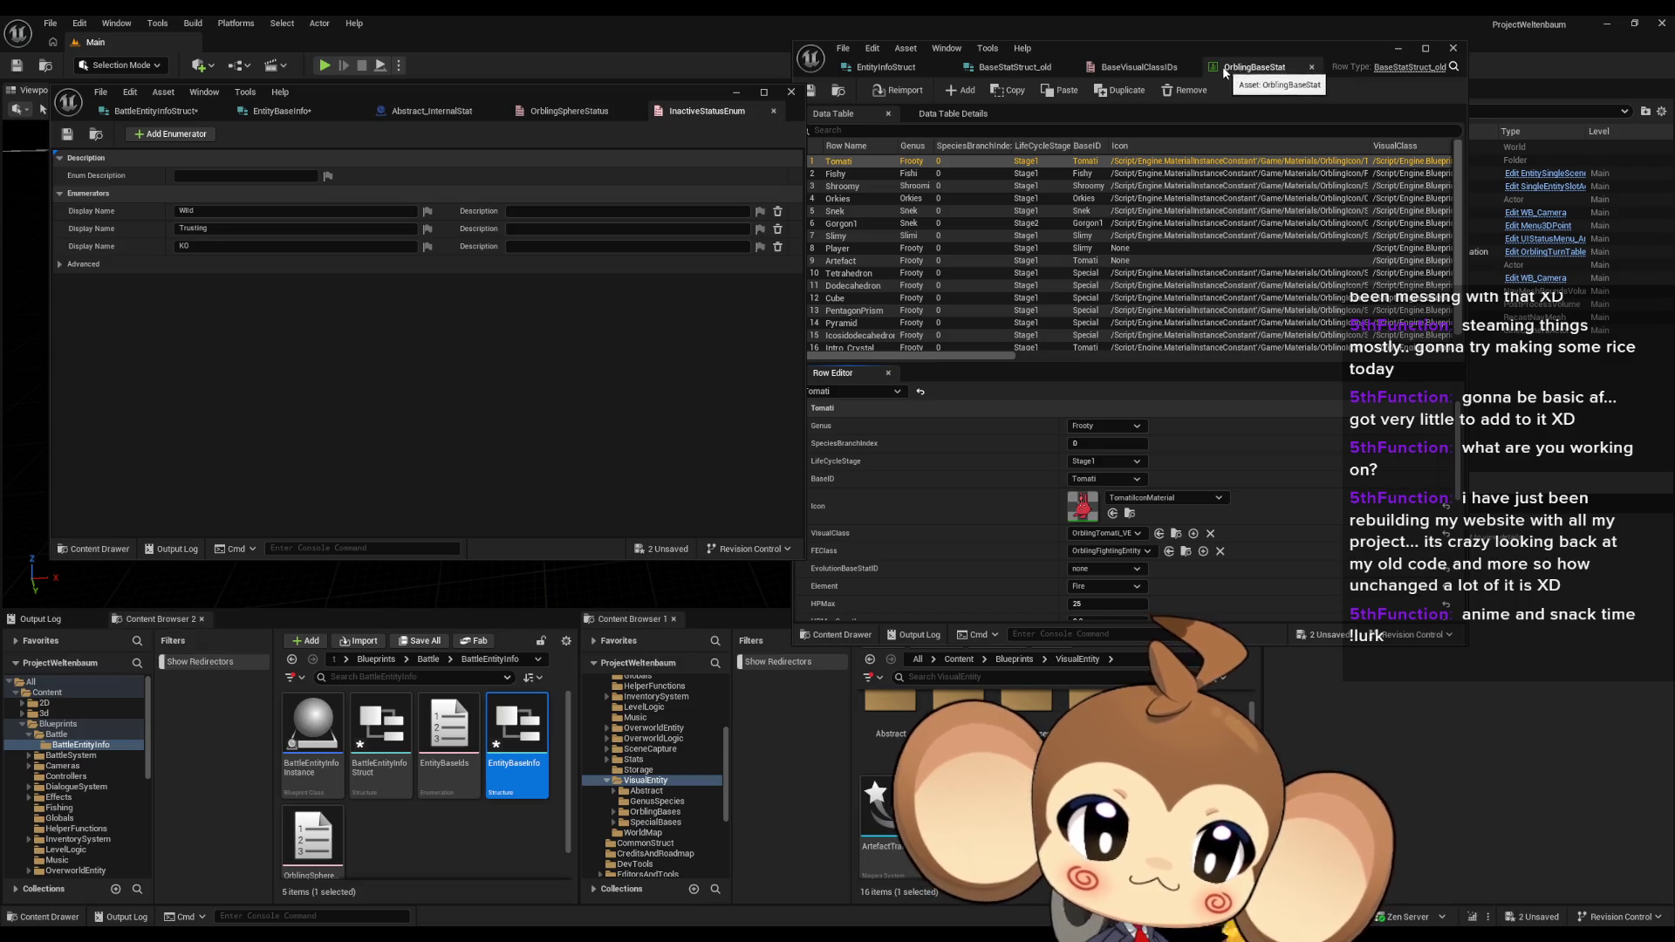
click(992, 66)
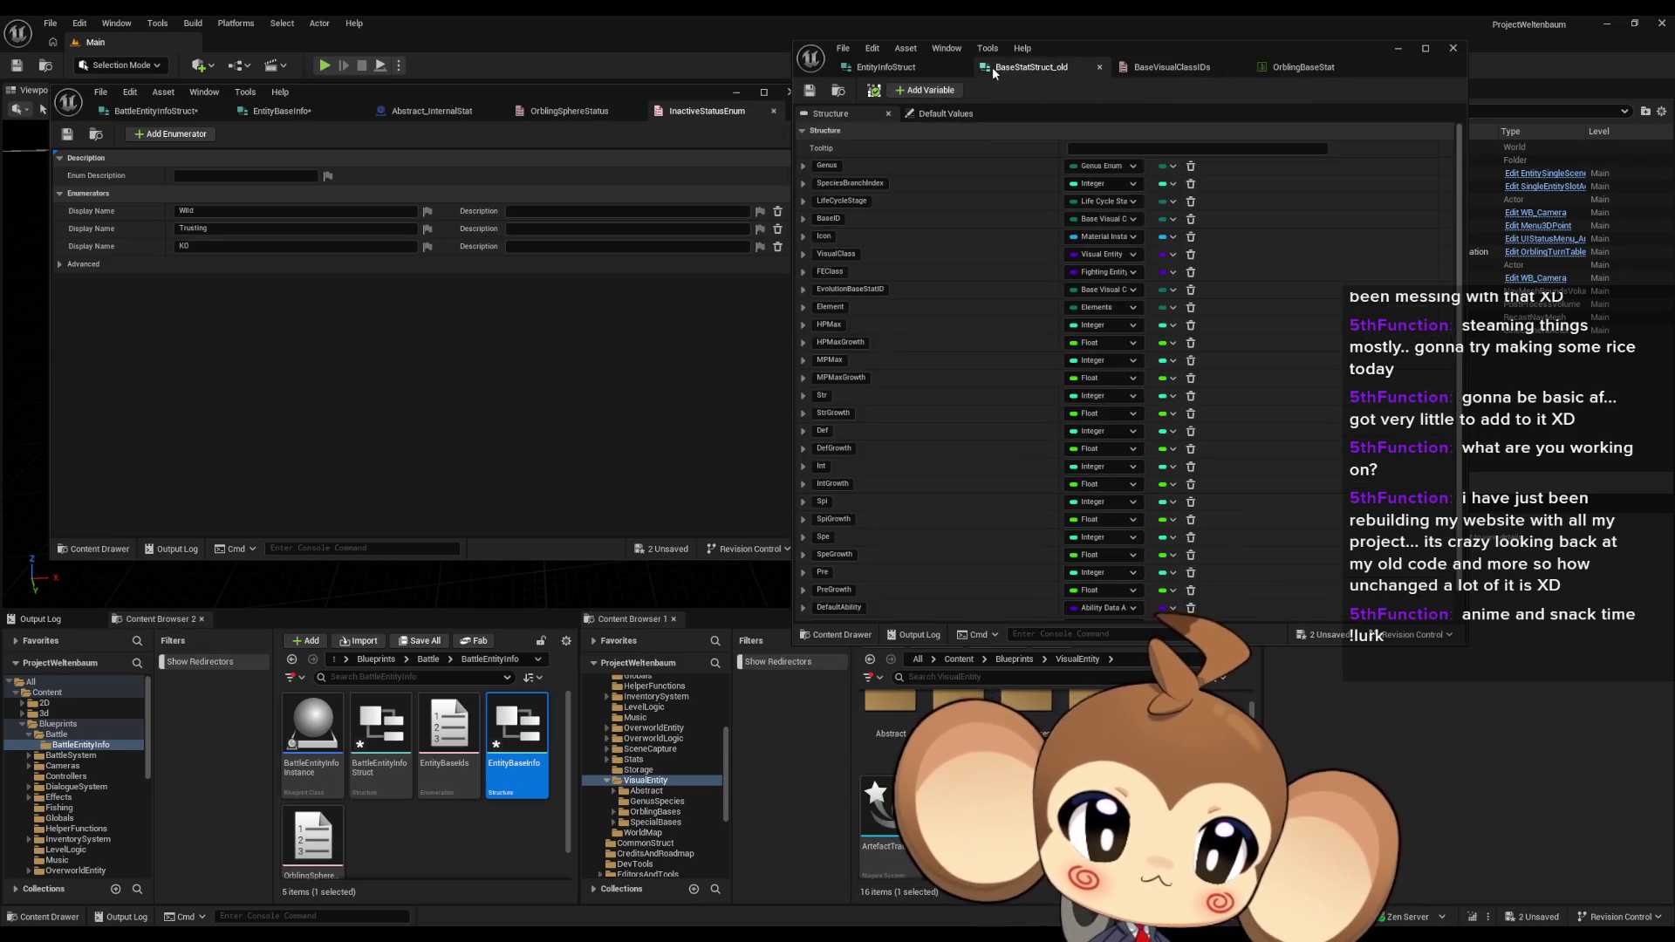
click(1276, 66)
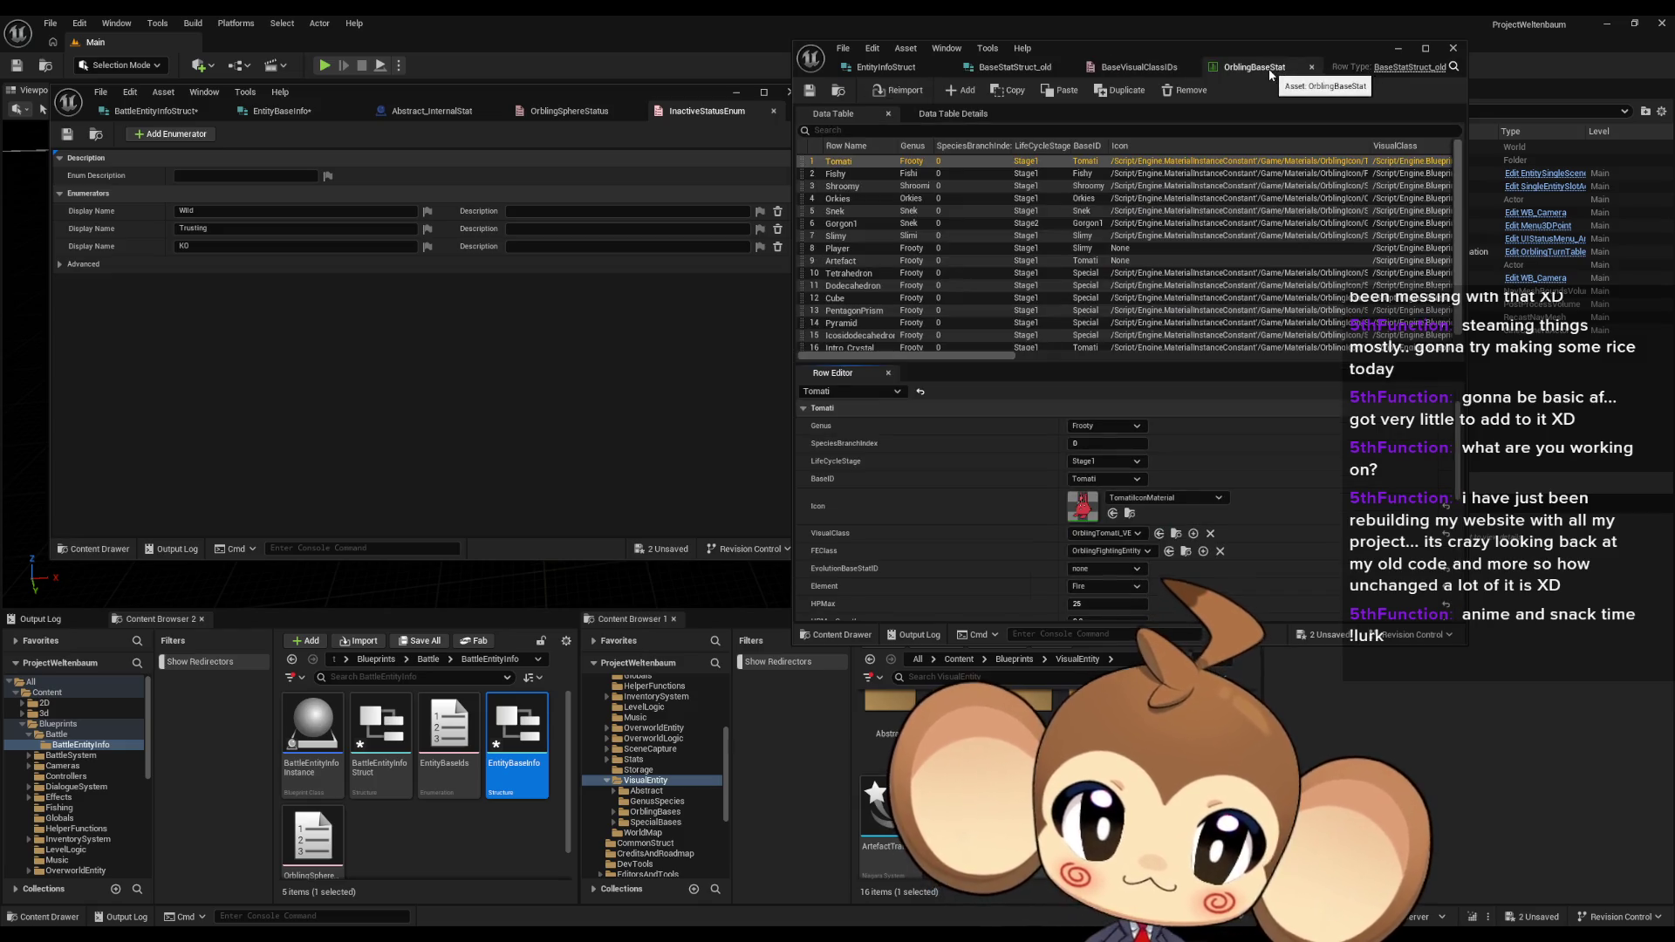
scroll(1175, 238, down, 1)
scroll(1037, 518, down, 1)
scroll(1046, 480, up, 1)
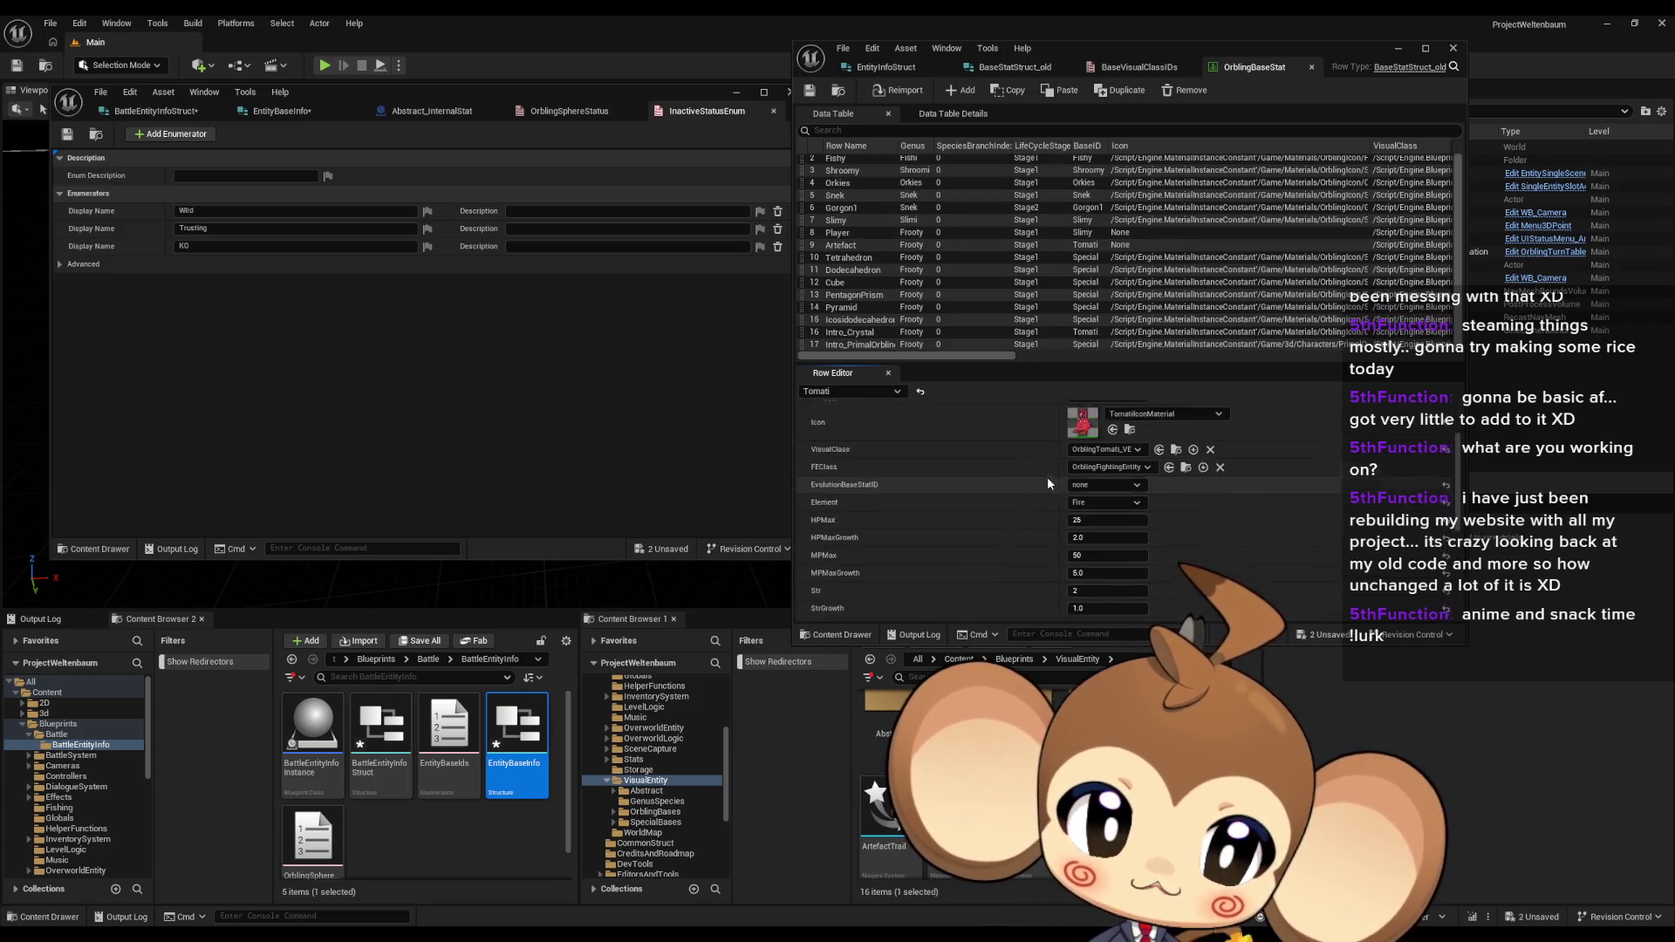
click(1035, 69)
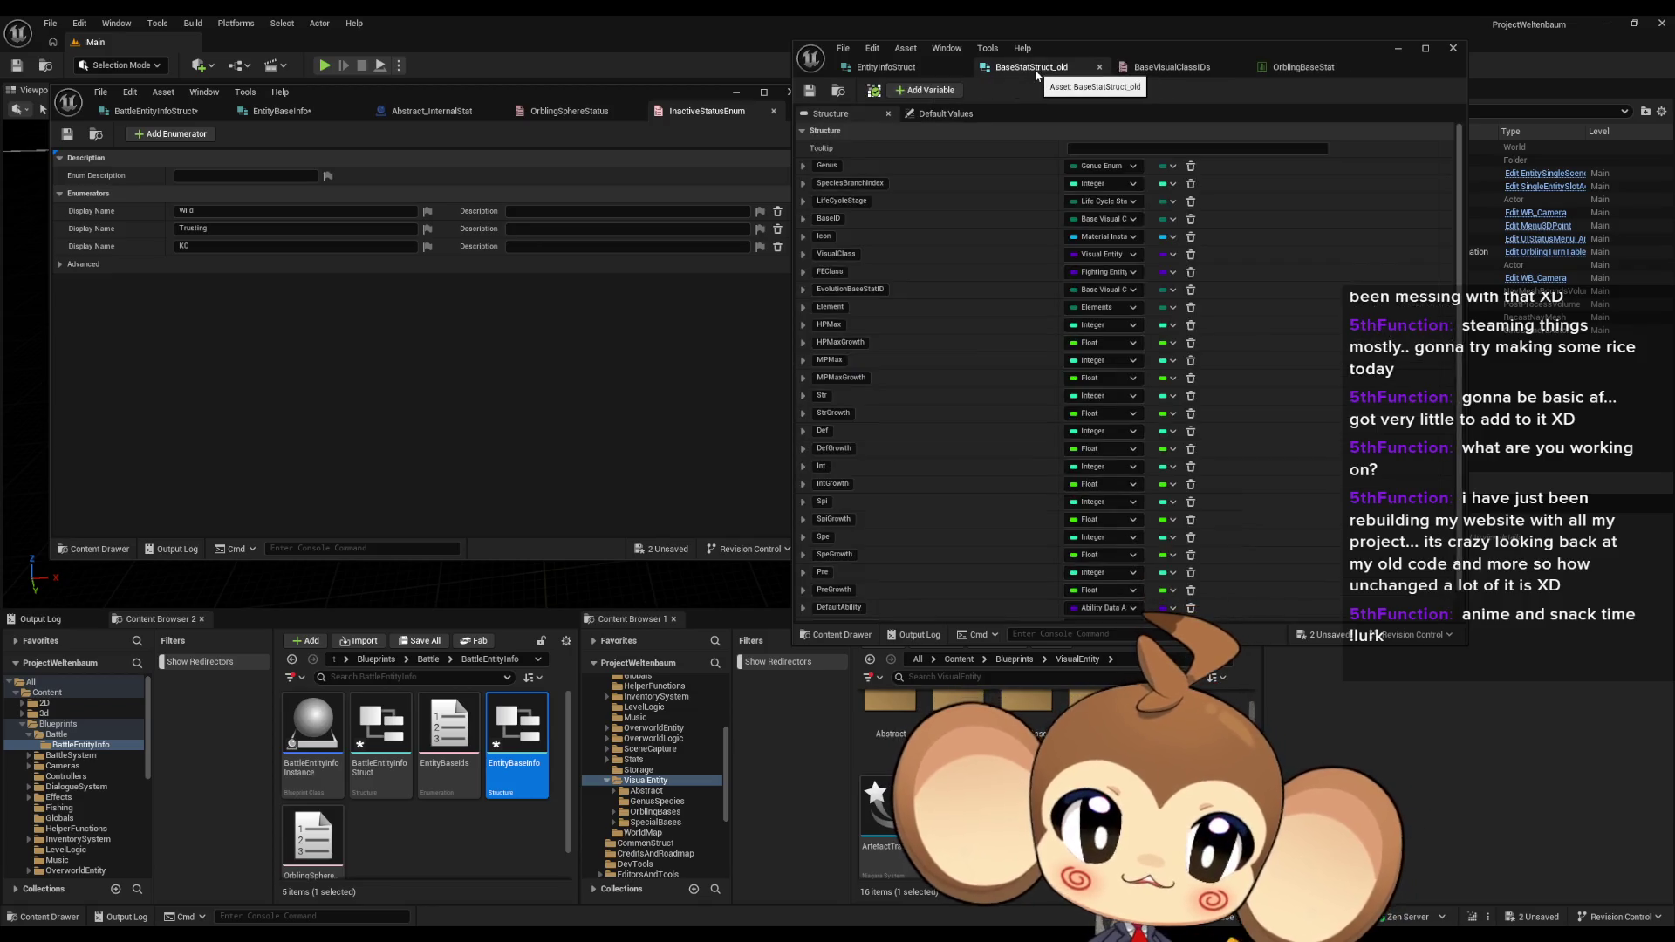
click(1279, 71)
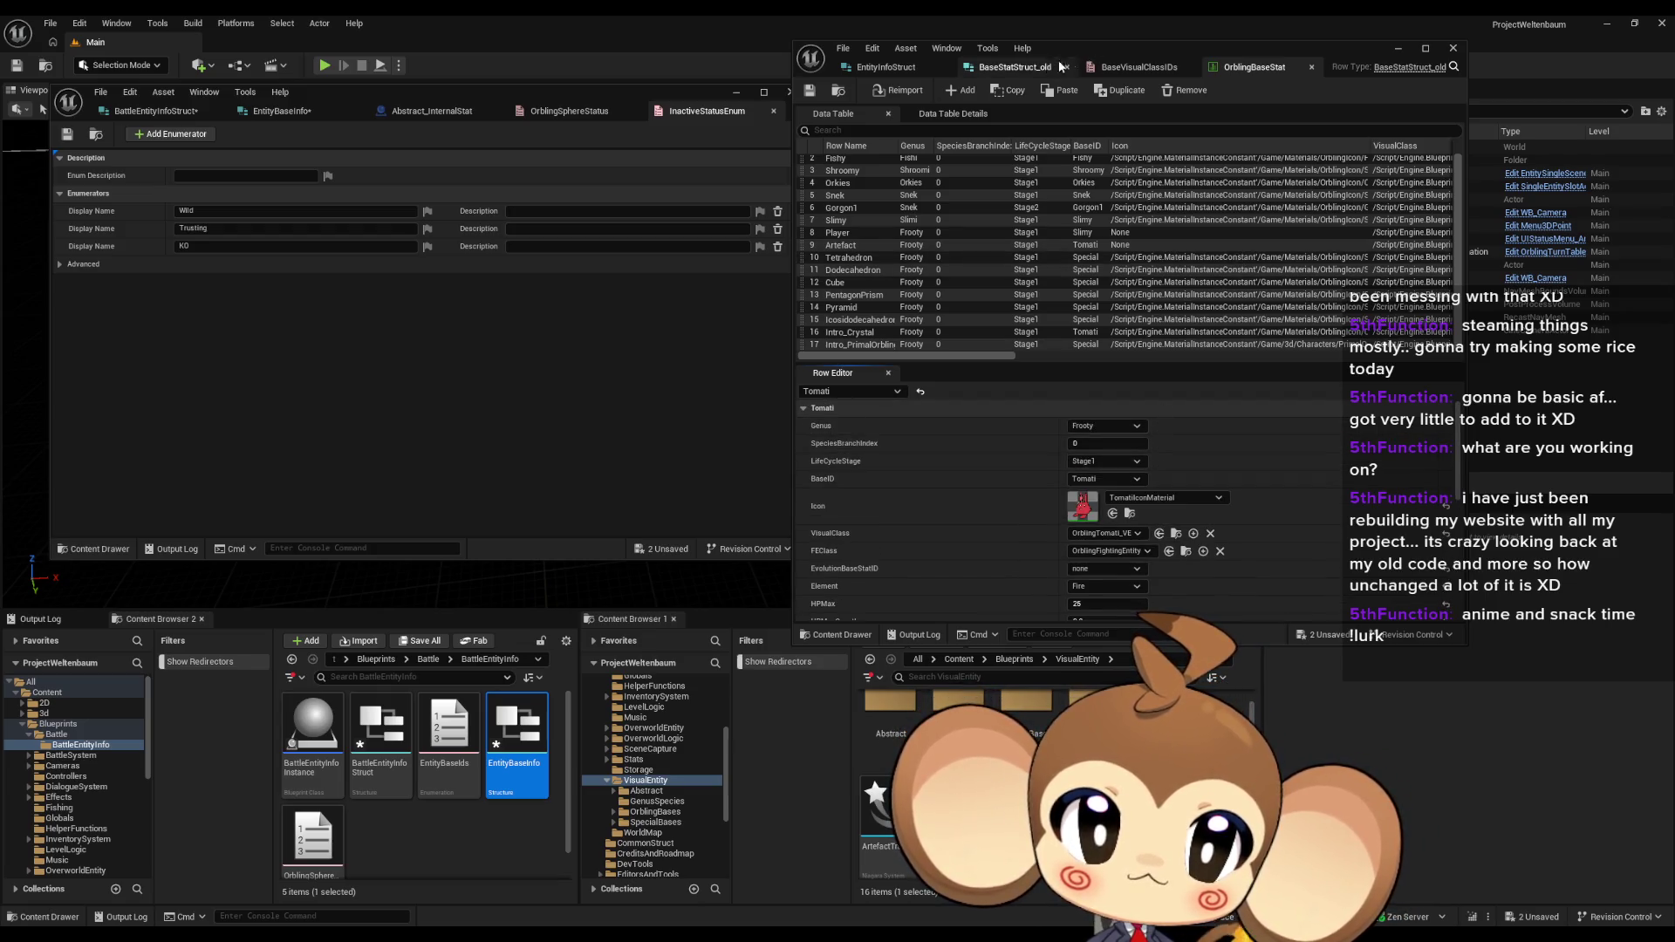
click(1013, 68)
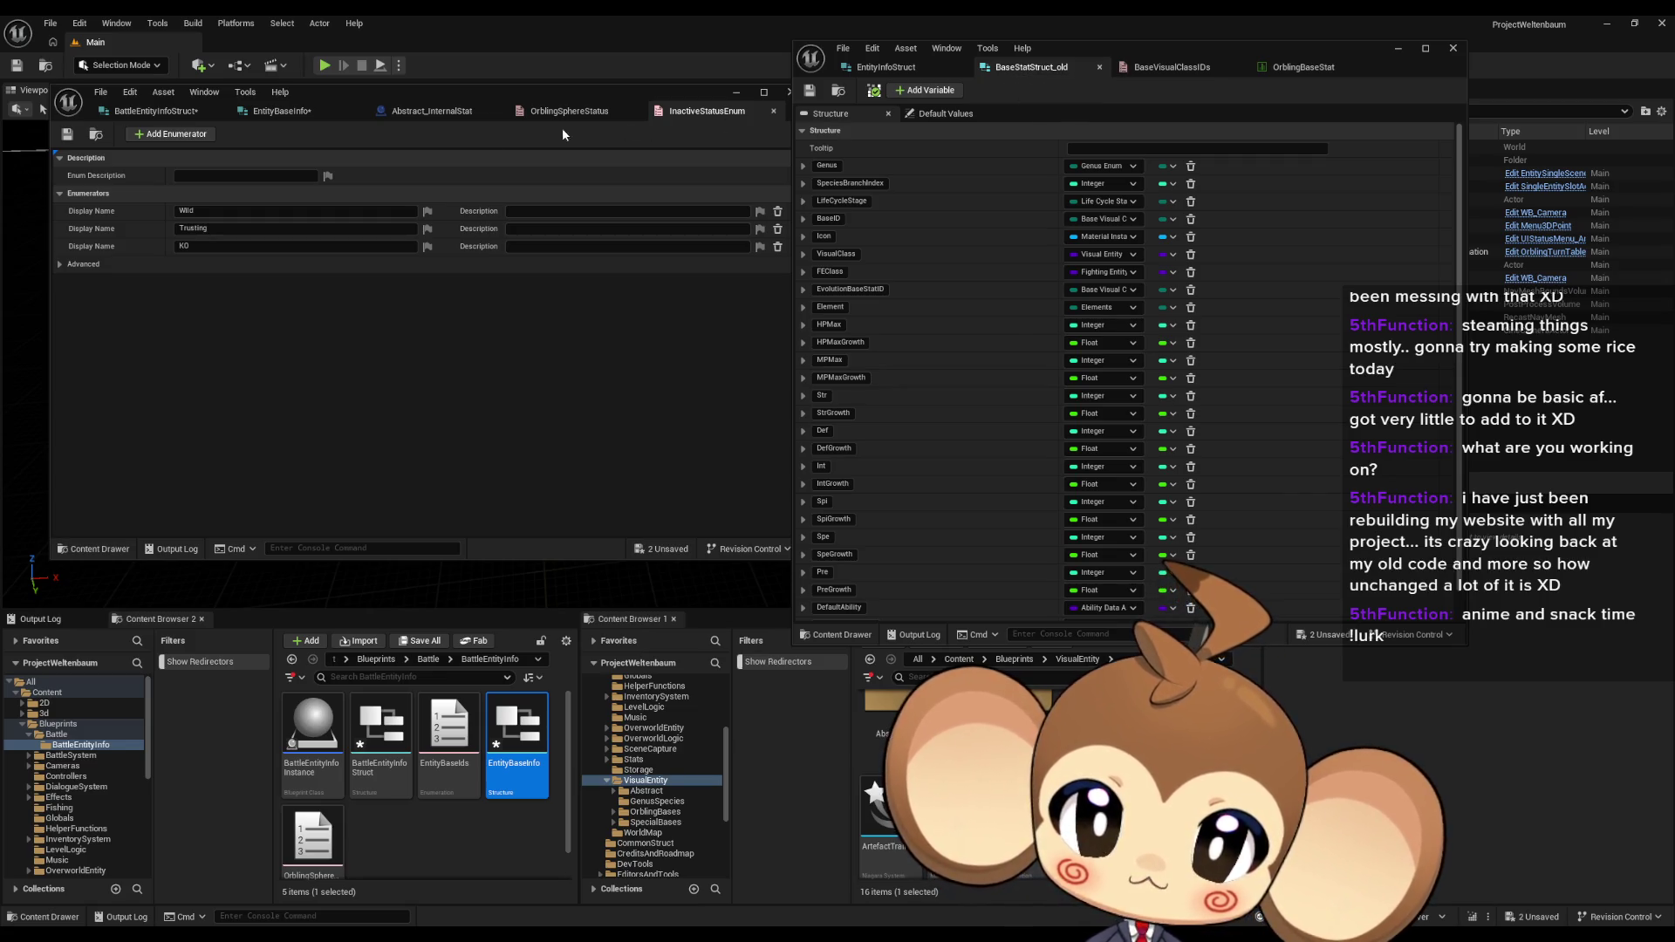
click(253, 111)
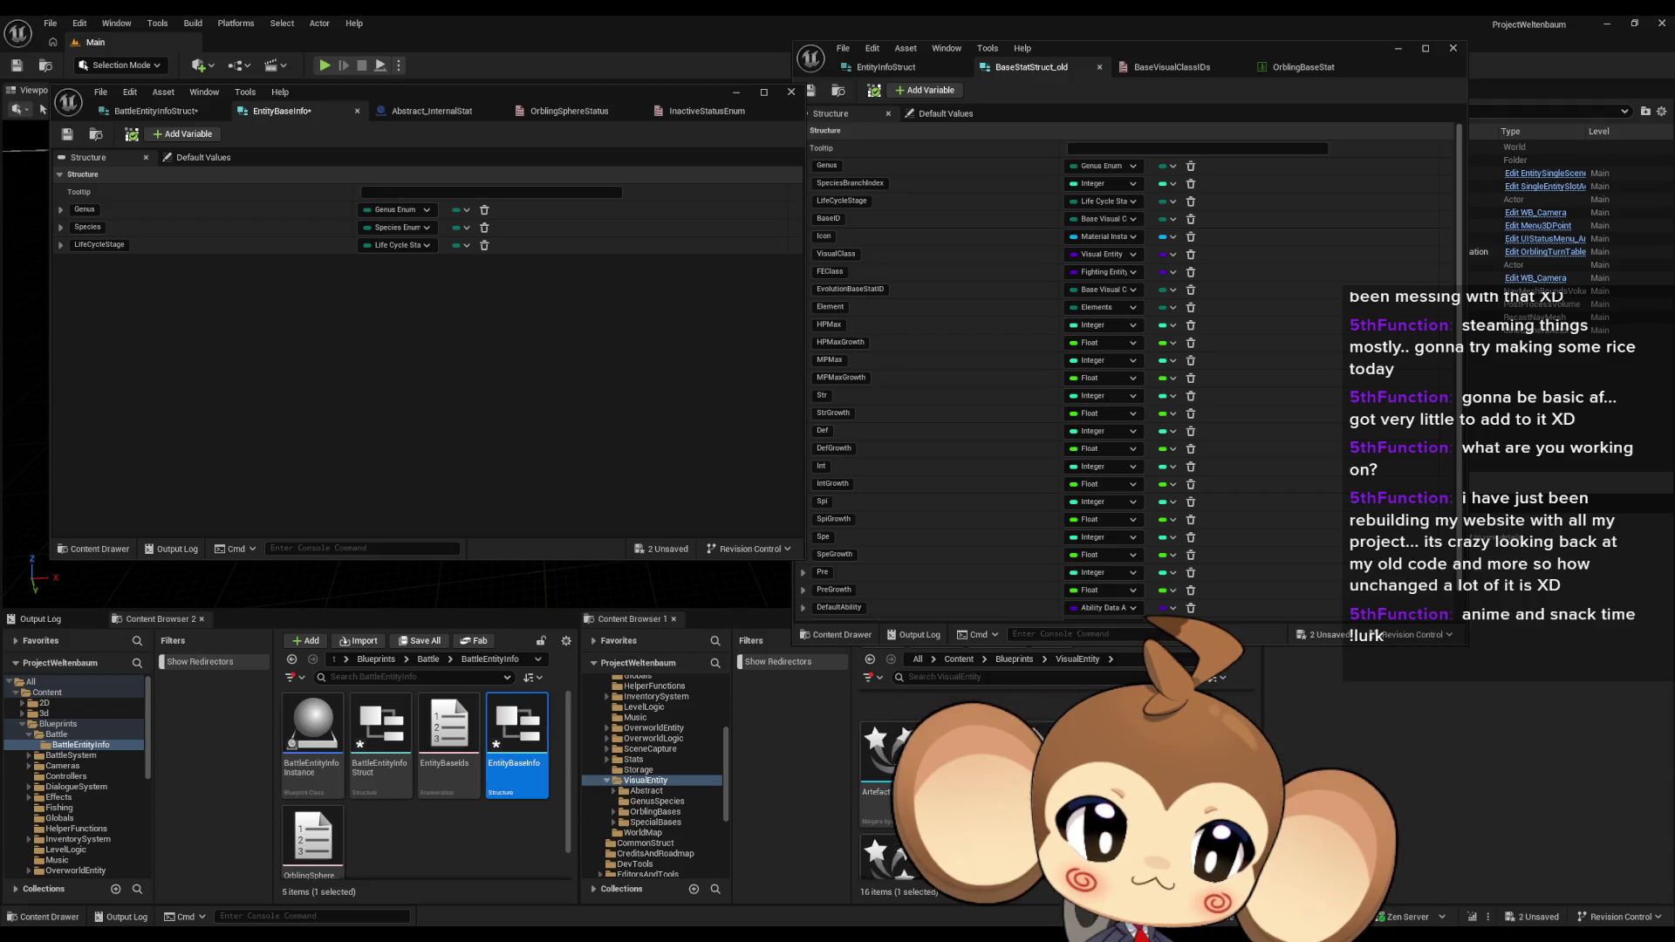
Step: Show the BaseVisualClassIDs enum's ten entity IDs in the right editor window
click(1171, 68)
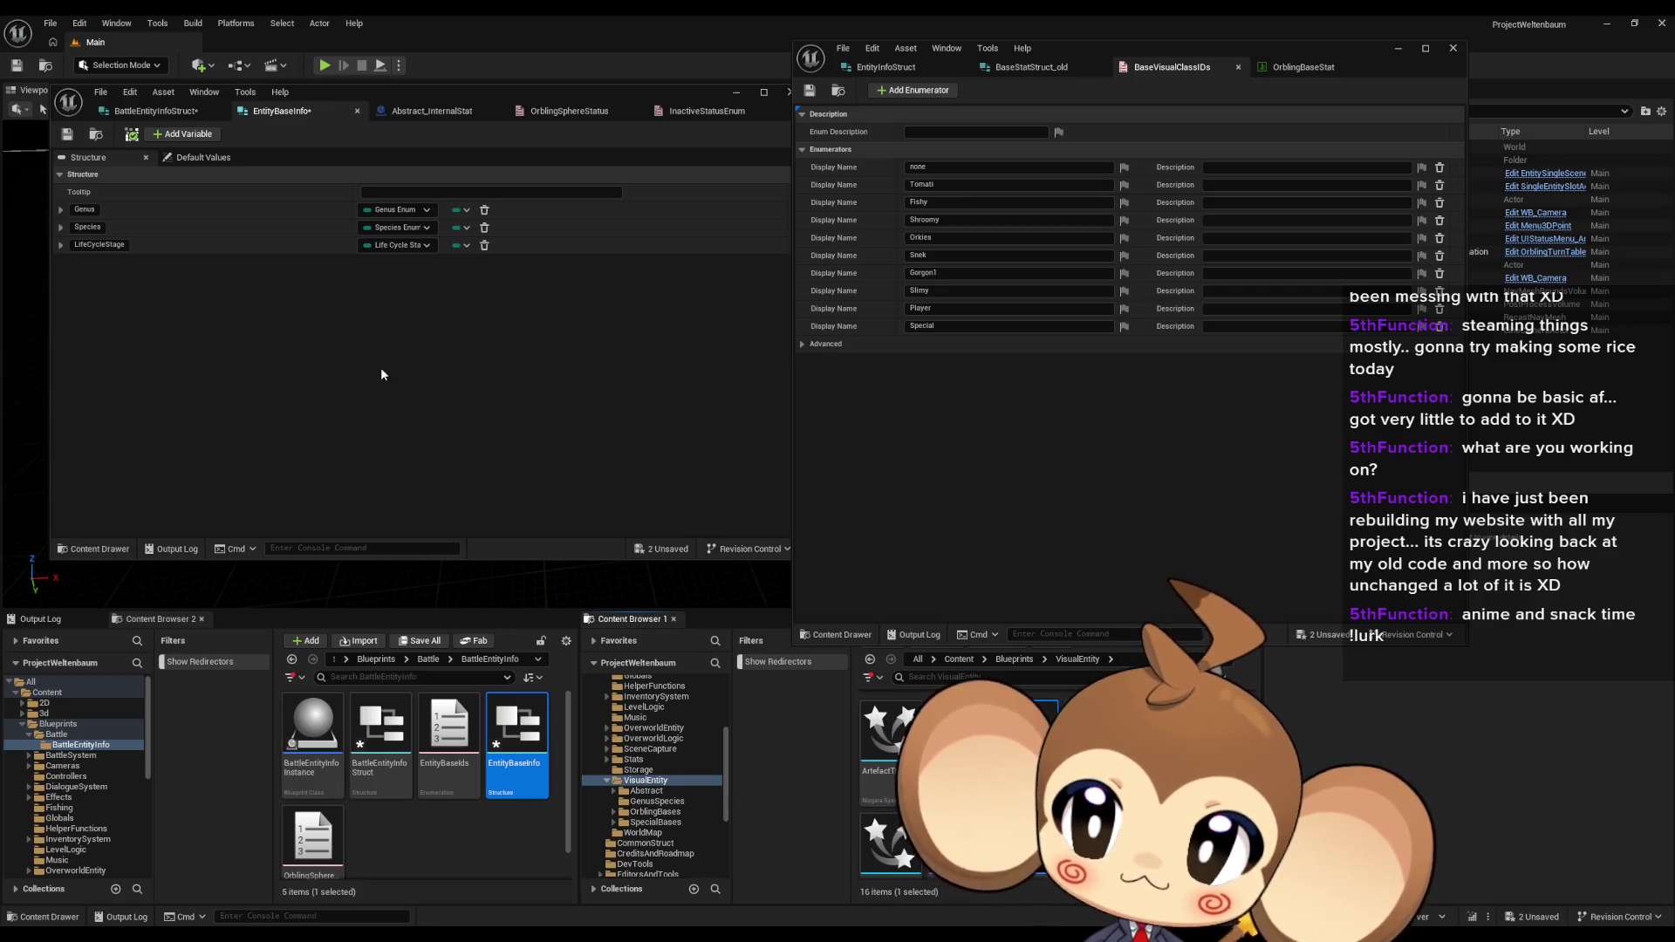
Step: Add a fourth EntityBaseInfo member named OrblingID
click(183, 134)
click(99, 261)
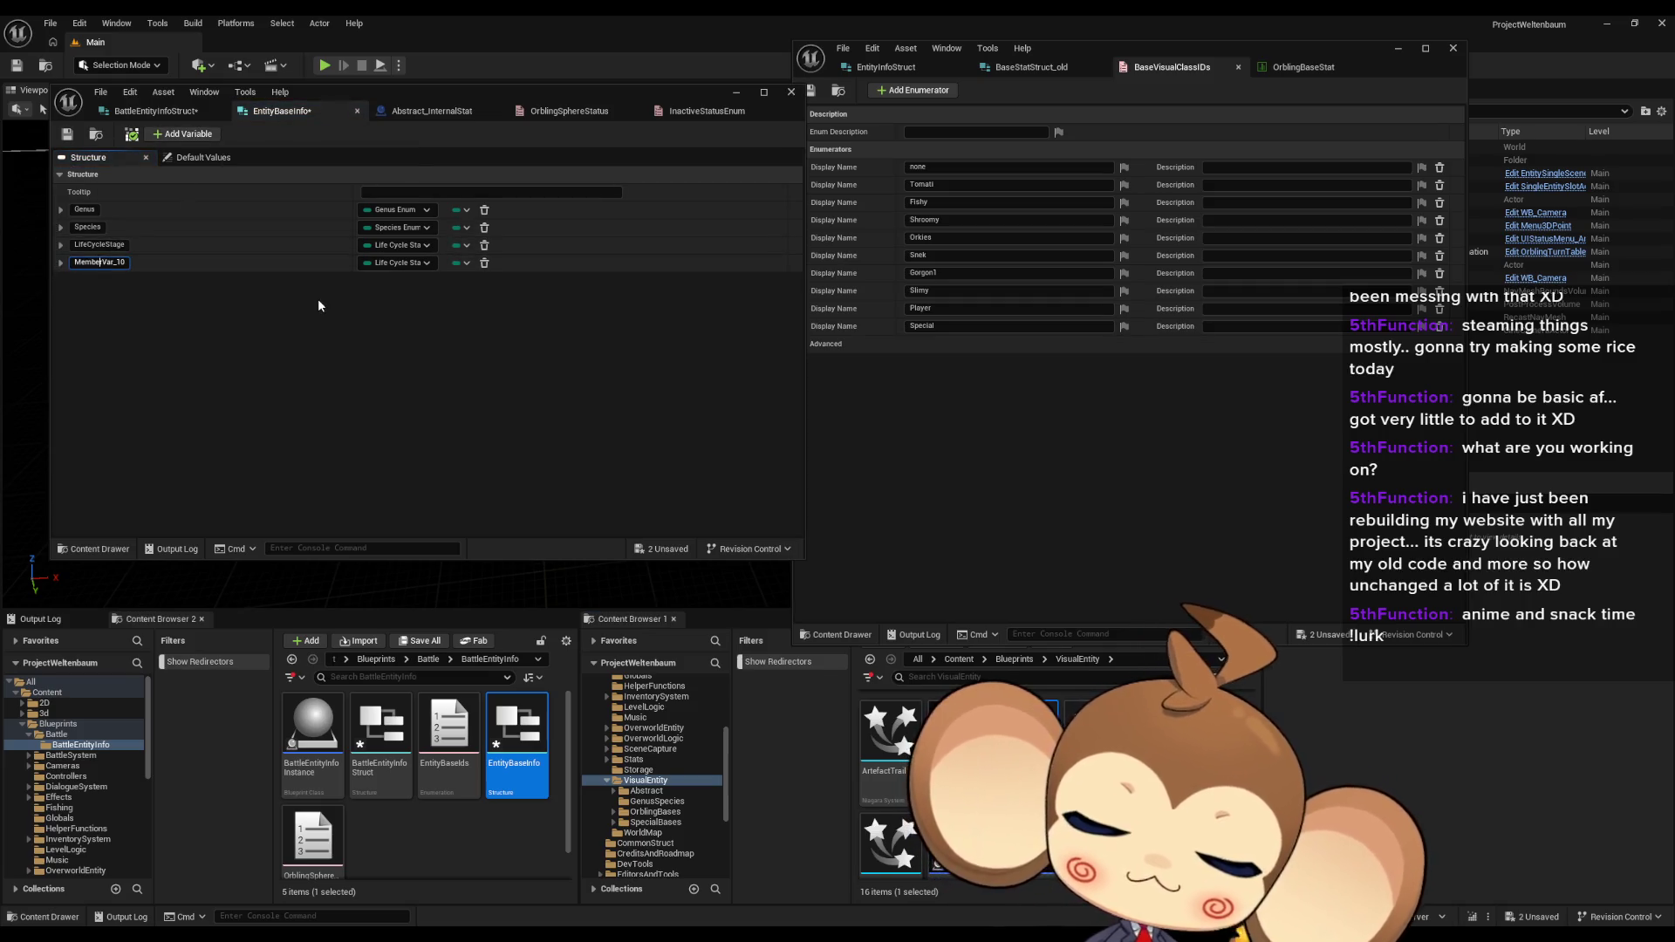
key(ctrl+a)
text(Orblin)
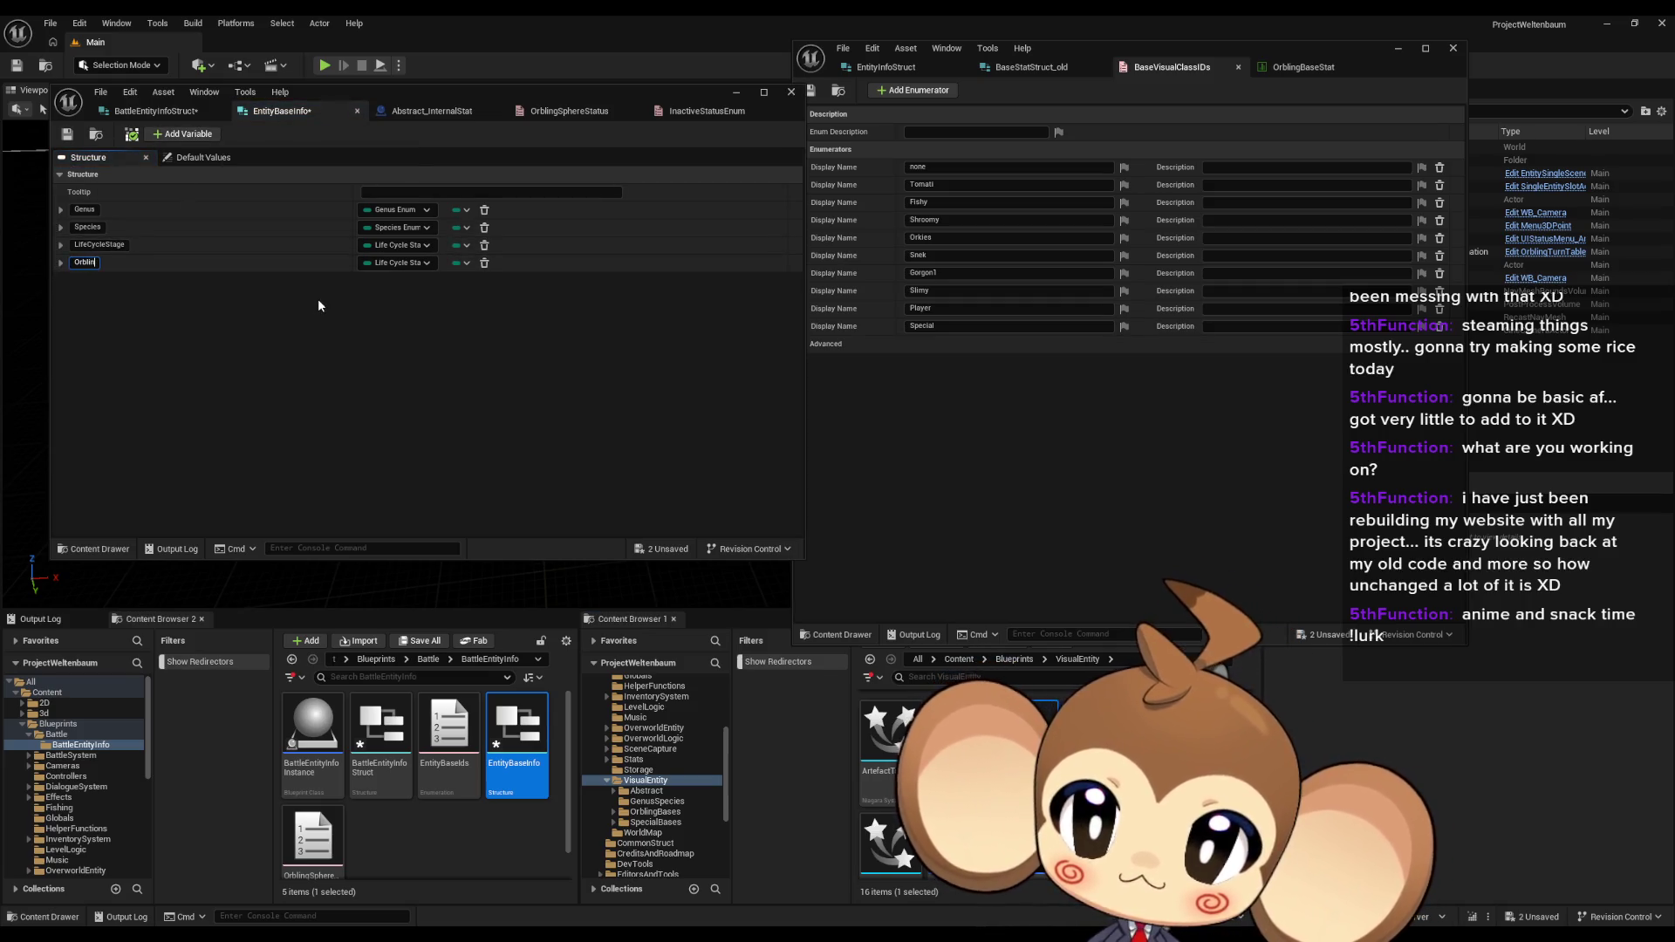
text(g)
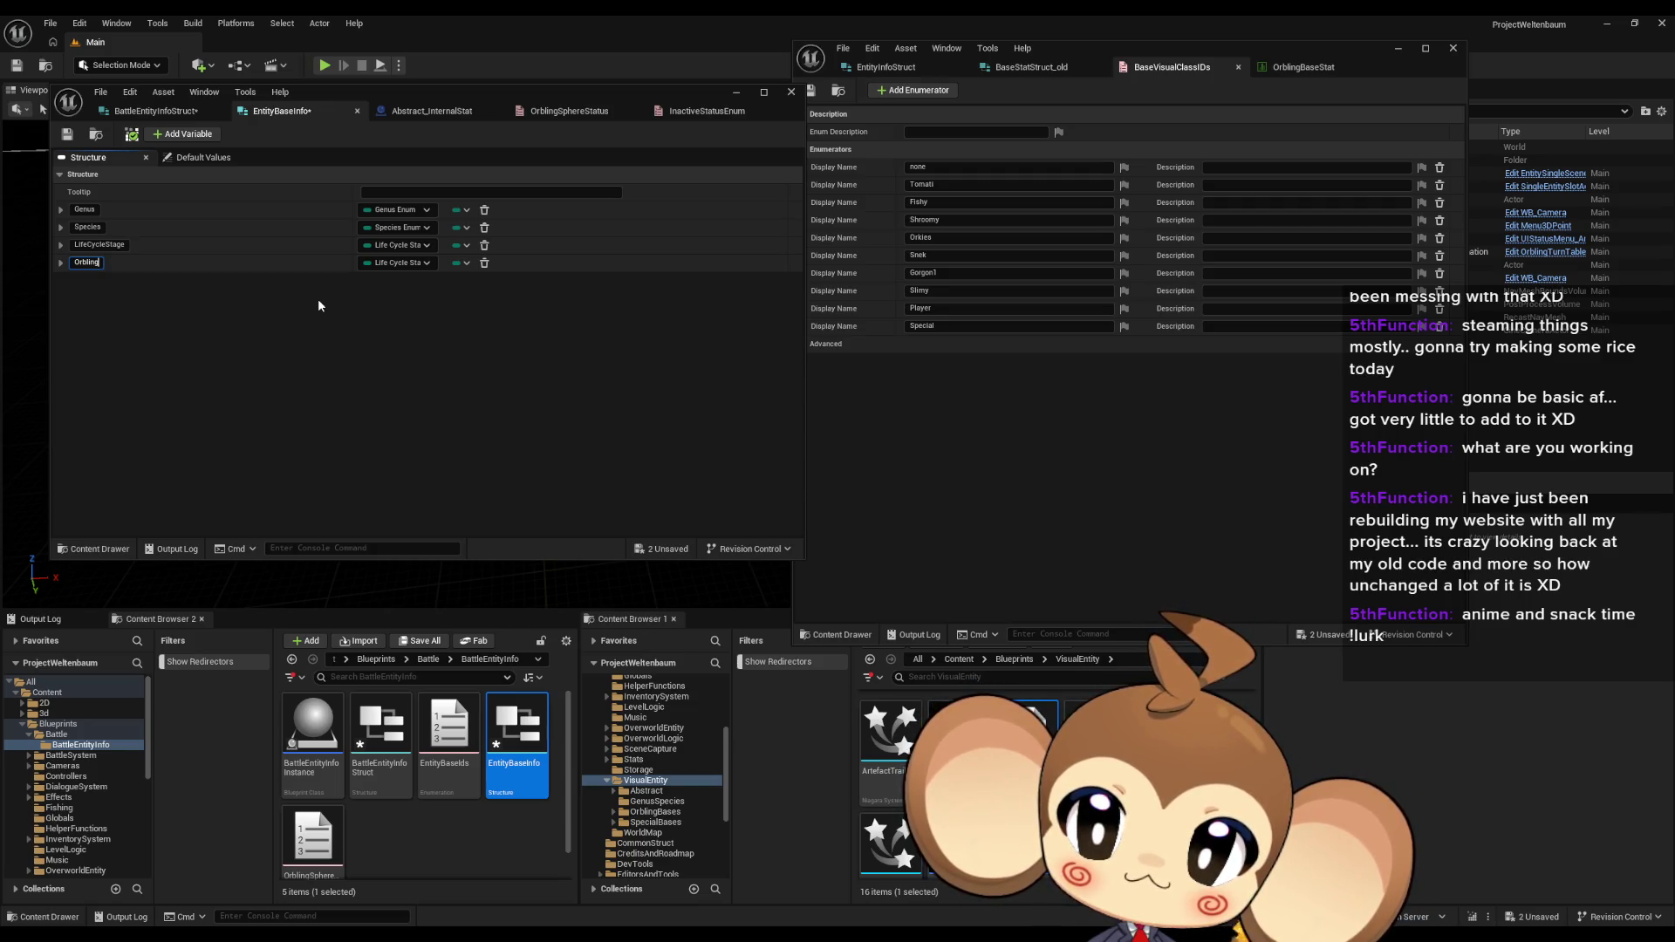
text(ID)
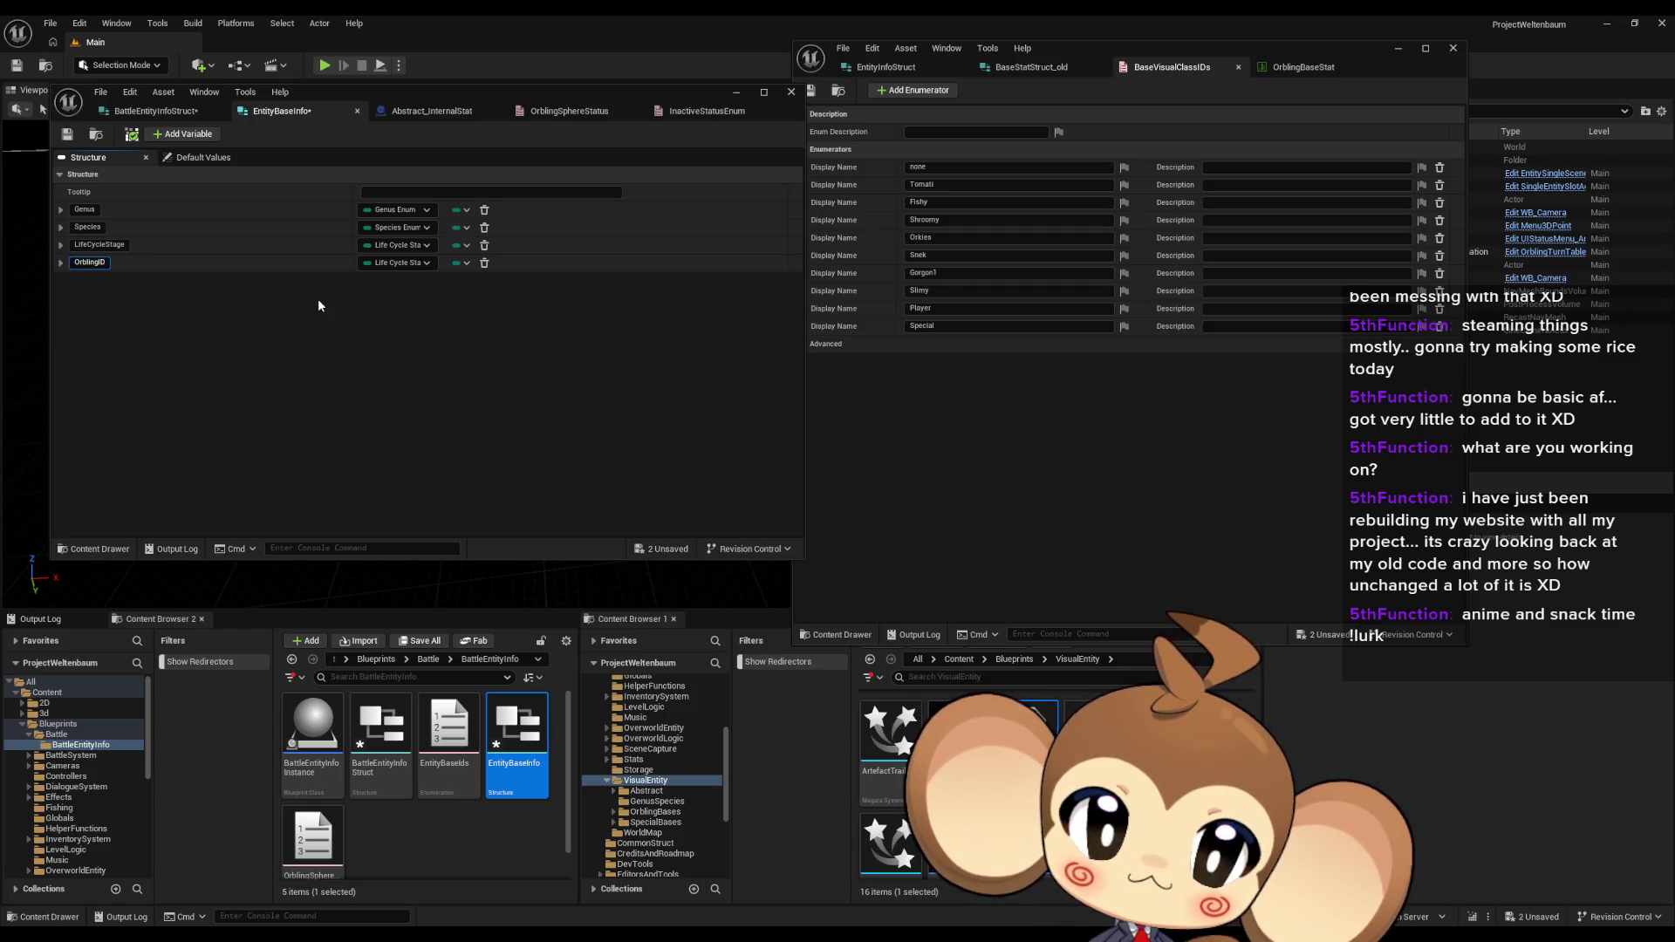
key(Return)
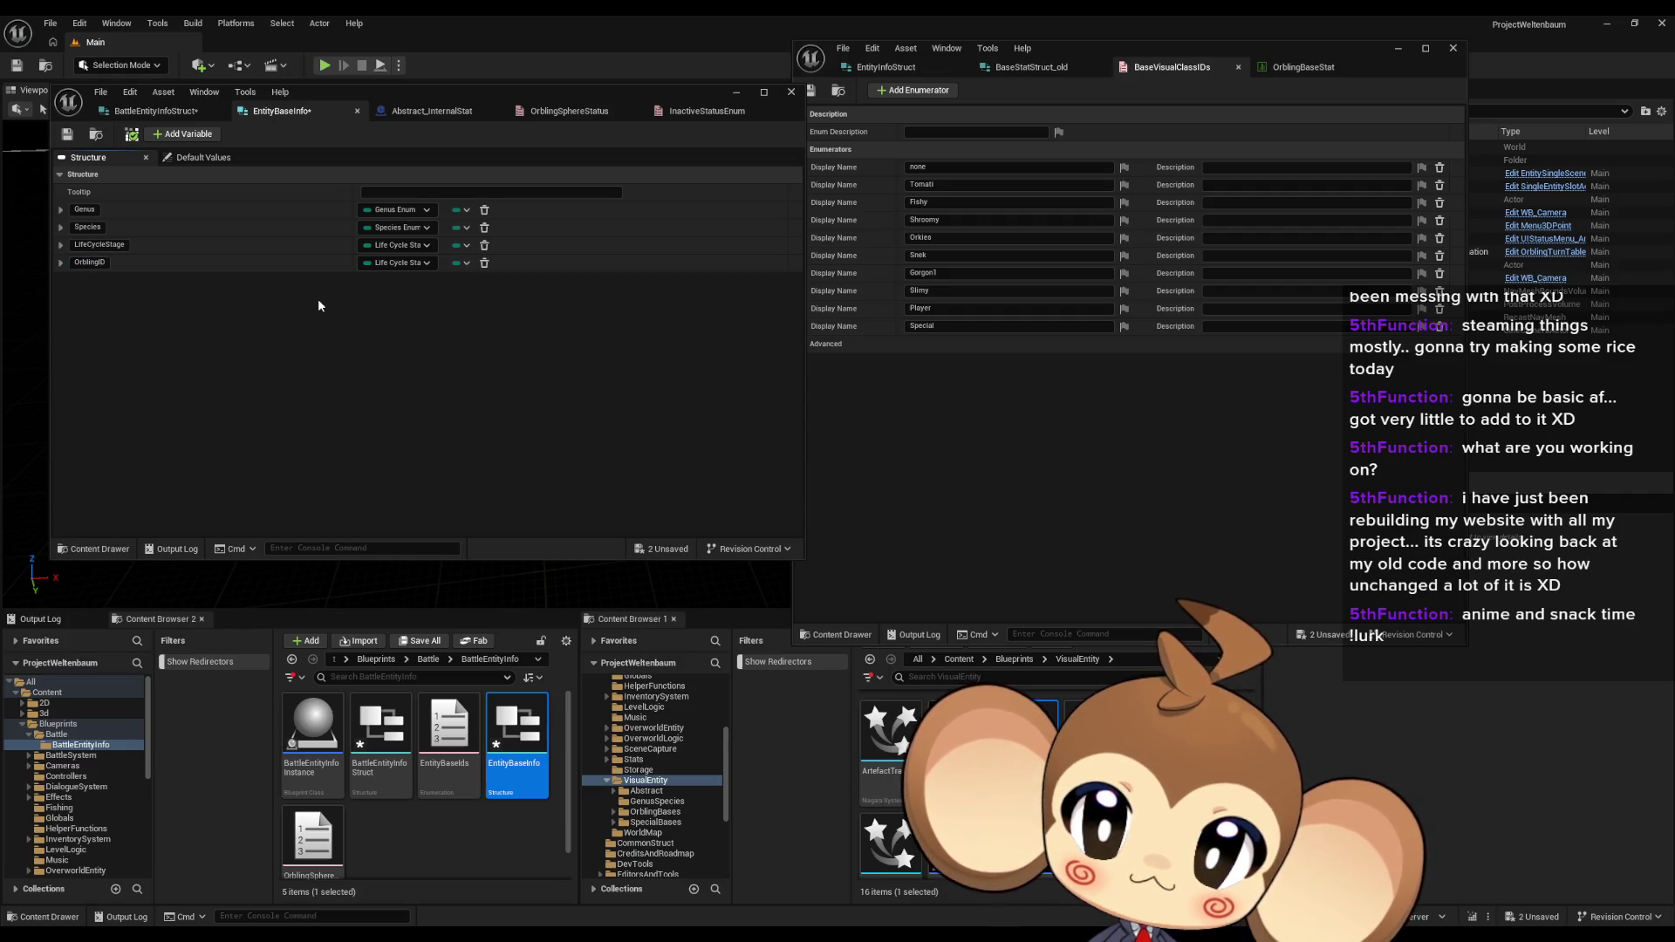
Step: Reuse the EntityBaseID name from BattleEntityInfoStruct and type the member as Entity Base Ids
click(177, 112)
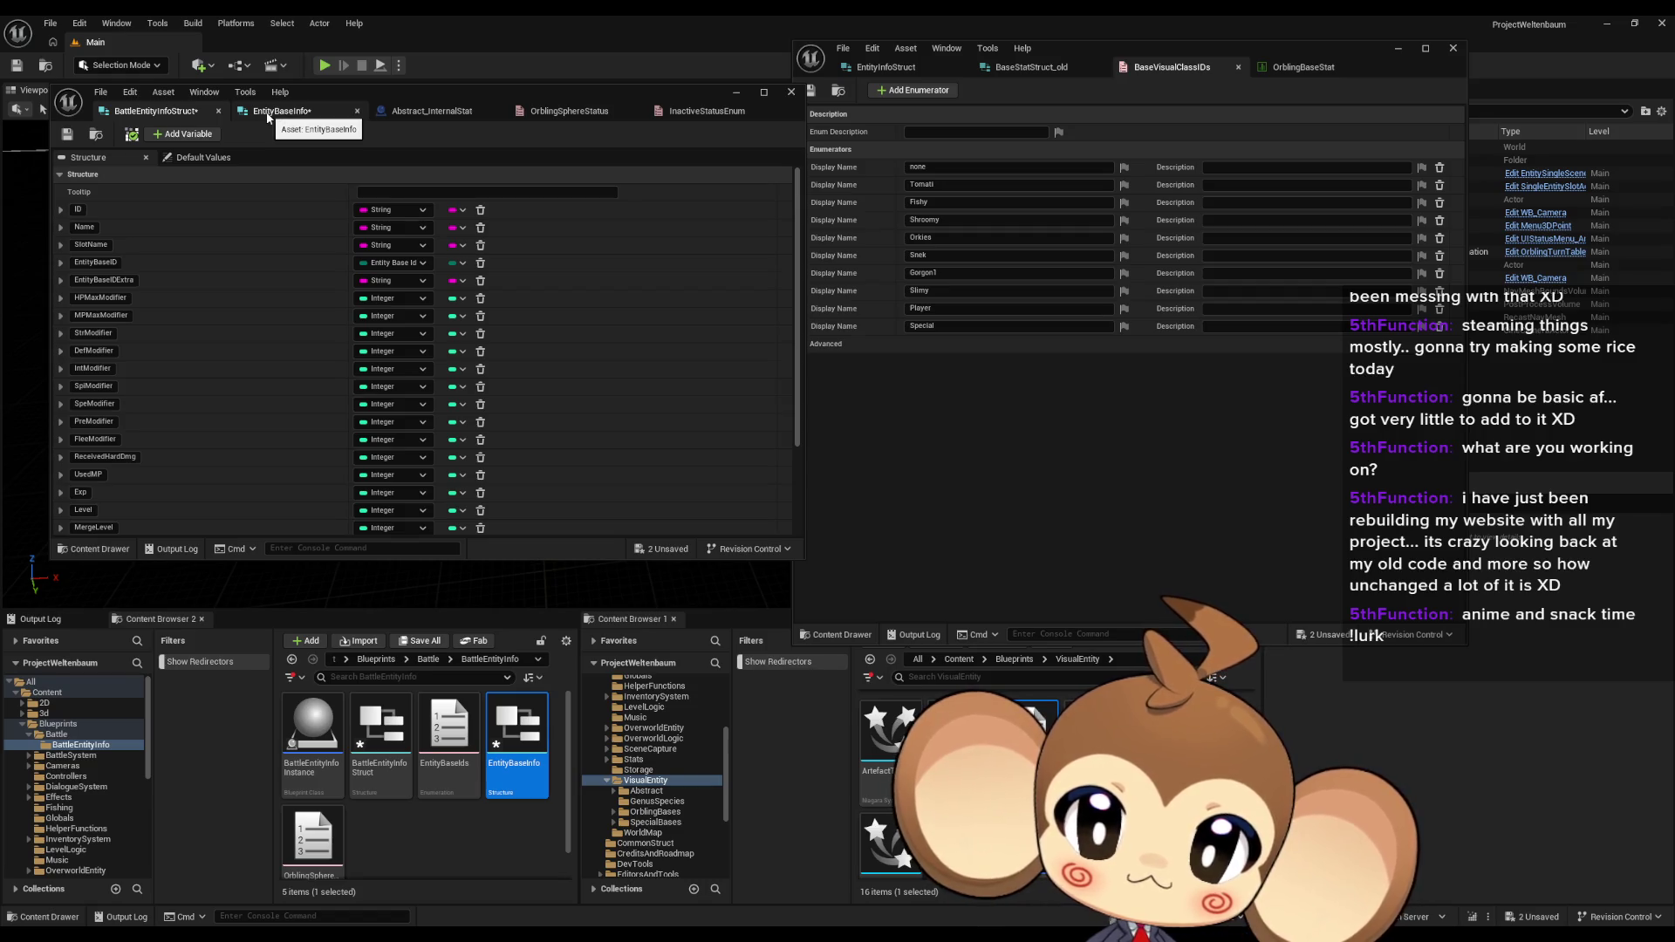
click(267, 111)
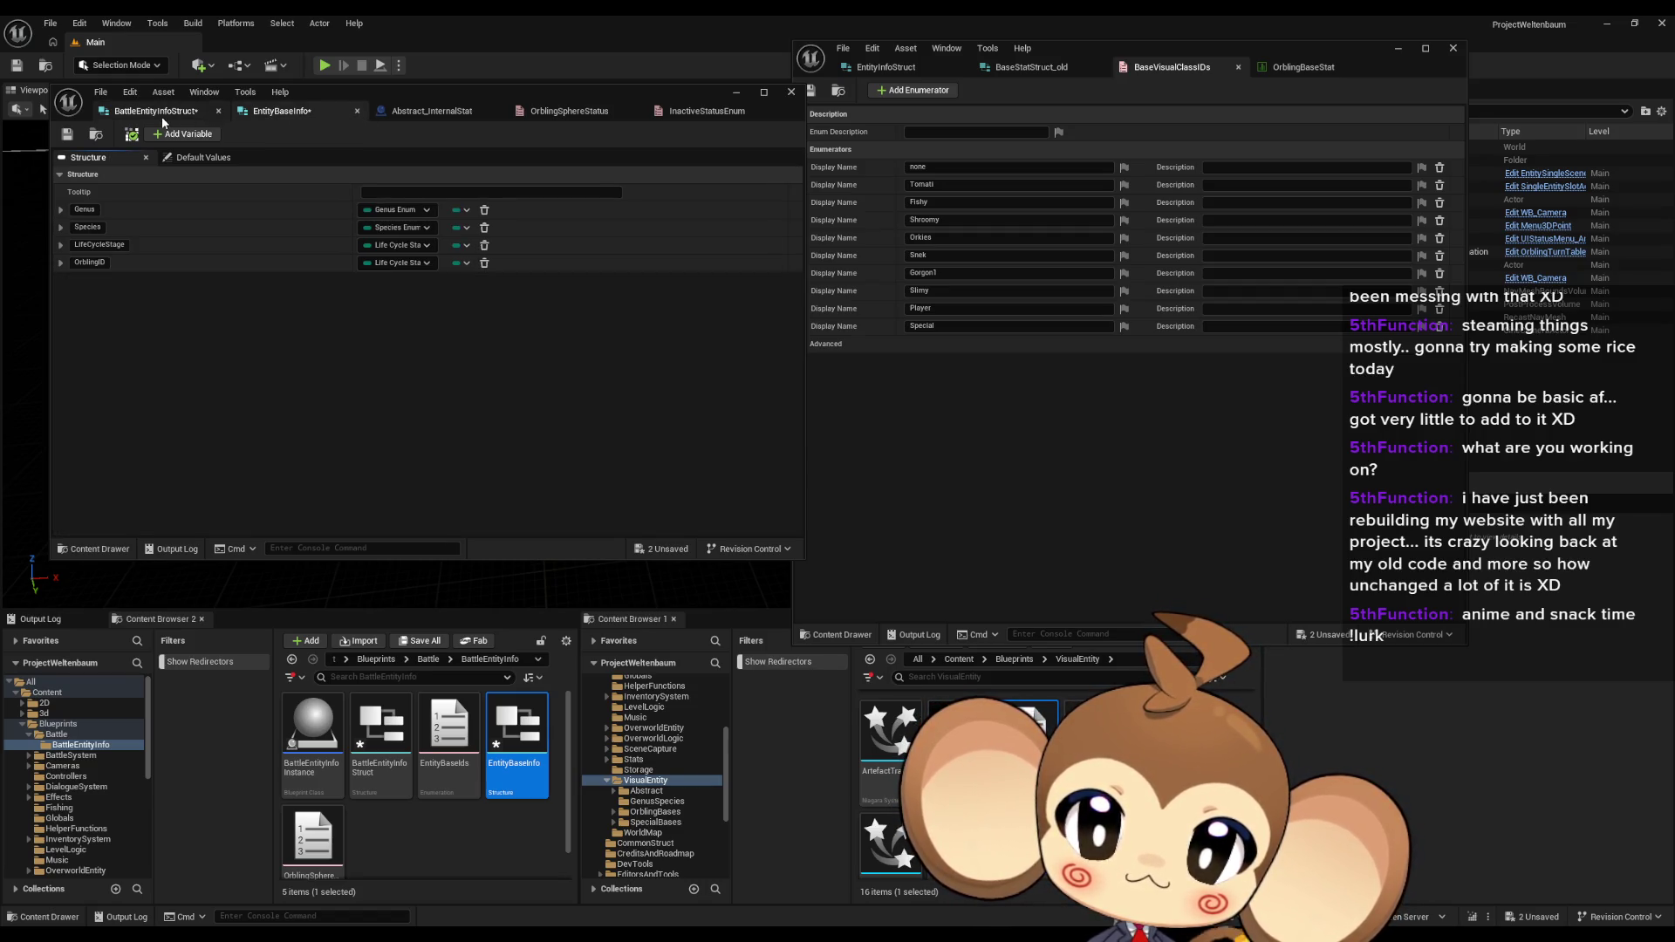
click(159, 115)
double_click(96, 263)
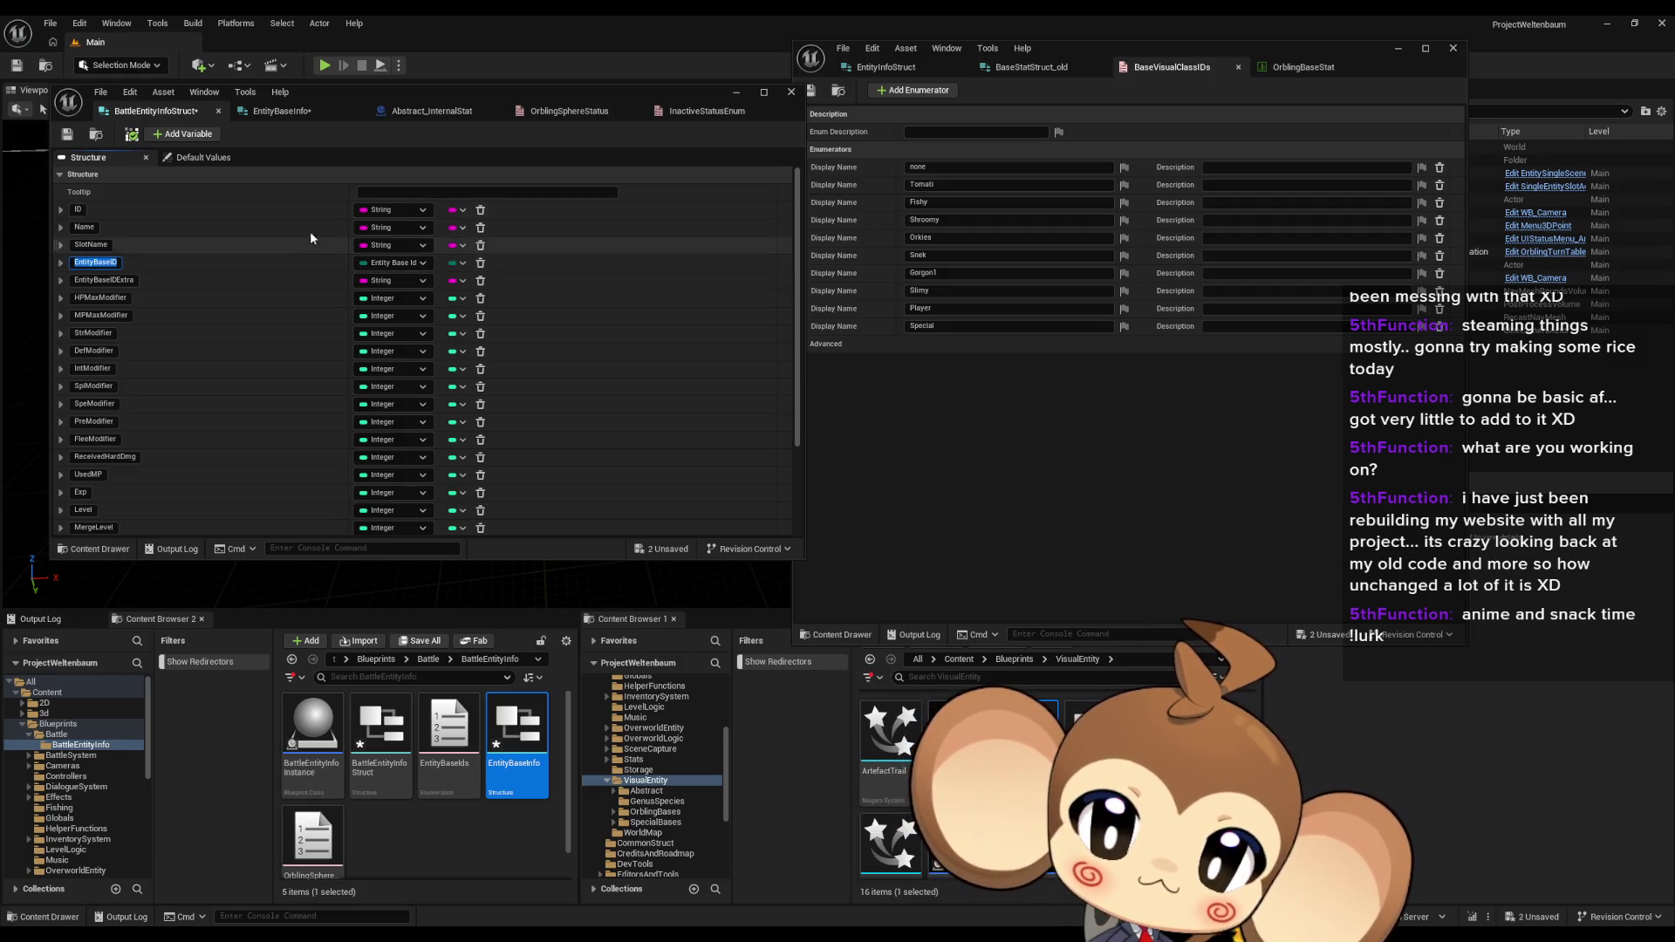
click(288, 111)
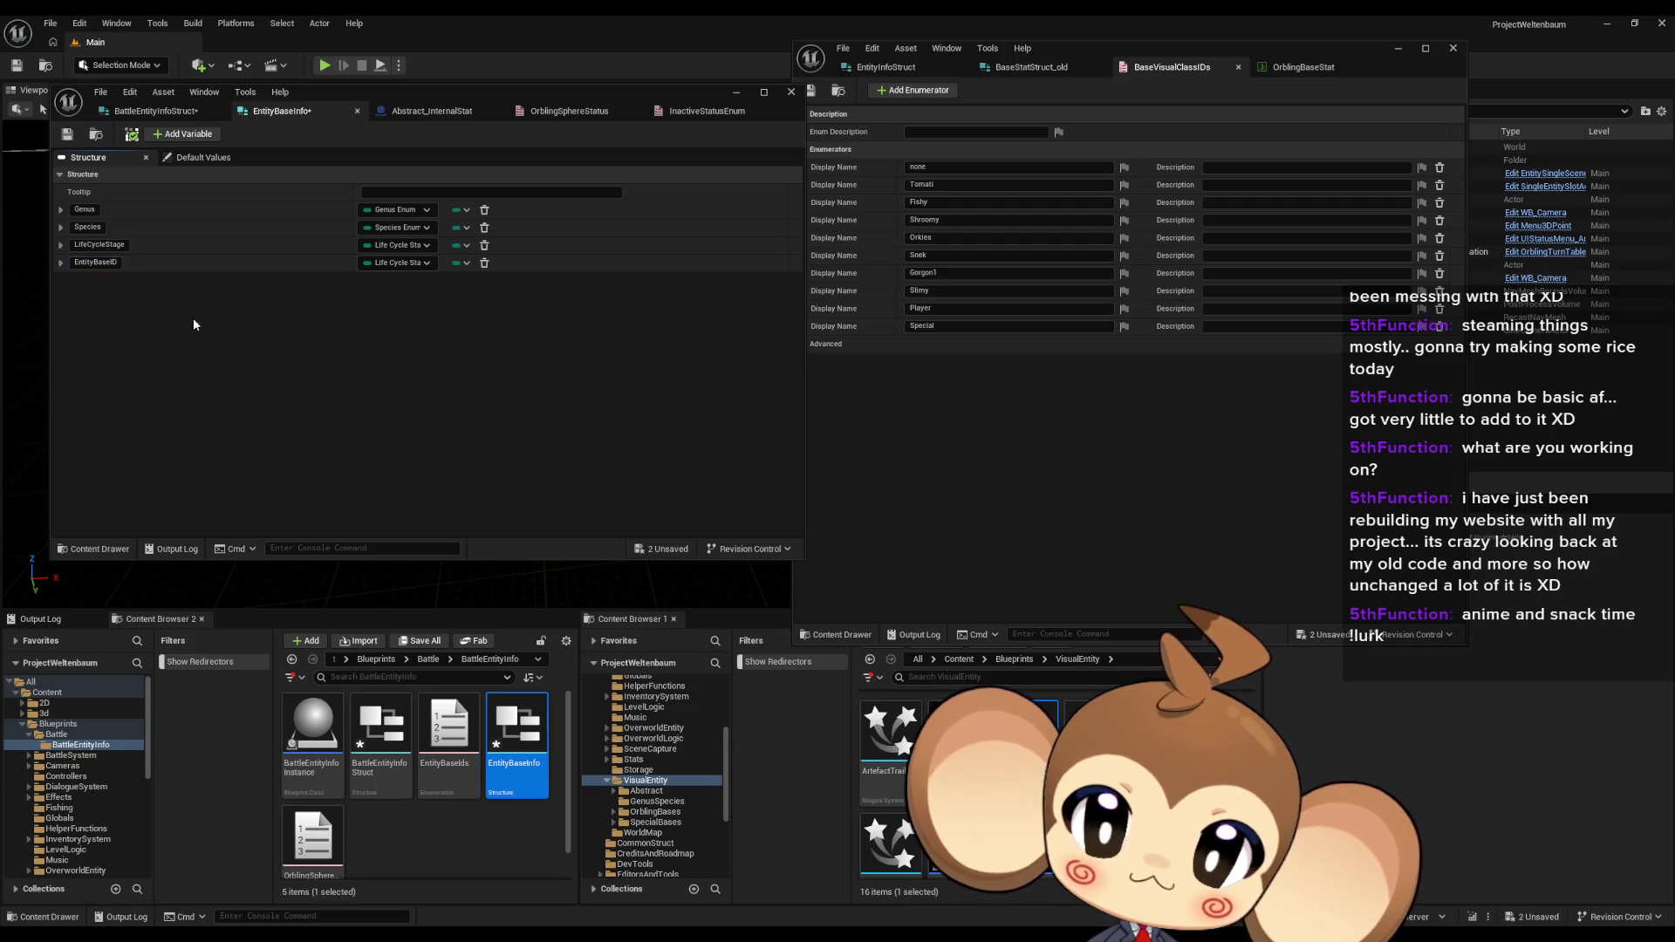
click(155, 111)
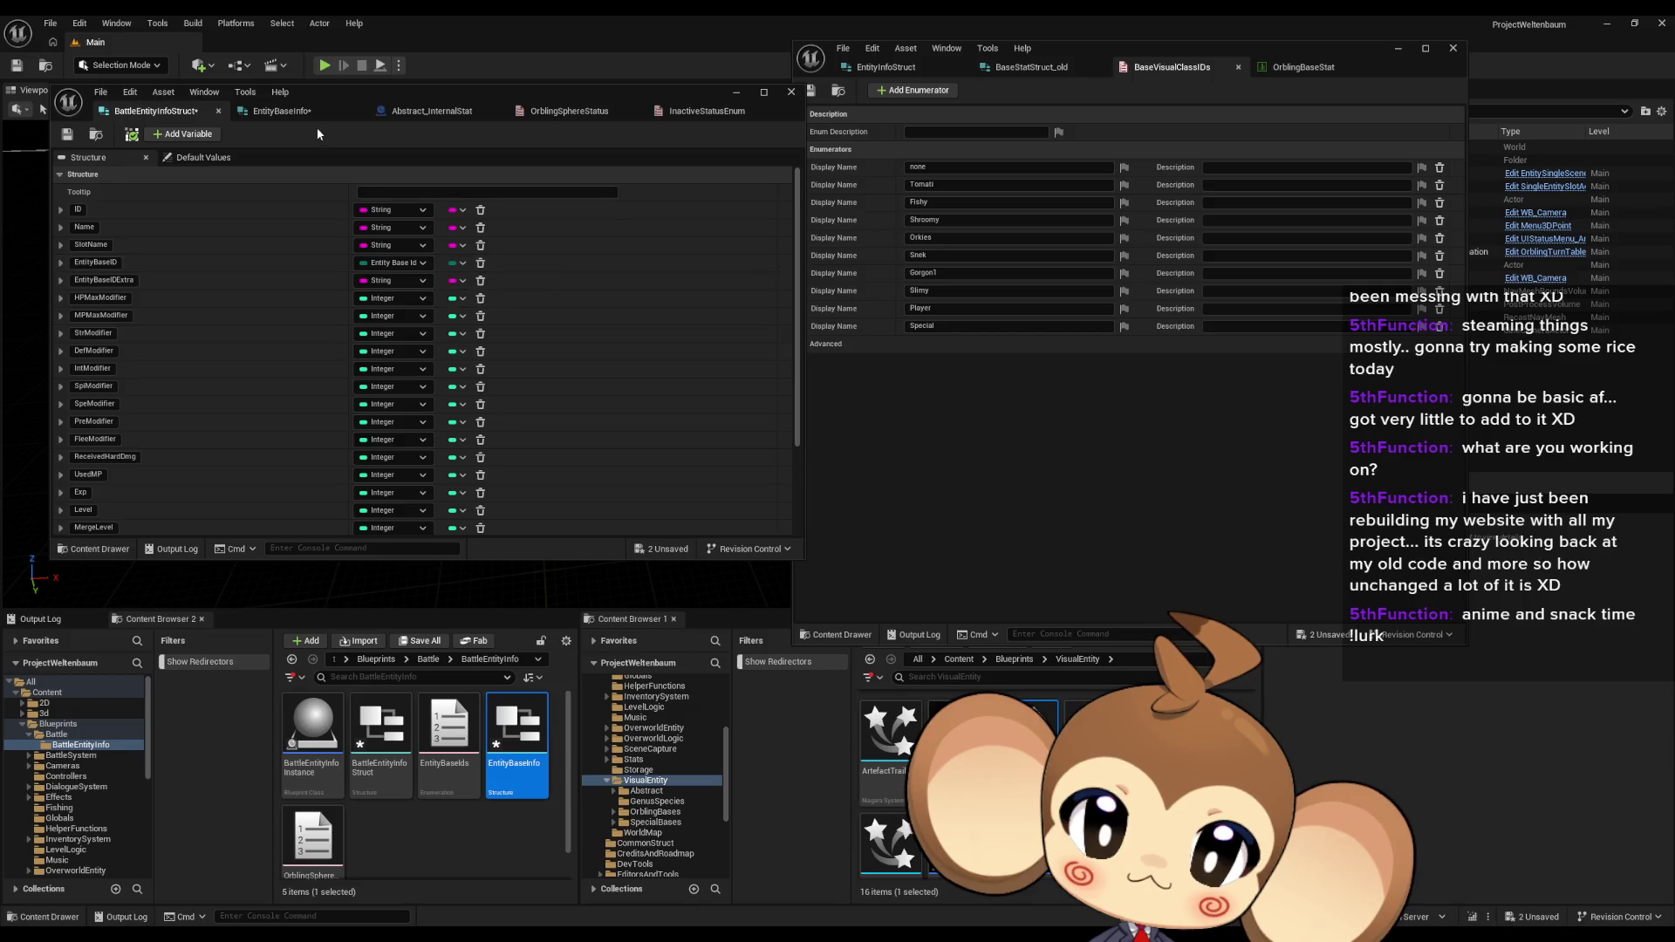
click(281, 111)
click(394, 262)
text(ent)
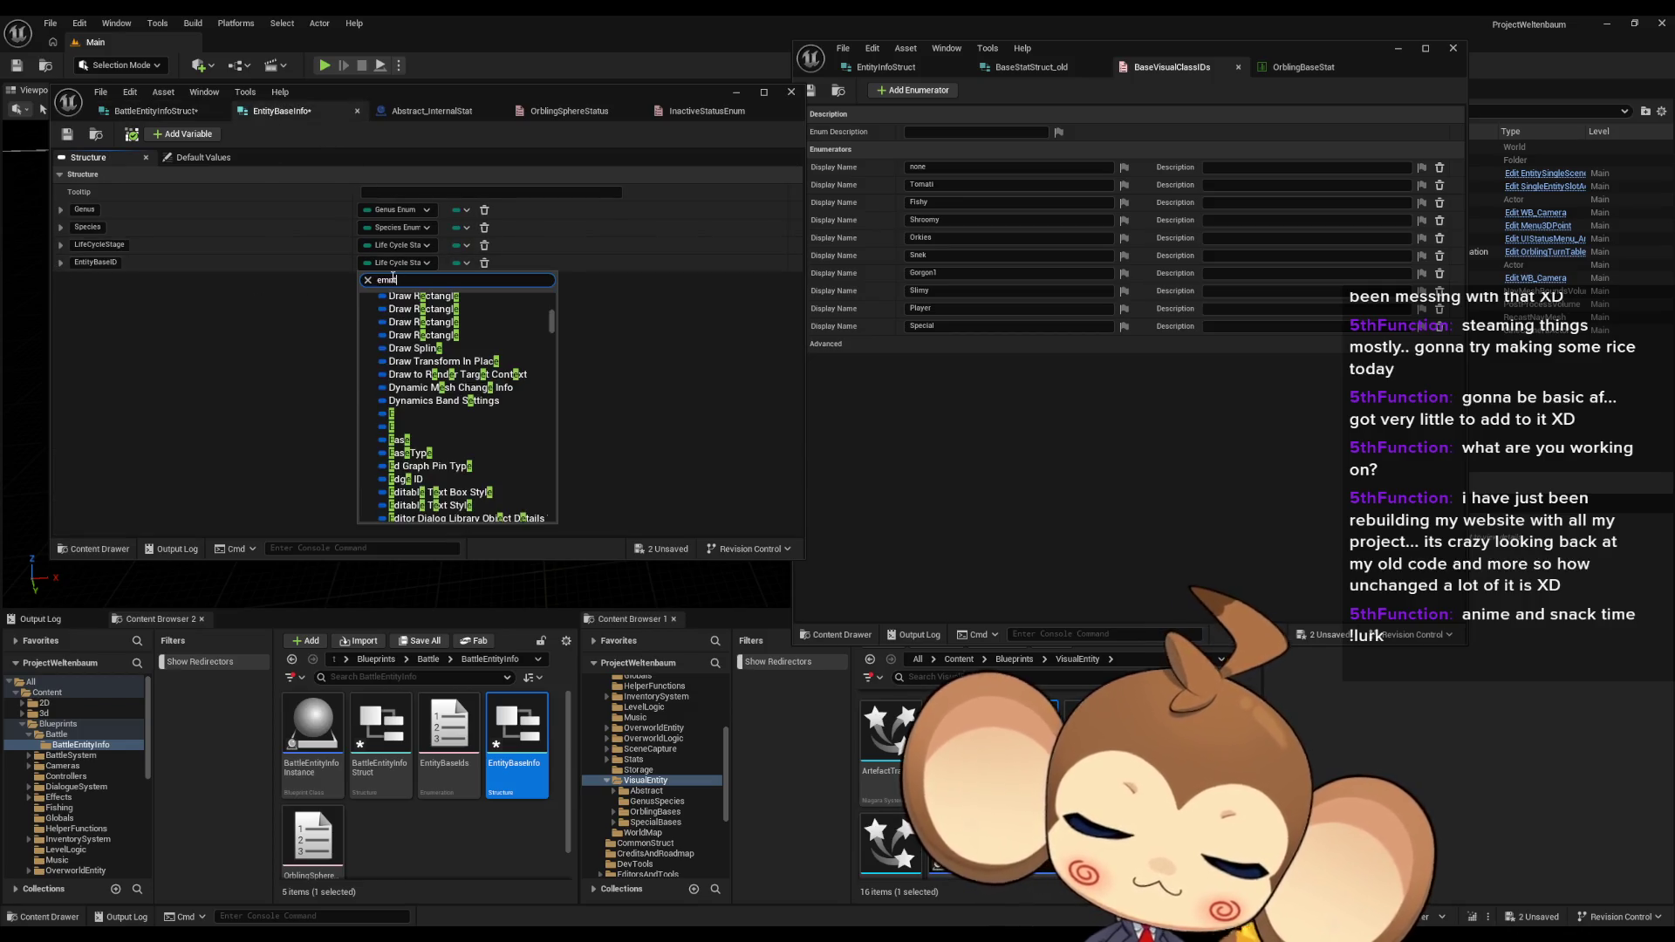
text( base id)
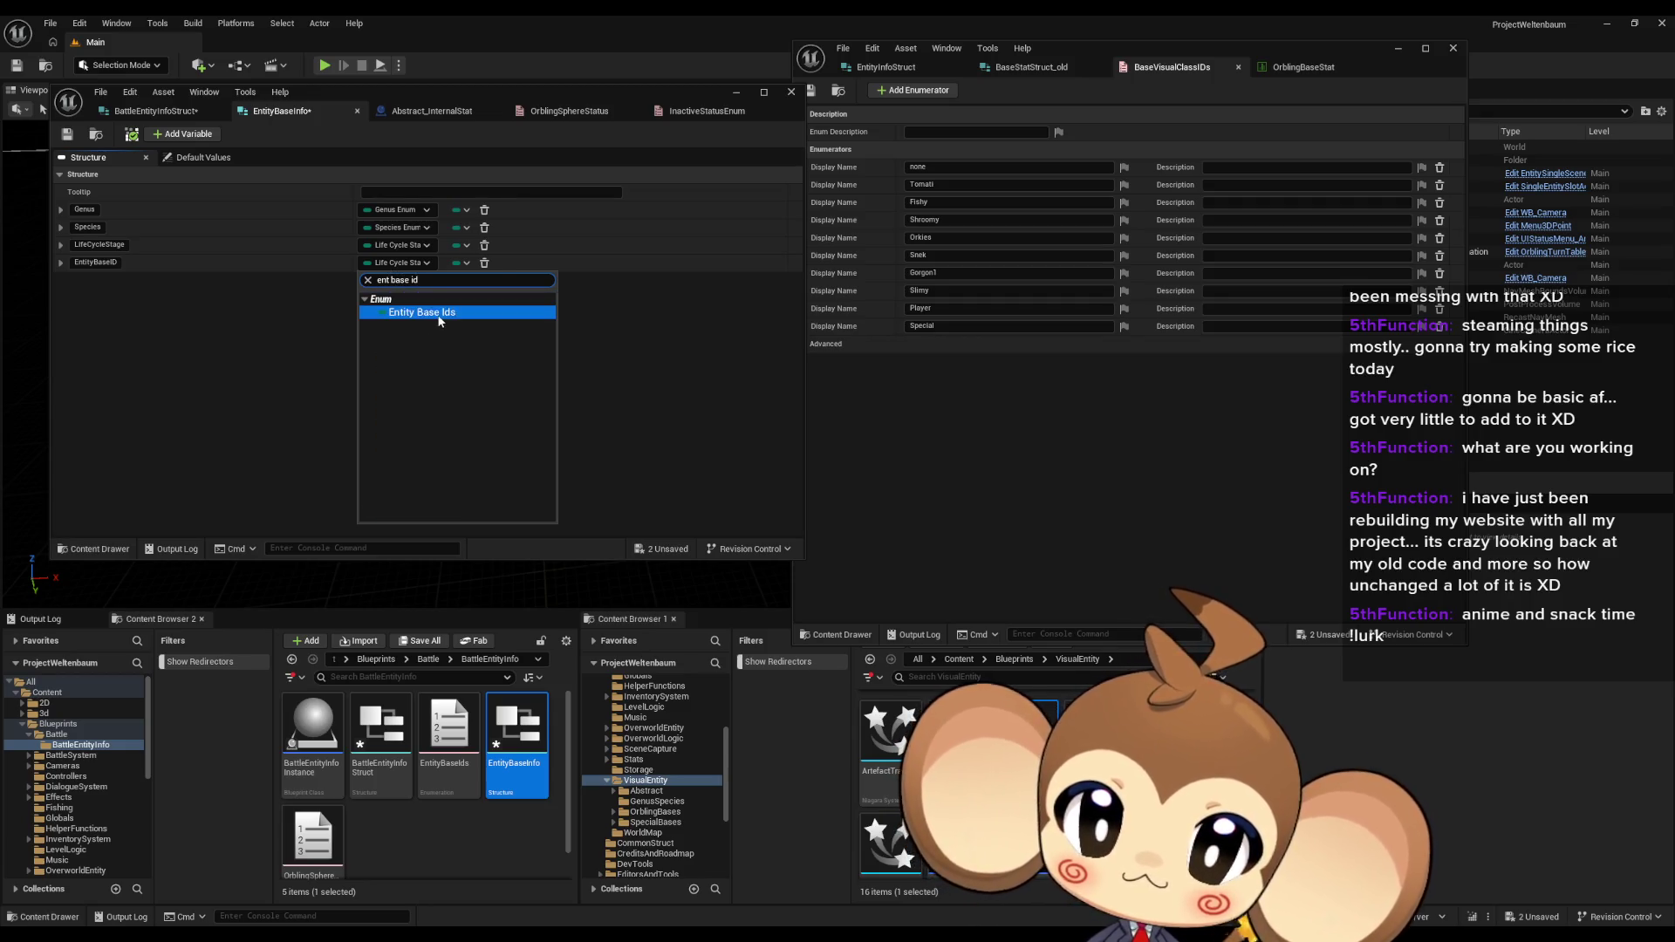
click(422, 313)
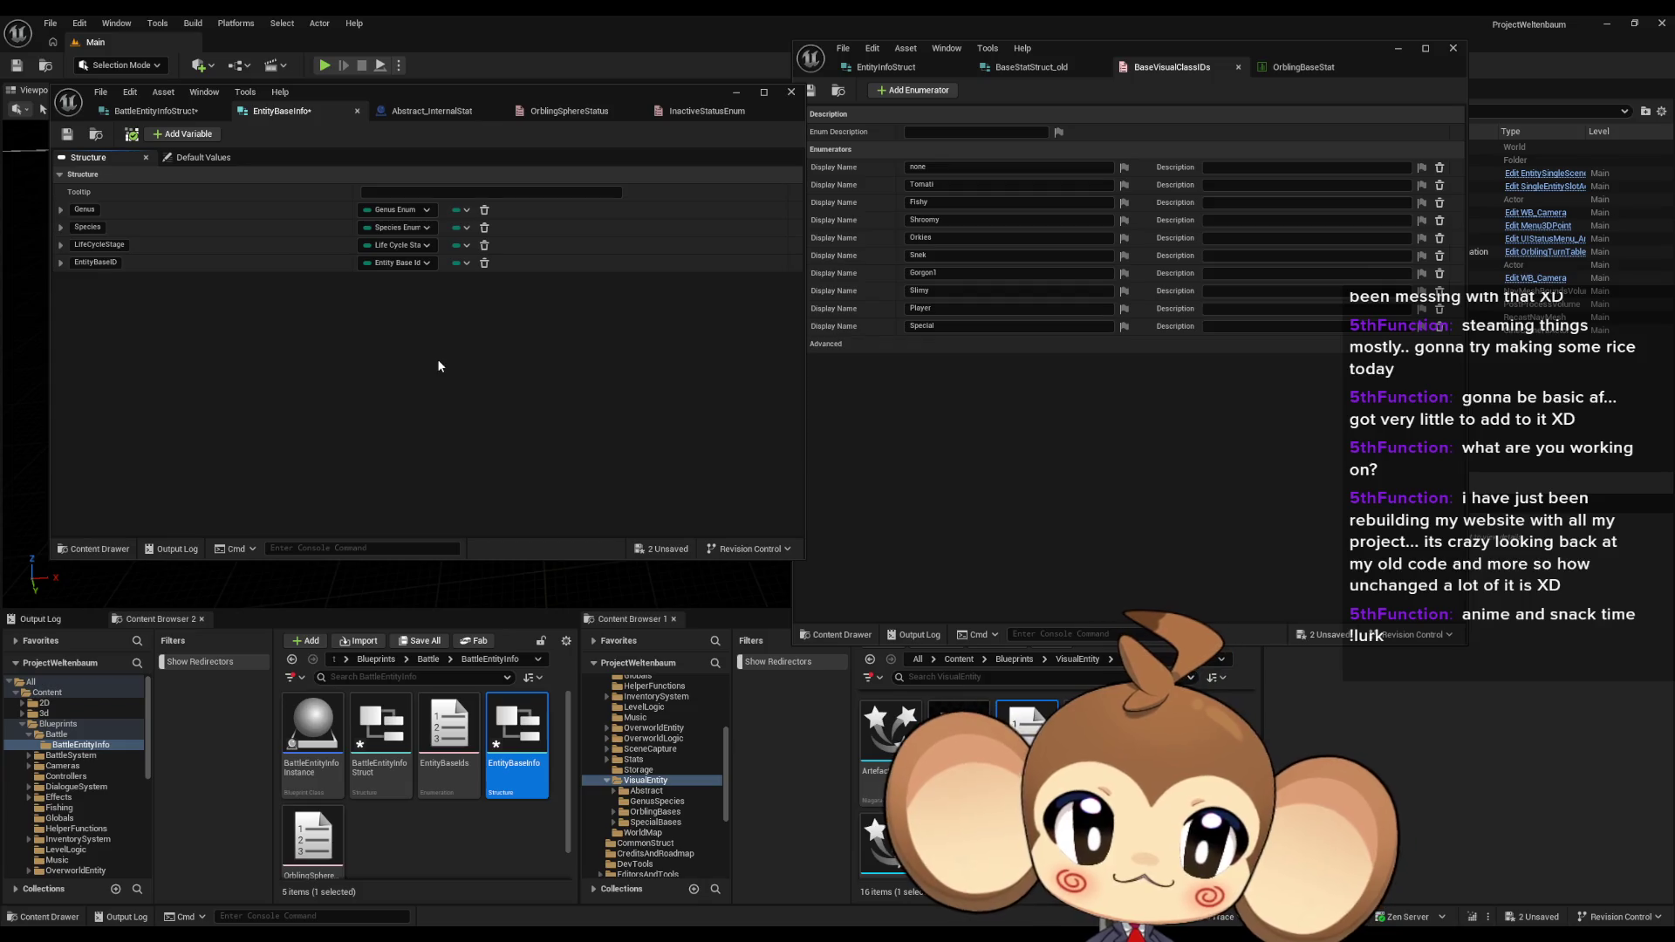
Step: Review the BaseStatStruct_old and EntityInfoStruct members, then add a fifth EntityBaseInfo member
click(1023, 68)
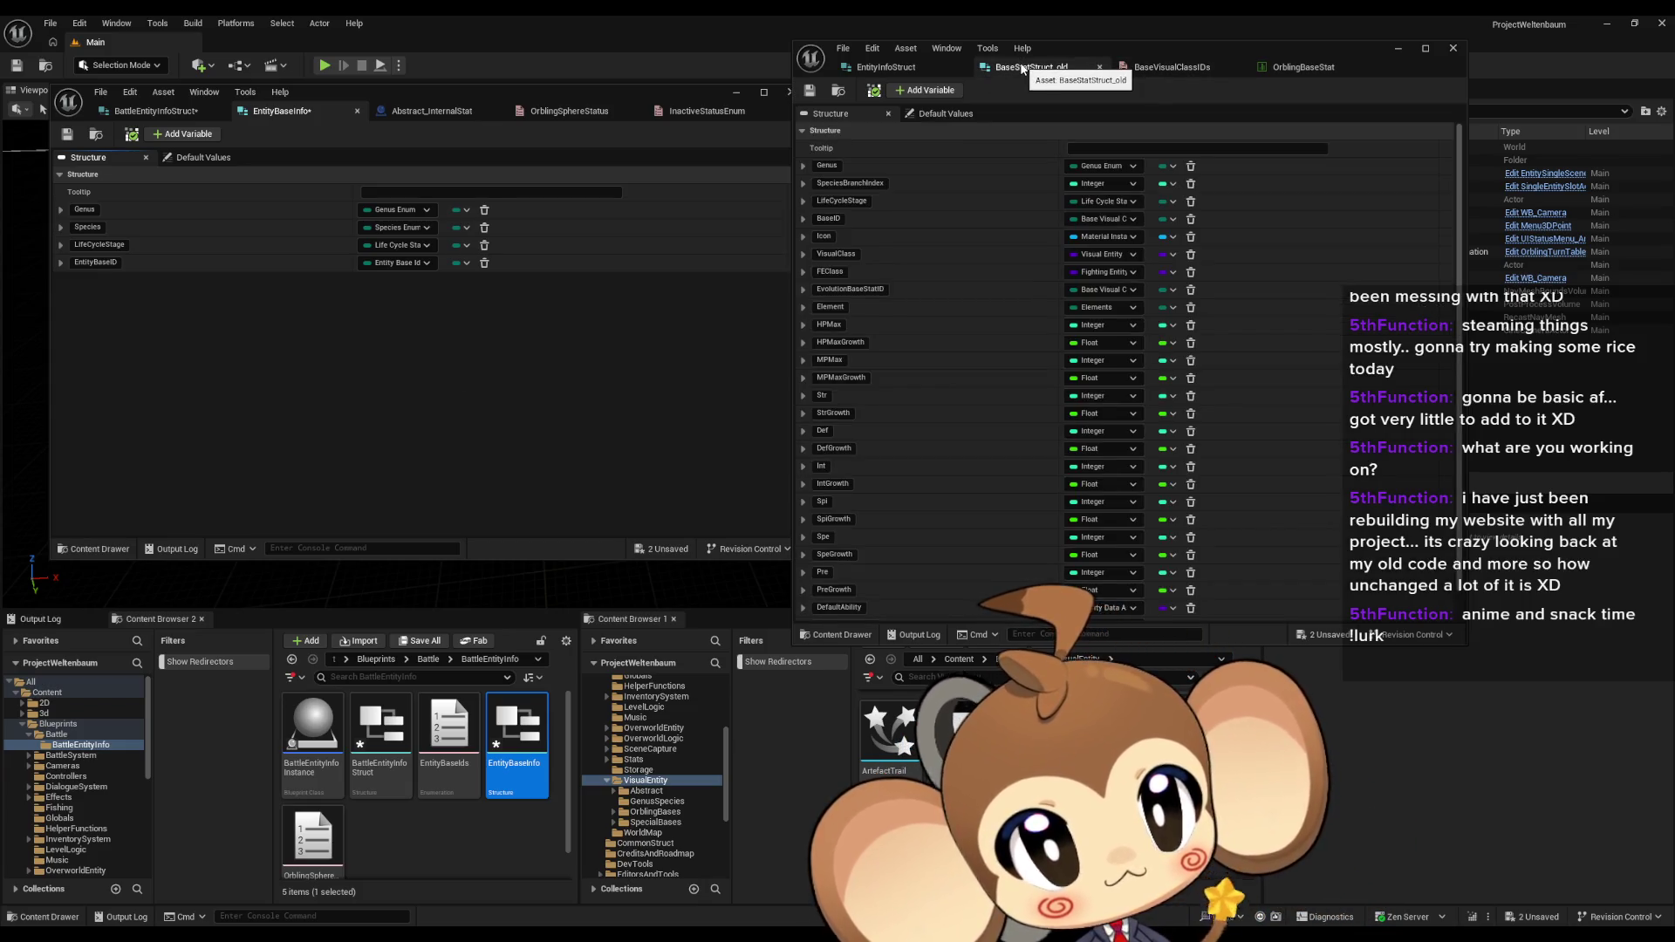
click(886, 68)
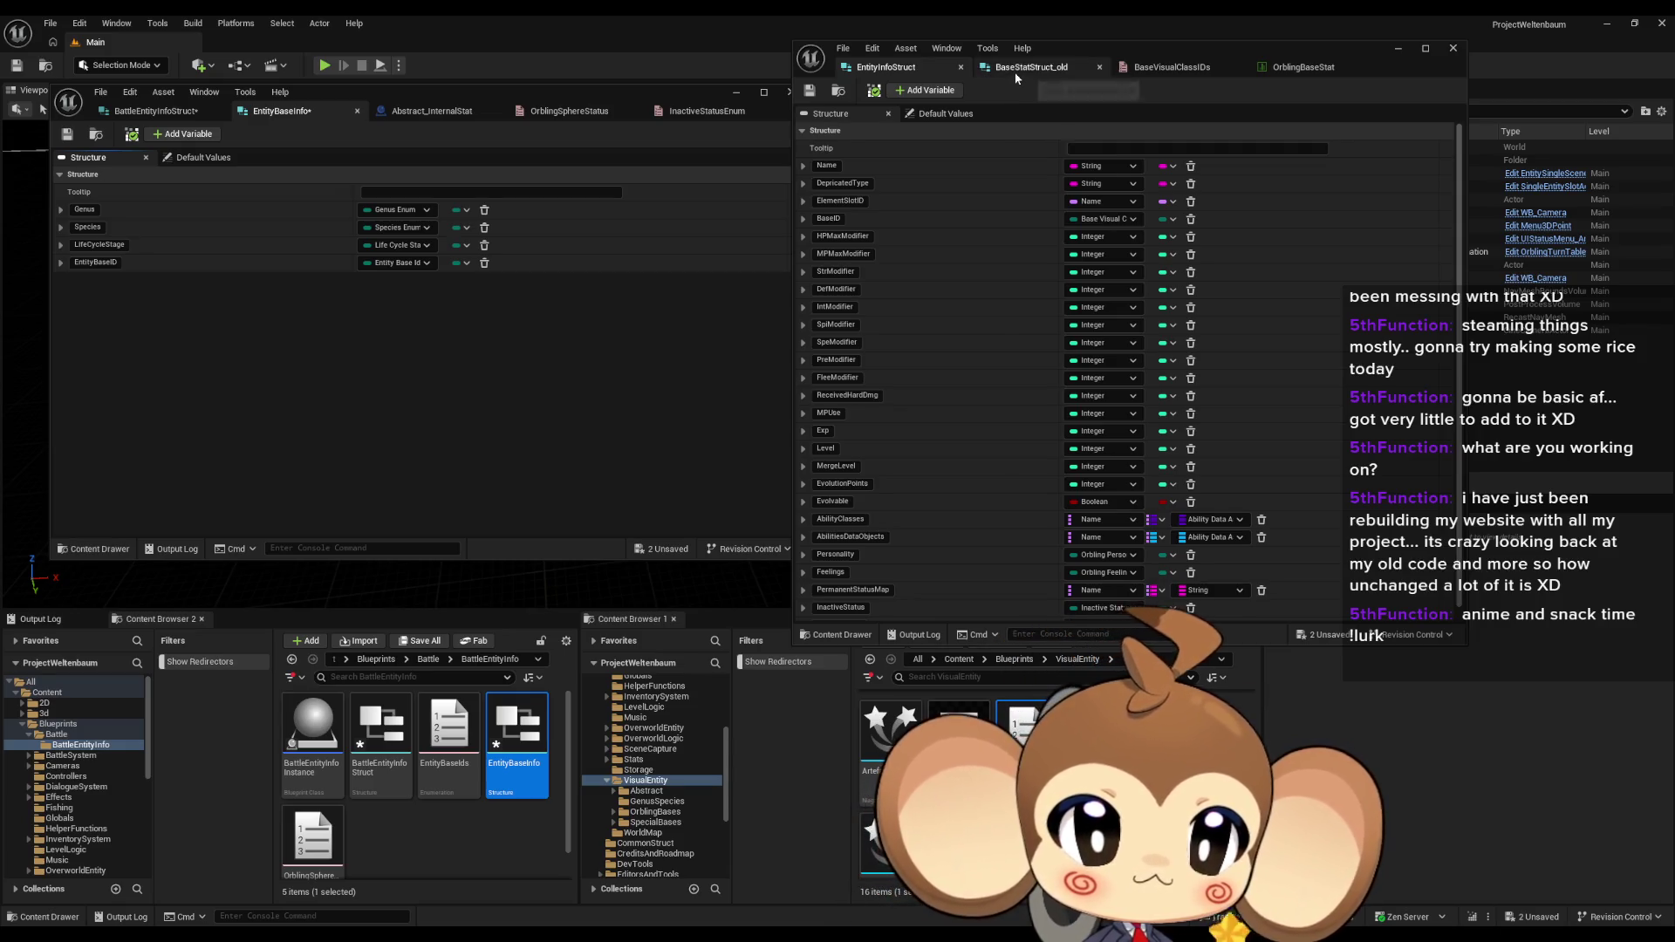
click(1013, 71)
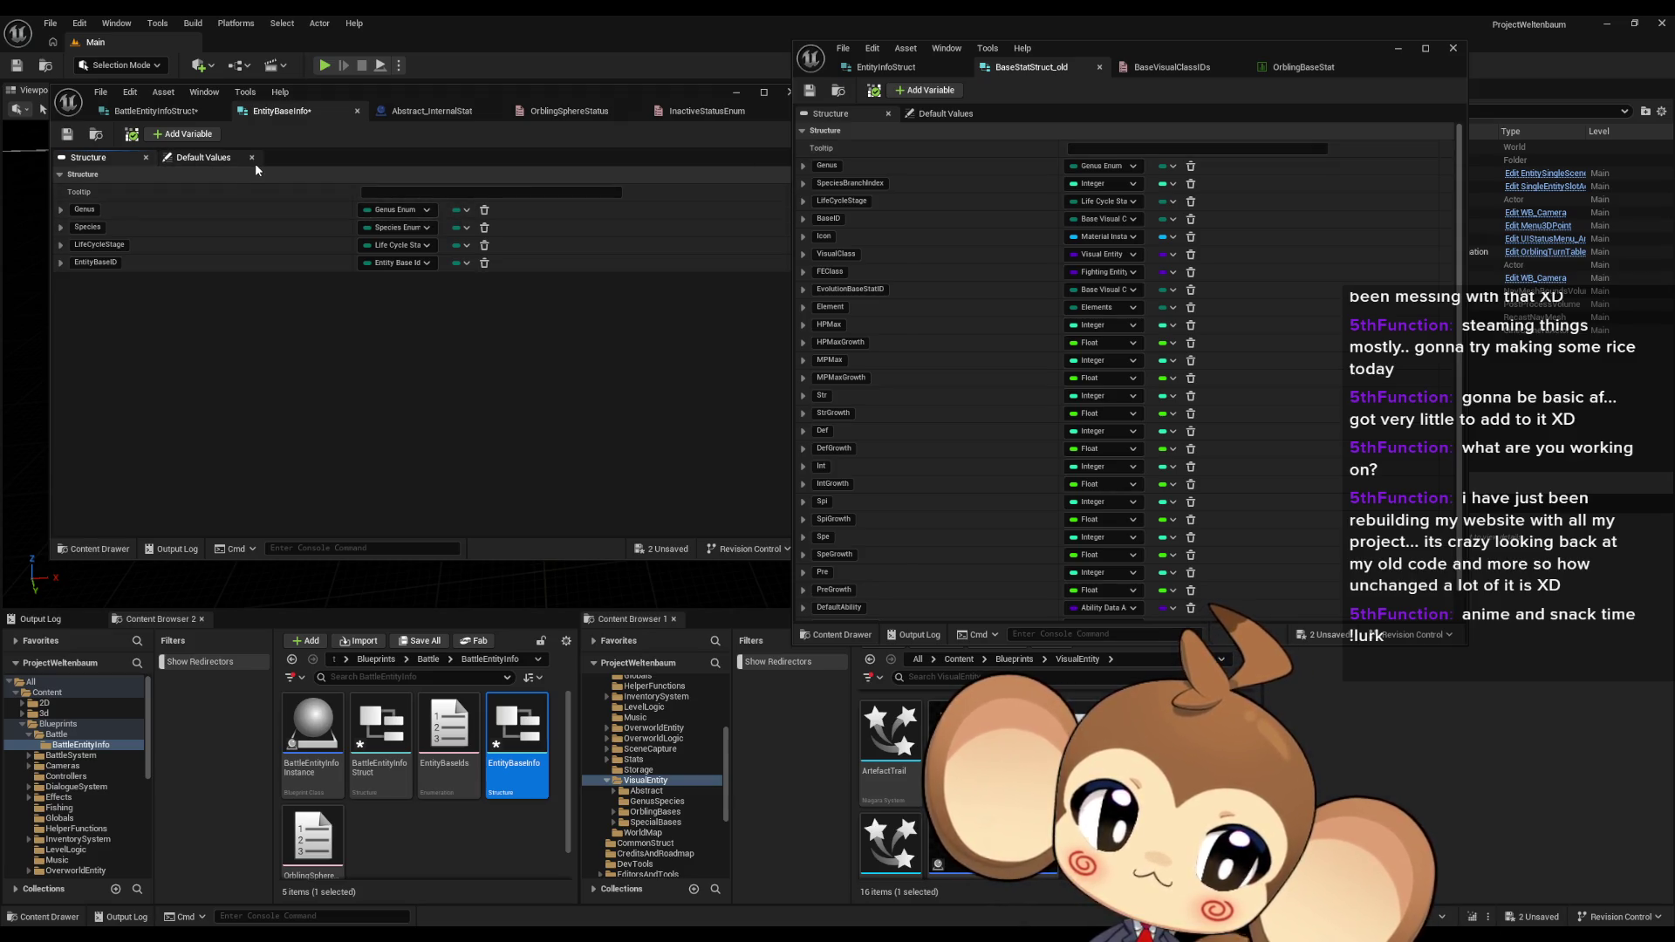
click(183, 133)
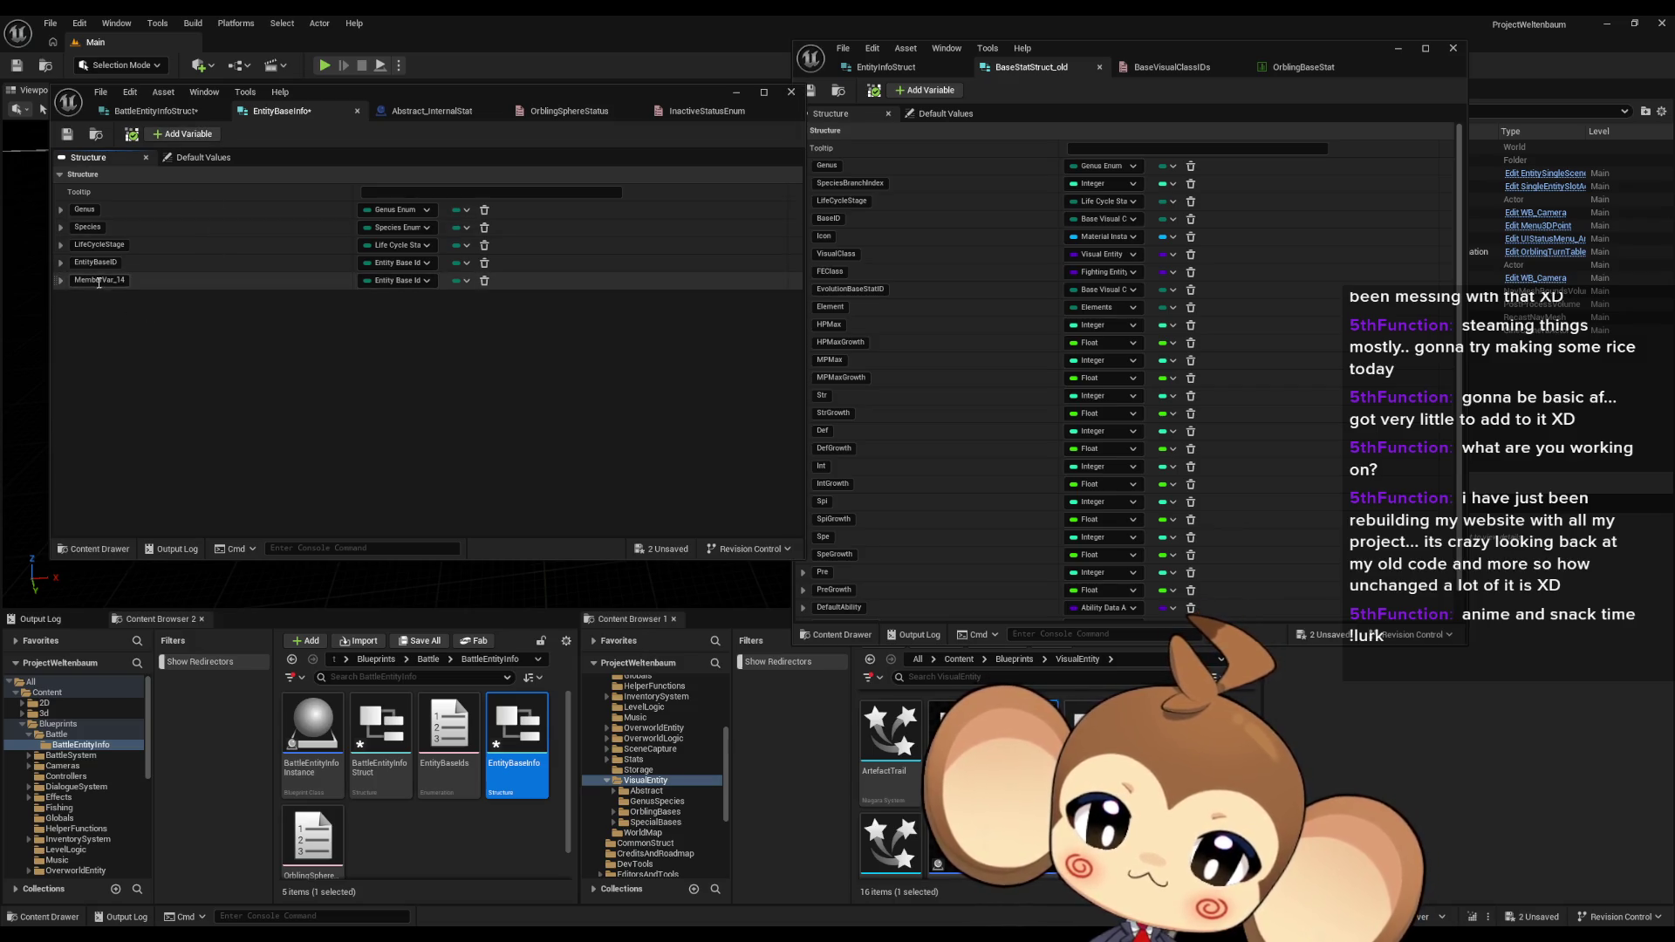
Step: Name the new member Icon and make it a Material Instance object reference
key(F2)
key(BackSpace)
text(Icon)
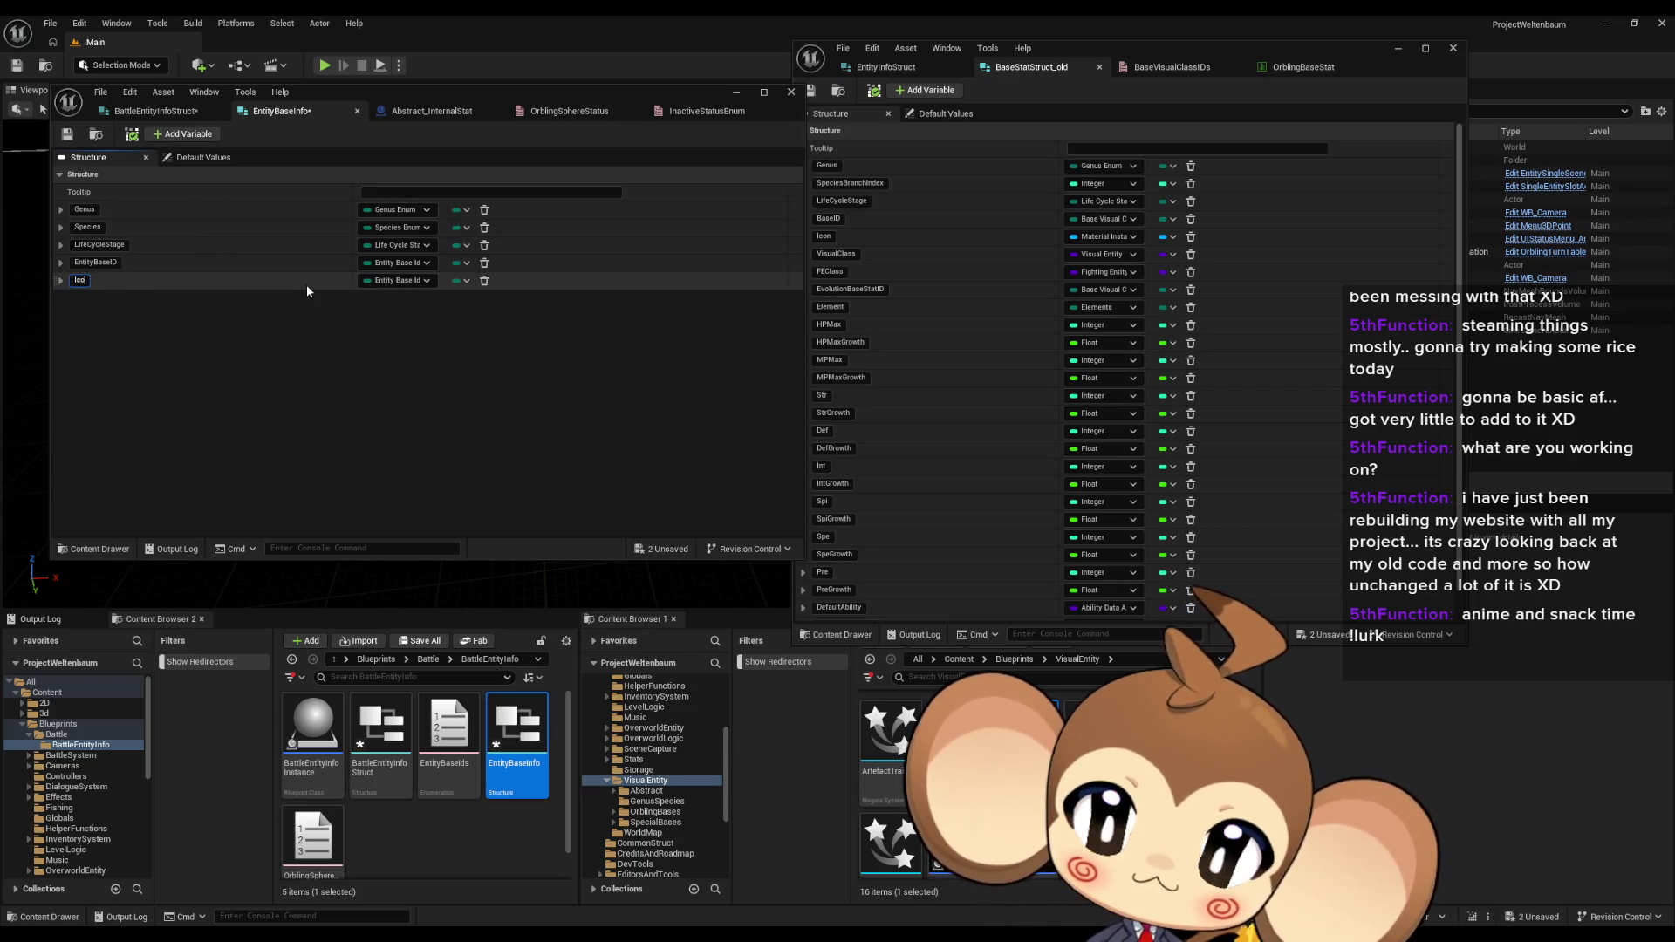
key(Return)
click(378, 281)
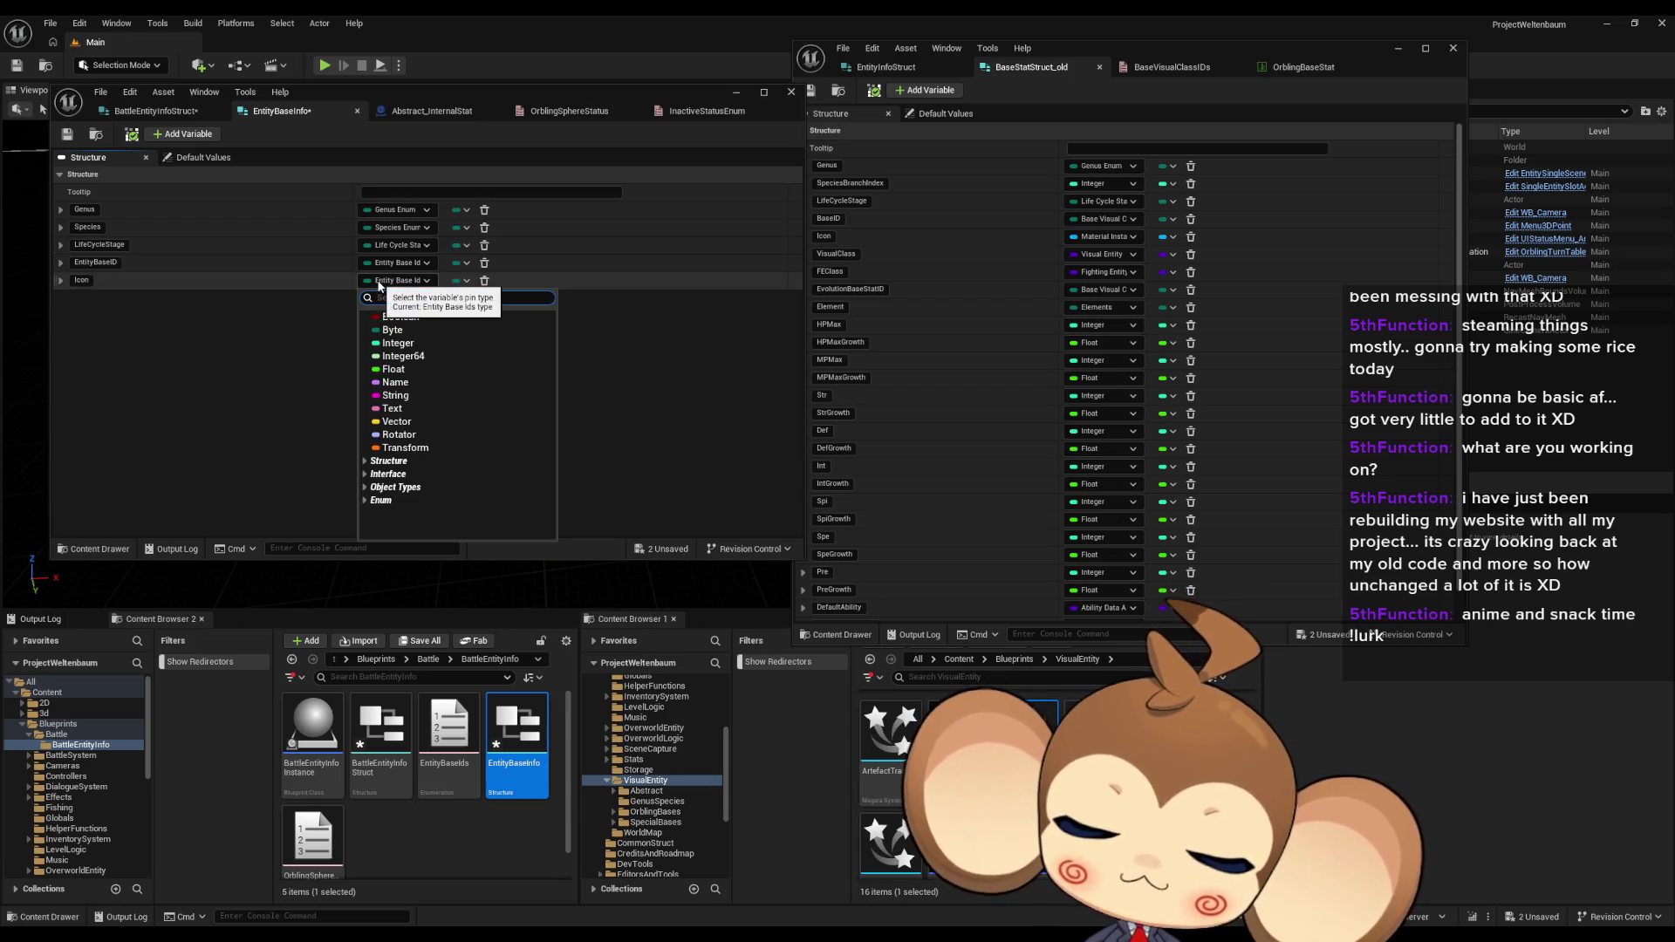
text(ma)
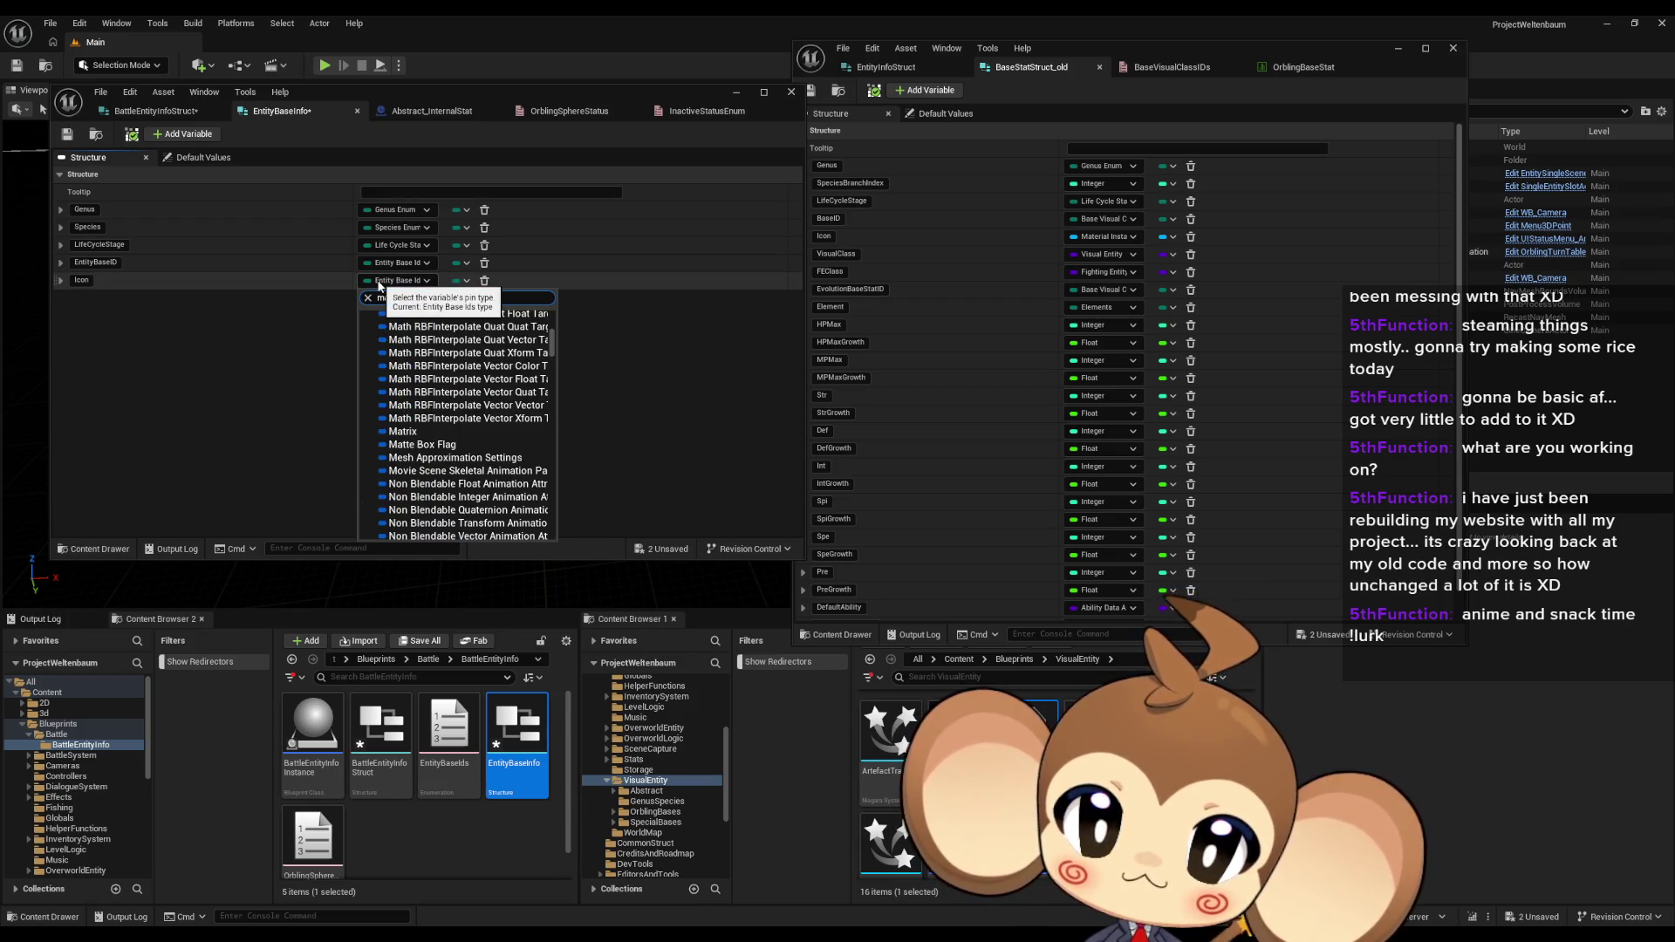
text(t instan)
mouse_move(462, 500)
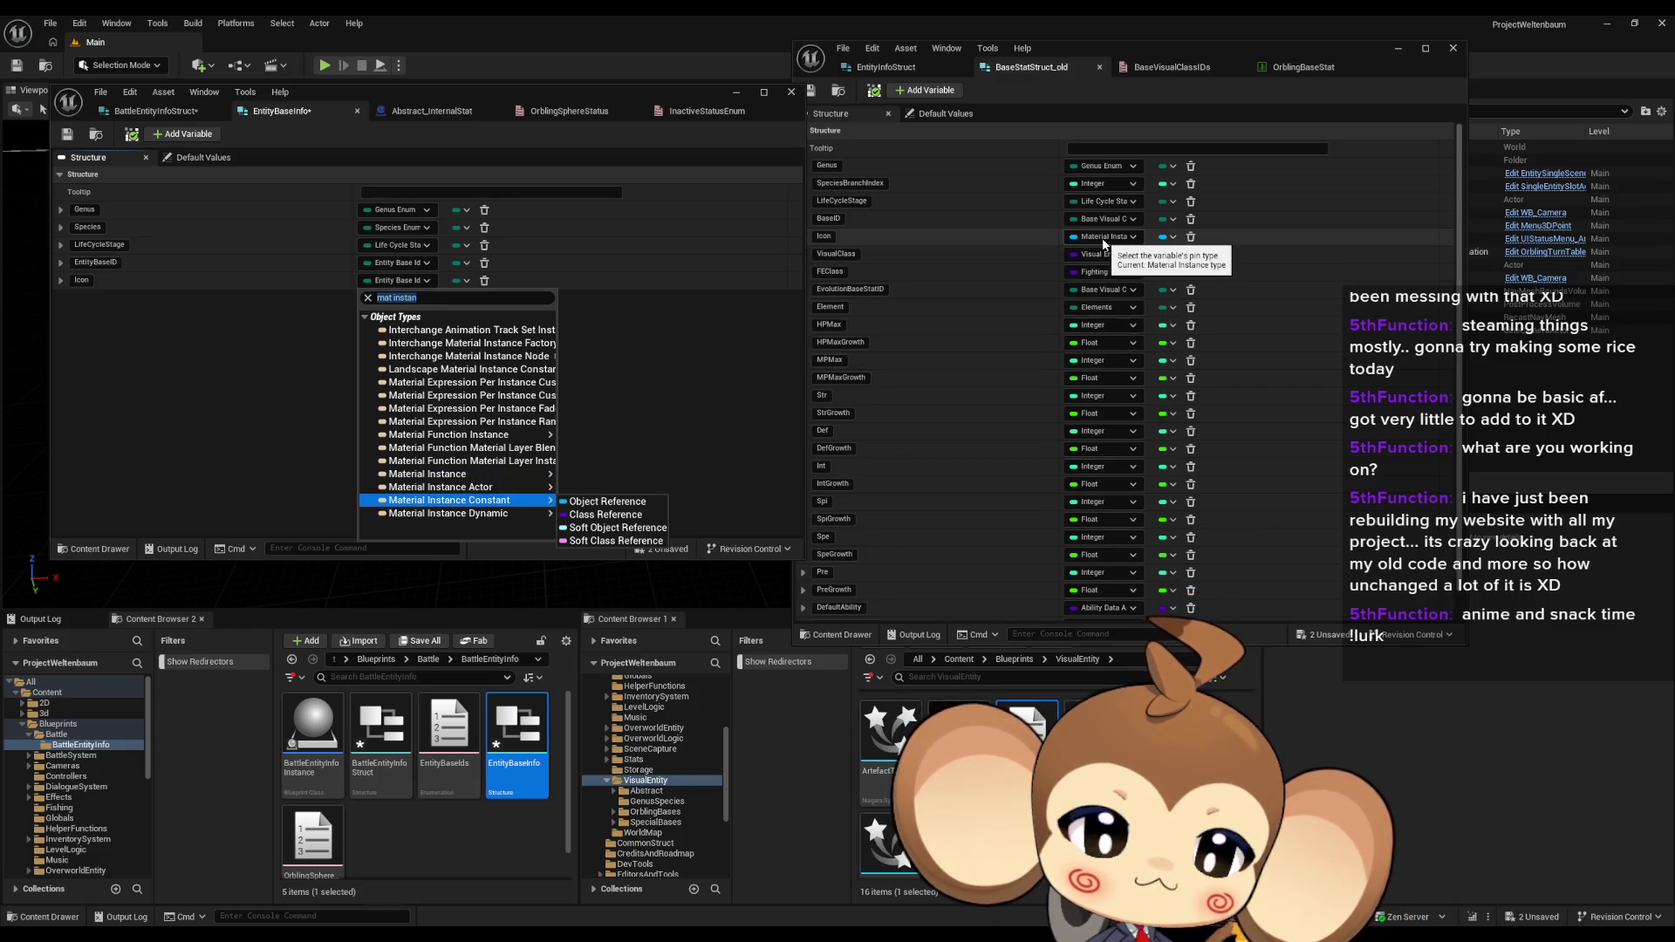
mouse_move(555, 481)
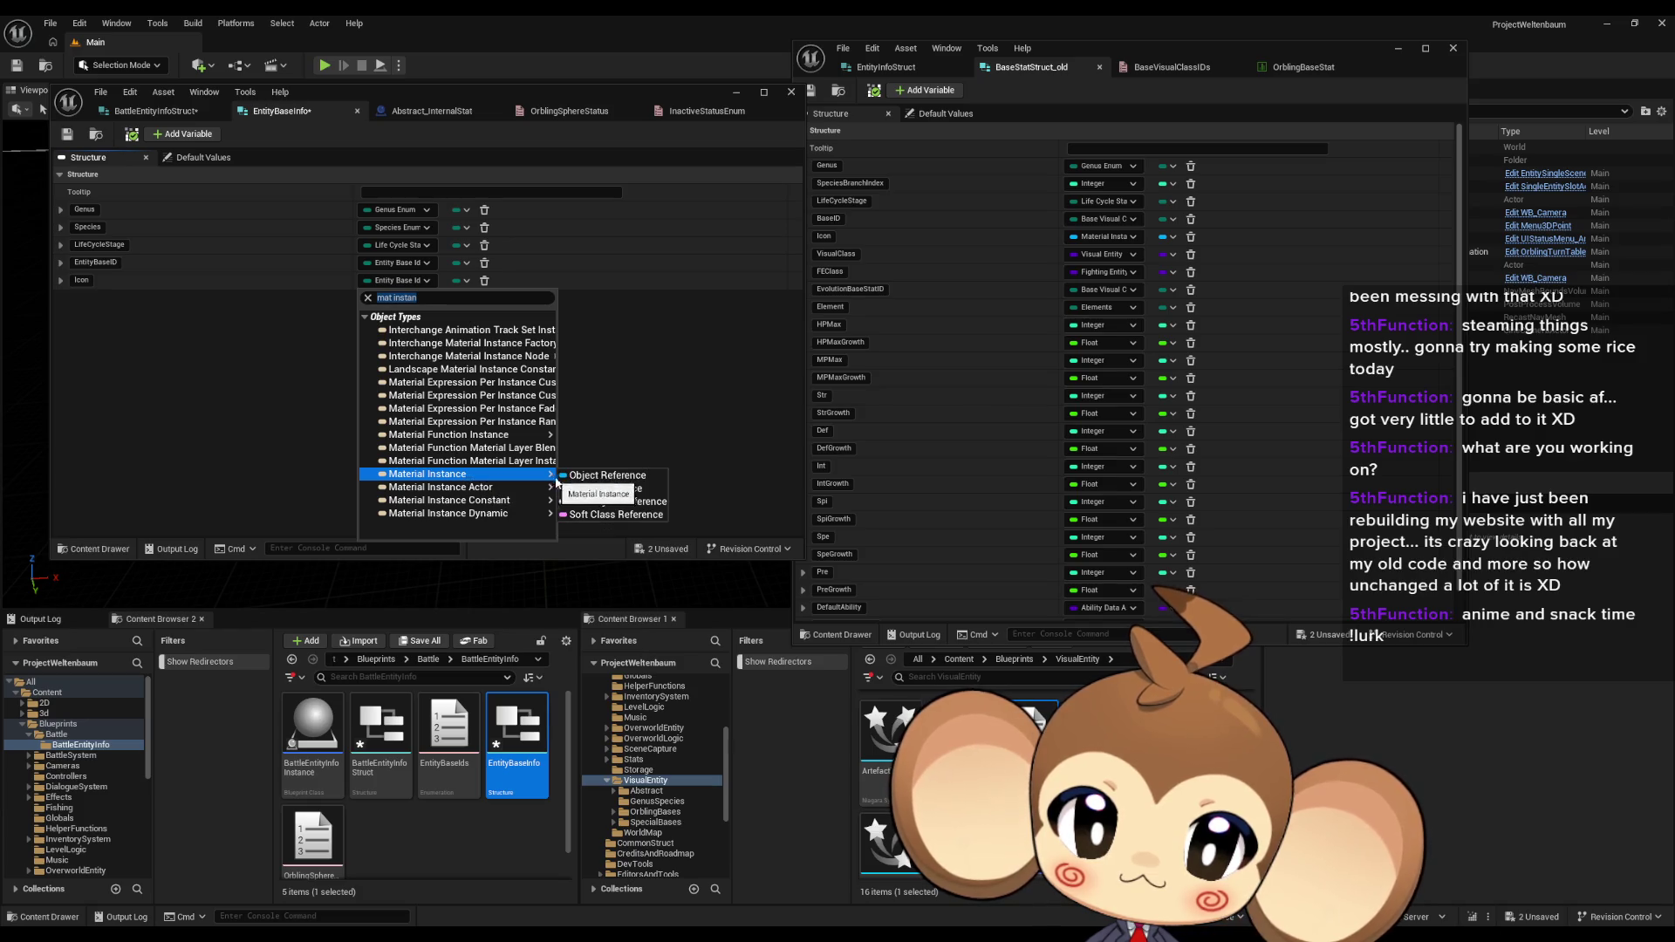
click(608, 476)
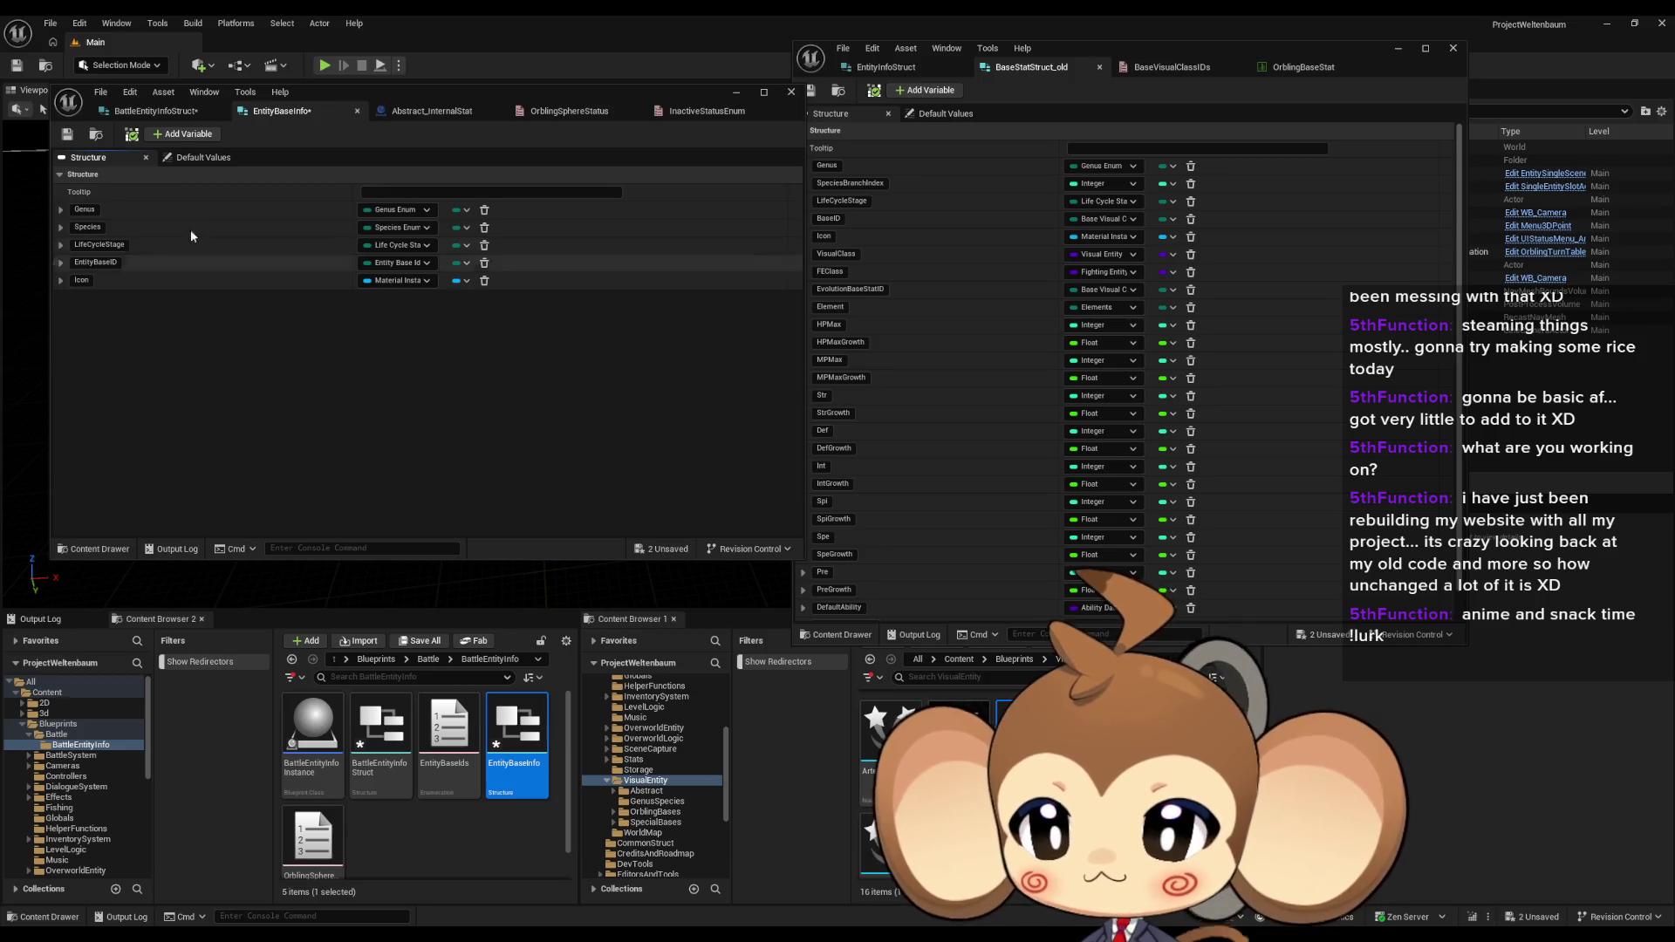
Step: Add a VisualClass member typed as a Visual Entity class reference, plus another new member
click(159, 136)
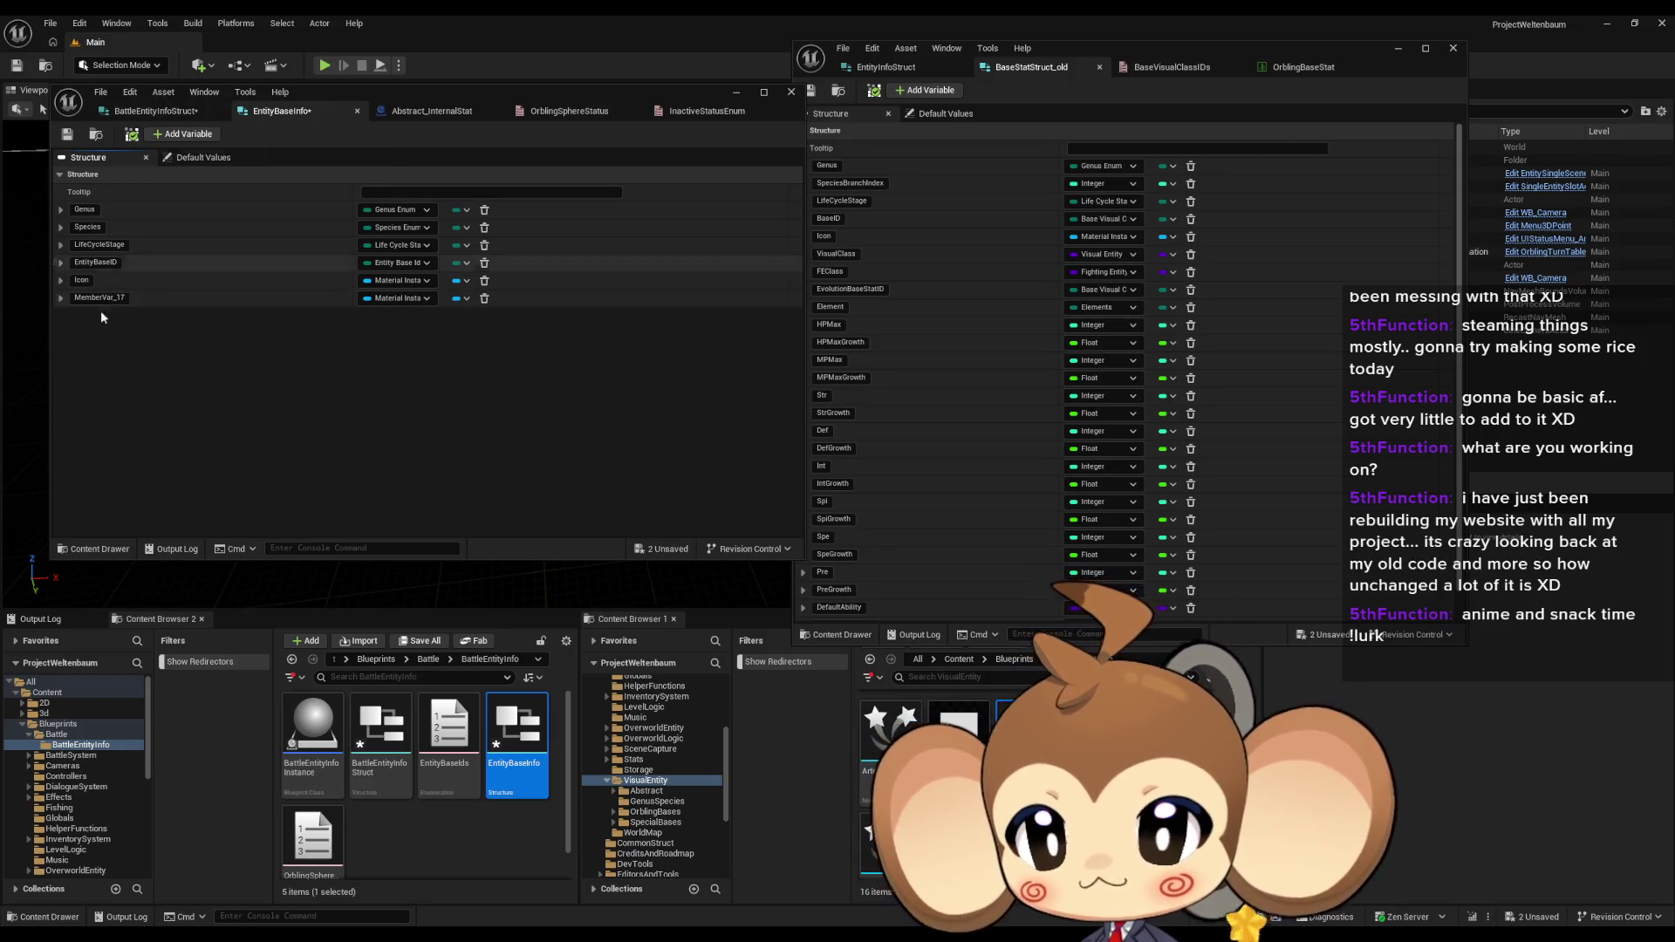
text(Vi)
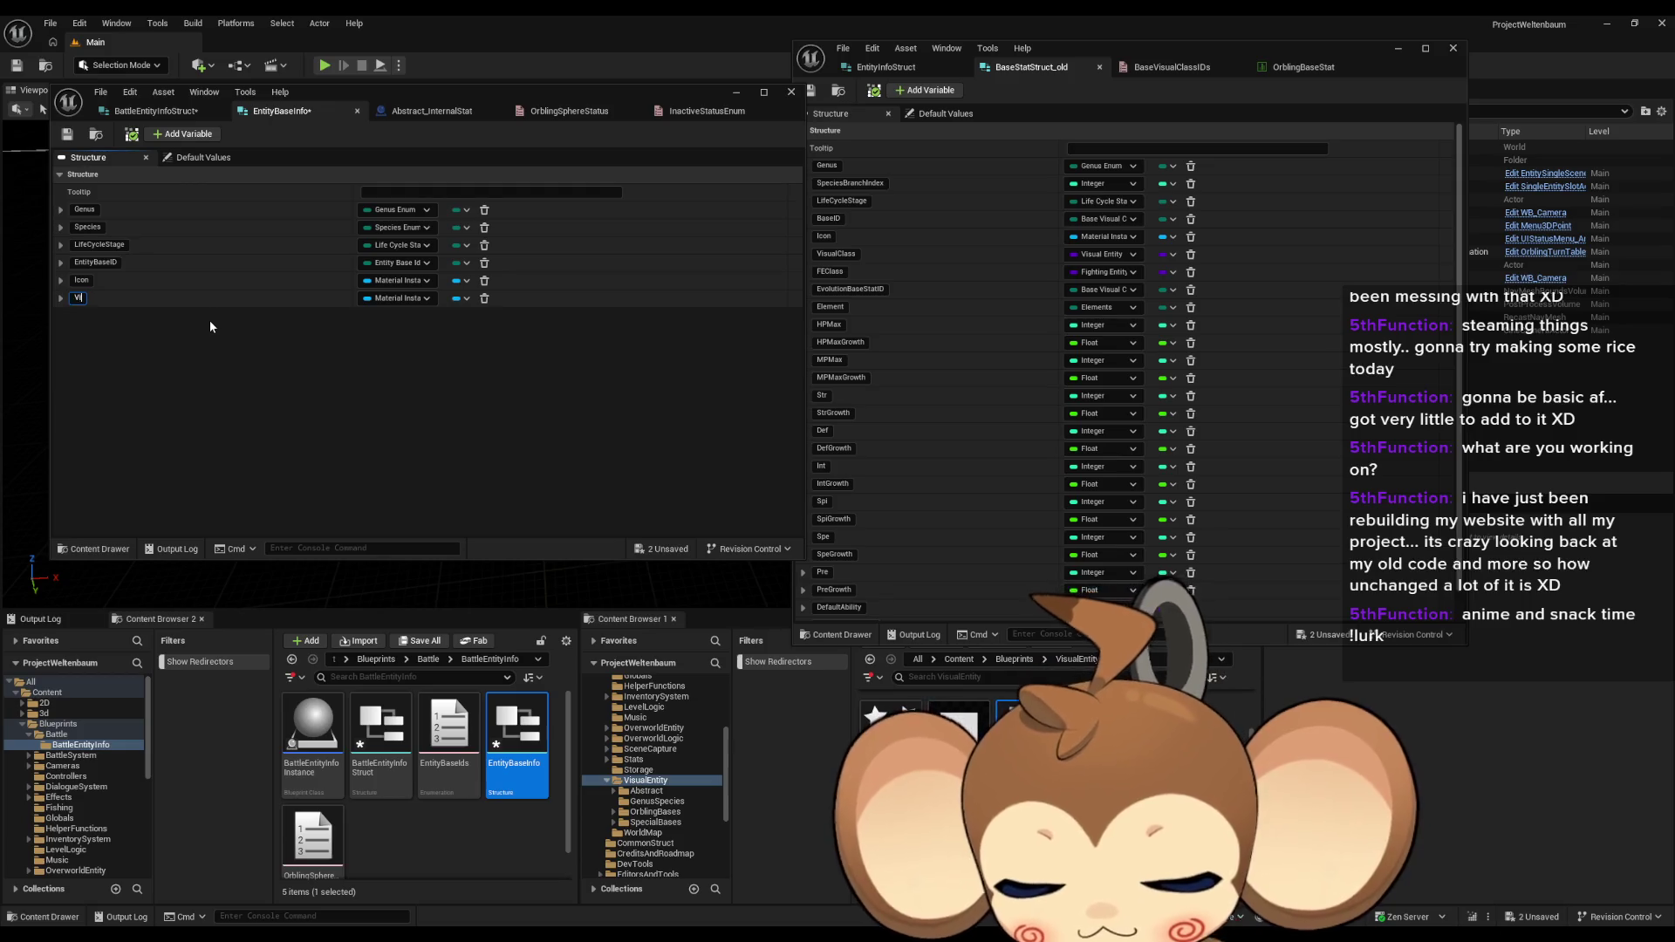
text(sualClass)
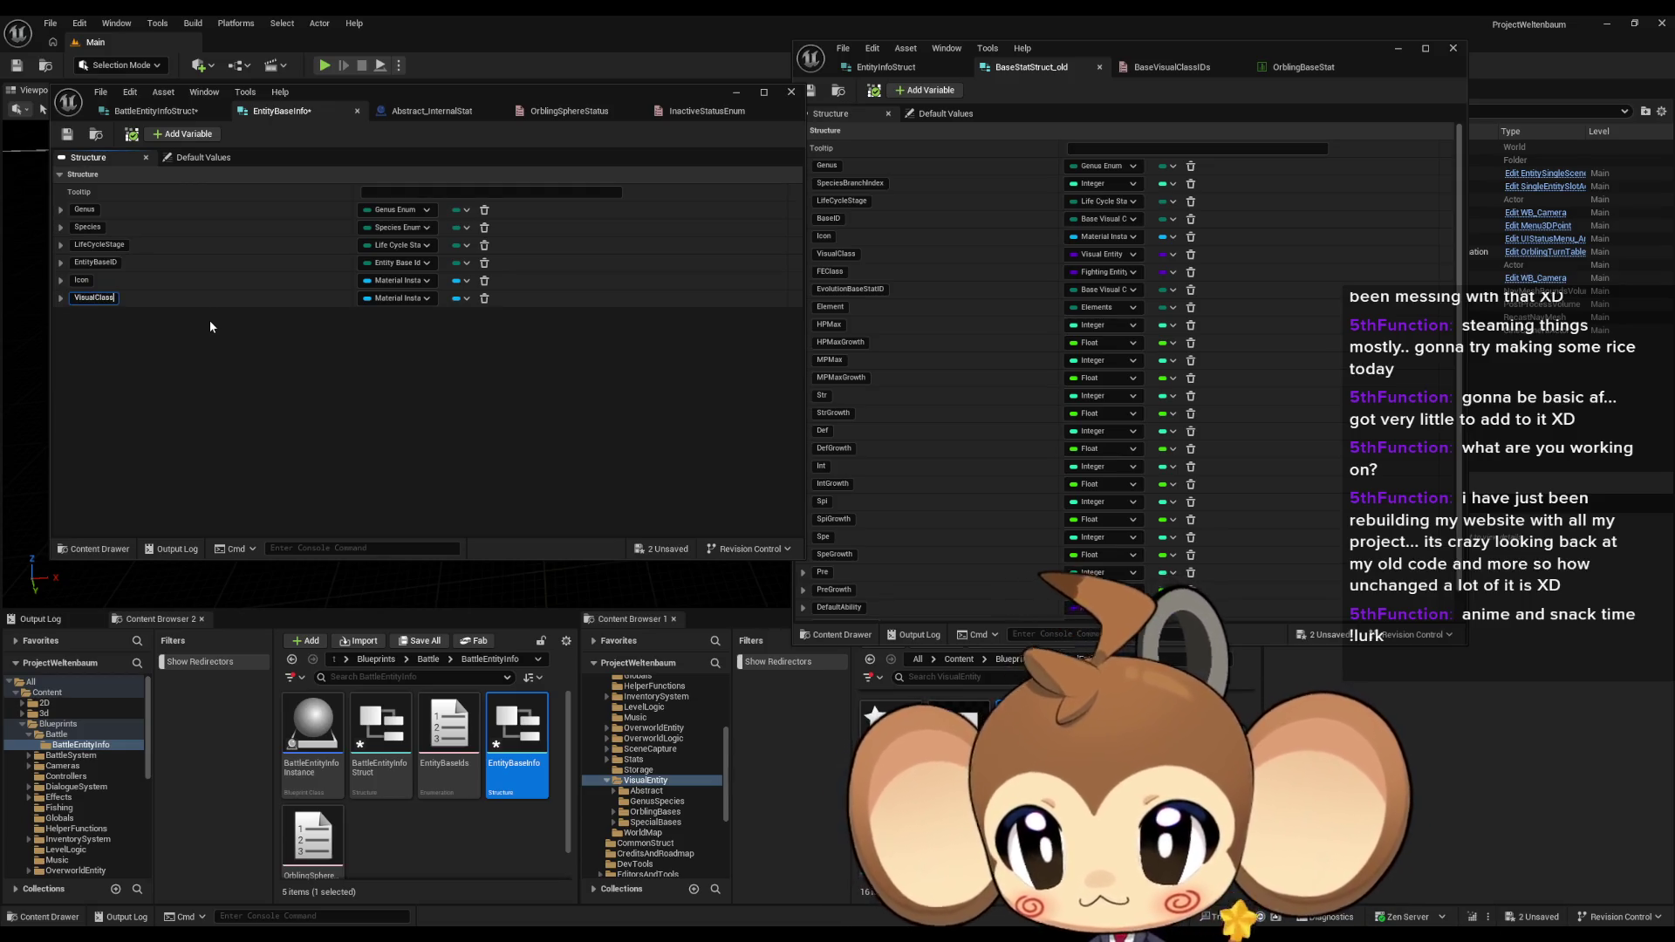
key(Return)
click(414, 297)
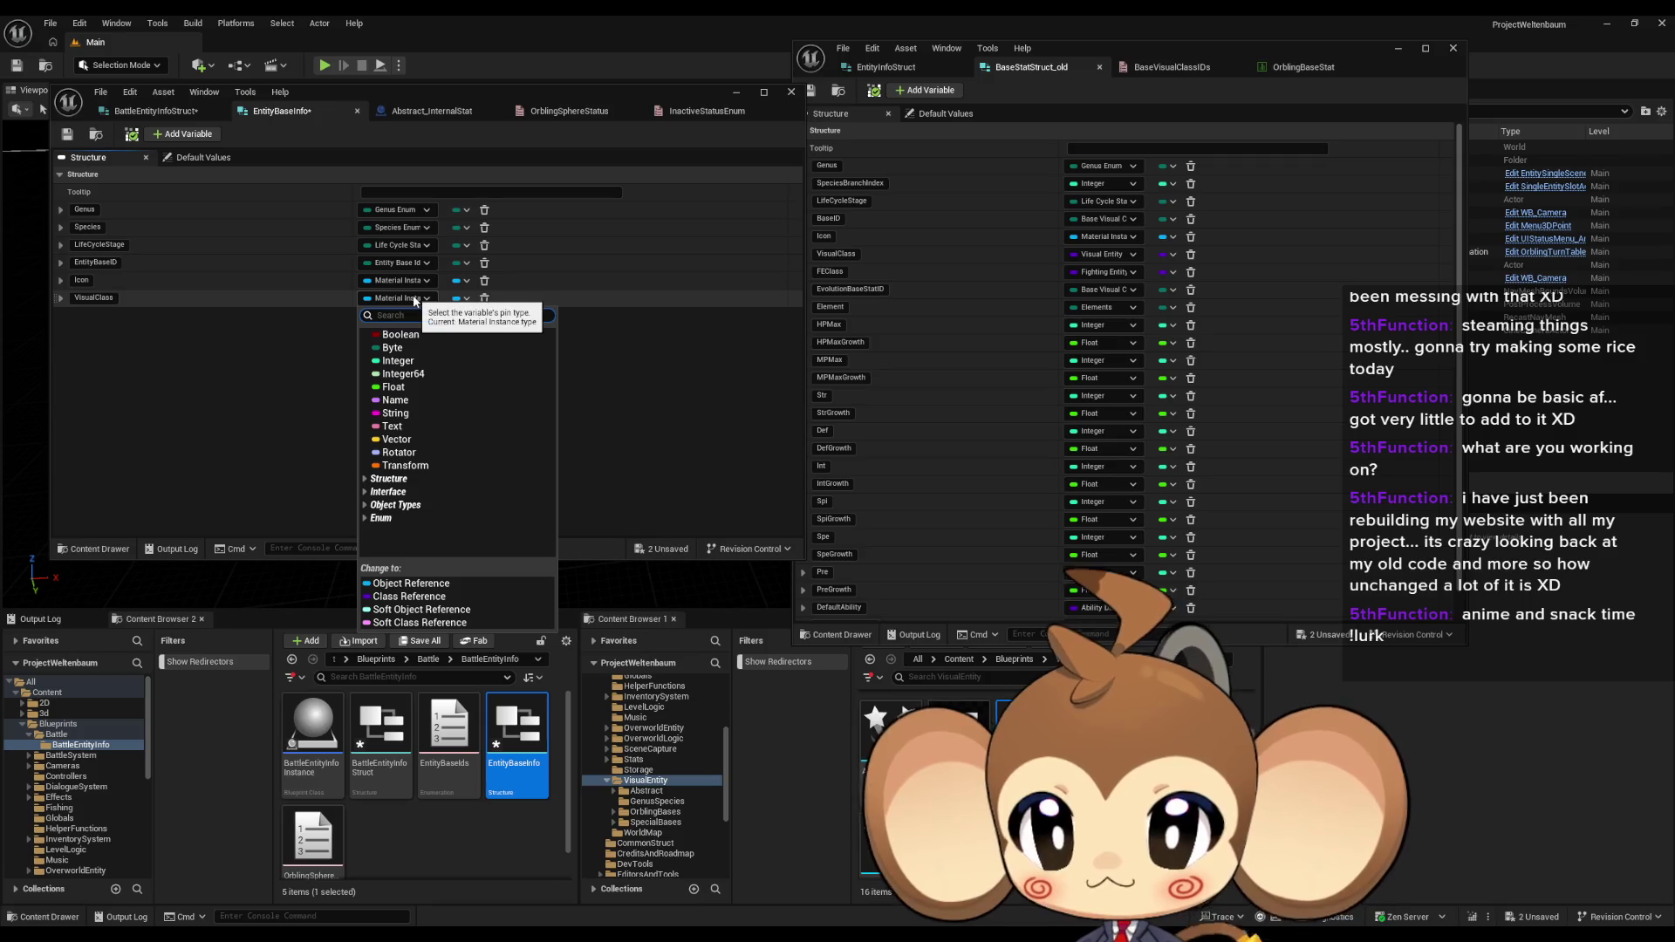
text(vis ent)
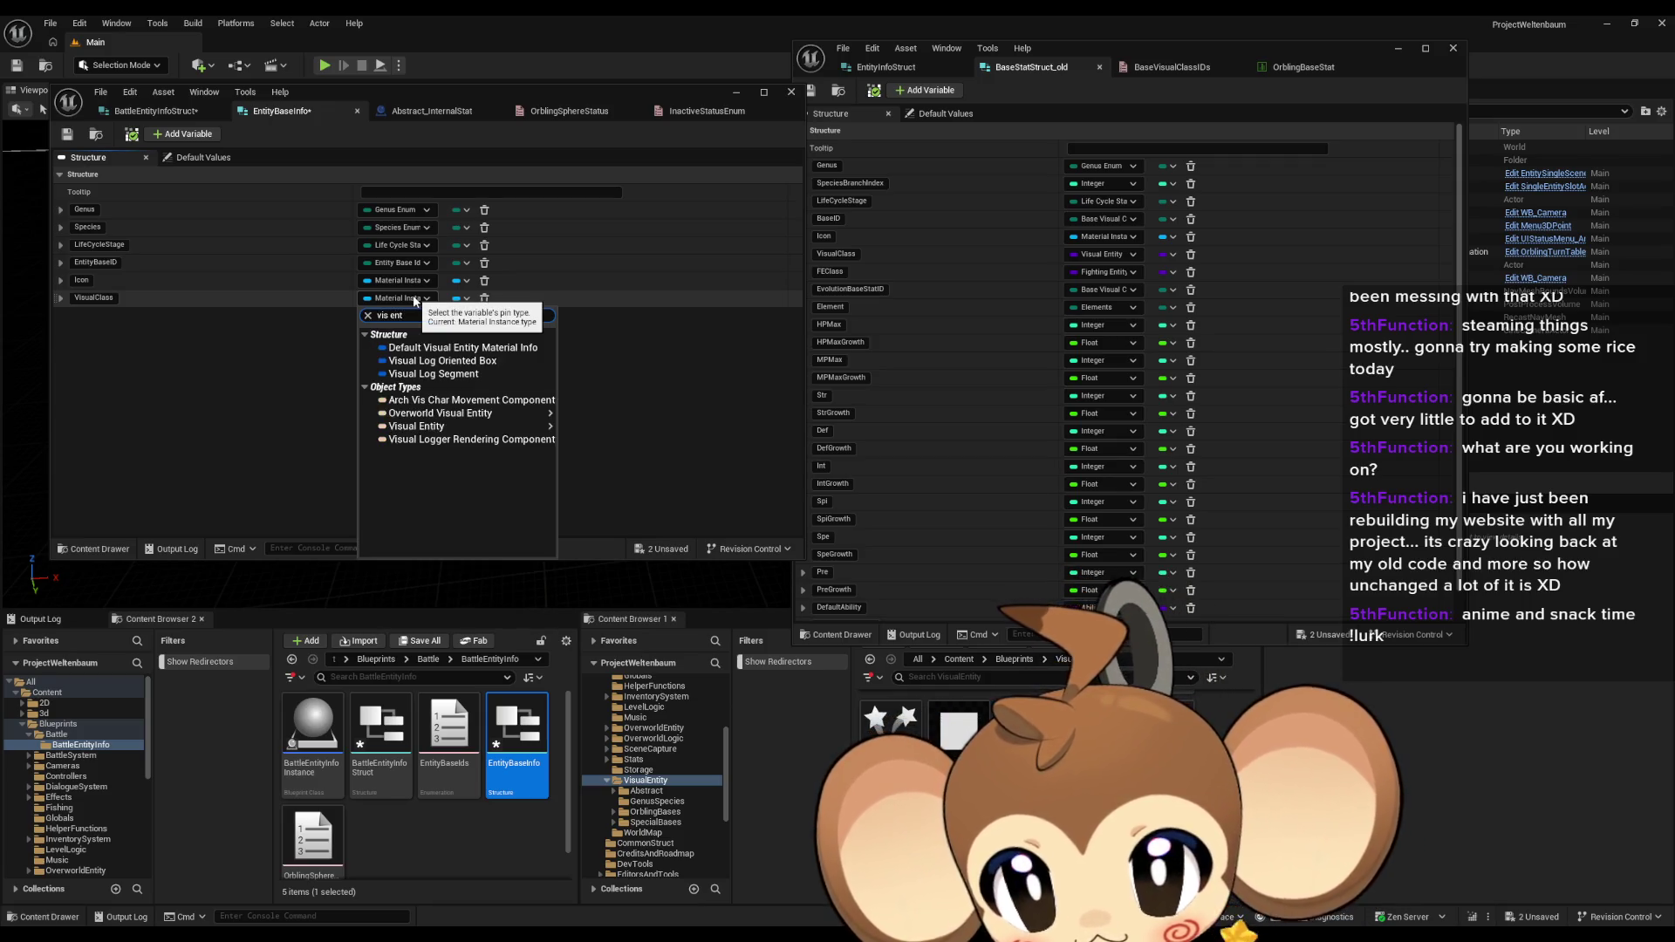
mouse_move(430, 428)
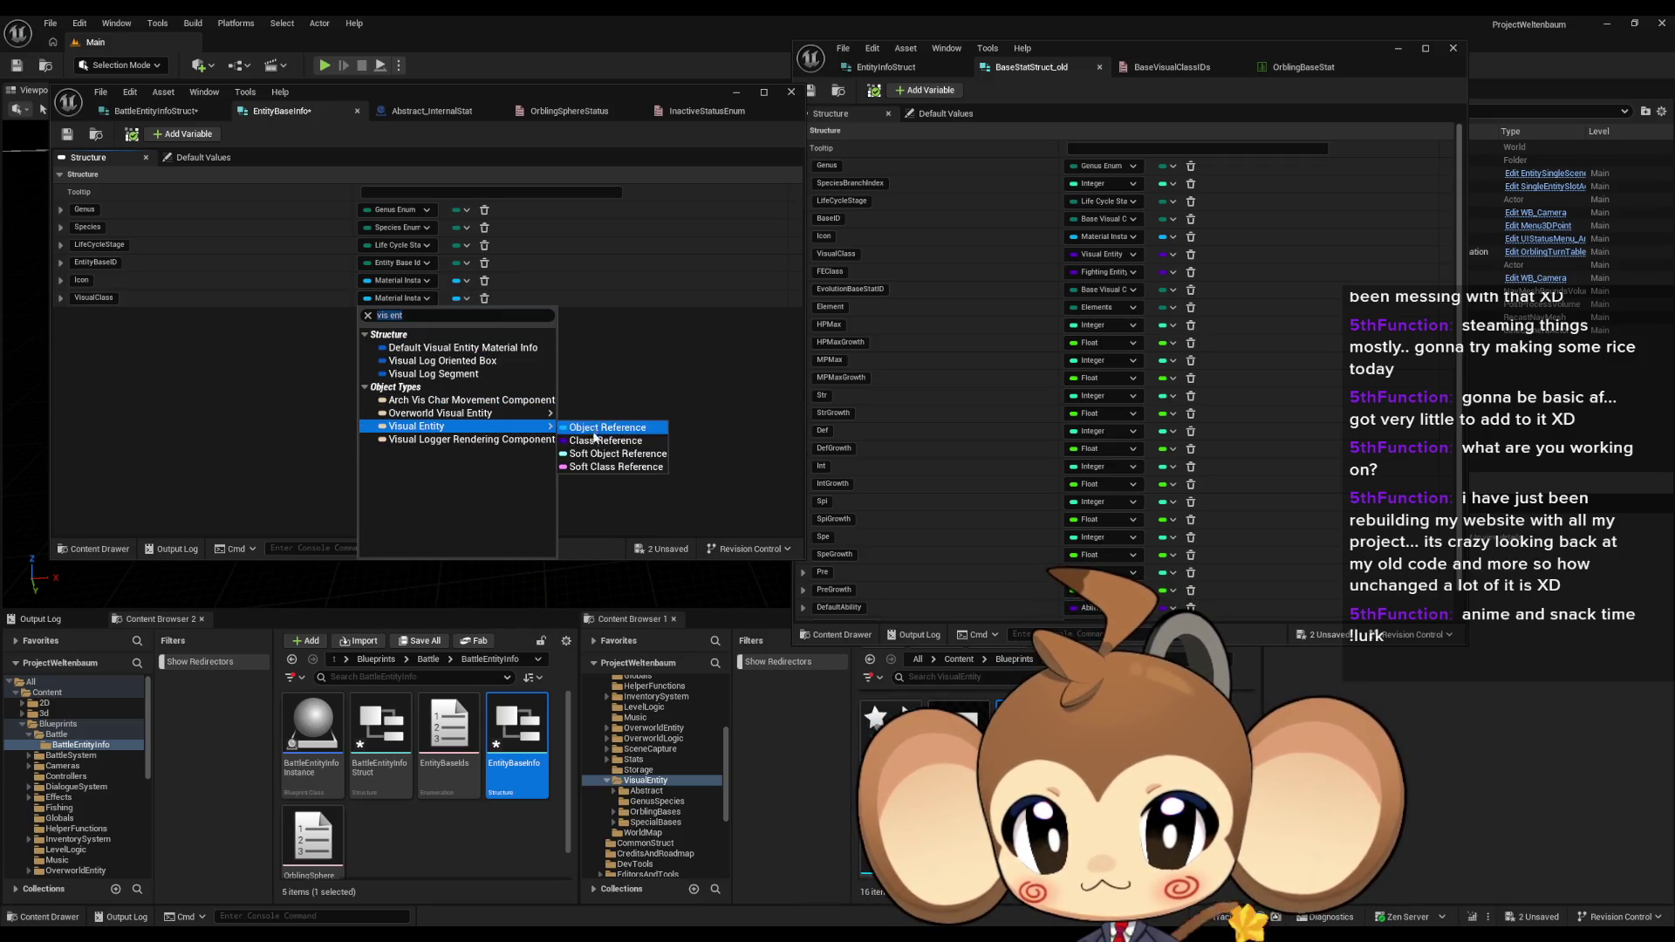
click(606, 427)
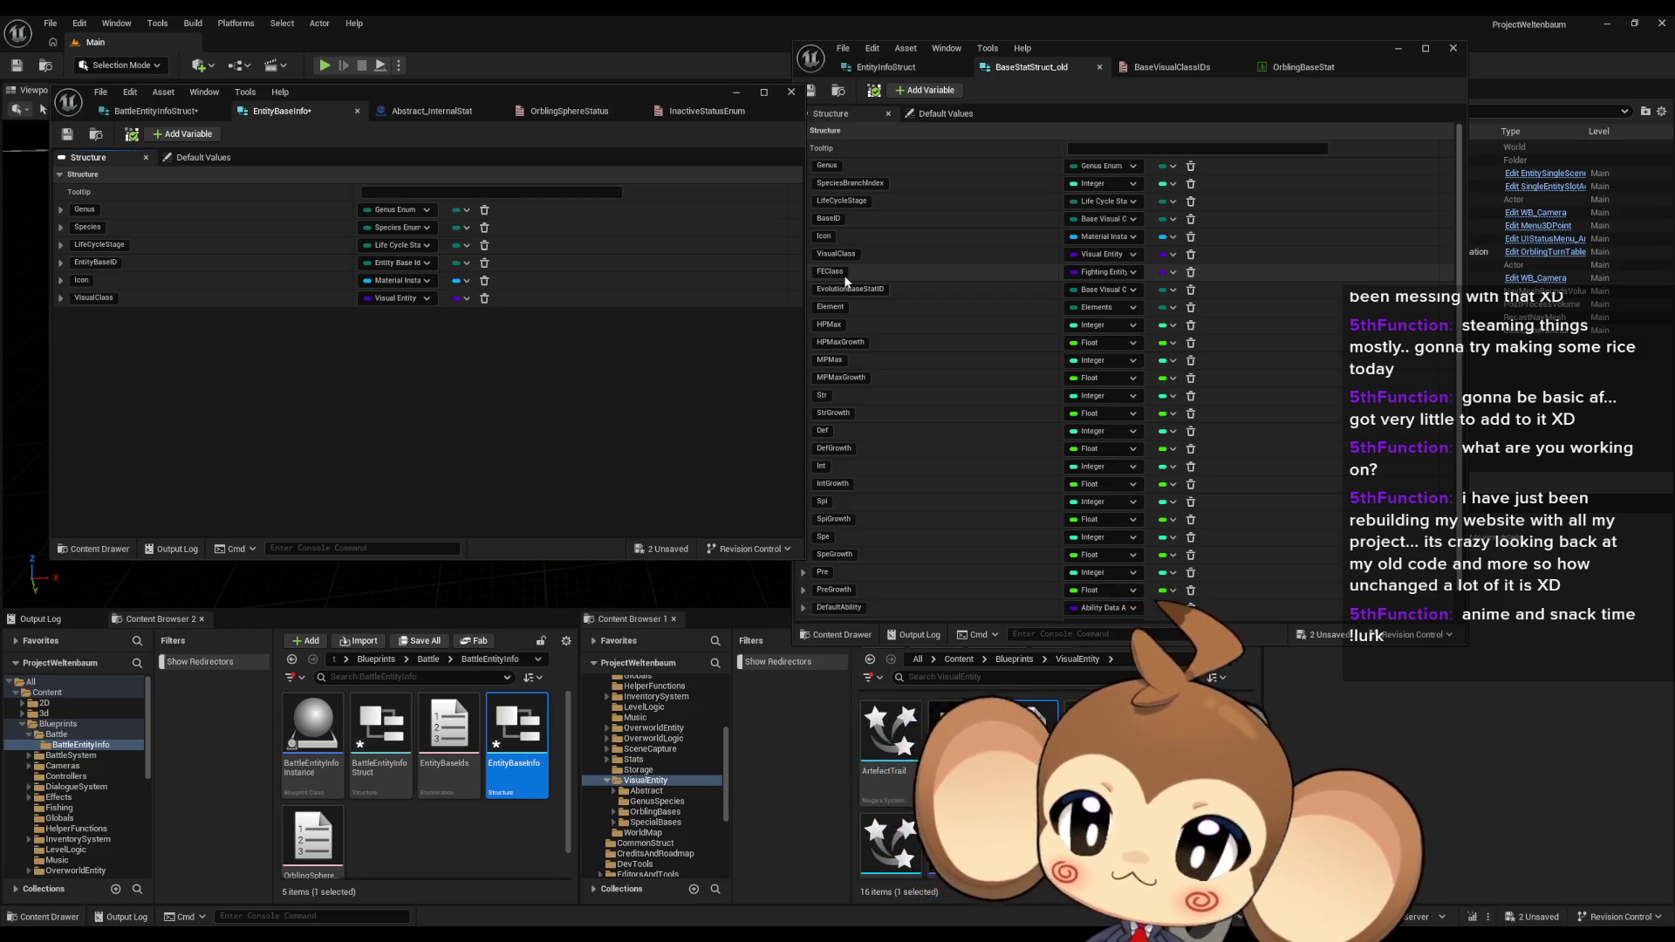
click(185, 133)
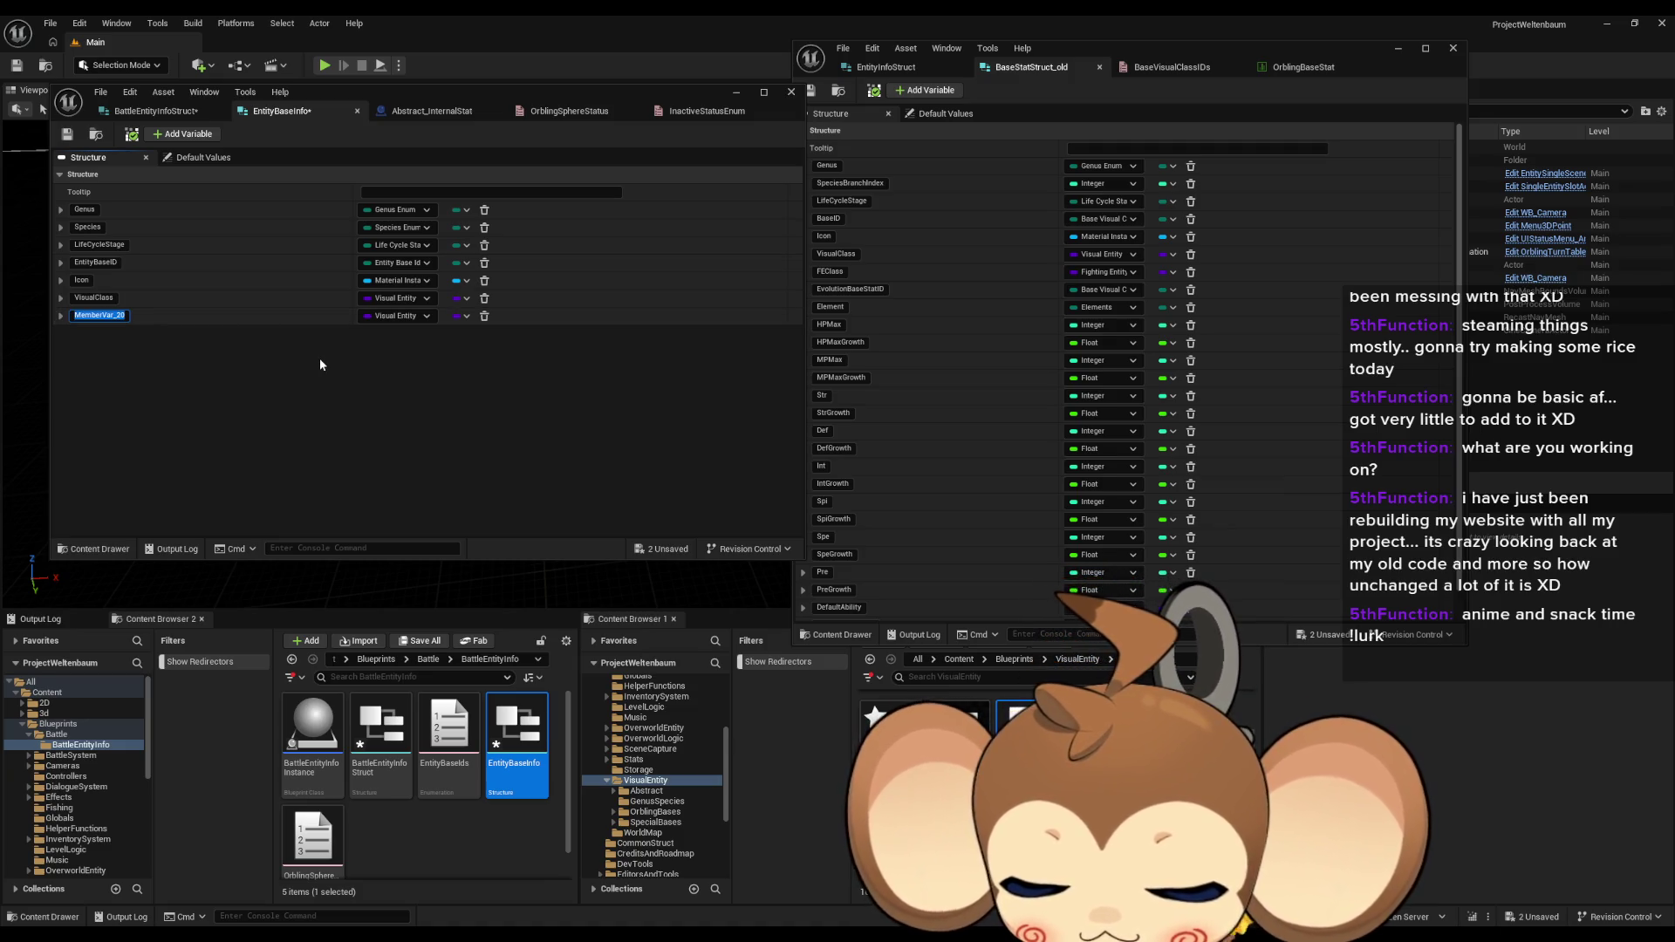
Step: Name the new member EntityClass and give it the String type
text(Entit)
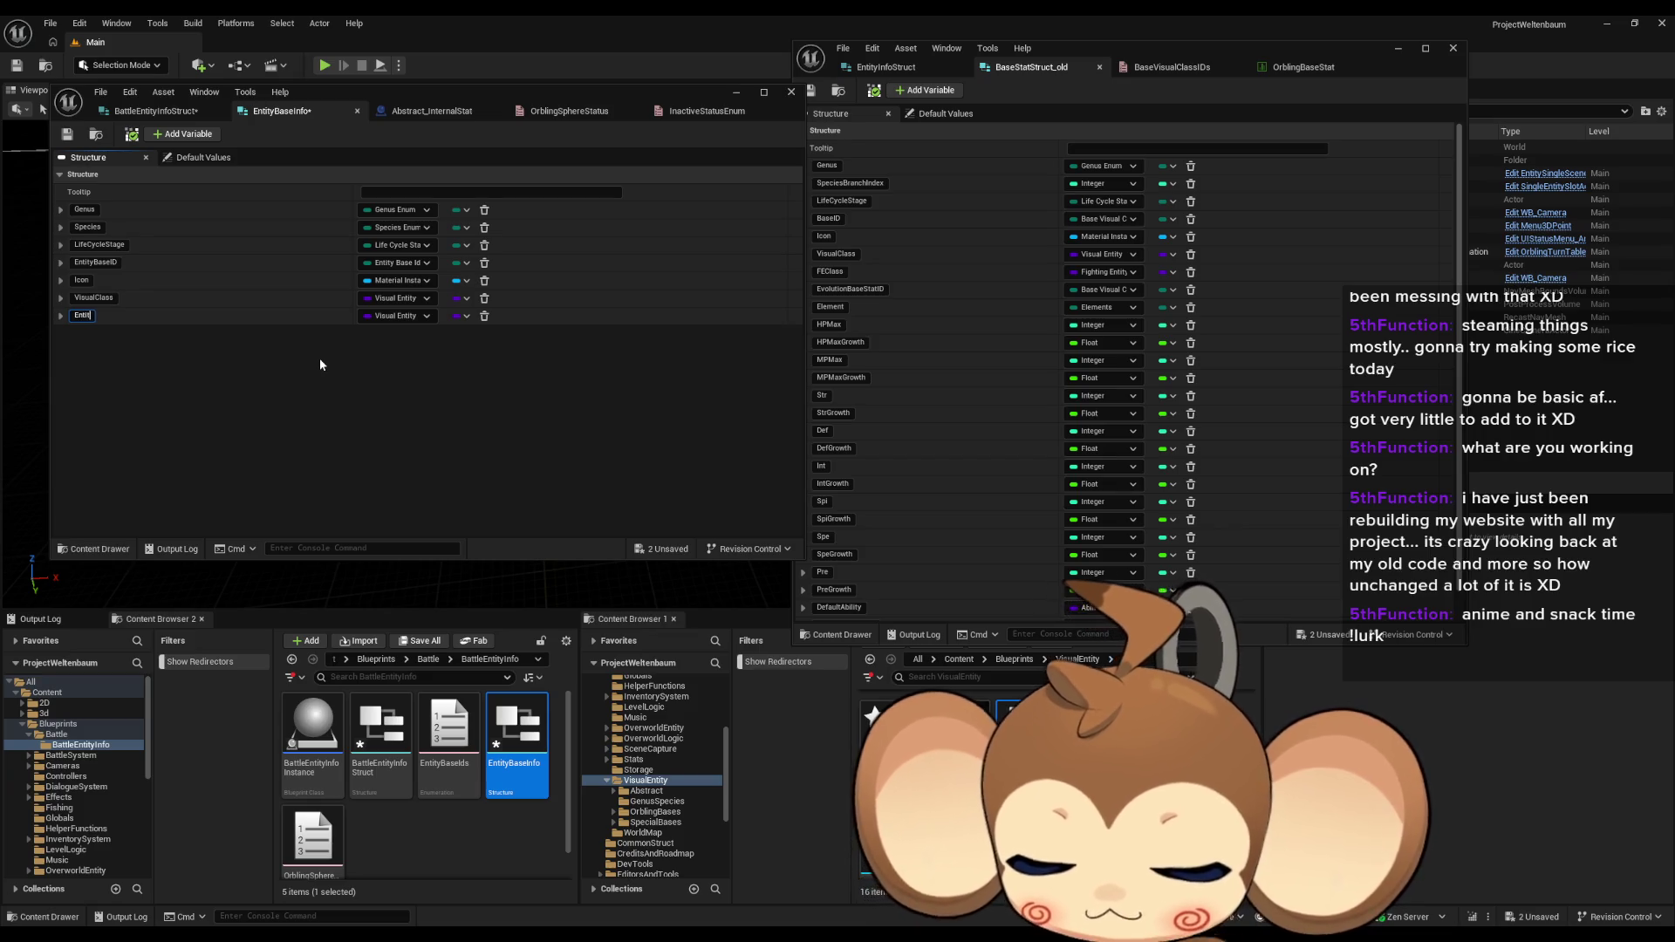
text(yClass)
key(Return)
click(396, 319)
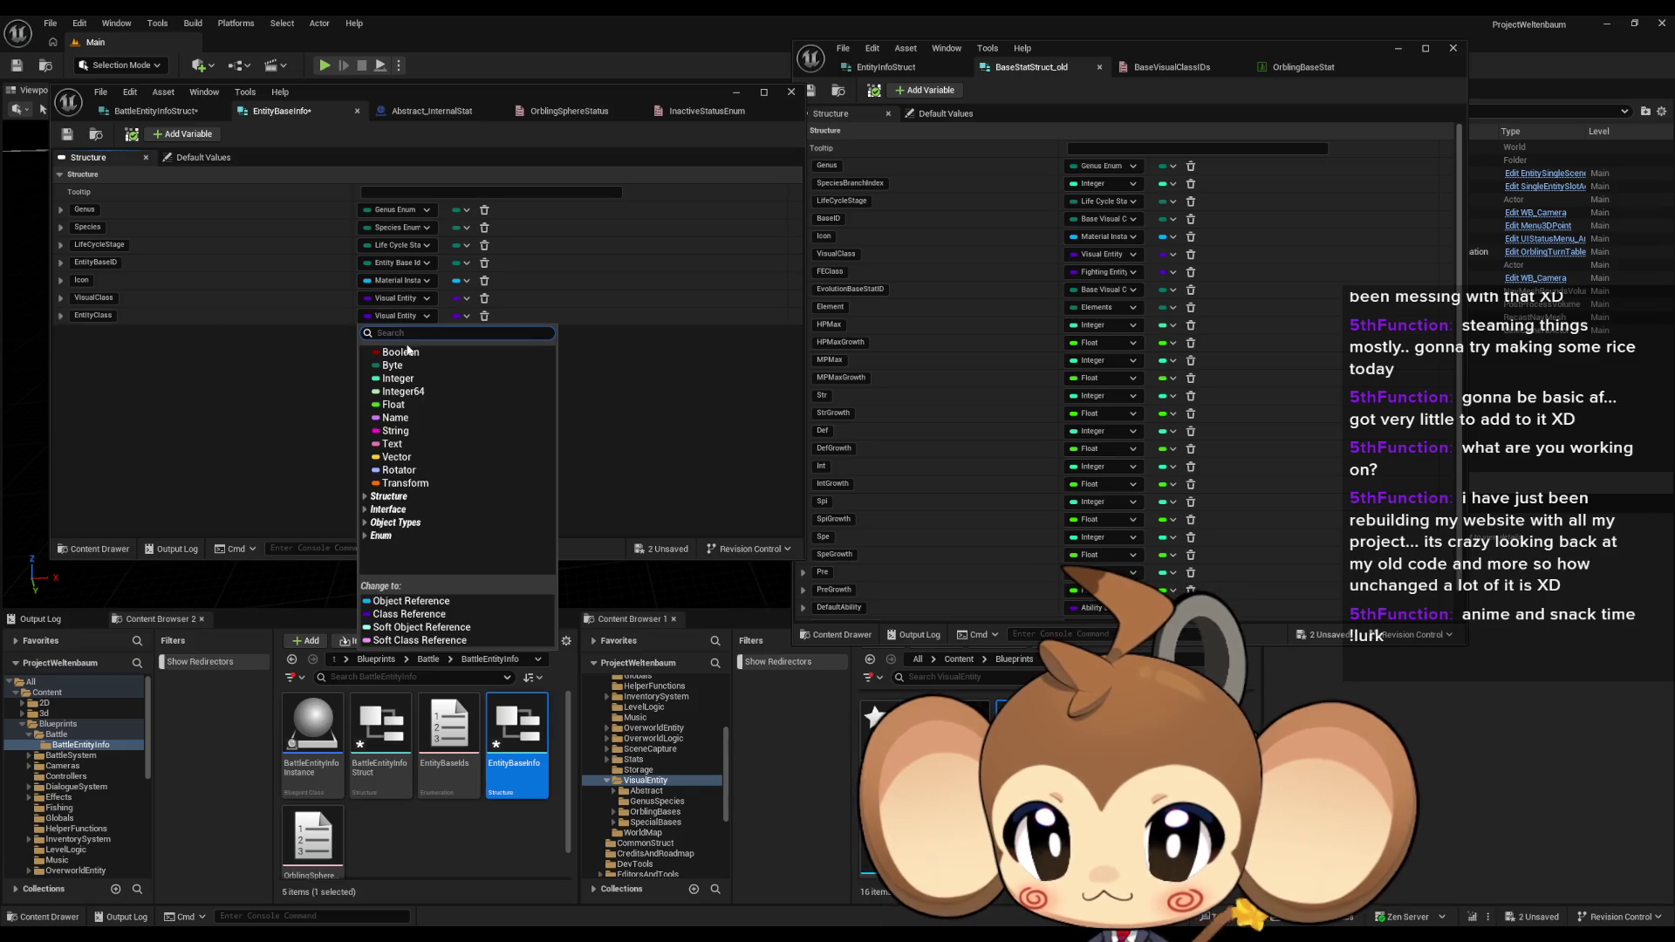
click(393, 437)
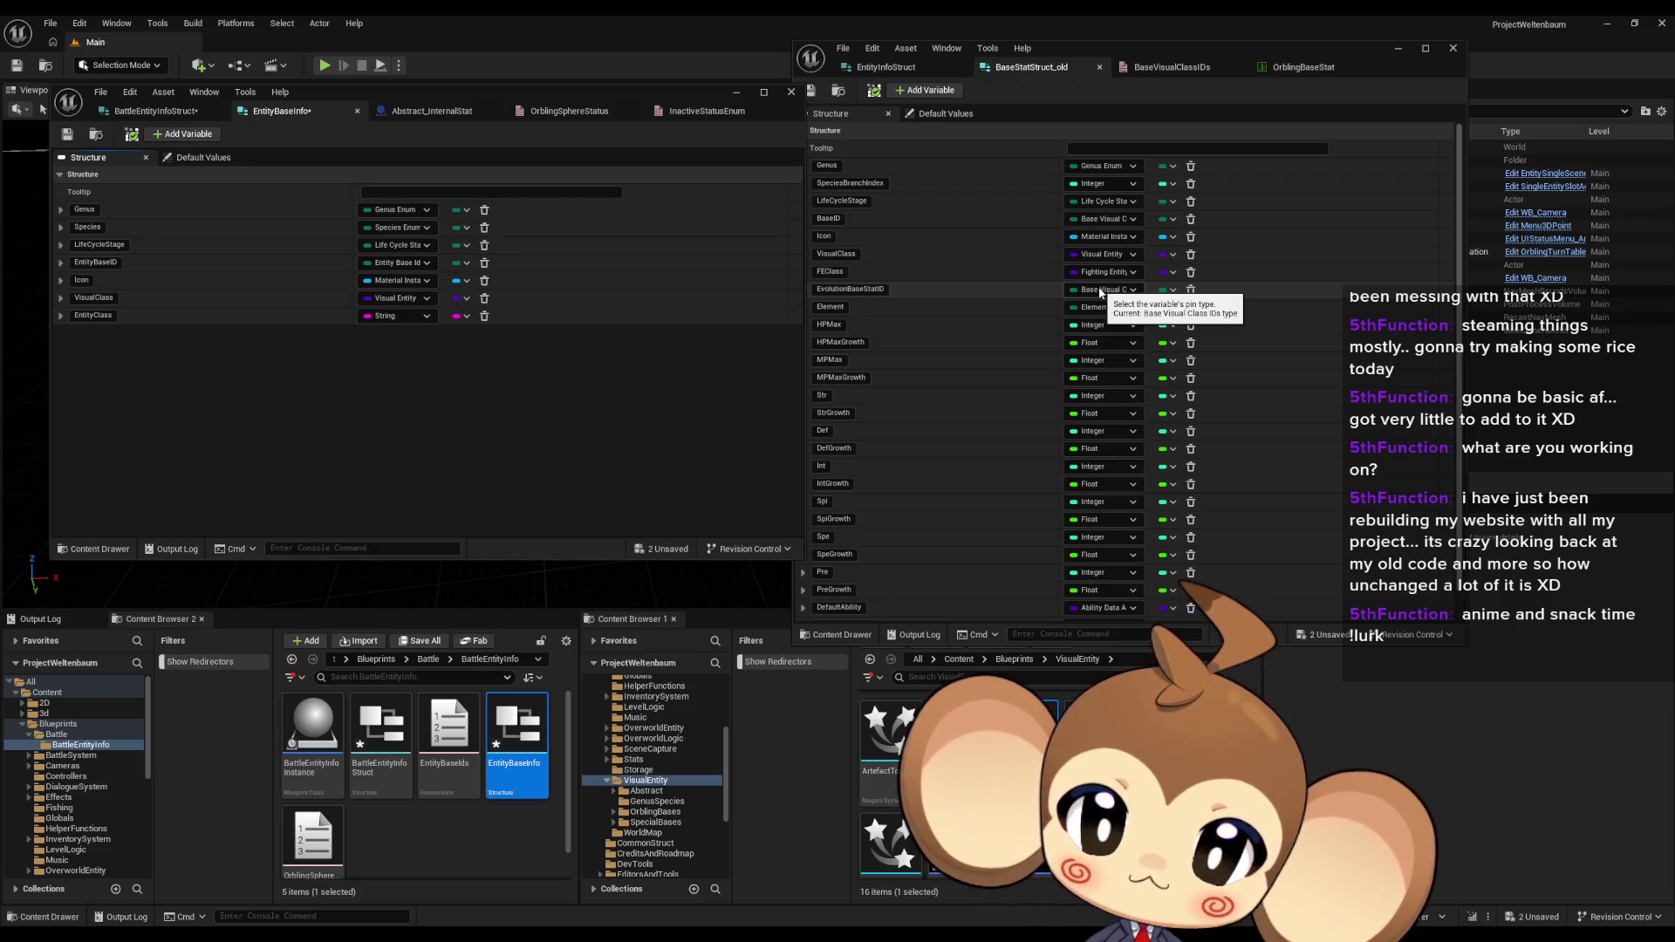
click(149, 111)
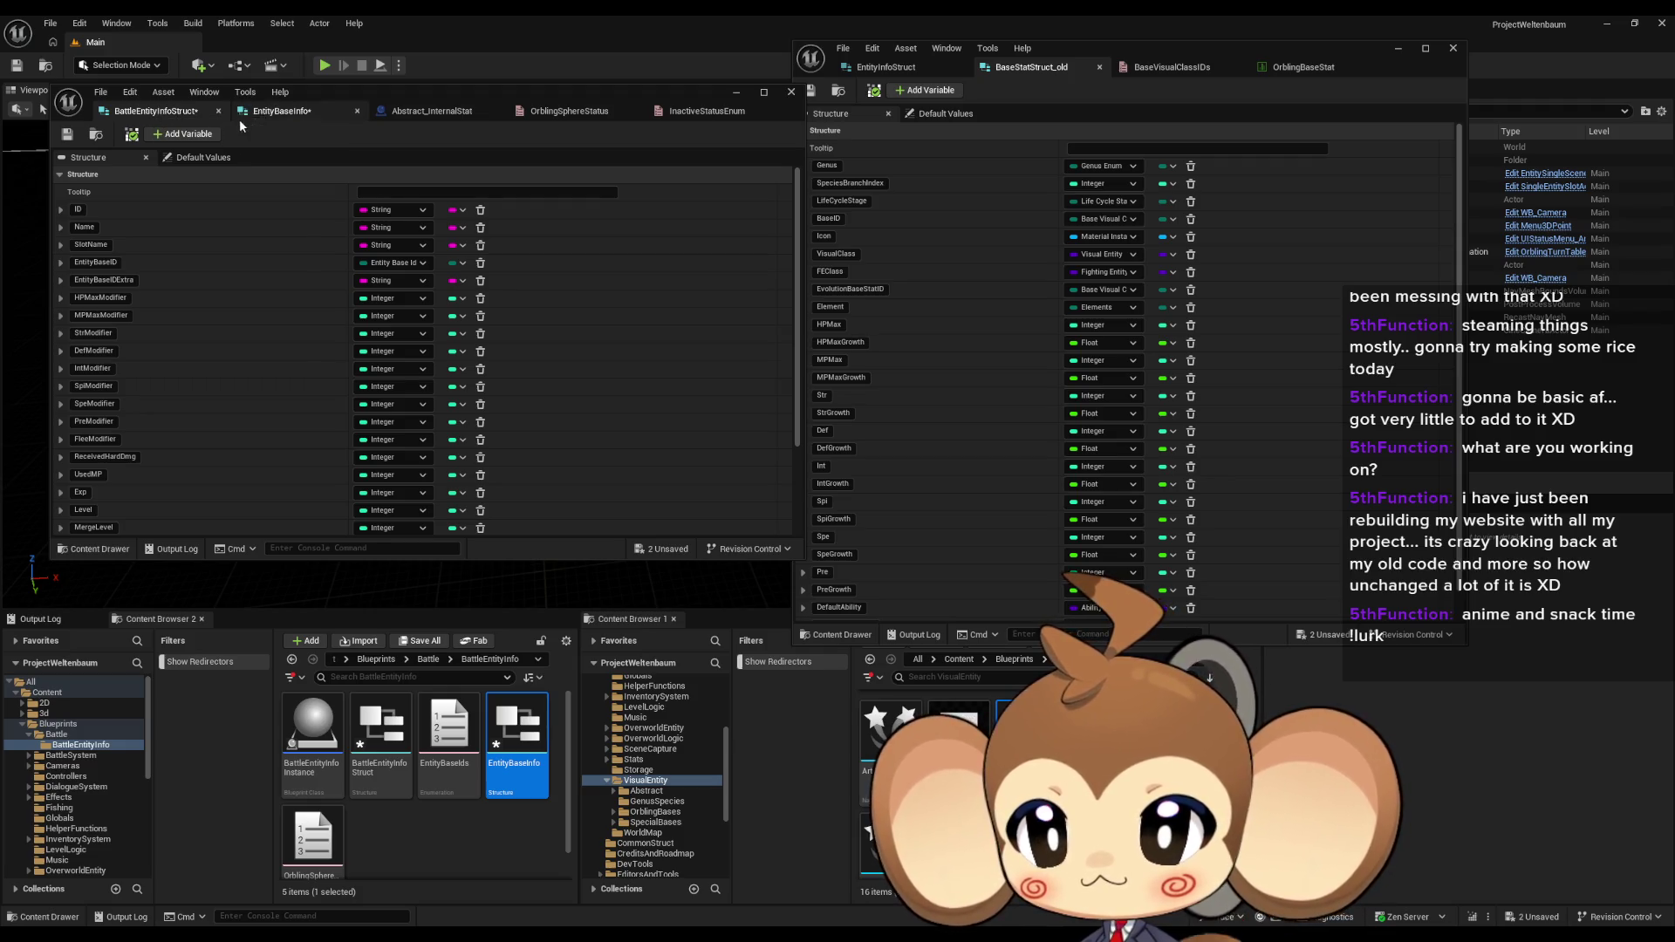
click(261, 112)
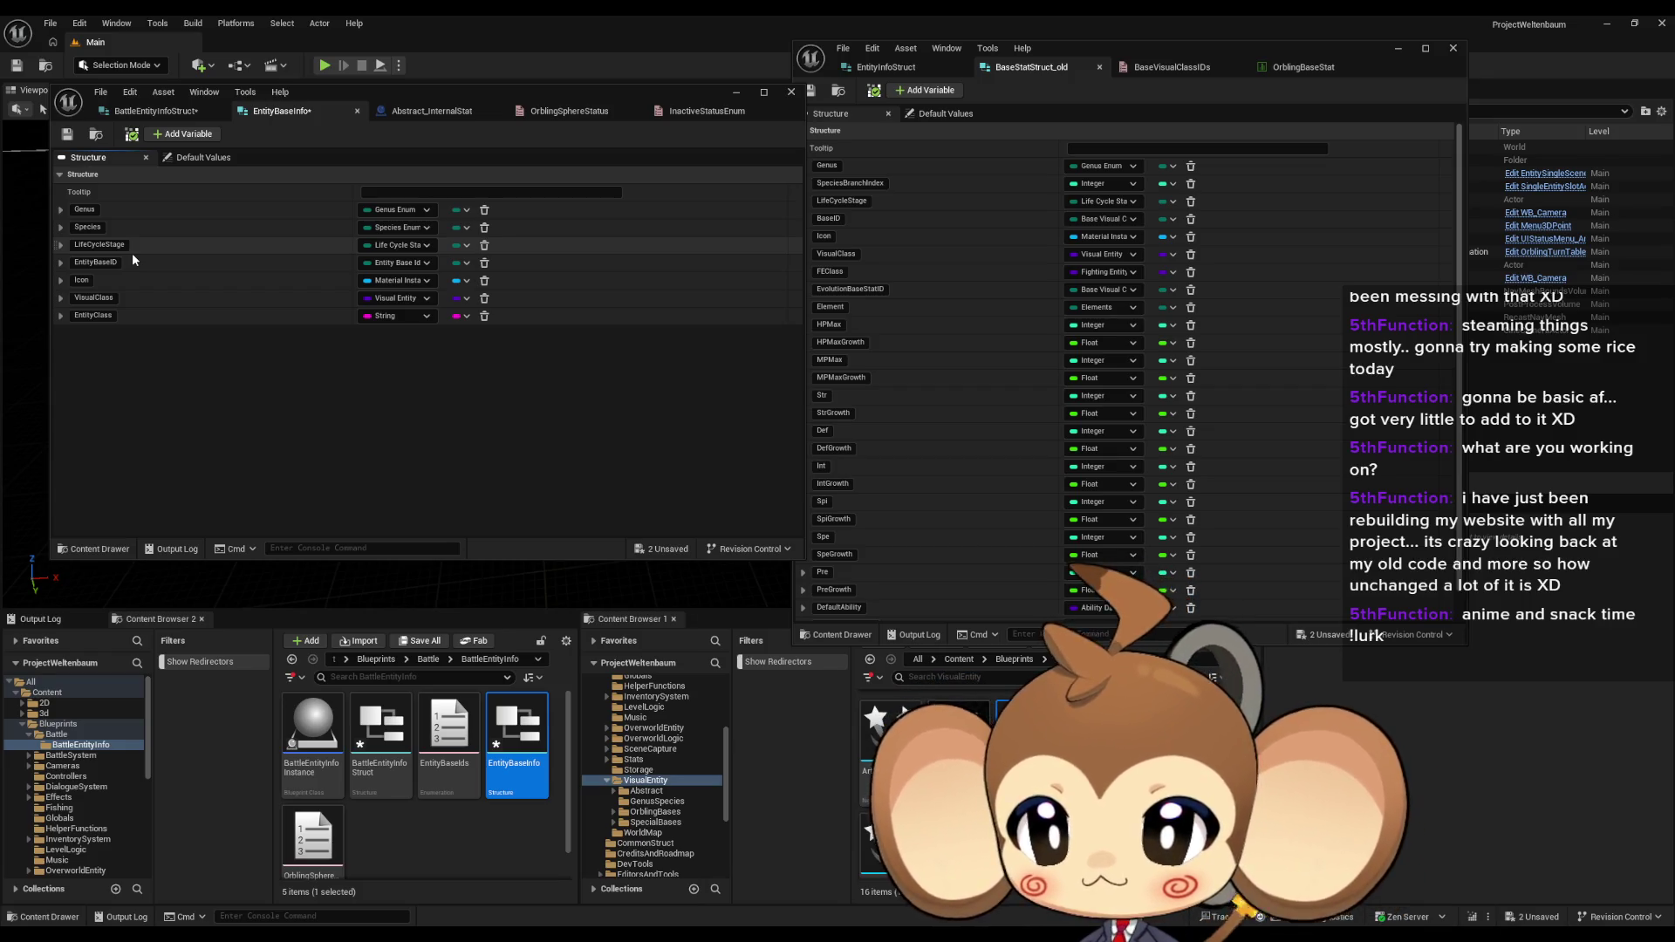
Step: Add an Element member using the Elements enum type, then start another new member
click(174, 136)
click(403, 334)
text(ele)
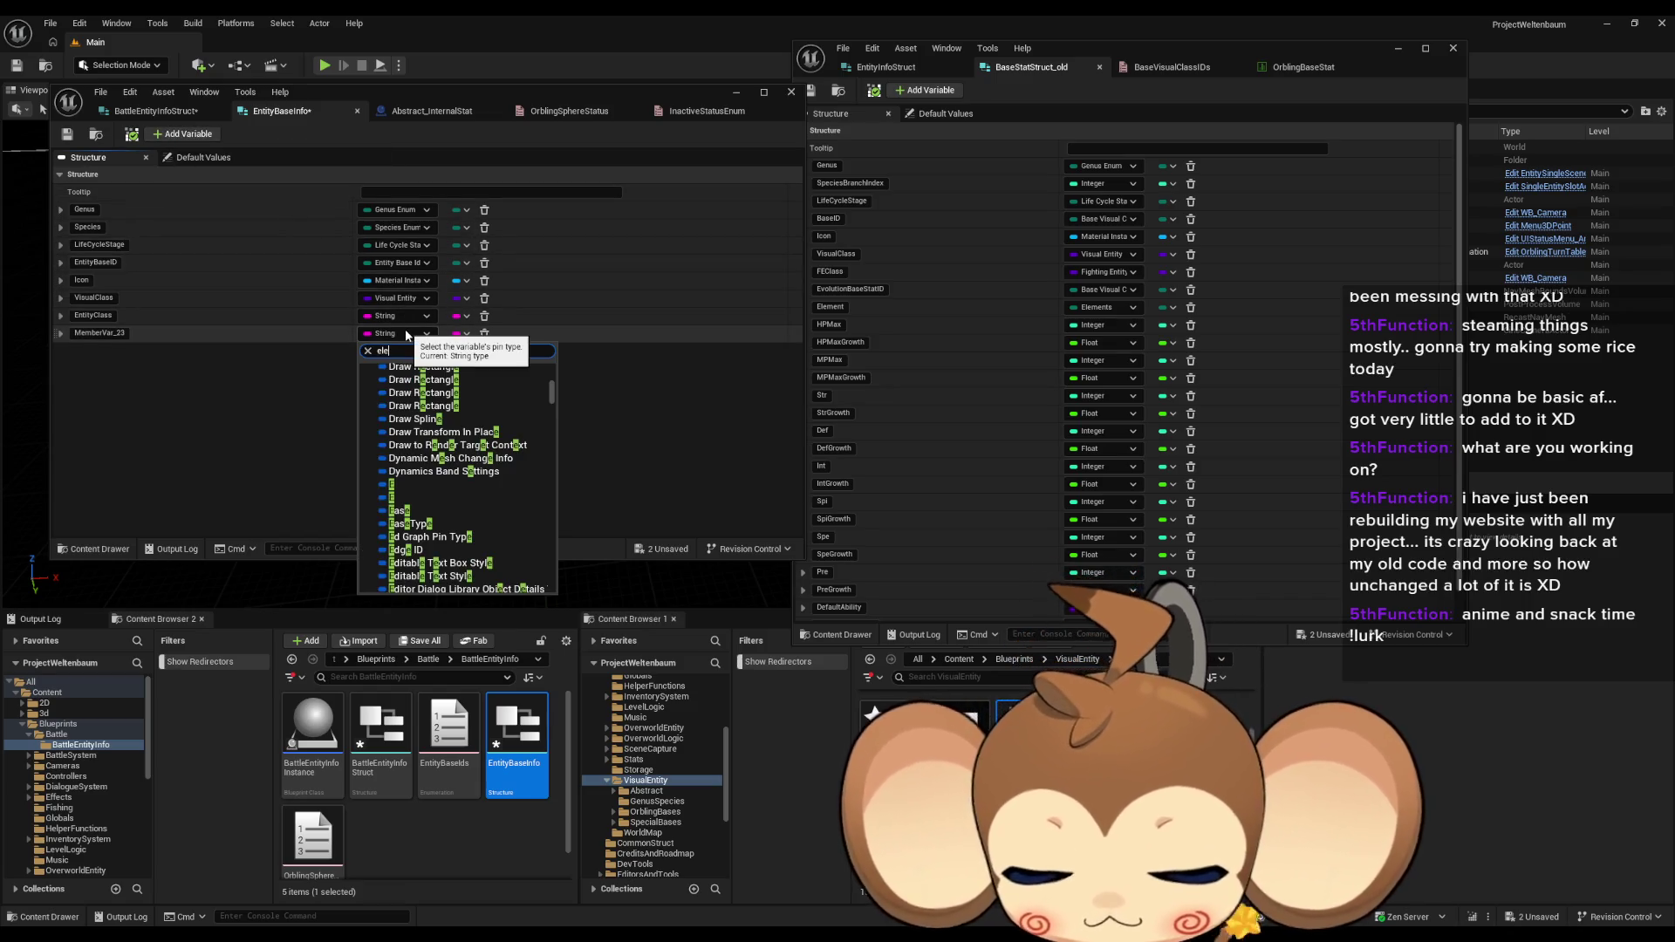
text(ments)
click(447, 592)
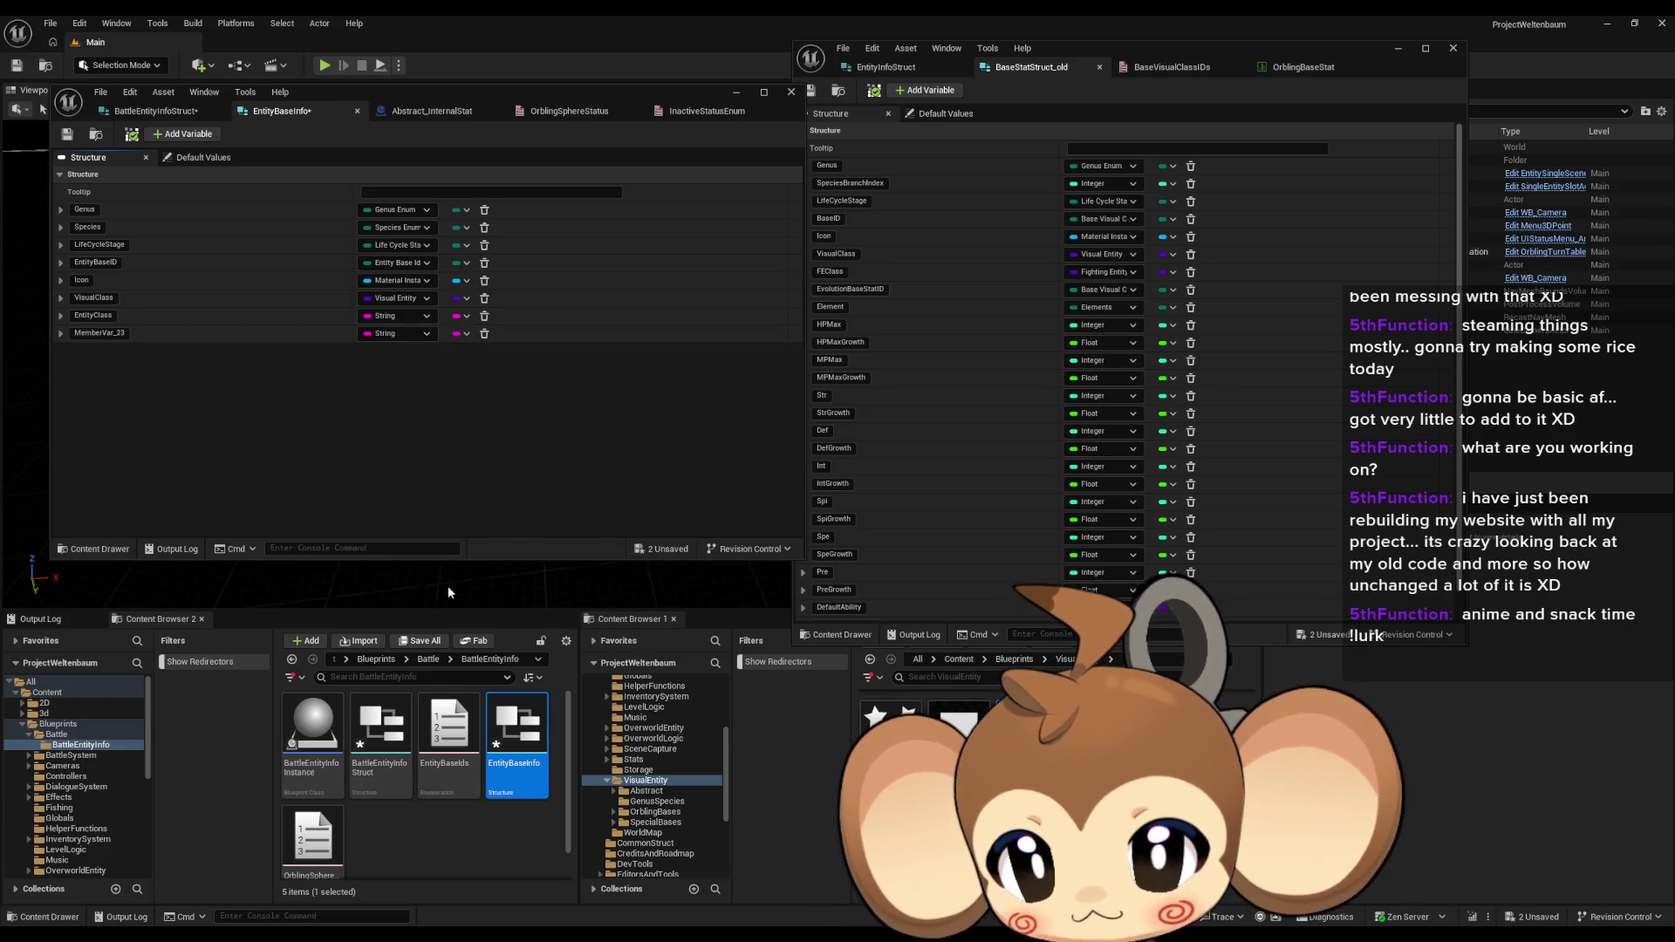
click(96, 334)
text(E)
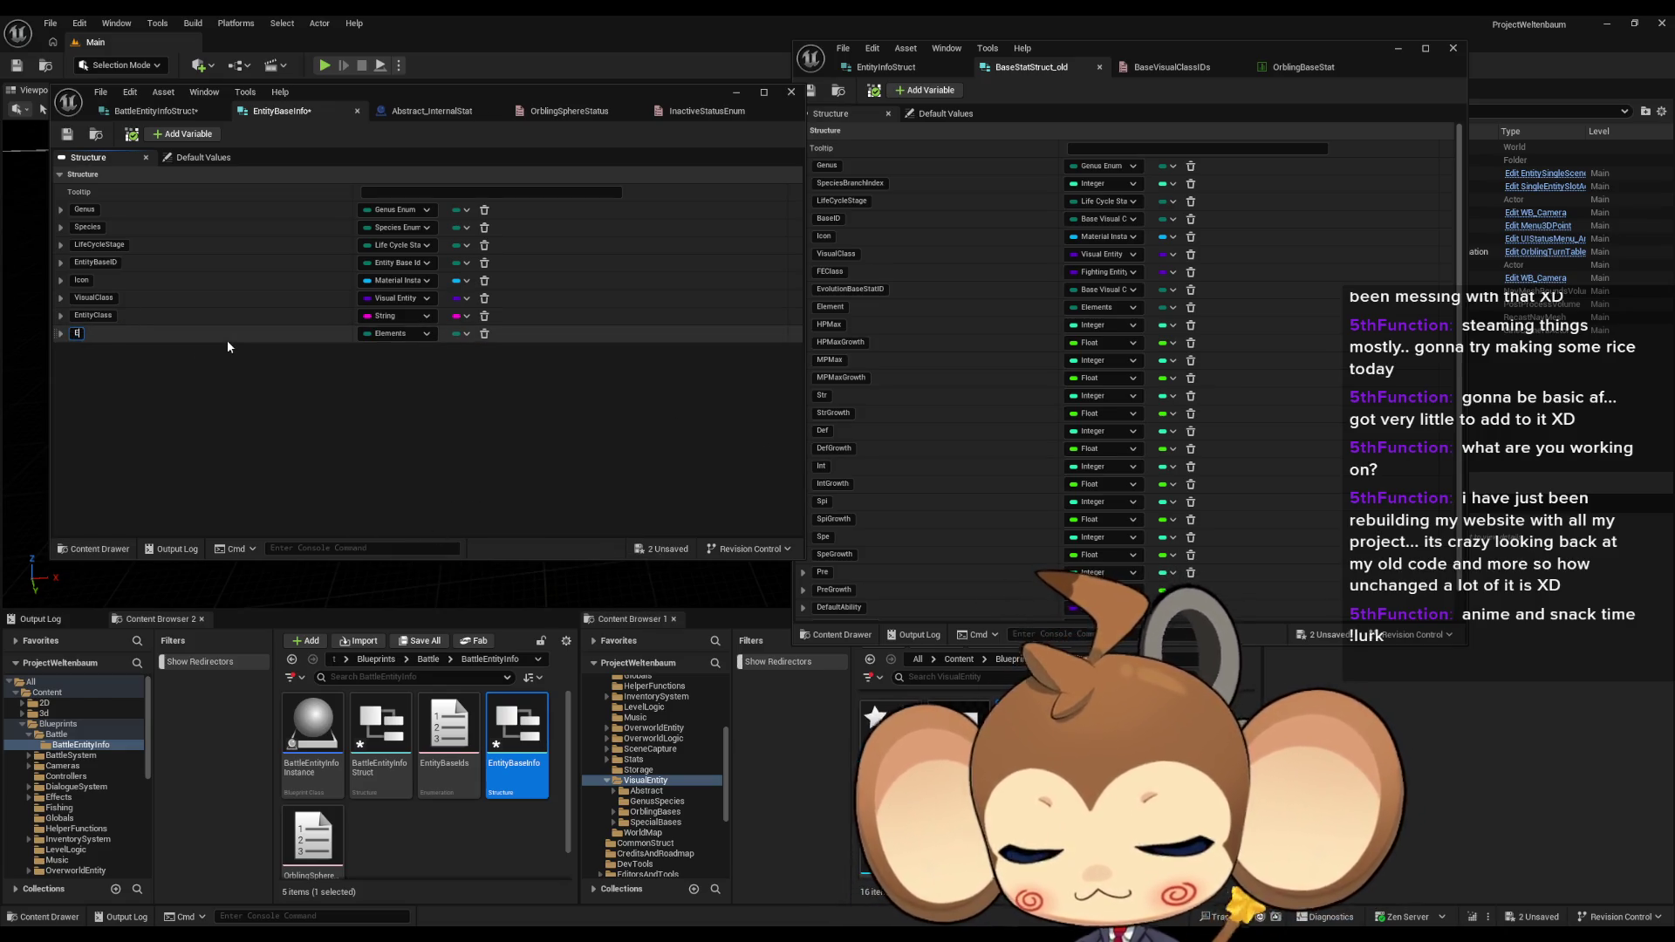
text(lement)
key(Return)
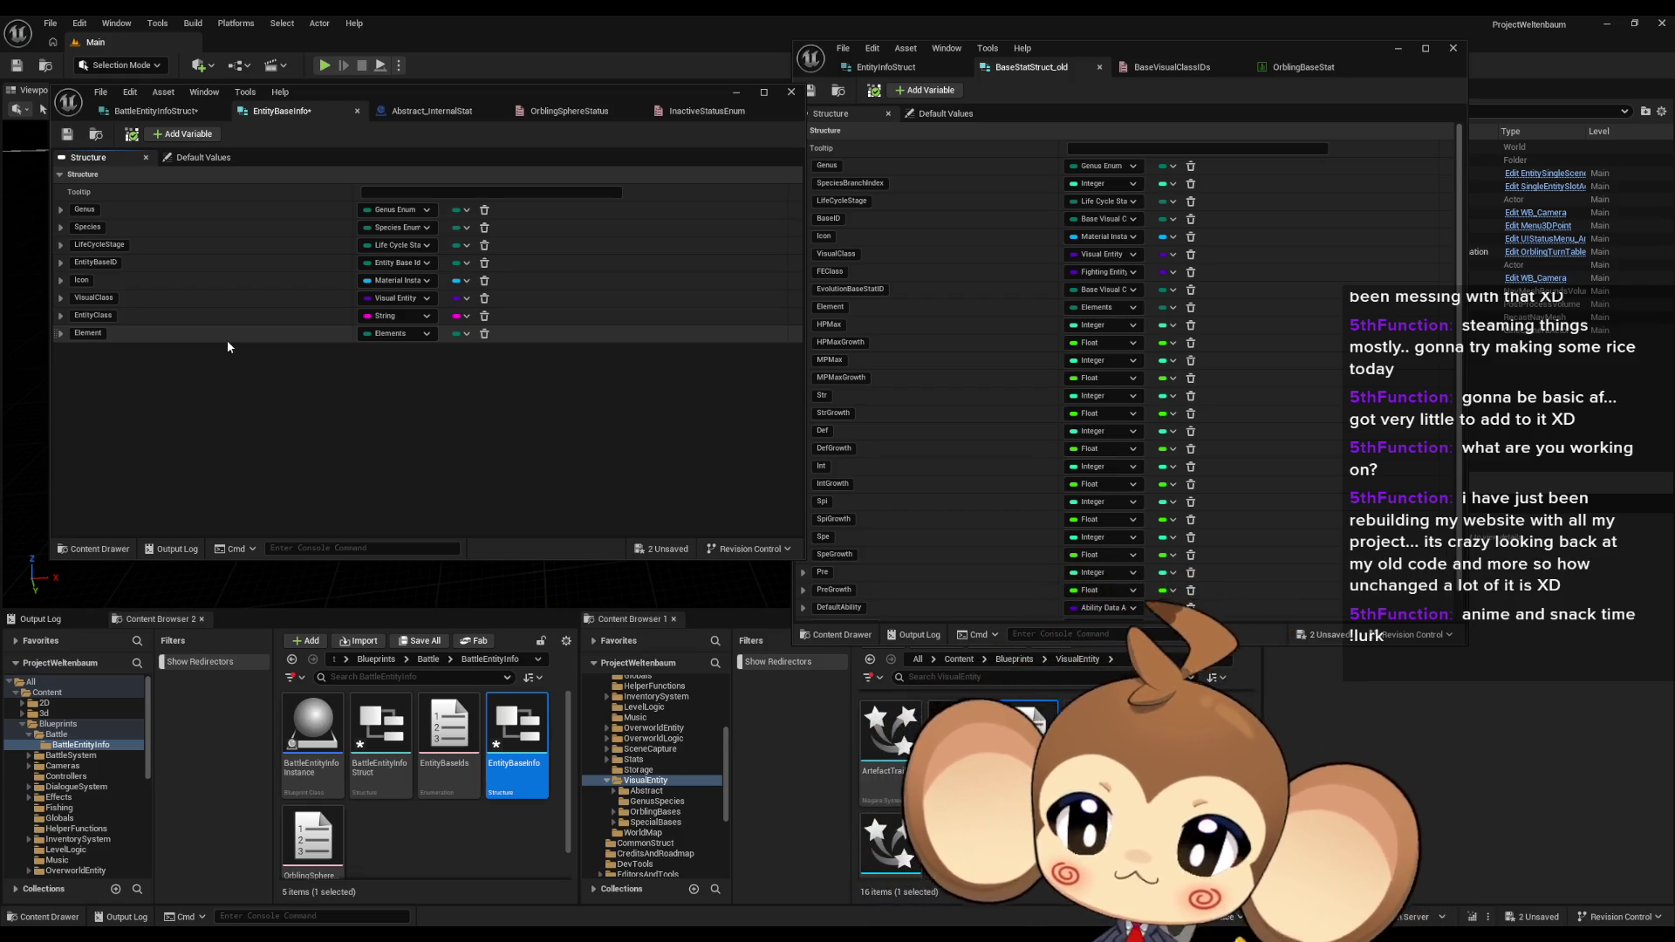
click(184, 136)
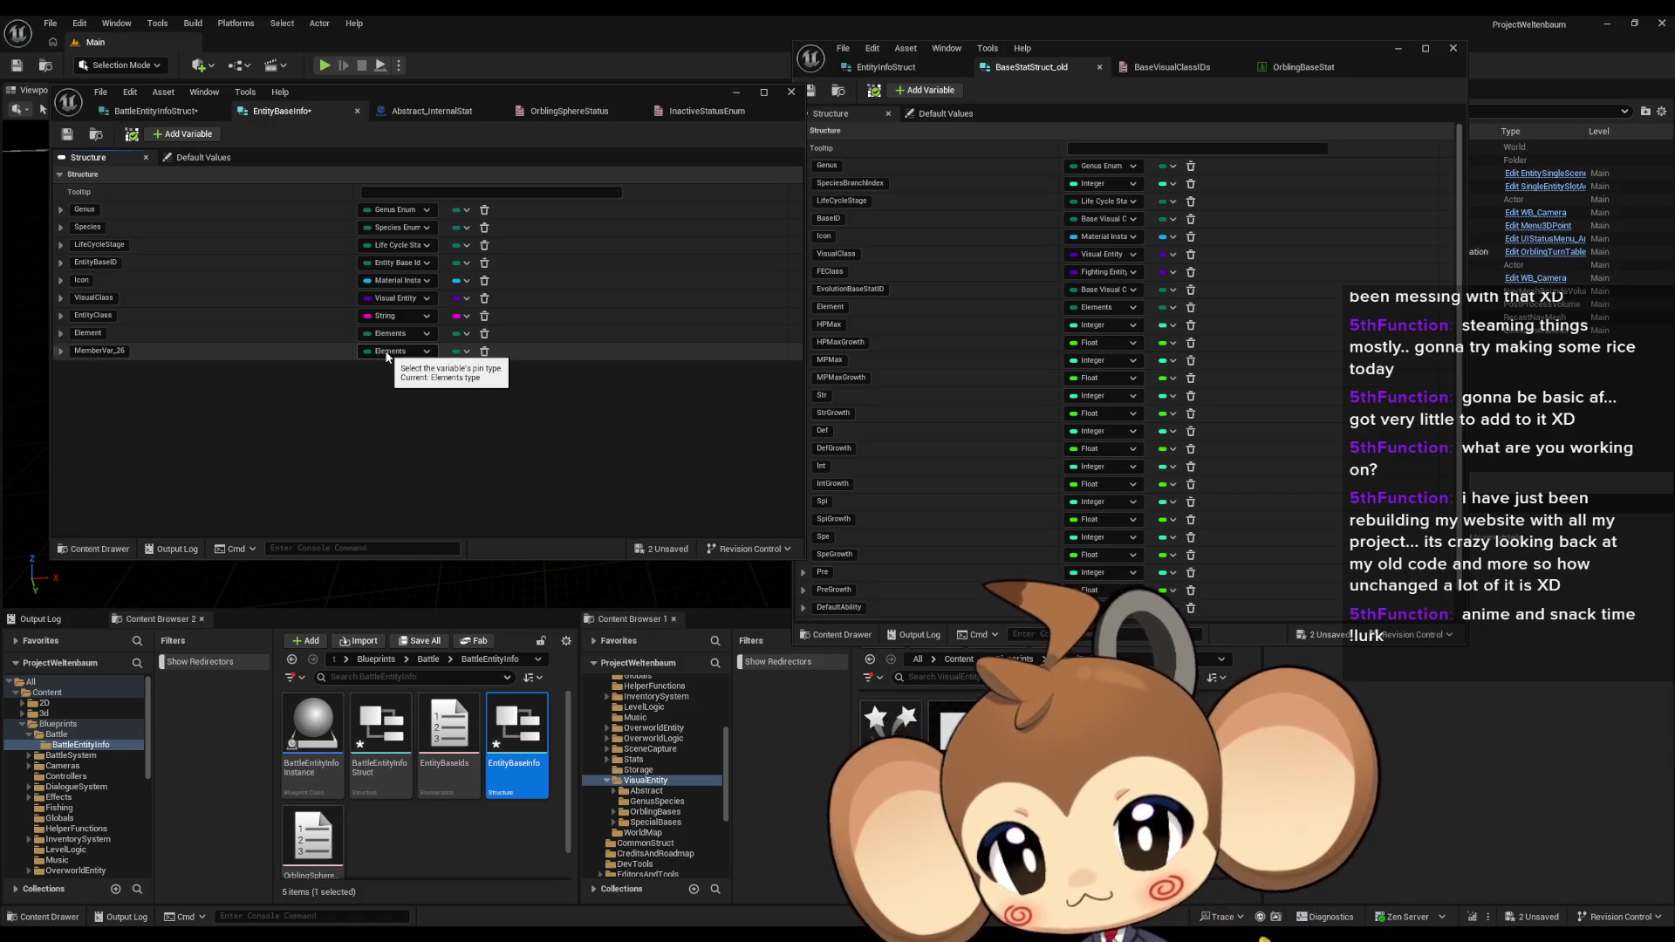
click(386, 353)
Step: Make the new member a Float named HP
click(393, 440)
double_click(100, 351)
text(HO)
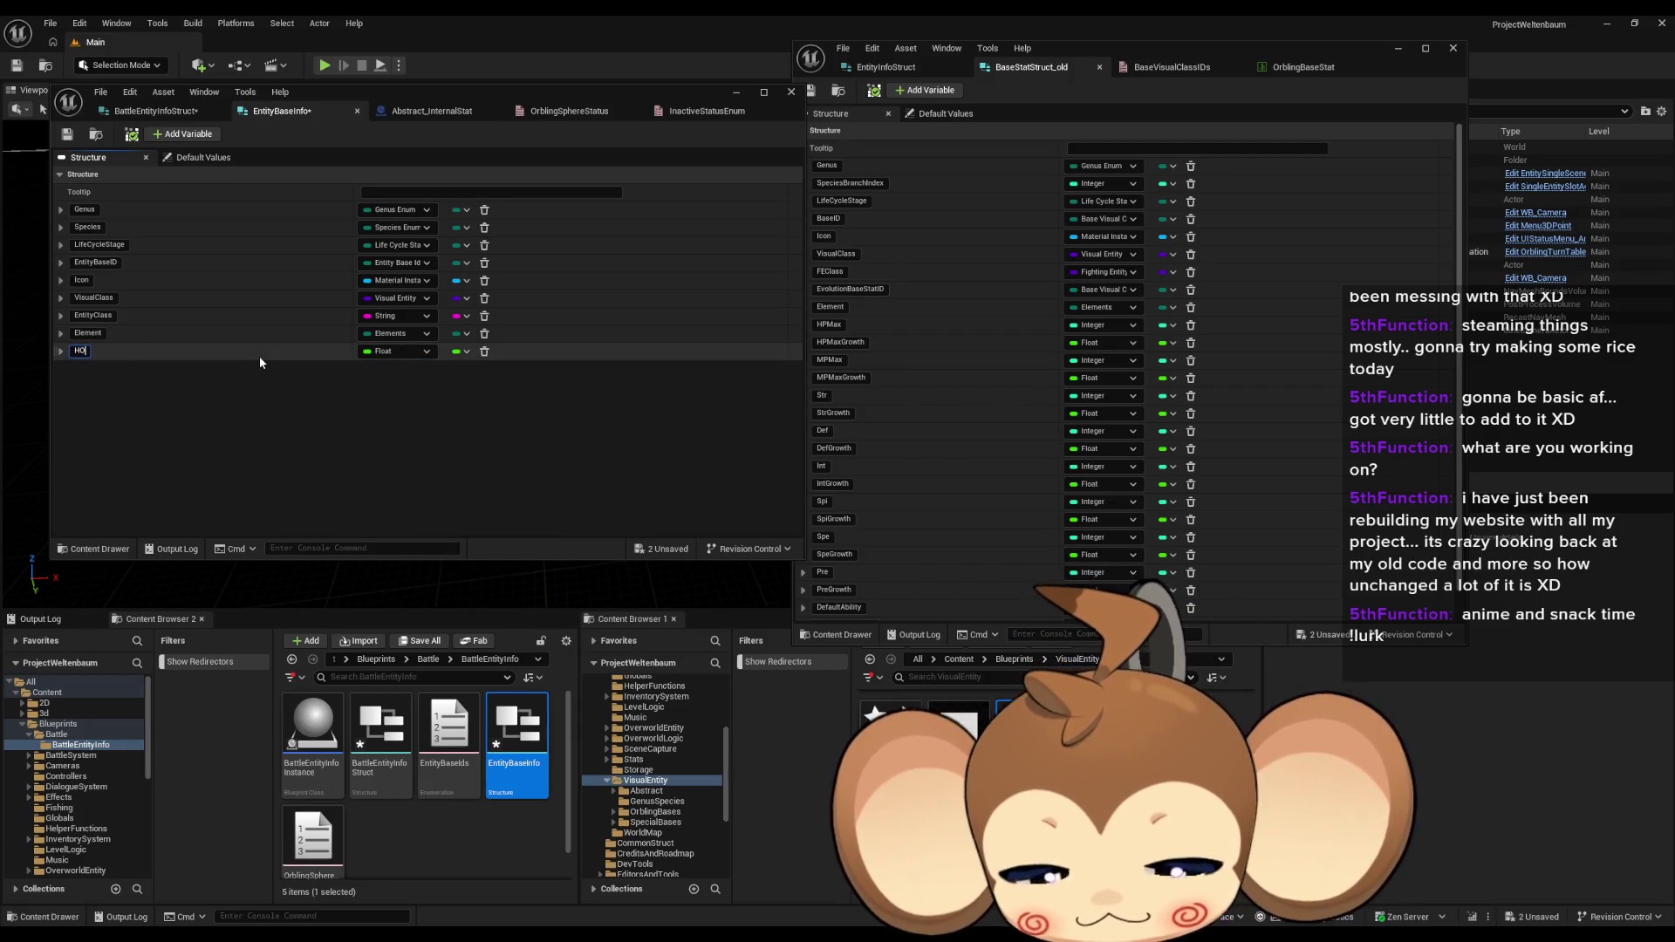
key(BackSpace)
text(P)
key(Return)
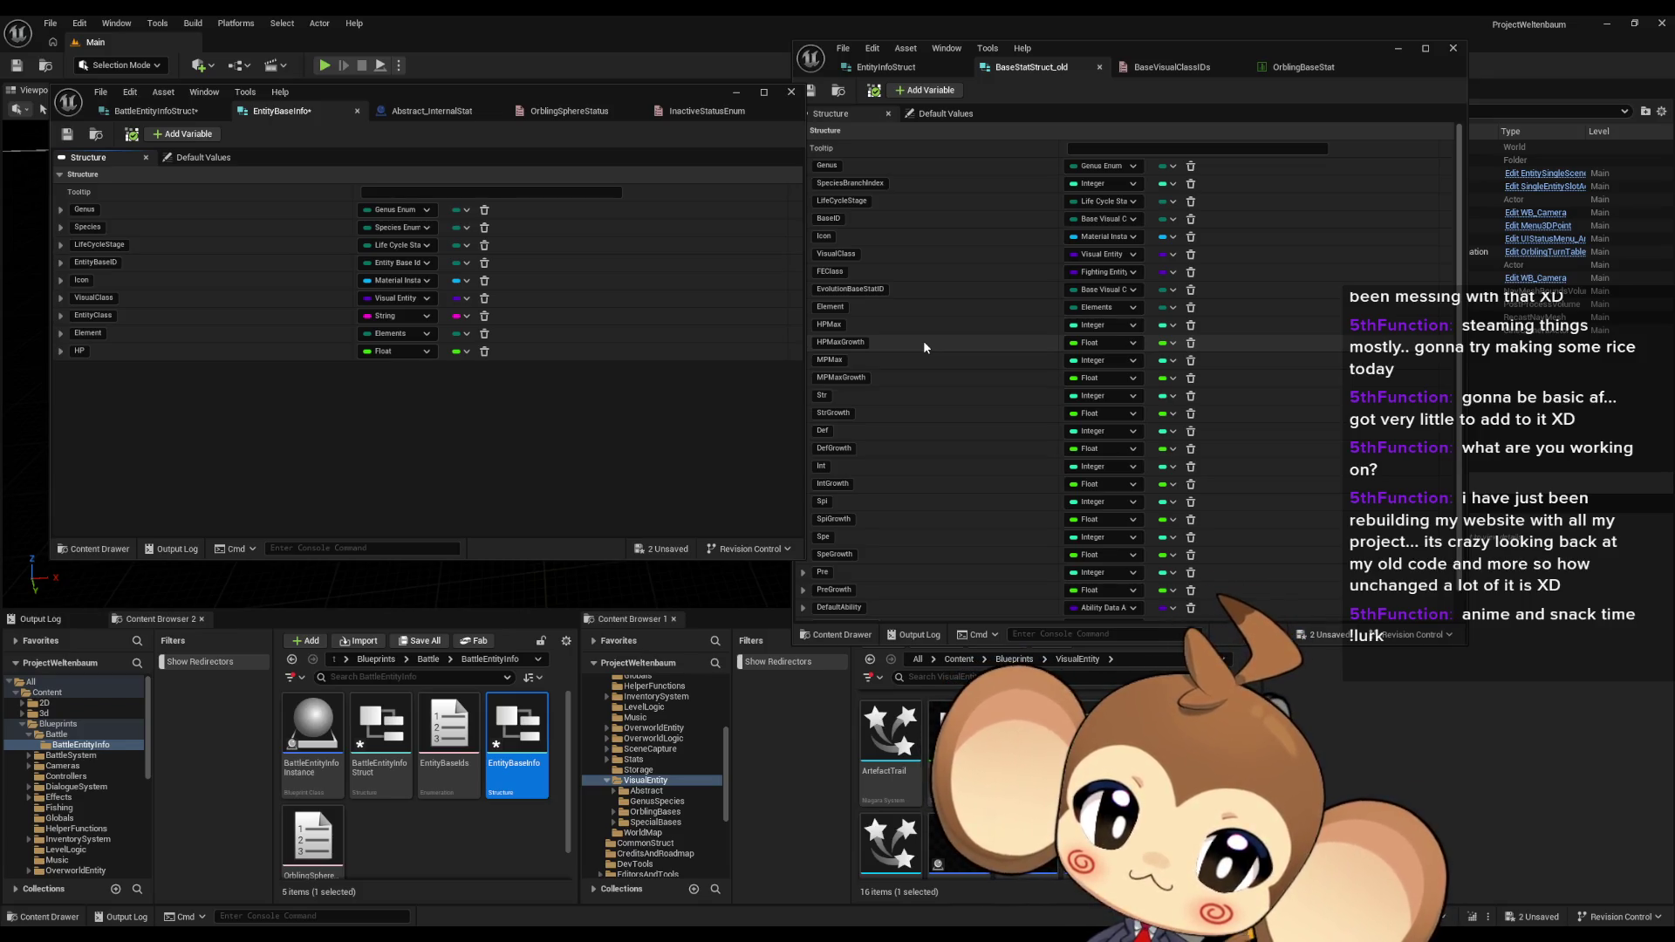
Step: Change that member to Integer, rename it HPMax, and add another member
click(395, 351)
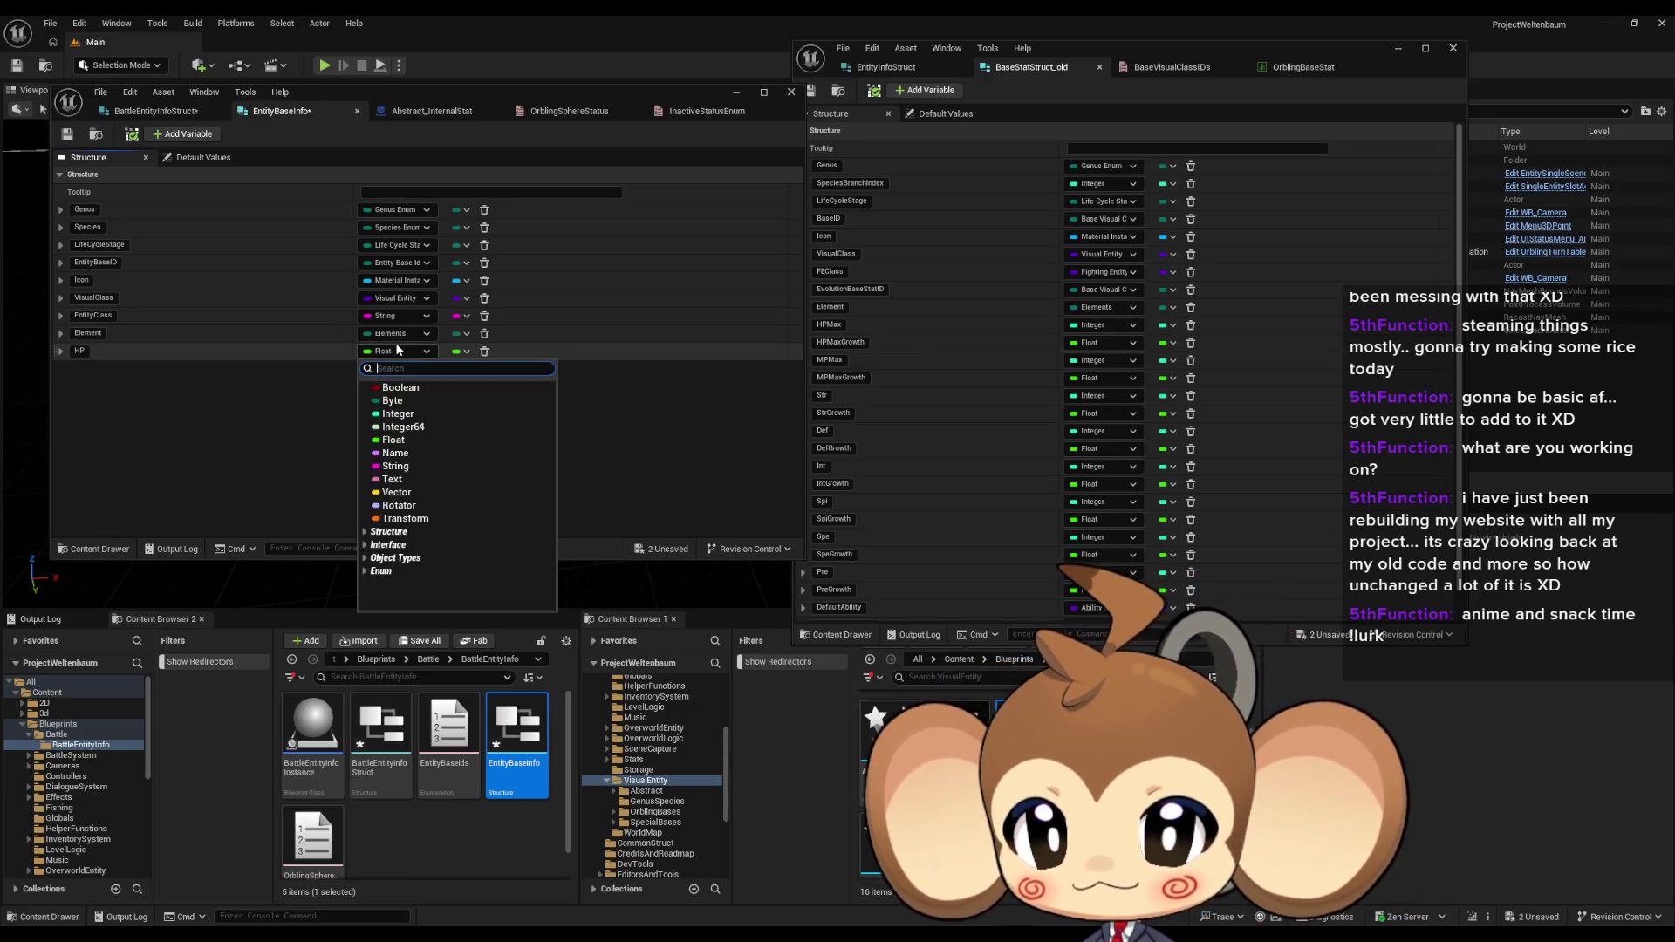
click(416, 429)
click(395, 351)
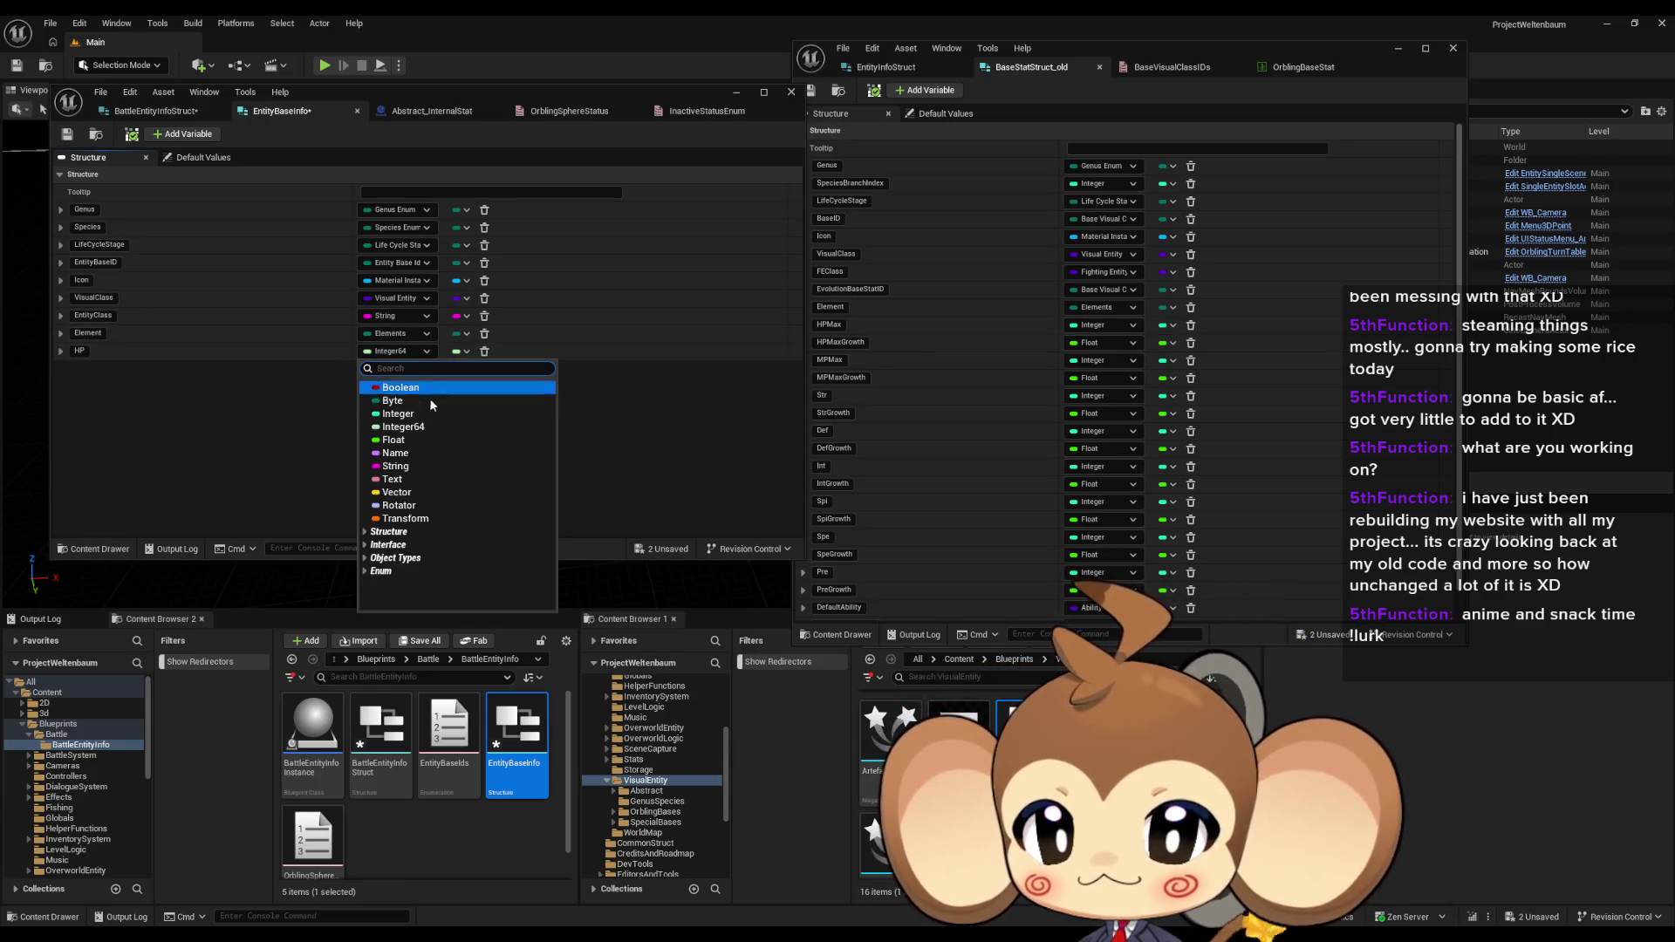
click(410, 415)
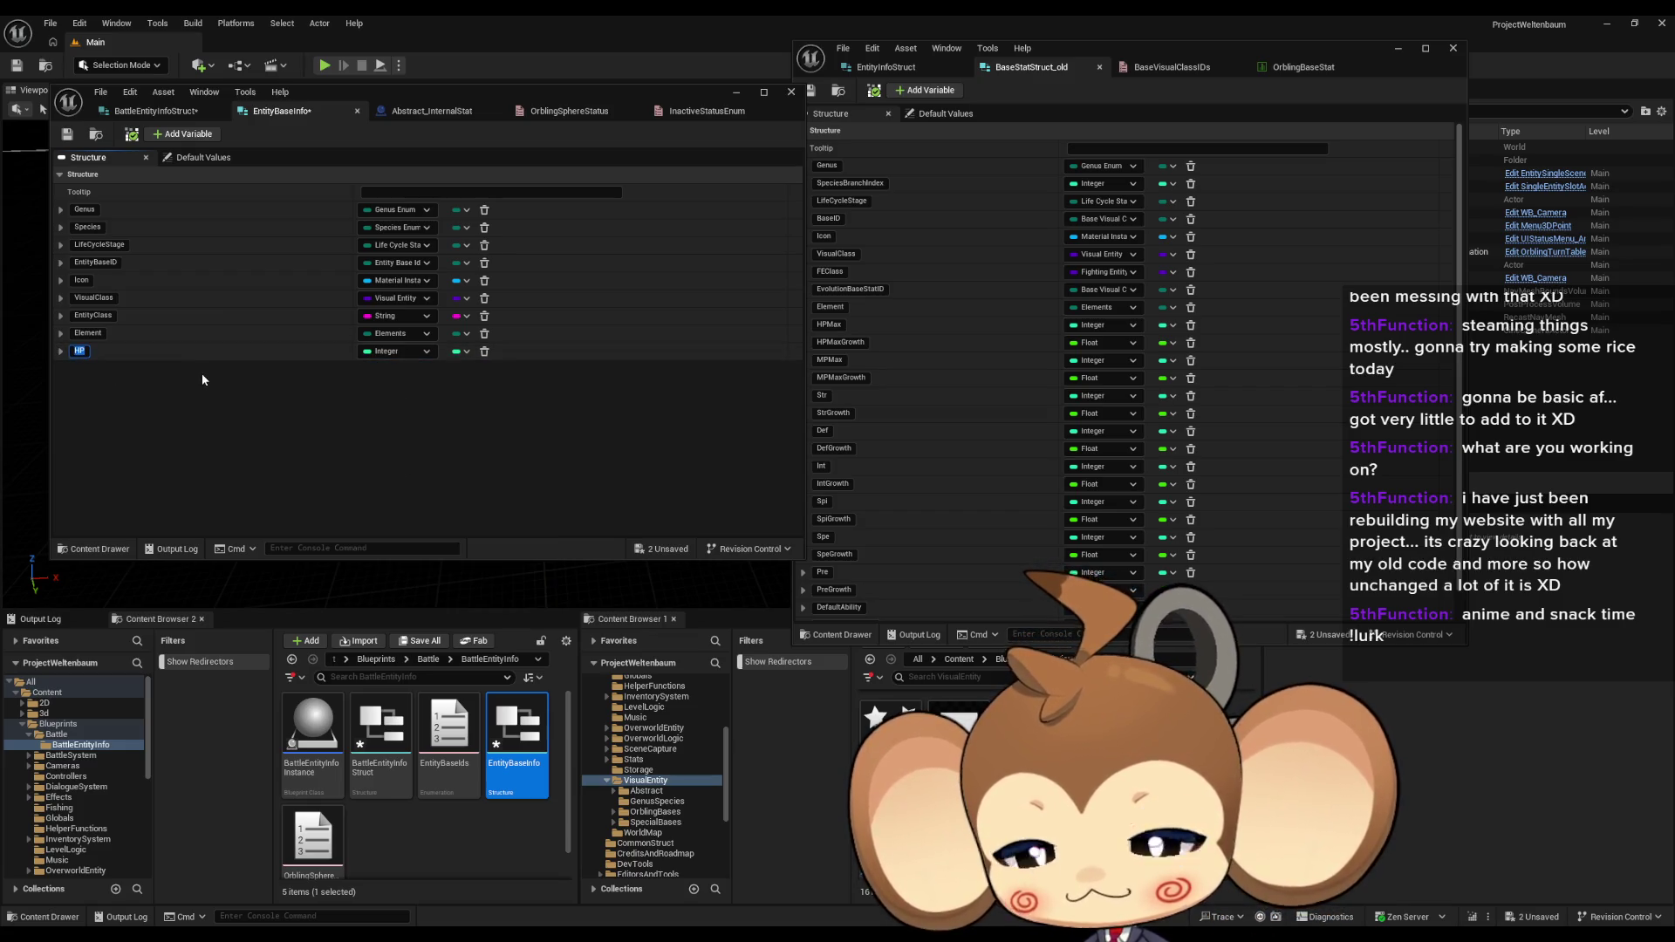
text(H)
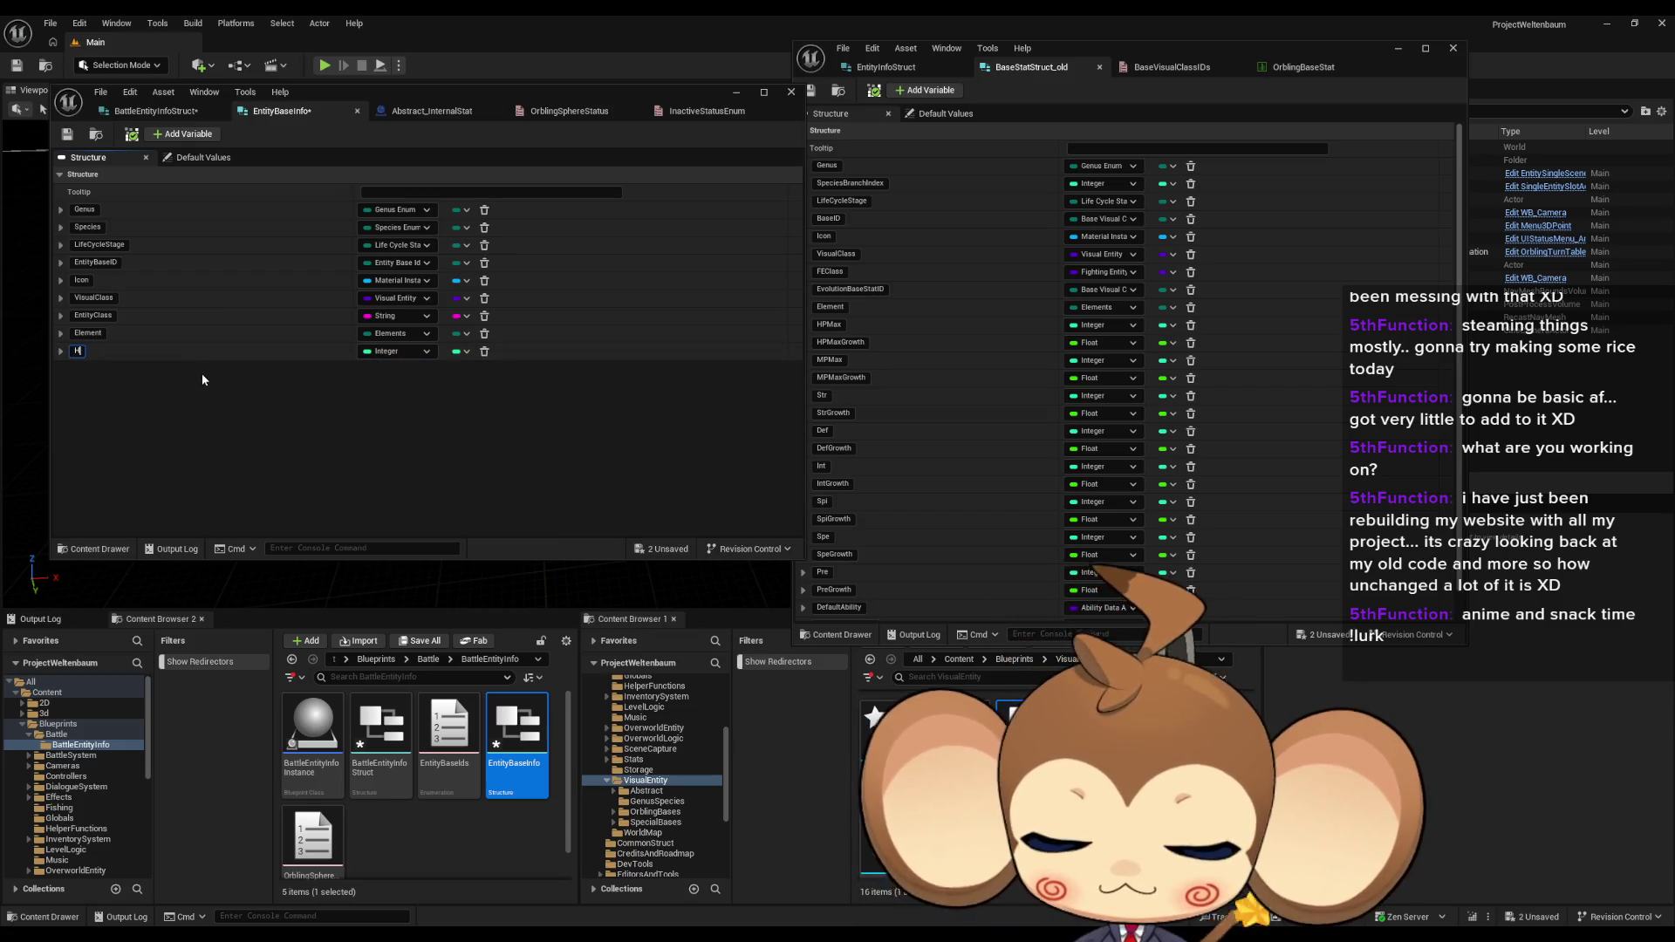
text(PMax)
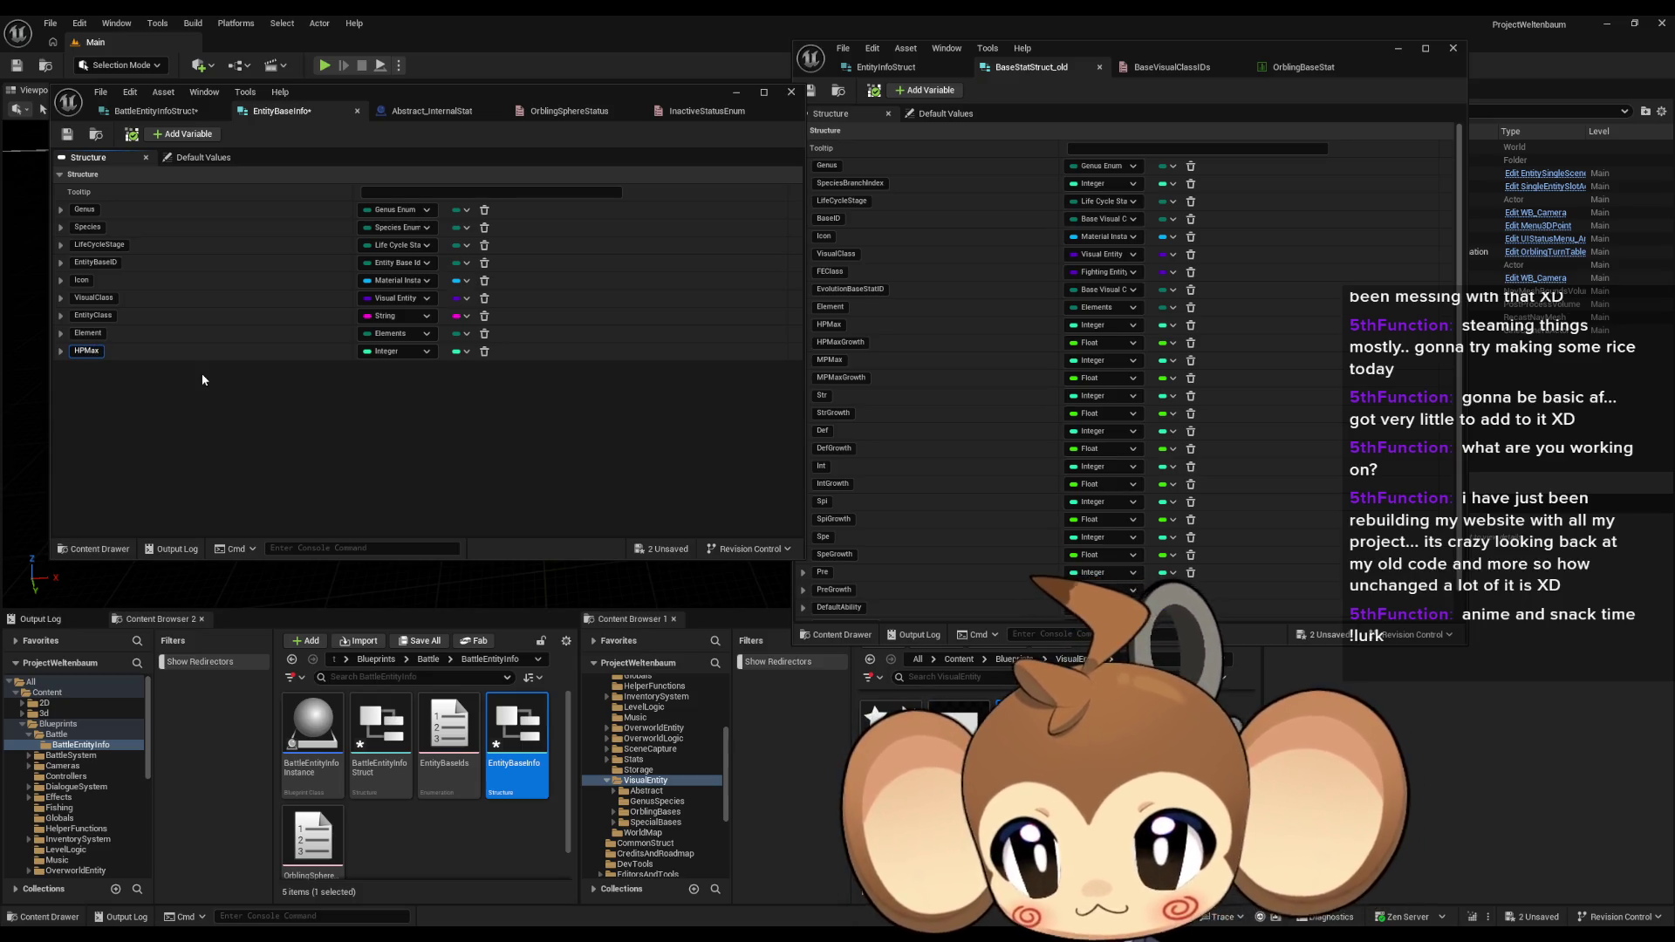
click(185, 134)
click(387, 370)
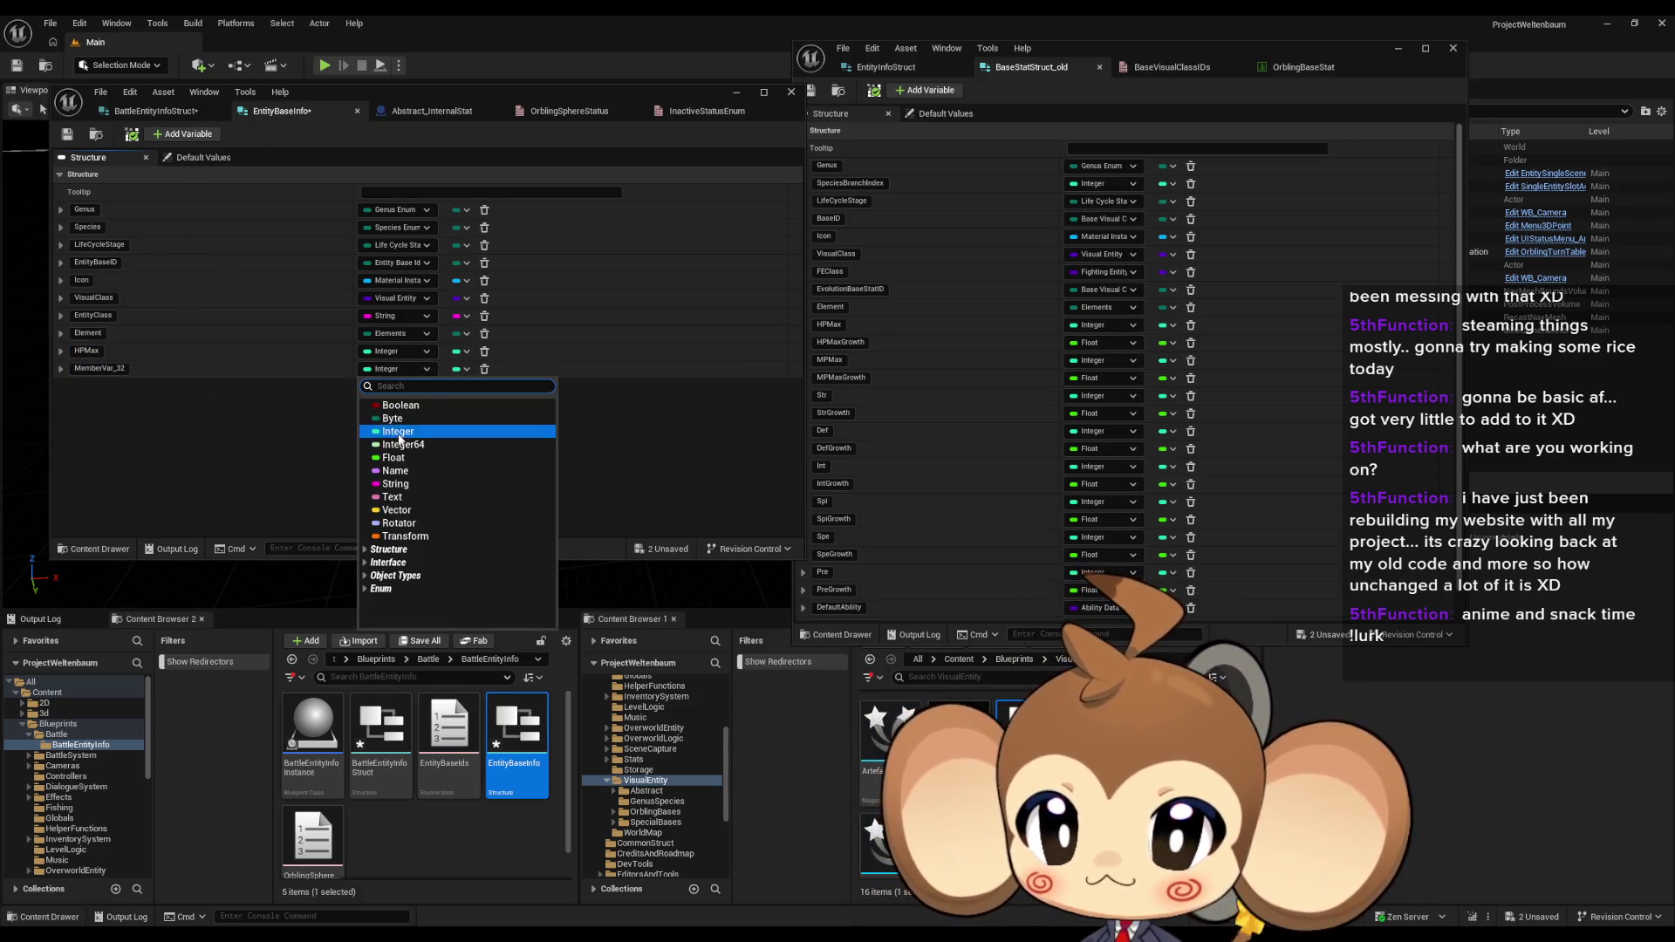
Step: Set the tenth member's type to Float and type the name HP
click(392, 451)
click(97, 368)
key(ctrl+a)
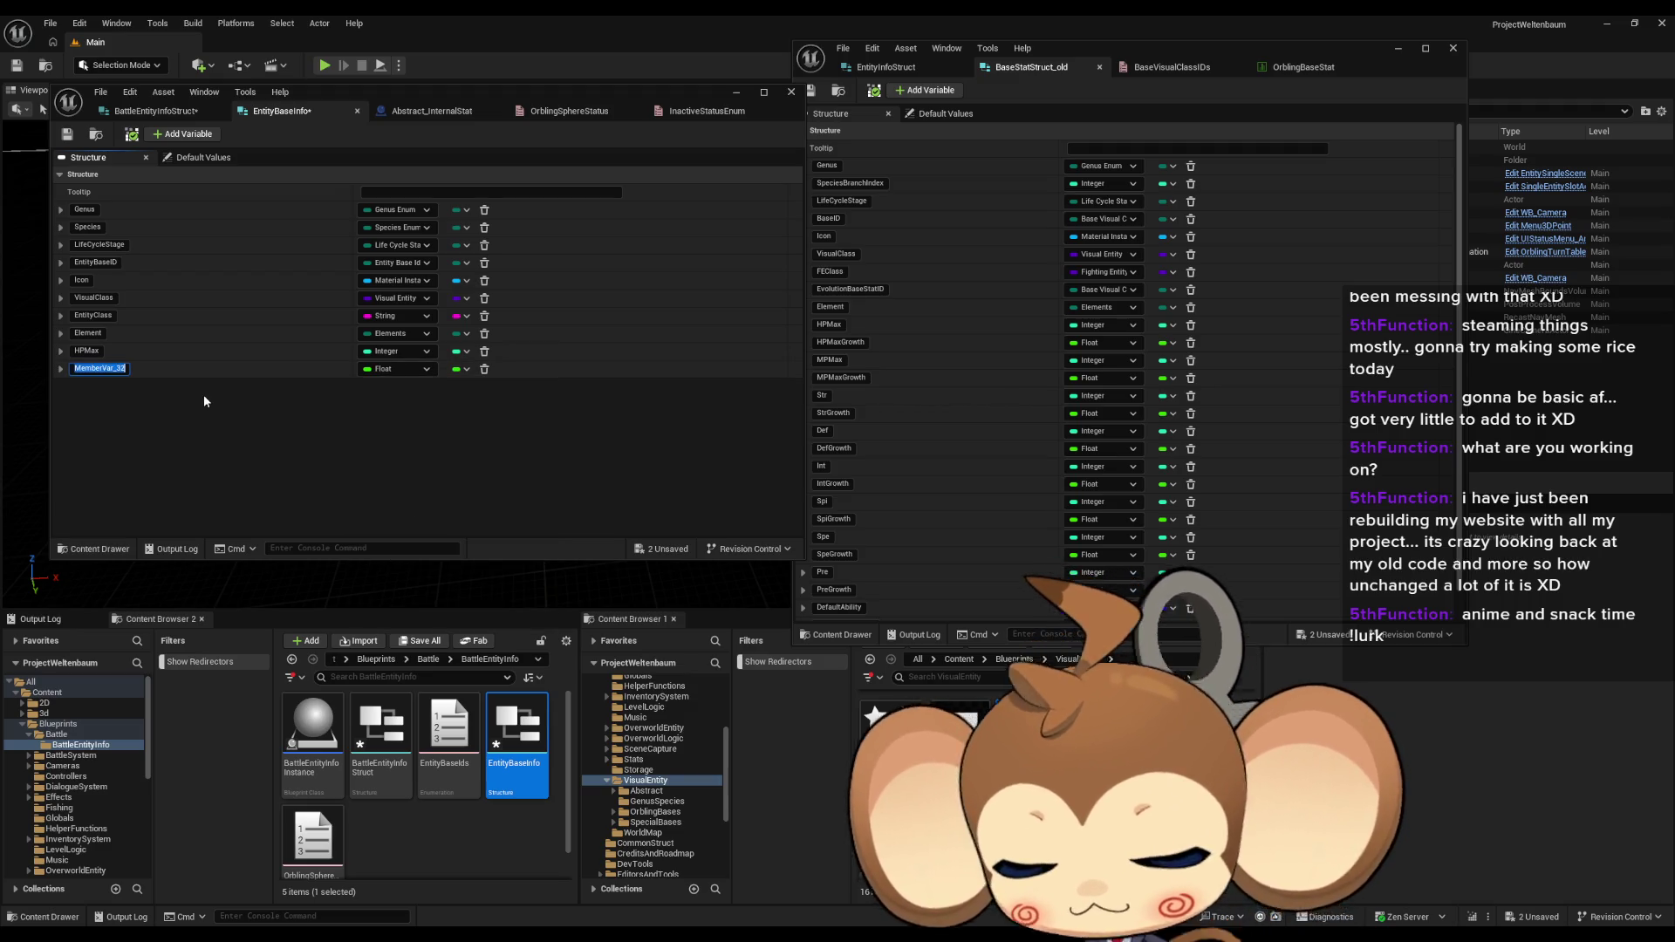
text(HP)
key(BackSpace)
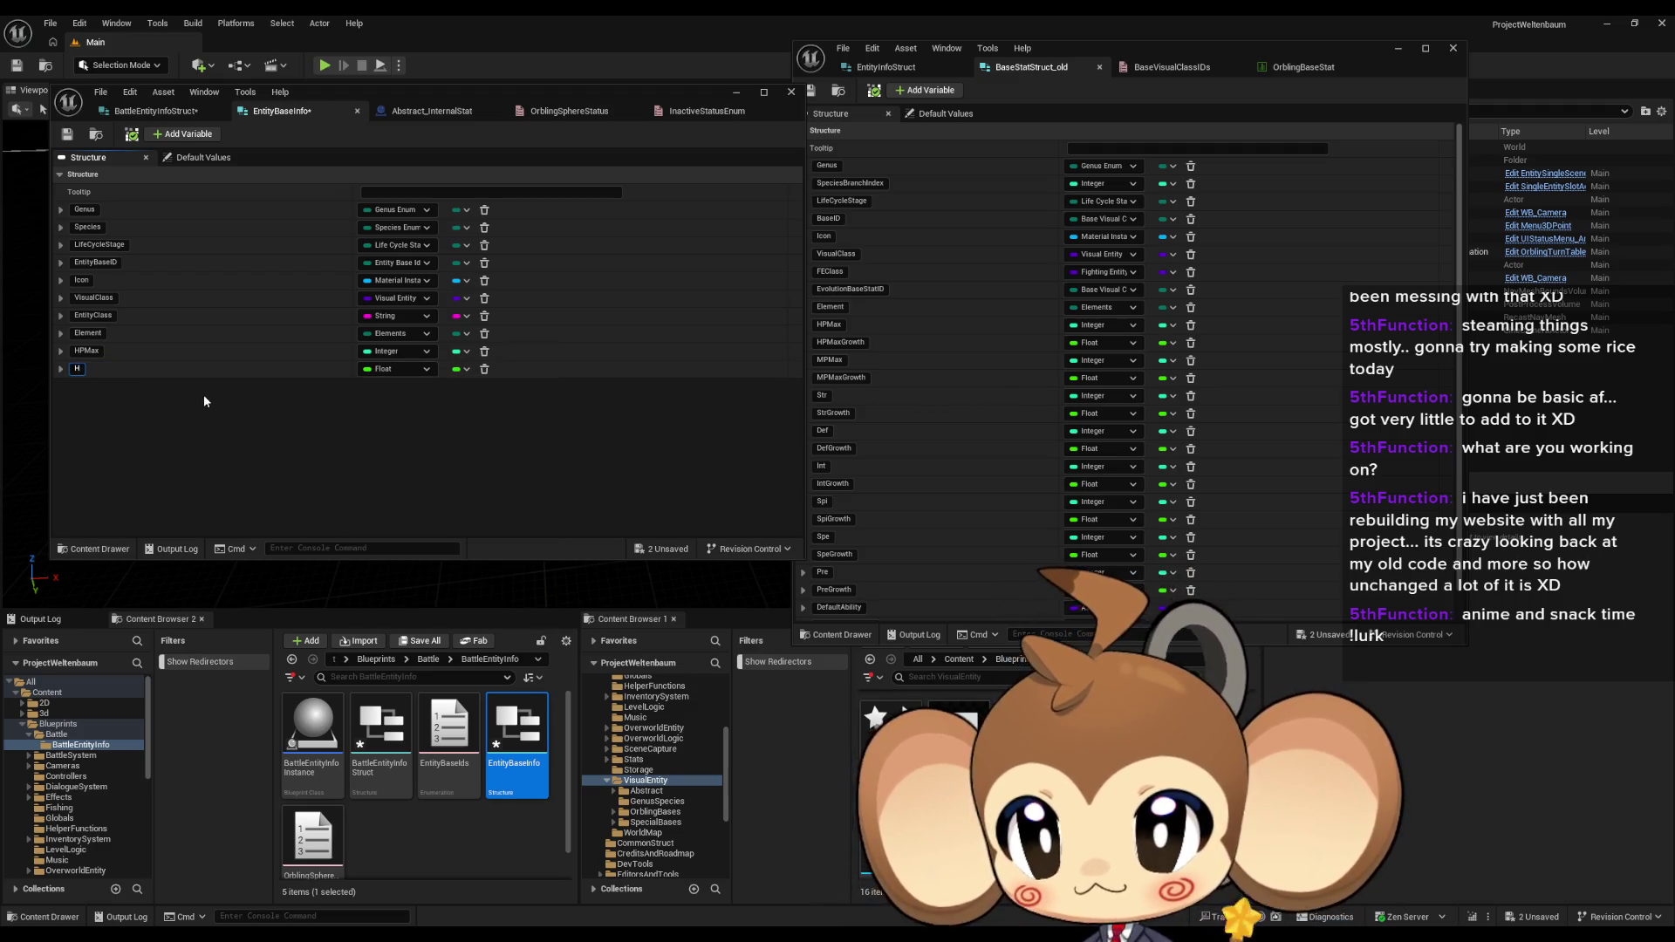
text(P)
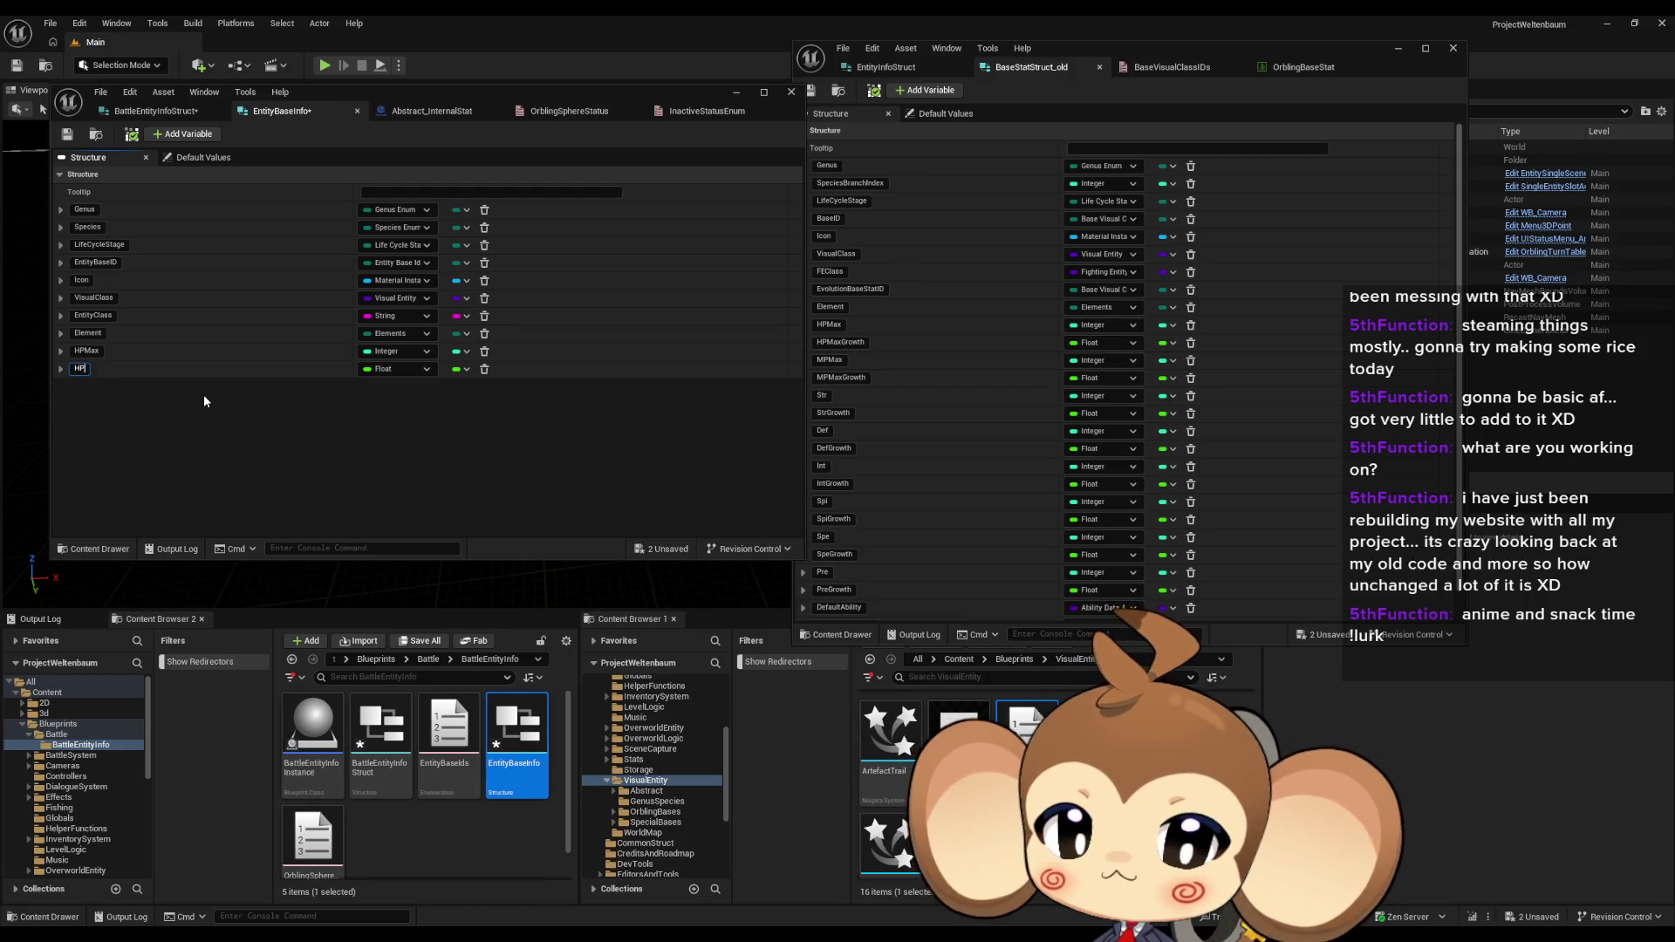
scroll(883, 386, down, 1)
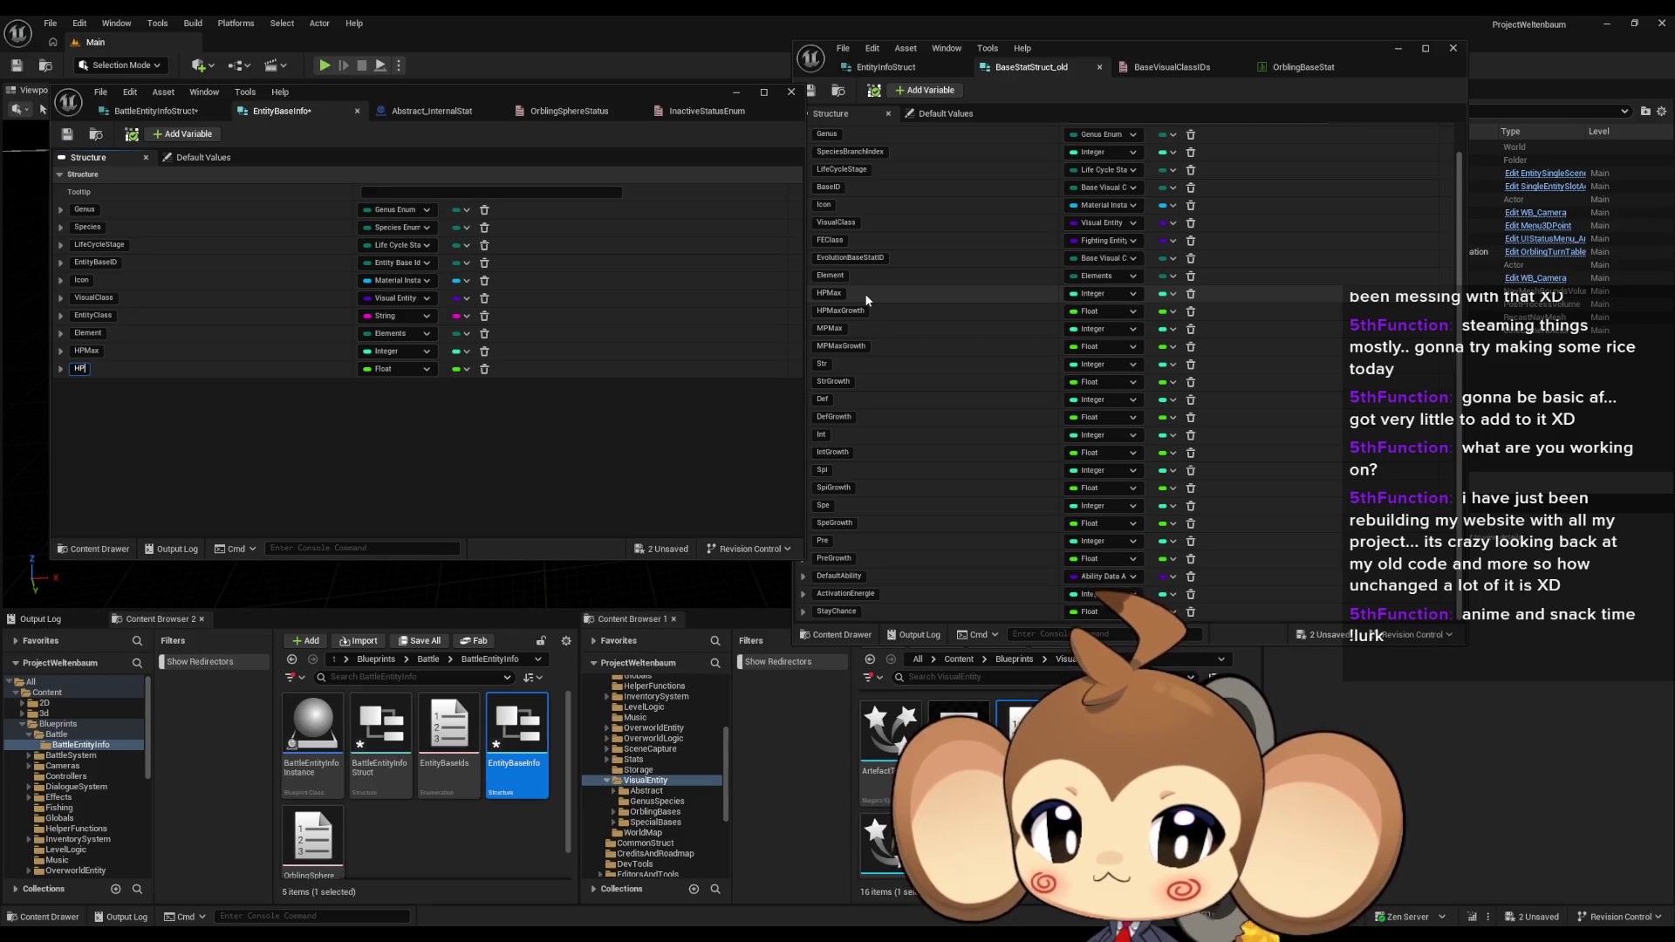
Step: Compare against the BaseStatStruct_old fields and commit the HP member name
scroll(865, 293, up, 1)
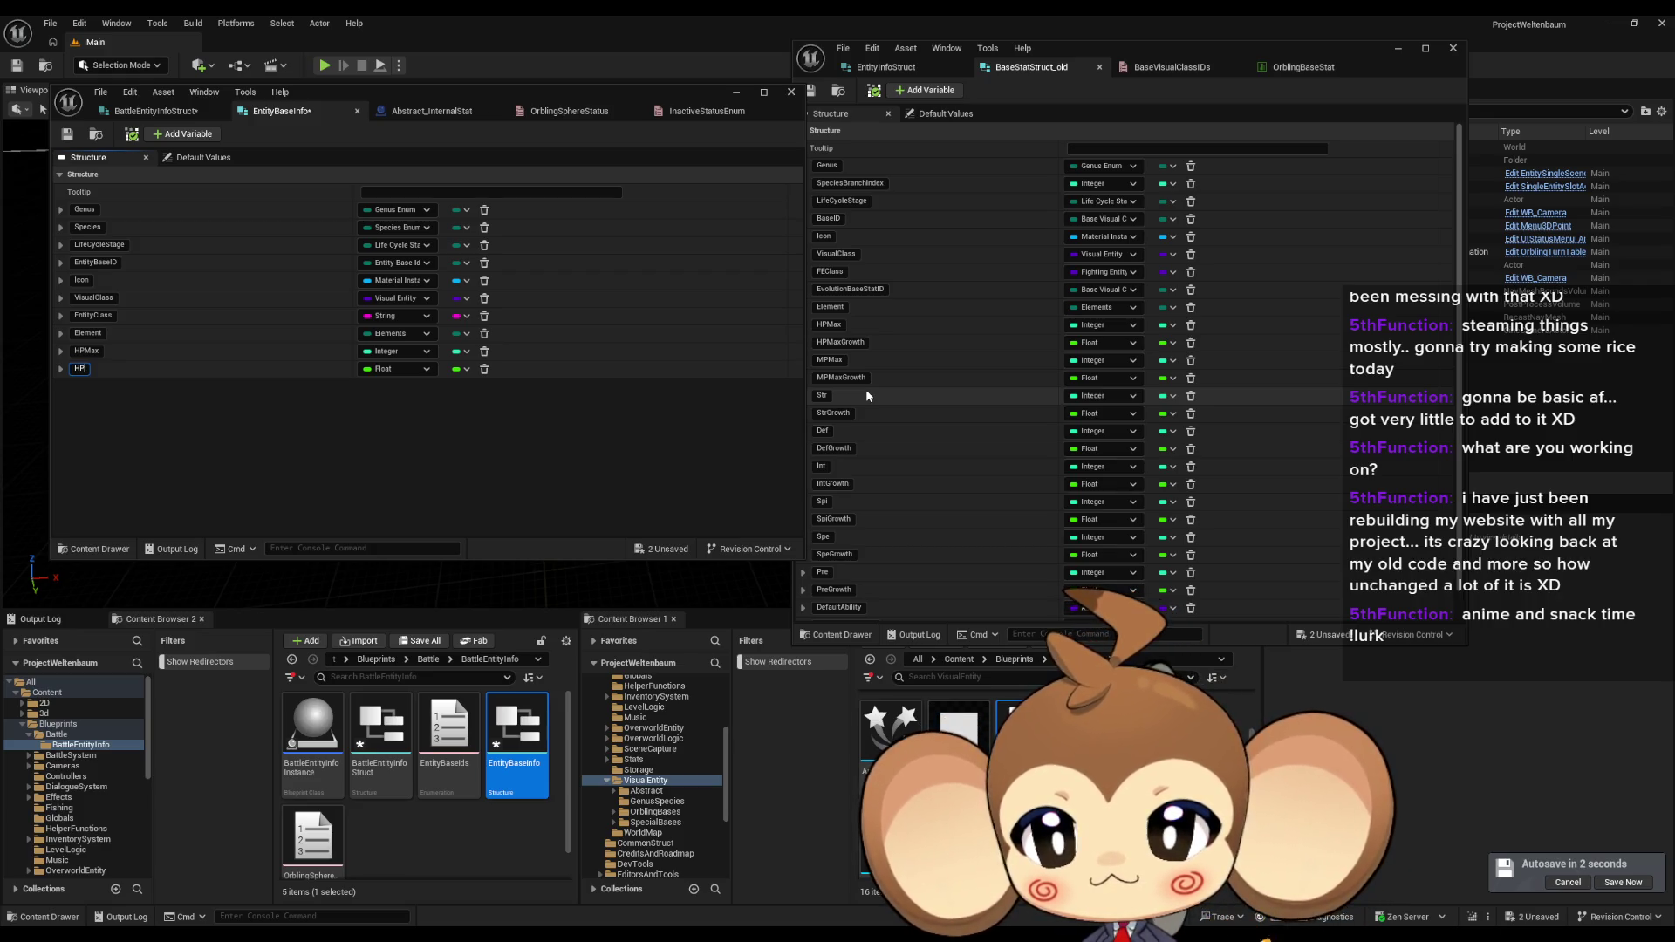
key(Return)
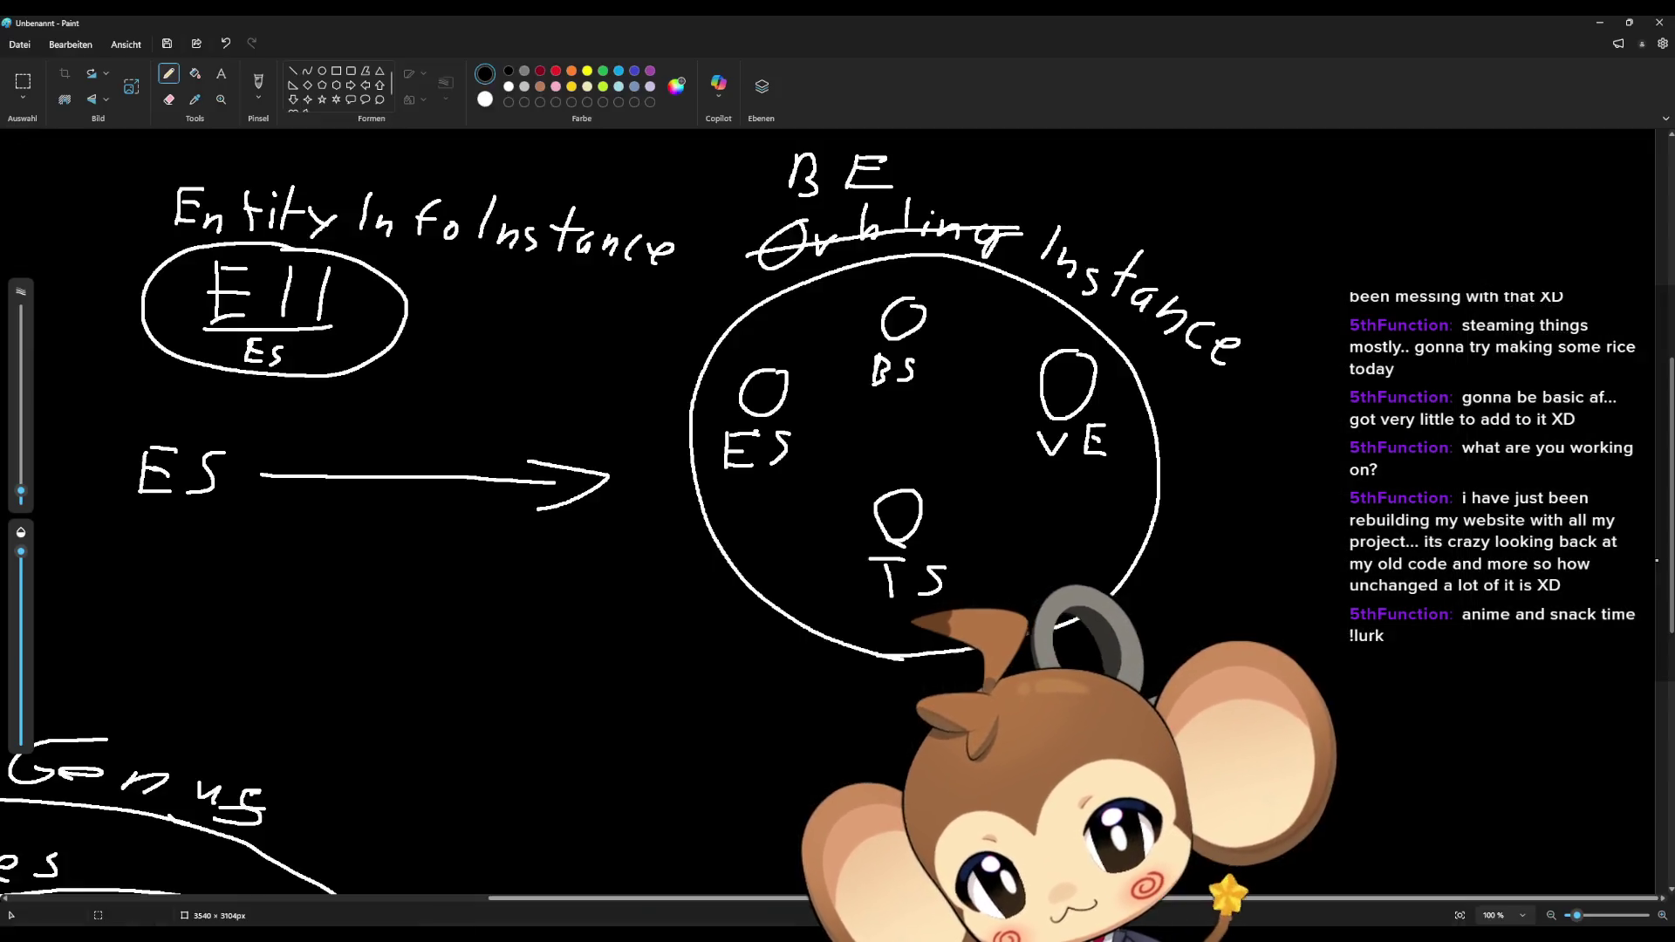
Step: Write the headings: level 1 minimum and level 20 maximum
scroll(881, 532, down, 8)
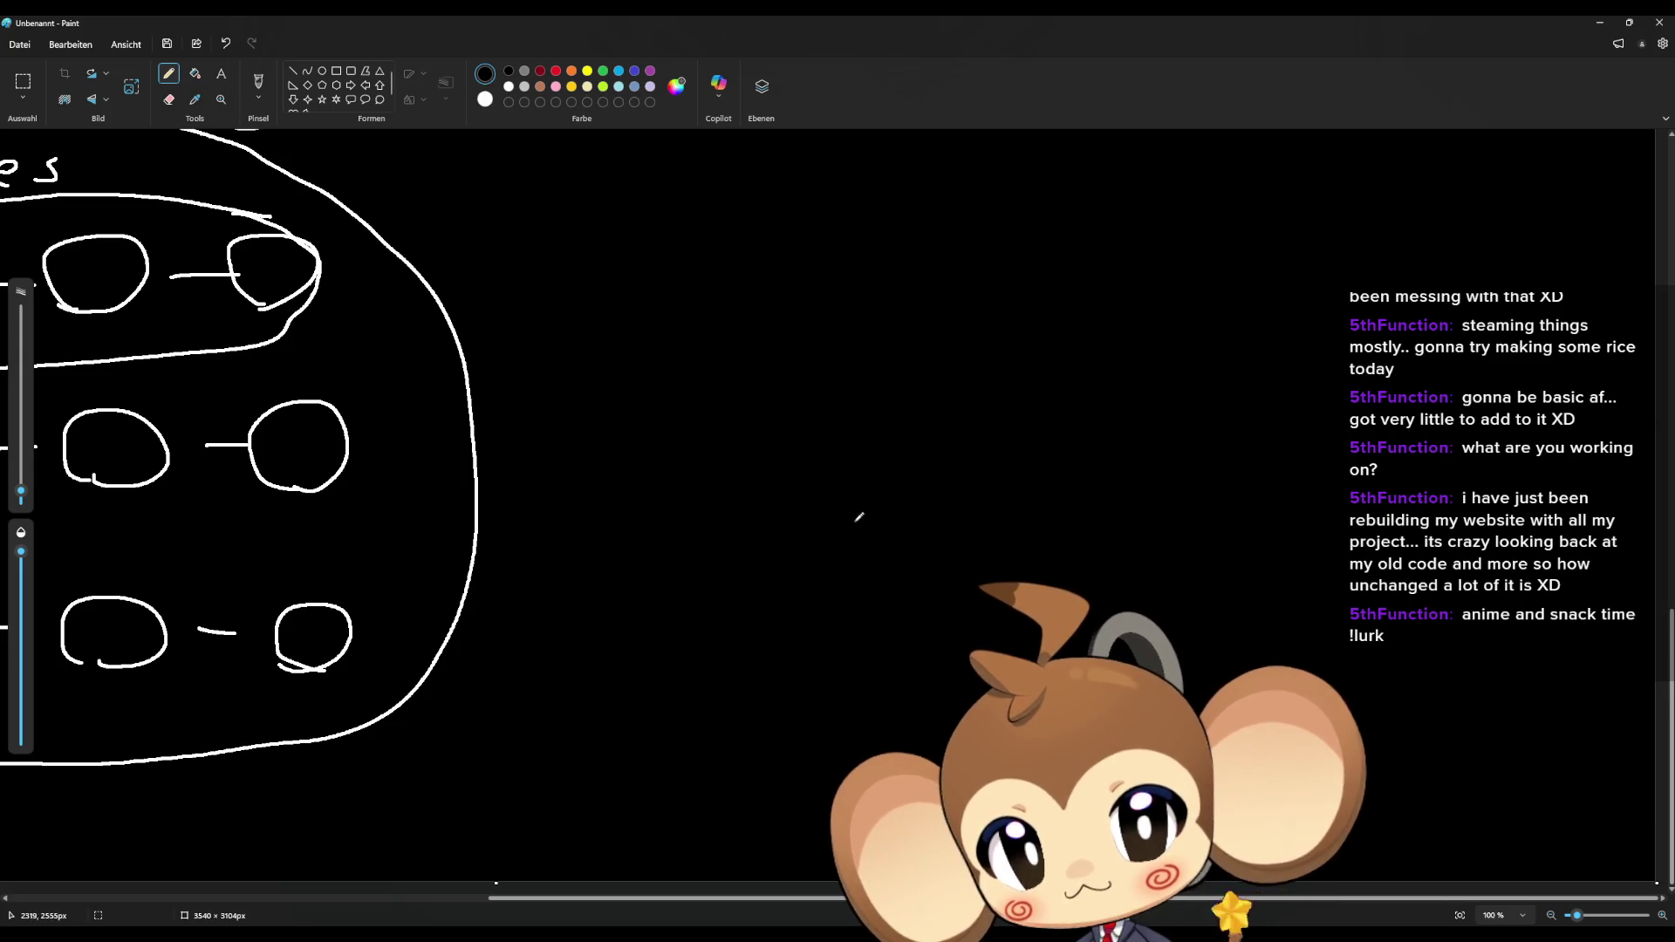
mouse_move(630, 274)
mouse_down()
mouse_move(626, 304)
mouse_move(693, 315)
mouse_move(737, 298)
mouse_move(749, 317)
mouse_up()
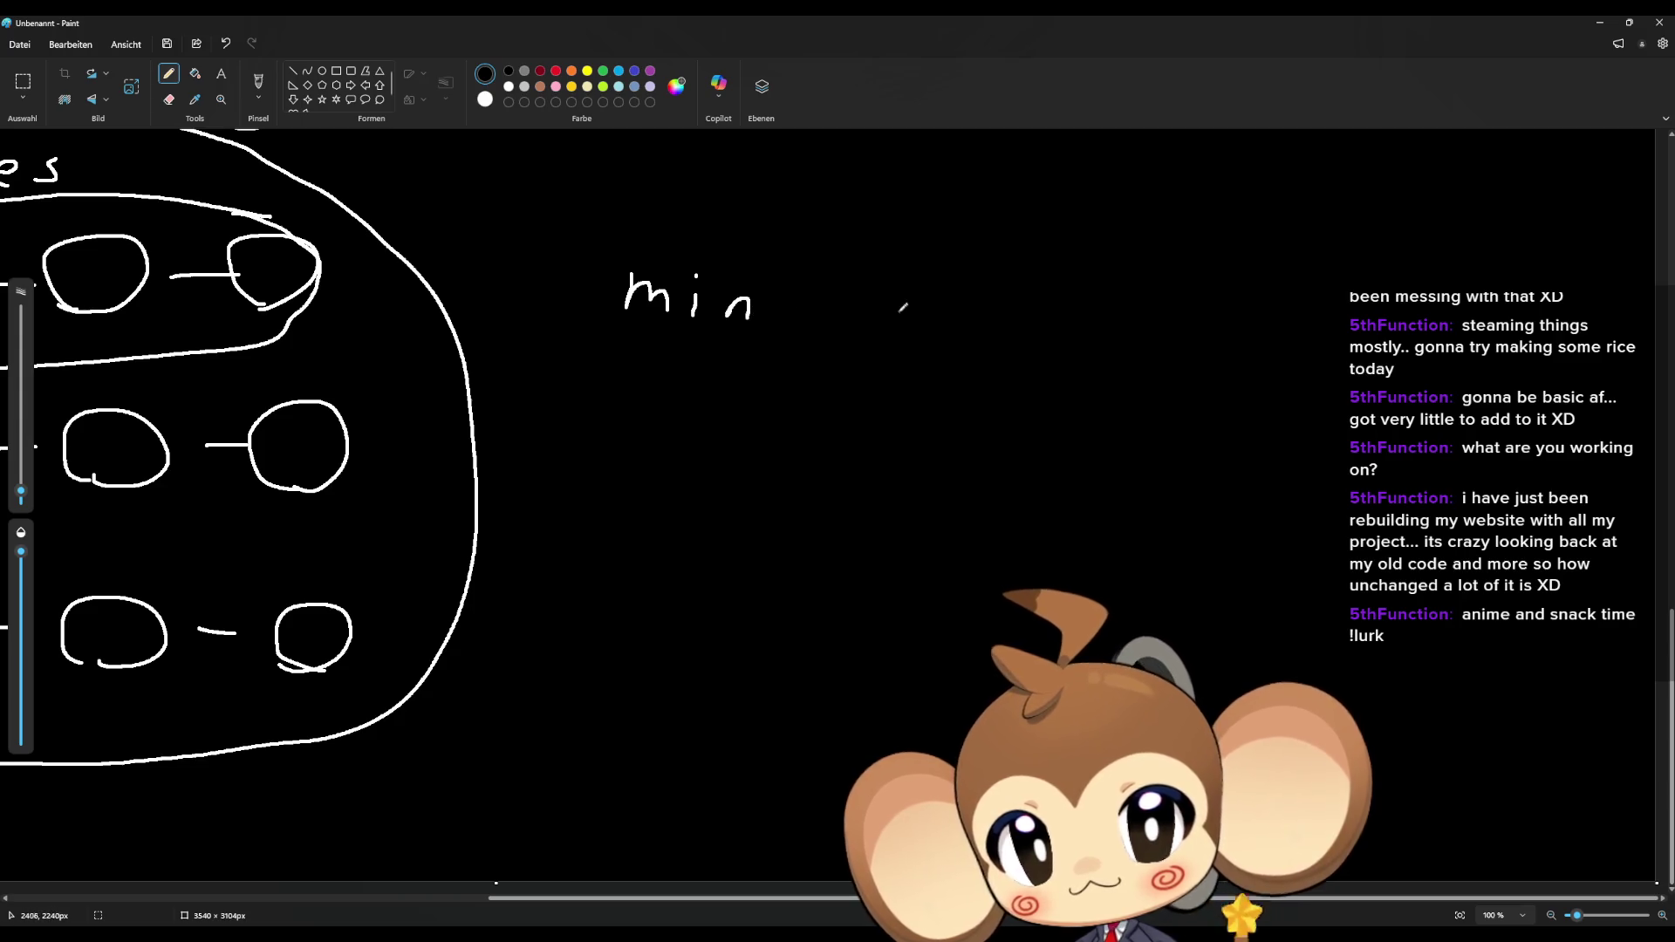
mouse_move(647, 200)
mouse_down()
mouse_move(648, 232)
mouse_move(676, 216)
mouse_move(693, 234)
mouse_move(738, 207)
mouse_move(747, 227)
mouse_up()
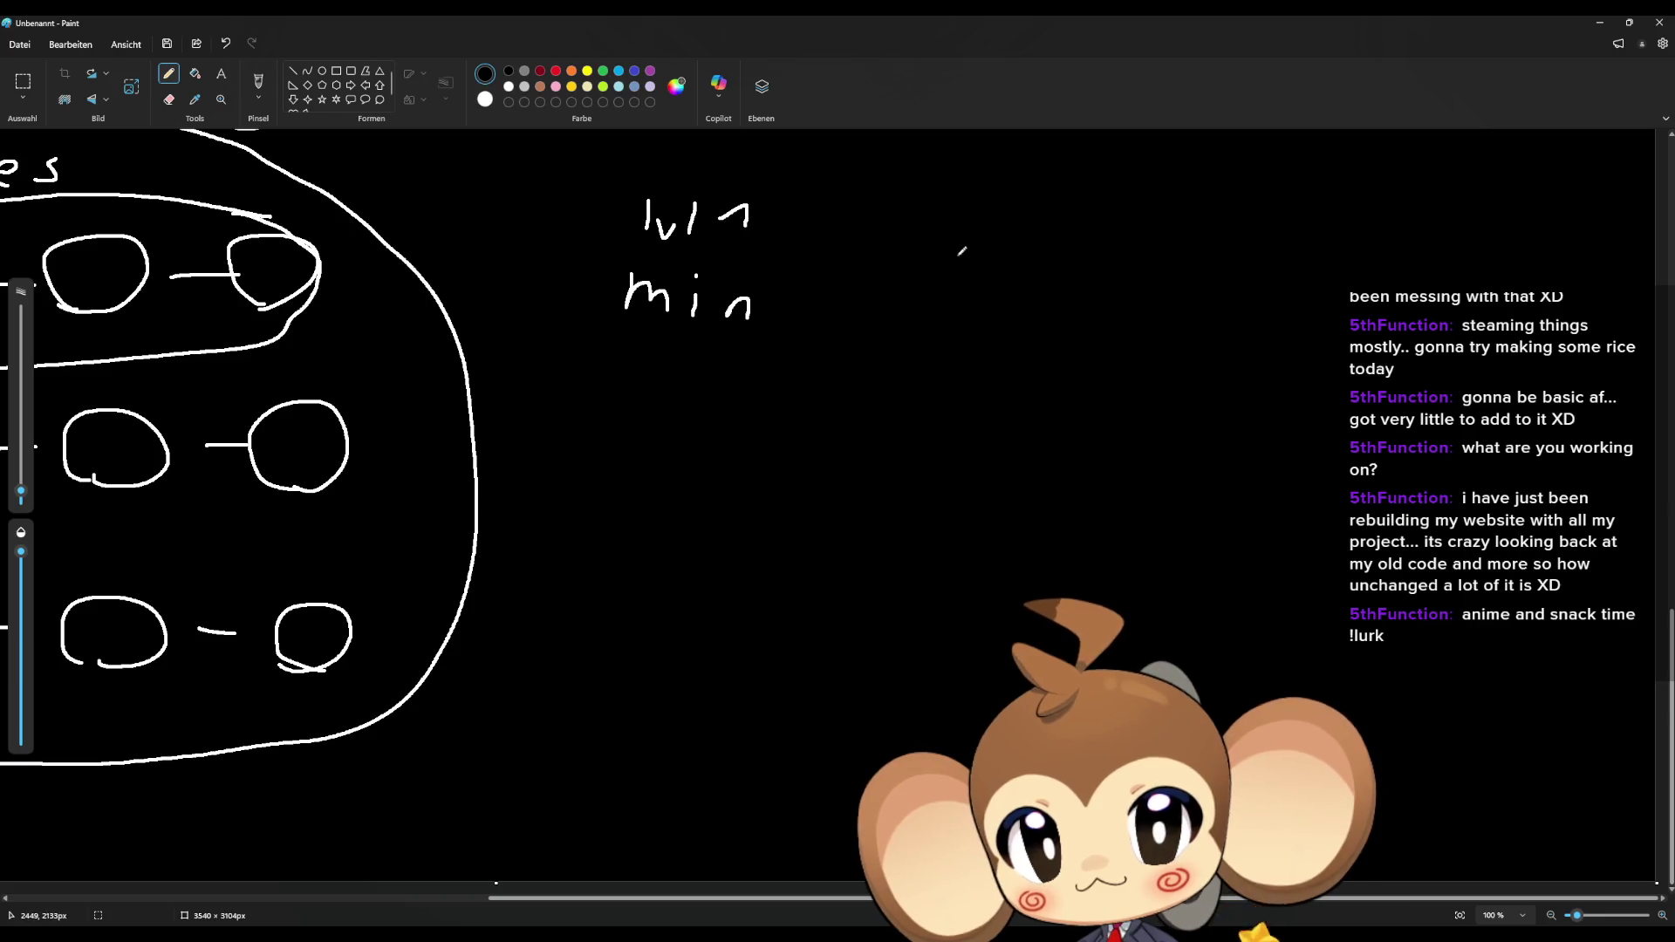
mouse_move(929, 320)
mouse_down()
mouse_move(943, 292)
mouse_move(1006, 321)
mouse_up()
drag(1015, 293, 1019, 328)
drag(941, 203, 941, 233)
mouse_move(965, 200)
mouse_down()
mouse_move(951, 231)
mouse_move(957, 211)
mouse_move(1003, 232)
mouse_up()
drag(1035, 203, 1033, 205)
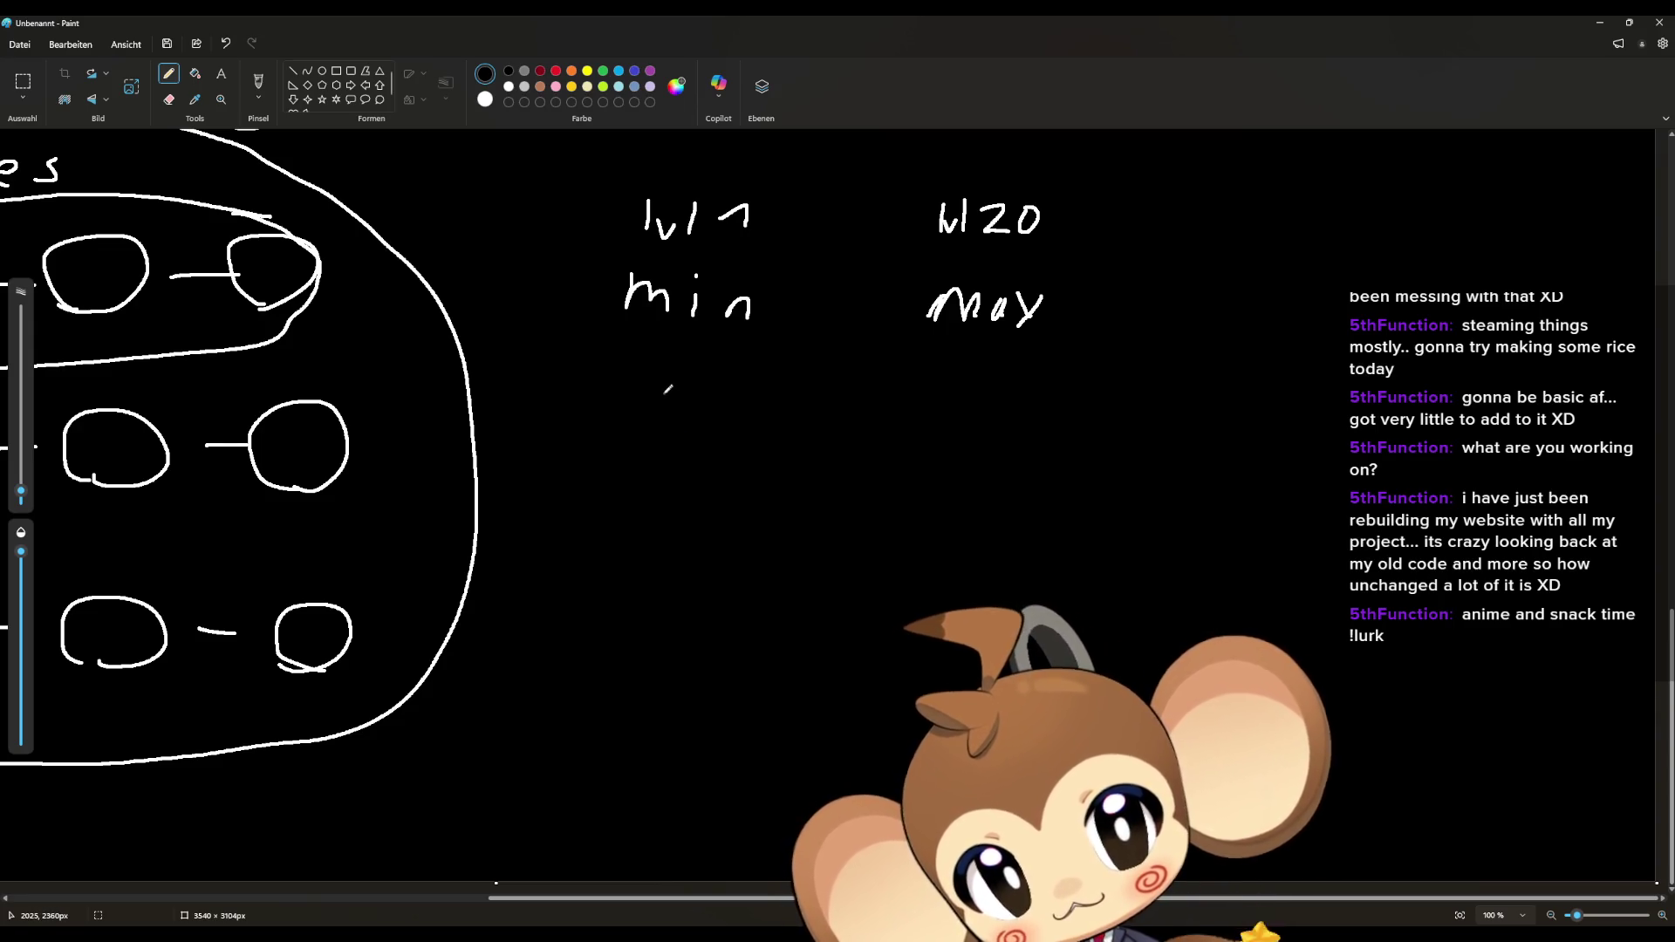
Step: Note a minimum of 1 and maximum of 70, and sketch axes with a rising curve
mouse_move(654, 425)
mouse_down()
mouse_move(700, 381)
mouse_move(695, 476)
mouse_up()
mouse_move(885, 420)
mouse_down()
mouse_move(971, 378)
mouse_move(966, 445)
mouse_up()
mouse_move(1034, 388)
mouse_down()
mouse_move(1019, 448)
mouse_move(1031, 390)
mouse_up()
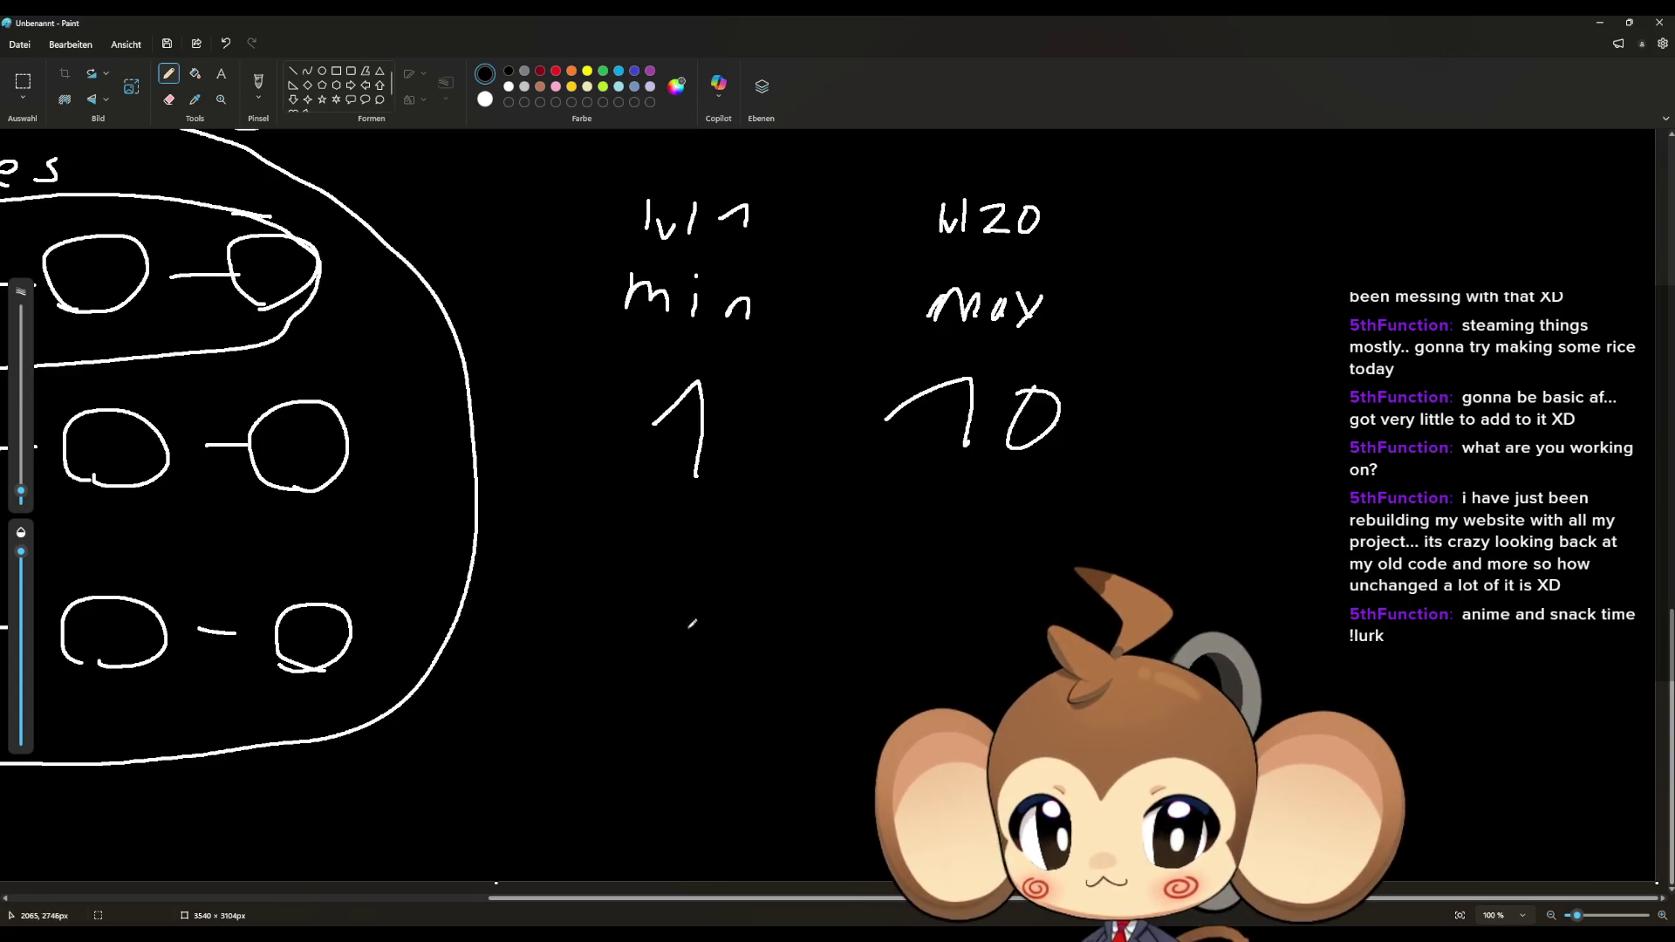
mouse_move(696, 650)
mouse_down()
mouse_move(848, 654)
mouse_move(857, 550)
mouse_up()
drag(699, 642, 857, 568)
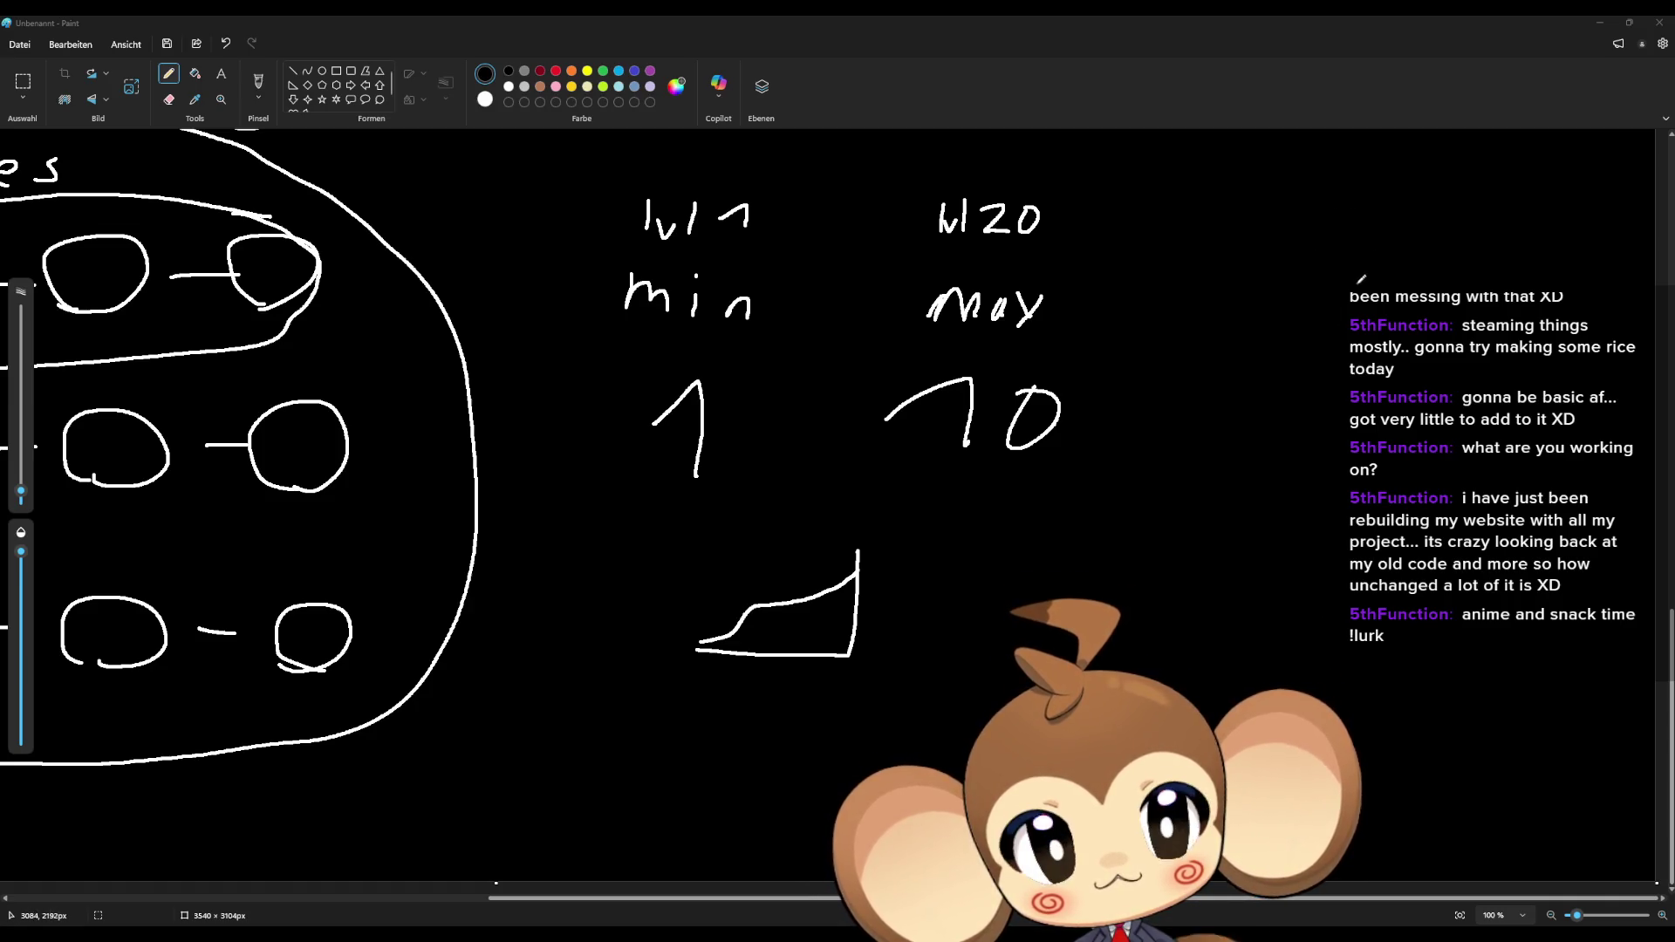
Step: Write the 1+3 note and the division 10/3 = 3.33
drag(1351, 290, 1396, 319)
drag(1453, 263, 1470, 270)
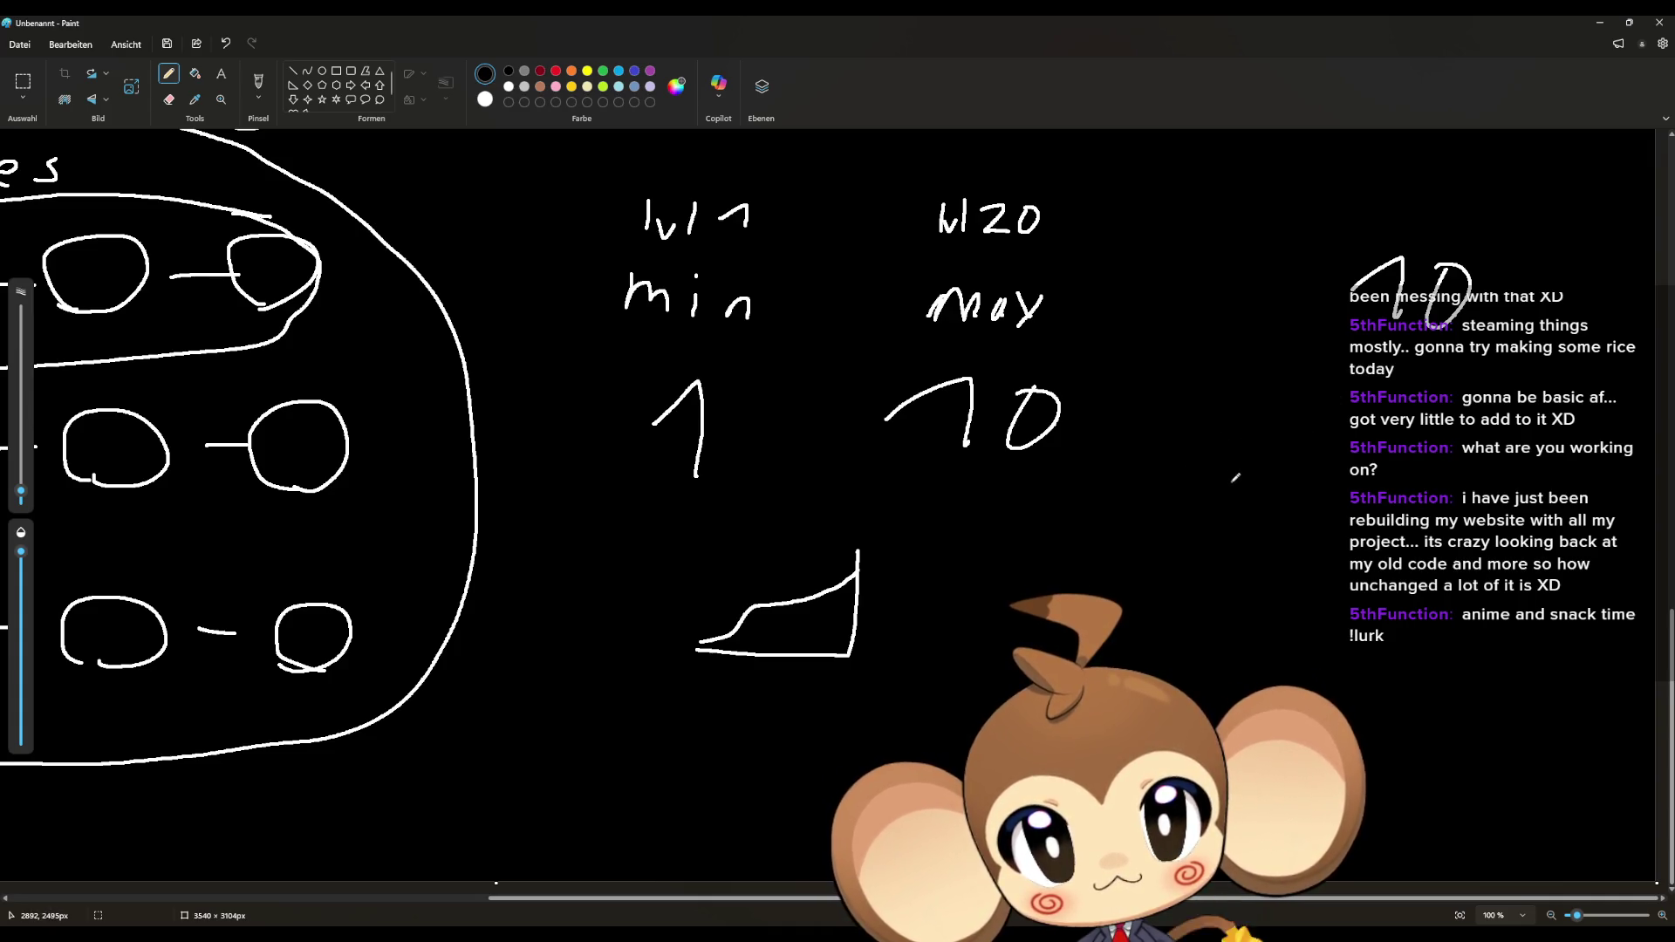
mouse_move(1161, 506)
mouse_down()
mouse_move(1188, 540)
mouse_move(1241, 514)
mouse_up()
drag(1207, 495, 1209, 530)
drag(1258, 486, 1253, 531)
mouse_move(1389, 487)
mouse_down()
mouse_move(1408, 520)
mouse_move(1466, 487)
mouse_move(1504, 506)
mouse_move(1485, 520)
mouse_move(1538, 509)
mouse_move(1518, 527)
mouse_up()
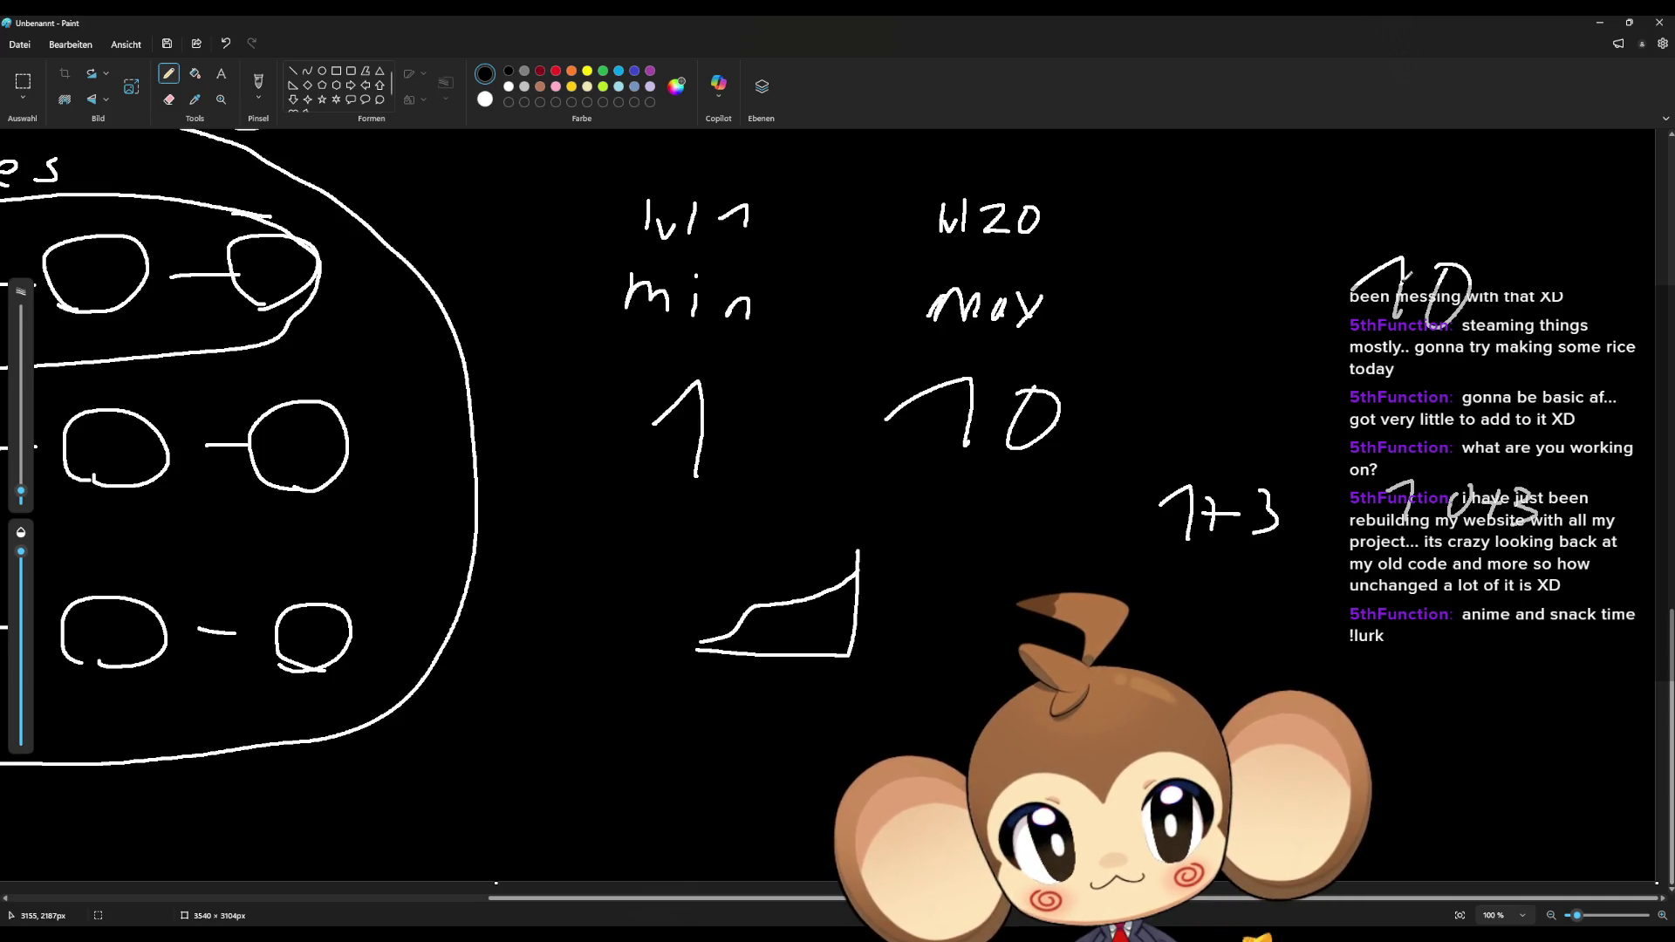
click(1496, 307)
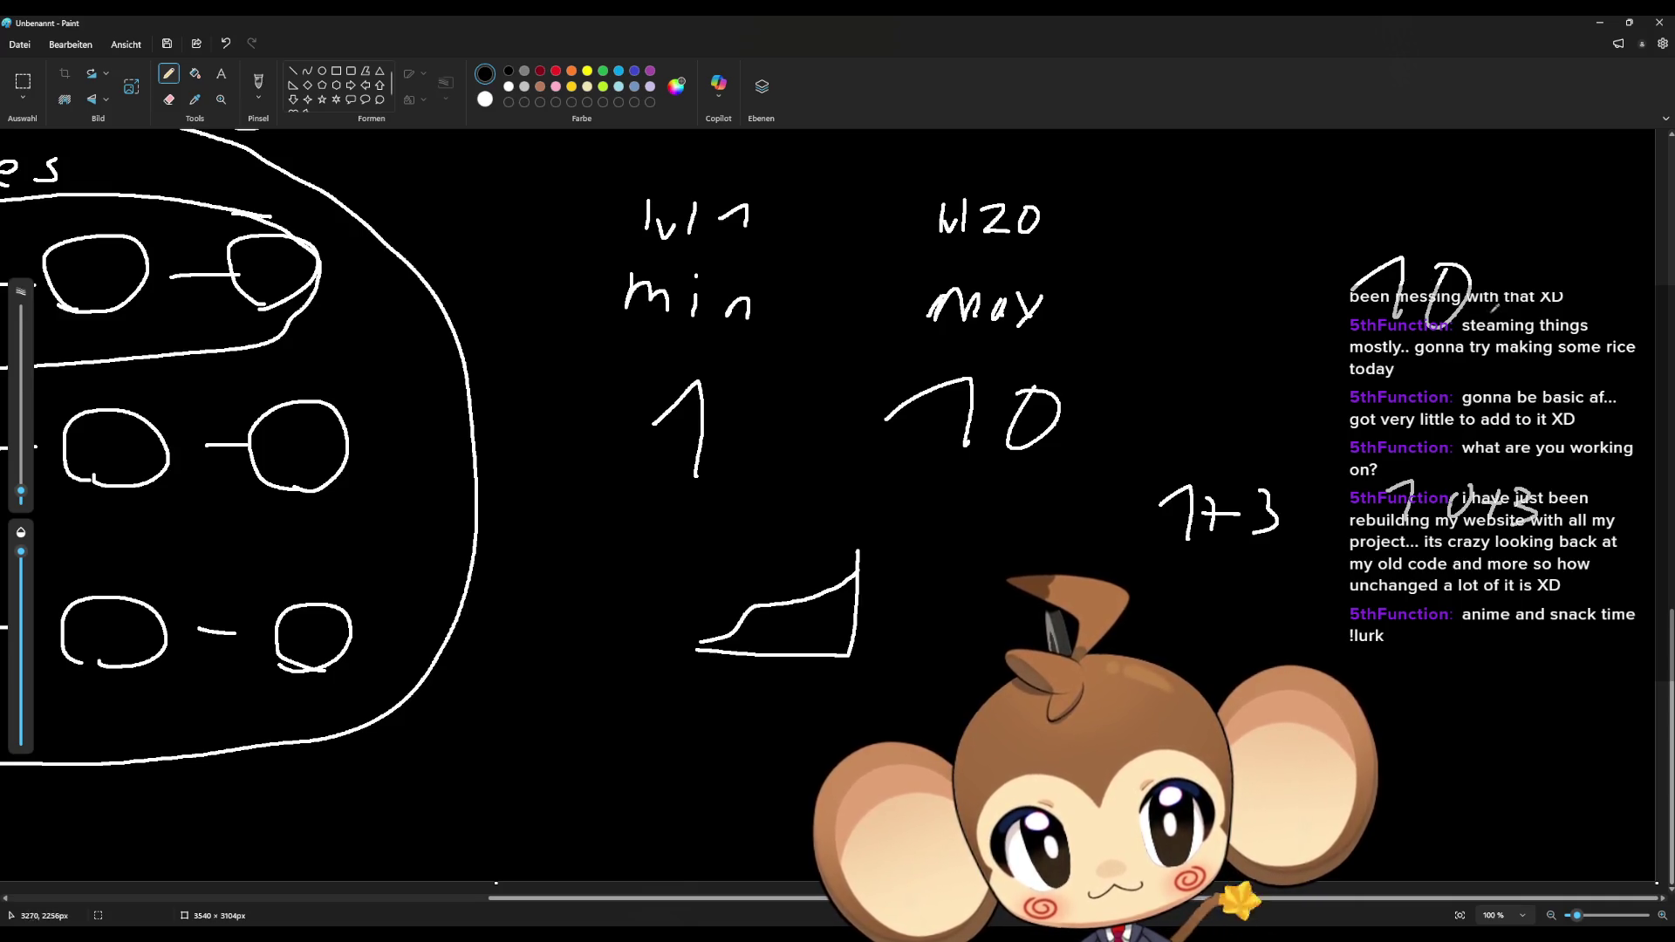
mouse_move(1365, 342)
mouse_down()
mouse_move(1466, 338)
mouse_move(1387, 374)
mouse_up()
mouse_move(1502, 297)
mouse_down()
mouse_move(1516, 325)
mouse_move(1501, 338)
mouse_move(1528, 330)
mouse_up()
drag(1552, 299, 1558, 333)
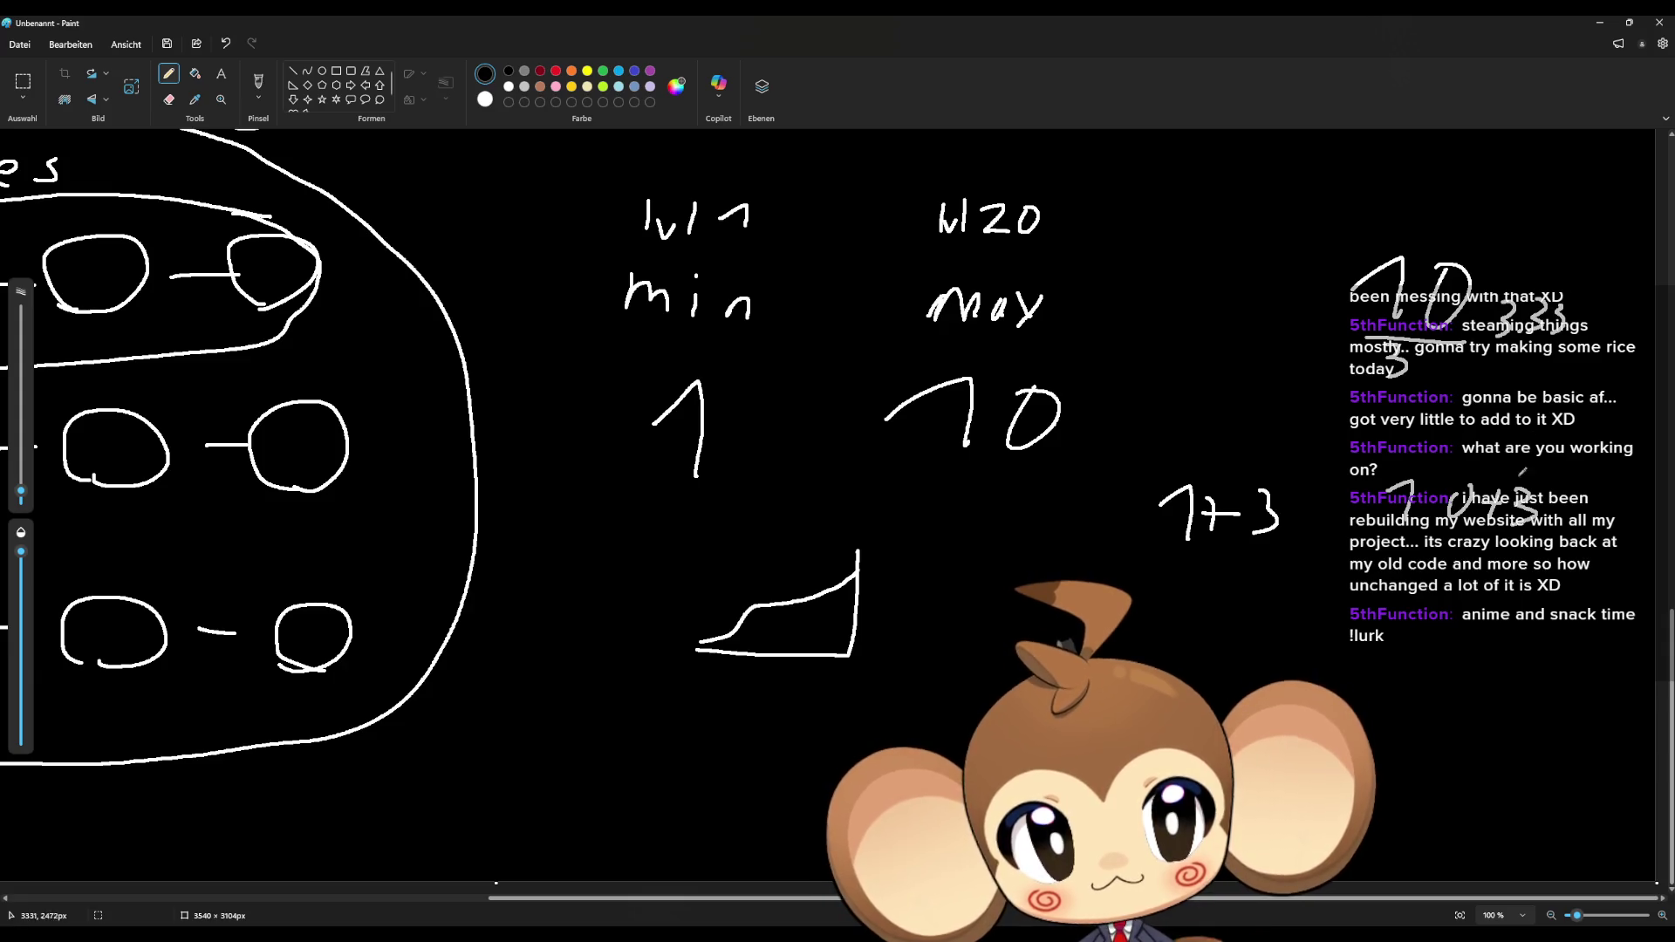
Step: Write the next fraction 13/3 with its result 4.33
mouse_move(1391, 587)
mouse_down()
mouse_move(1428, 576)
mouse_move(1415, 613)
mouse_up()
mouse_move(1436, 580)
mouse_down()
mouse_move(1464, 586)
mouse_move(1444, 615)
mouse_up()
mouse_move(1388, 621)
mouse_down()
mouse_move(1482, 638)
mouse_move(1398, 674)
mouse_up()
mouse_move(1515, 618)
mouse_down()
mouse_move(1518, 637)
mouse_move(1555, 639)
mouse_up()
drag(1537, 615, 1530, 651)
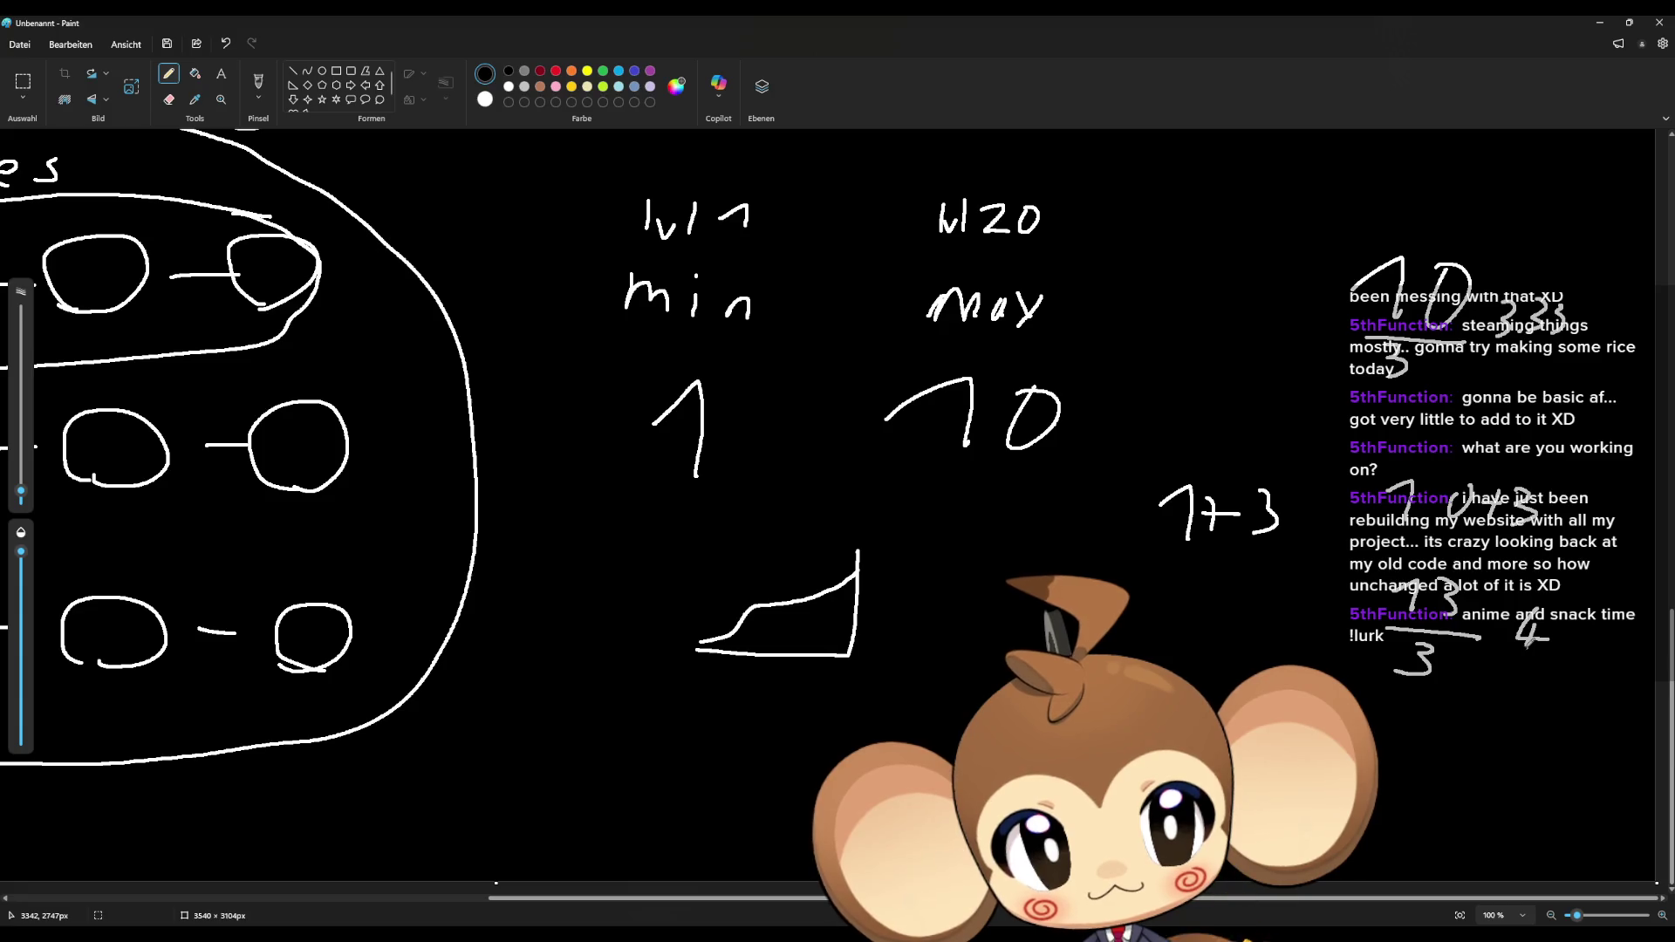
click(1563, 650)
mouse_move(1573, 611)
mouse_down()
mouse_move(1580, 647)
mouse_move(1605, 648)
mouse_move(1539, 679)
mouse_up()
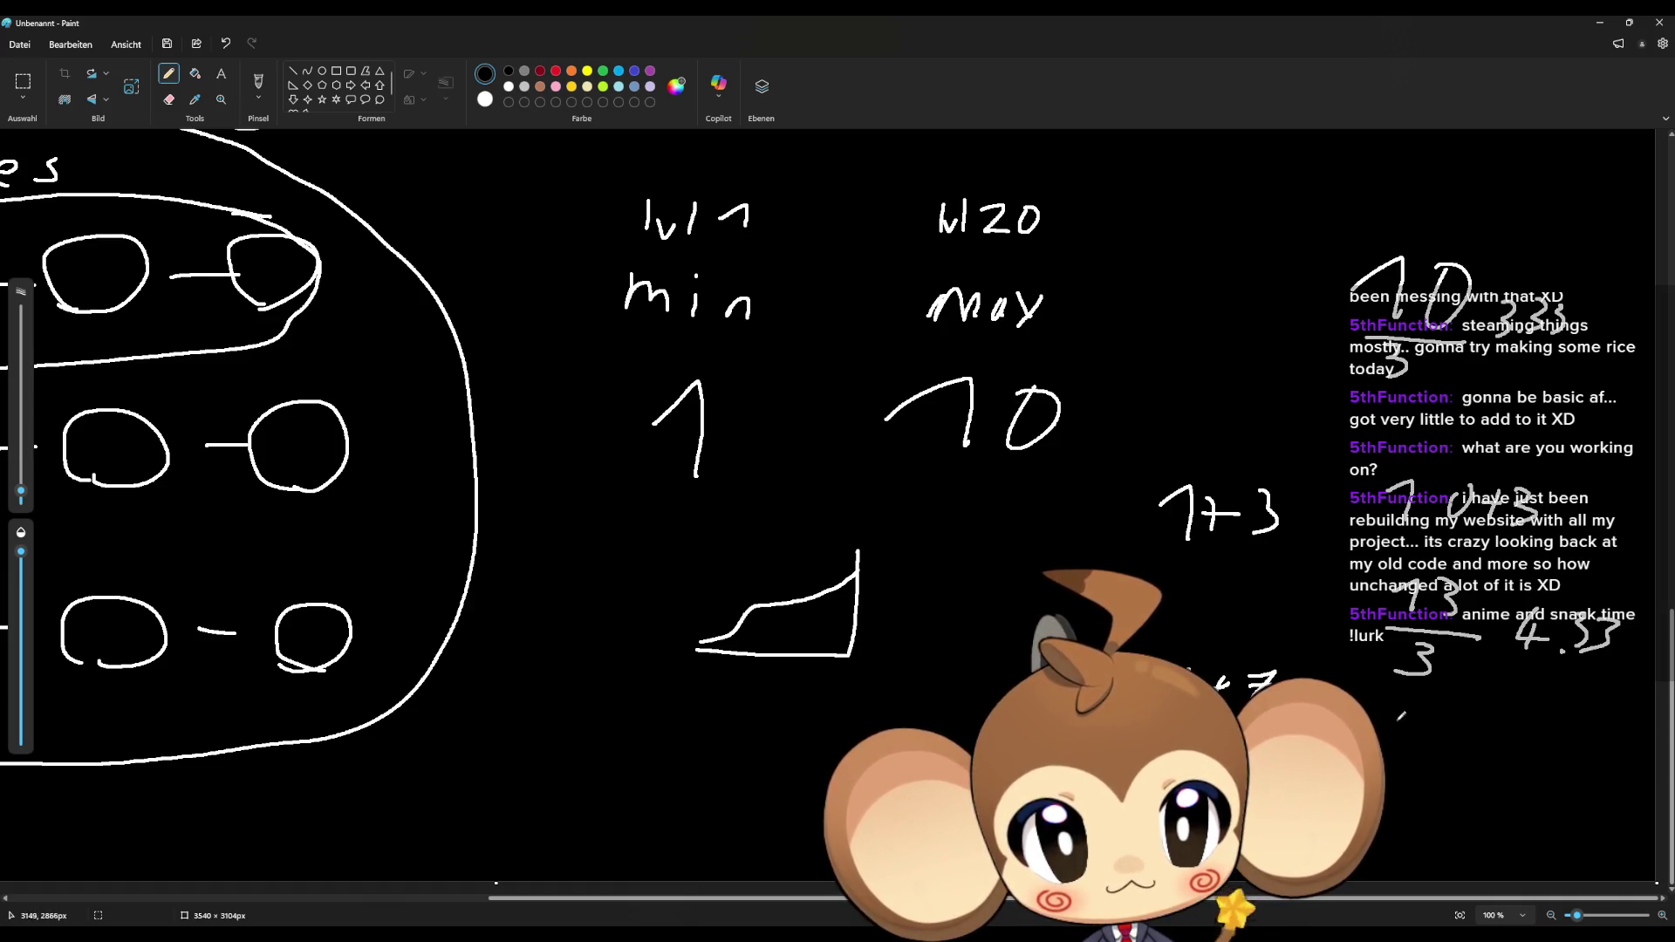
Step: Add result rows 17 → 5.66 and 14 → 4.66, underlining the 5.66 row
mouse_move(1453, 698)
mouse_down()
mouse_move(1467, 717)
mouse_move(1479, 707)
mouse_move(1452, 784)
mouse_move(1509, 783)
mouse_up()
click(1531, 782)
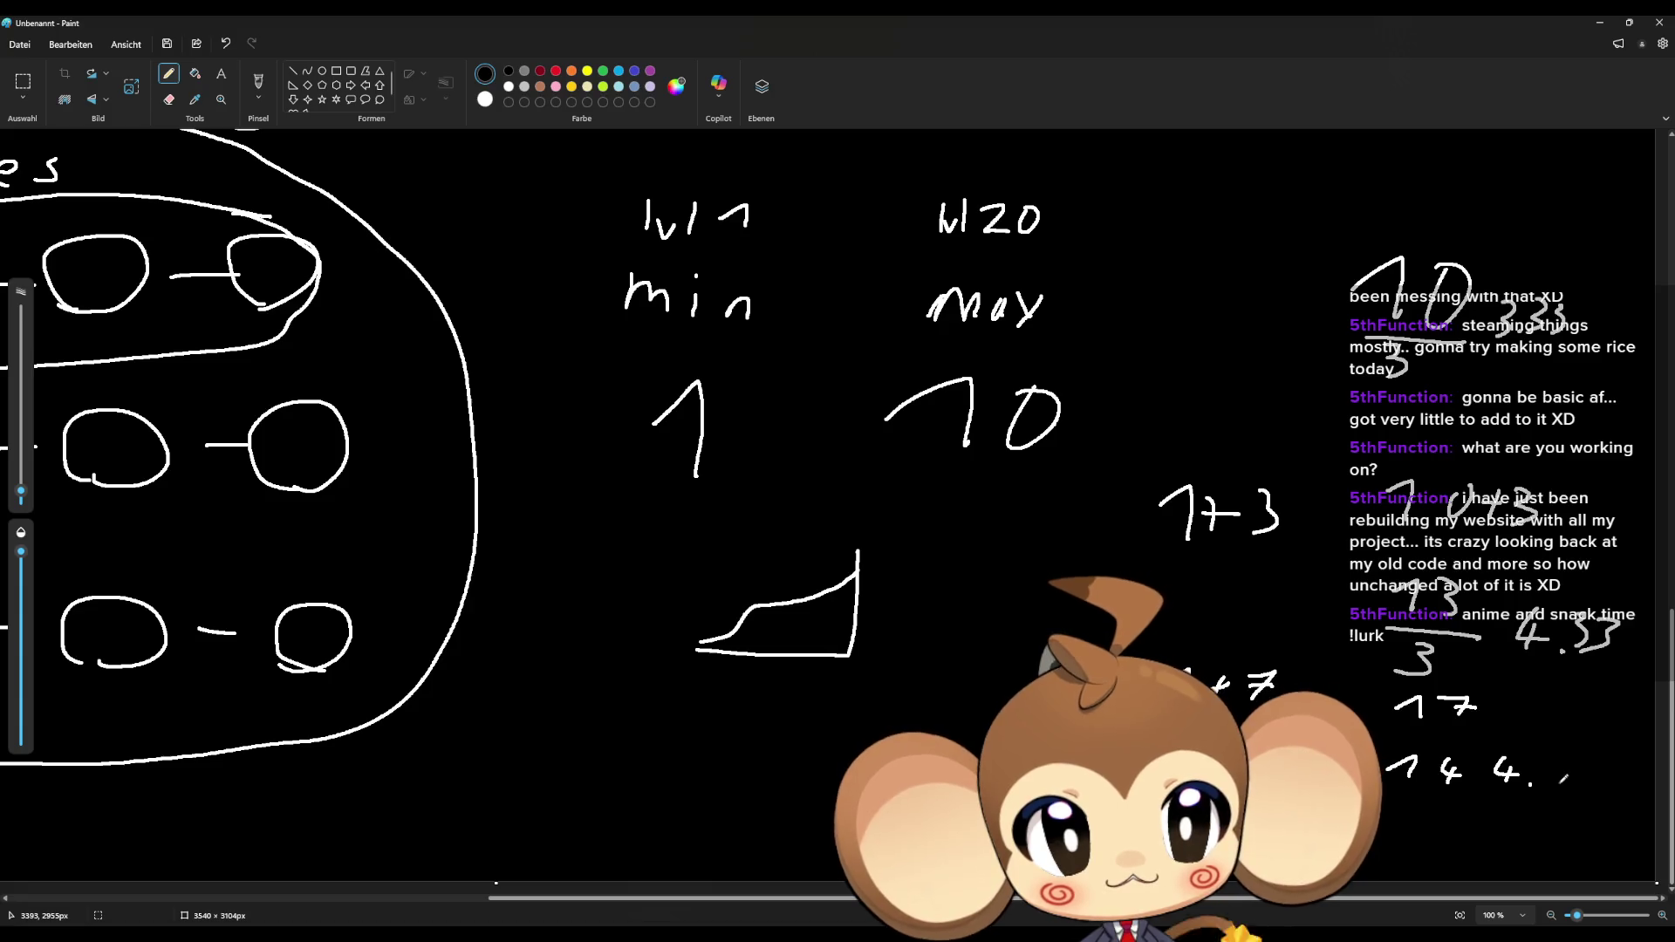
mouse_move(1558, 756)
mouse_down()
mouse_move(1545, 775)
mouse_move(1571, 765)
mouse_move(1566, 783)
mouse_up()
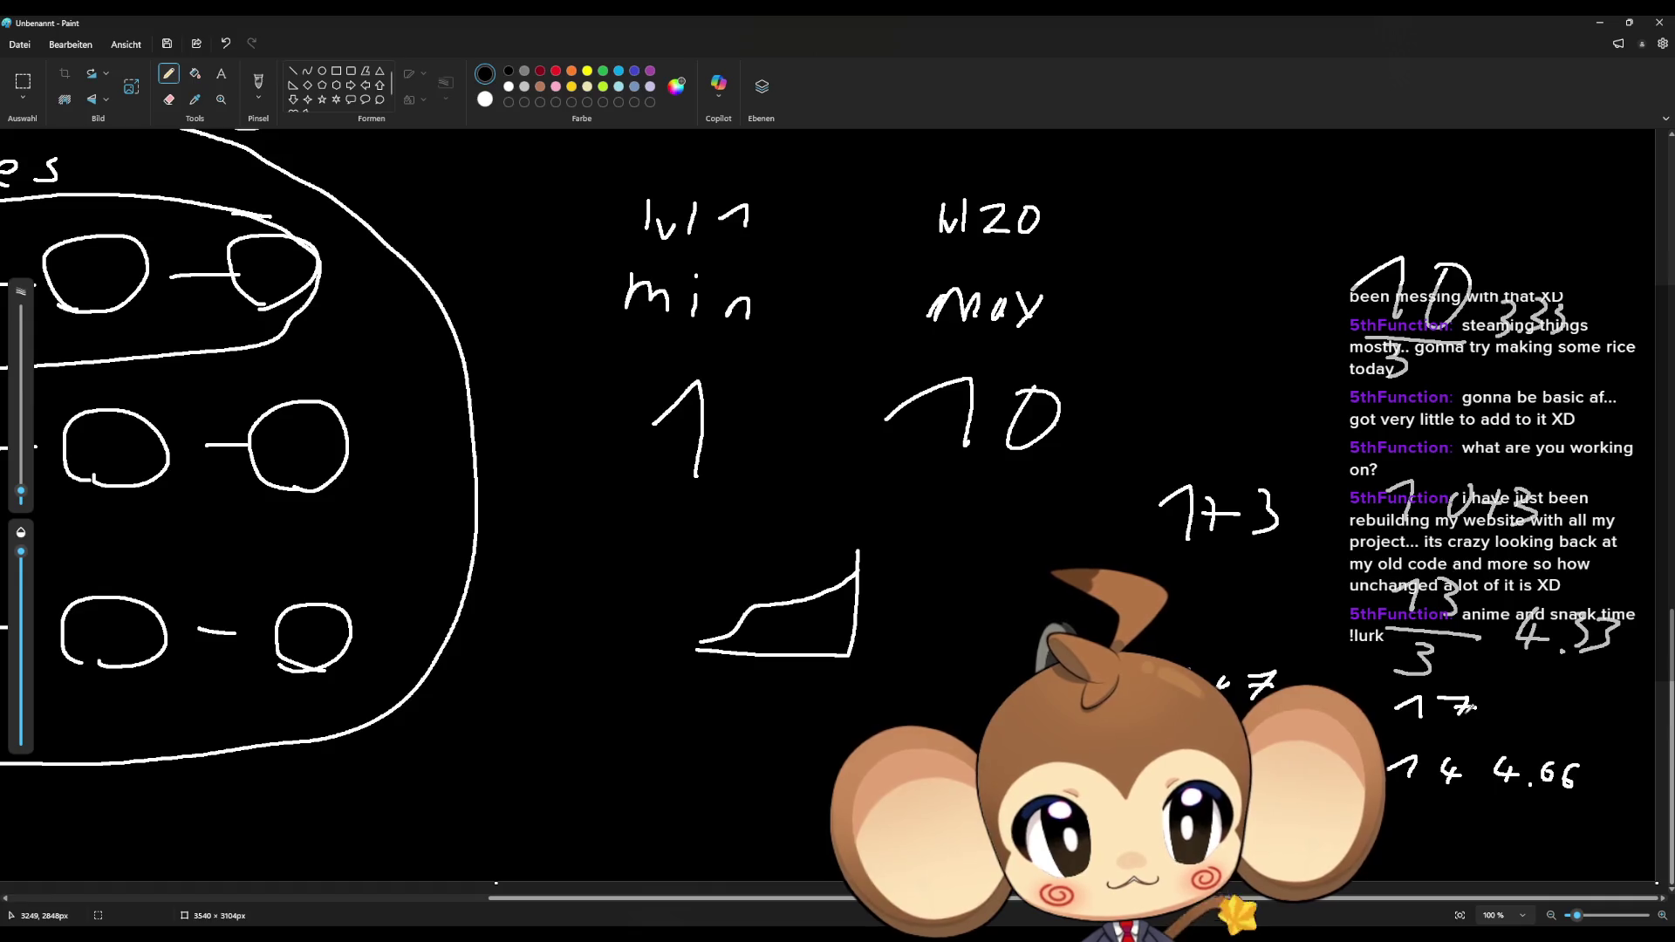
drag(1525, 691, 1511, 718)
click(1541, 719)
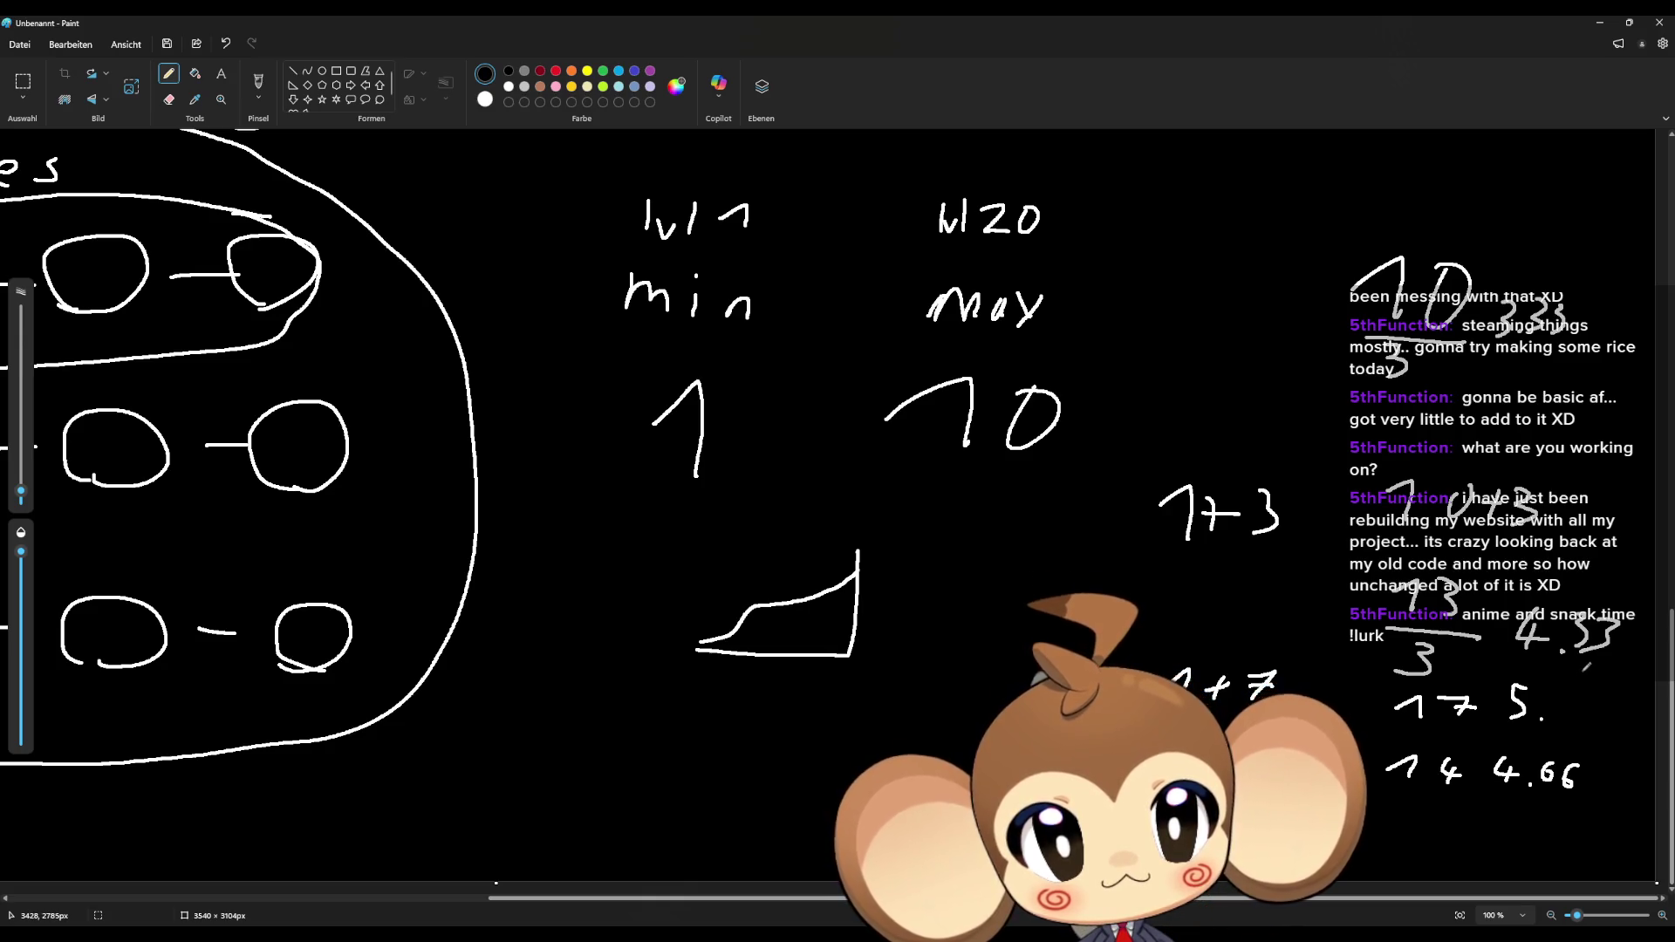
drag(1567, 690, 1574, 715)
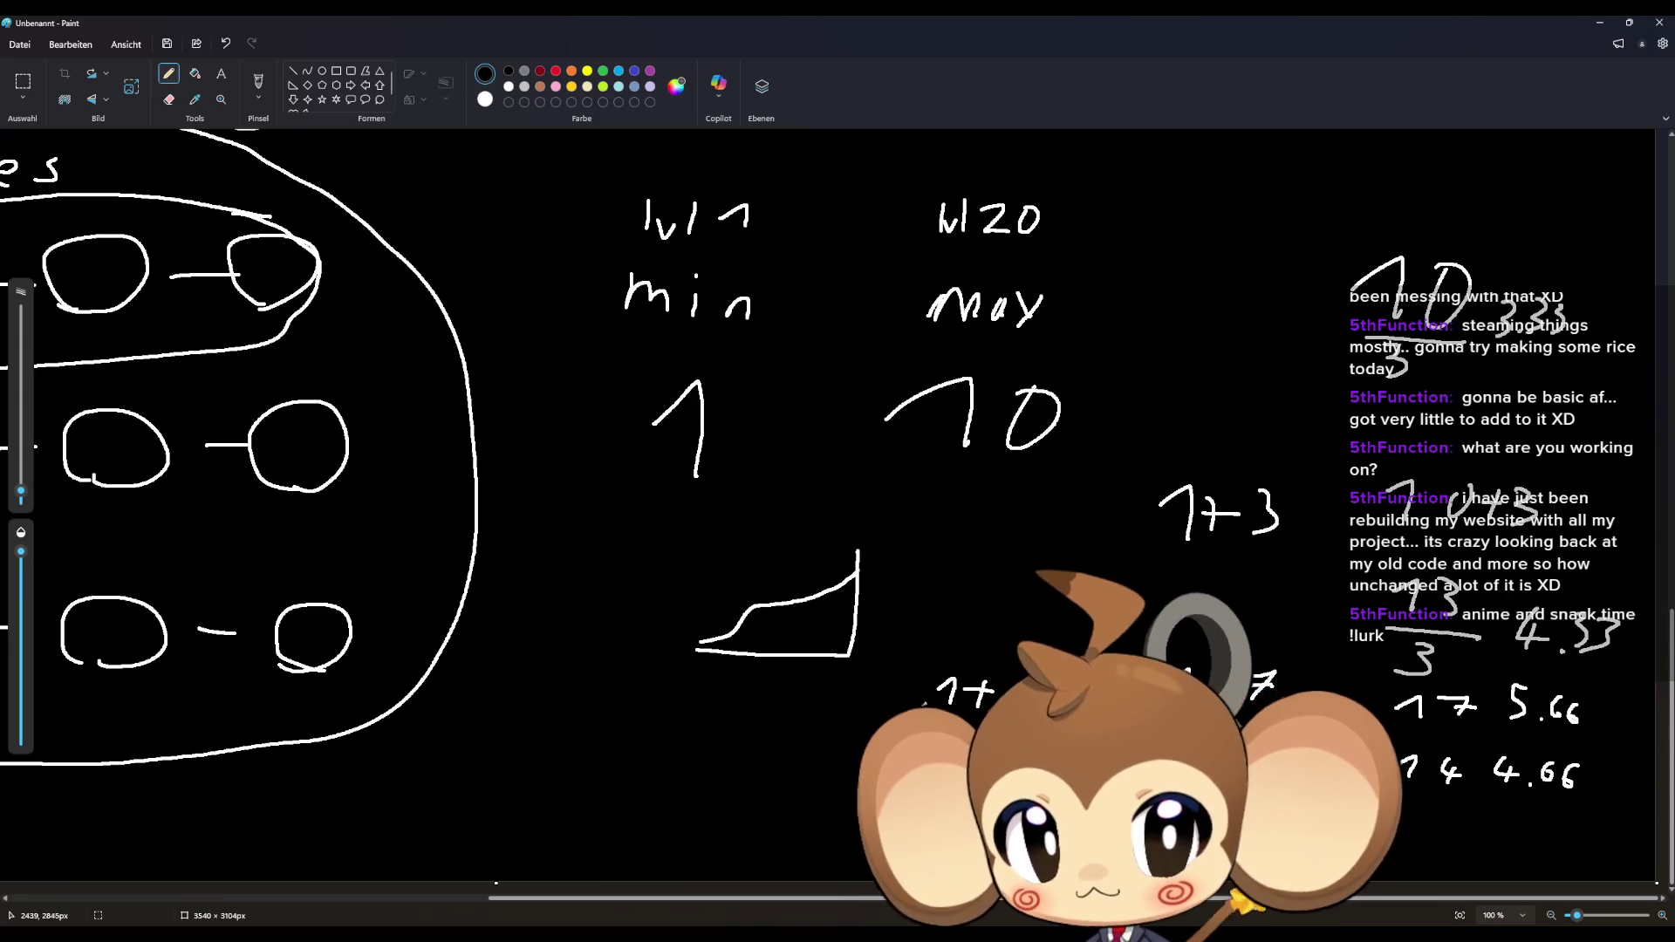
drag(1222, 713, 1628, 746)
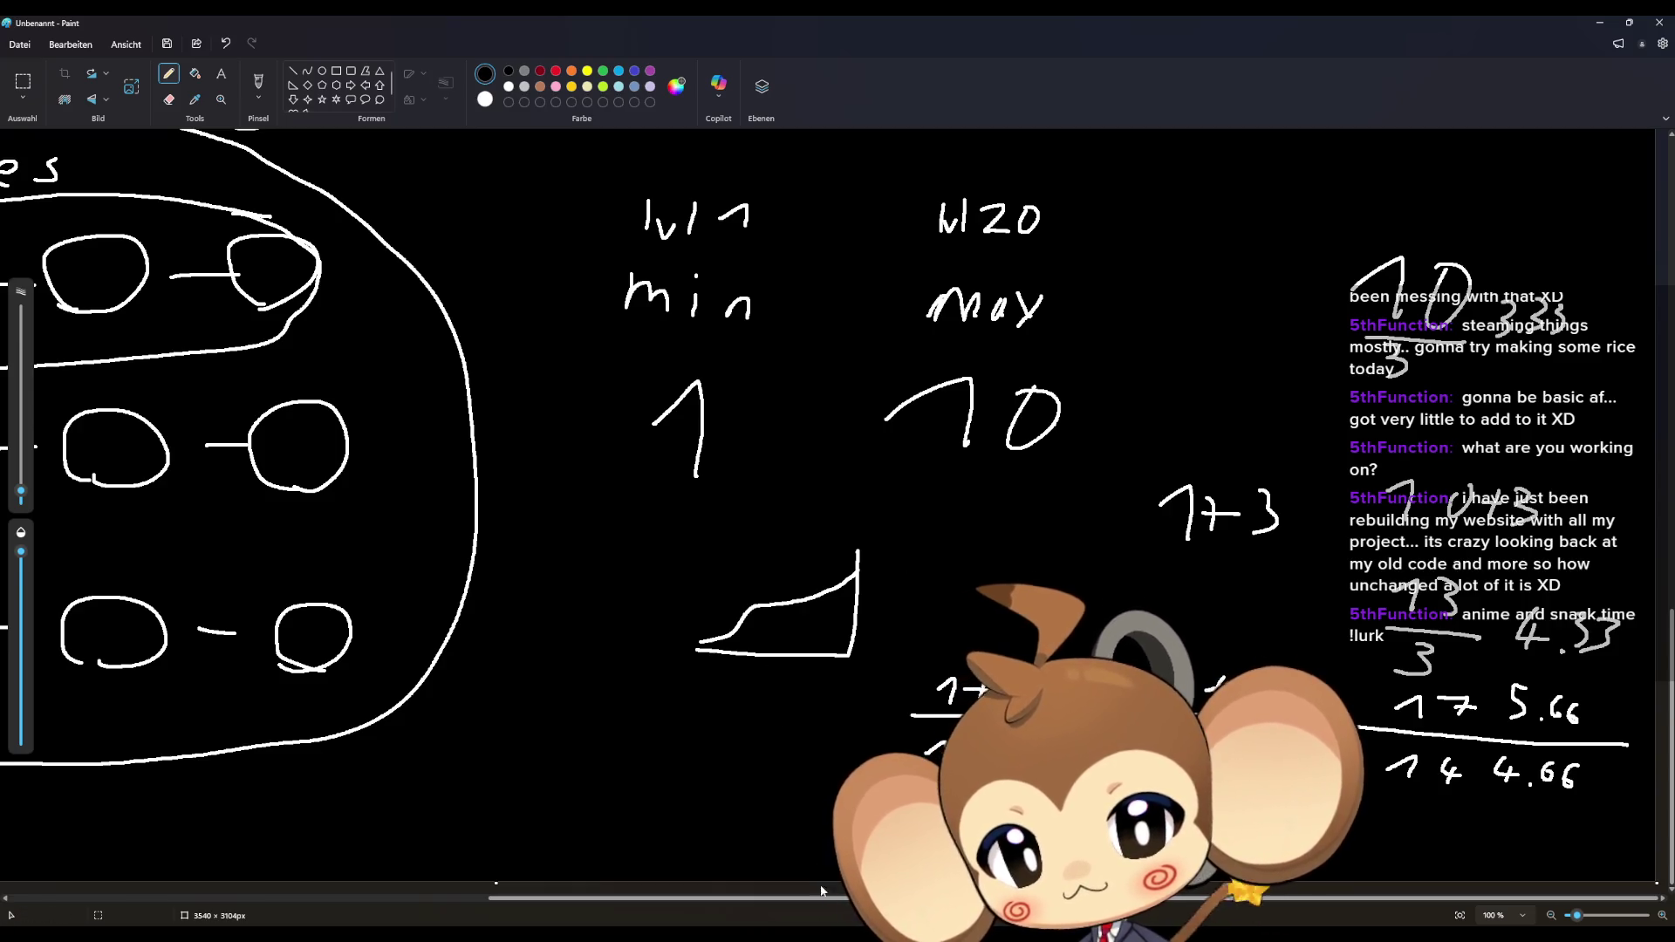
mouse_move(687, 933)
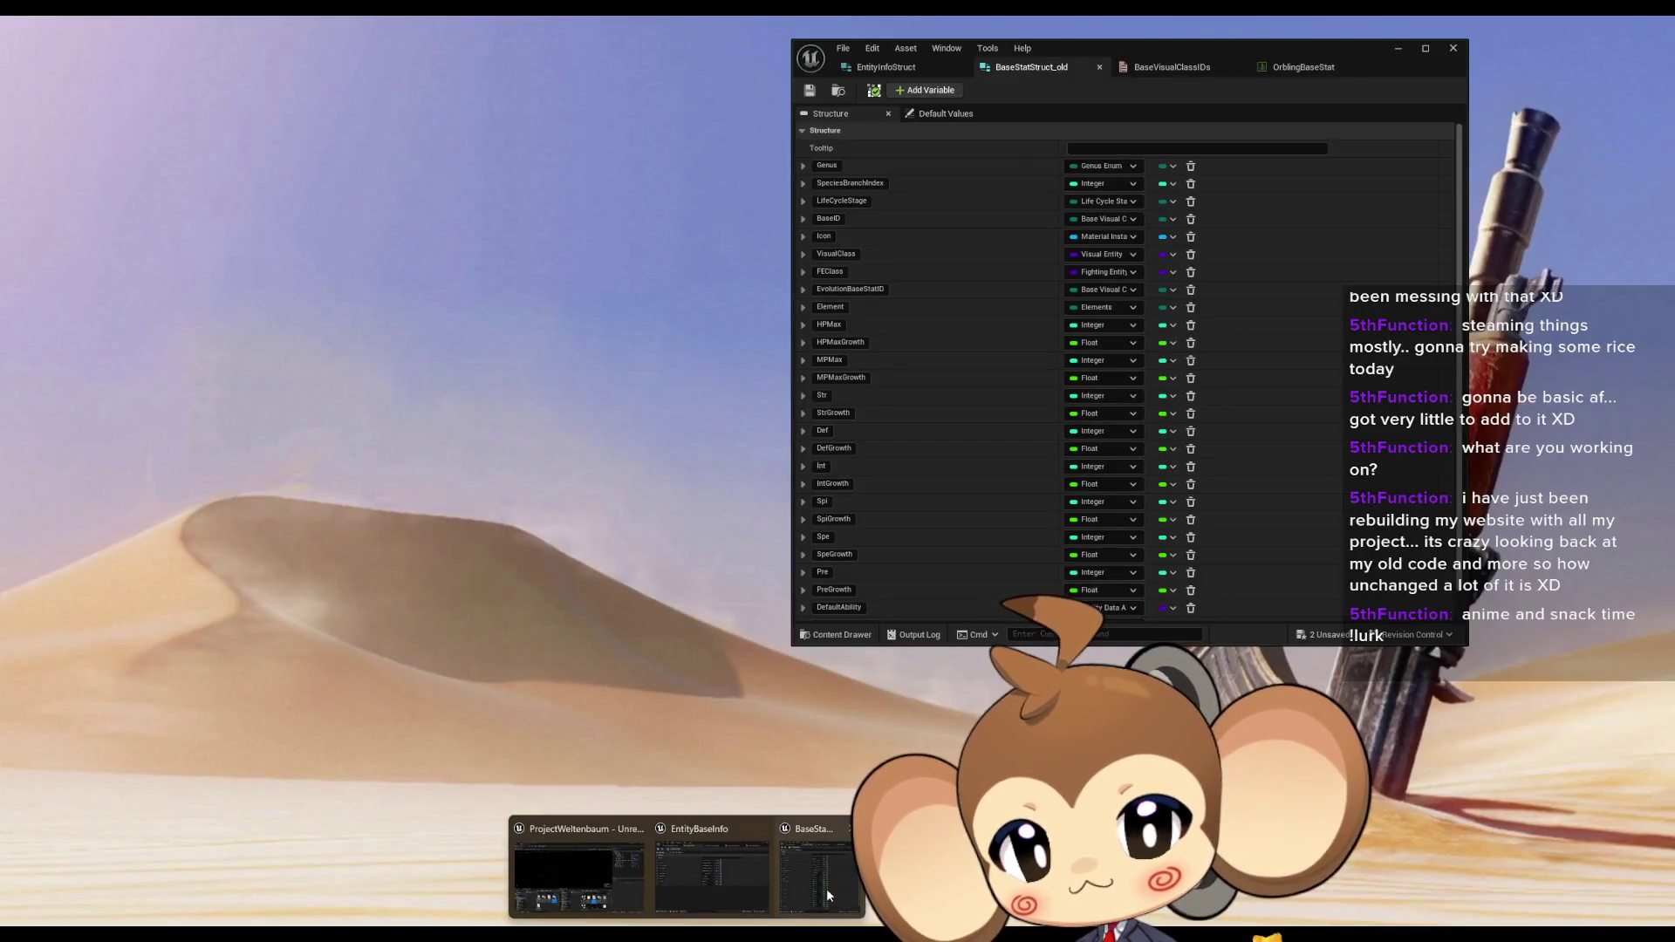
Step: Commit the new HP field name in the struct editor, then return to the Paint growth notes
click(826, 888)
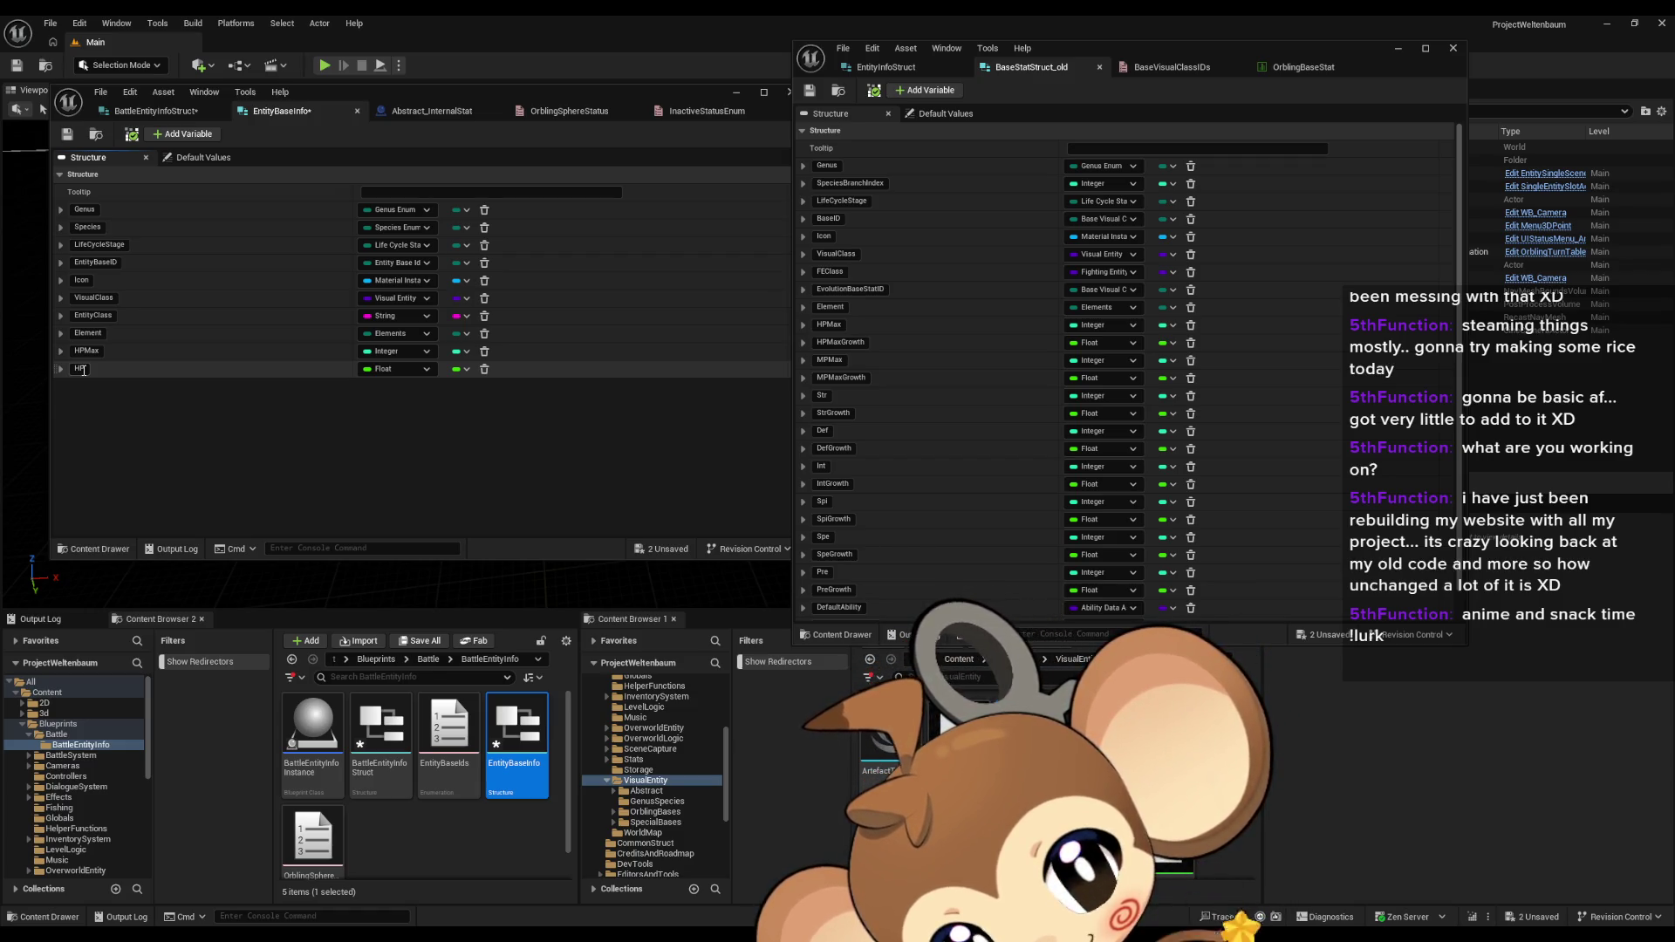
key(Return)
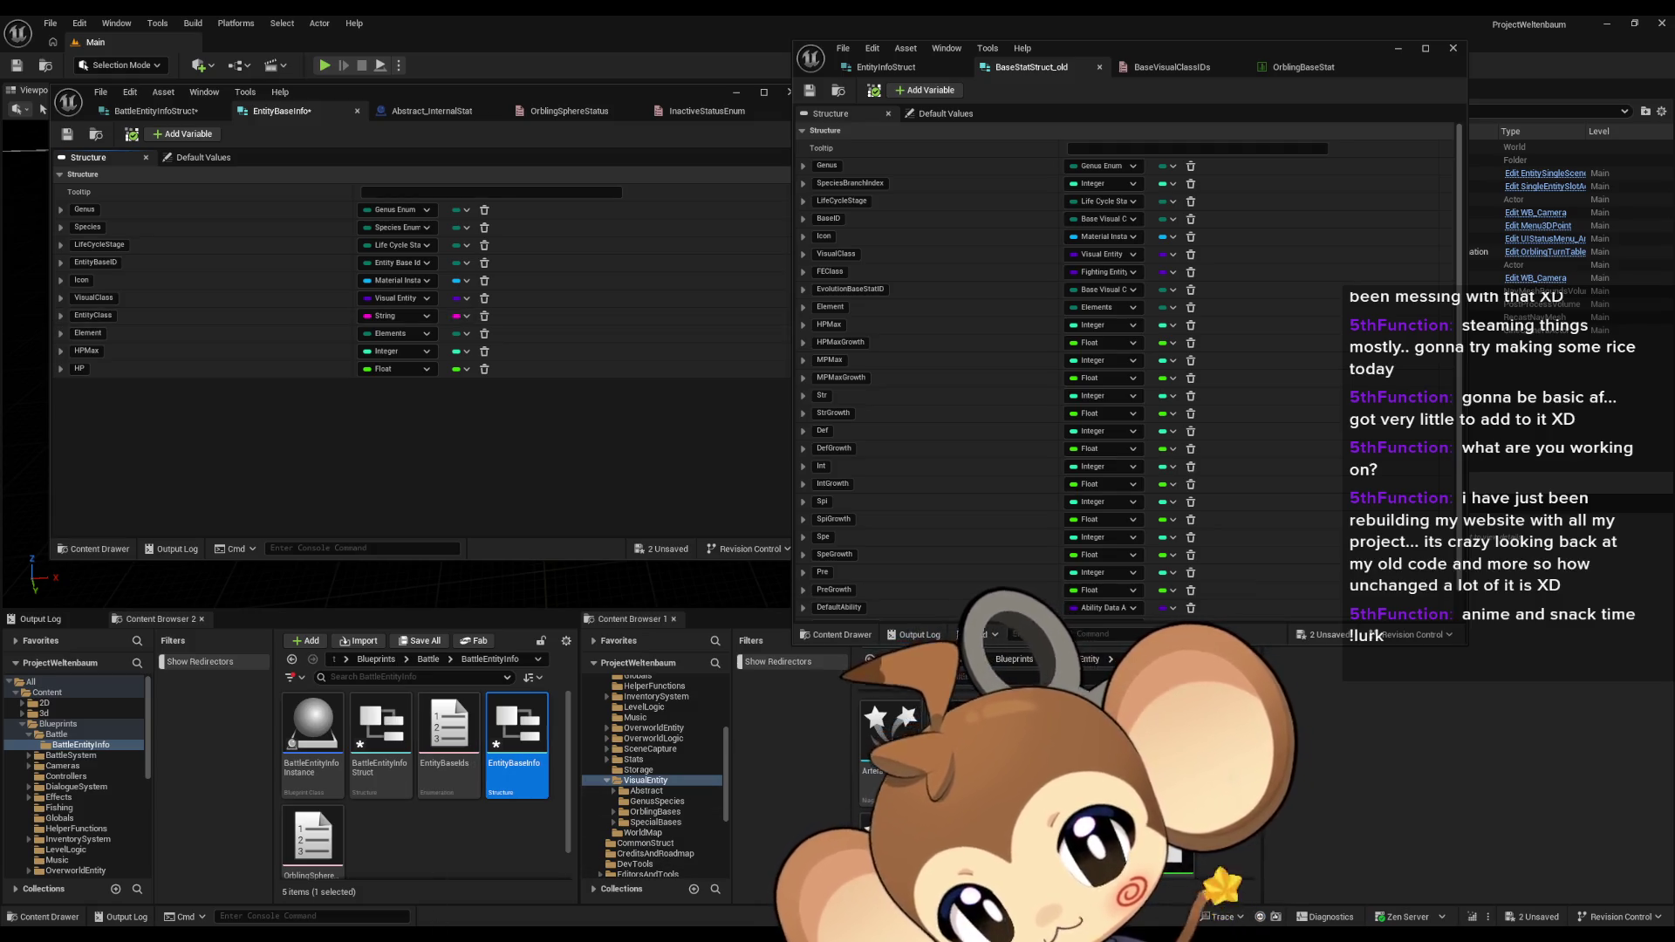
key(alt+Tab)
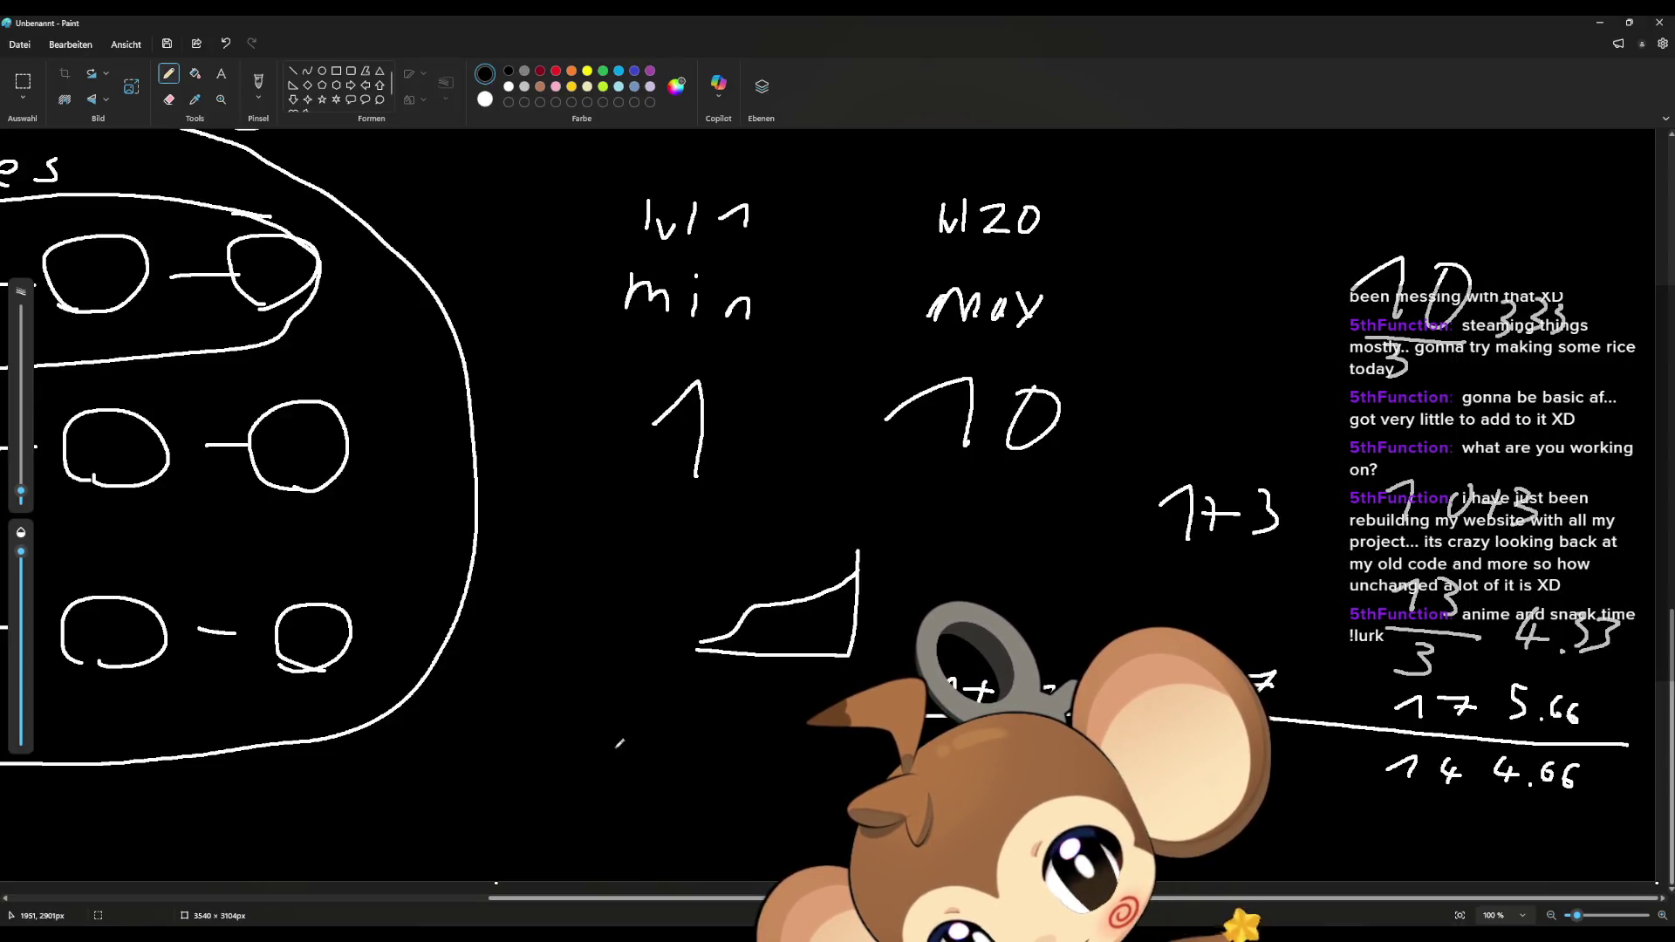
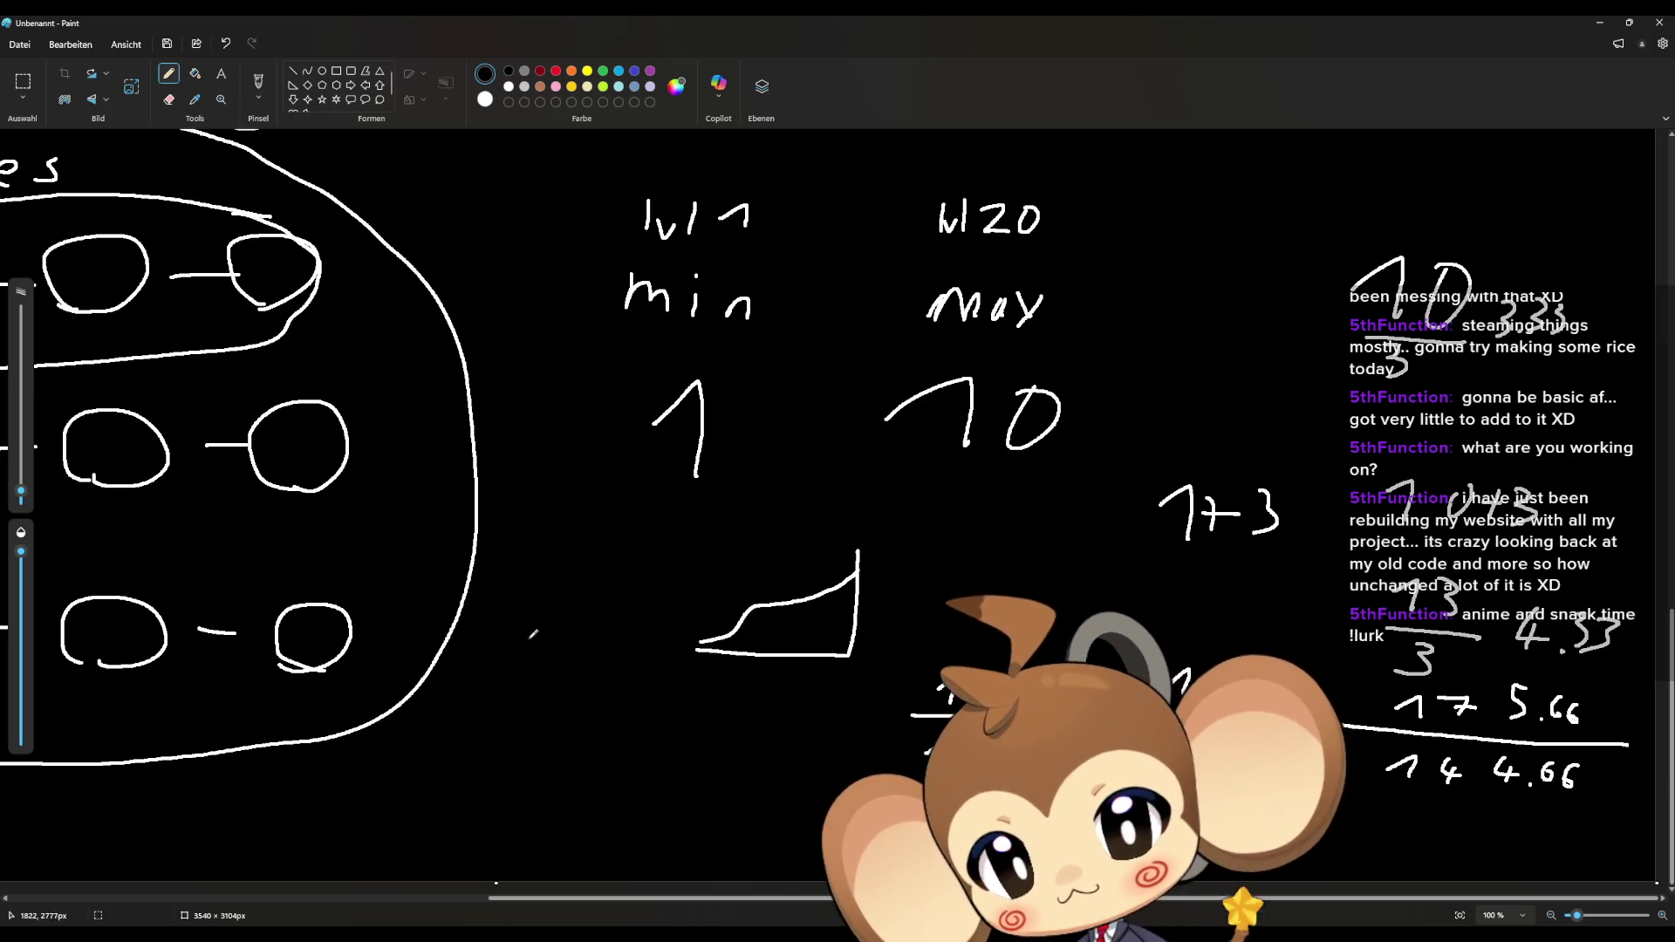
Step: Handwrite the 1 10 3 row and the 1+ sum row below it, ending with average 4.3
mouse_move(503, 600)
mouse_down()
mouse_move(521, 582)
mouse_move(524, 615)
mouse_move(607, 573)
mouse_move(608, 608)
mouse_up()
mouse_move(622, 582)
mouse_down()
mouse_move(614, 597)
mouse_move(621, 582)
mouse_move(680, 594)
mouse_move(668, 616)
mouse_up()
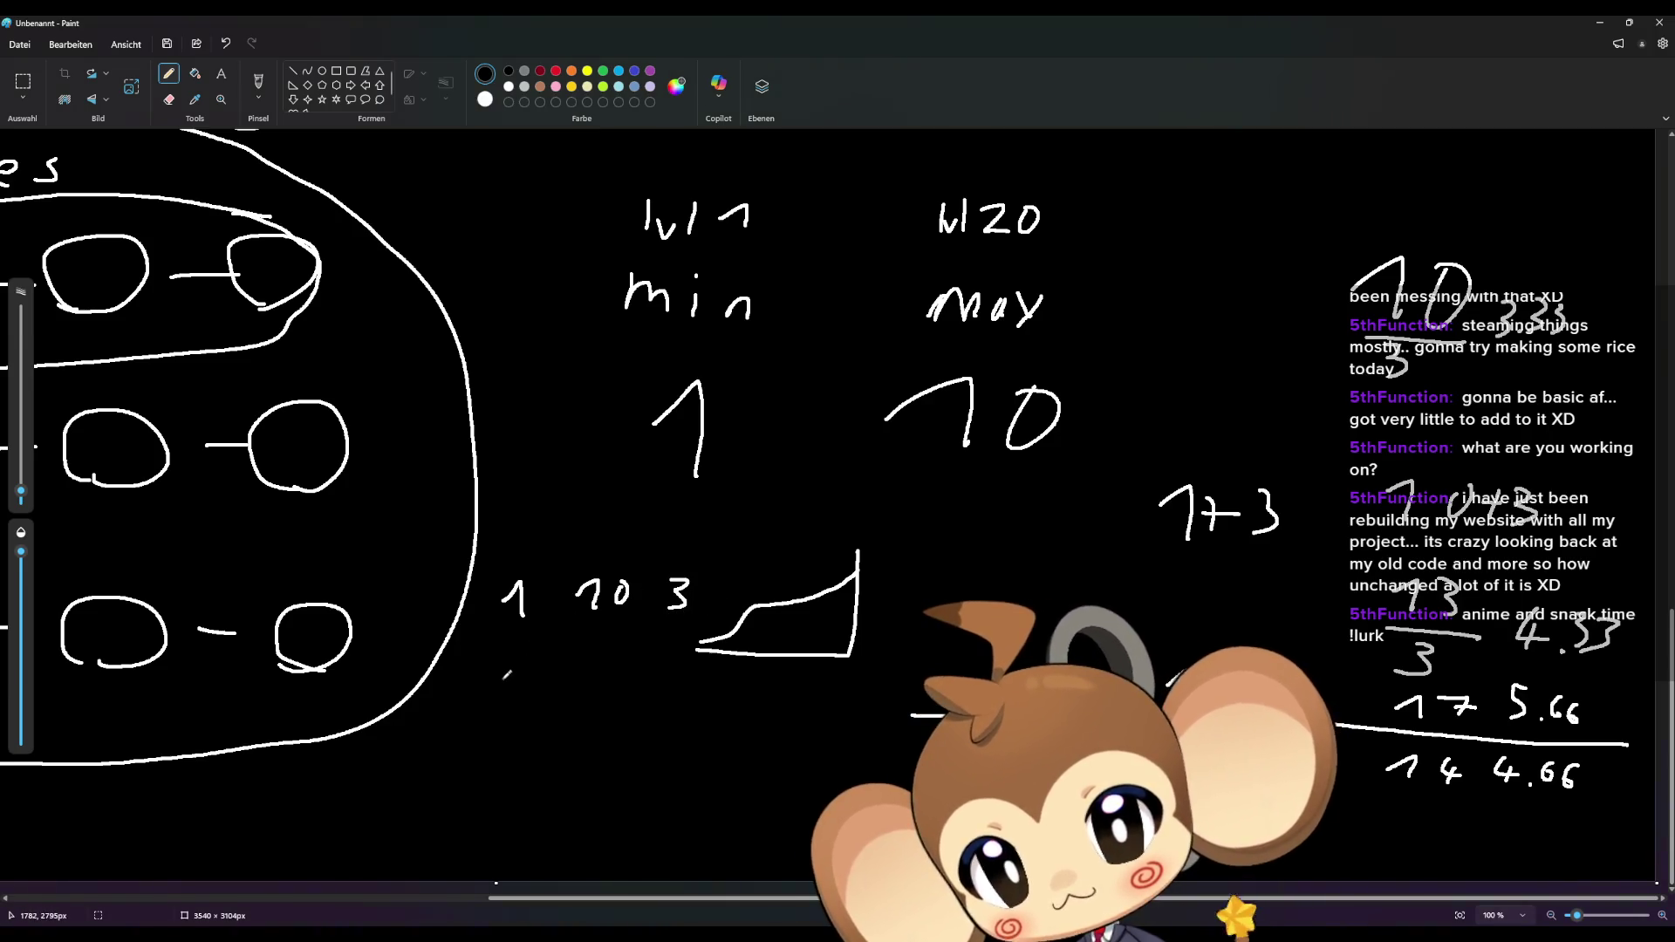
mouse_move(462, 691)
mouse_down()
mouse_move(476, 684)
mouse_move(472, 709)
mouse_move(508, 695)
mouse_up()
mouse_move(497, 688)
mouse_down()
mouse_move(496, 711)
mouse_move(647, 713)
mouse_move(664, 687)
mouse_up()
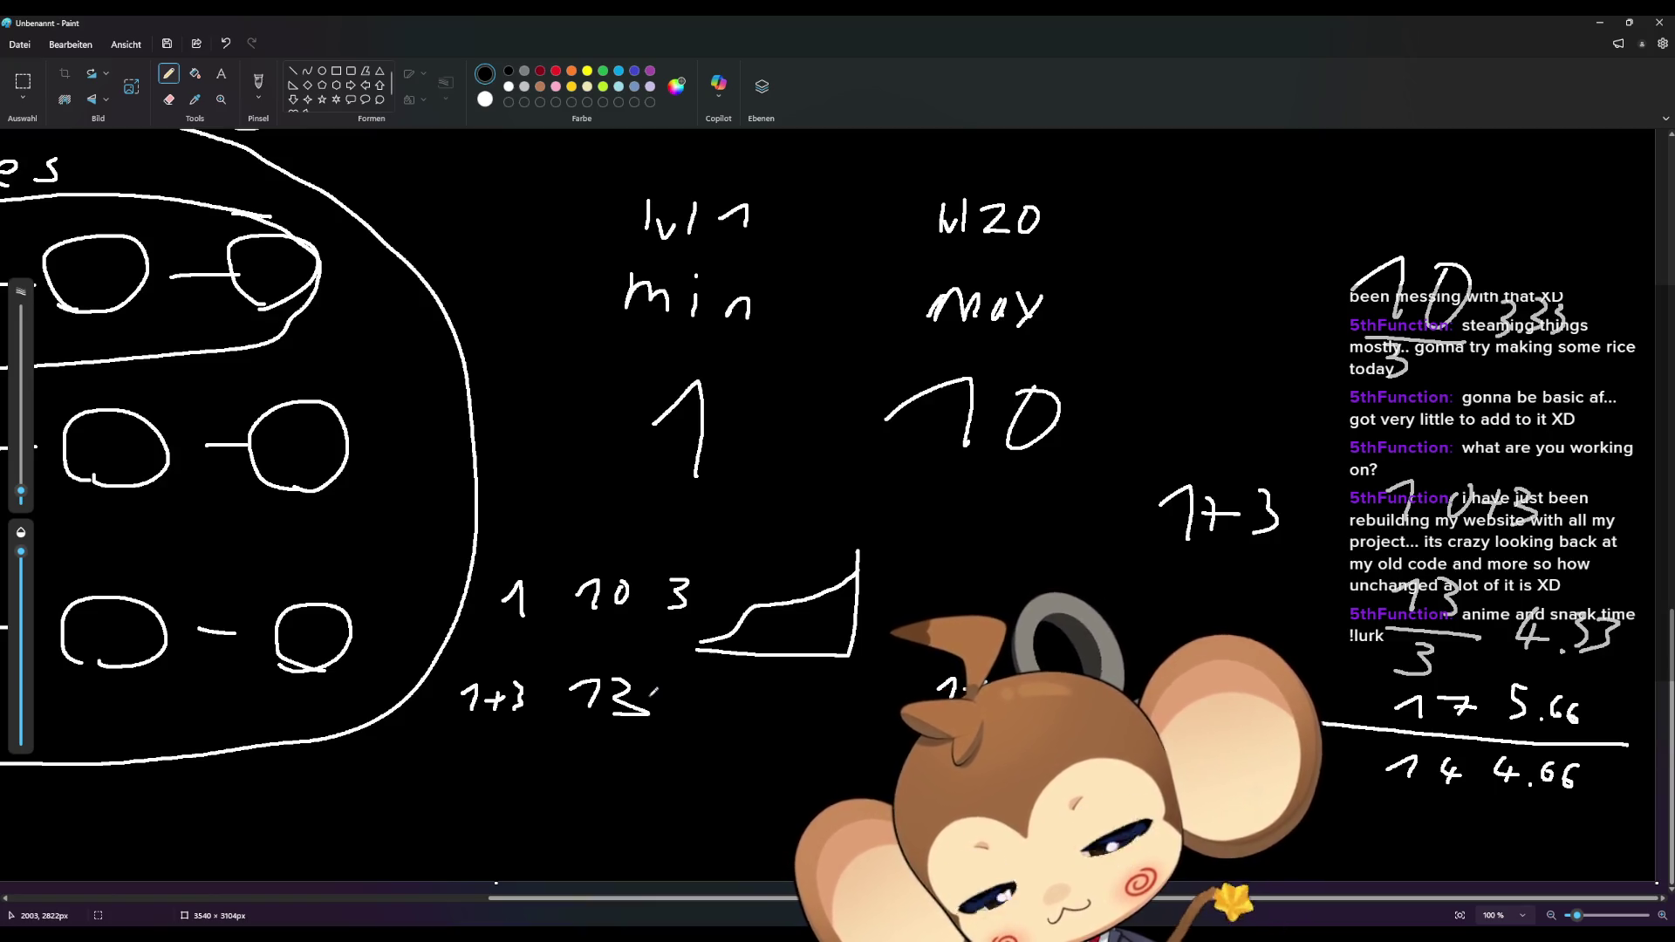
mouse_move(696, 677)
mouse_down()
mouse_move(691, 693)
mouse_move(725, 710)
mouse_up()
click(714, 706)
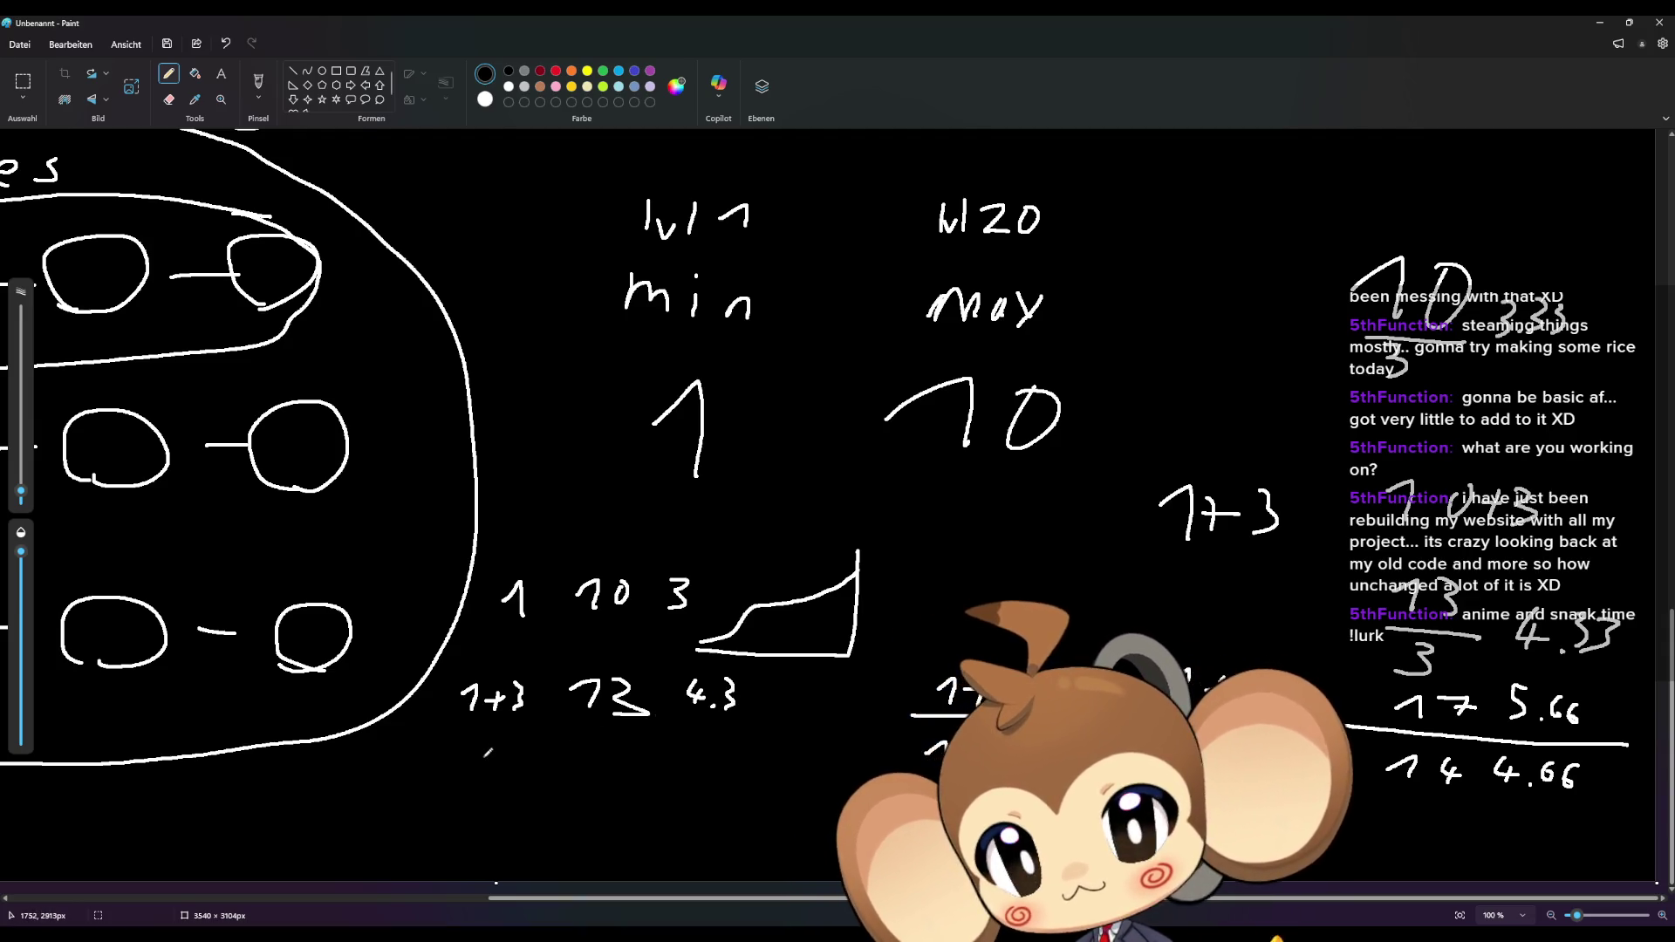
Step: Write the next sum row below, ending with the 17 and its 5.6 average
mouse_move(457, 761)
mouse_down()
mouse_move(479, 752)
mouse_move(476, 773)
mouse_up()
drag(485, 764, 509, 763)
mouse_move(510, 763)
mouse_down()
mouse_move(602, 771)
mouse_move(647, 746)
mouse_move(637, 773)
mouse_move(654, 756)
mouse_move(708, 764)
mouse_move(689, 771)
mouse_move(735, 758)
mouse_up()
click(718, 770)
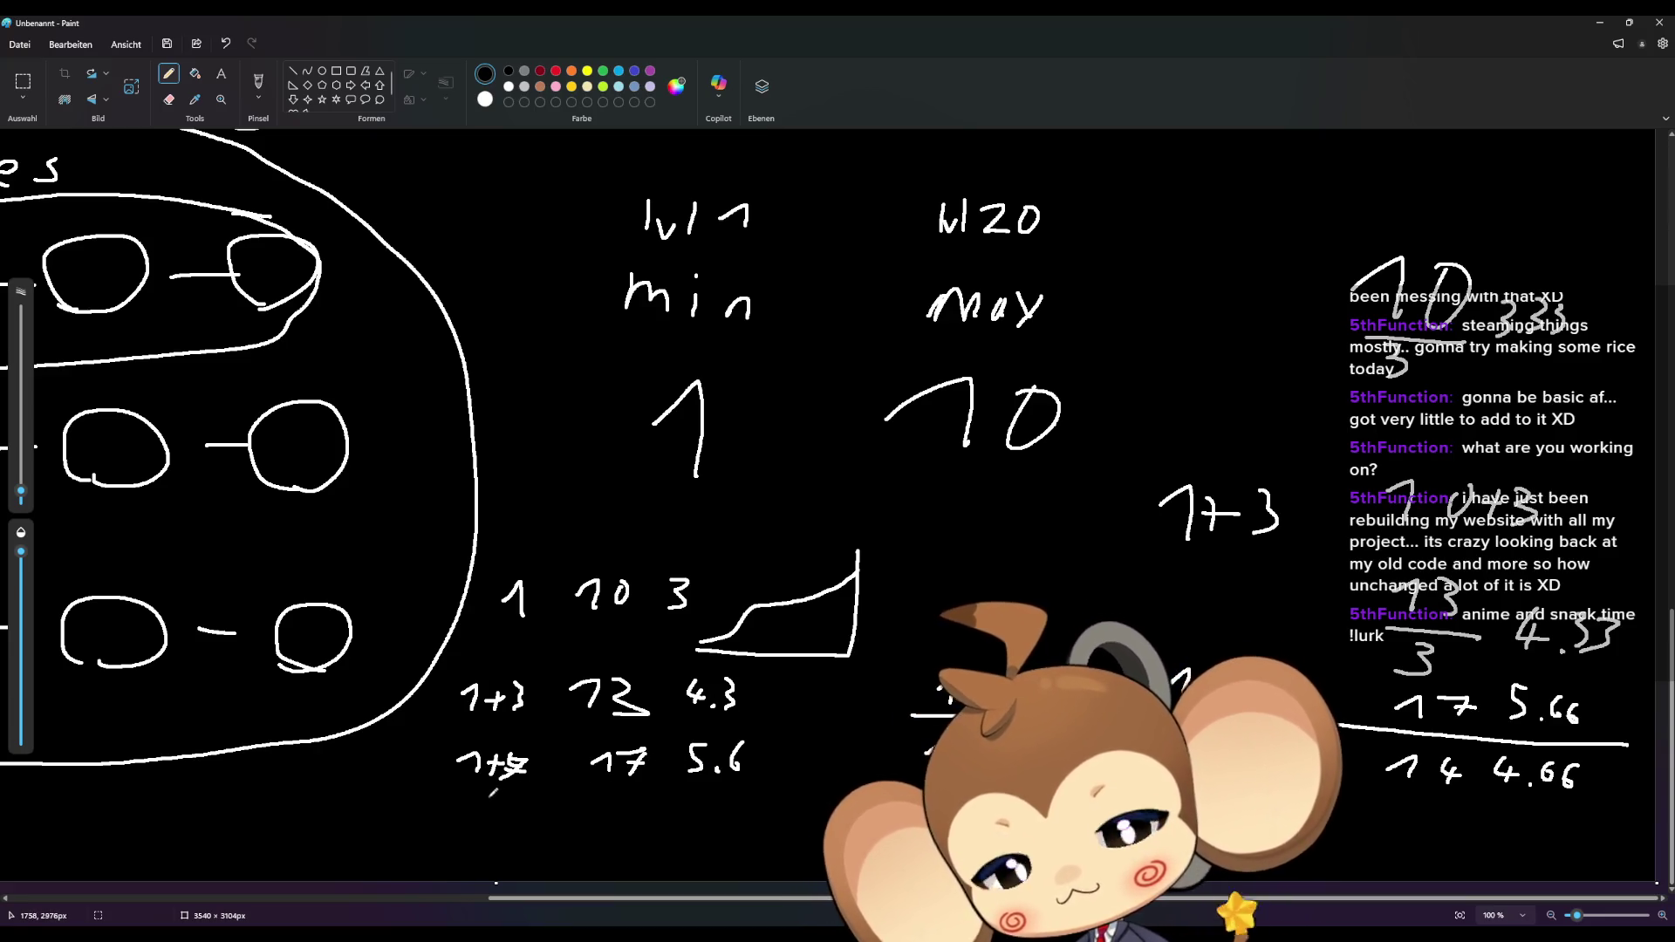
Step: Write the 1+11 row totalling 22 with average 7.3, then the 1+19 row totalling 29
drag(449, 806, 495, 801)
mouse_move(499, 798)
mouse_down()
mouse_move(515, 790)
mouse_move(510, 816)
mouse_move(528, 818)
mouse_up()
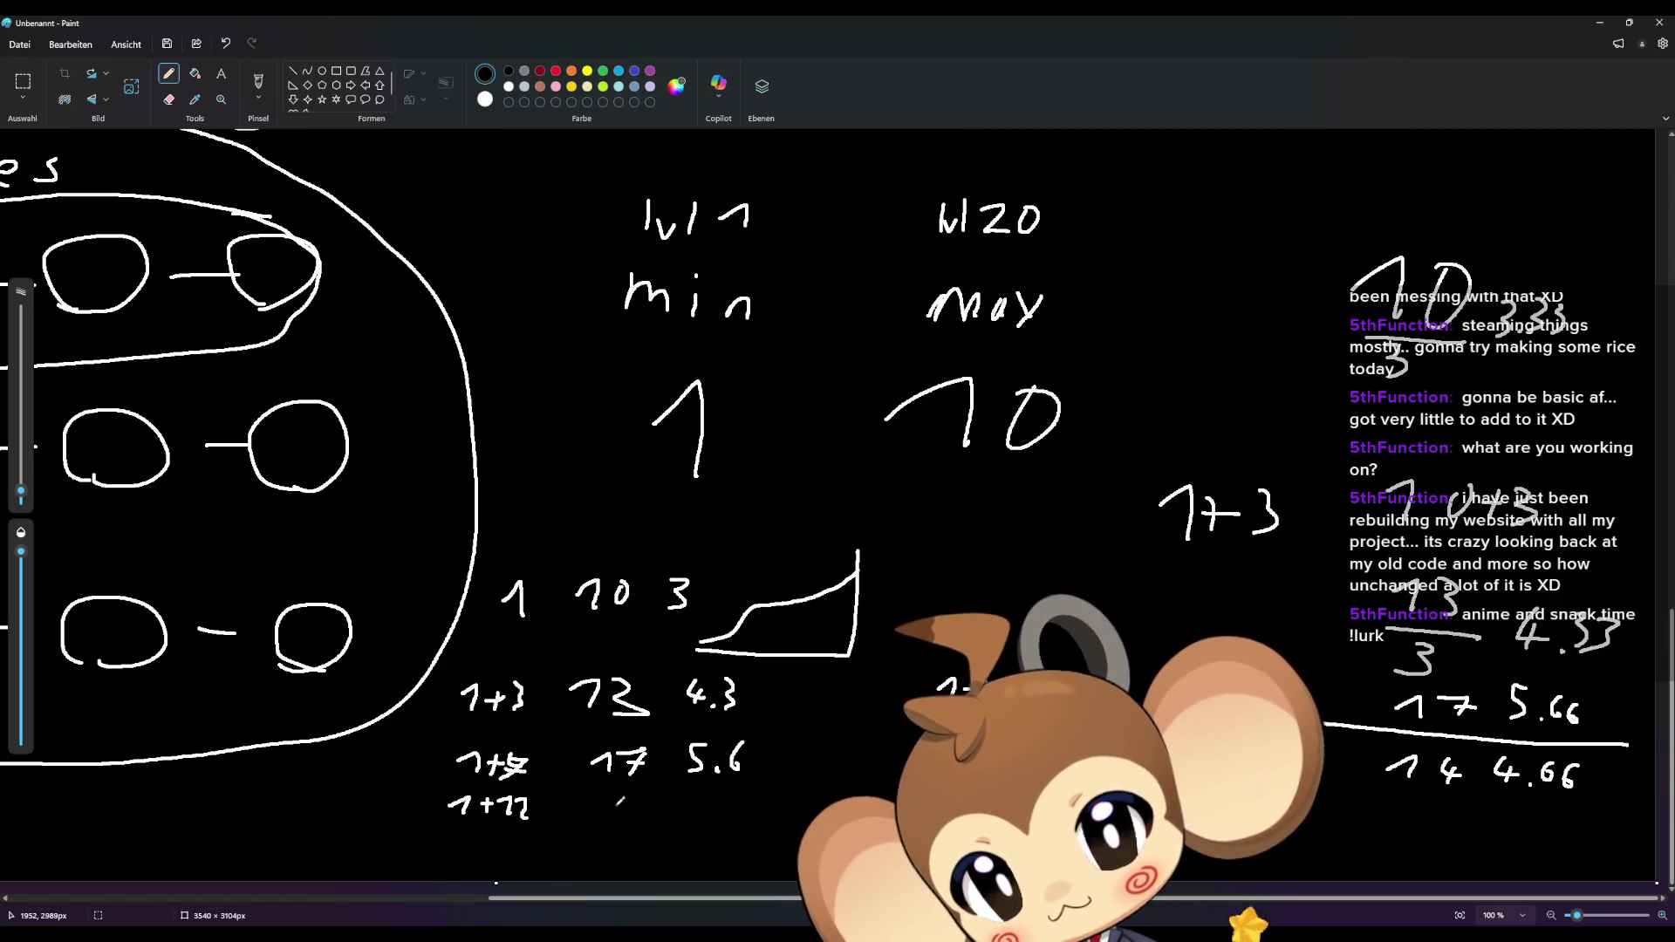
drag(627, 792, 643, 812)
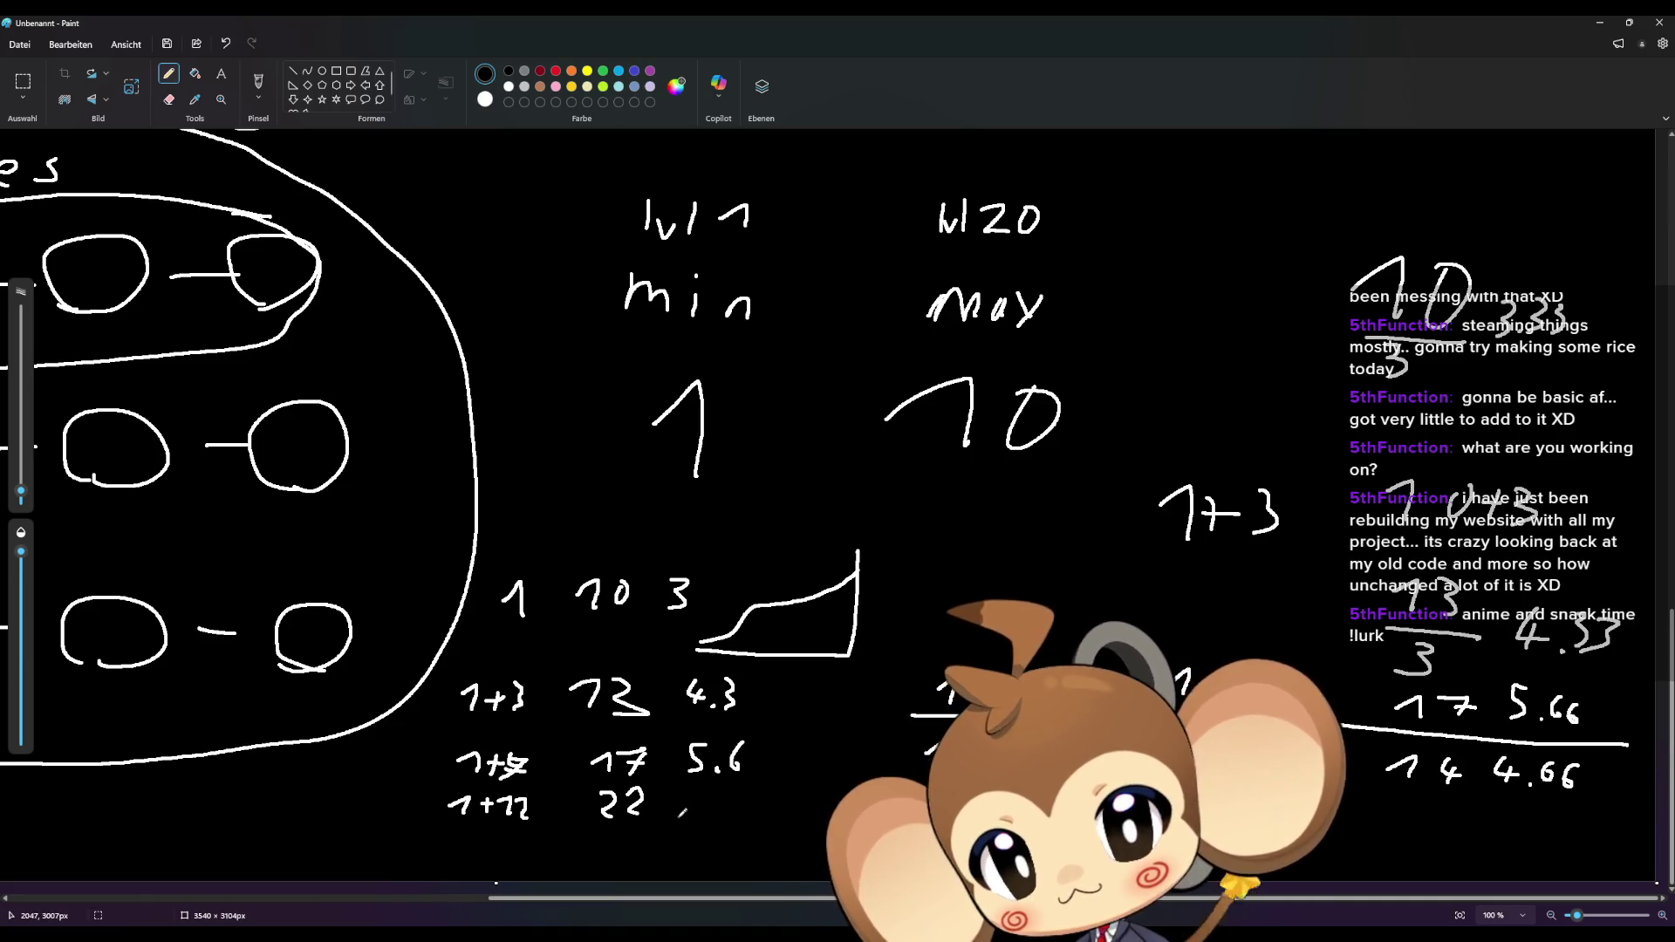
mouse_move(688, 793)
mouse_down()
mouse_move(696, 811)
mouse_move(729, 799)
mouse_move(717, 809)
mouse_up()
click(716, 807)
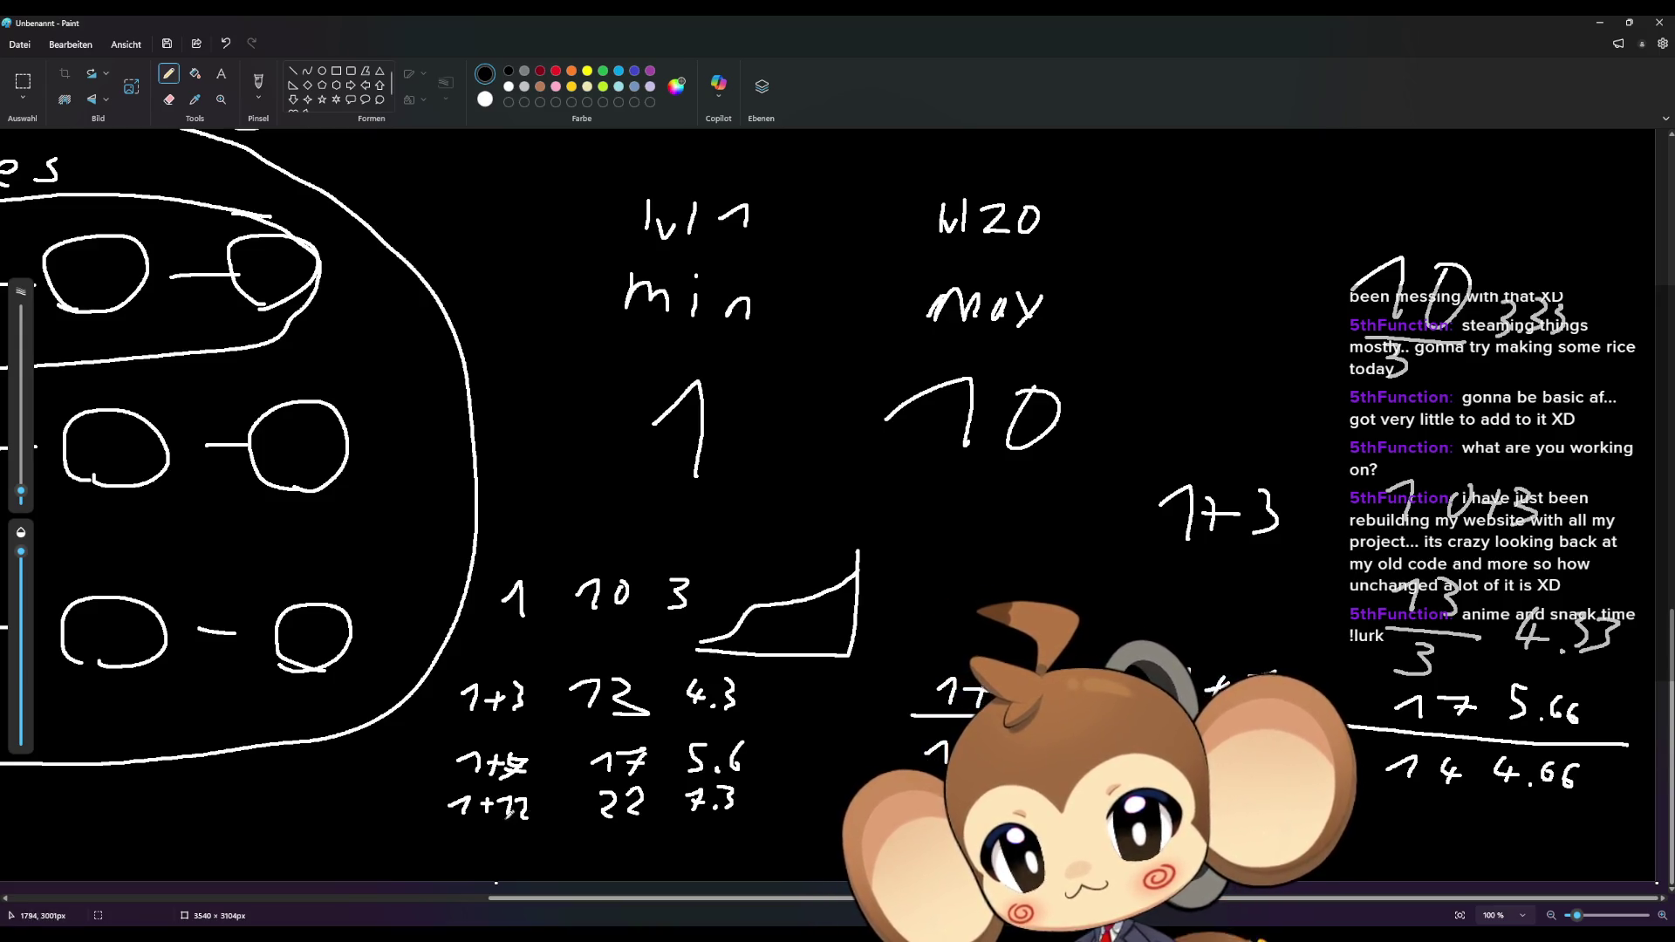
mouse_move(494, 825)
mouse_down()
mouse_move(521, 850)
mouse_move(497, 835)
mouse_move(467, 855)
mouse_up()
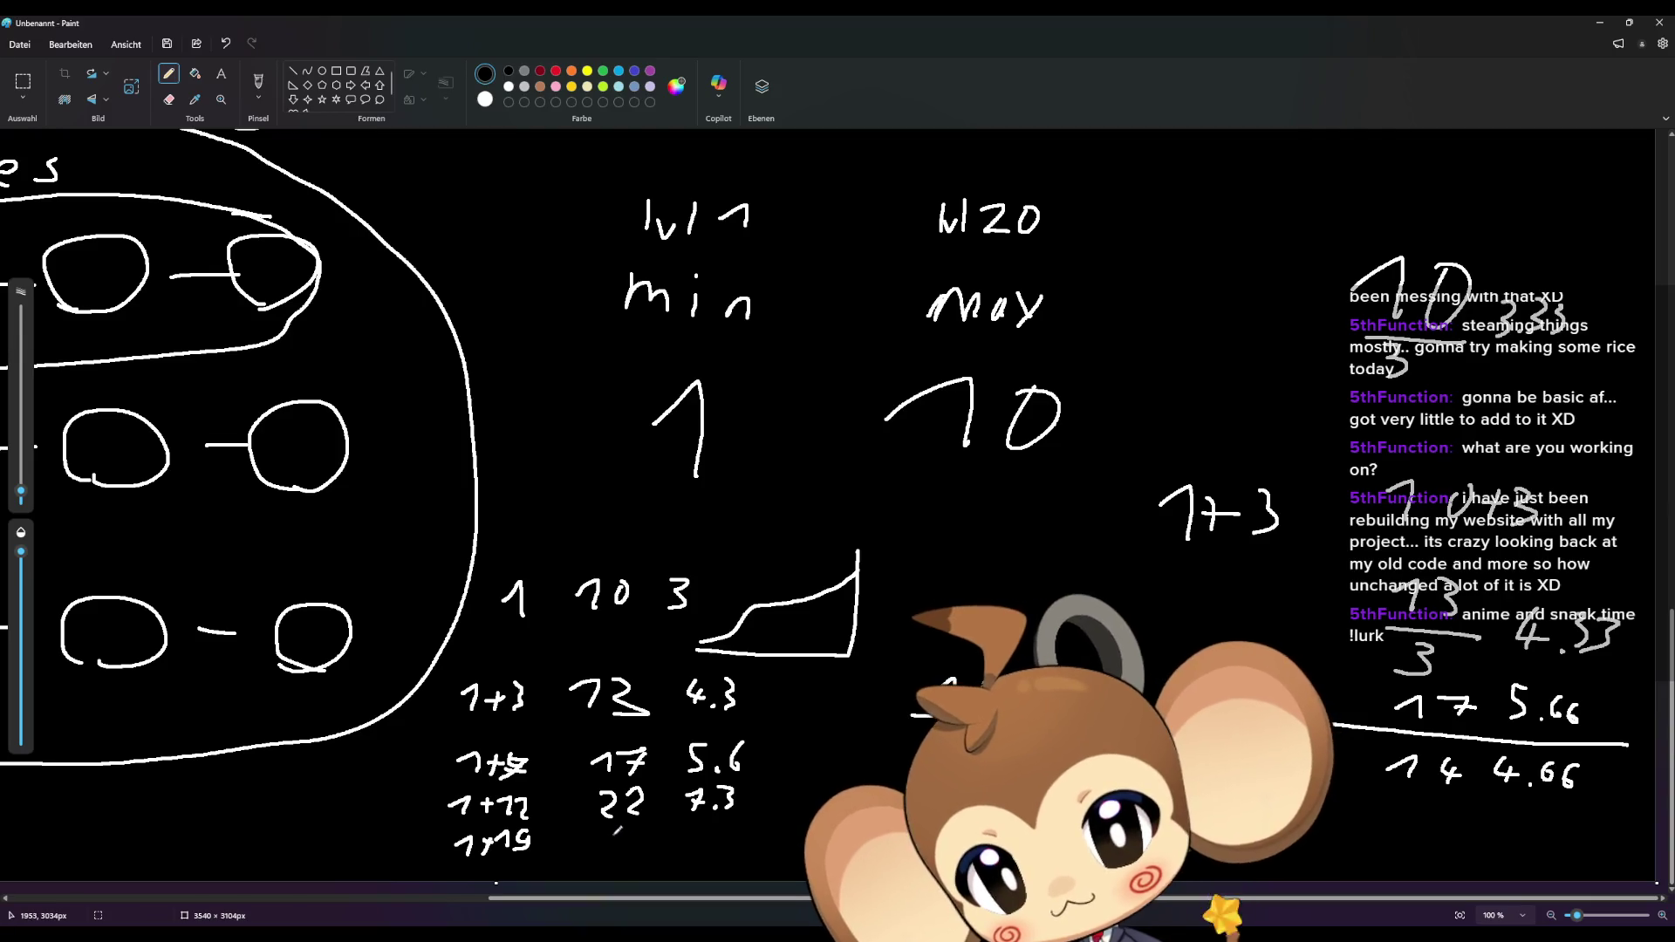
mouse_move(643, 827)
mouse_down()
mouse_move(628, 857)
mouse_move(602, 857)
mouse_move(621, 859)
mouse_up()
mouse_move(711, 831)
mouse_down()
mouse_move(687, 839)
mouse_move(722, 842)
mouse_up()
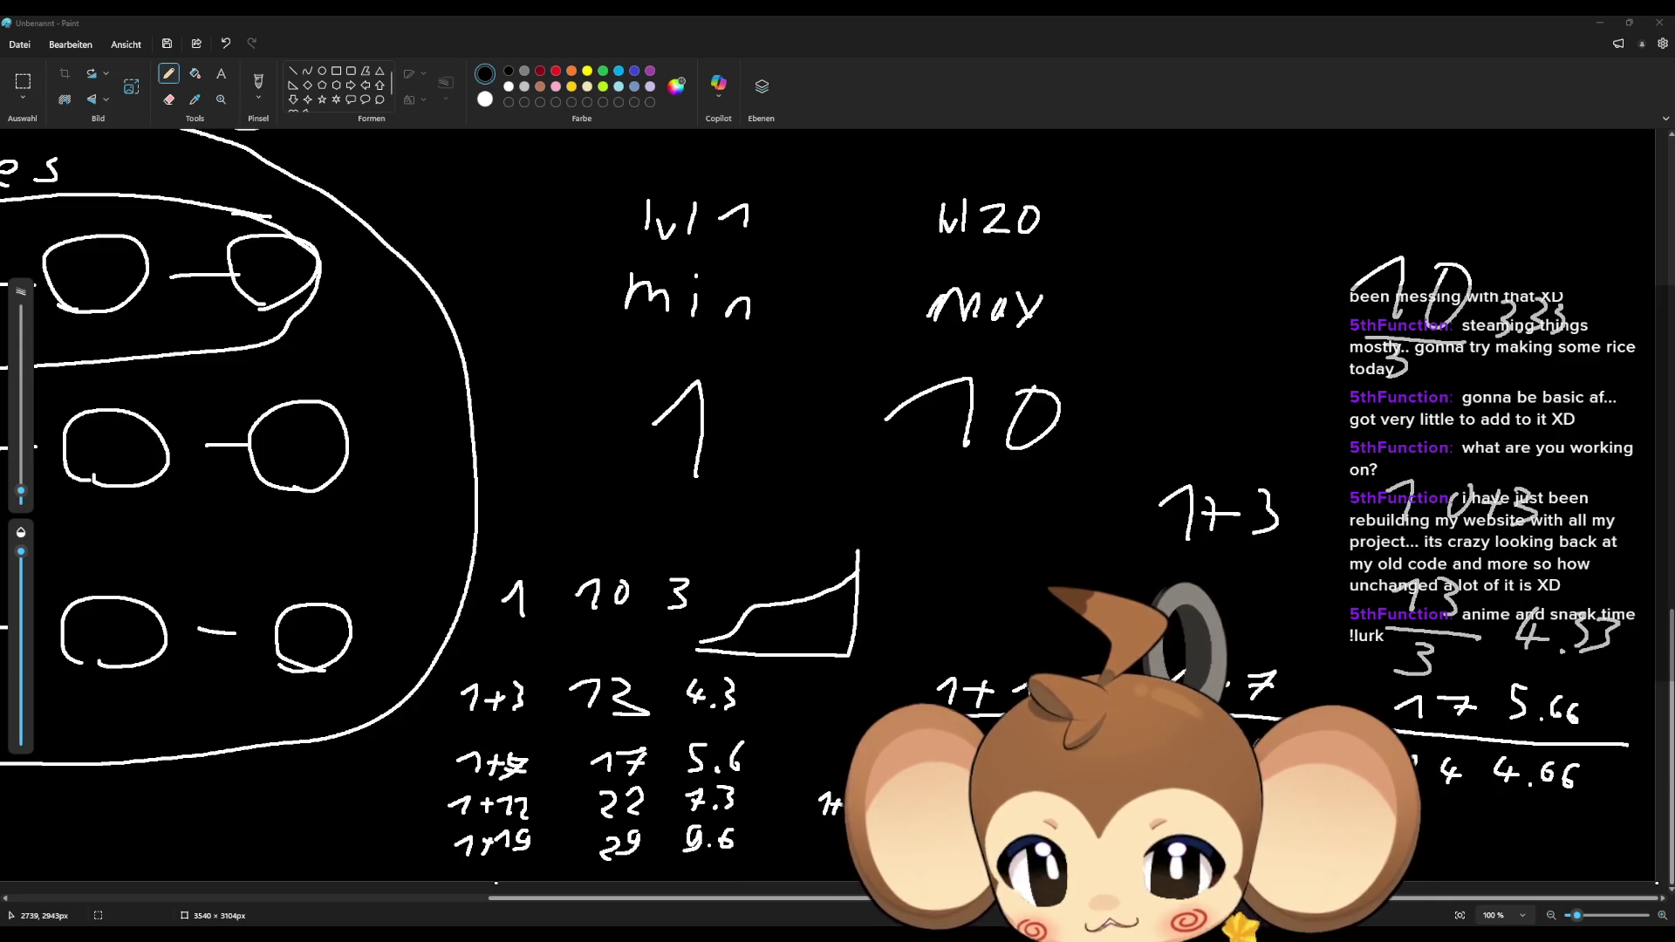
Step: Draw a mark and freehand arrows pointing at the right-hand averages
drag(1386, 827, 1447, 833)
click(1512, 823)
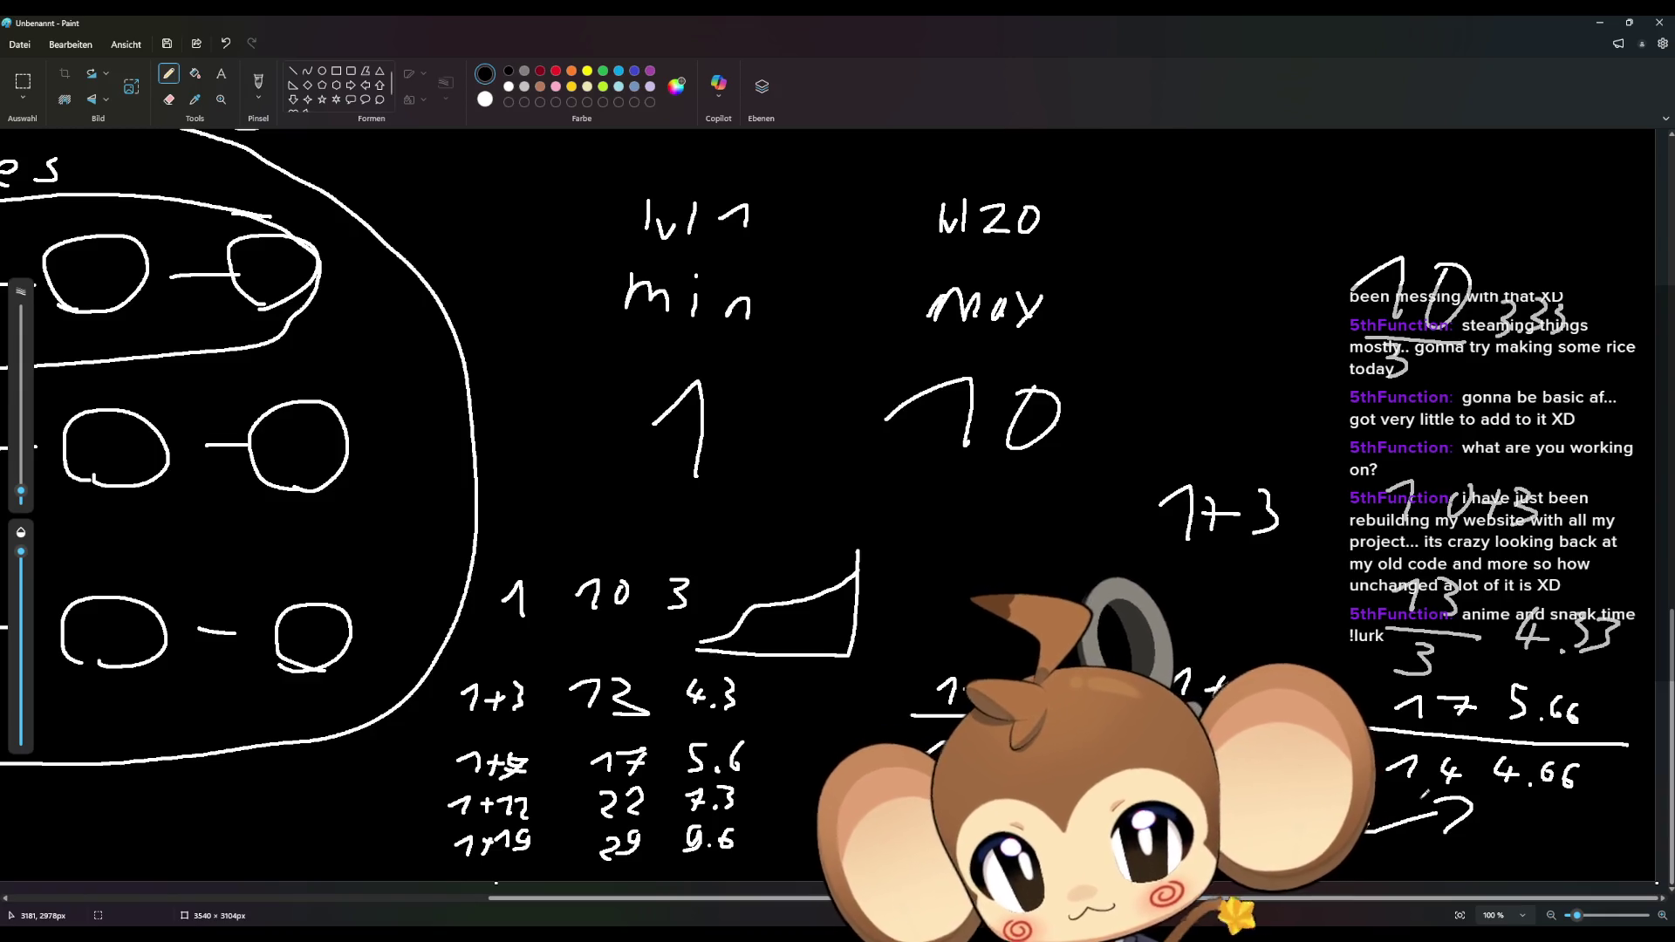
drag(1228, 383, 1307, 371)
drag(1310, 352, 1308, 388)
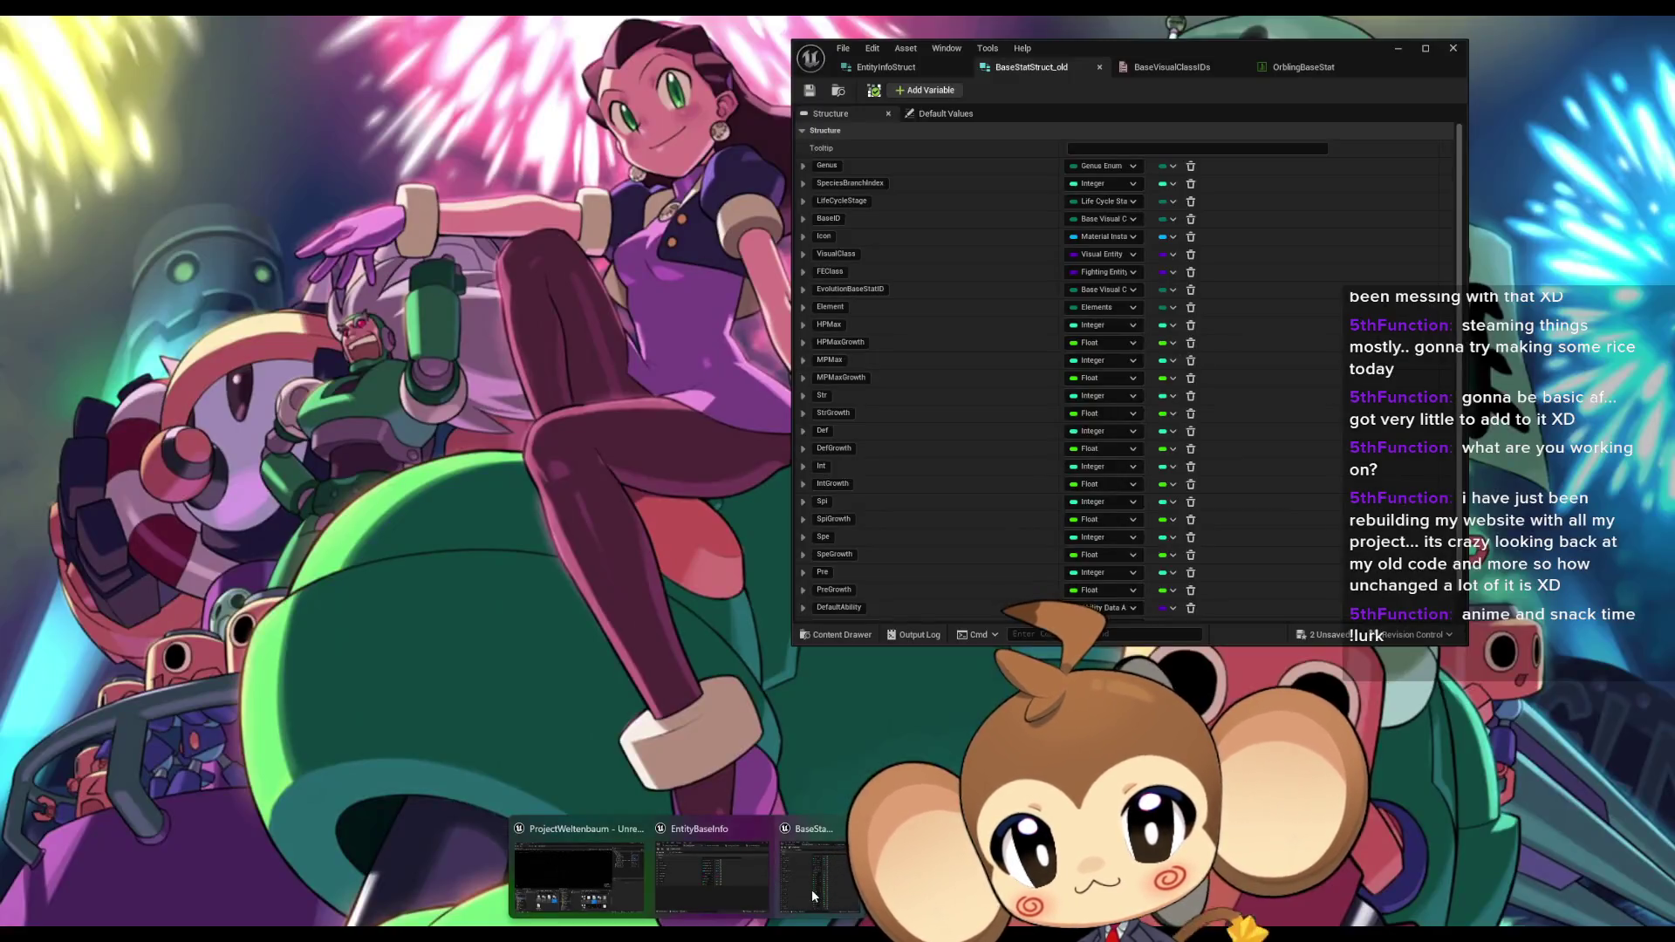
Step: Back in Unreal's EntityBaseInfo struct, rename the HPMax field to BaseHPMin
click(812, 888)
click(316, 410)
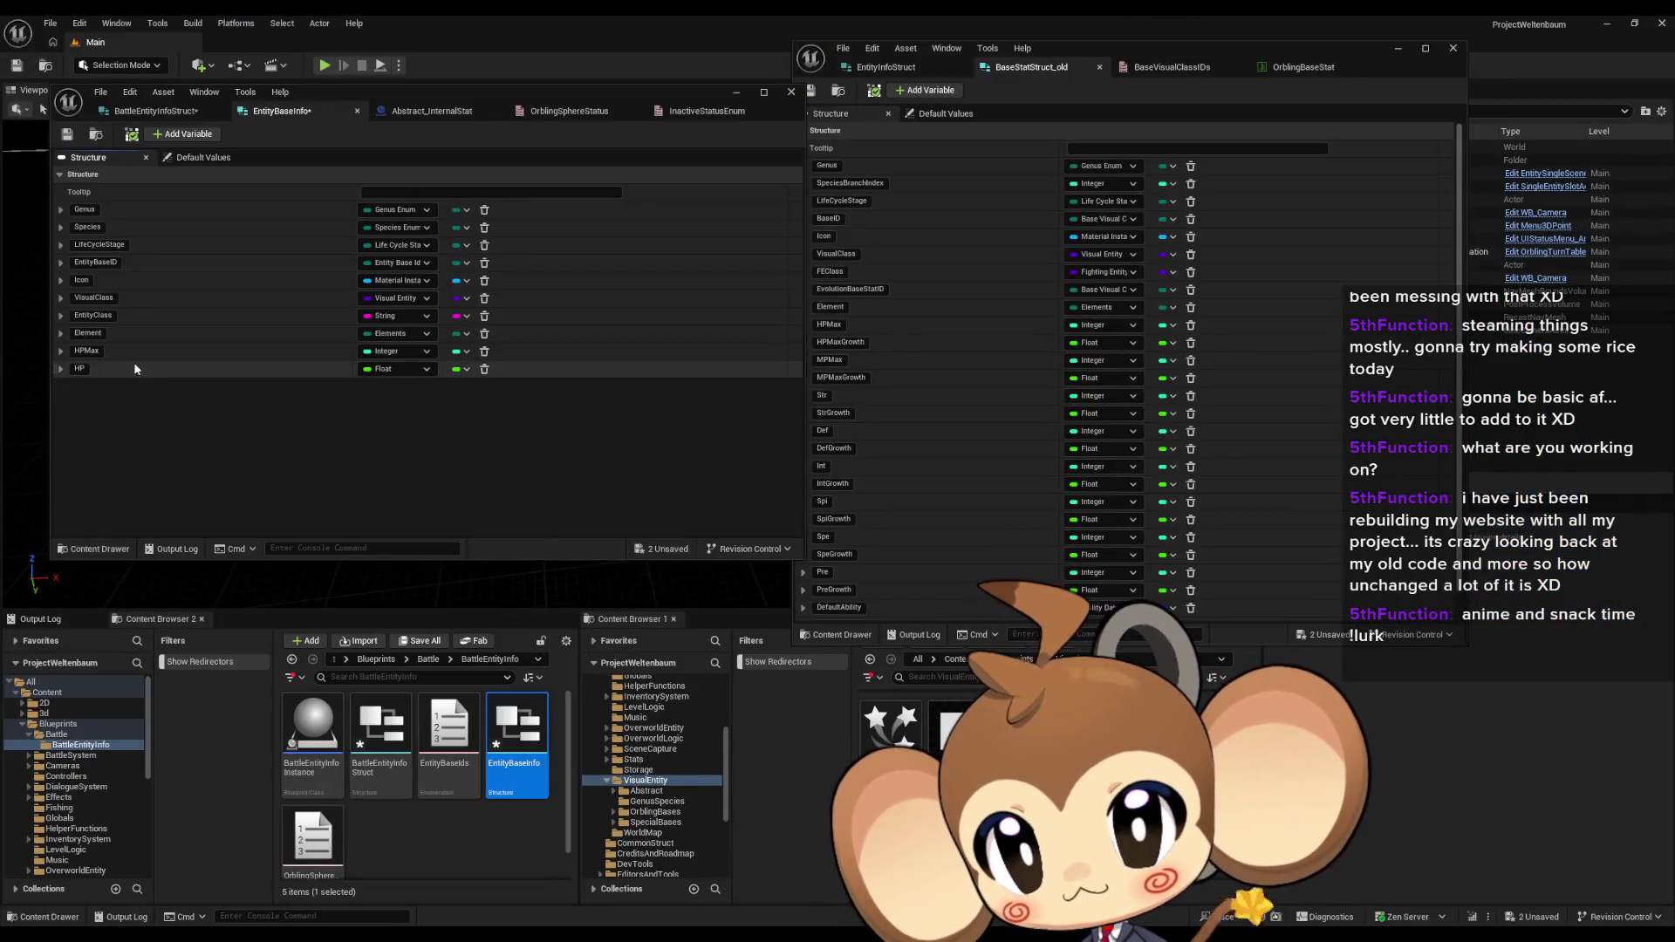
click(82, 370)
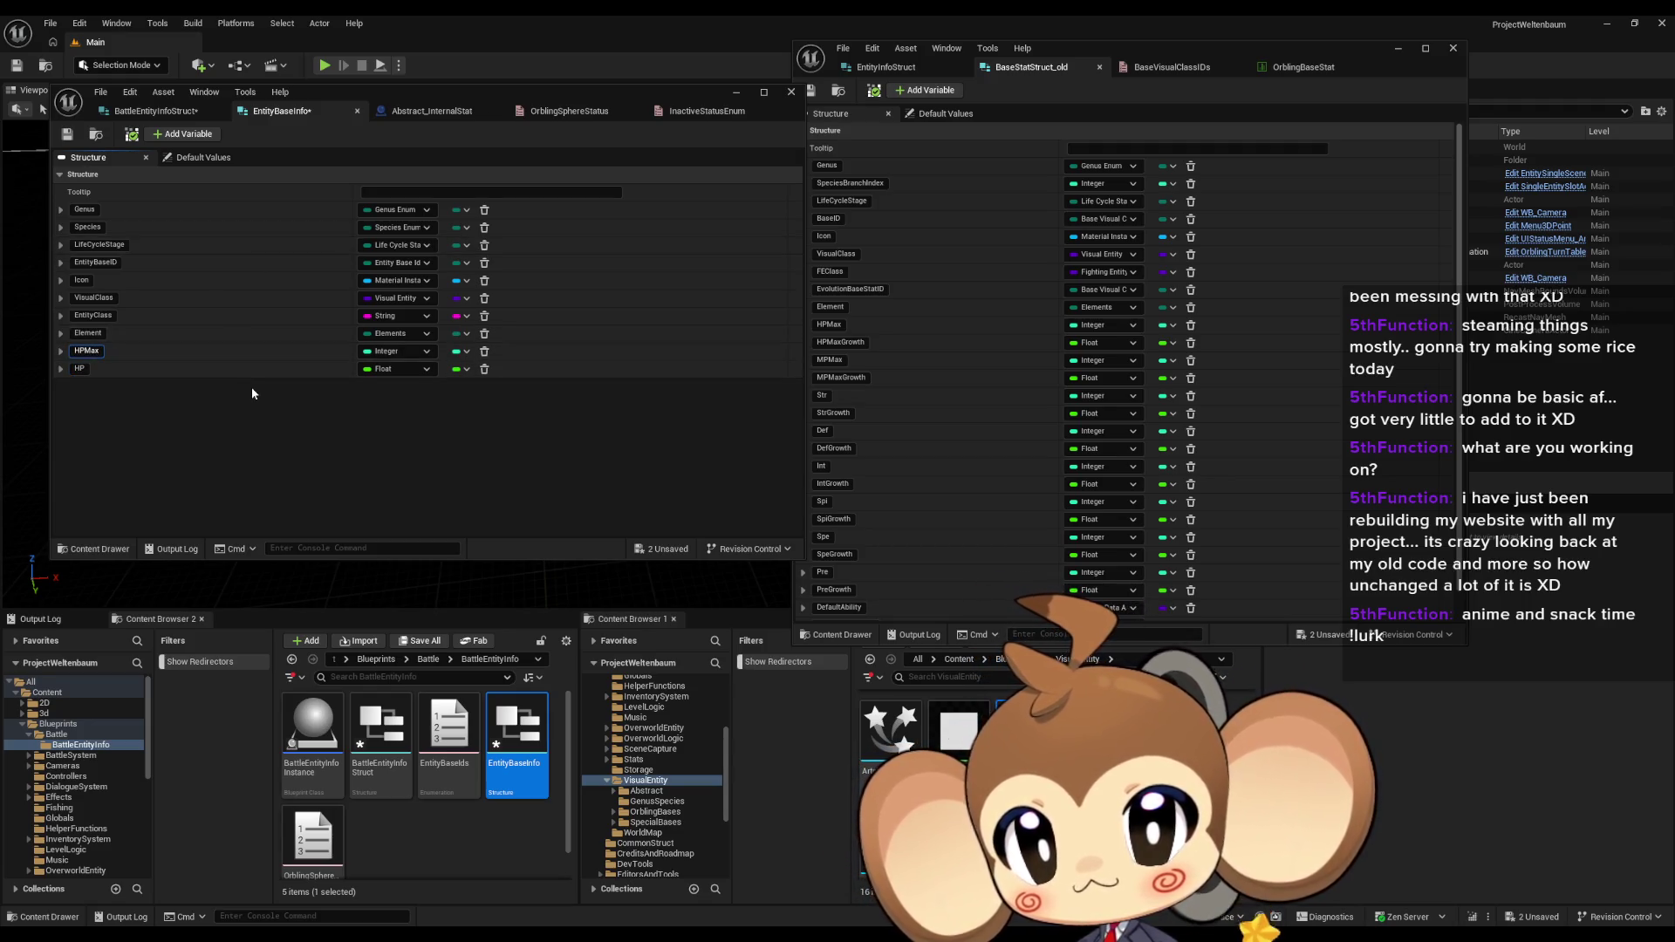
text(Base)
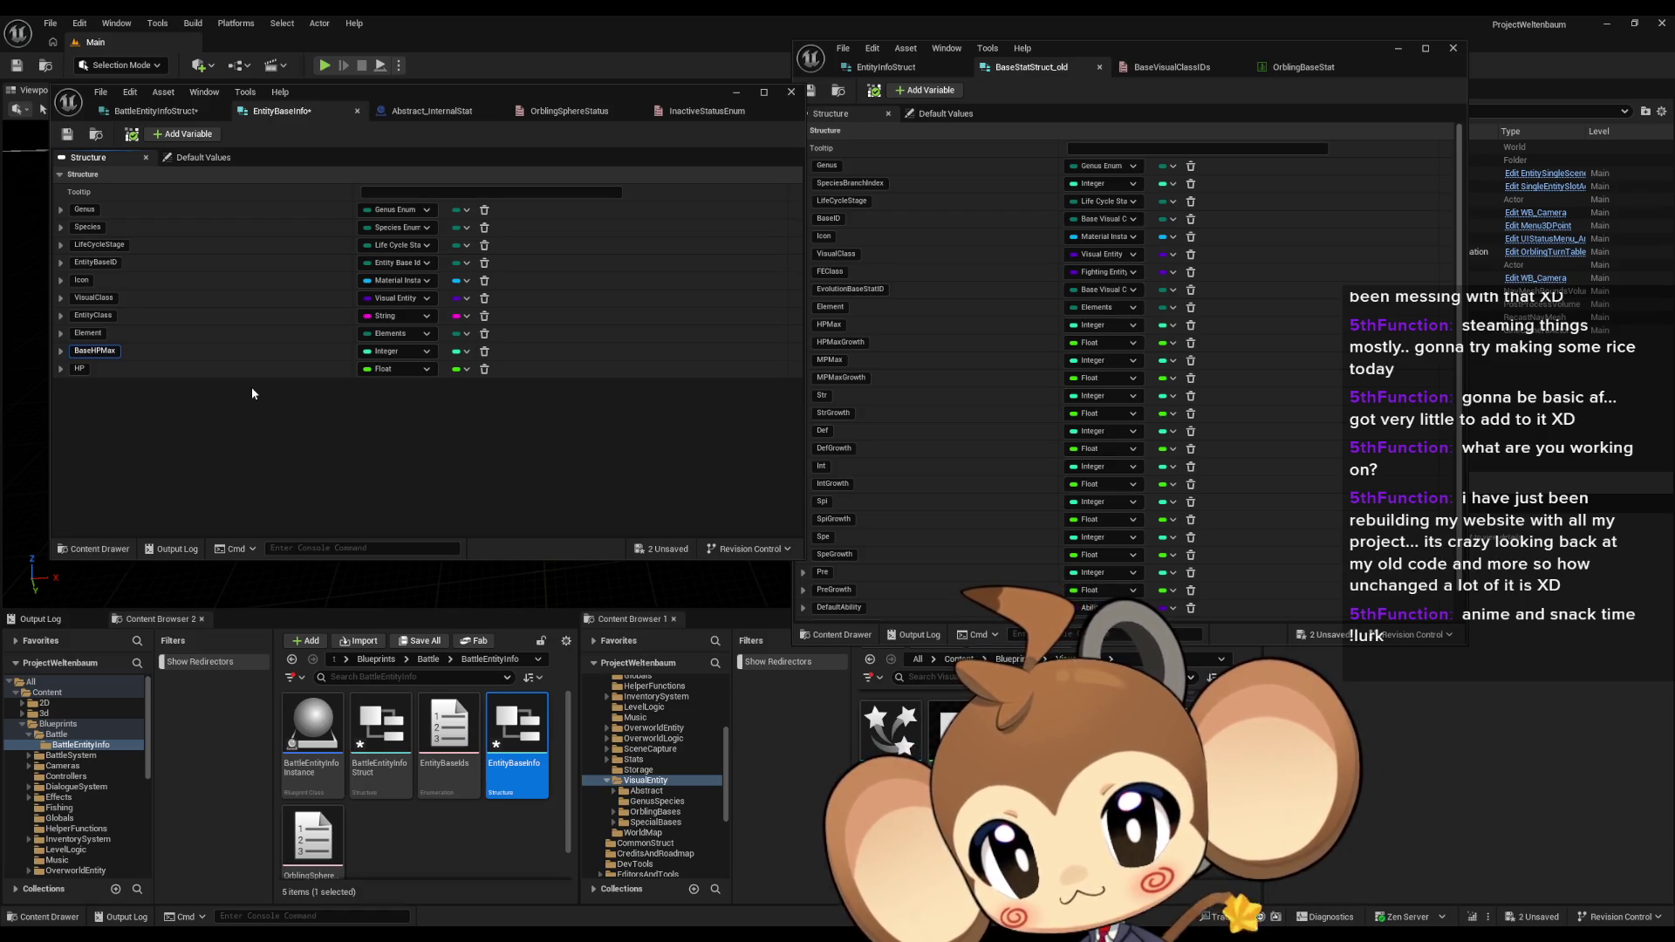
key(BackSpace)
key(BackSpace)
text(in)
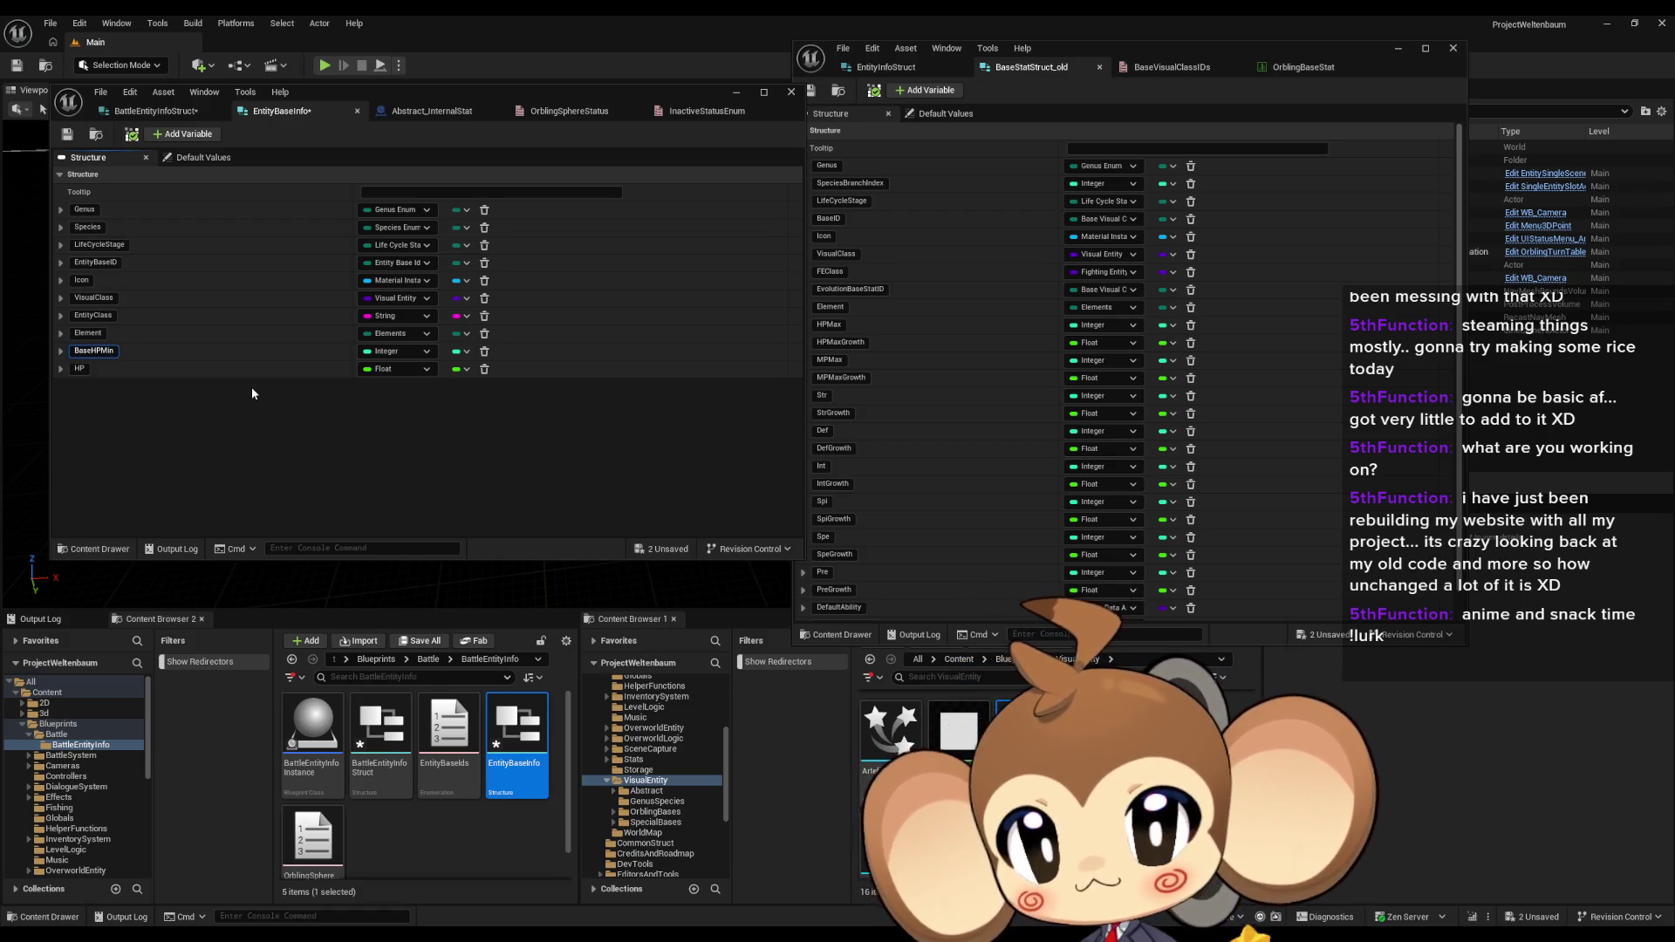
Step: Rename the HP field to BaseHPMax
click(83, 368)
text(BaseHPMax)
key(Return)
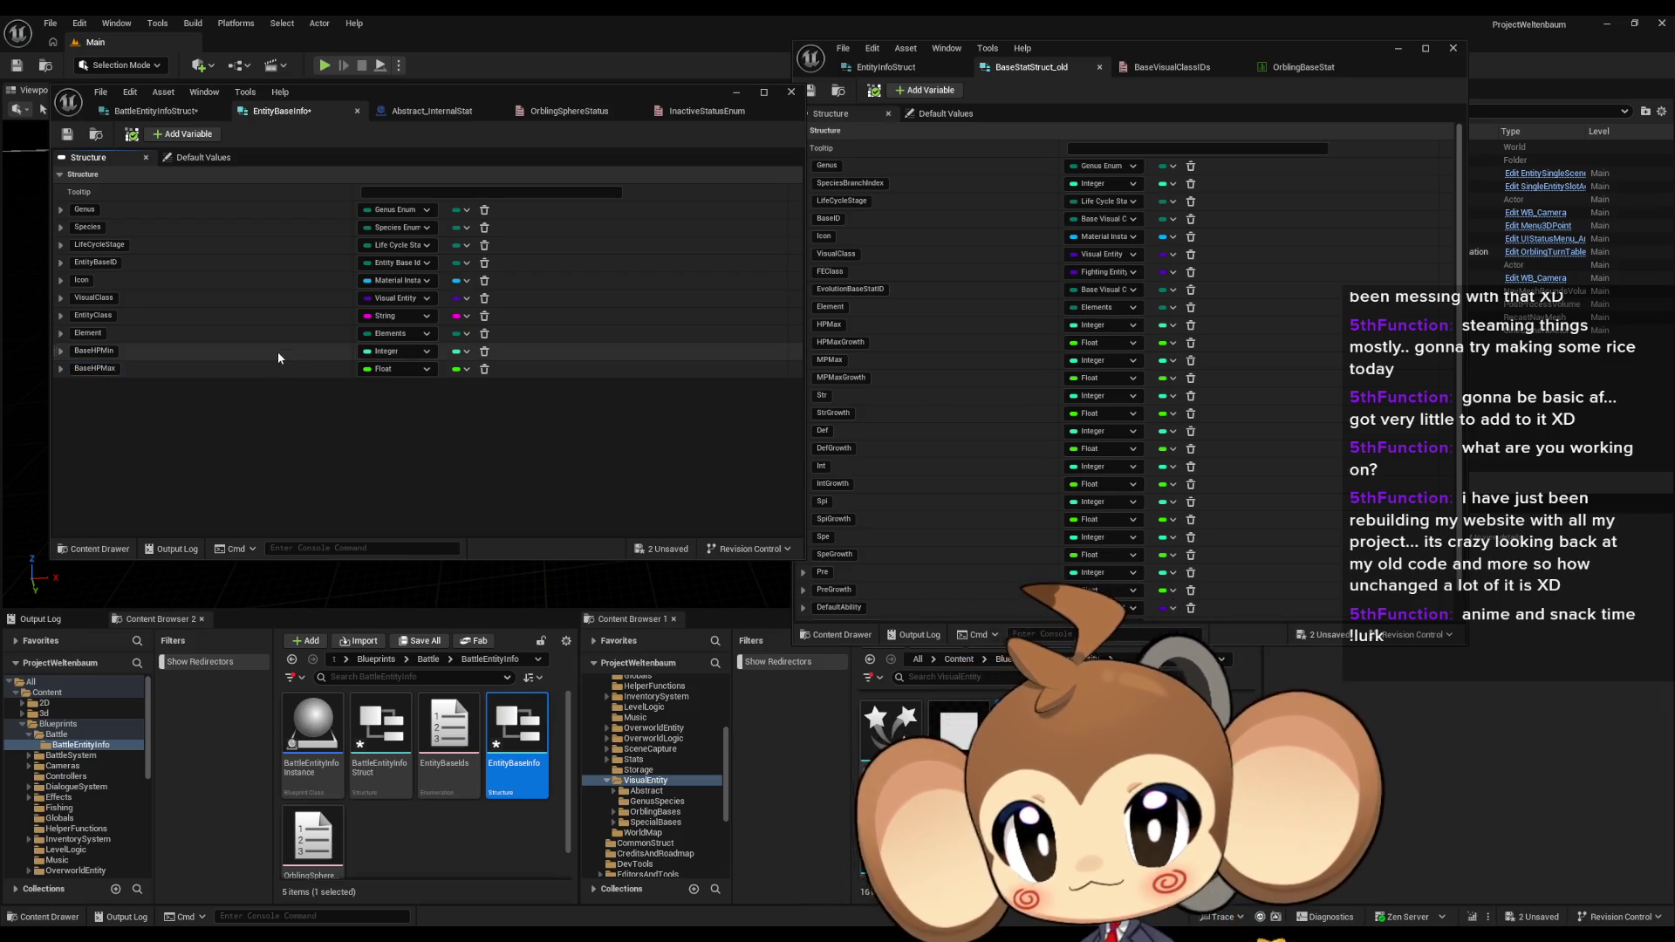
click(171, 114)
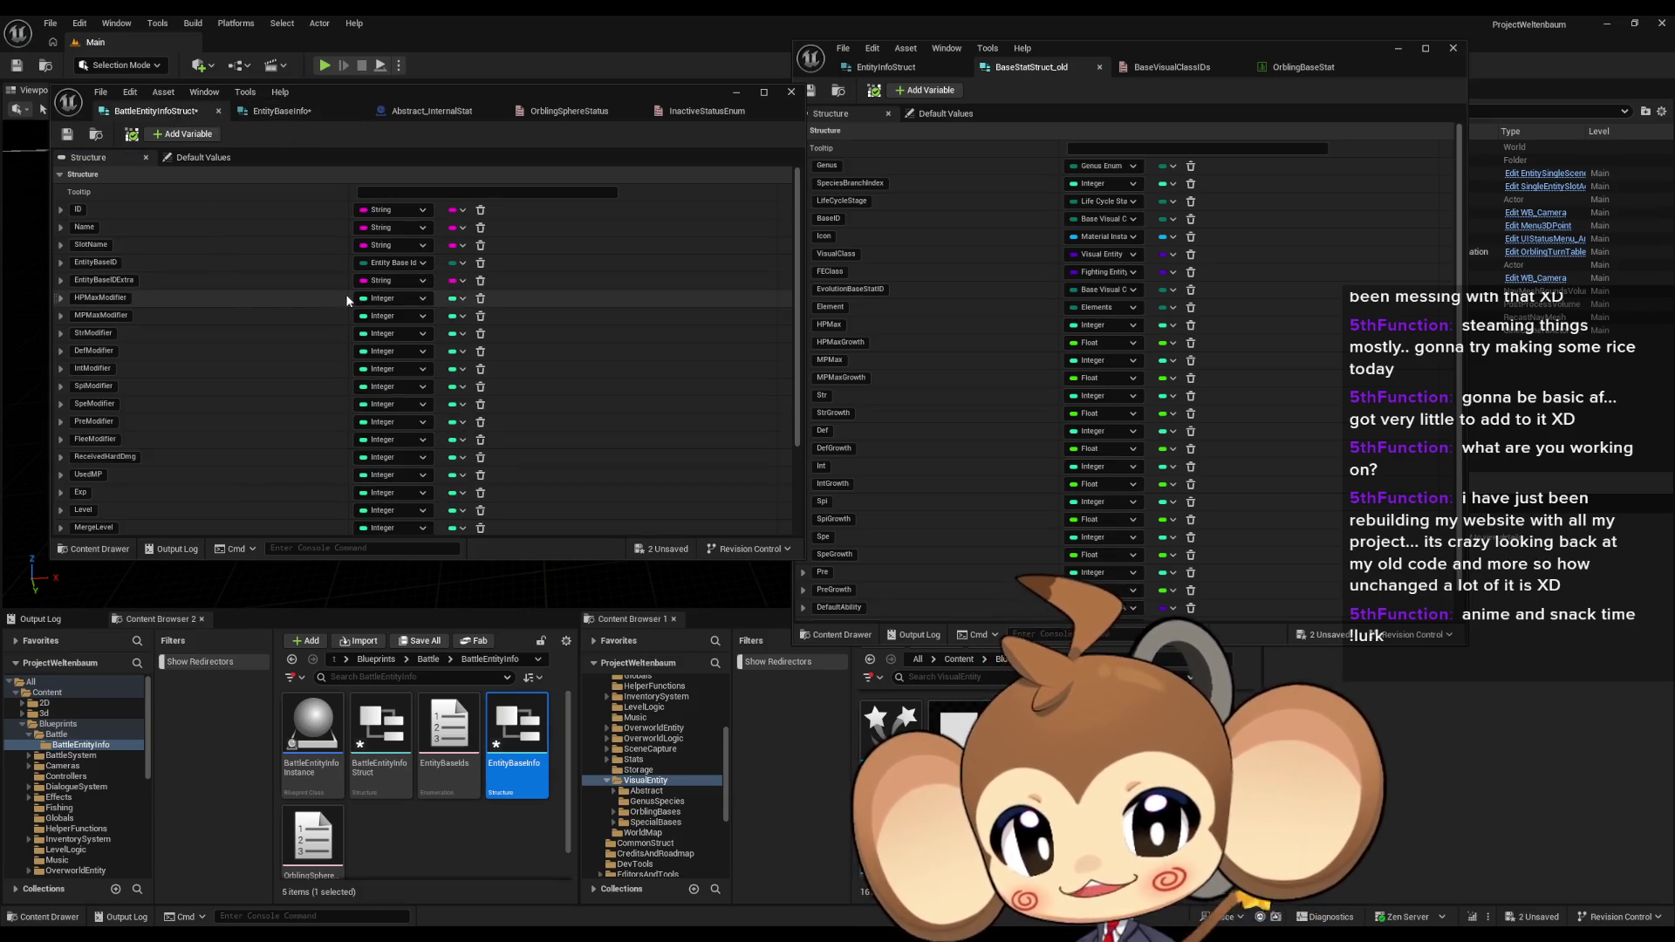
Step: In BattleEntityInfoStruct, replace 'Modifier' in HPMaxModifier with 'Inheritance'
scroll(295, 286, down, 1)
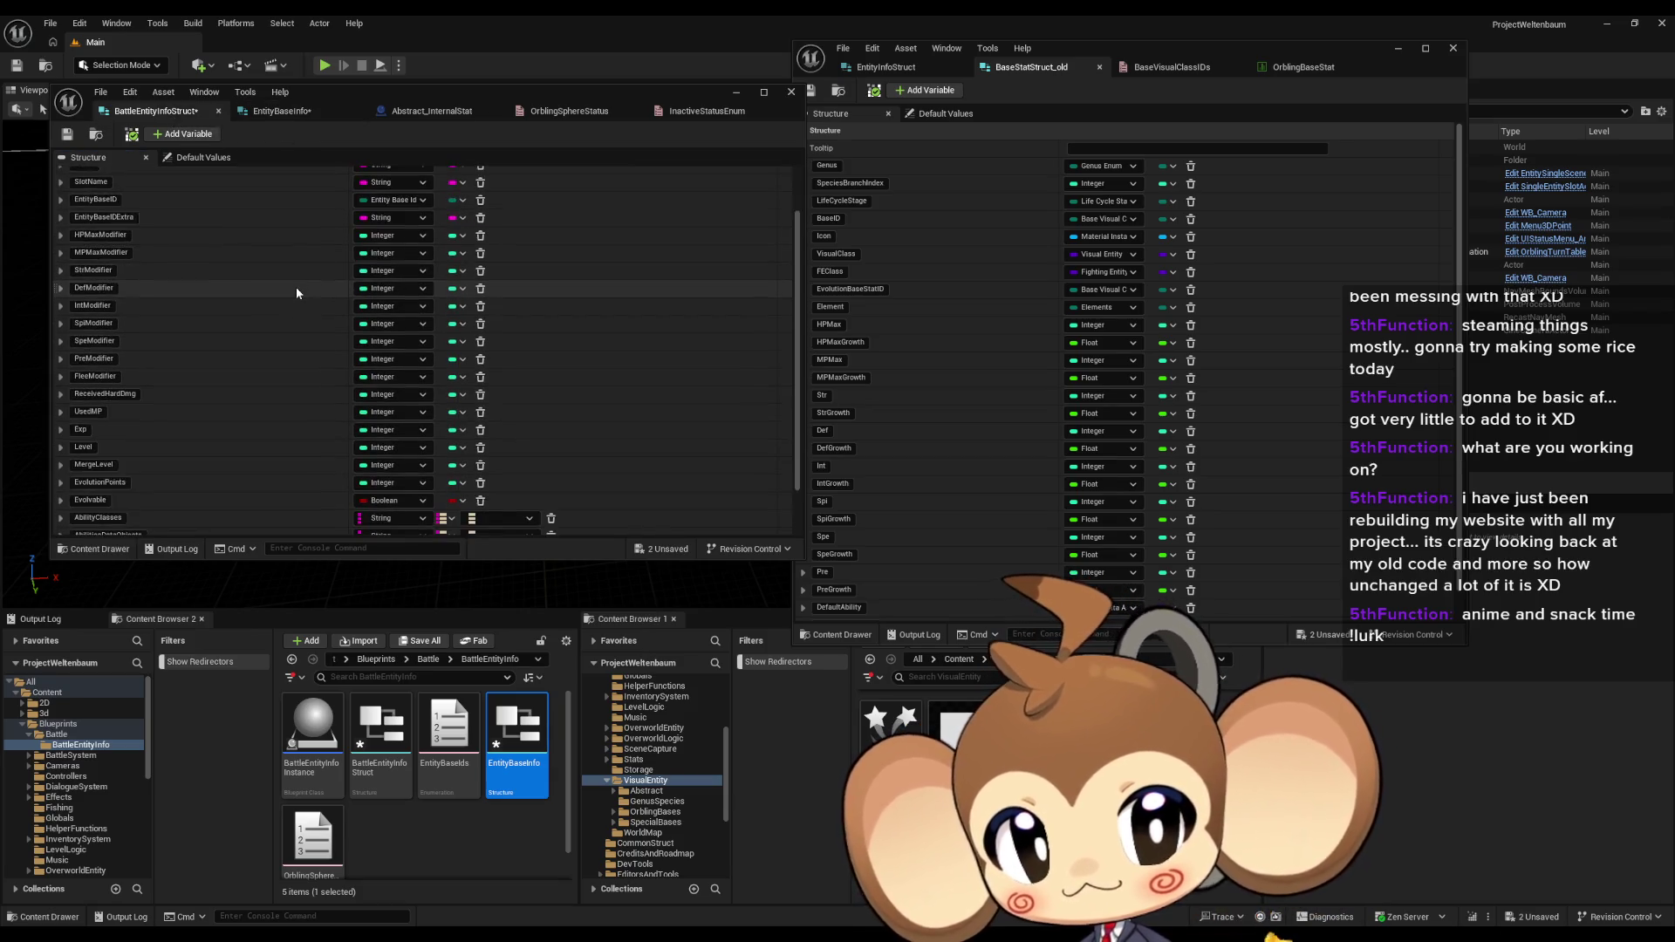
scroll(291, 273, up, 1)
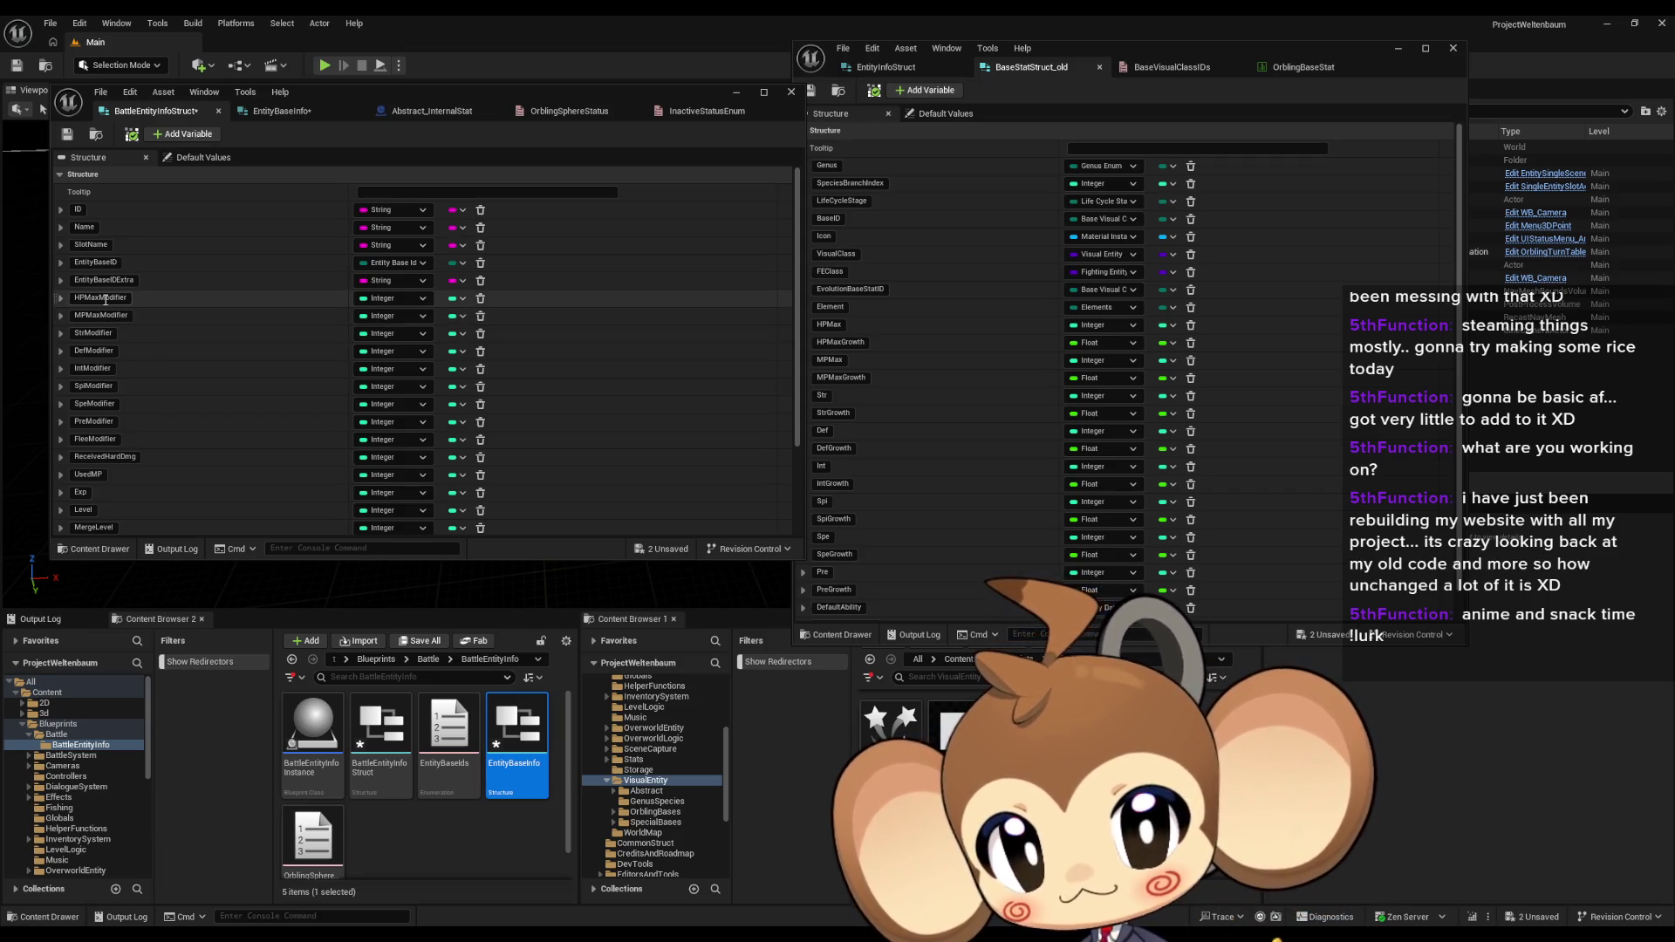
drag(88, 297, 135, 297)
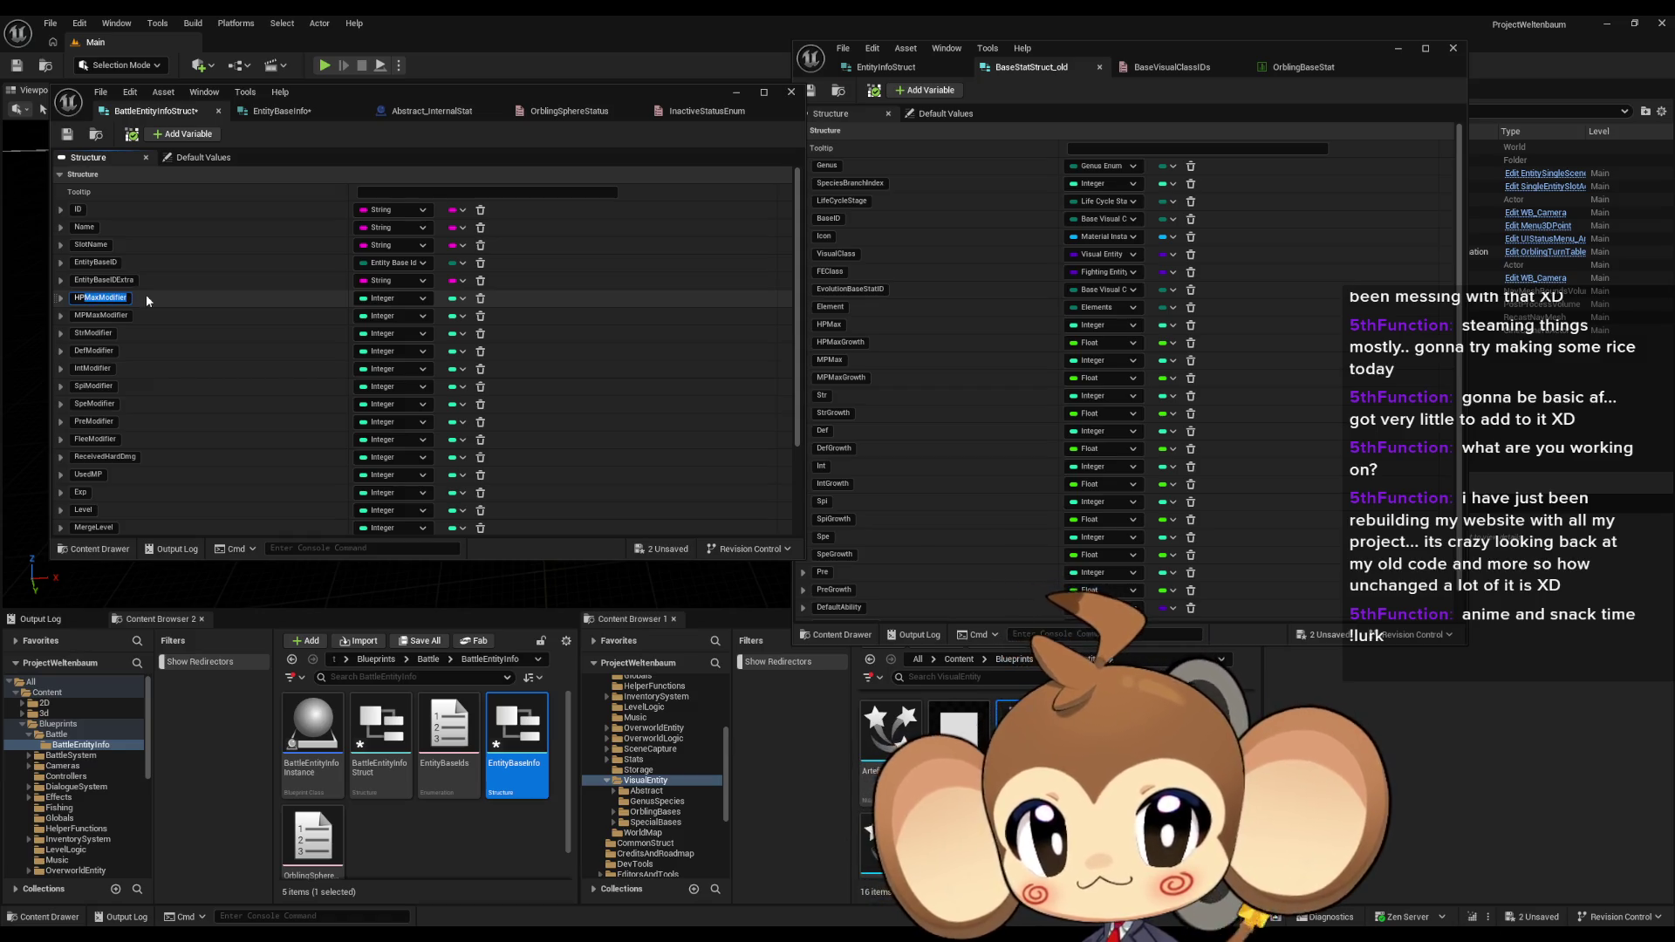
click(114, 300)
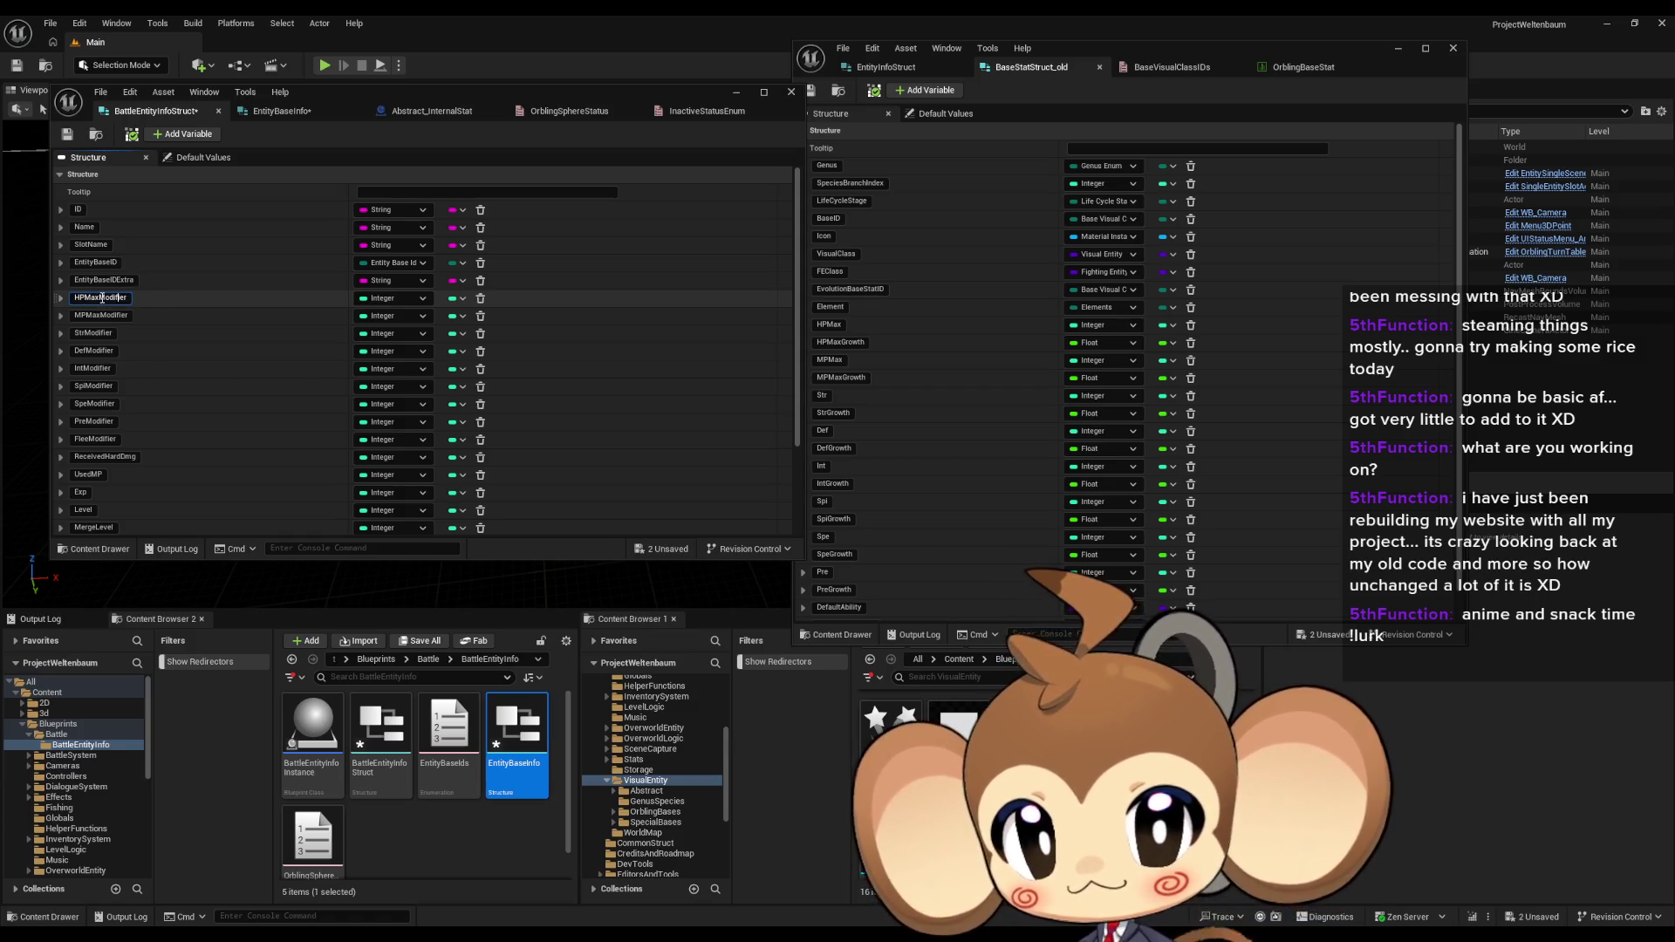
drag(102, 297, 130, 299)
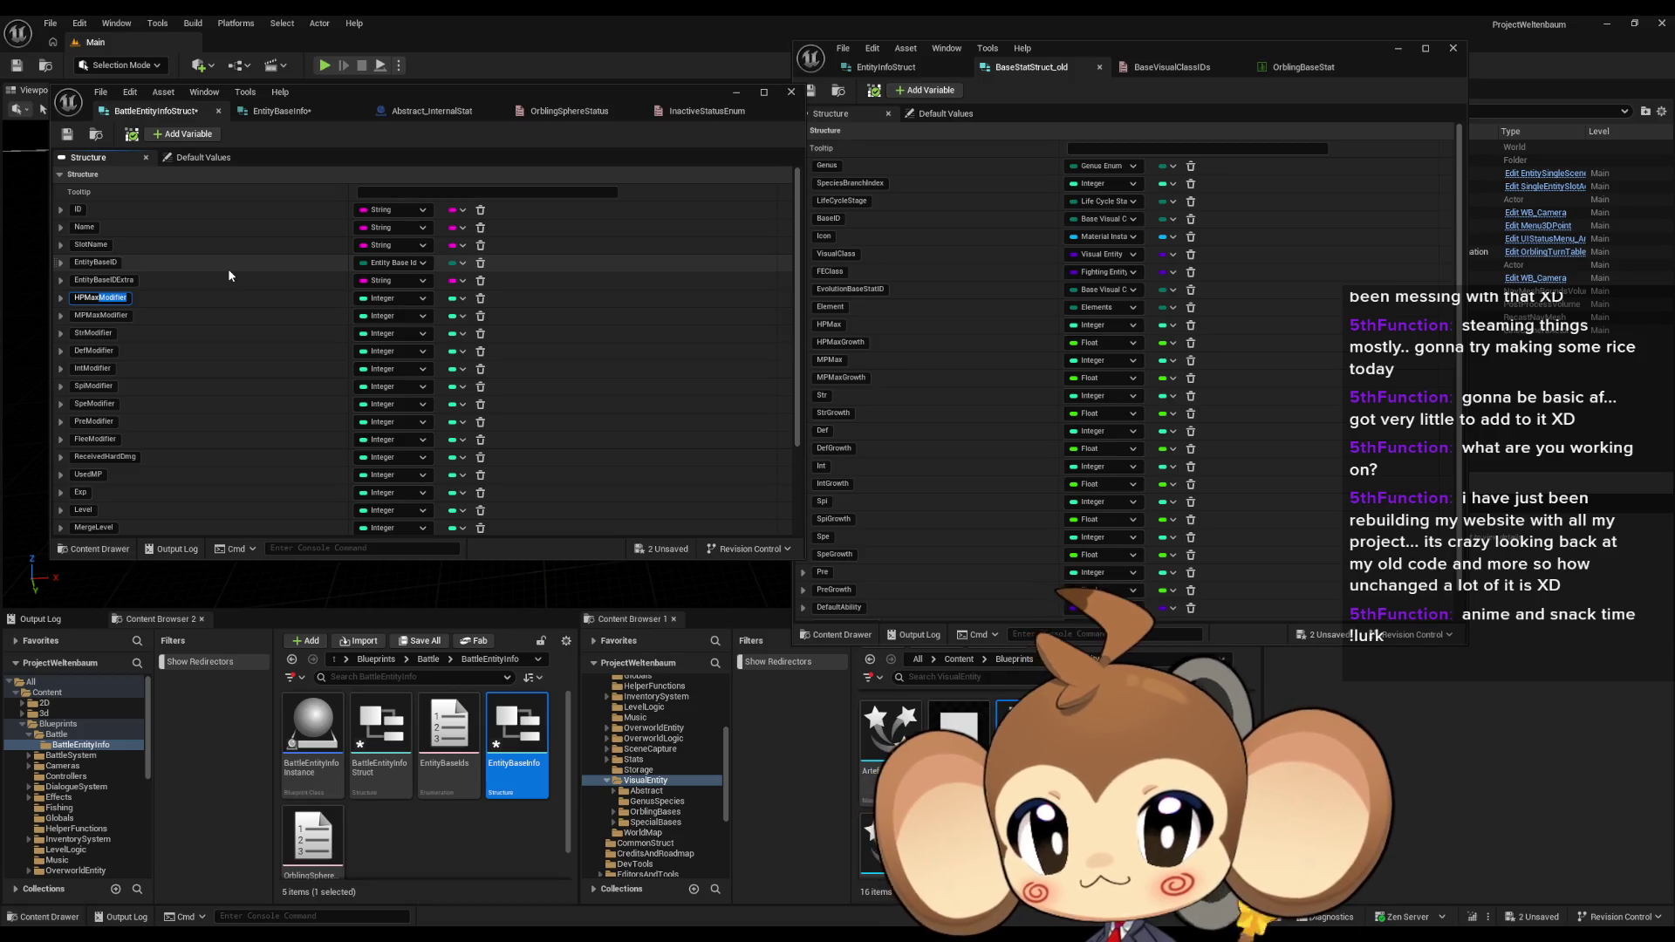
text(Inheritan)
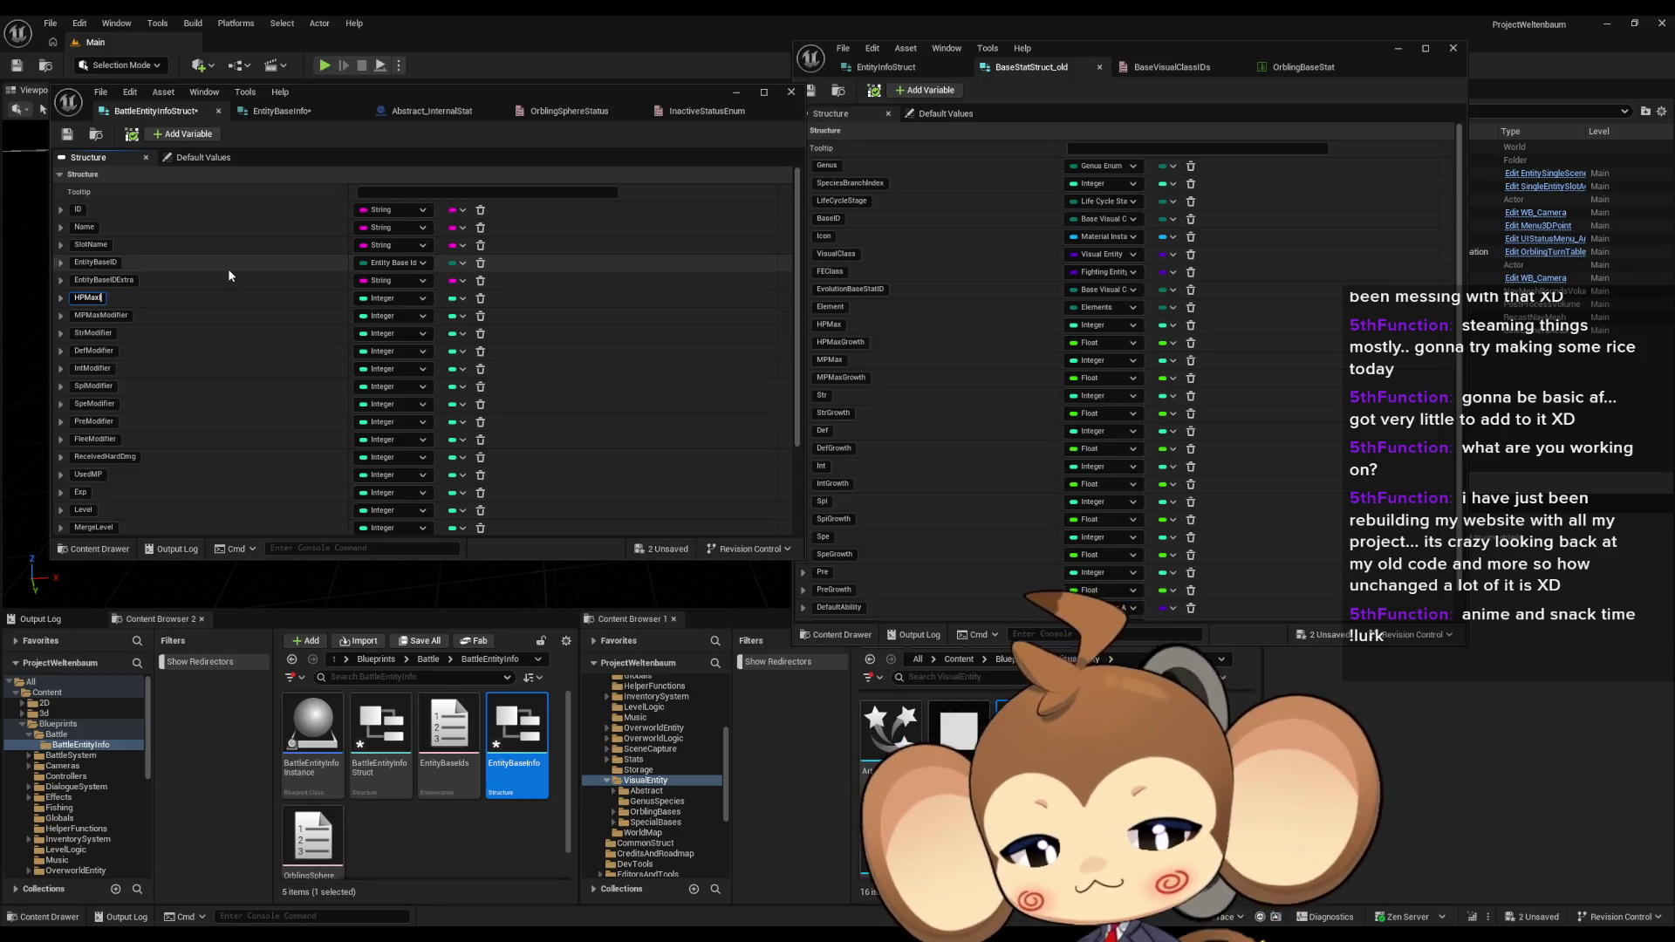
text(ce)
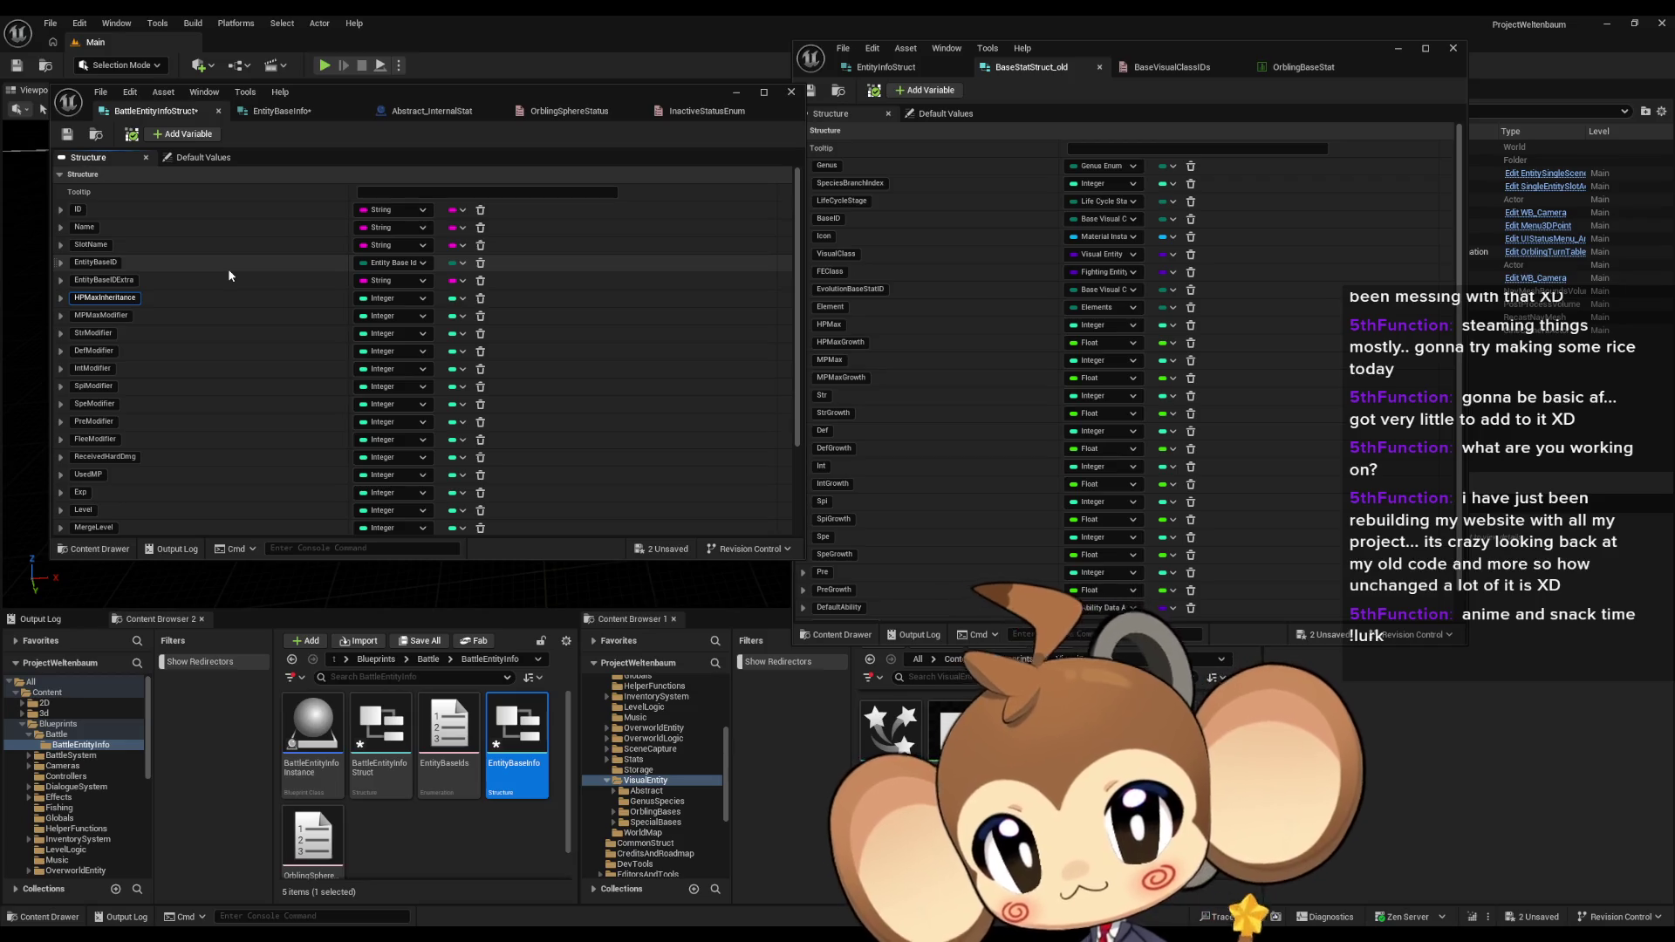
Step: Commit HPMaxInheritance and rename MPMaxModifier and StrModifier to MPMaxInheritance and StrInheritance
key(shift+Left)
key(shift+Left)
key(shift+Left)
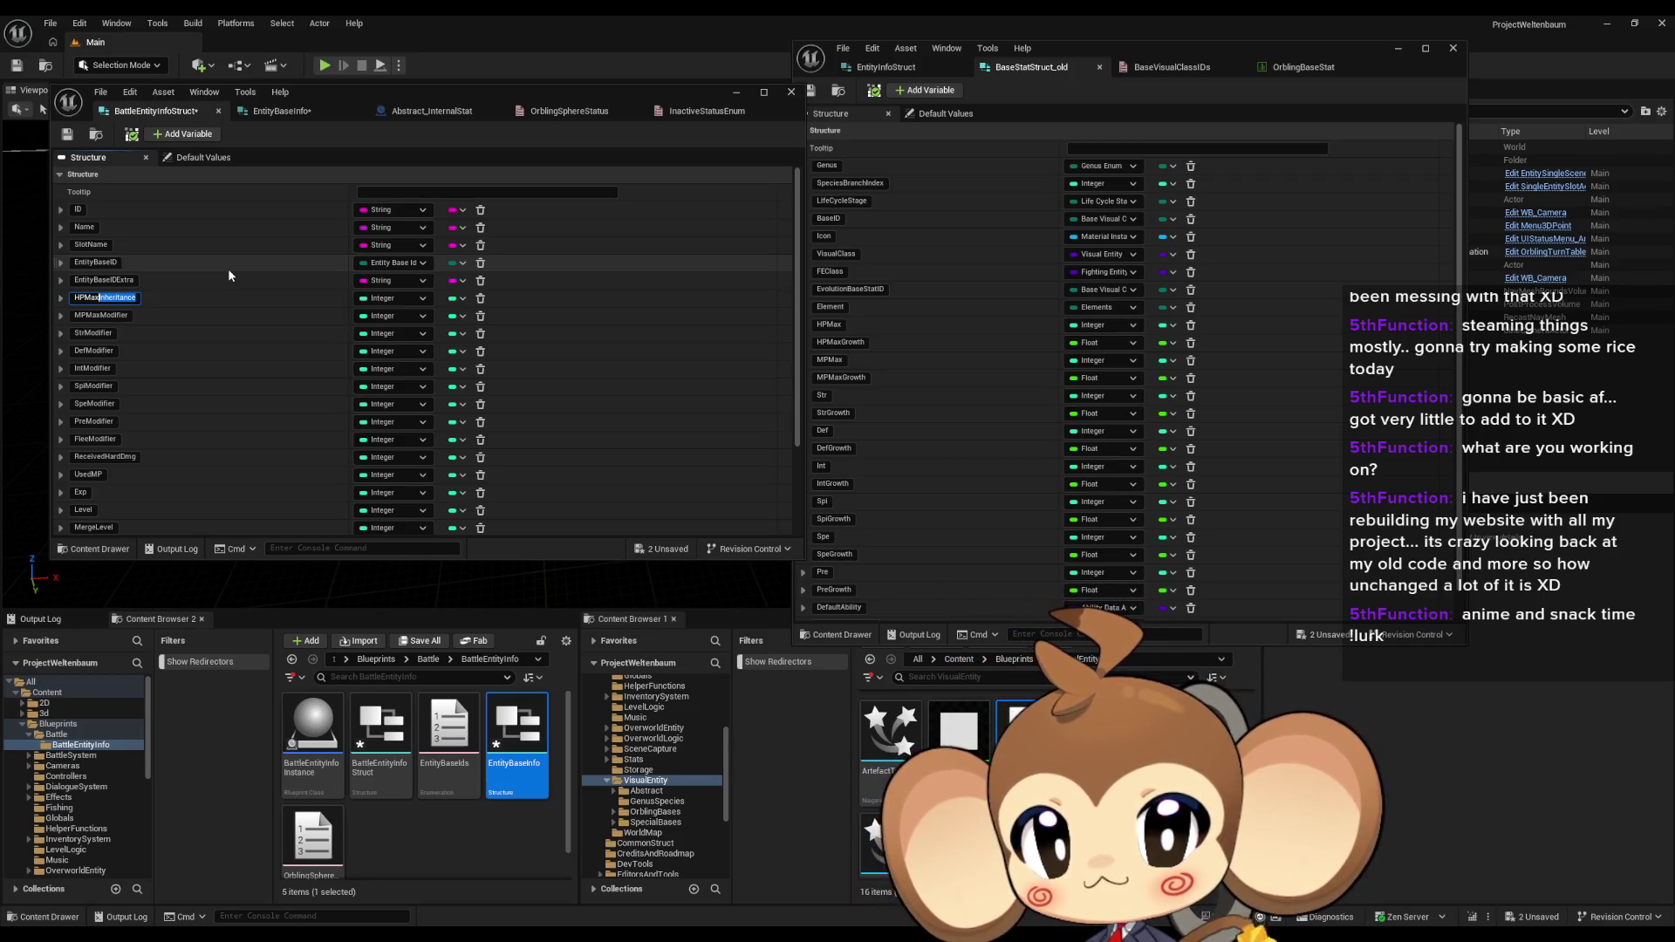
click(184, 323)
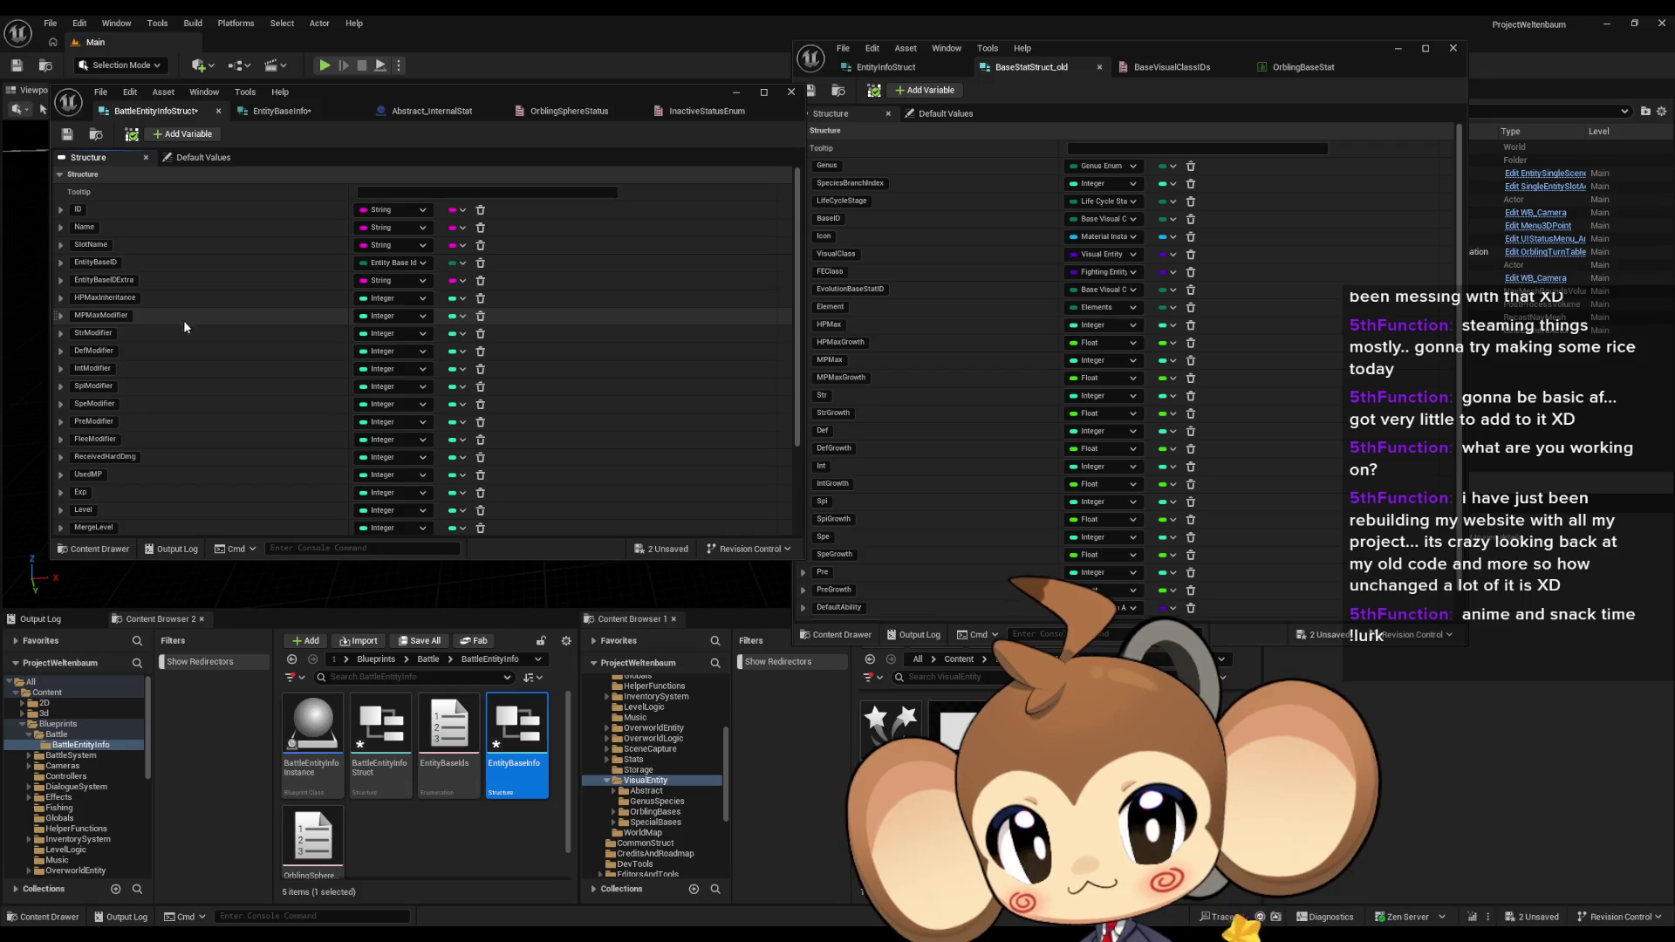
double_click(101, 314)
text(MPMaxInheritance)
key(Return)
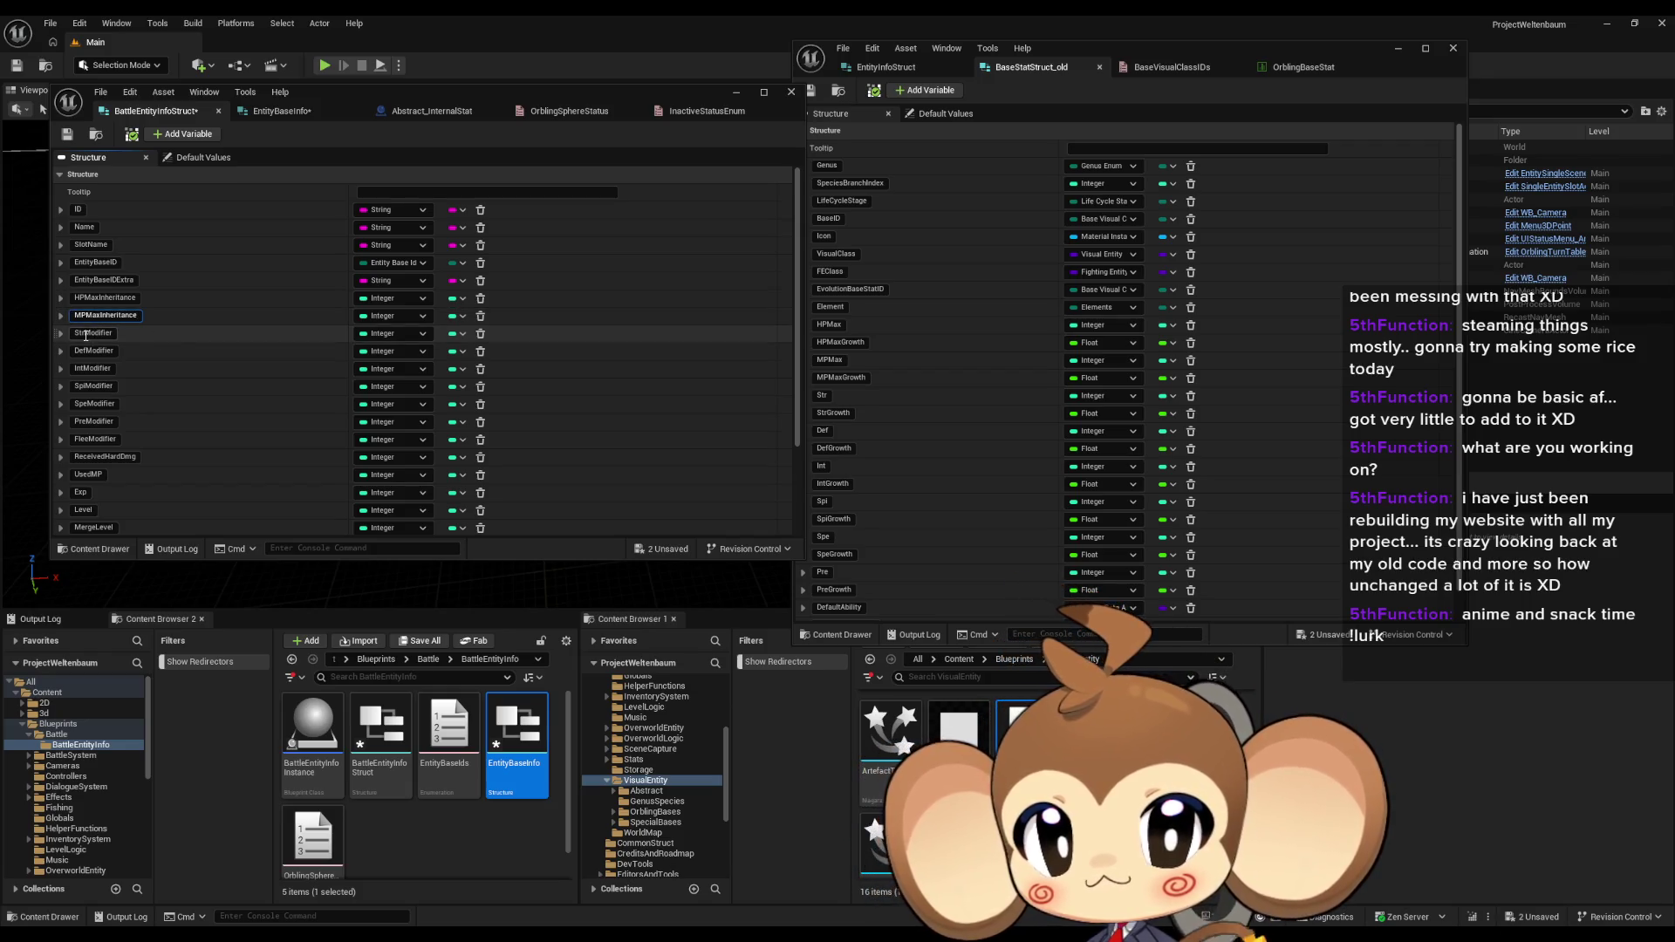
double_click(102, 335)
text(StrInheritance)
key(Return)
Step: Rename DefModifier and IntModifier to DefInheritance and IntInheritance
double_click(89, 350)
text(DefInheritance)
key(Return)
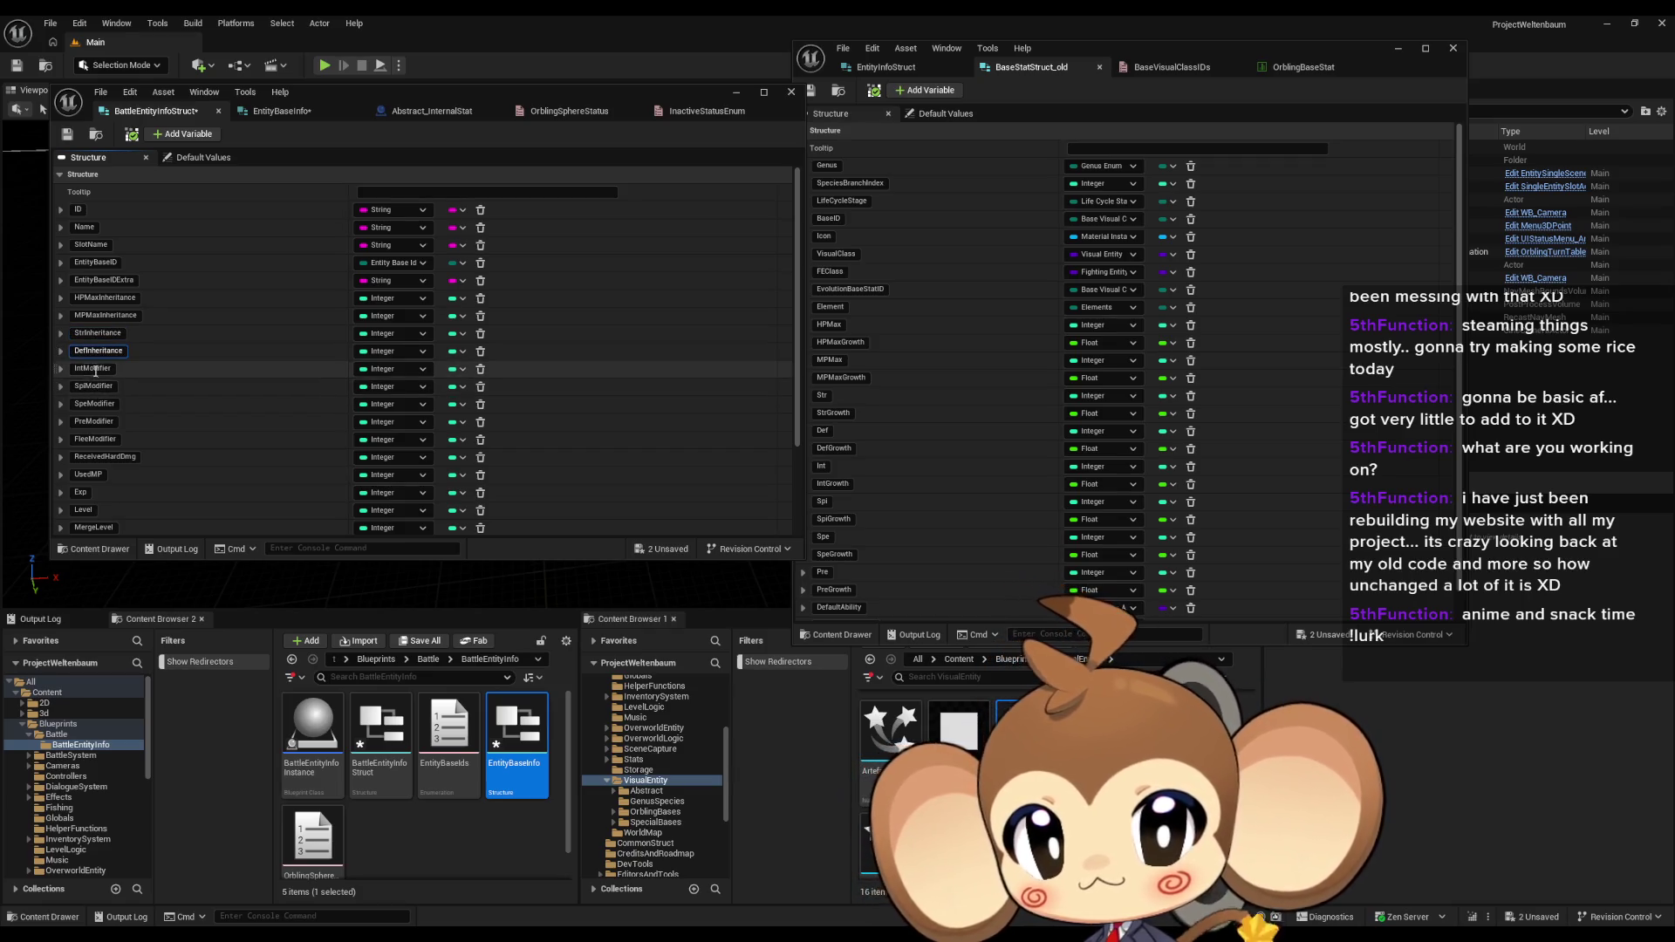
double_click(86, 371)
text(IntInheritance)
key(Return)
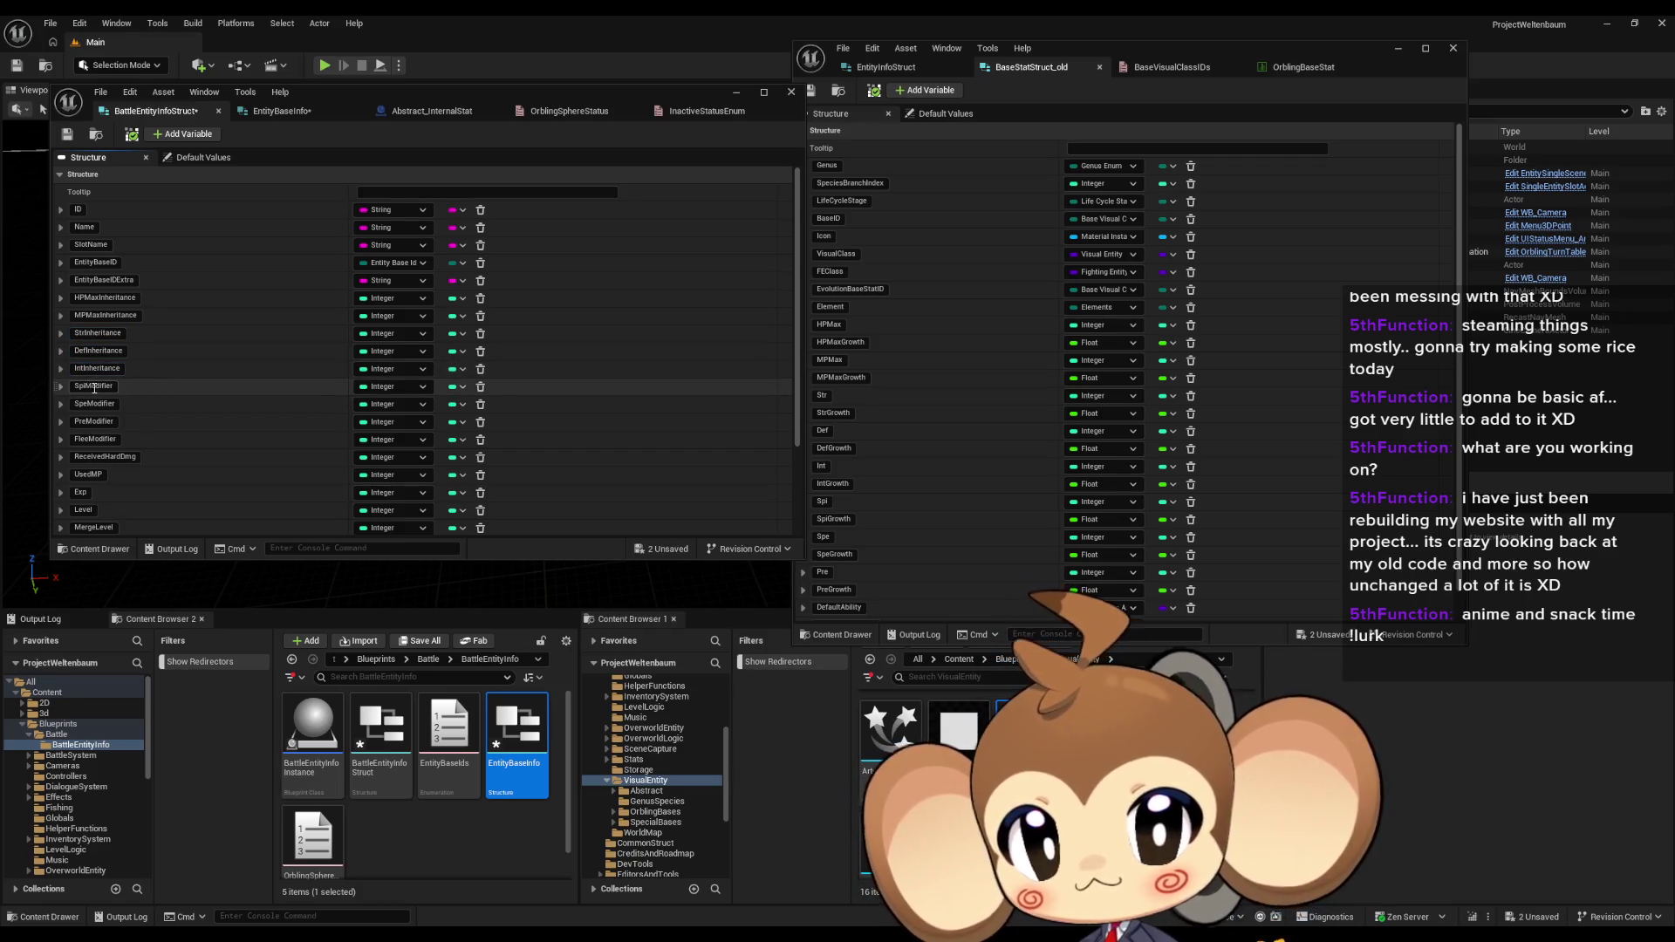
Step: Change the remaining Modifier fields to Inheritance, including PreInheritance and FleeInheritance
drag(90, 387, 147, 388)
click(115, 401)
mouse_move(89, 404)
mouse_down()
mouse_move(116, 404)
mouse_move(116, 439)
mouse_up()
click(105, 425)
text(Inheritance)
key(Return)
text(Inheritance)
key(Return)
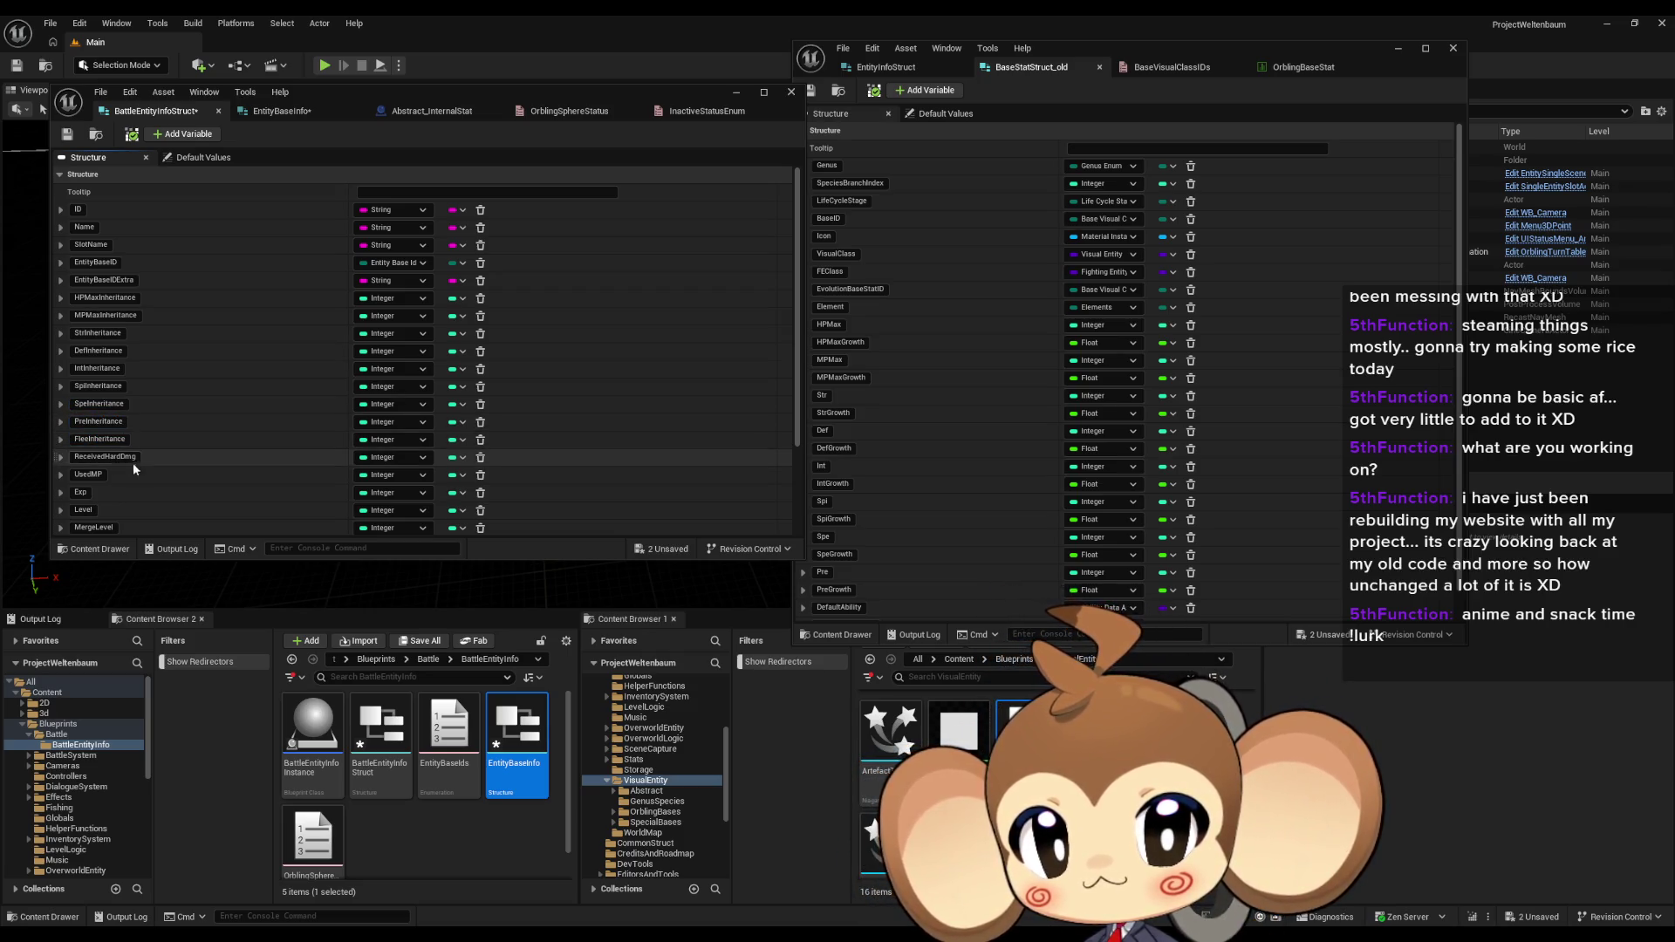
Step: Add a new member named HPItemModifier of type Integer
click(196, 135)
scroll(205, 376, down, 4)
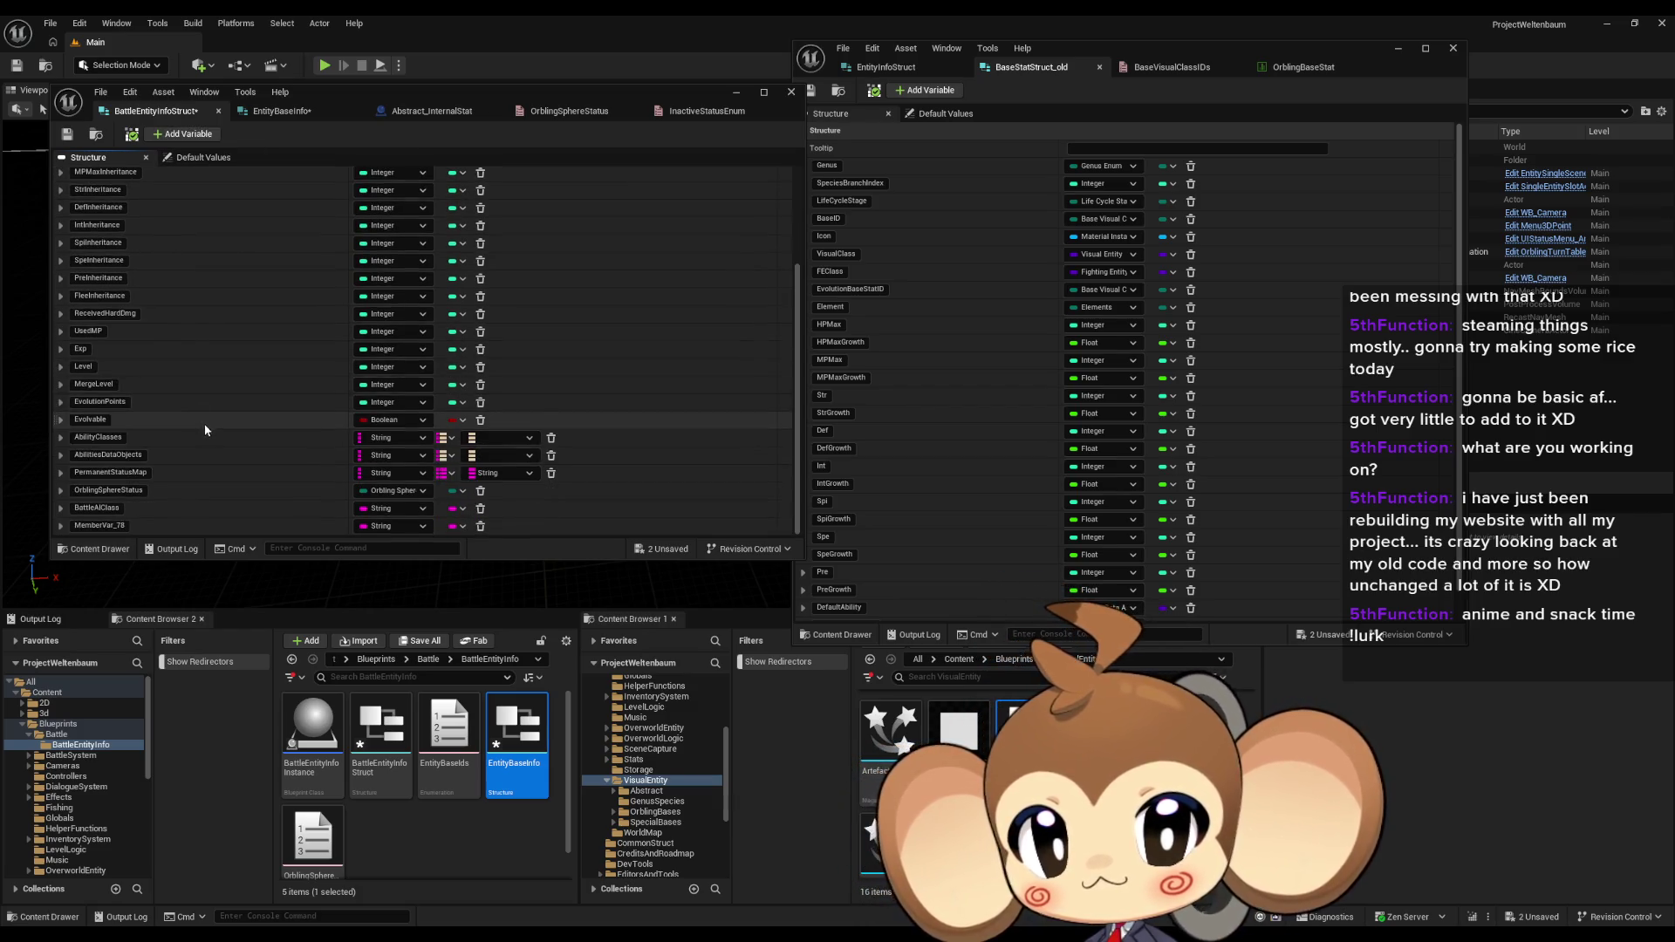
click(107, 520)
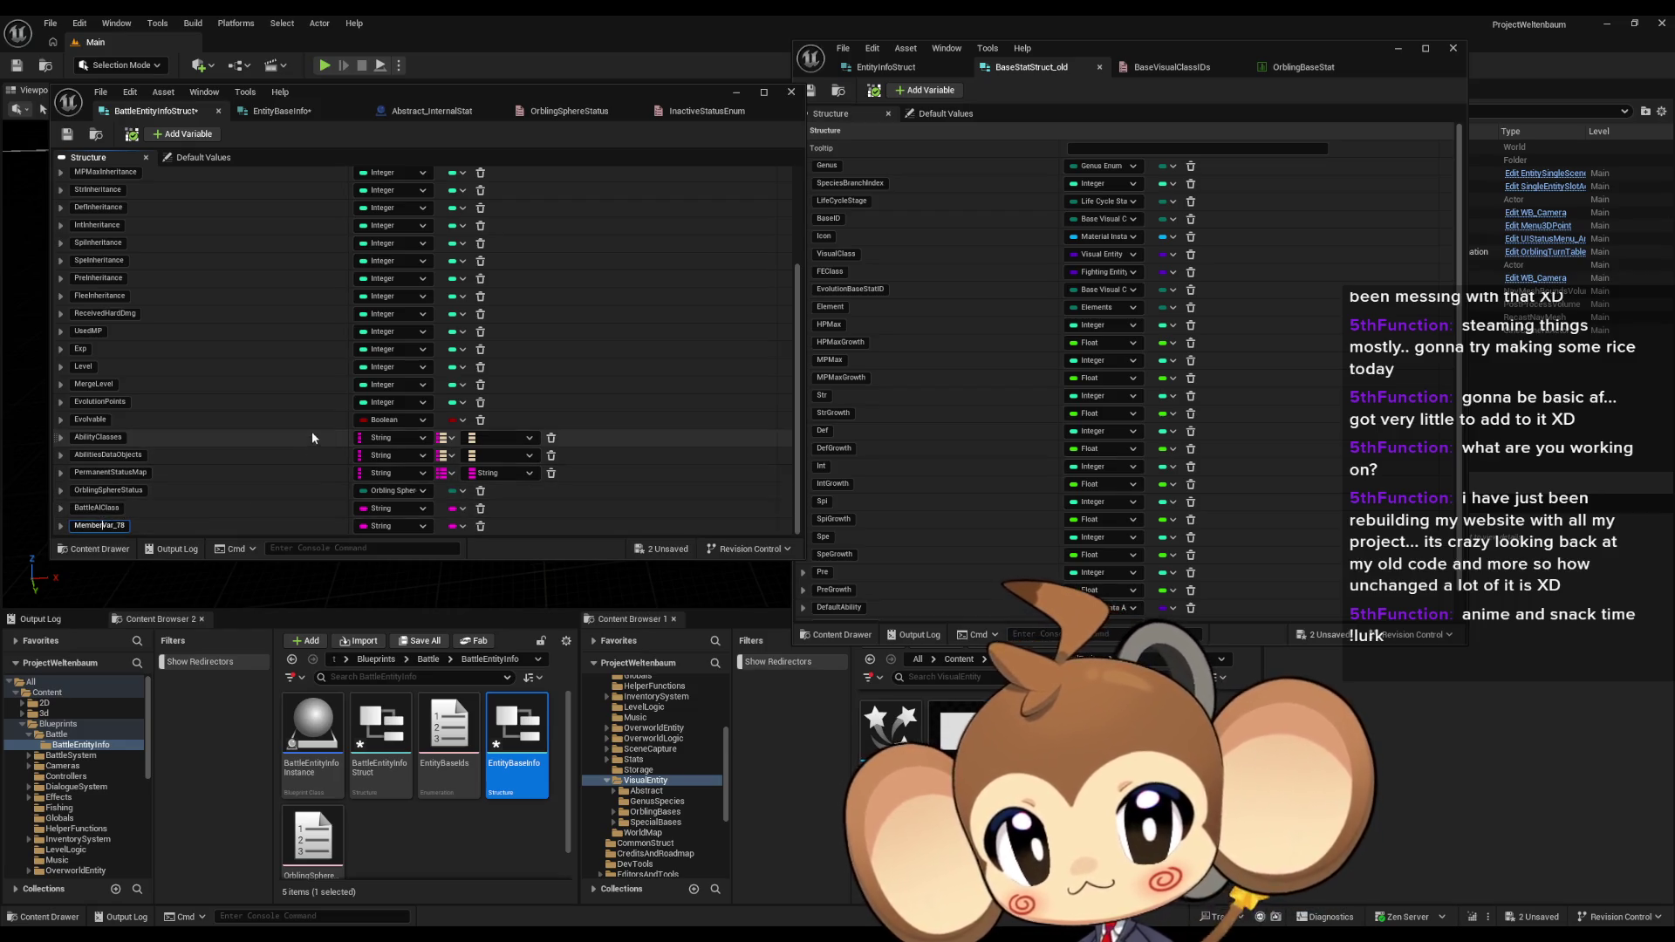
text(H)
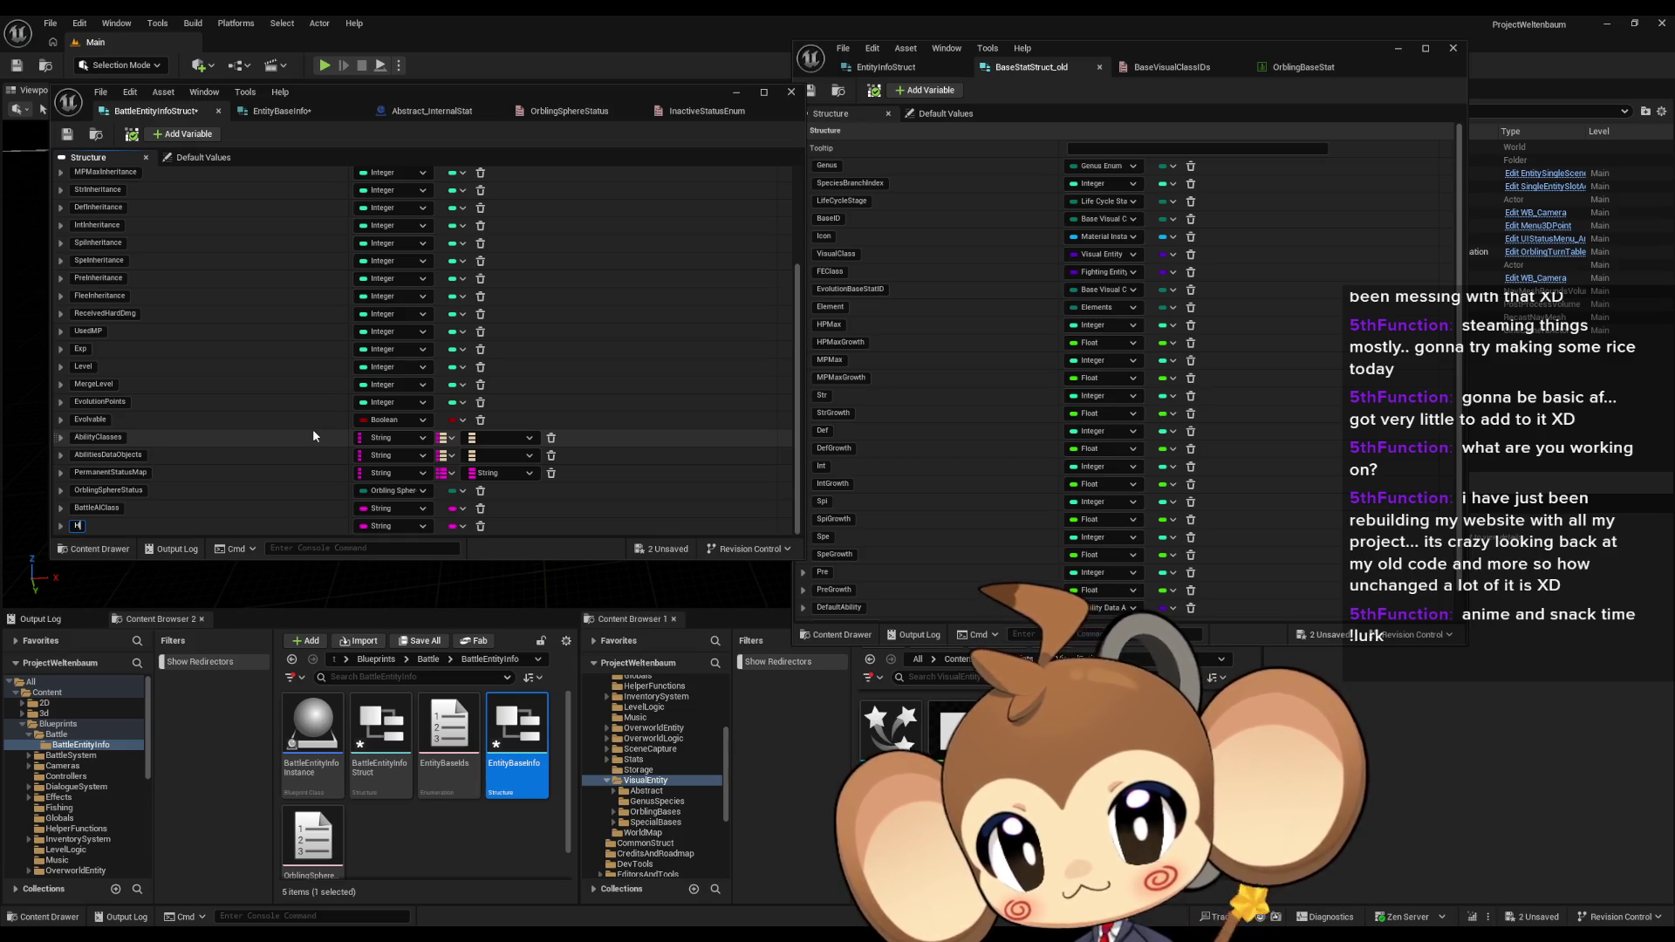
text(P)
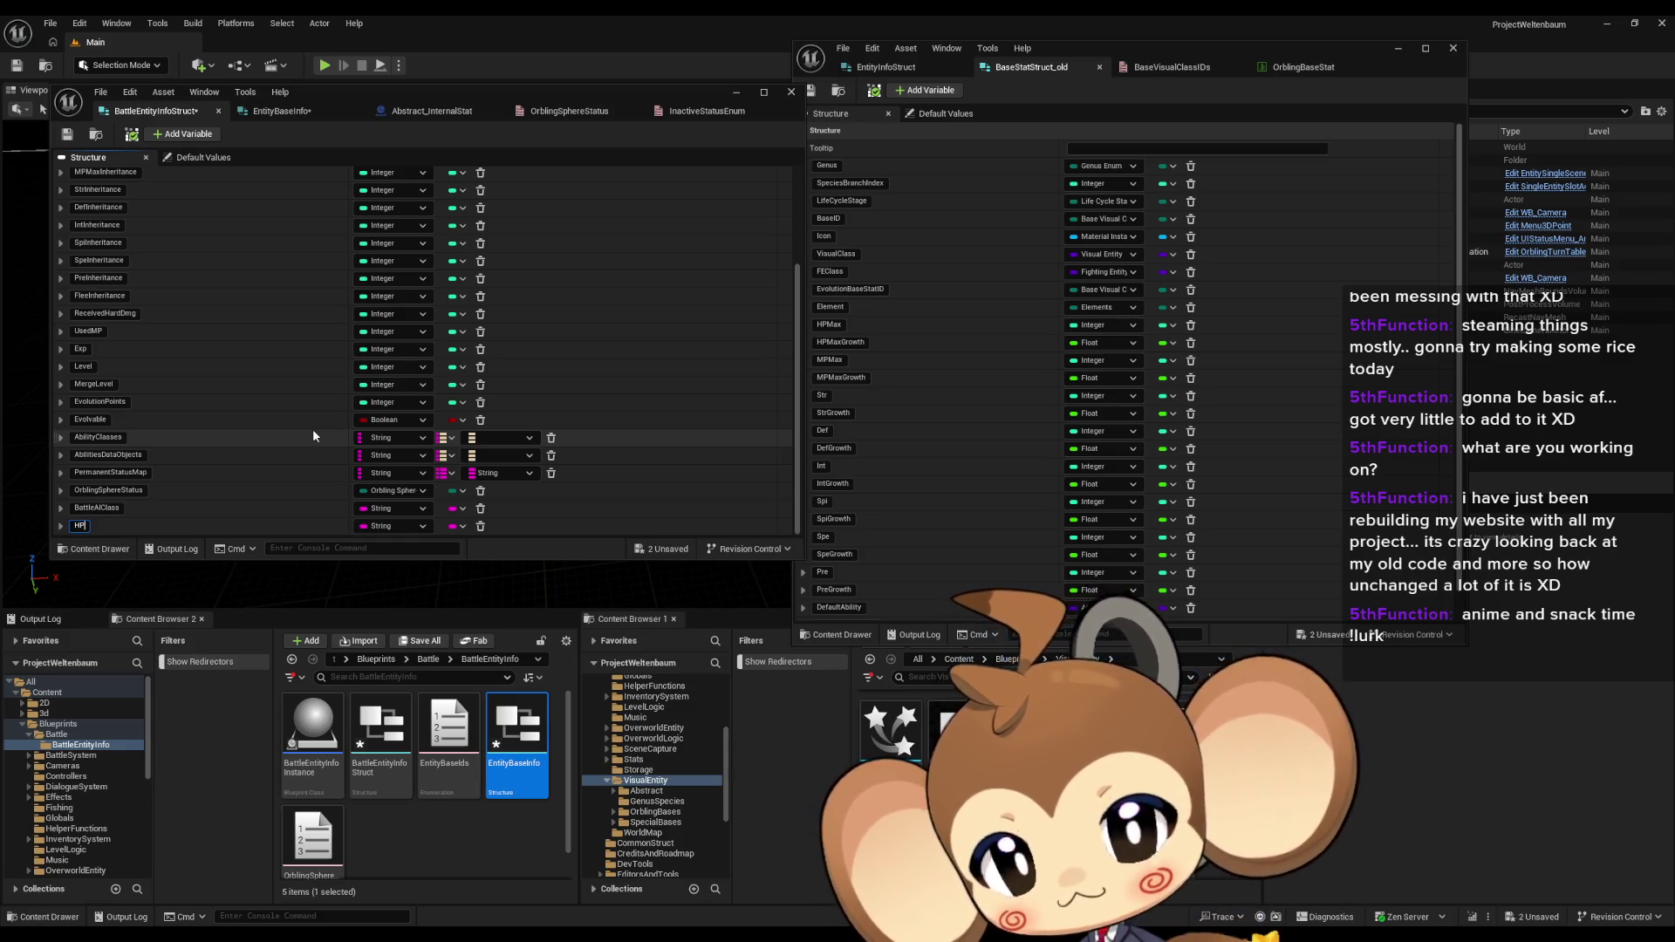
text(ItemM)
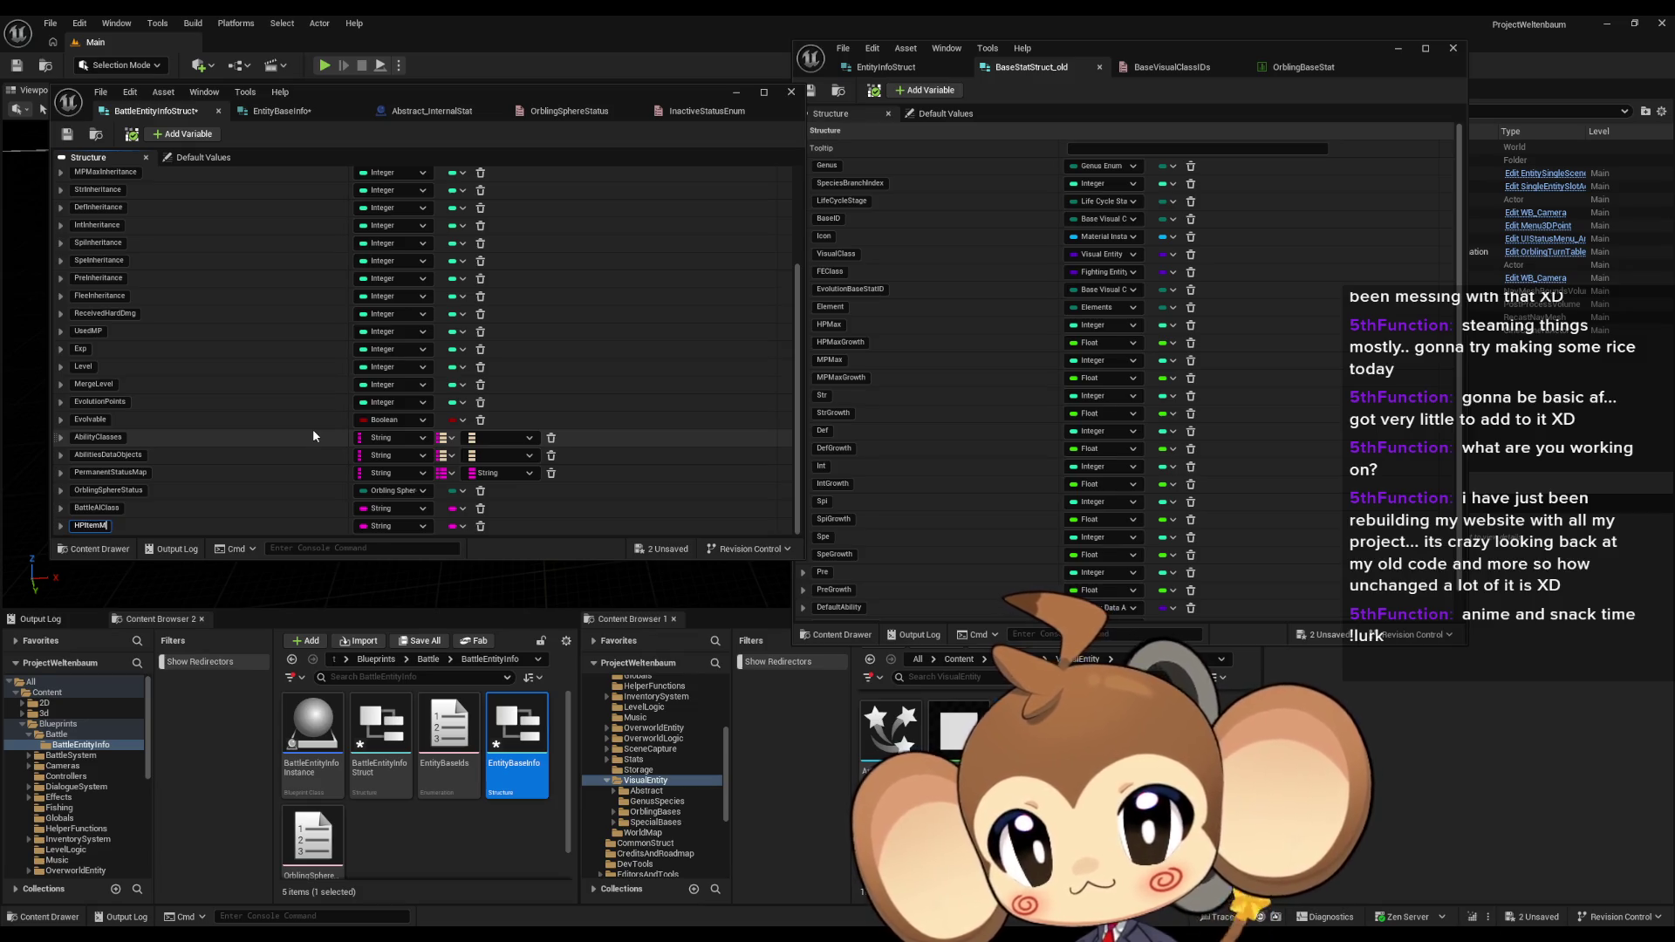
text(odifier)
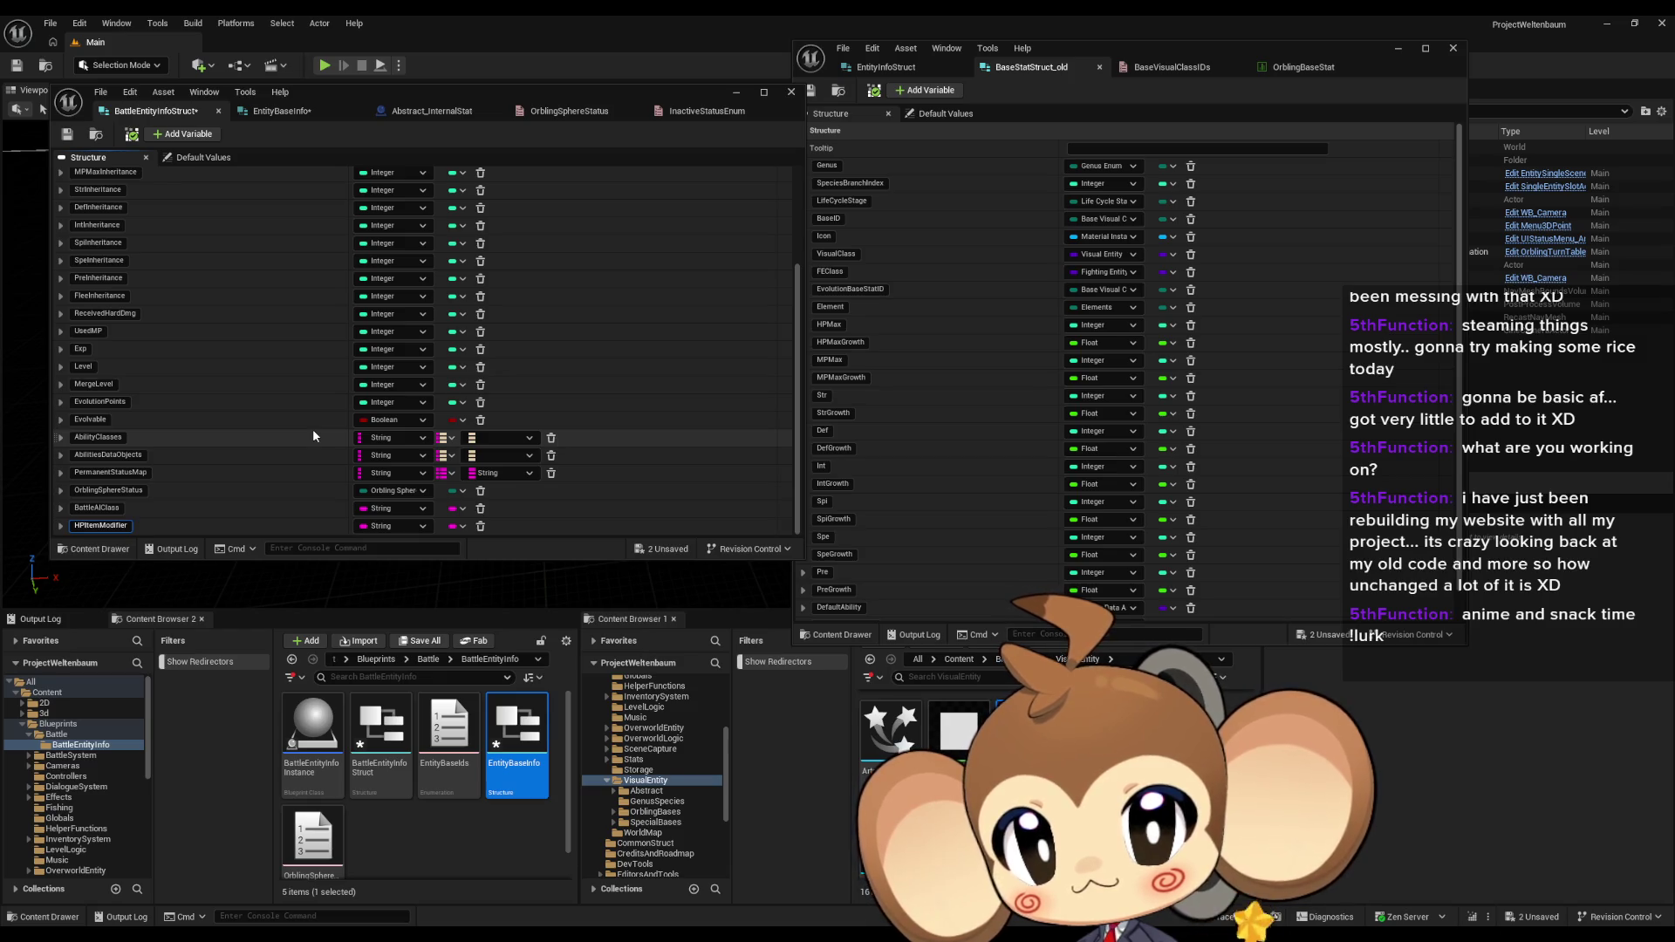
key(Return)
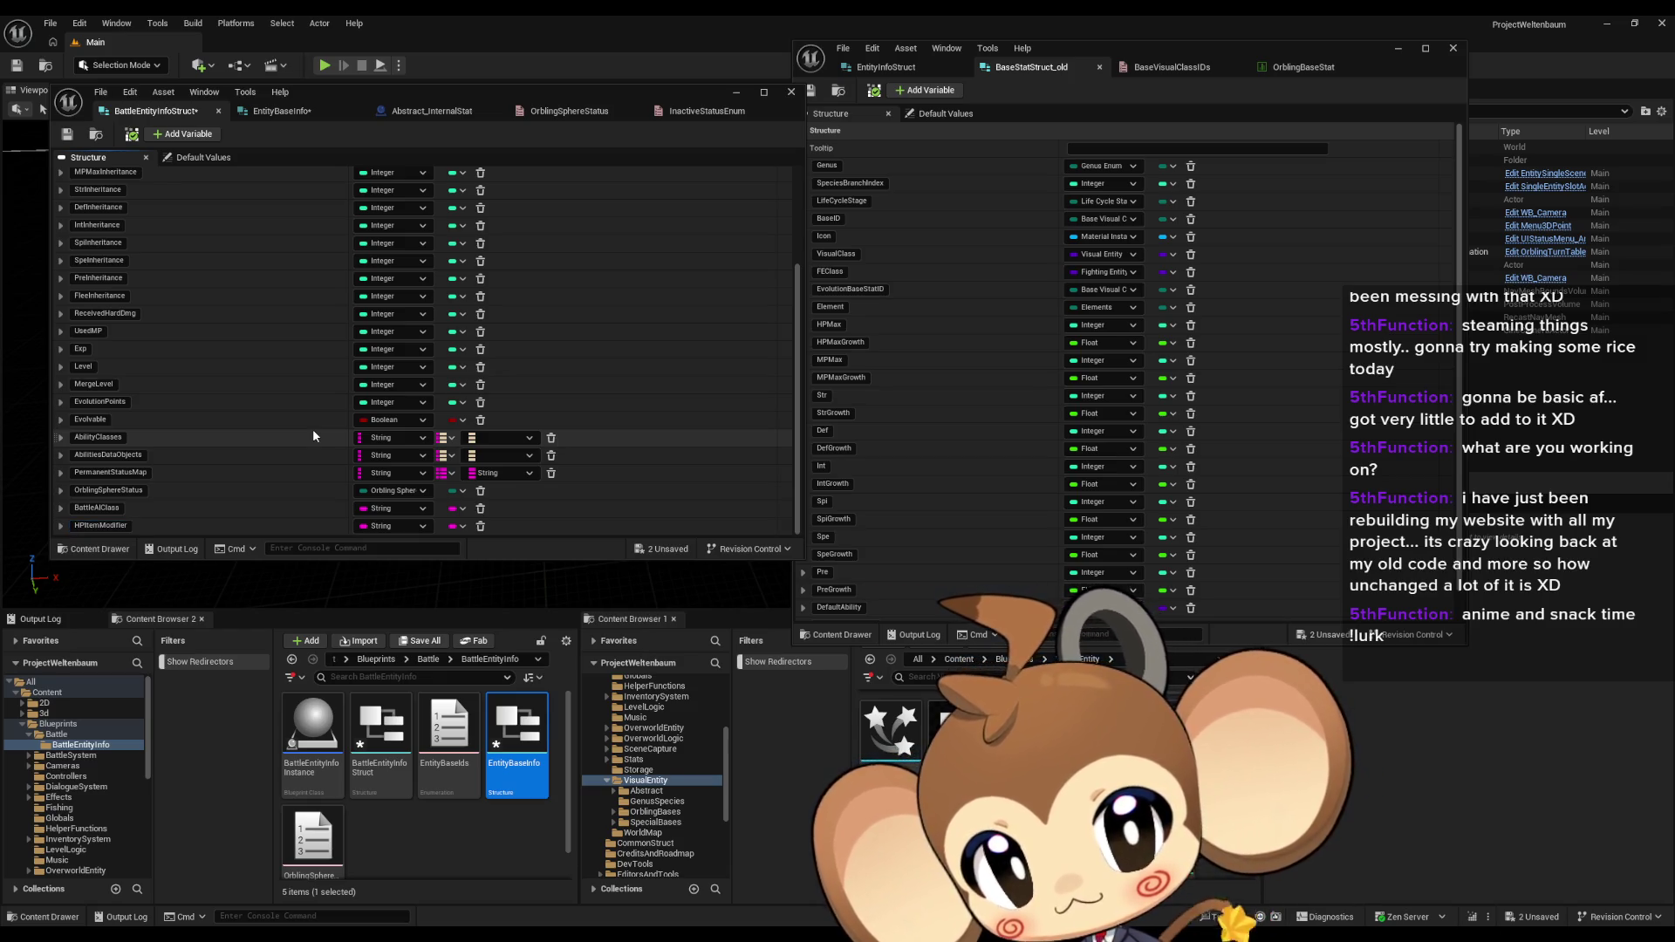
click(395, 526)
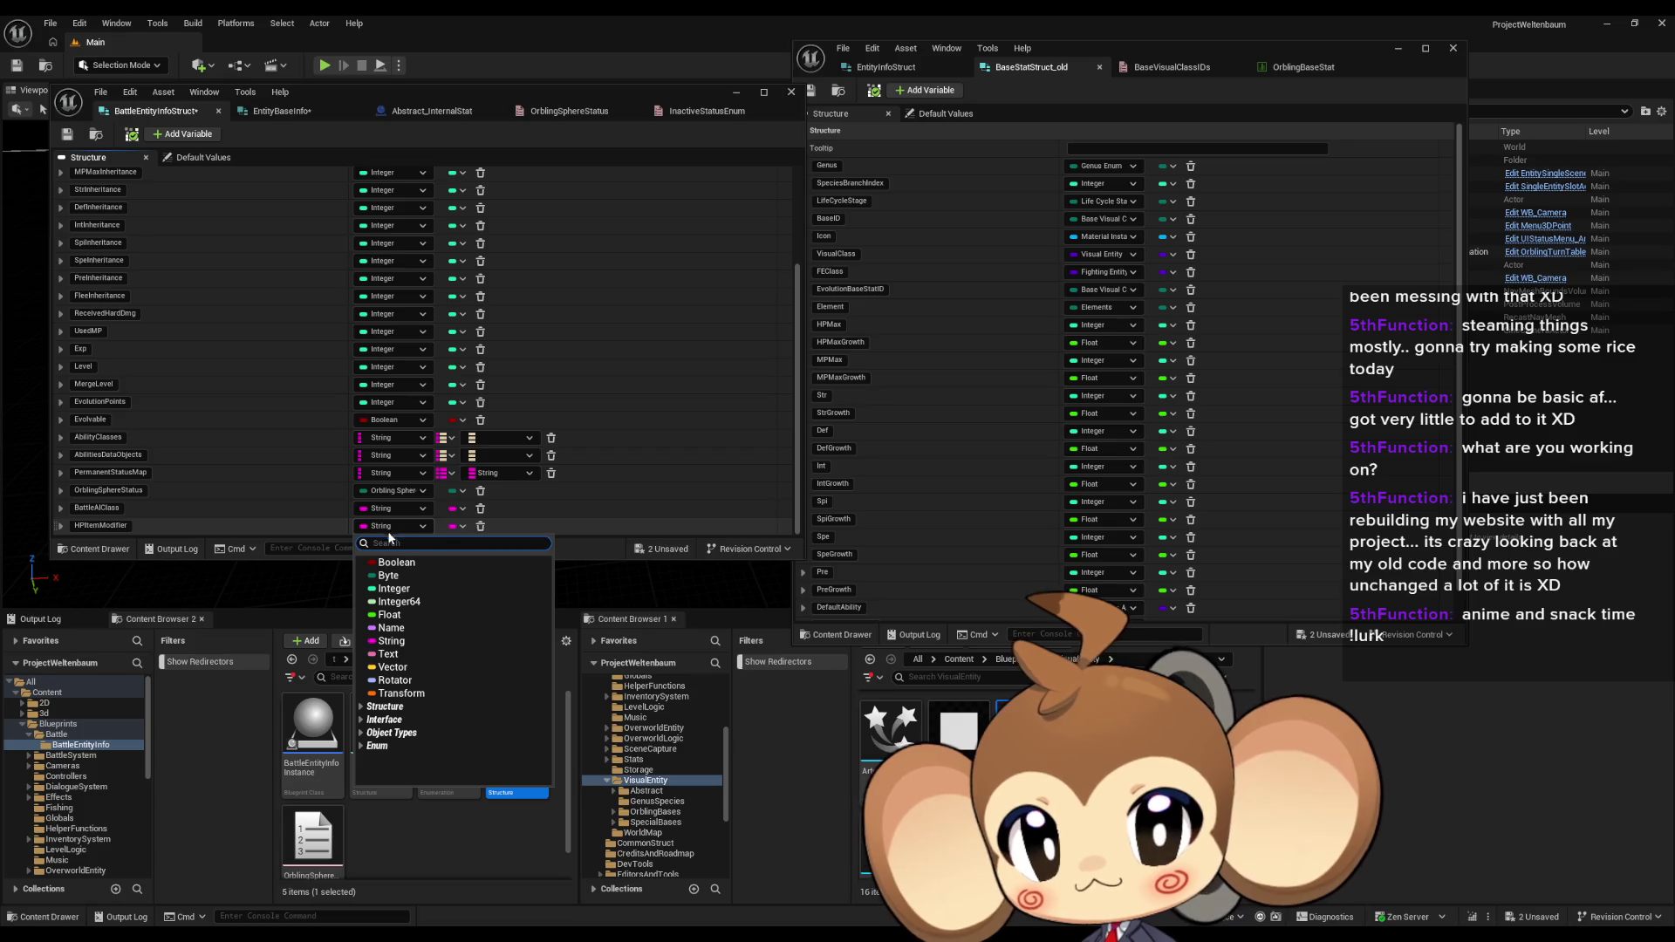
click(388, 587)
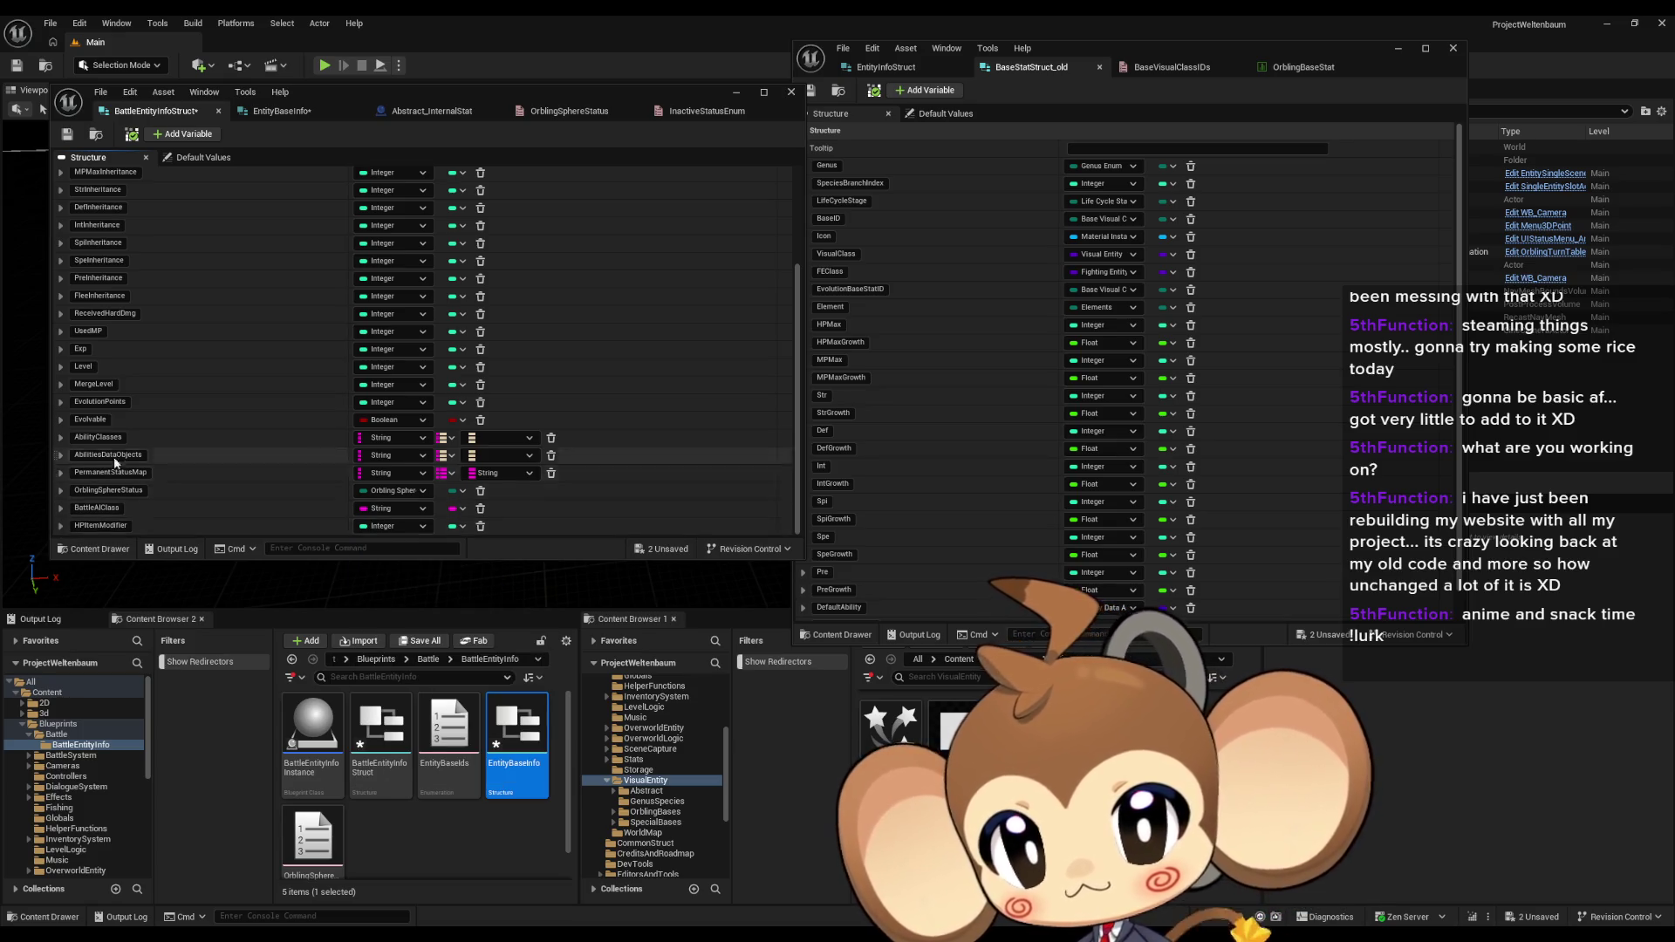
Step: Add MPItemModifier and StrItemModifier item-modifier members
scroll(139, 367, up, 4)
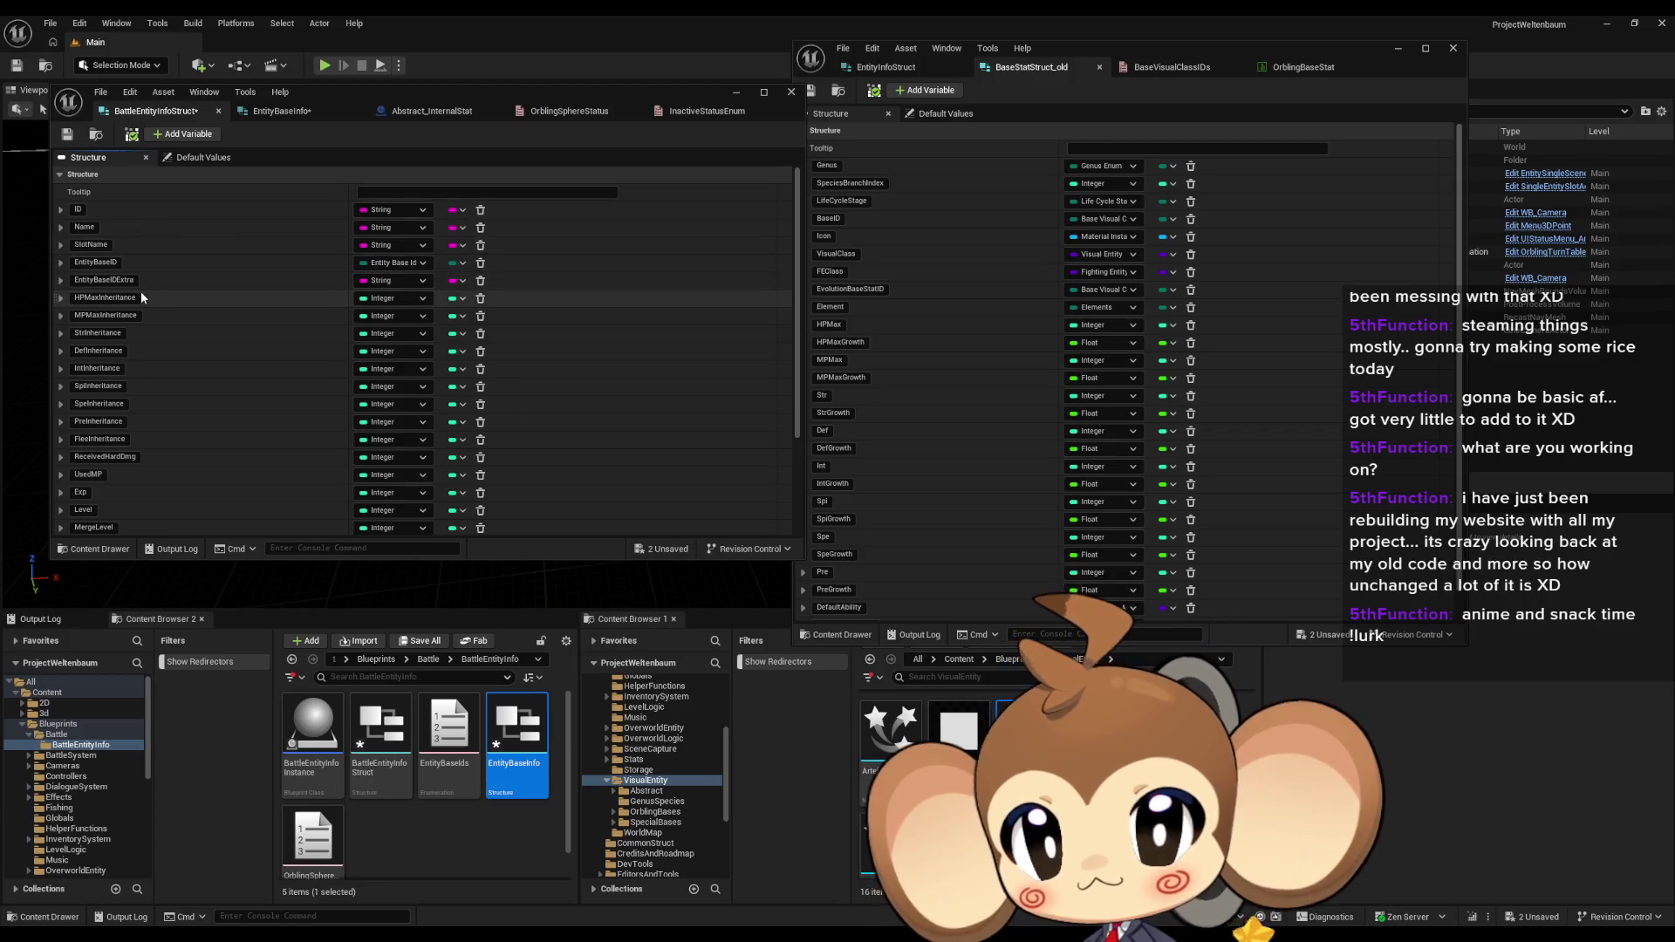
scroll(261, 375, down, 4)
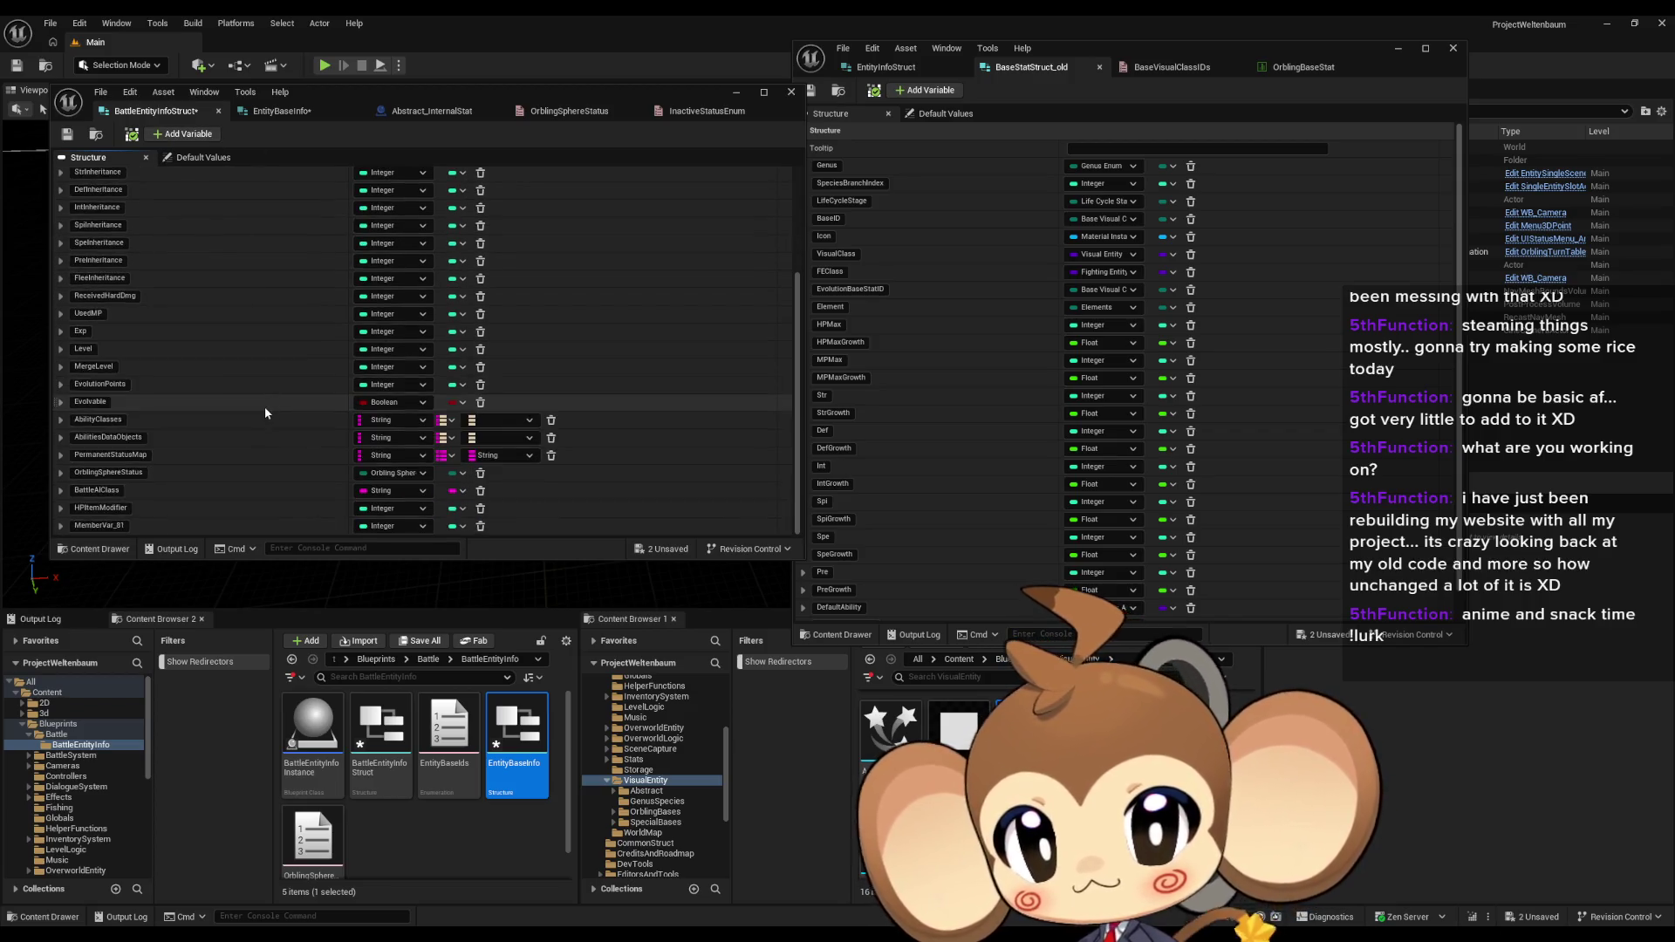
text(MP)
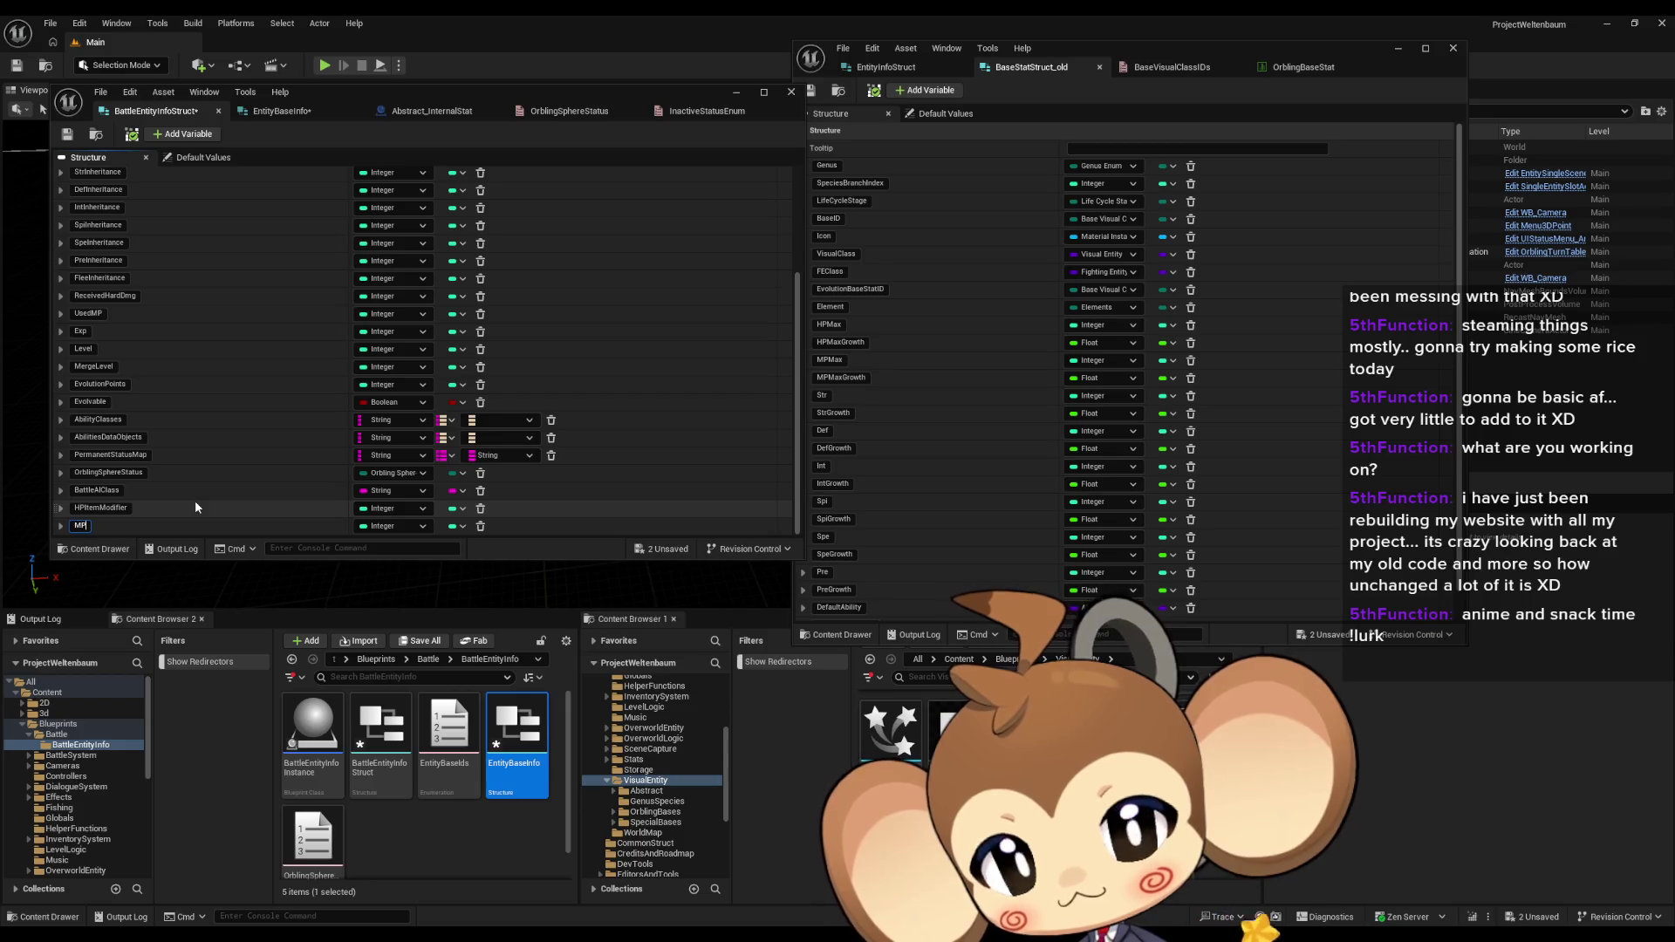
text(ItemModi)
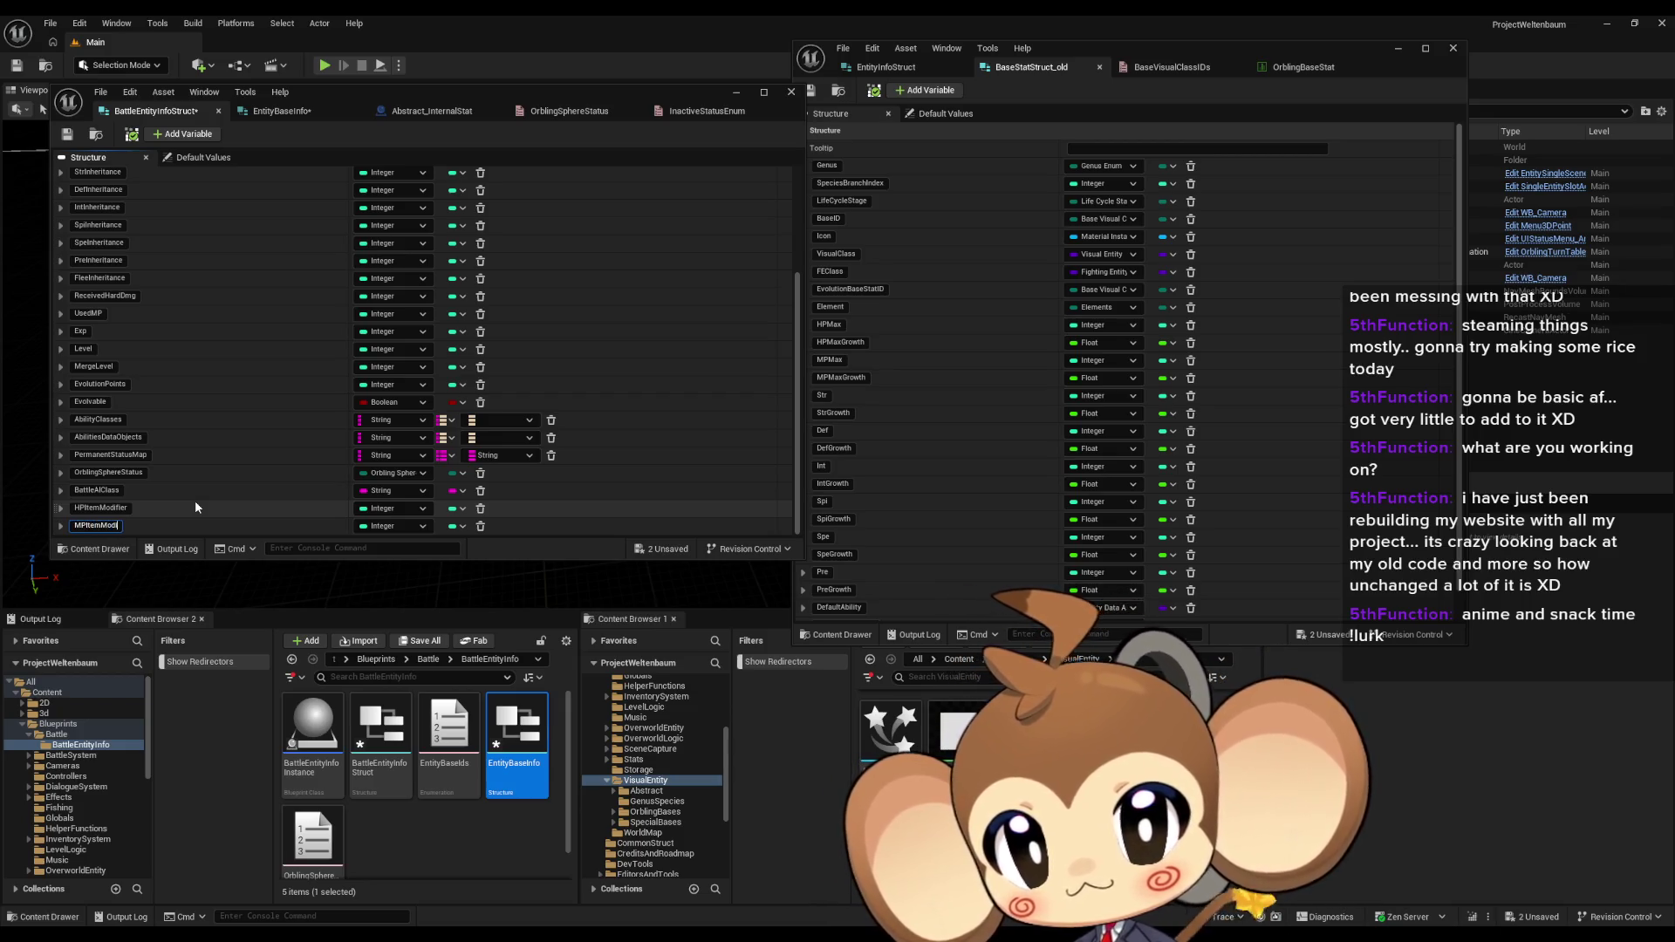
text(fier)
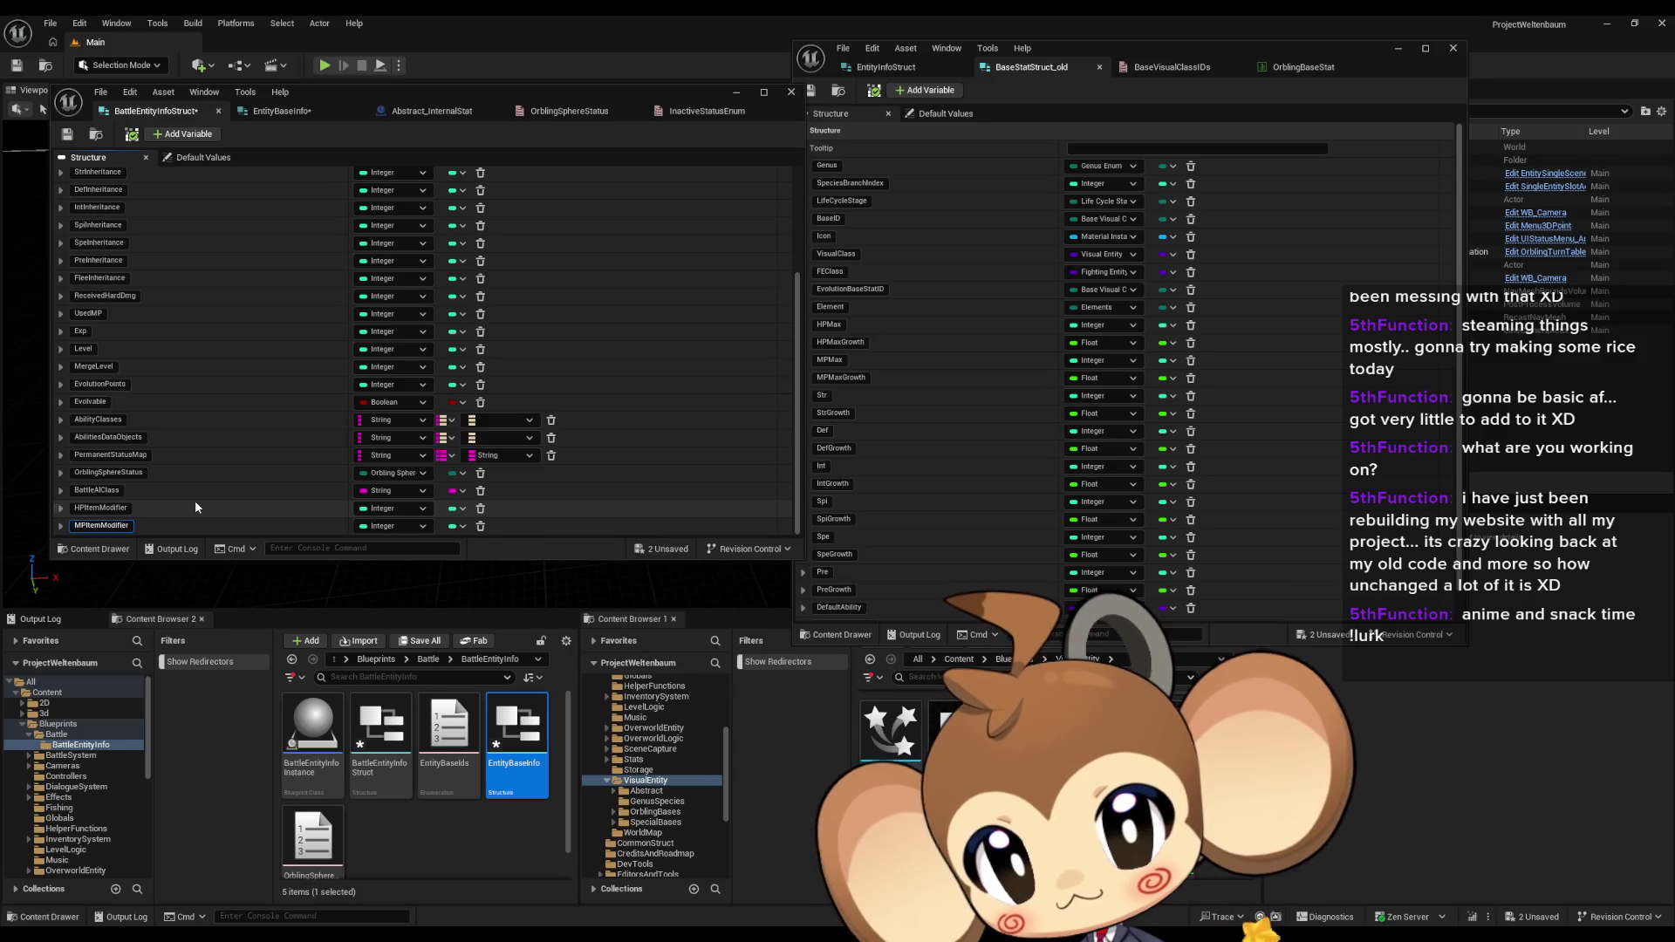
key(shift+Left)
key(shift+Left)
key(shift+Left)
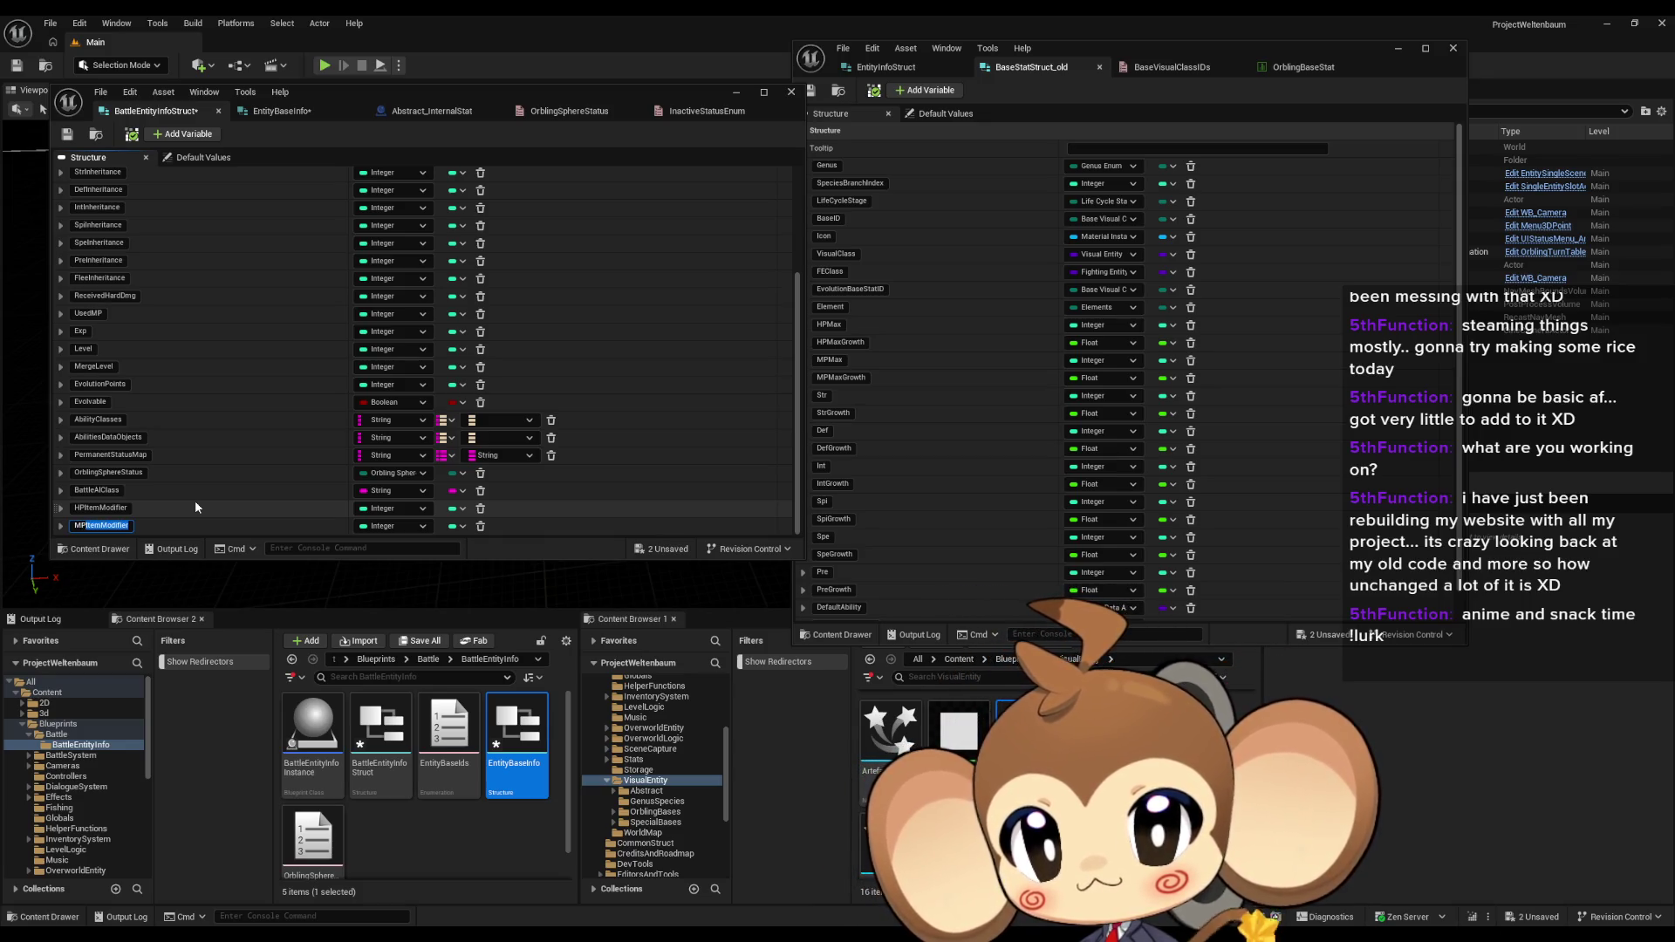
scroll(290, 291, up, 5)
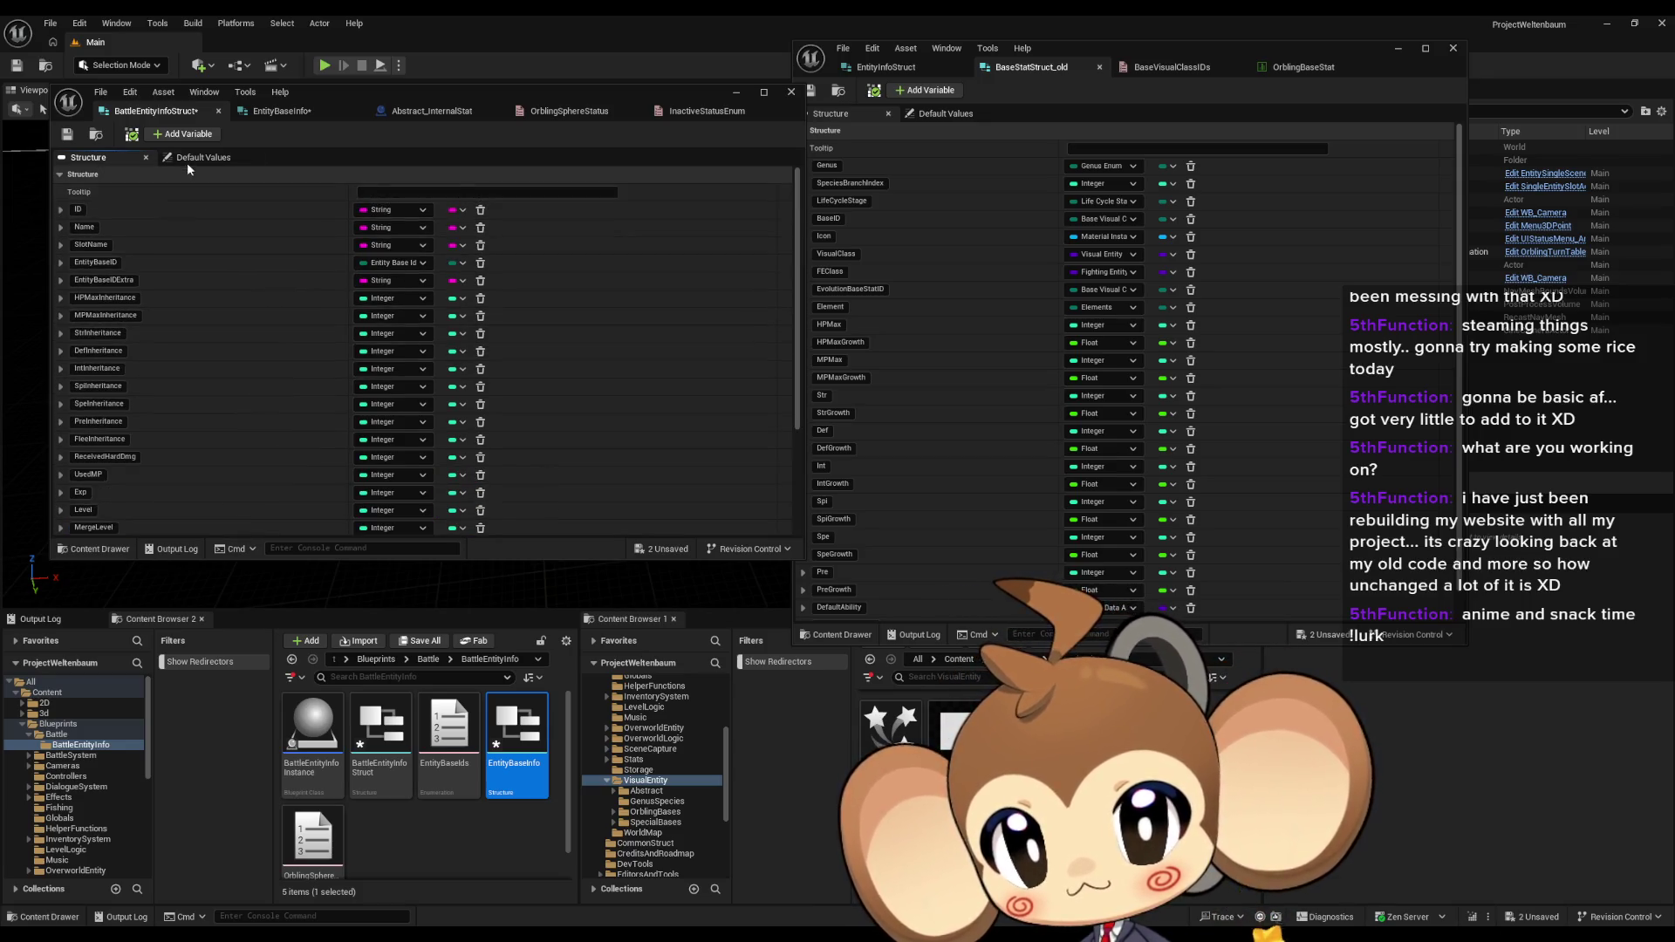
scroll(180, 483, down, 5)
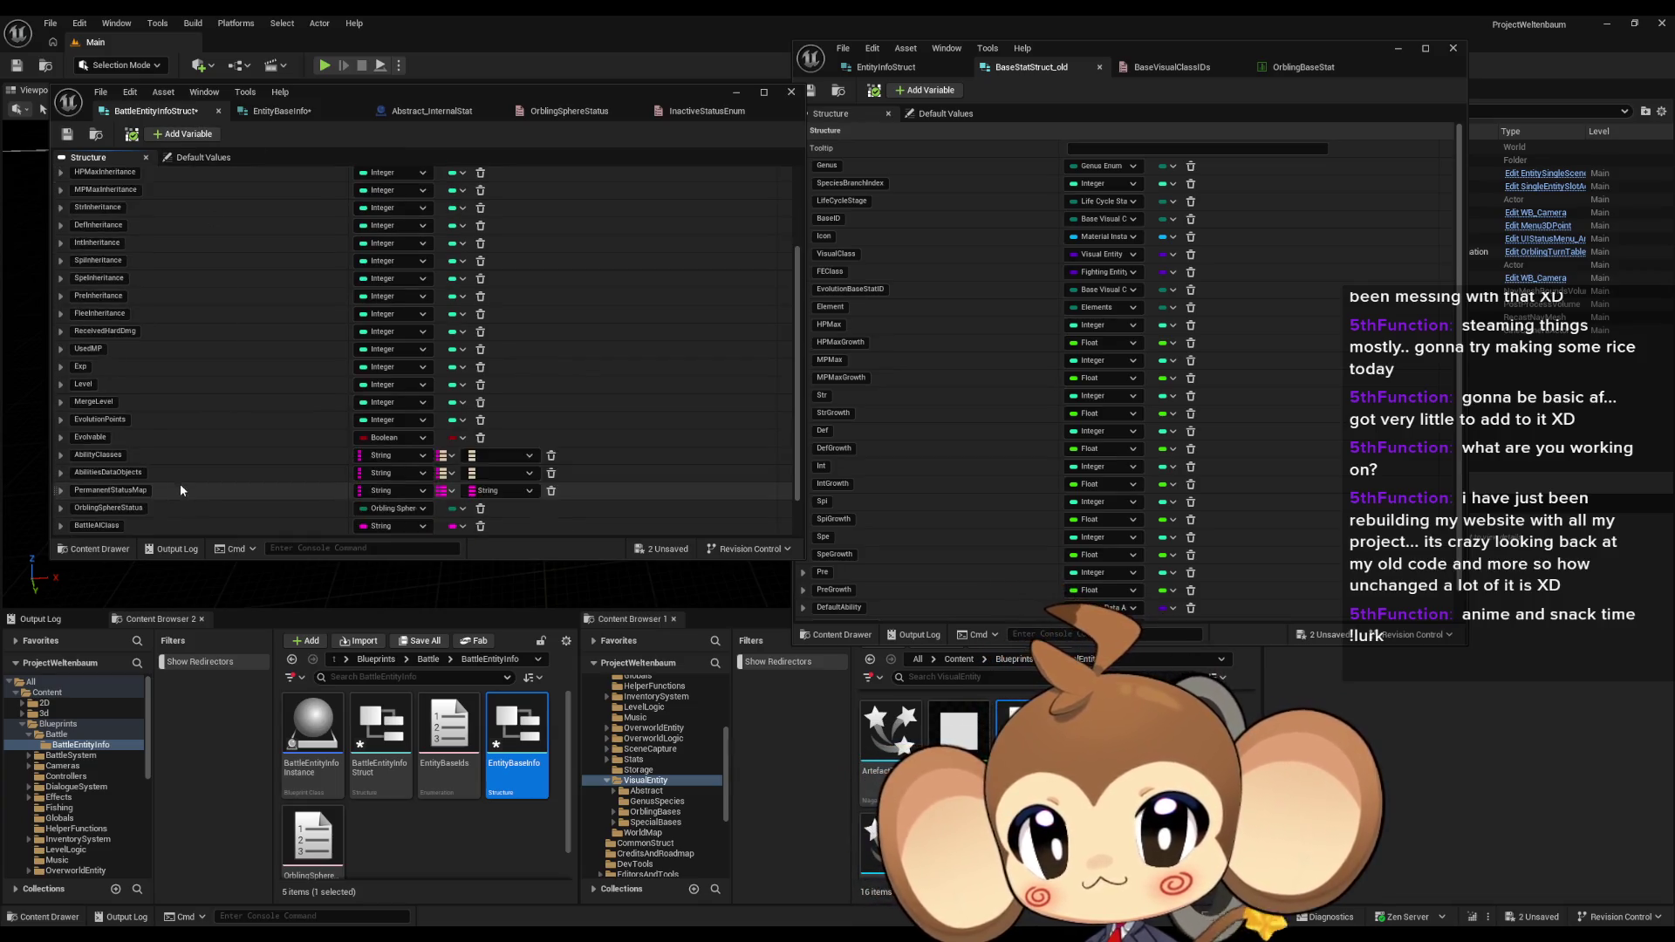
text(StrItemModifier)
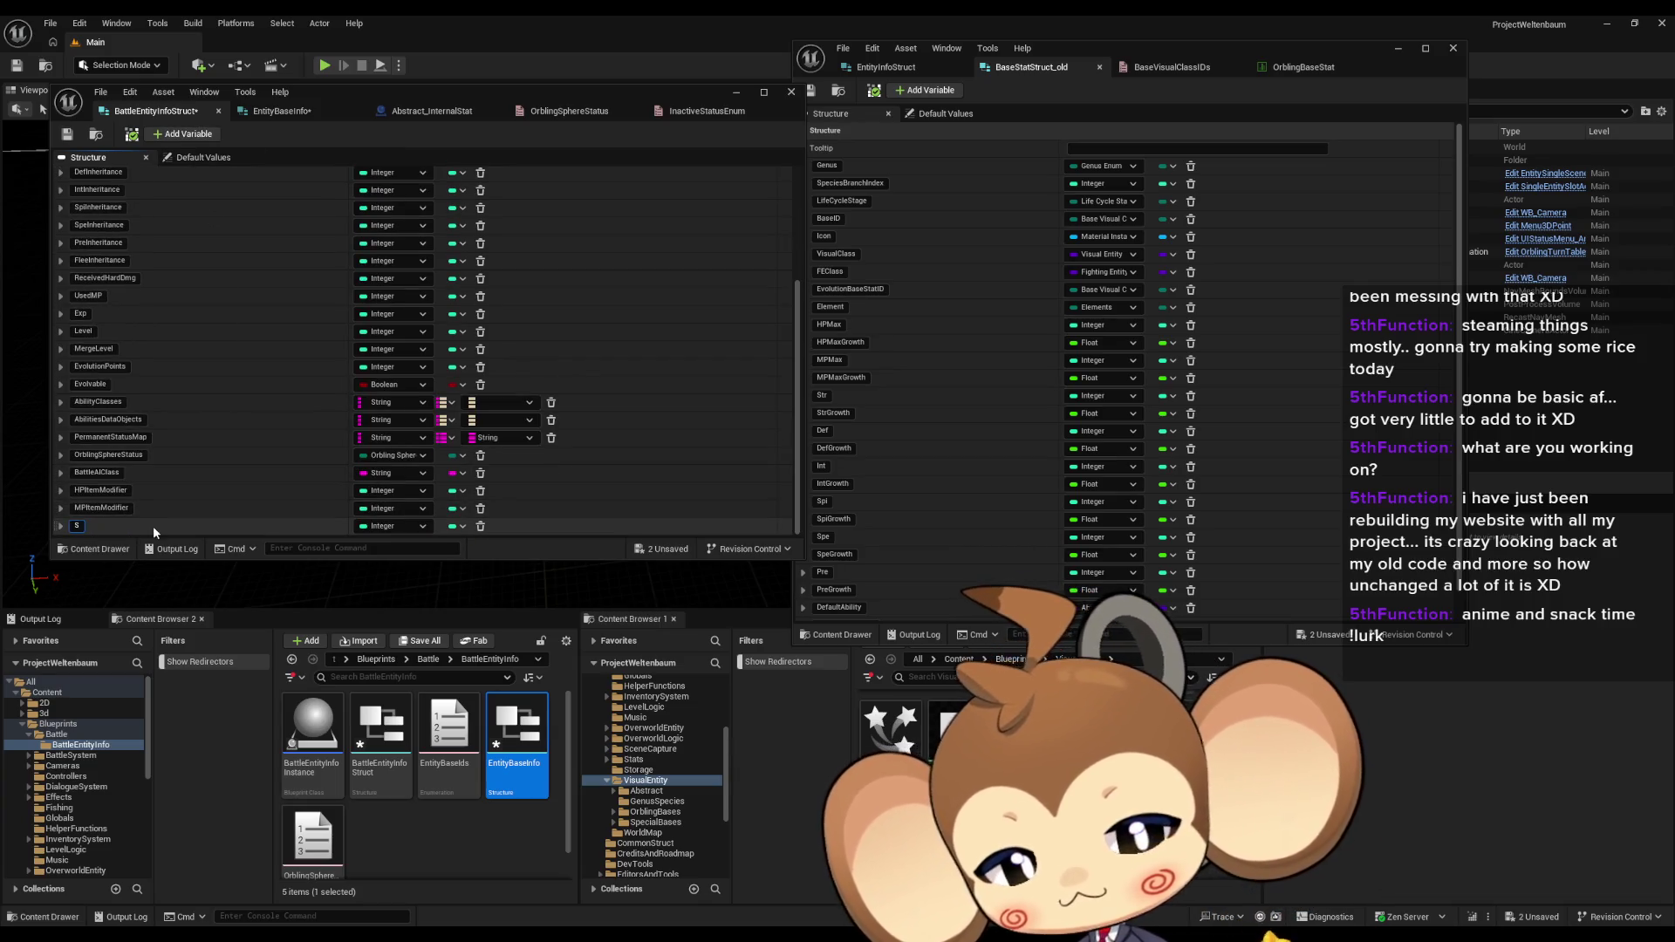
key(Return)
scroll(153, 489, up, 3)
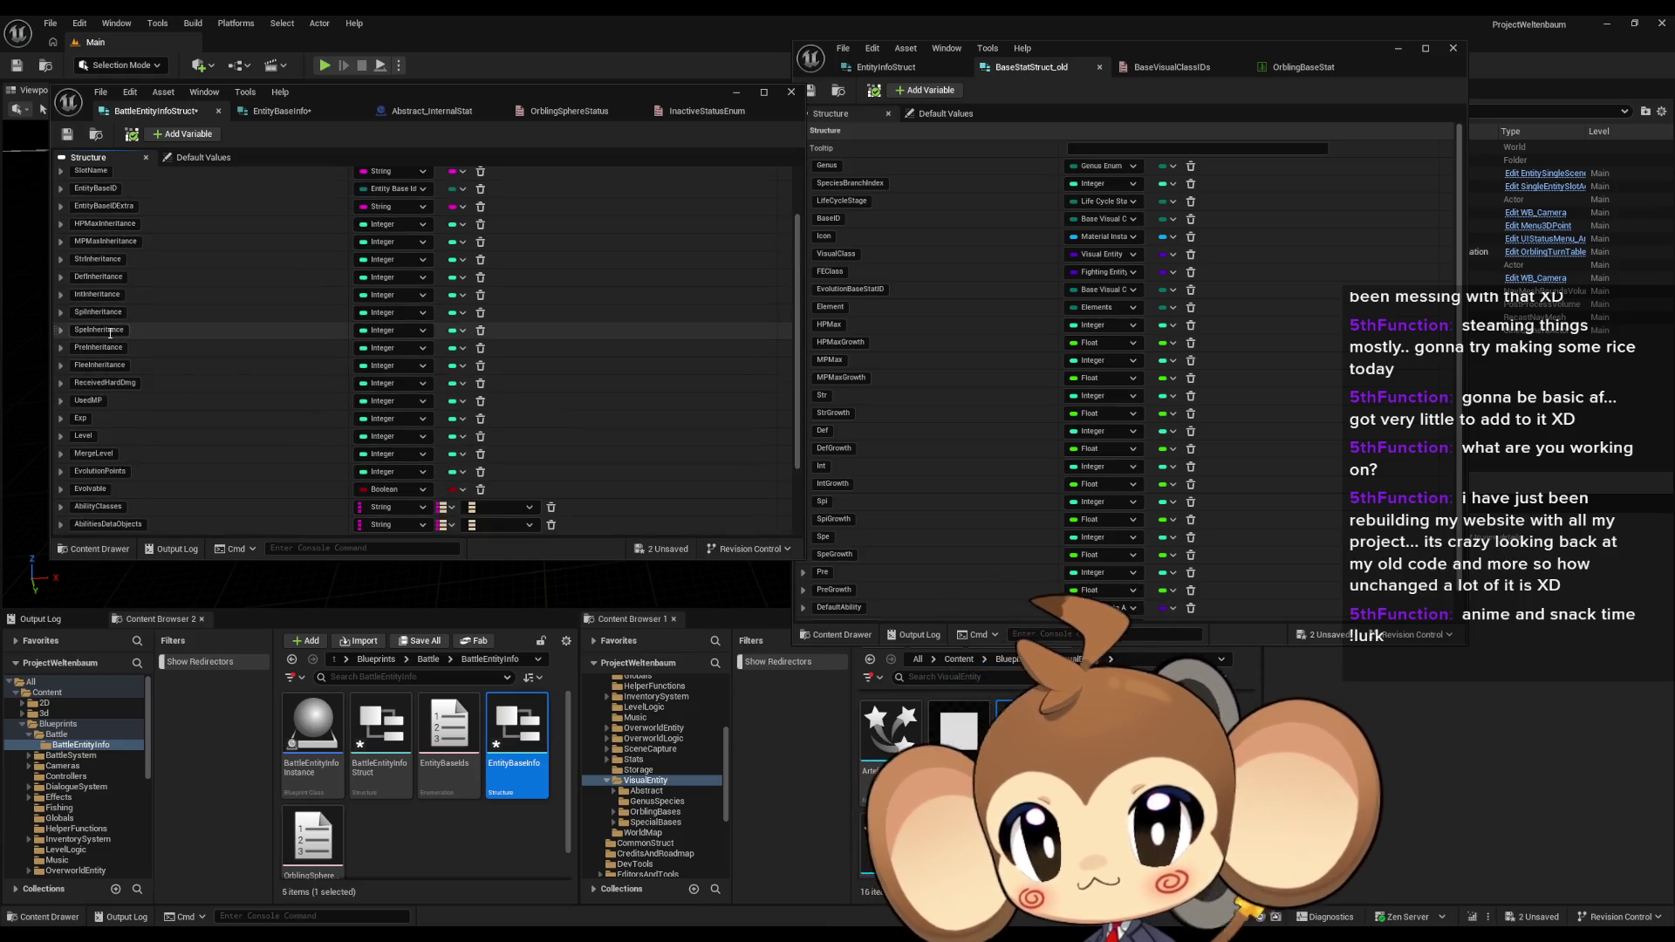
click(183, 133)
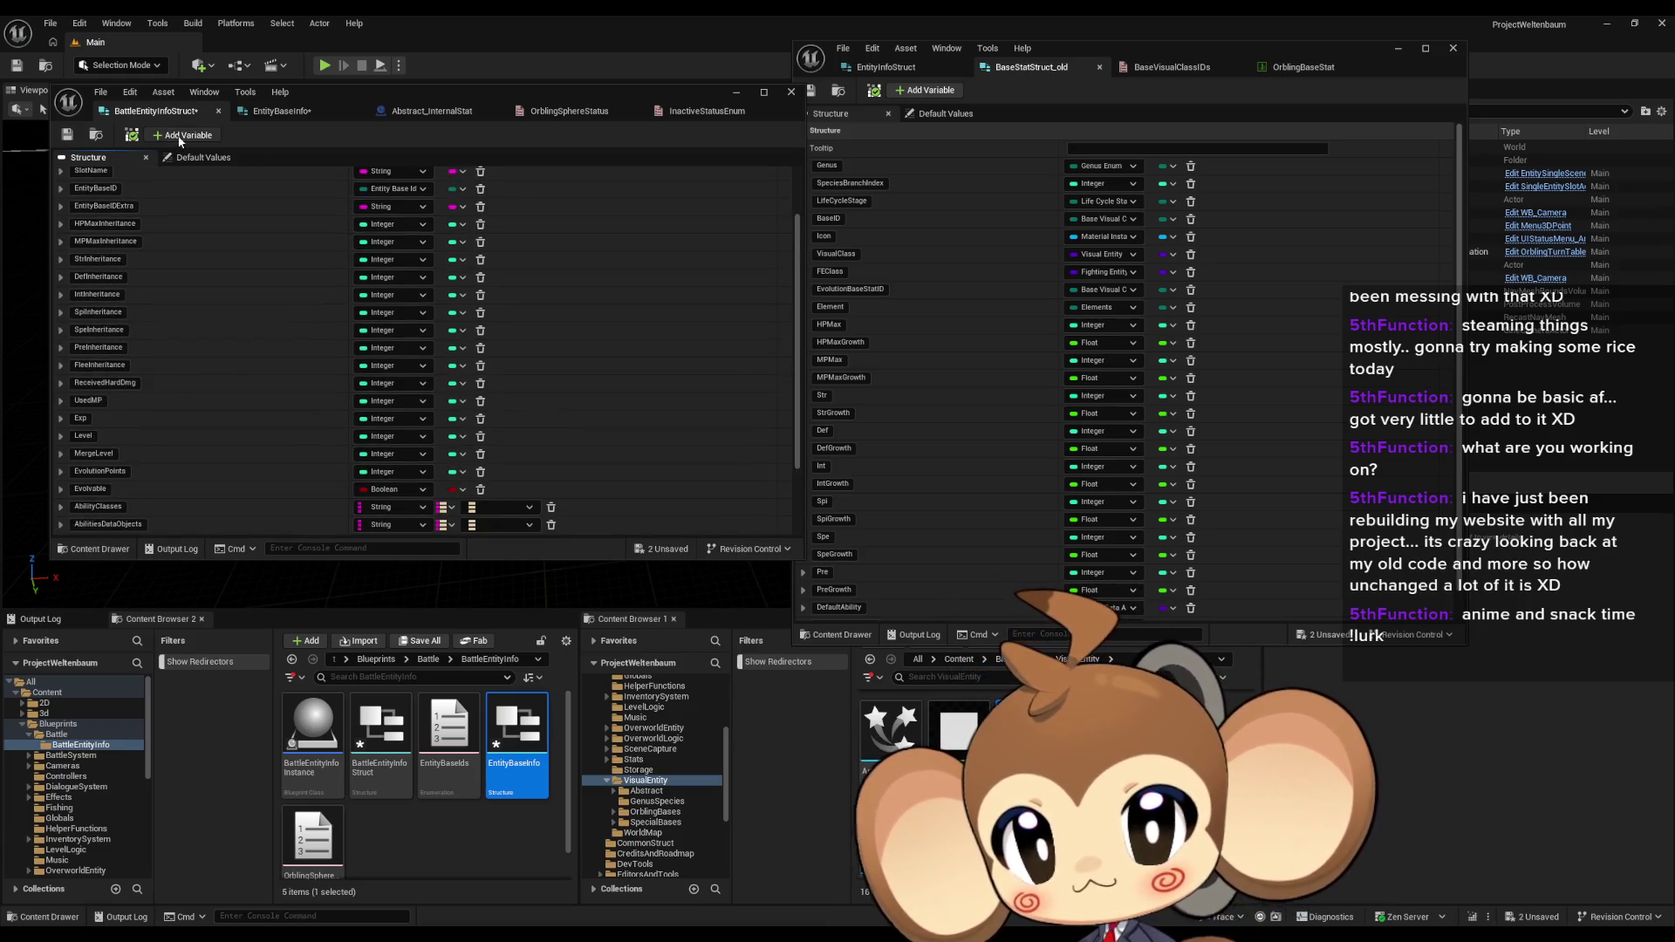
Step: Name the new member DefItemModifier and add another named IntItemModifier
scroll(189, 441, down, 4)
double_click(100, 525)
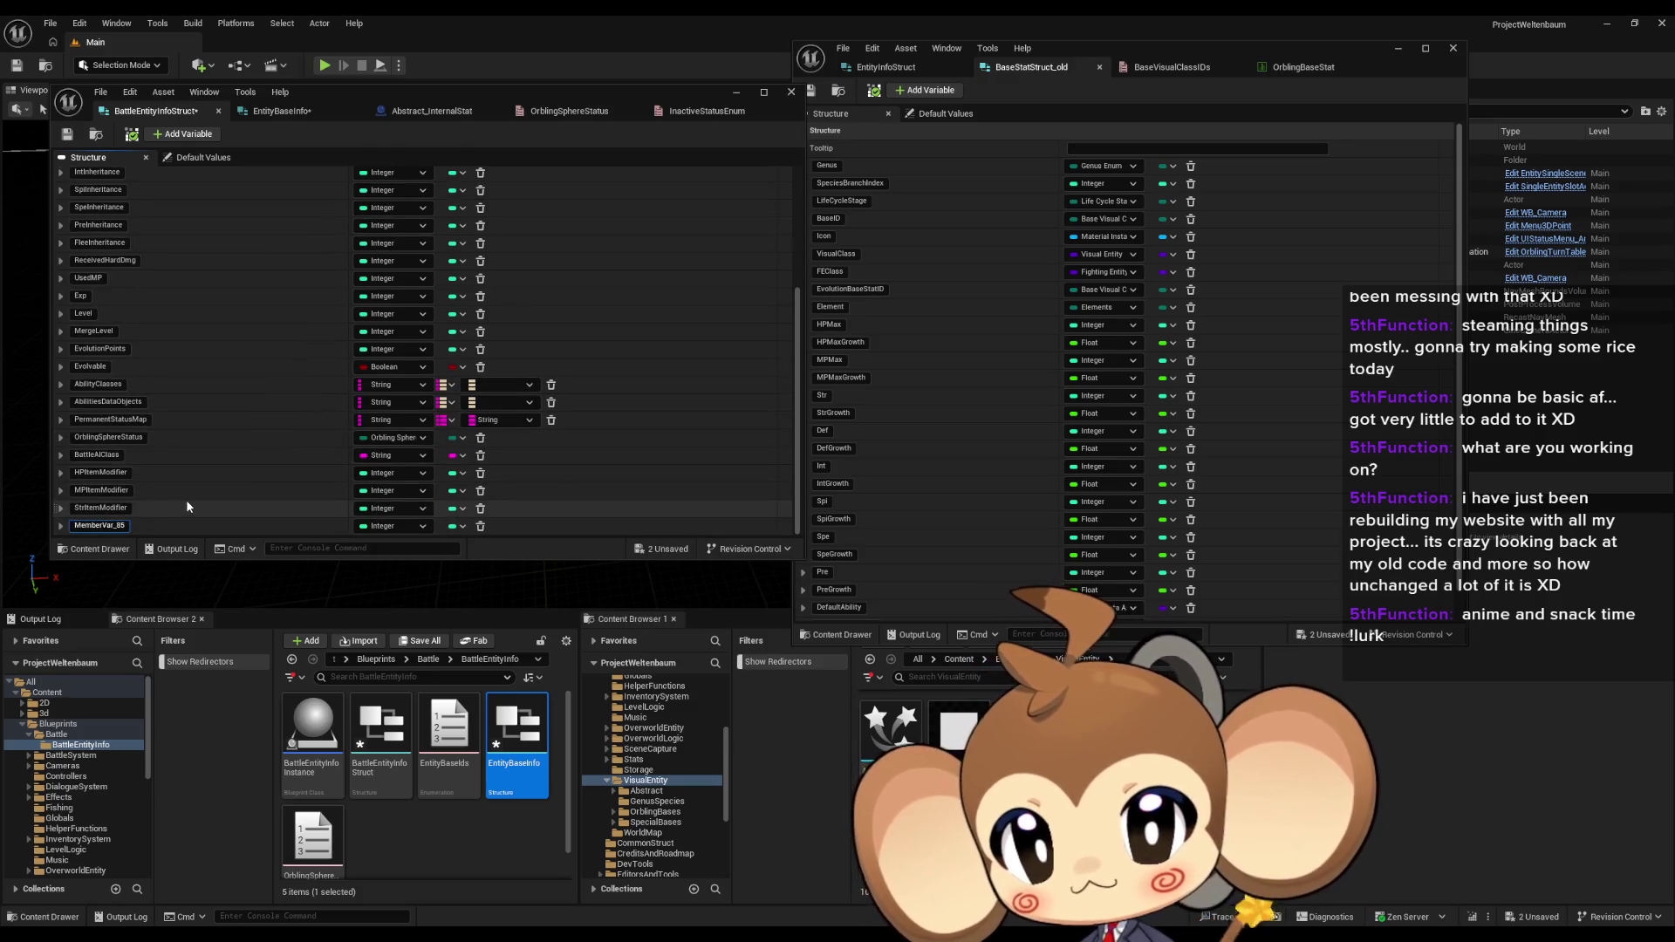
text(DefItemModifier)
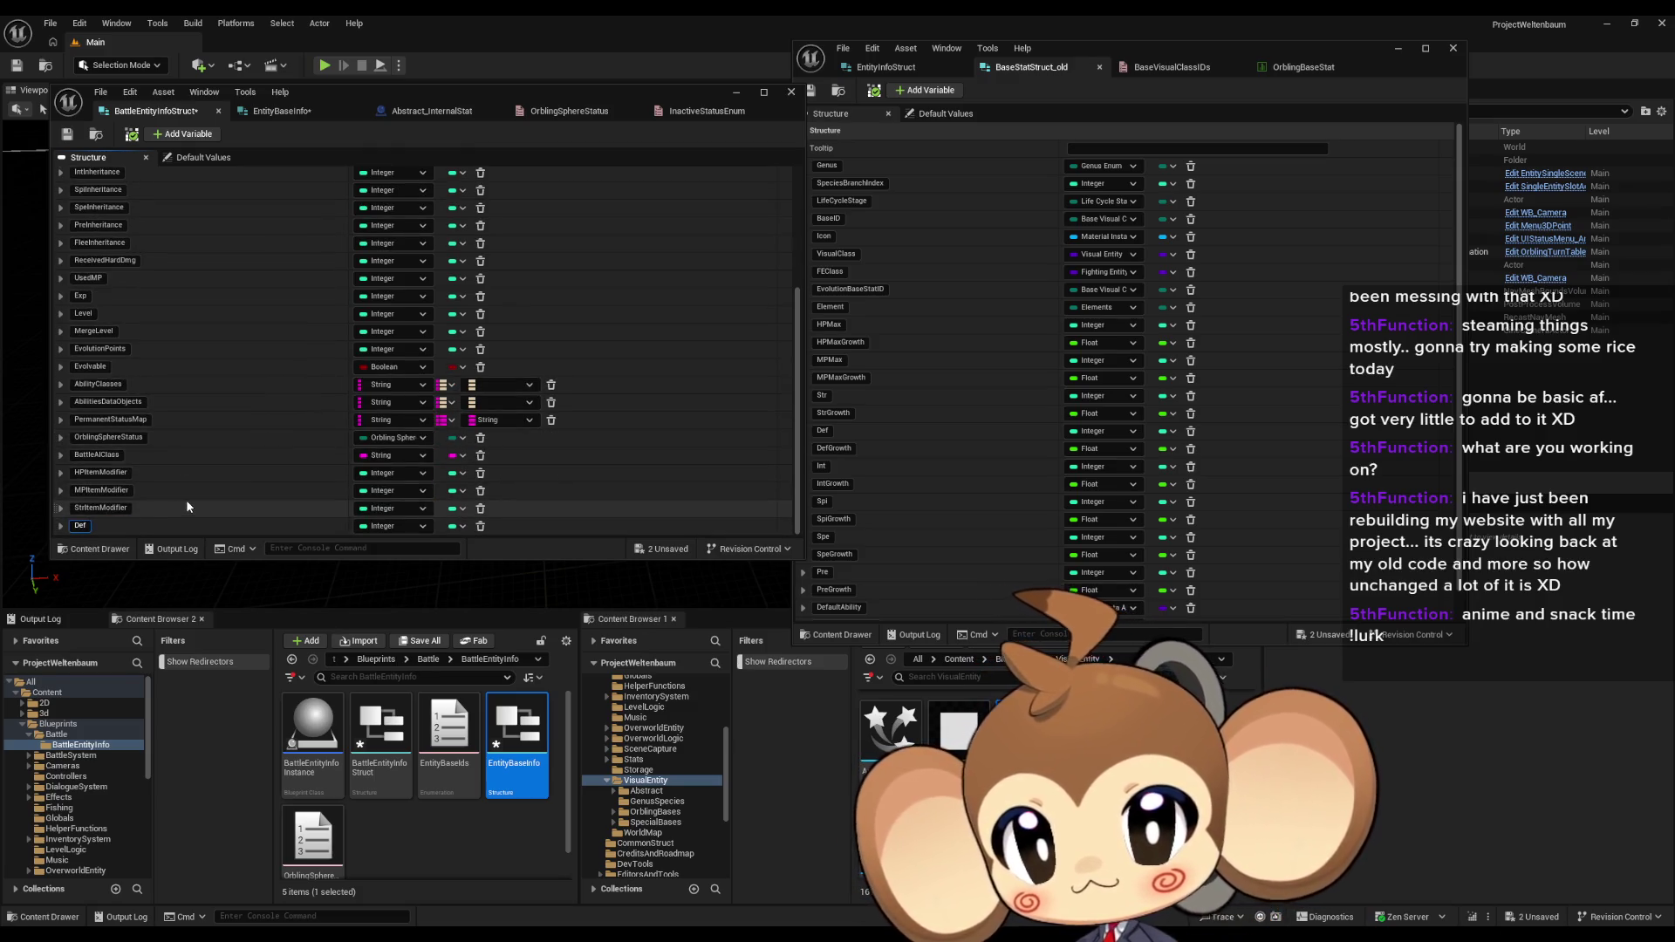
key(Return)
scroll(186, 499, up, 3)
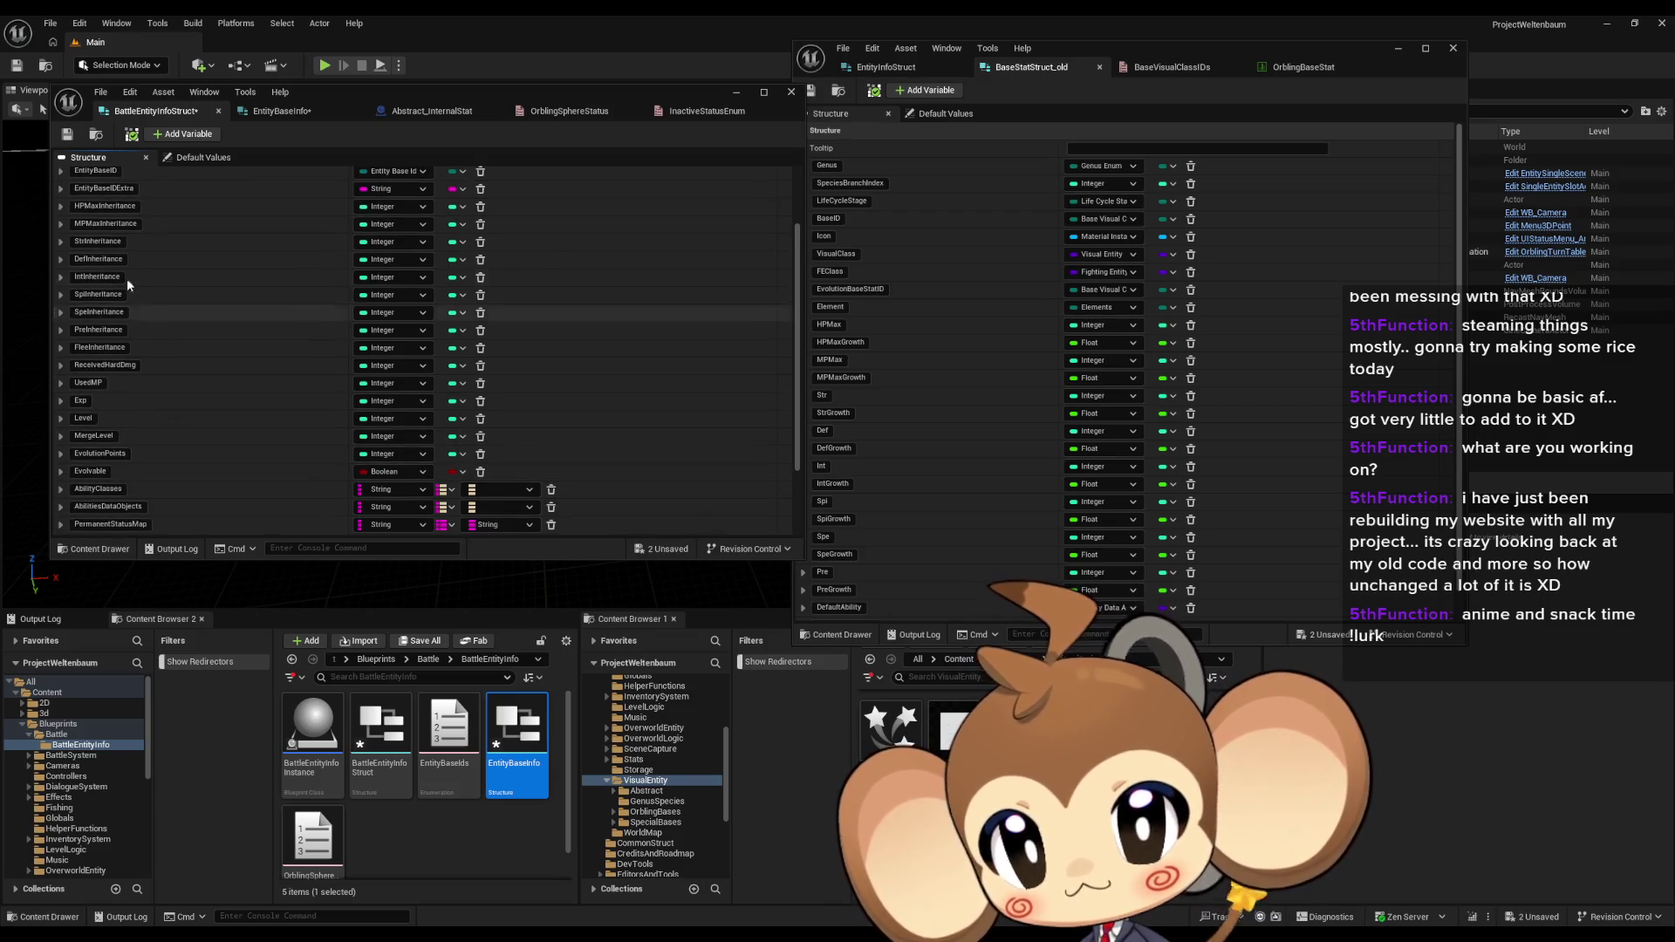
click(183, 133)
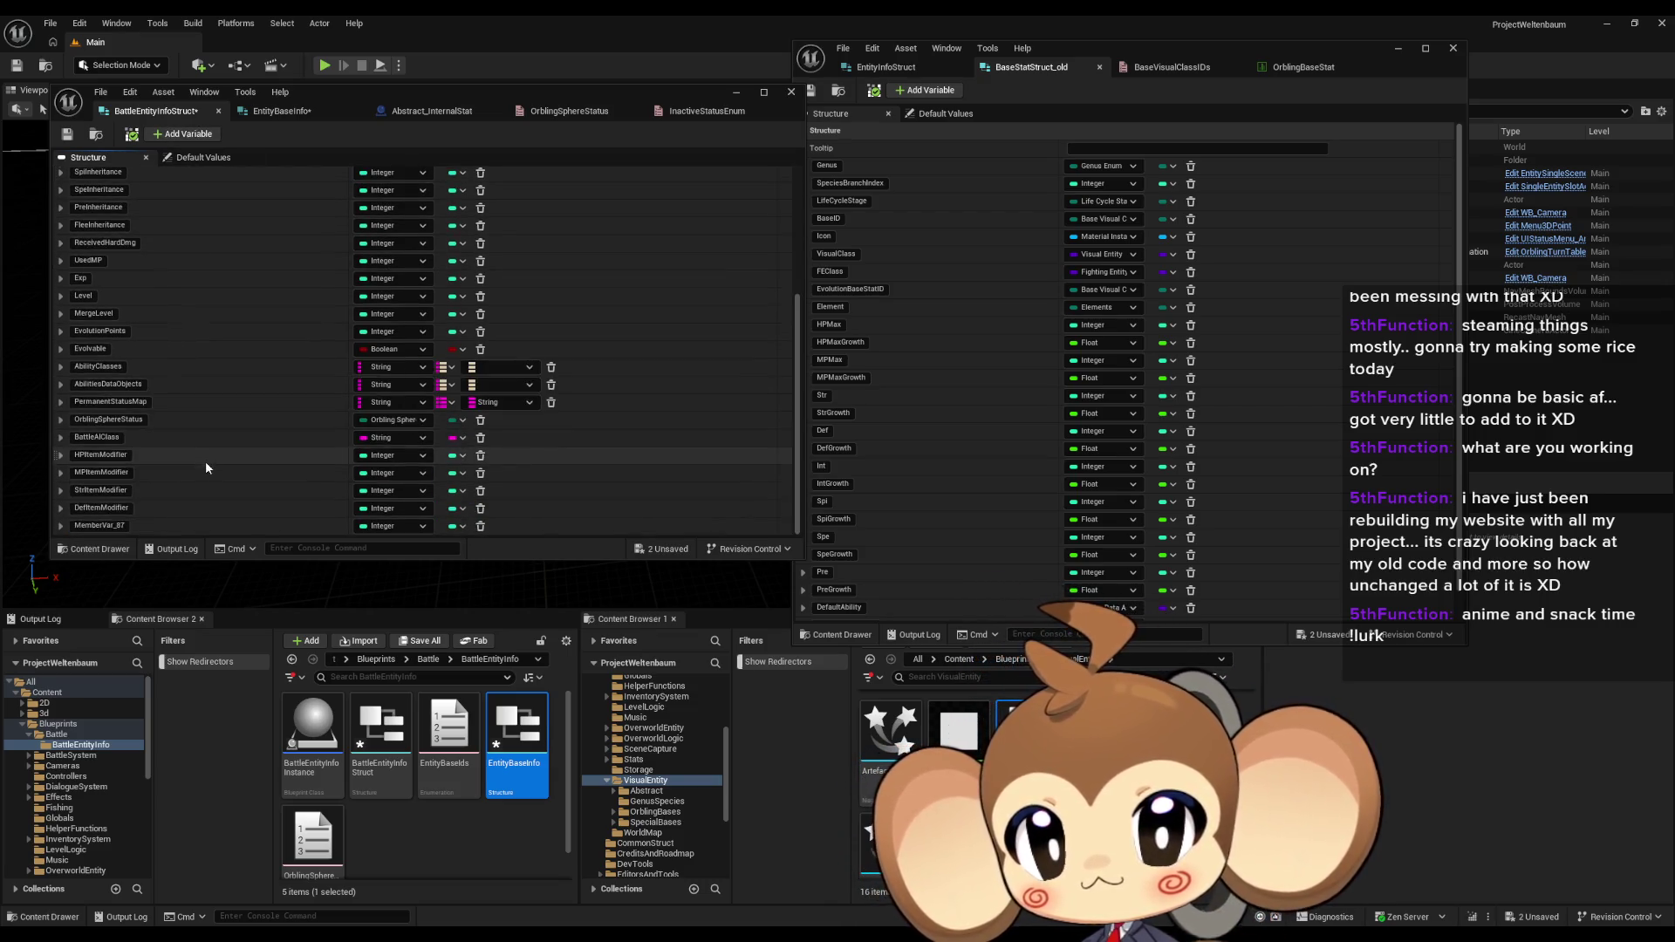
text(IntItemModifier)
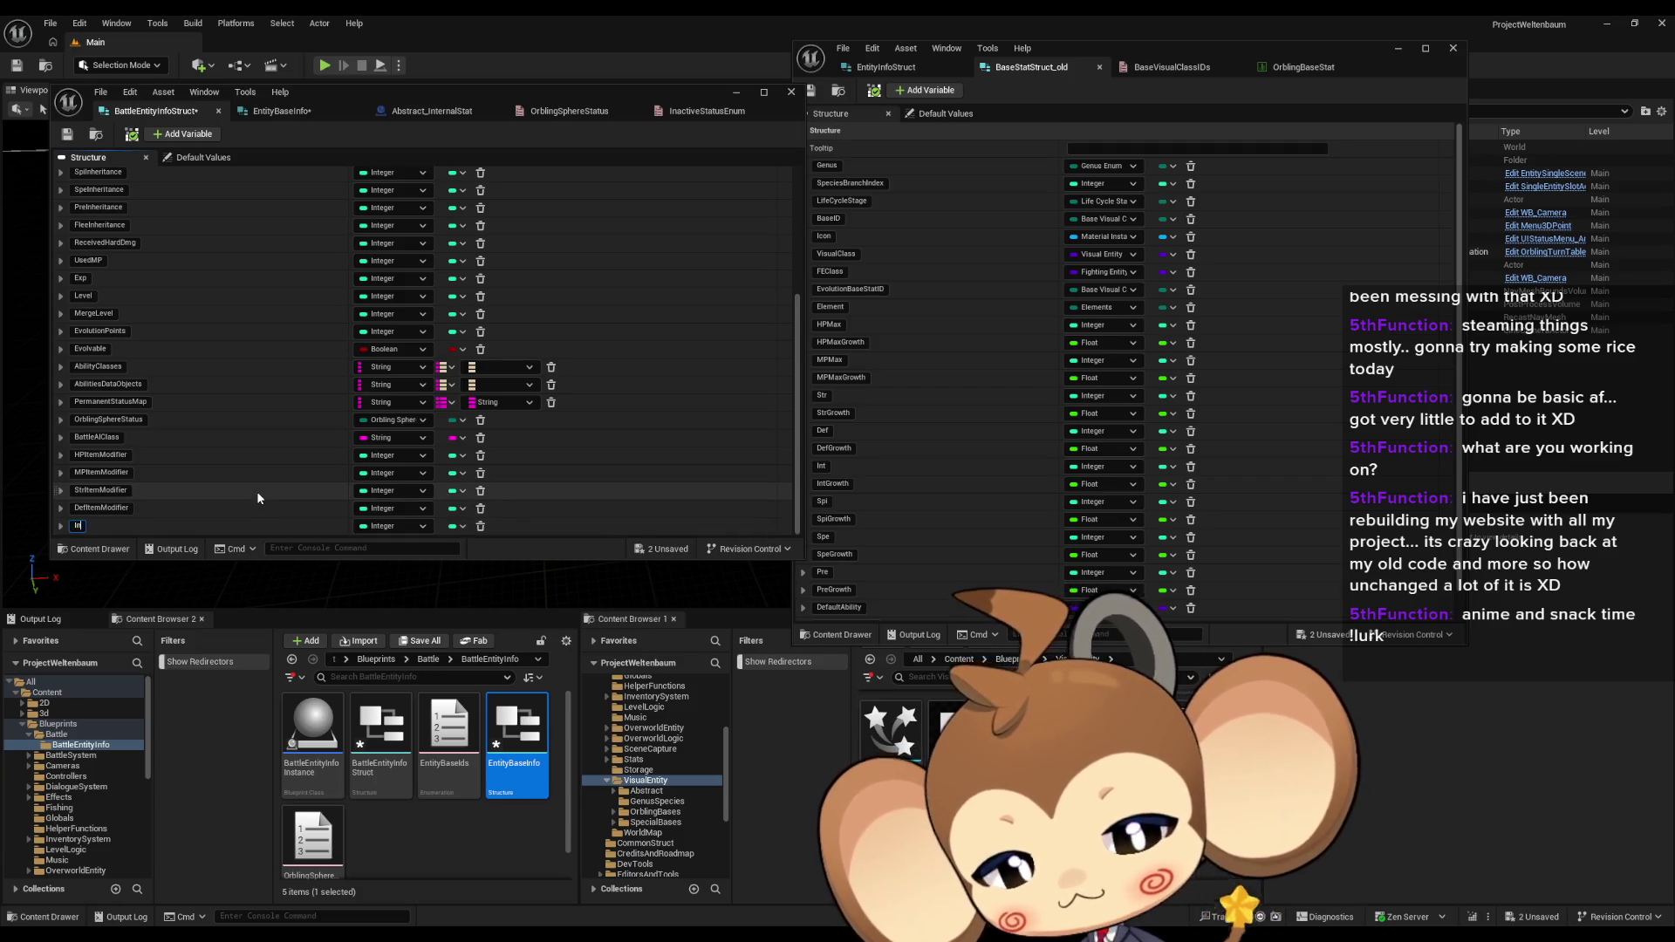
key(Return)
Step: Add SpeItemModifier, check the default values, and name the newest member DevItemModifier
scroll(264, 410, up, 3)
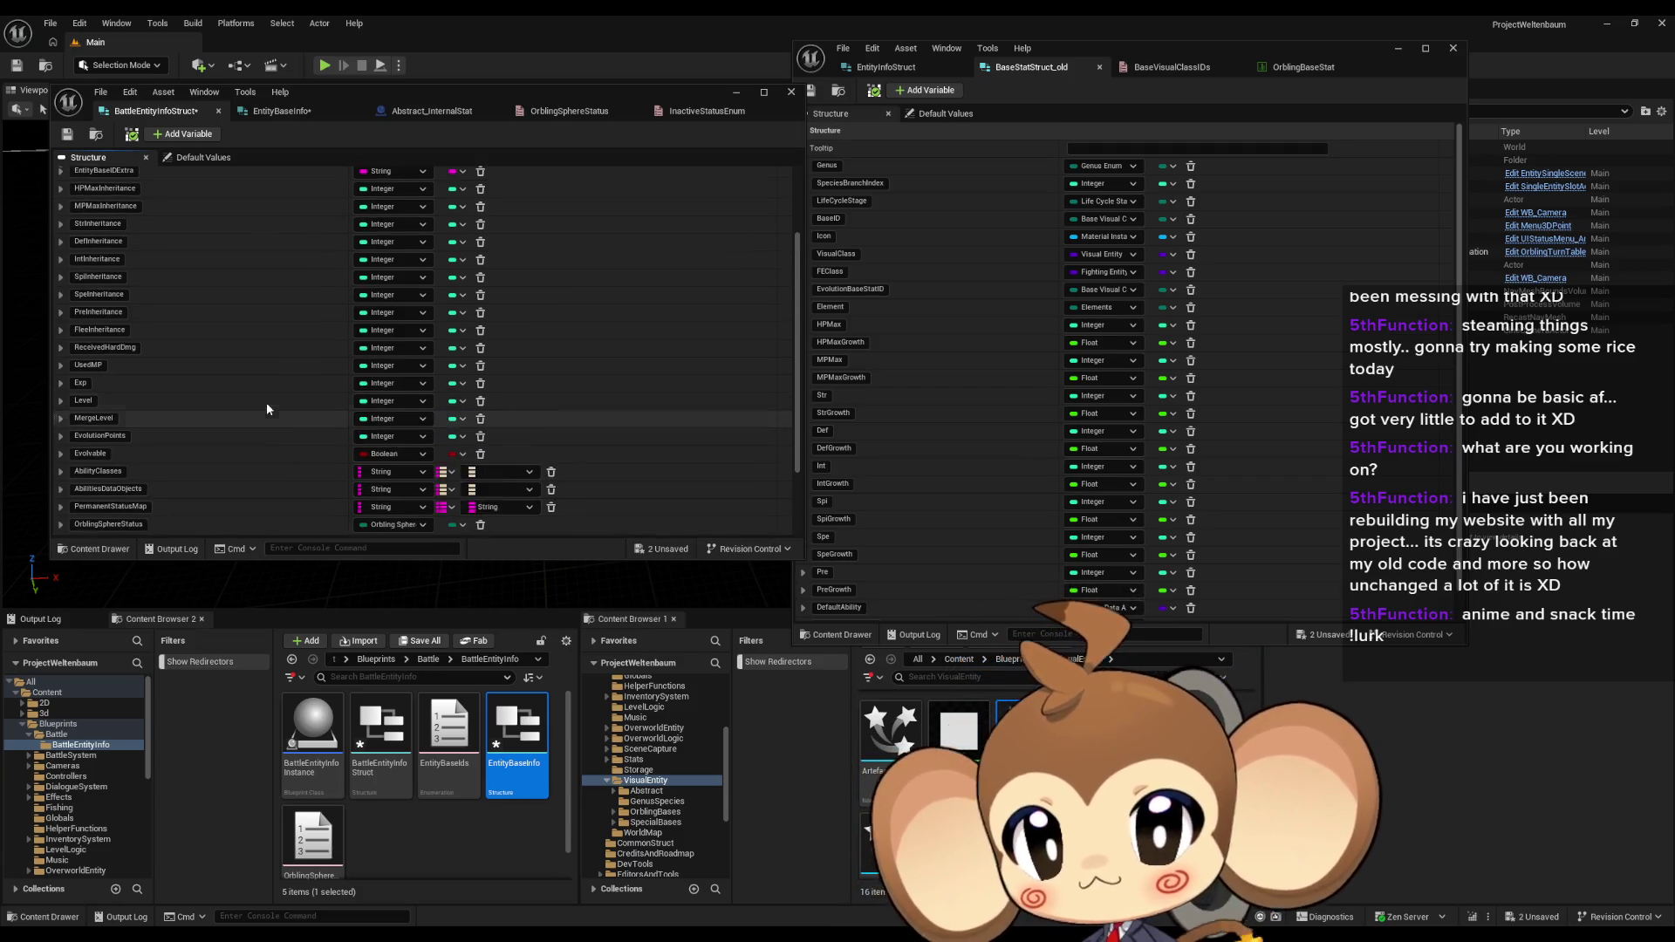
click(193, 138)
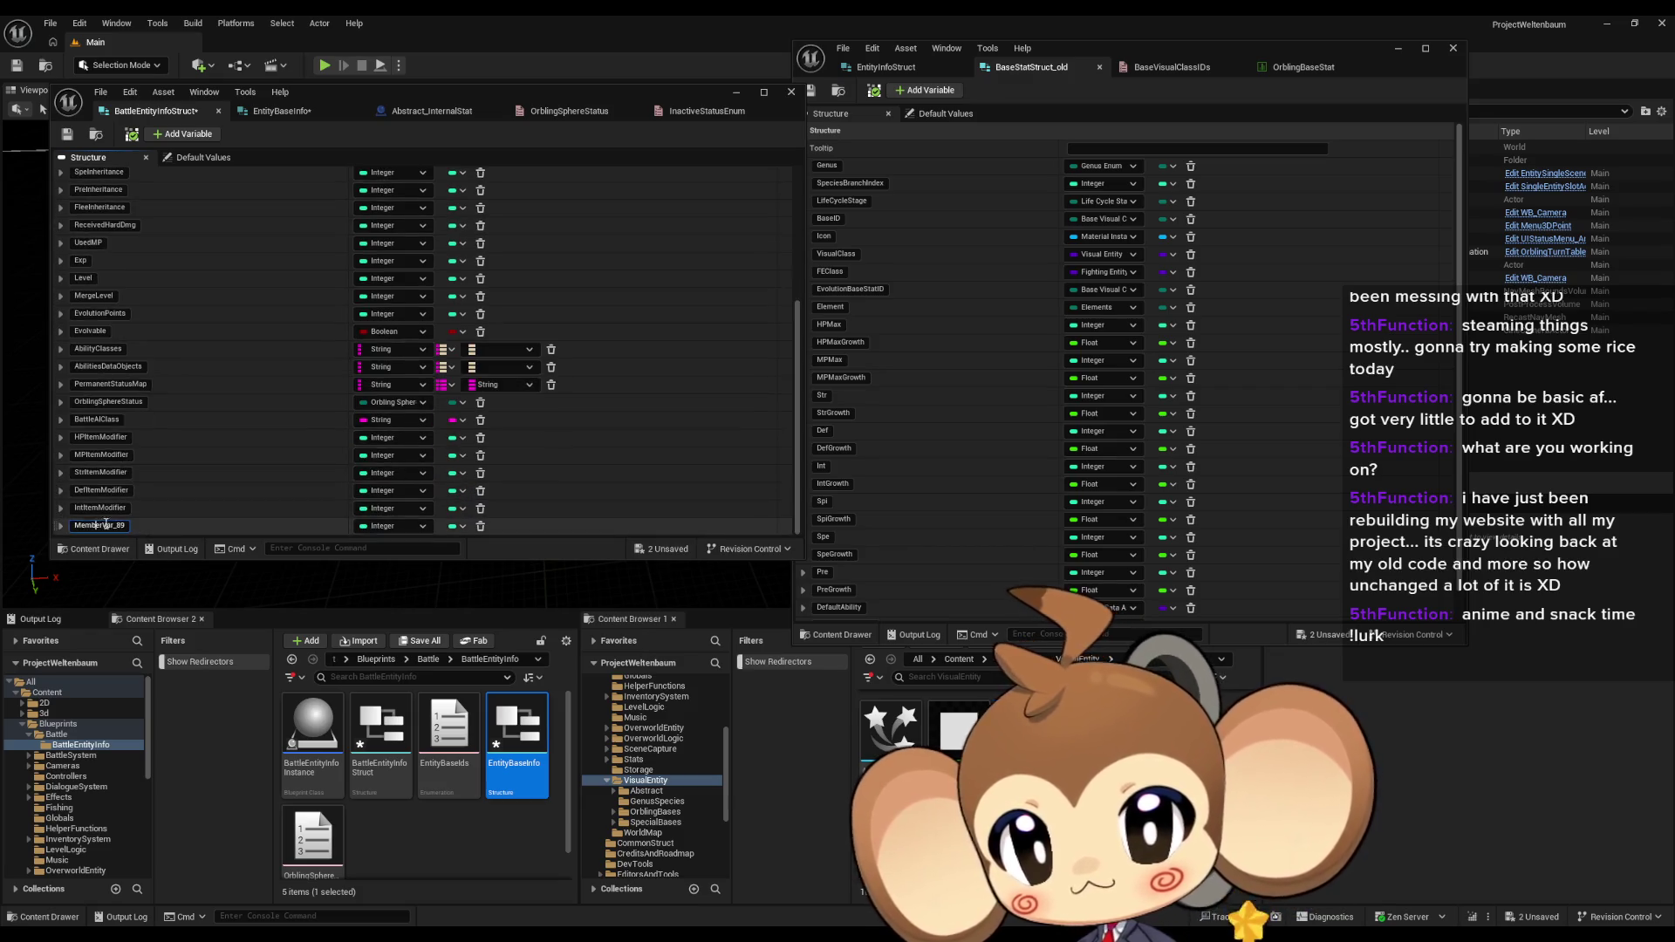
text(SpeItemModifier)
key(Return)
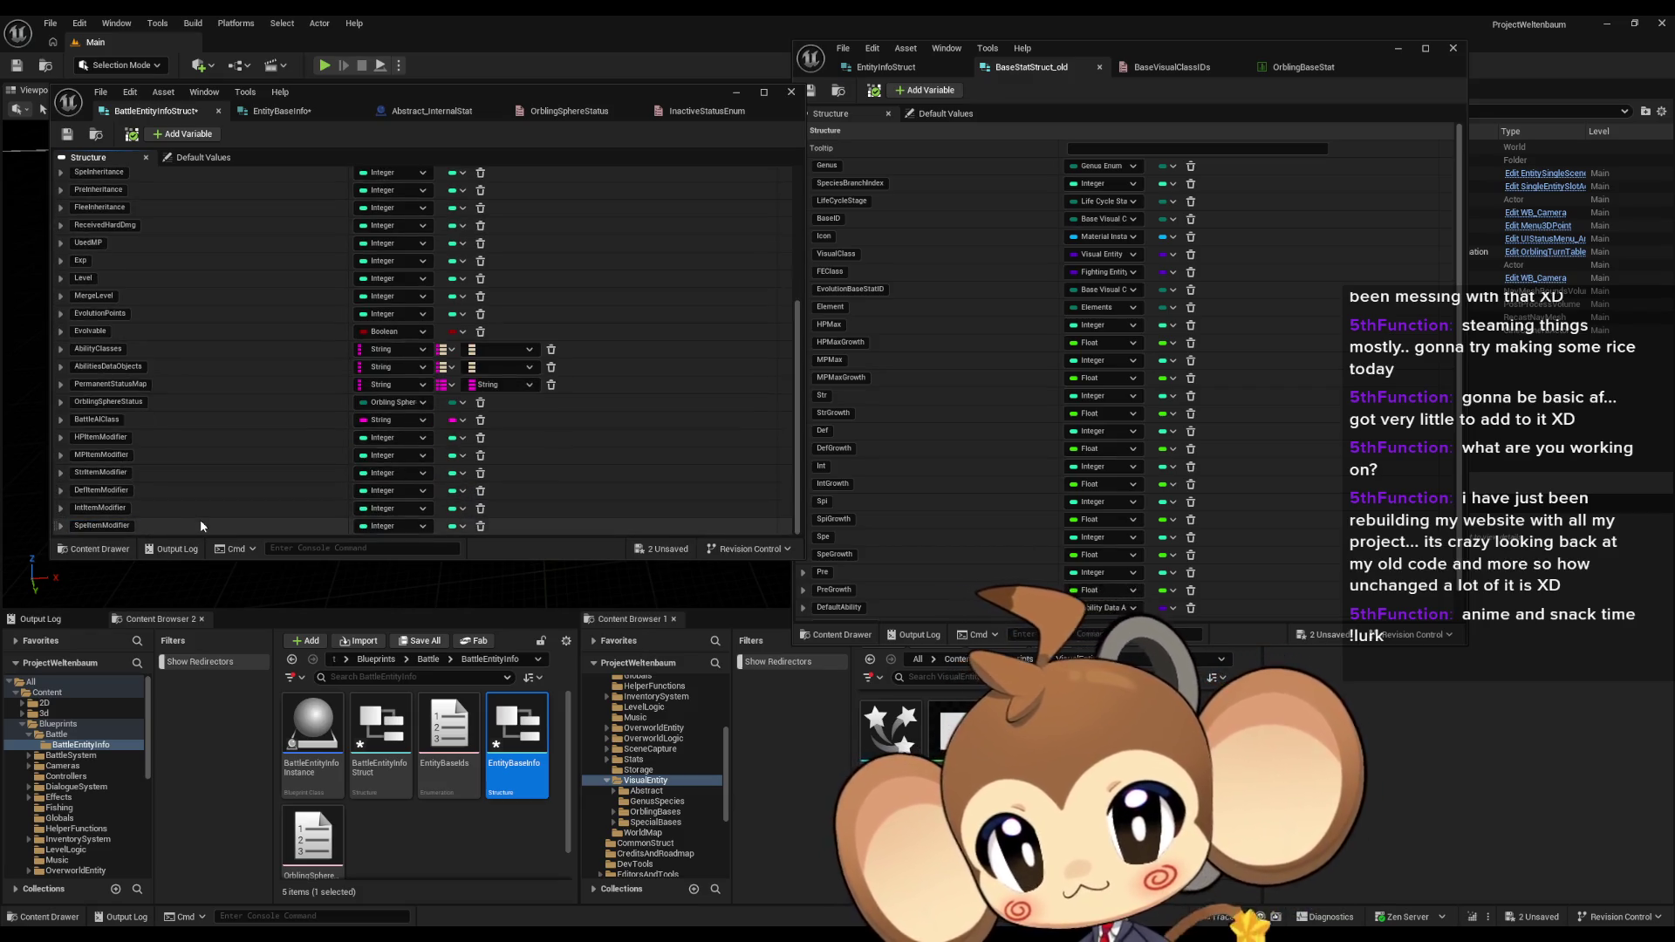
scroll(198, 393, up, 3)
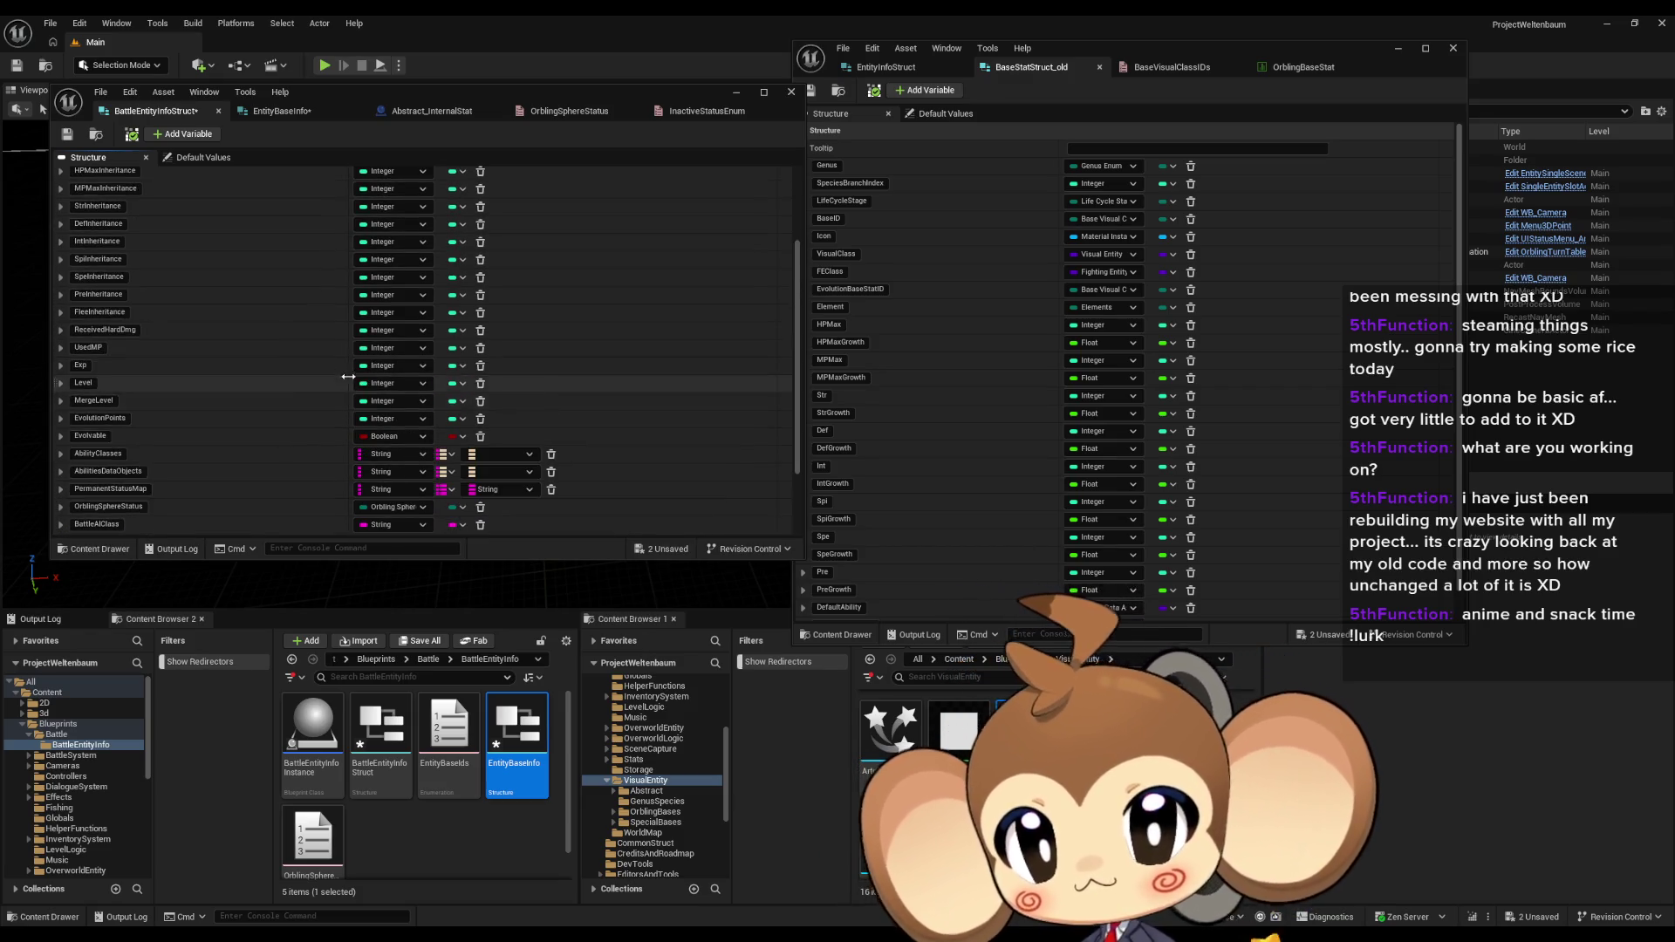
click(199, 158)
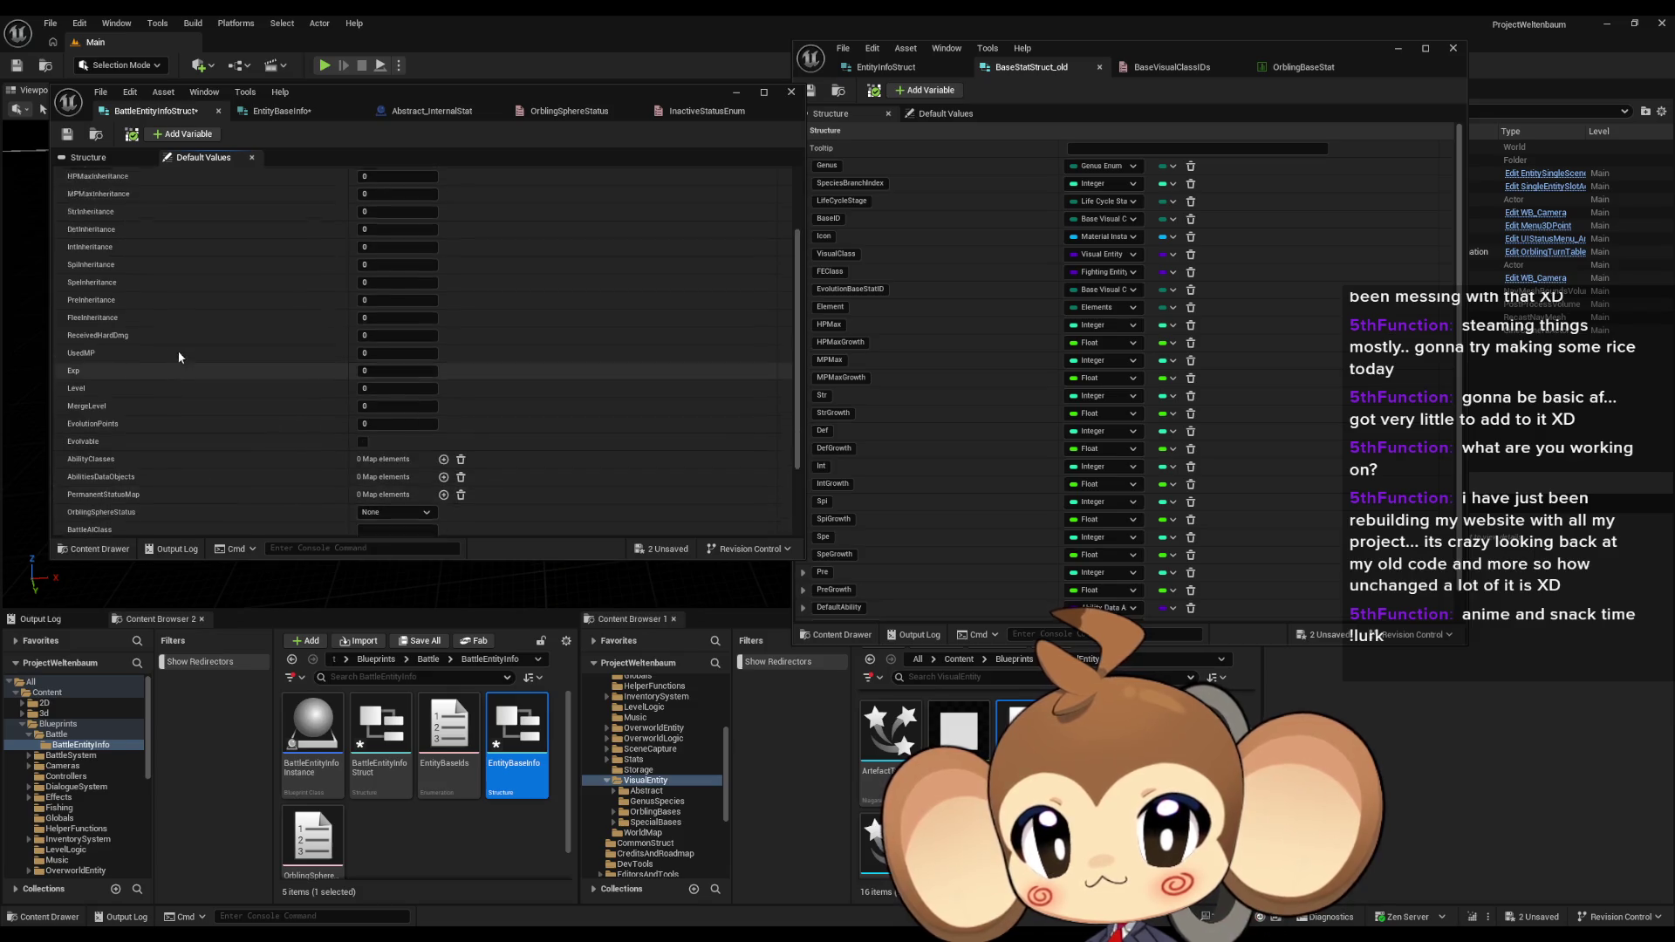
click(138, 156)
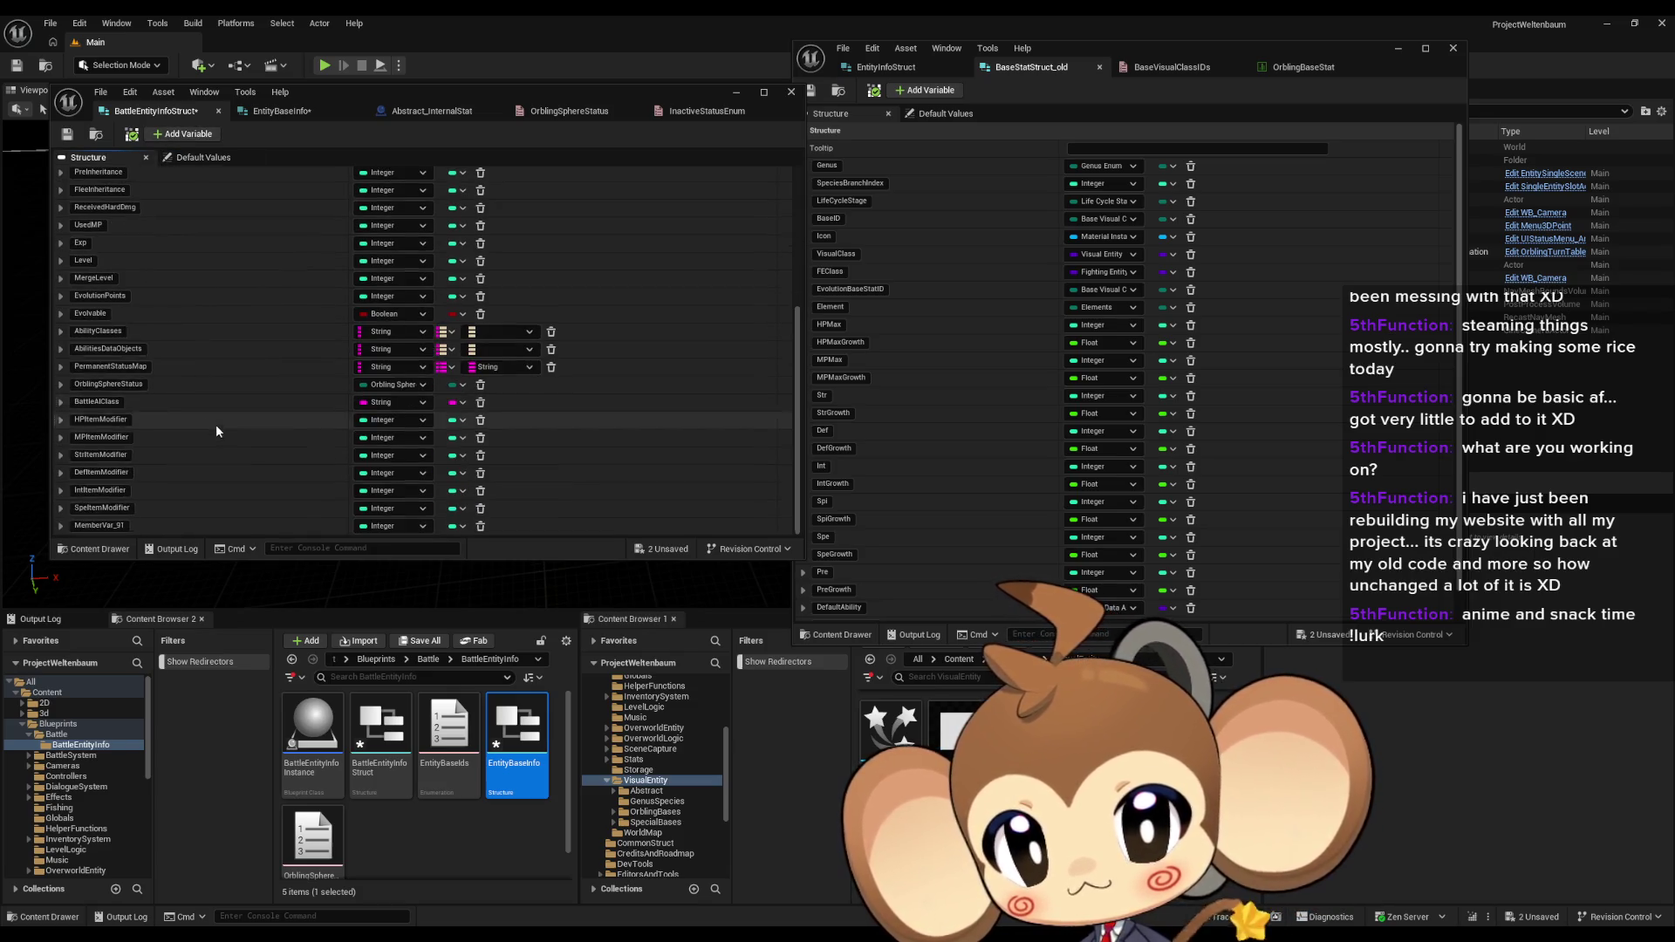
double_click(135, 529)
text(DevItemModifier)
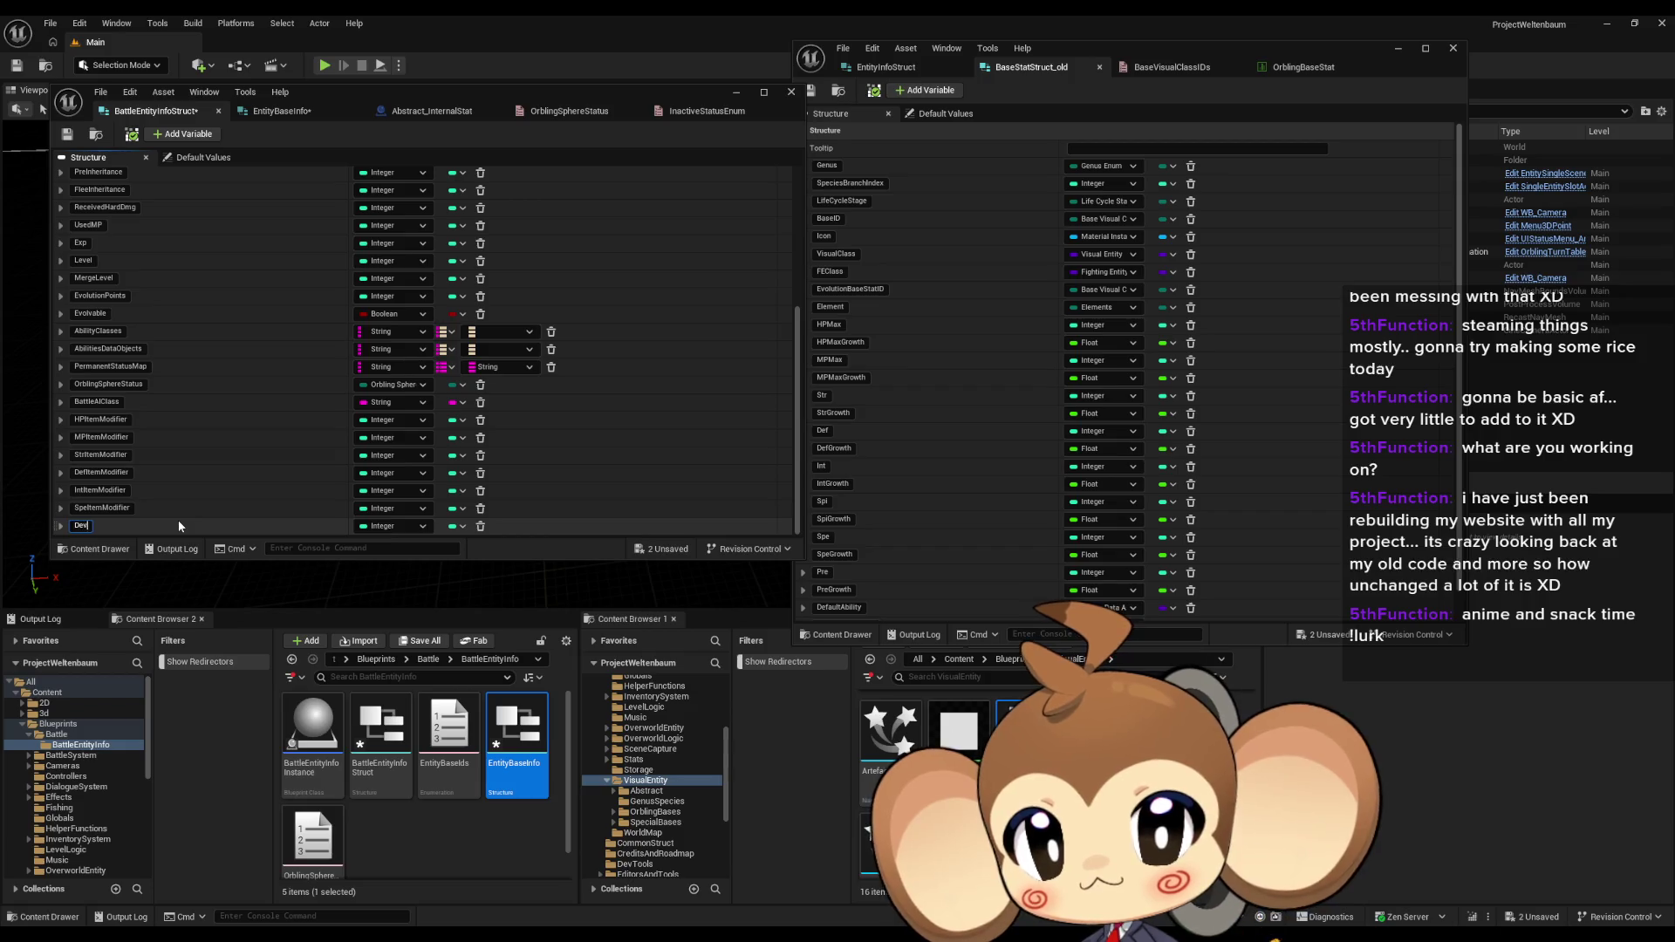
key(Return)
scroll(122, 376, up, 3)
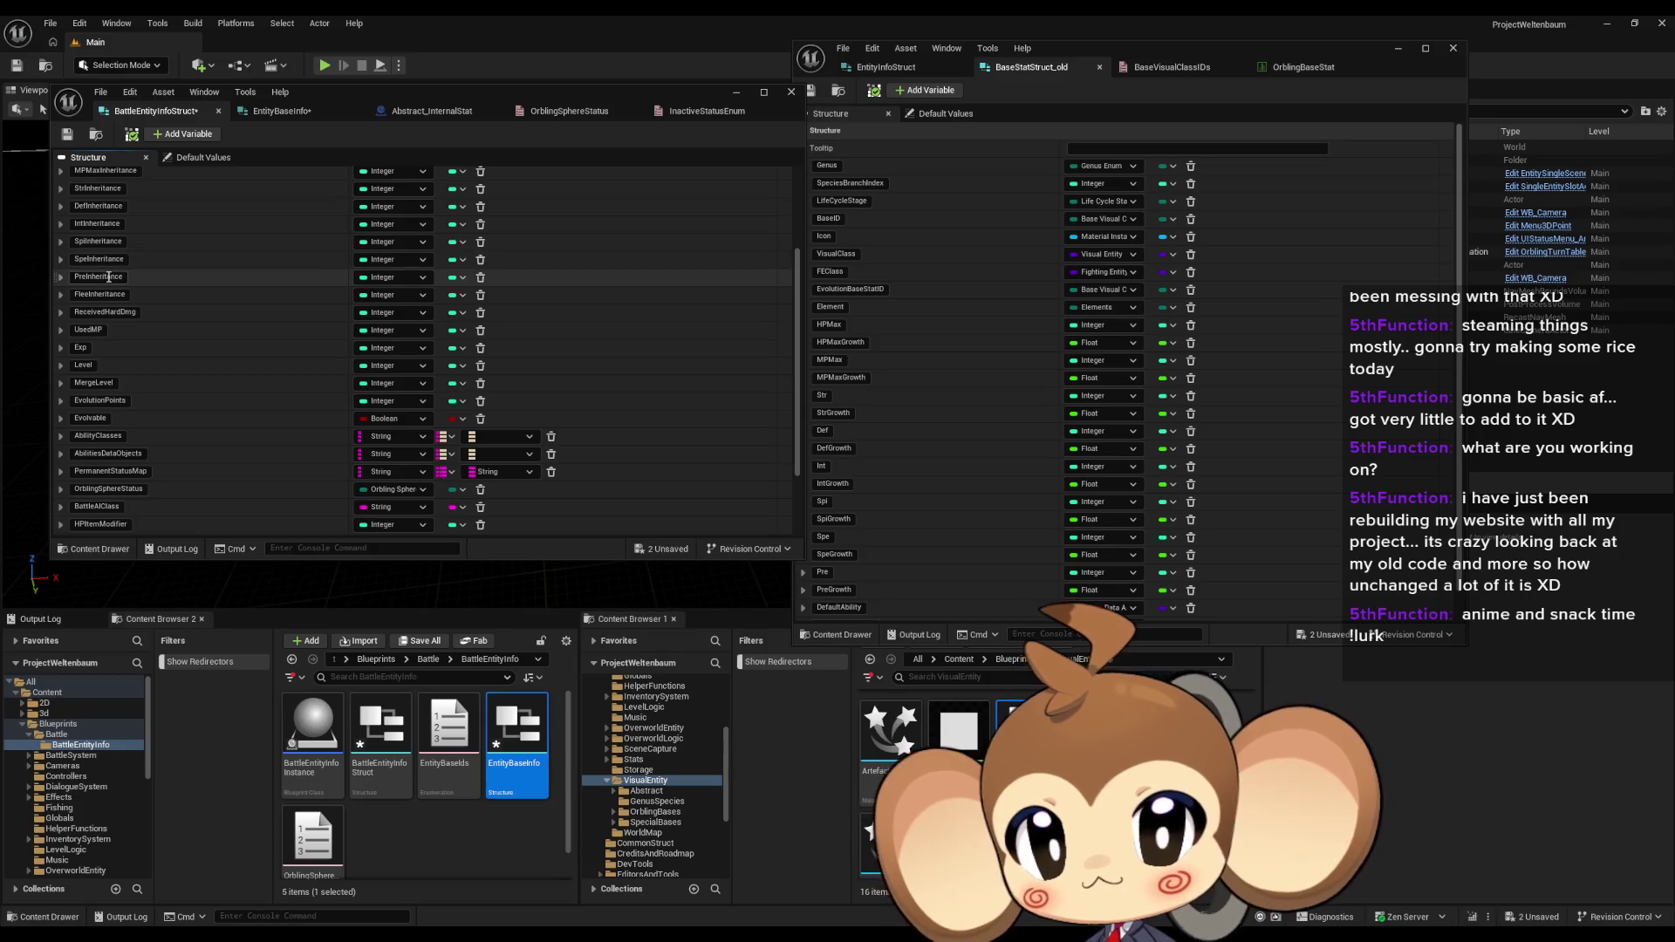
scroll(103, 423, down, 3)
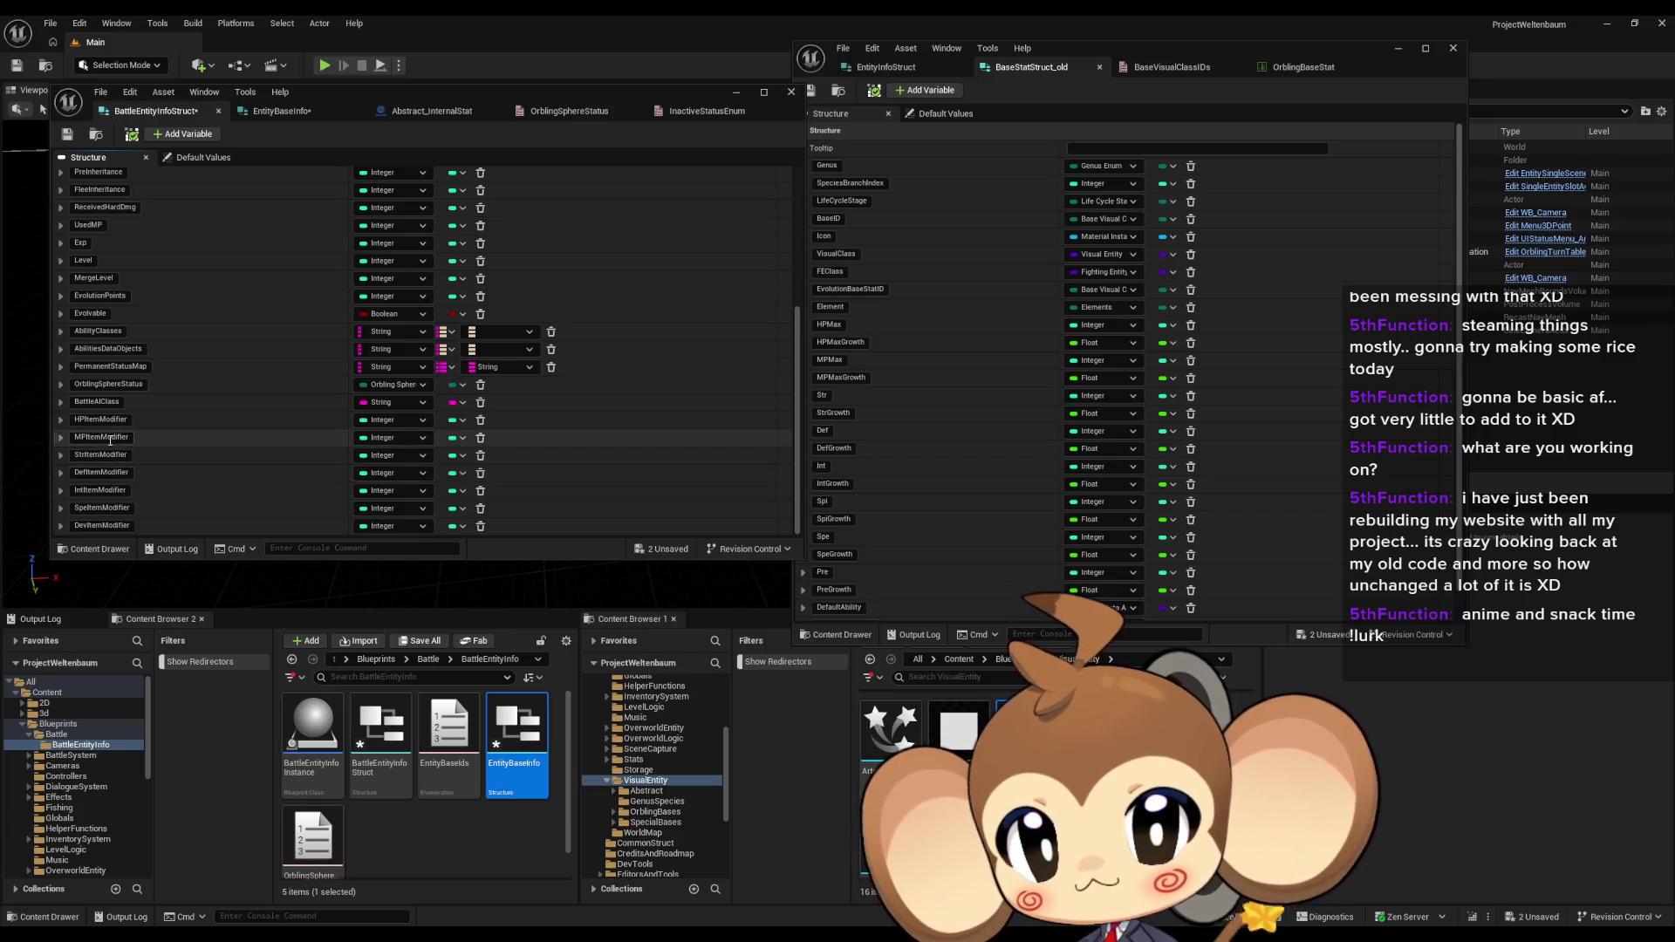
click(102, 526)
scroll(163, 442, up, 3)
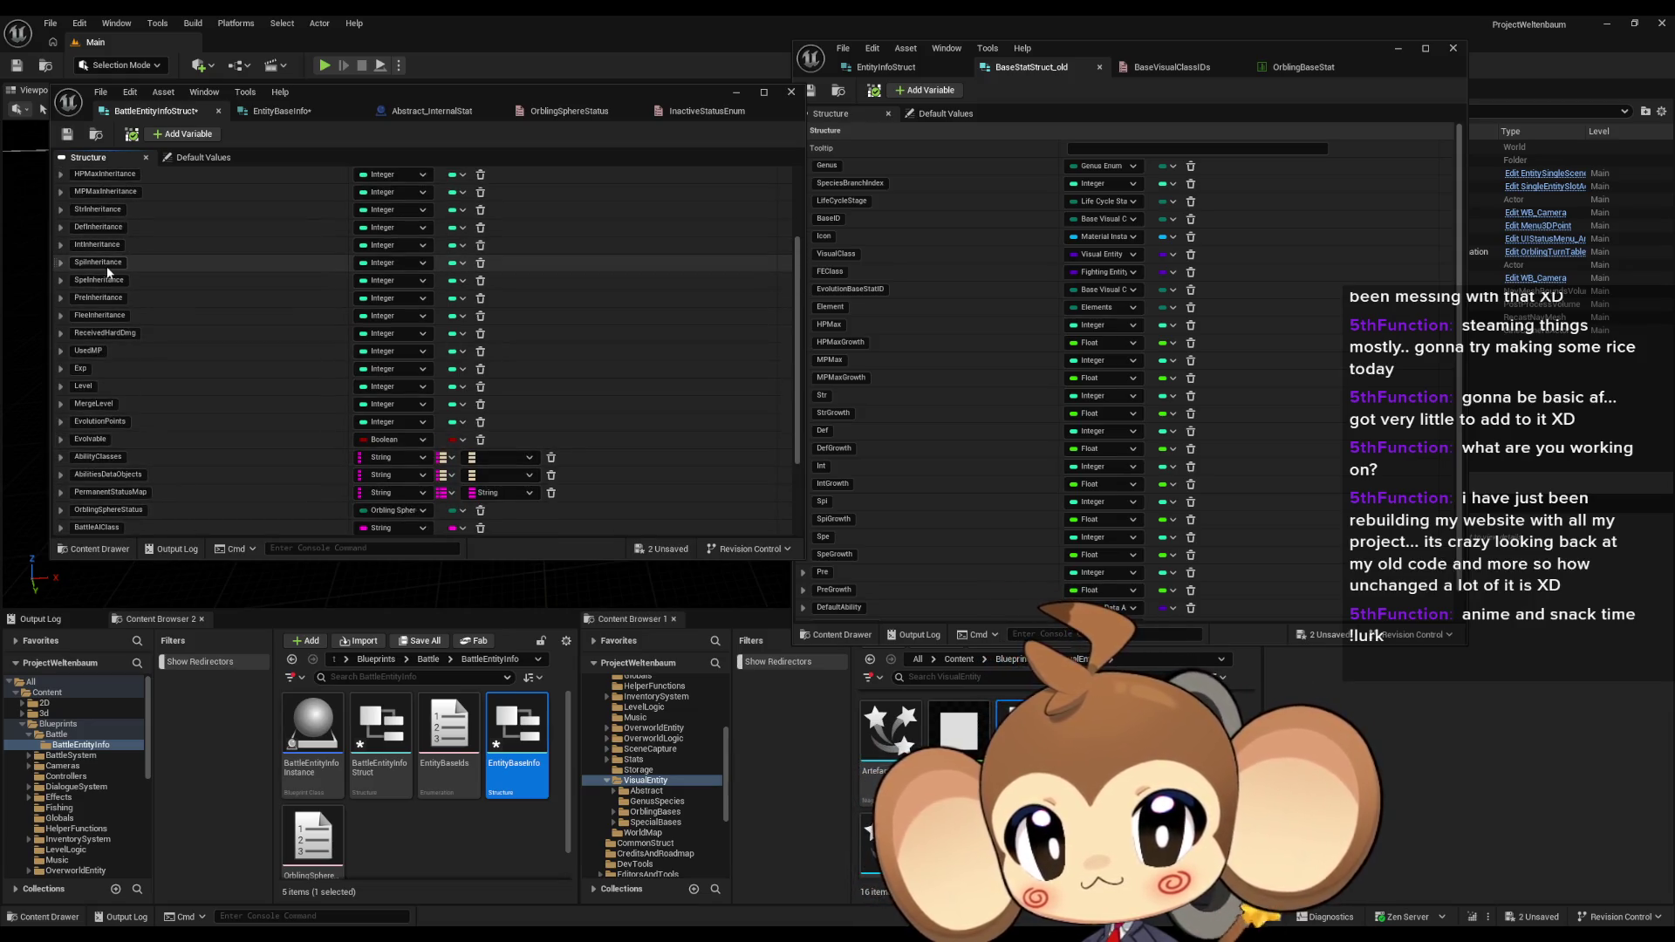
scroll(117, 323, down, 3)
Step: Rename the item modifiers to SpiItemModifier, SpeItemModifier and PreItemModifier
click(89, 512)
key(BackSpace)
text(i)
key(Return)
click(113, 526)
text(SpeItemModifier)
key(Return)
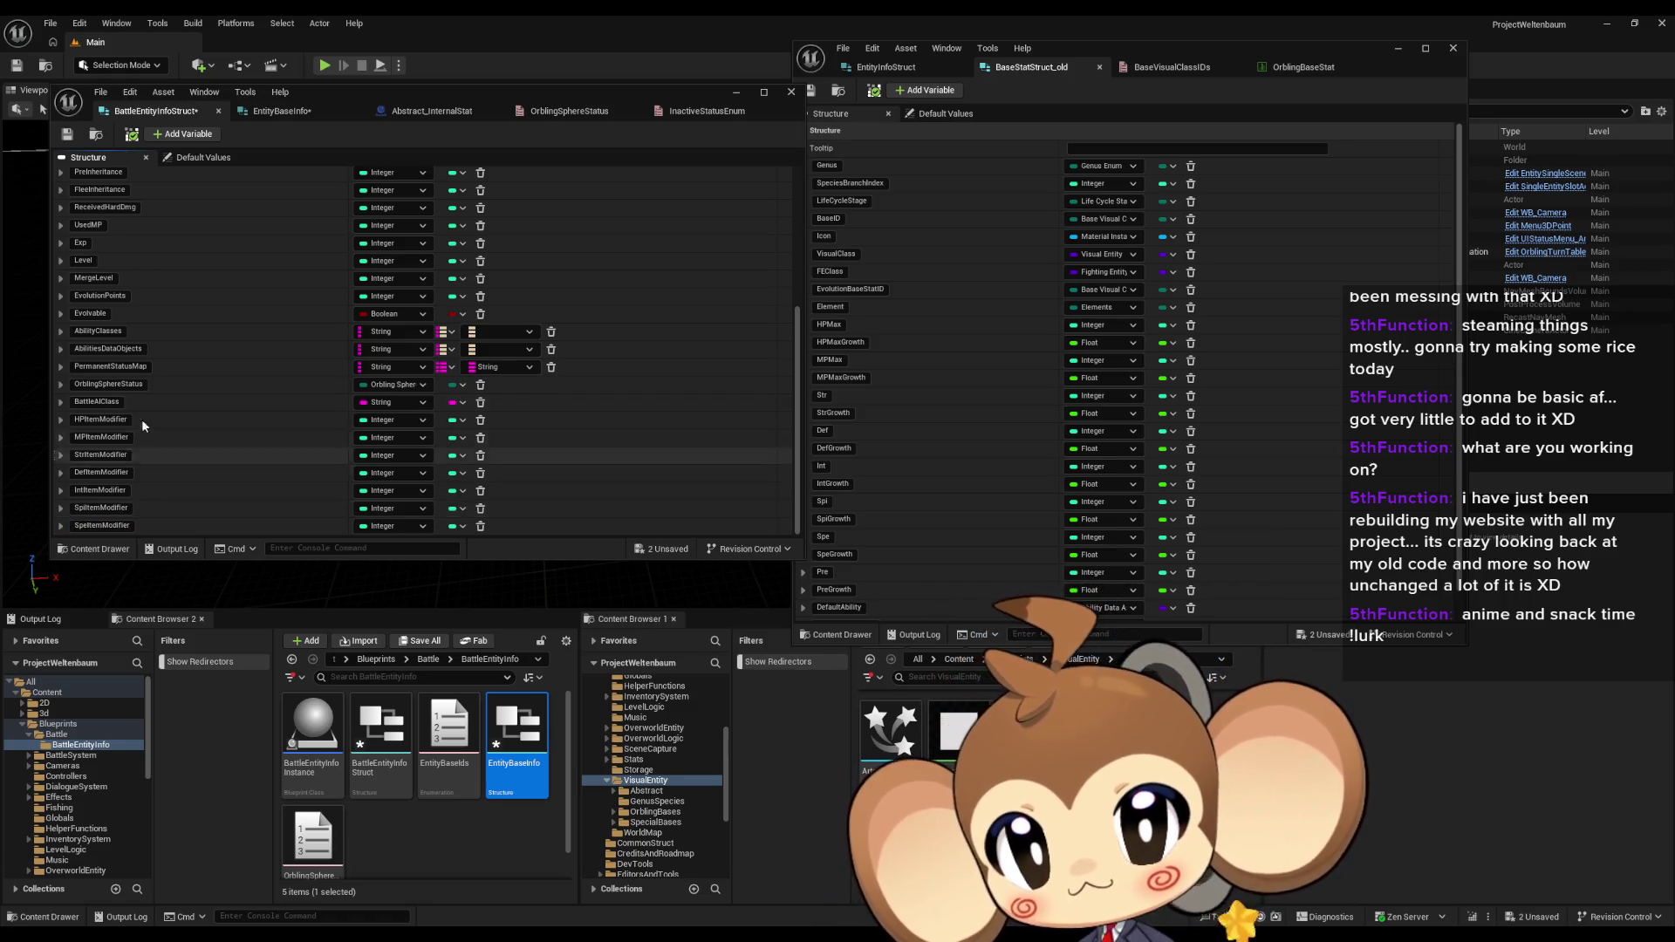
click(95, 525)
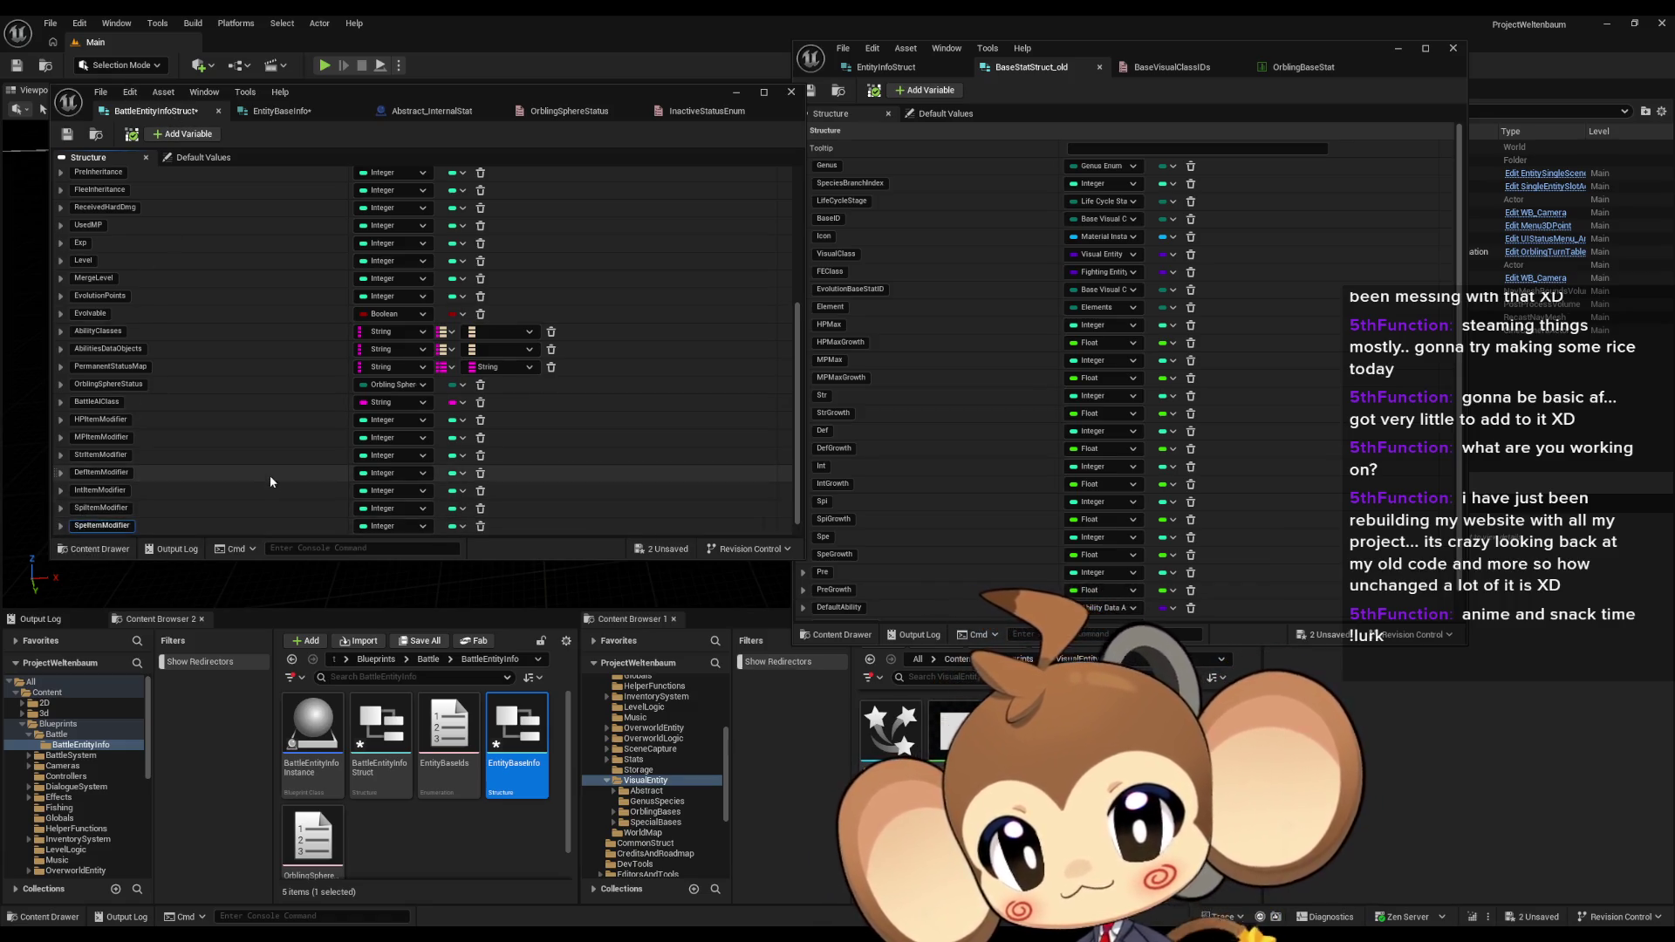
scroll(235, 480, down, 1)
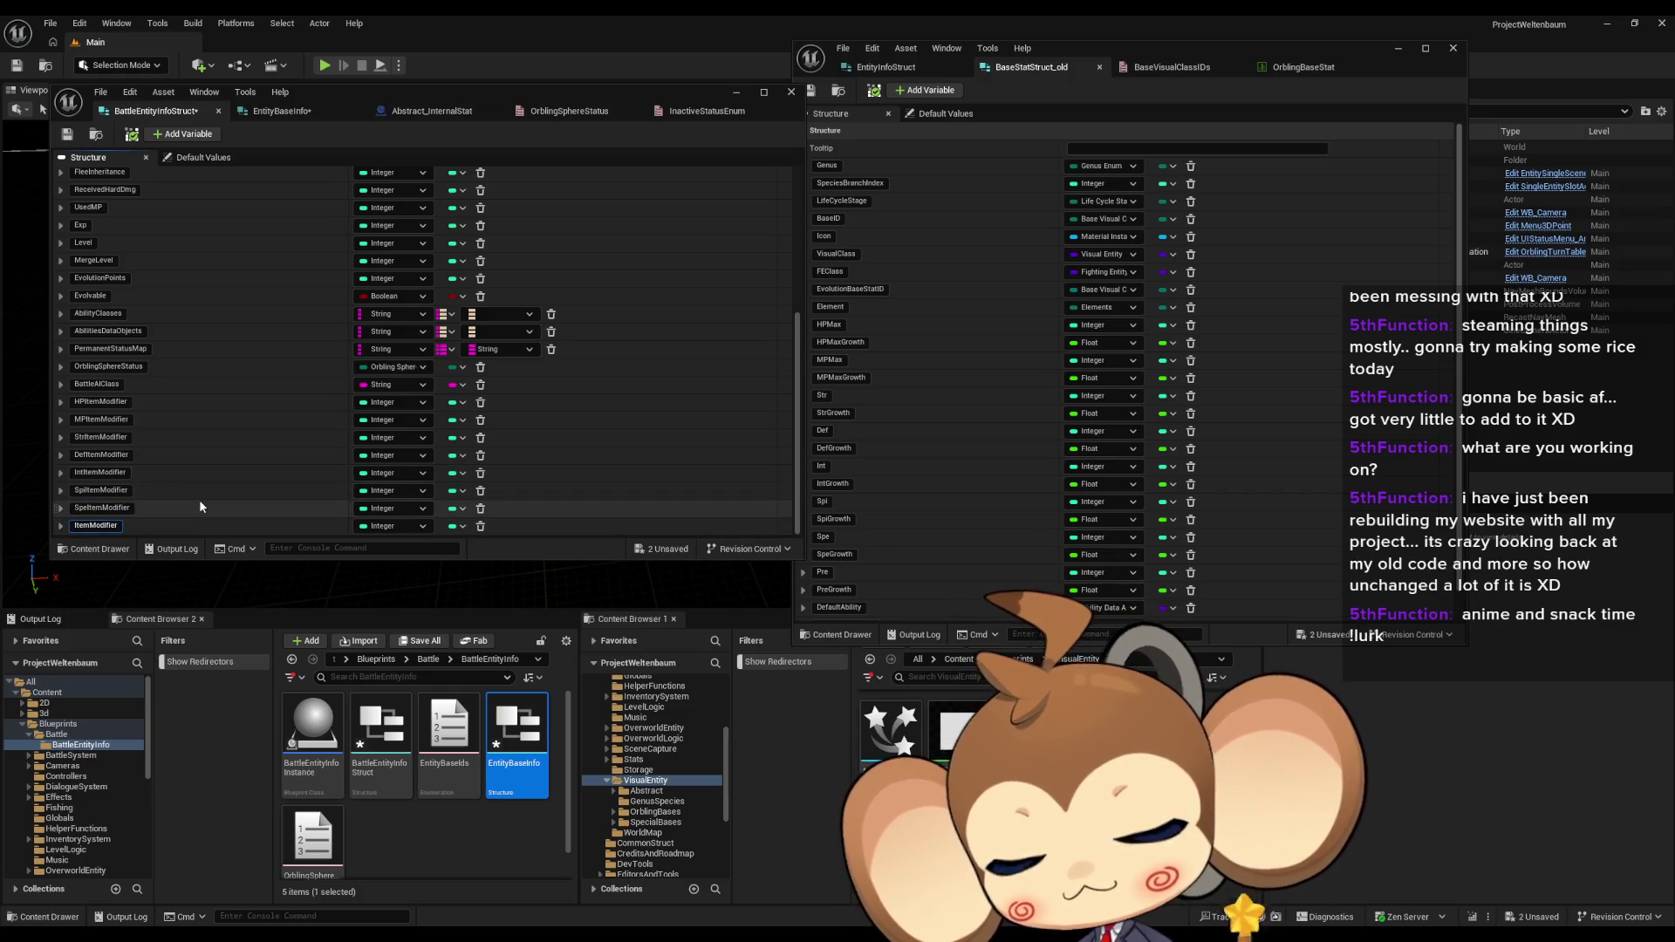
text(Pre)
key(Return)
scroll(213, 480, up, 5)
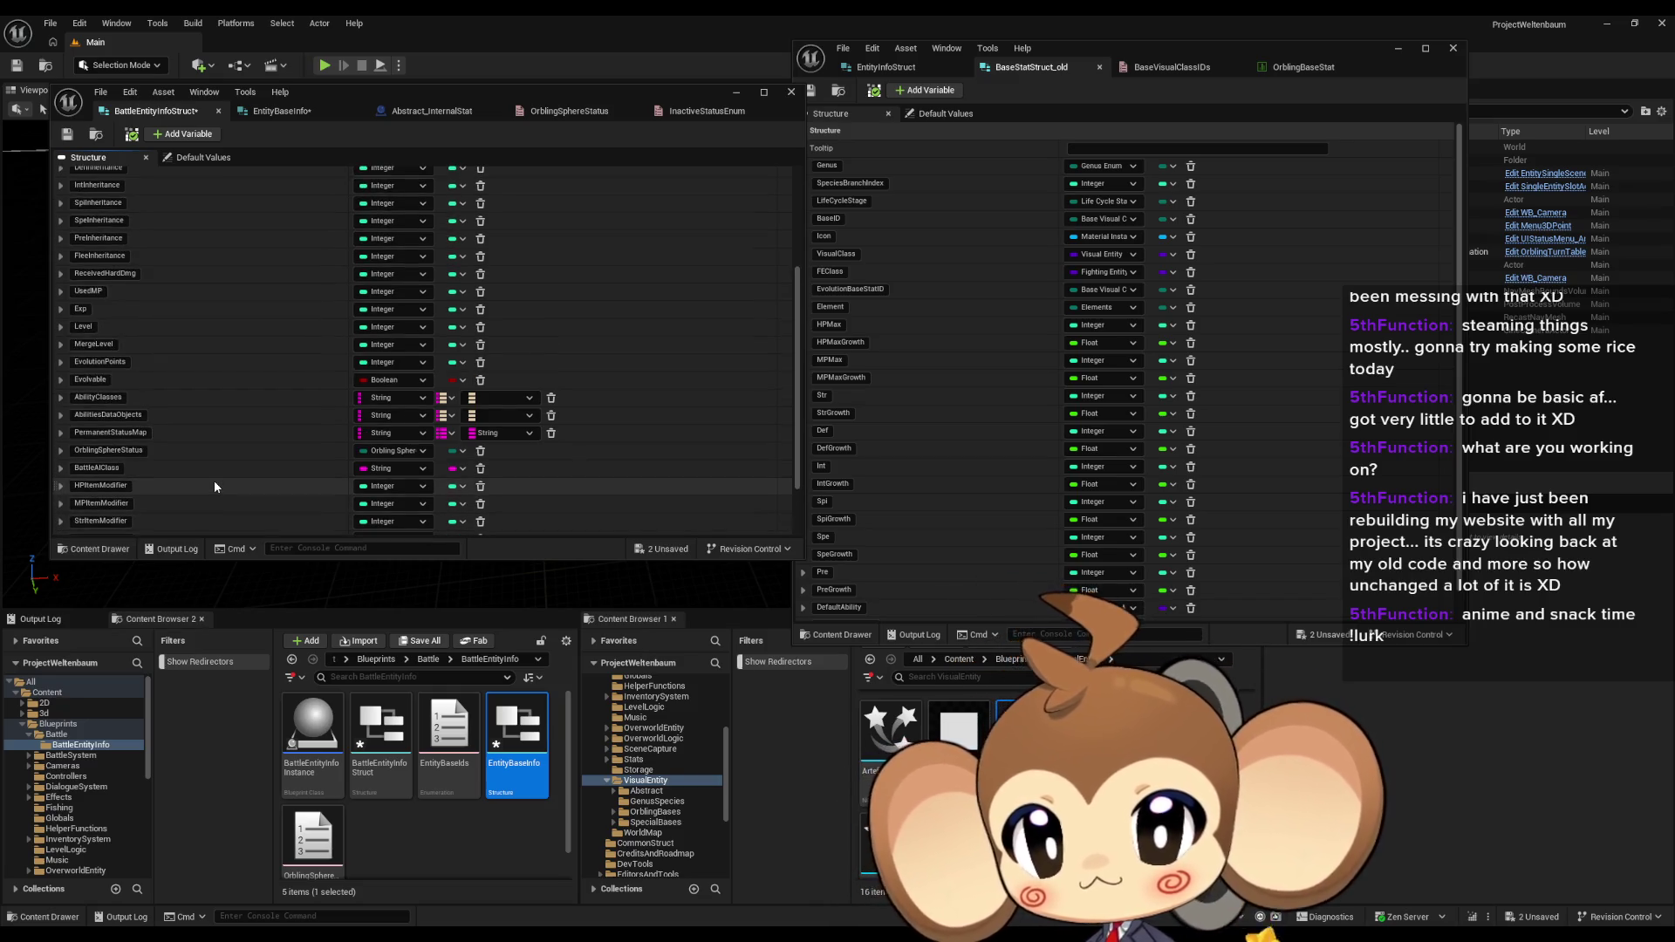
Step: Rename FleeInheritance to FleeValue and bring up the EntityInfoStruct members
click(95, 255)
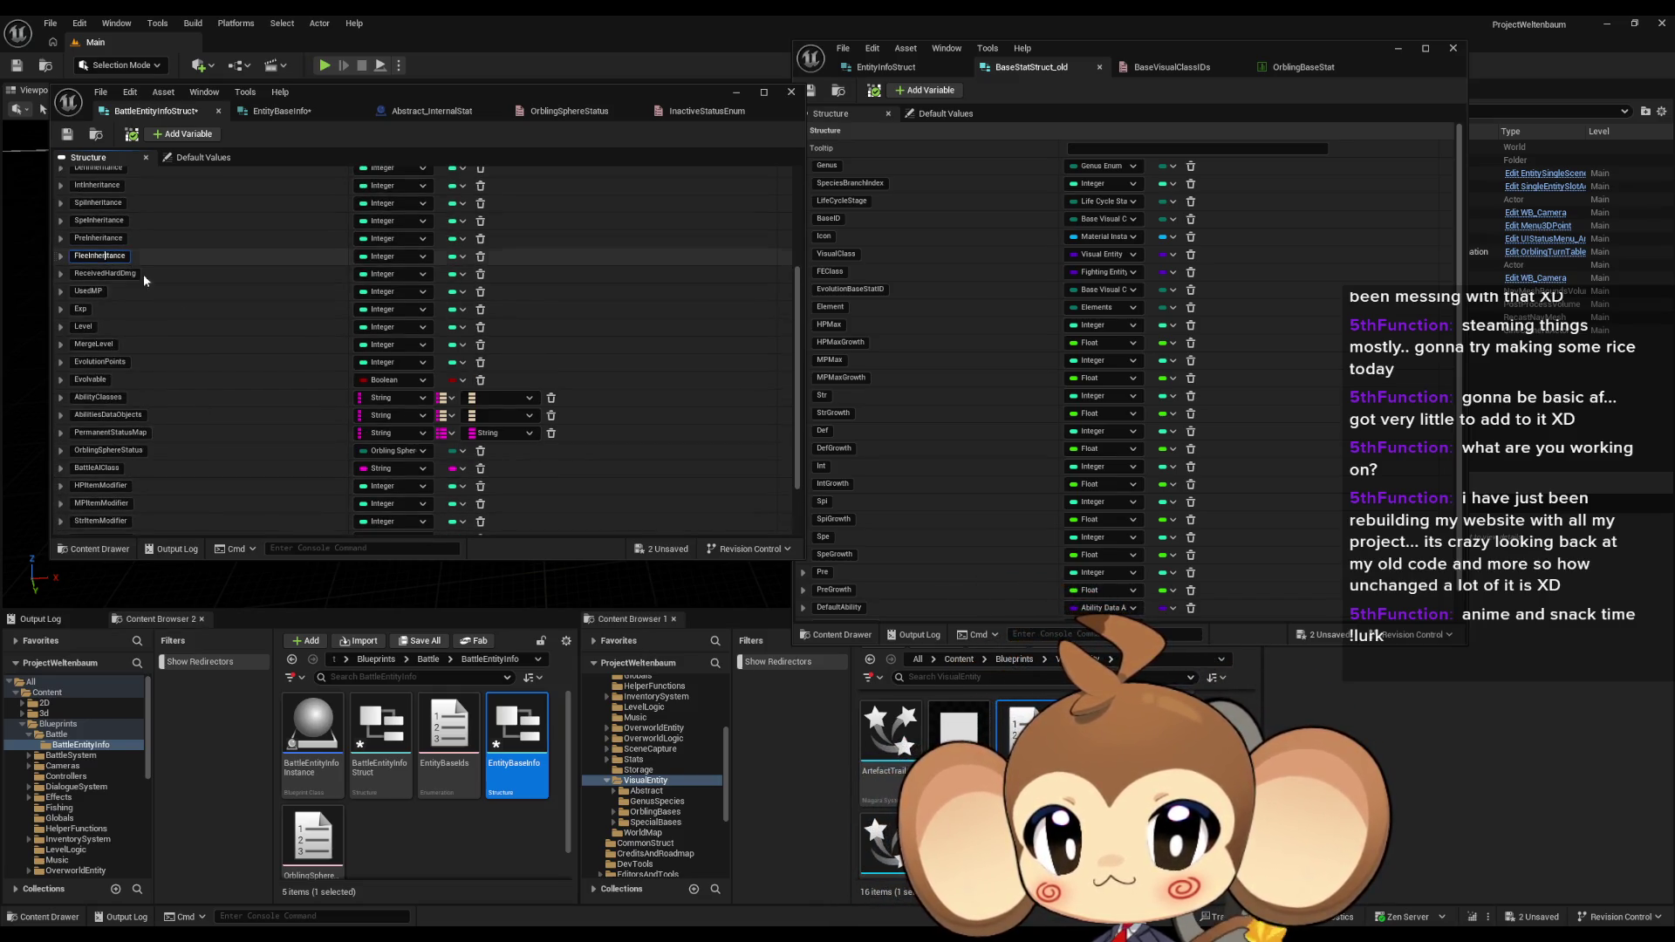
scroll(217, 312, up, 7)
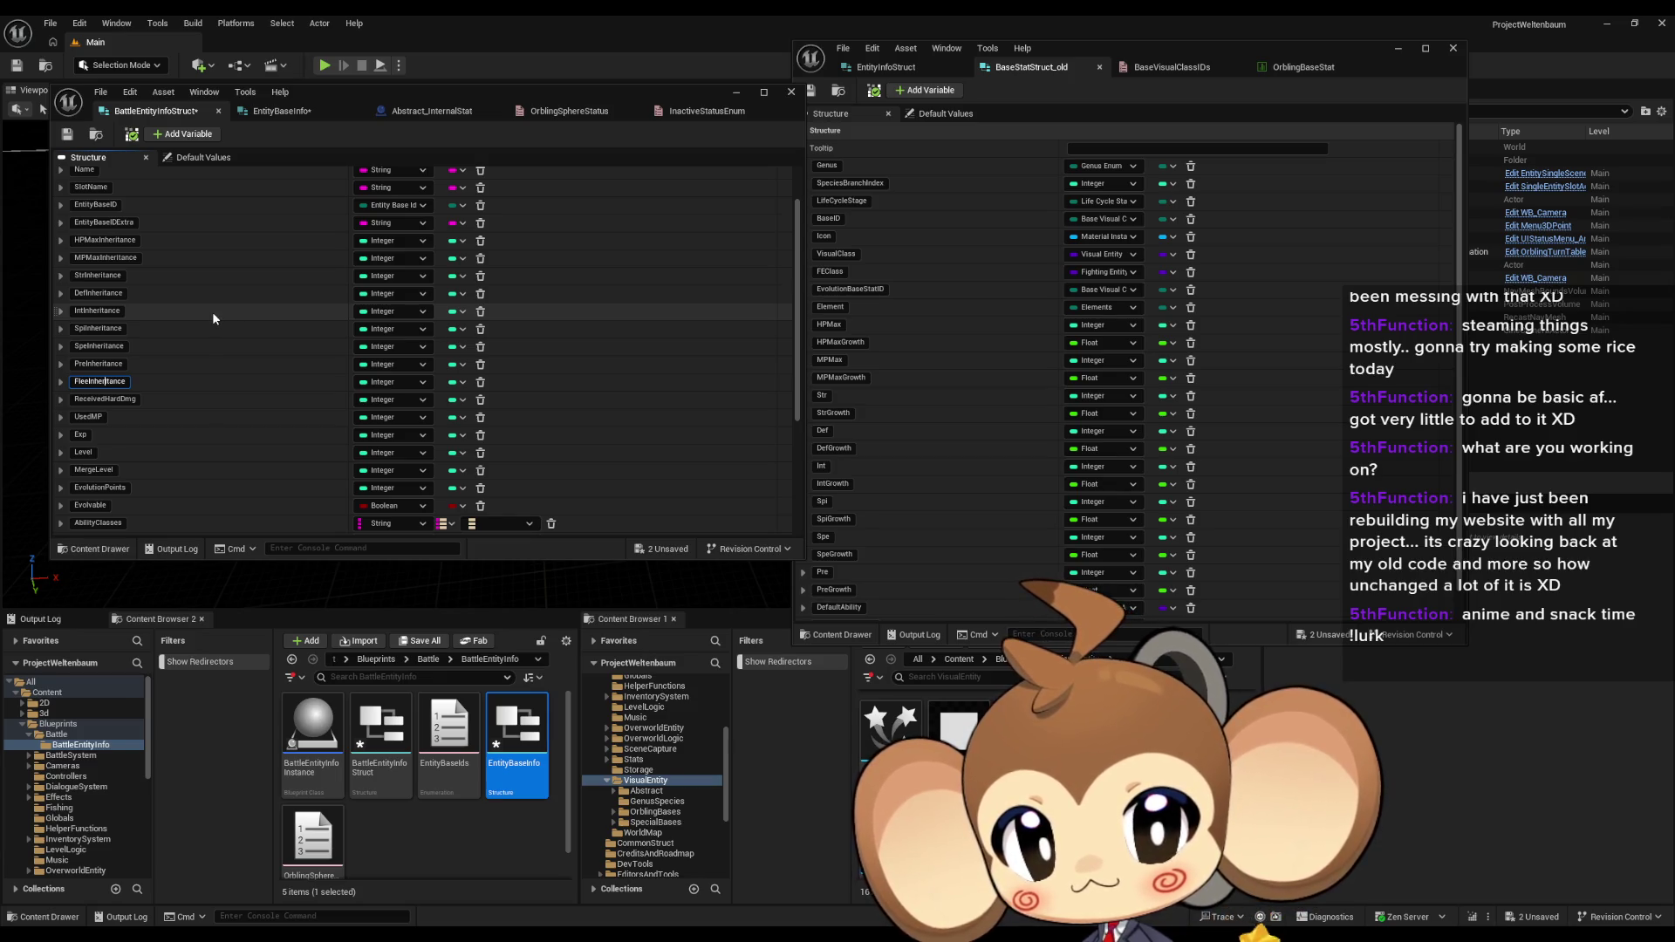
key(ctrl+a)
text(FleeValie)
key(BackSpace)
key(BackSpace)
key(BackSpace)
text(alue)
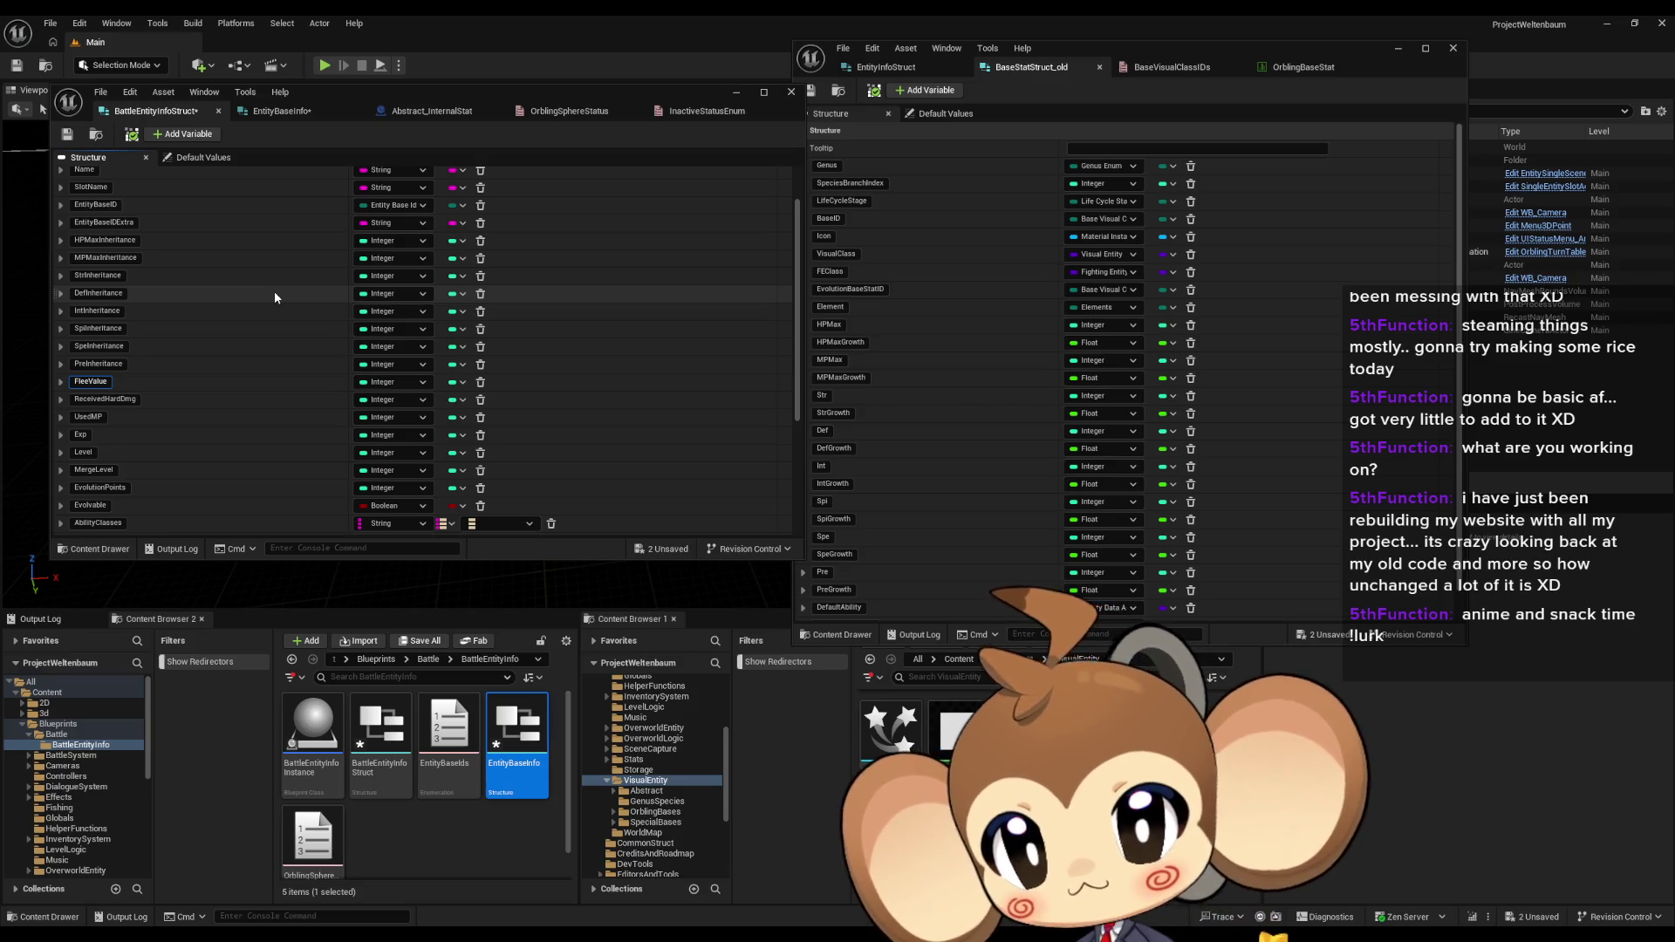
key(Return)
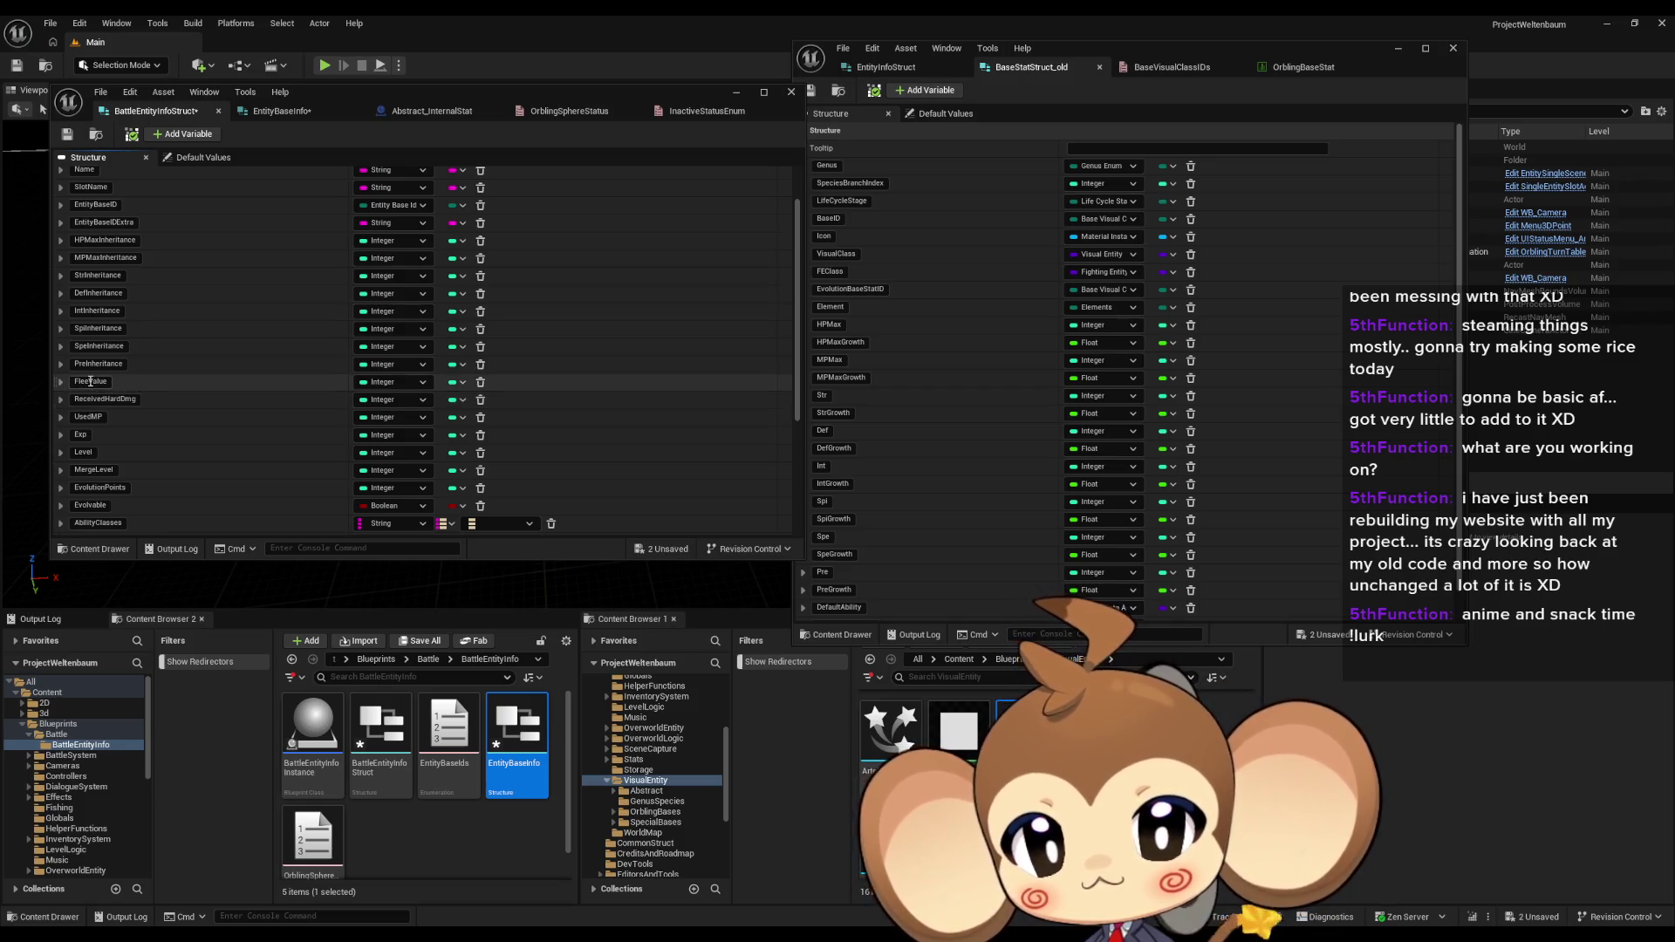
click(895, 70)
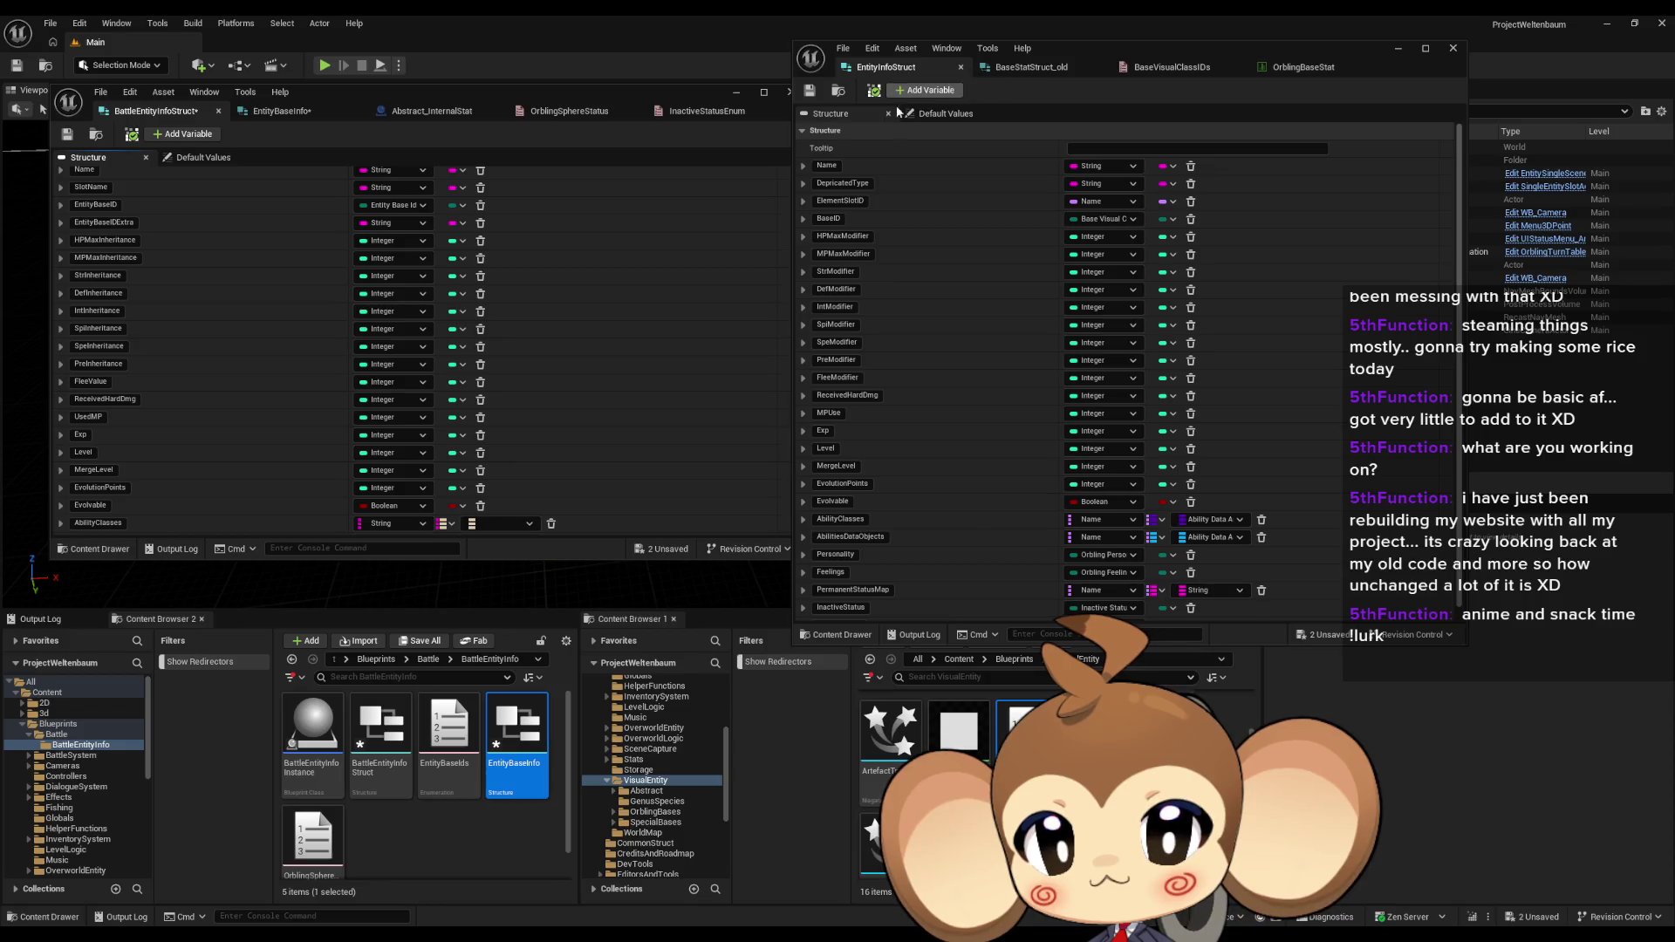
Step: Copy the FleeModifier name and search all Blueprints for it from Abstract_InternalStat
click(849, 379)
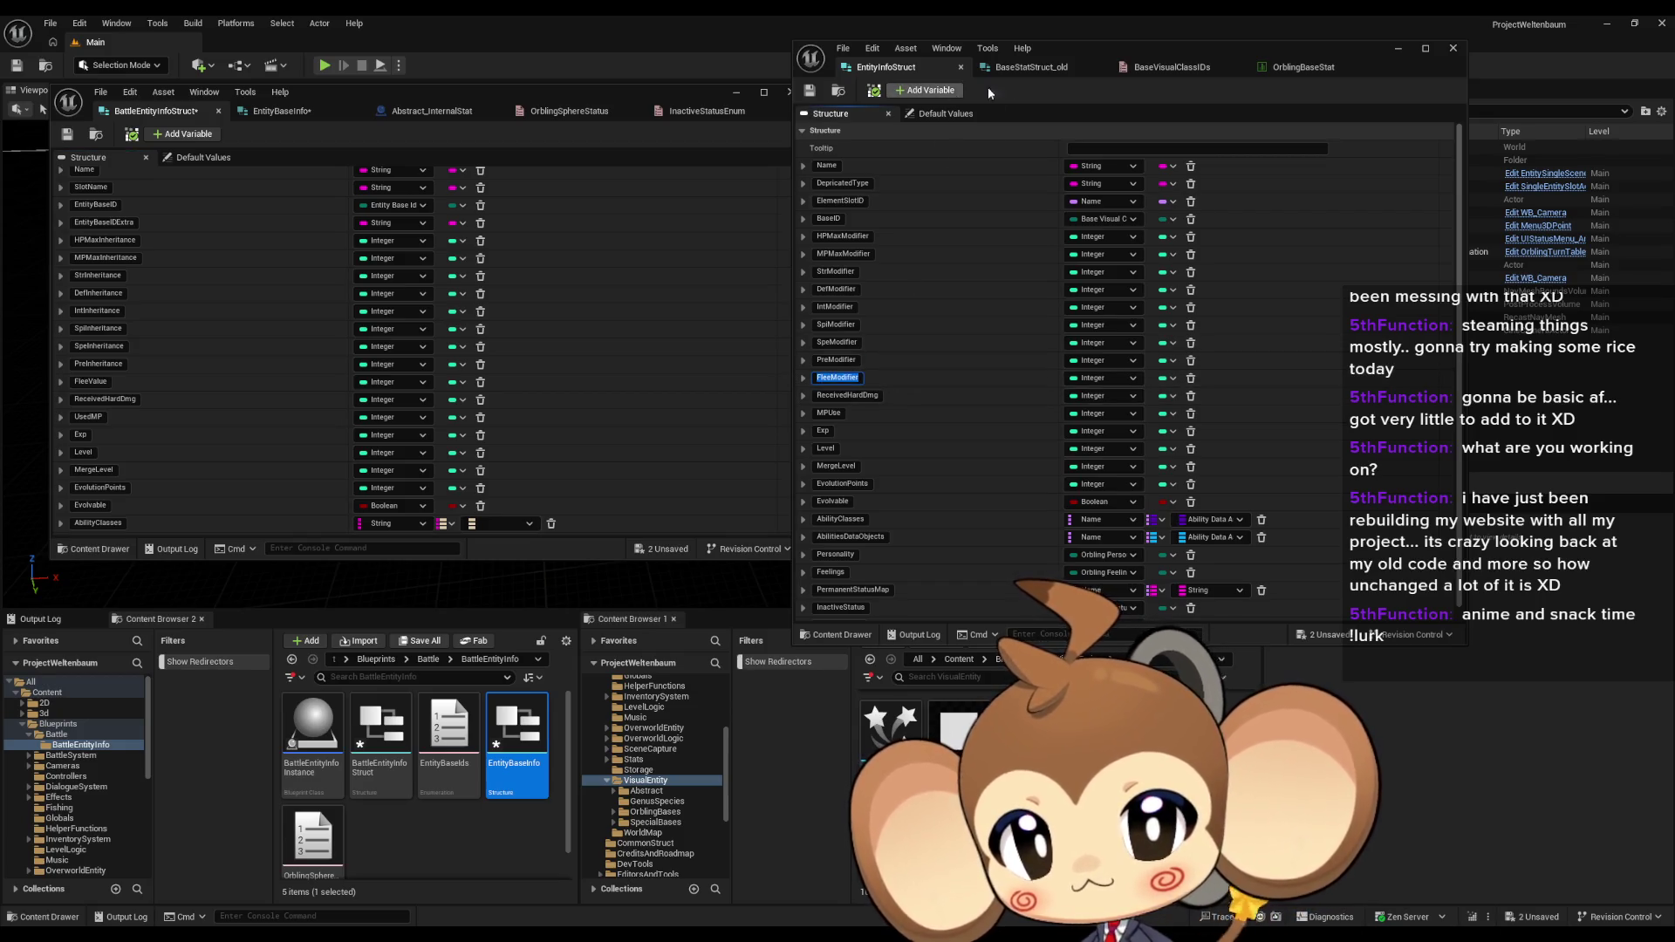
click(410, 111)
click(343, 485)
text(FleeModifier)
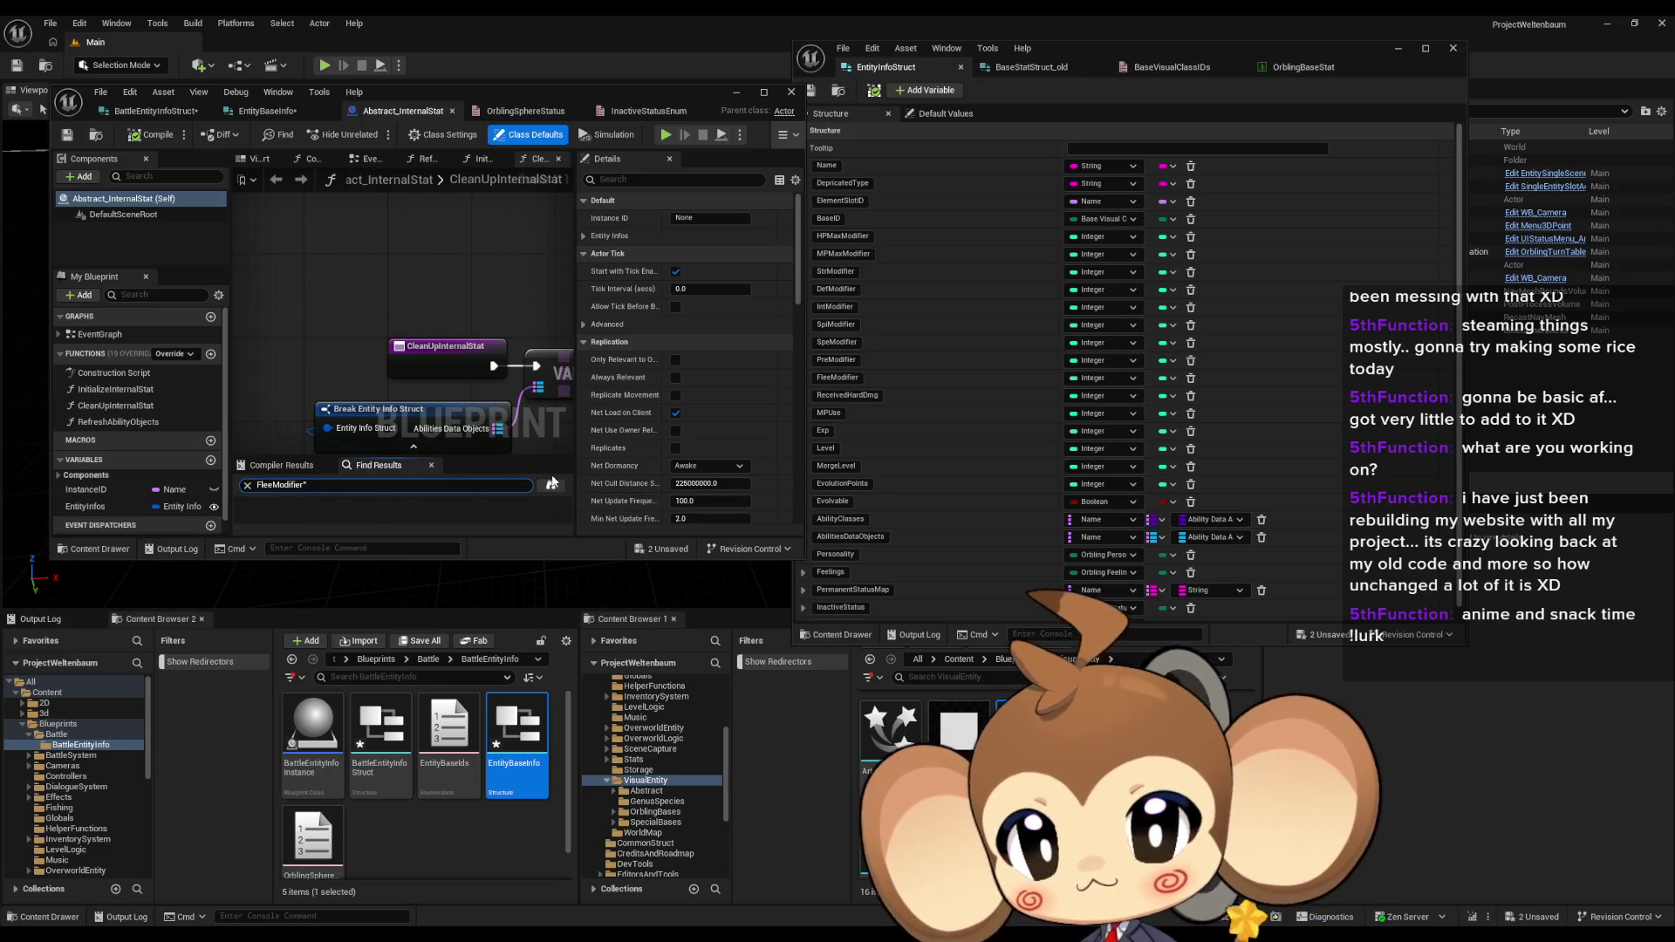
click(551, 485)
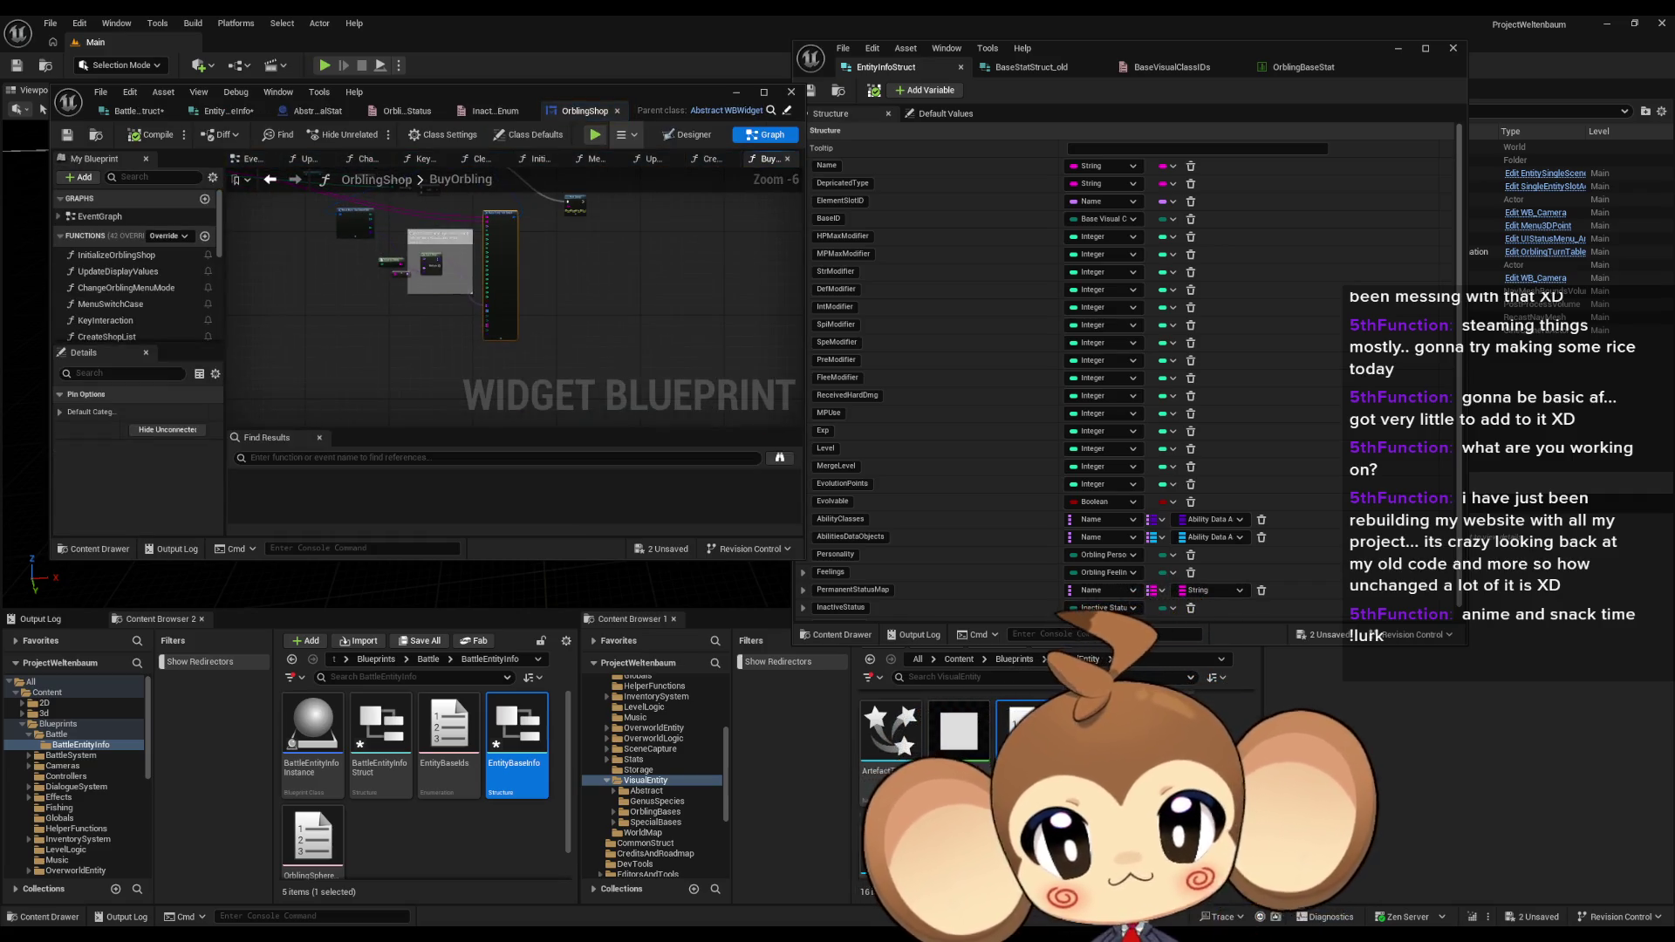
Step: Pan the BuyOrbling graph, then open further FleeModifier search results in other graphs
drag(619, 320, 626, 440)
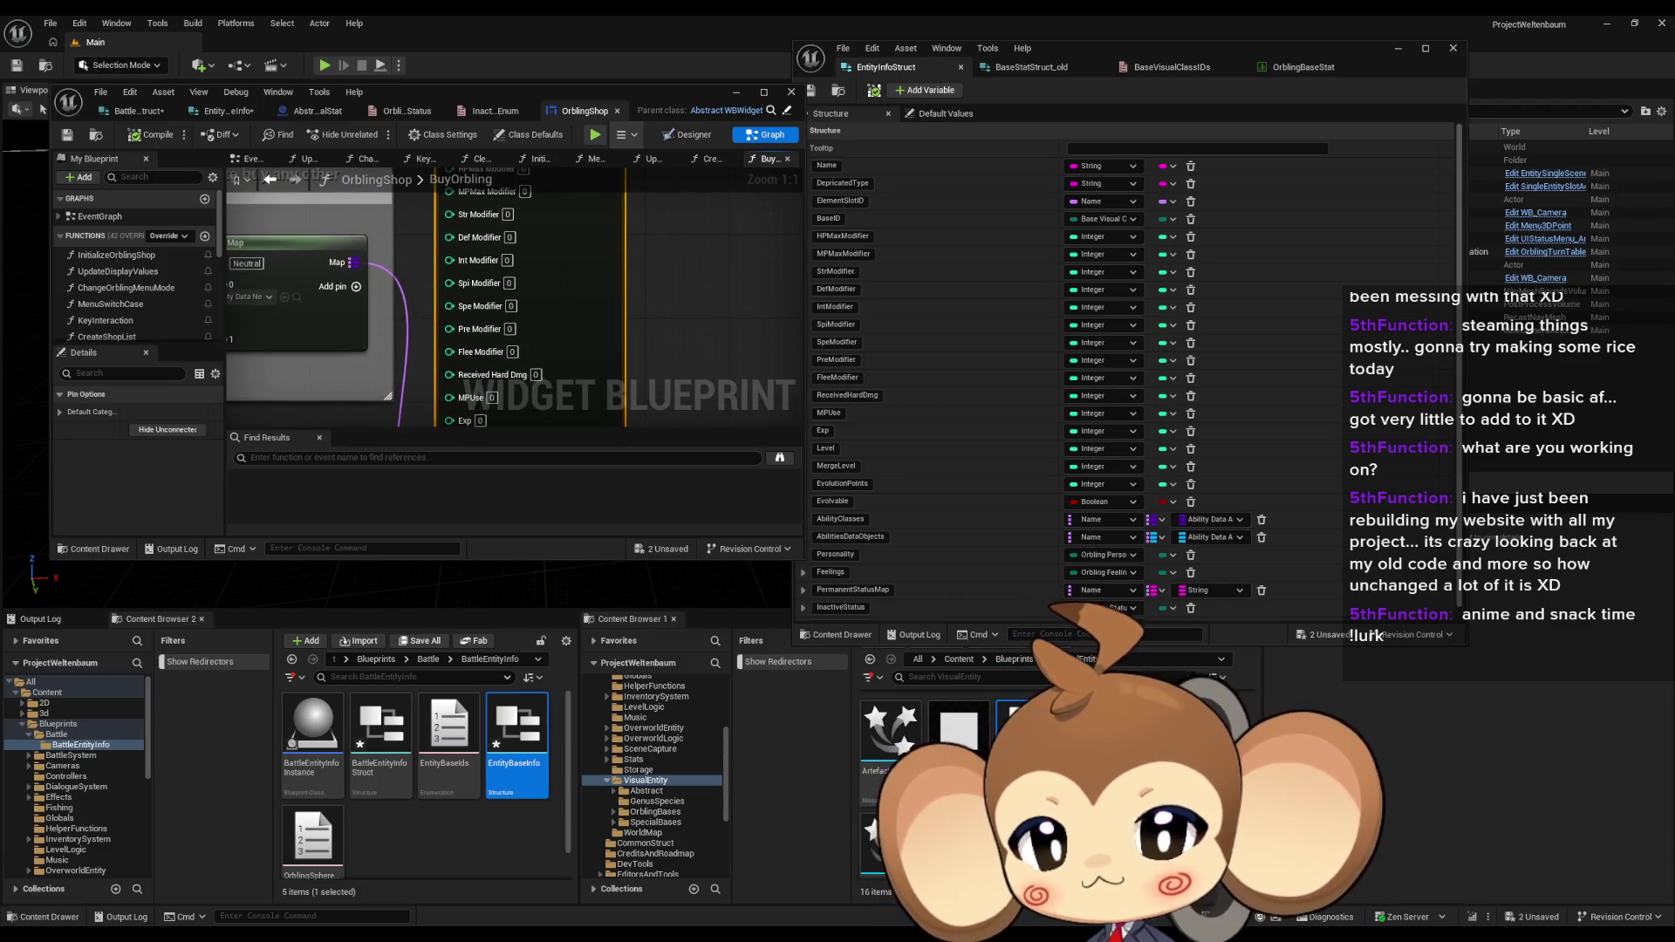
click(650, 158)
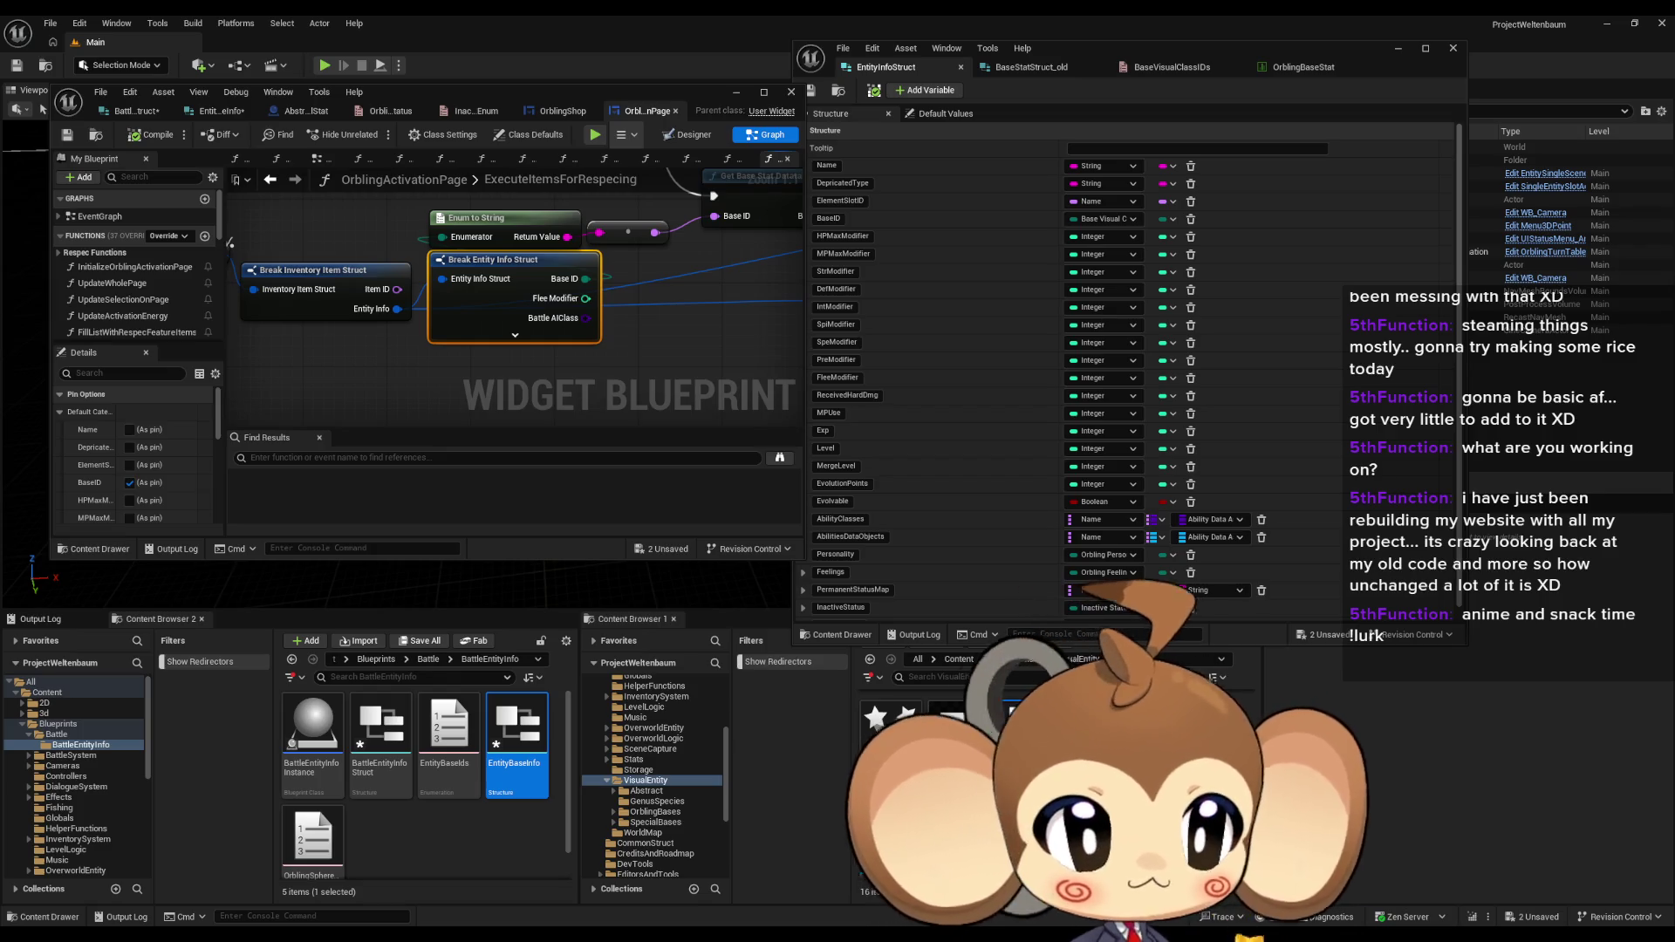
click(614, 158)
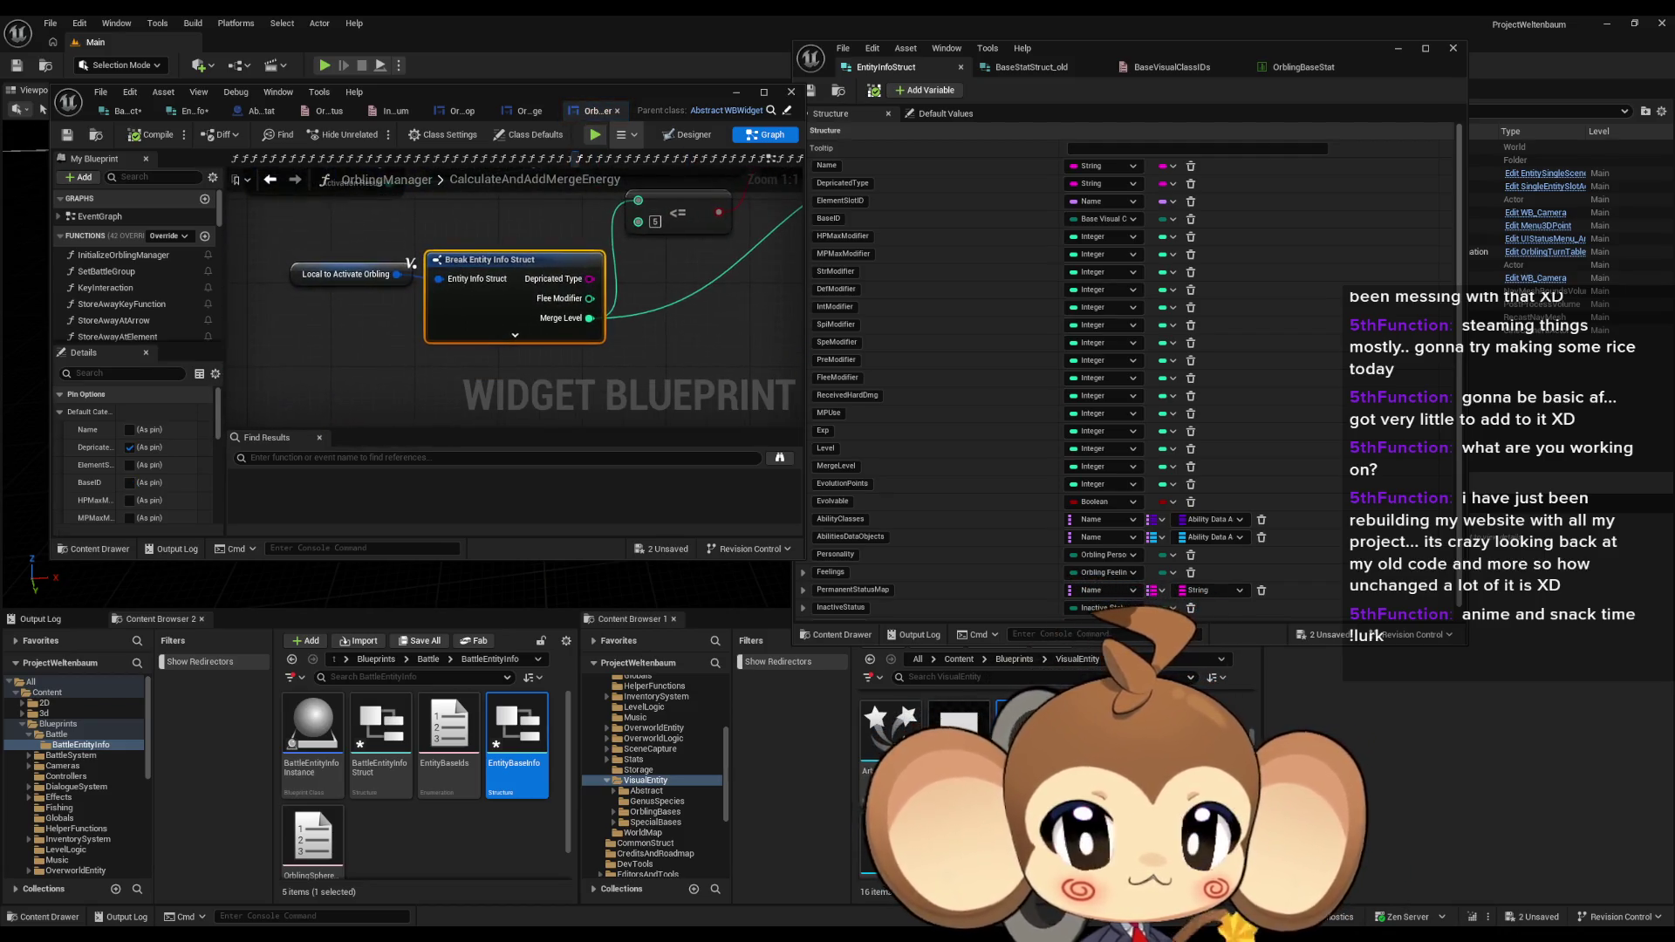
Step: Jump to the next Find Results reference where Break Entity Info Struct reads Flee Modifier
click(1021, 750)
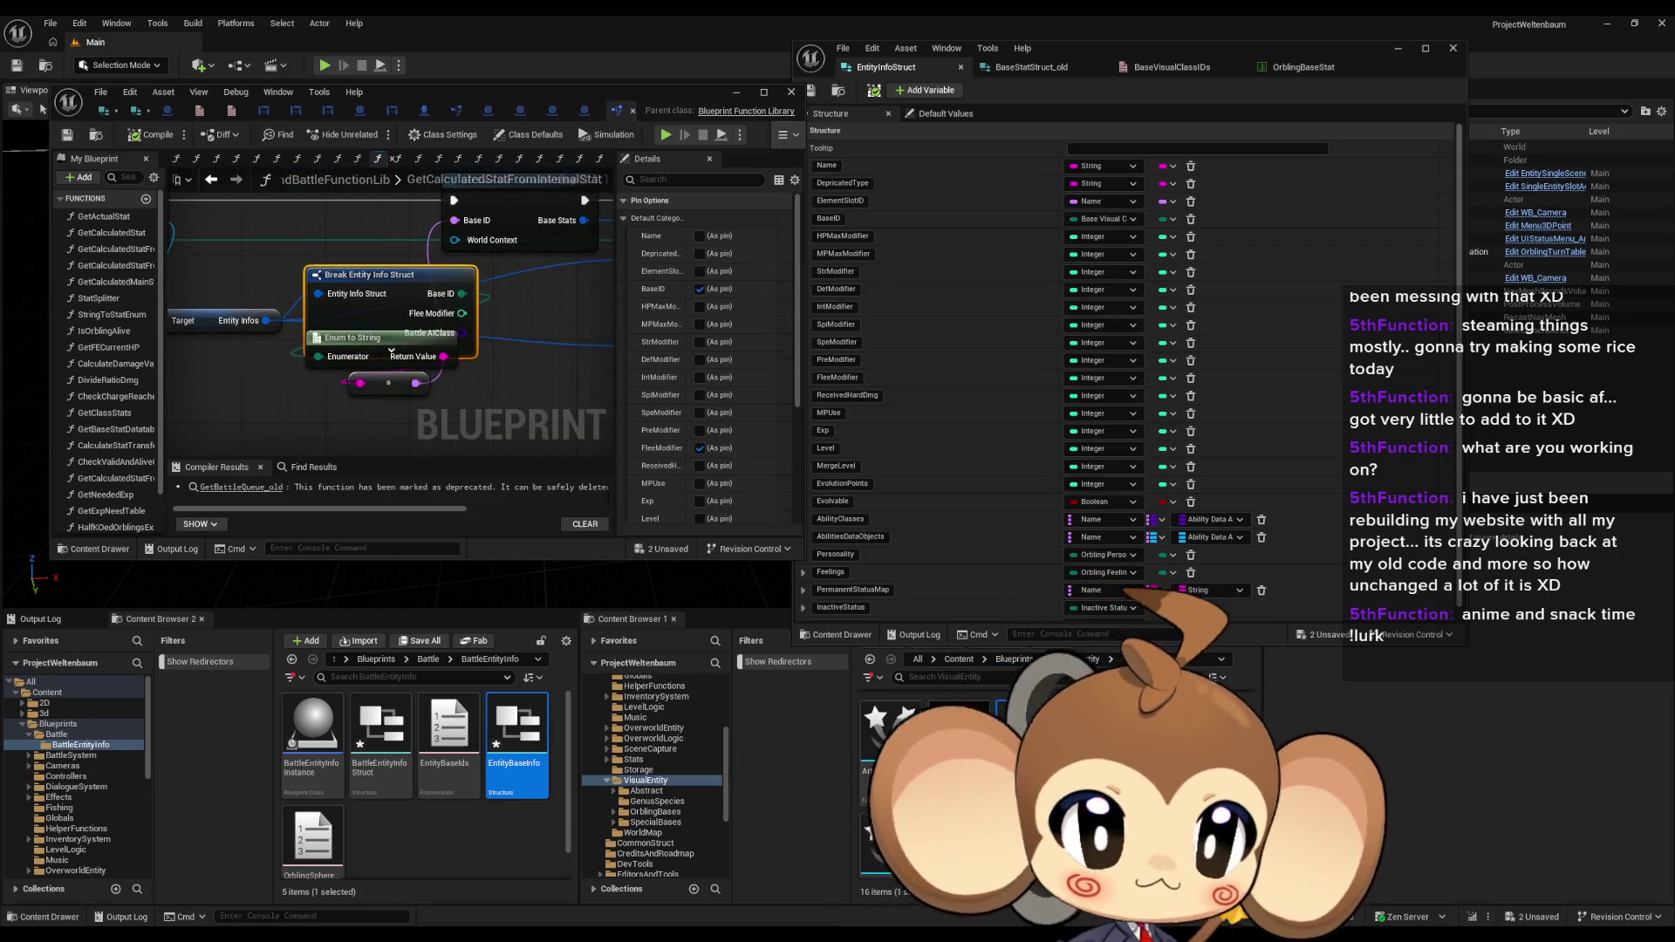
Step: Show StatAndBattleFunctionLib's GetCalculatedStatFromEntityInfo graph with its Break Entity Info Struct nodes
click(256, 158)
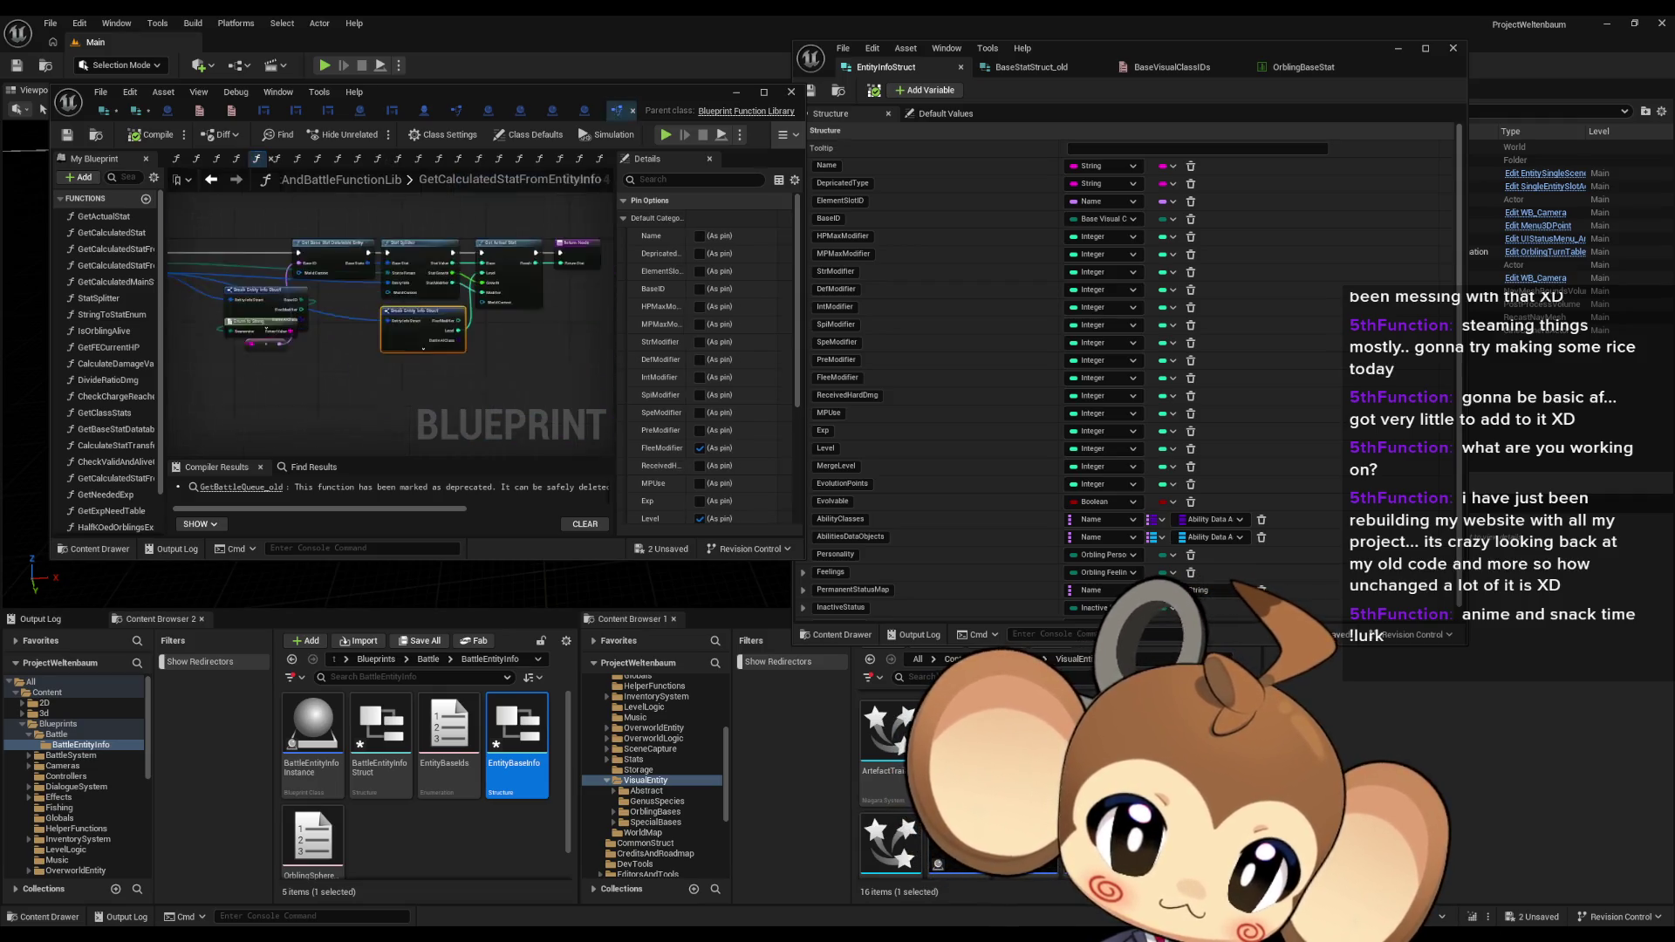
Step: Inspect the Break Entity Info Struct node's pins in GetCalculatedStatFromEntityInfo
click(262, 297)
scroll(261, 297, up, 3)
drag(371, 348, 390, 350)
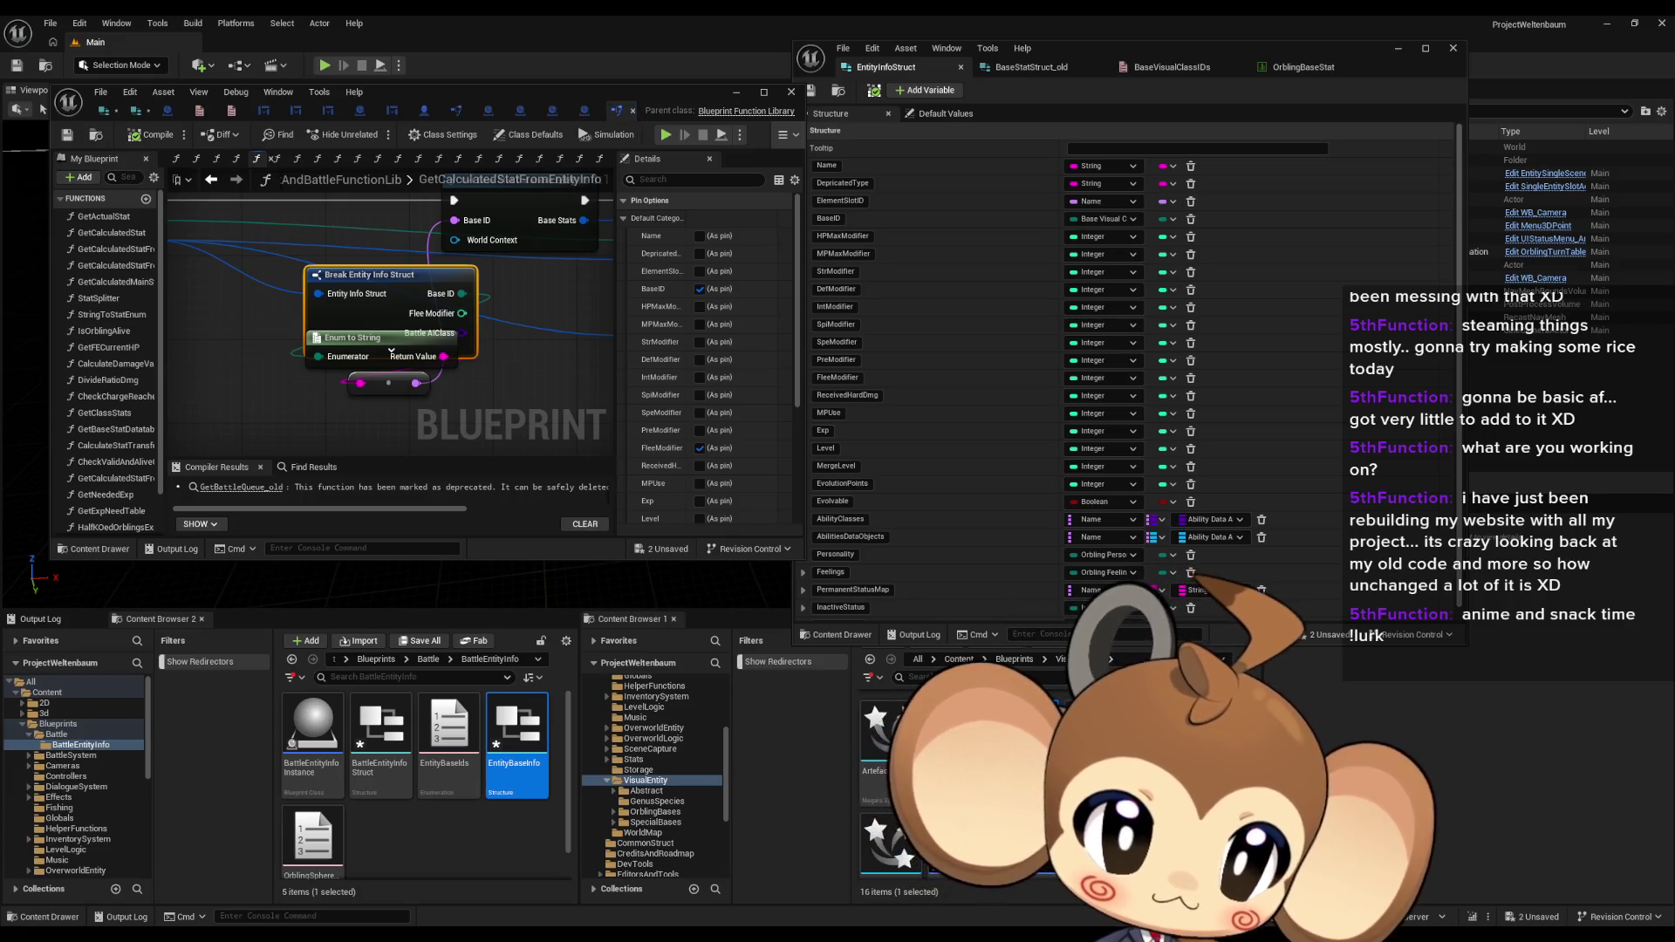
Step: Review the StatSplitter, GetFECurrentHP, GetClassStats, GetCalculatedStatFromEntityInfoByLevel and HalfKOedOrblingsExp graphs
click(316, 158)
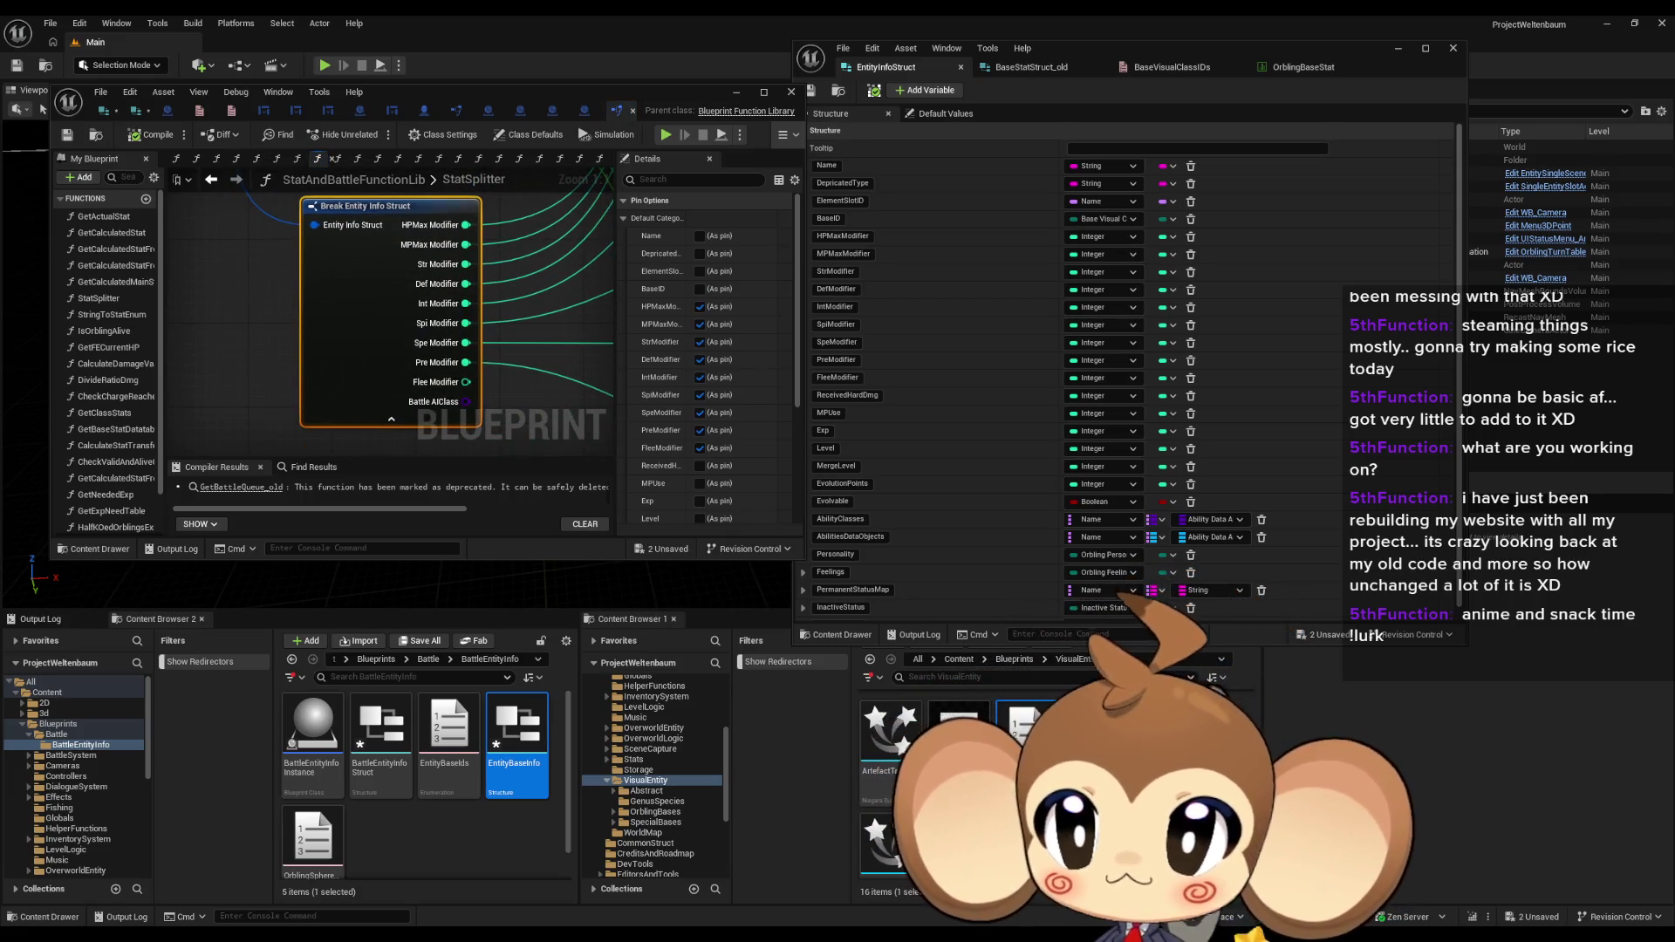
click(579, 158)
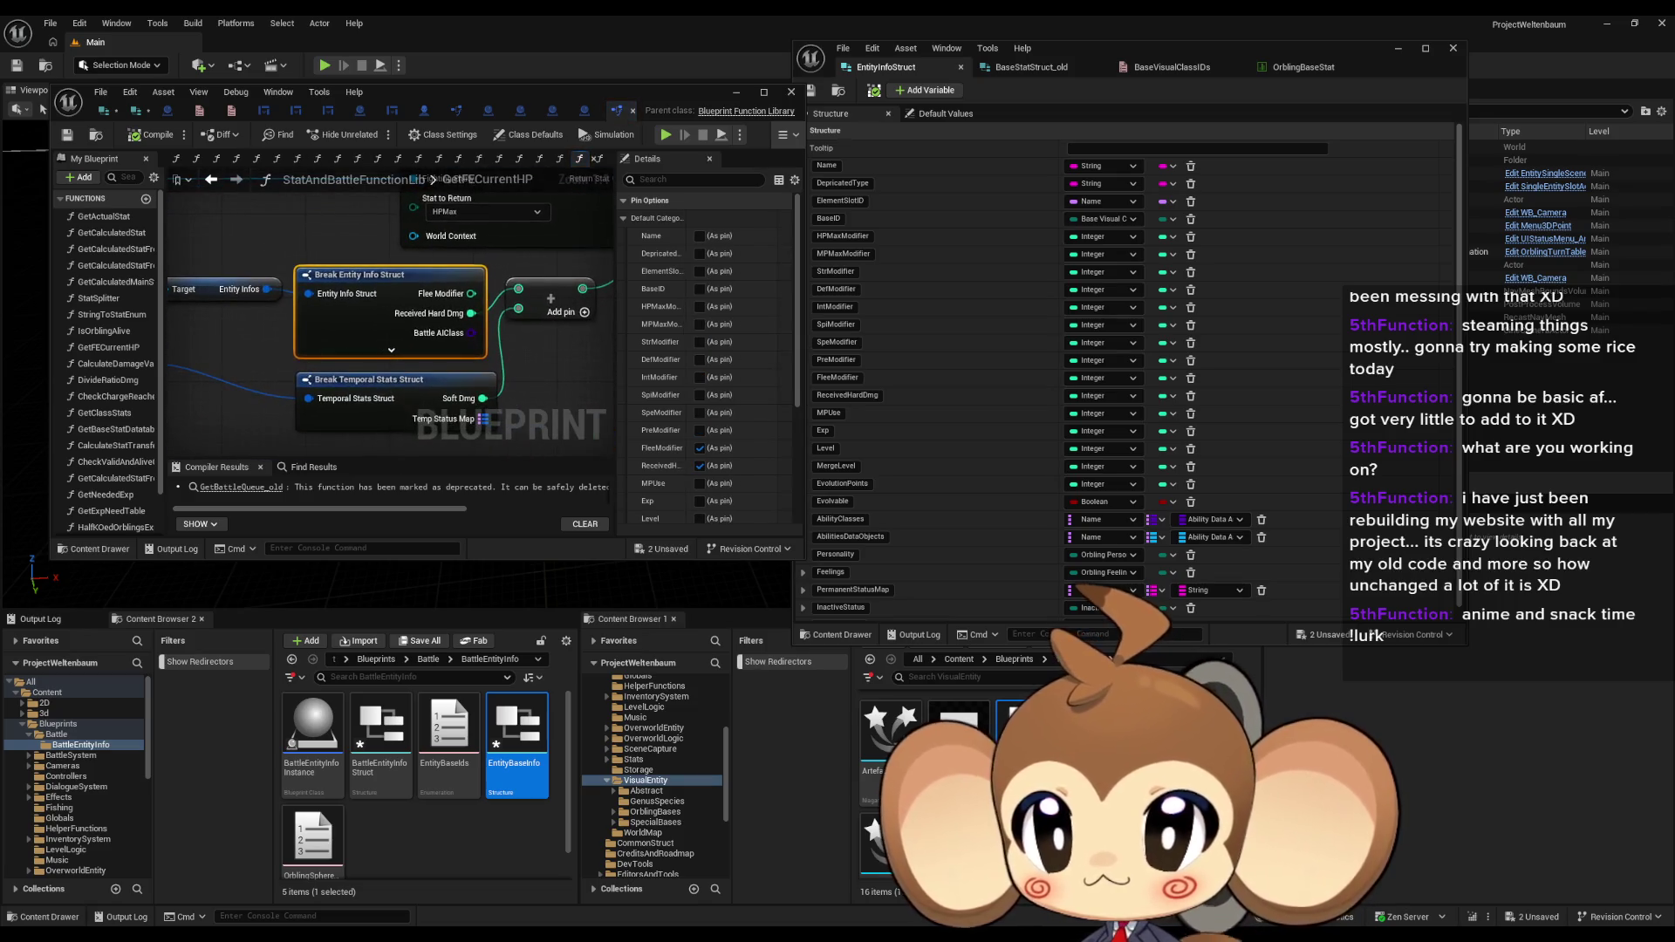
click(519, 158)
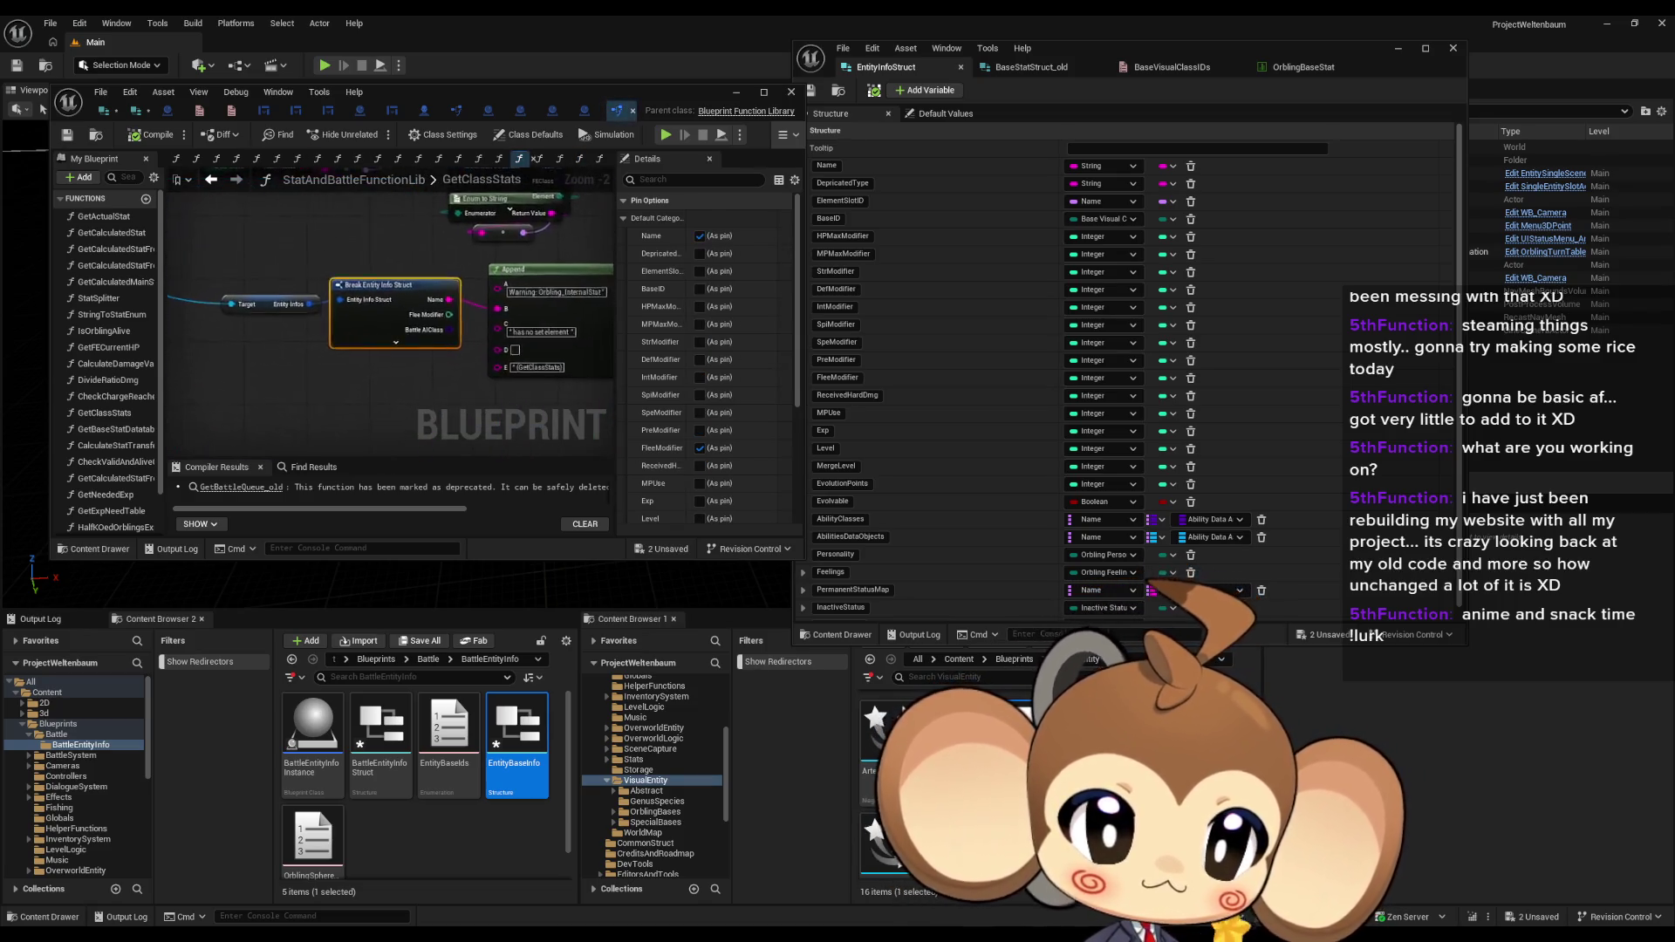
click(338, 158)
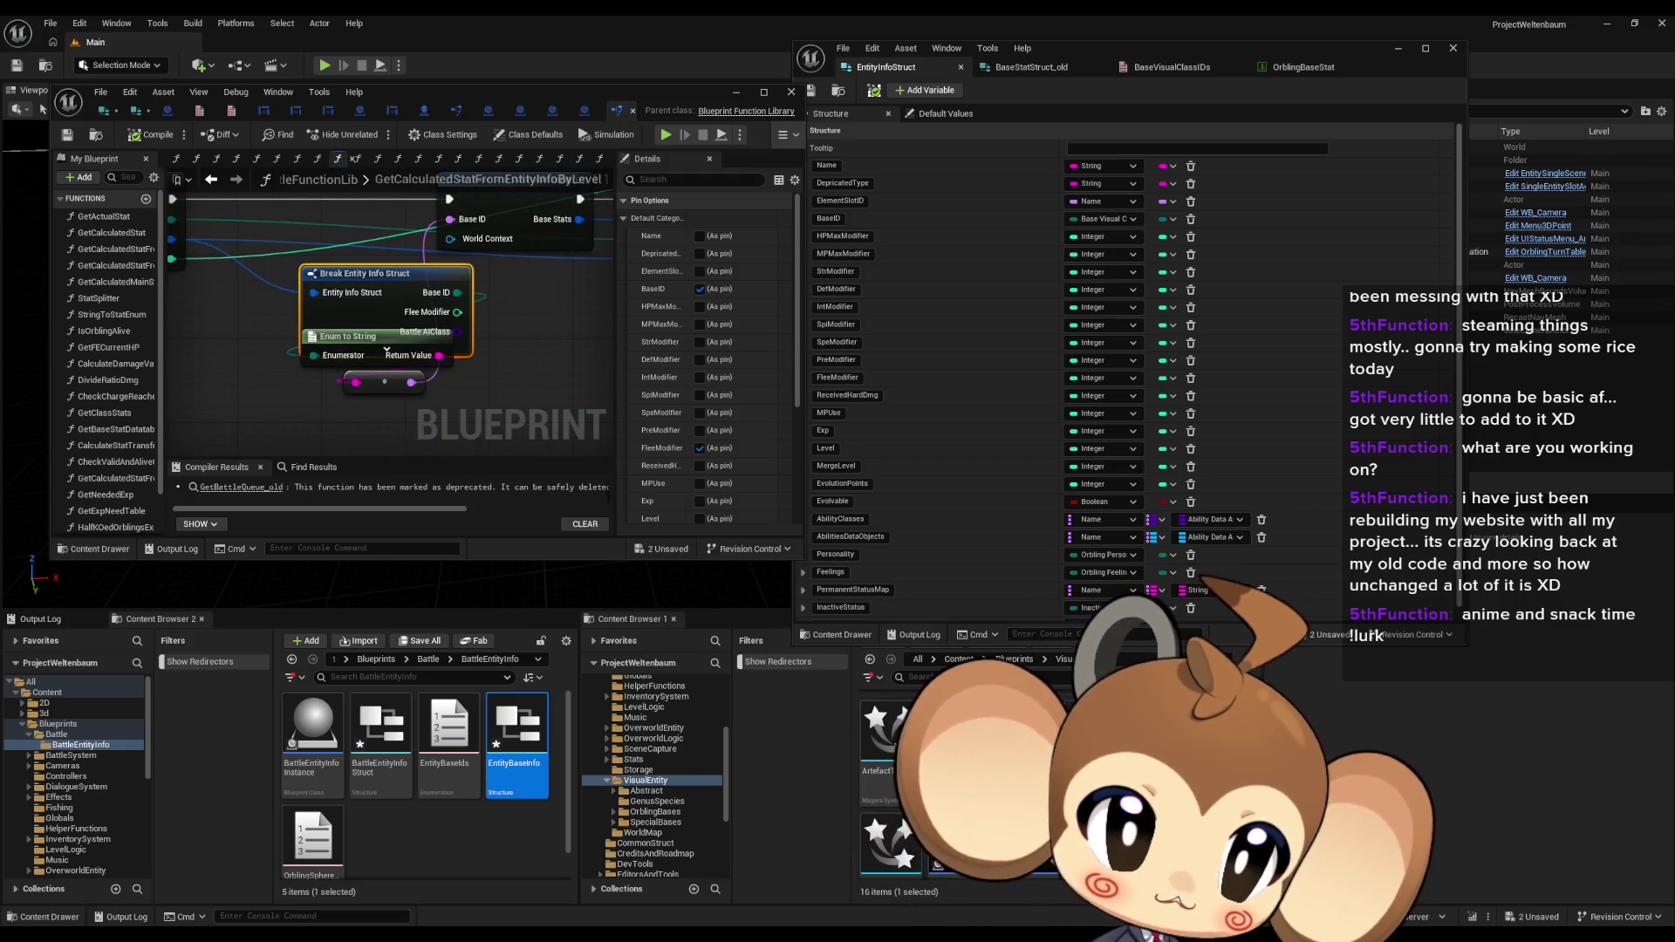
click(398, 158)
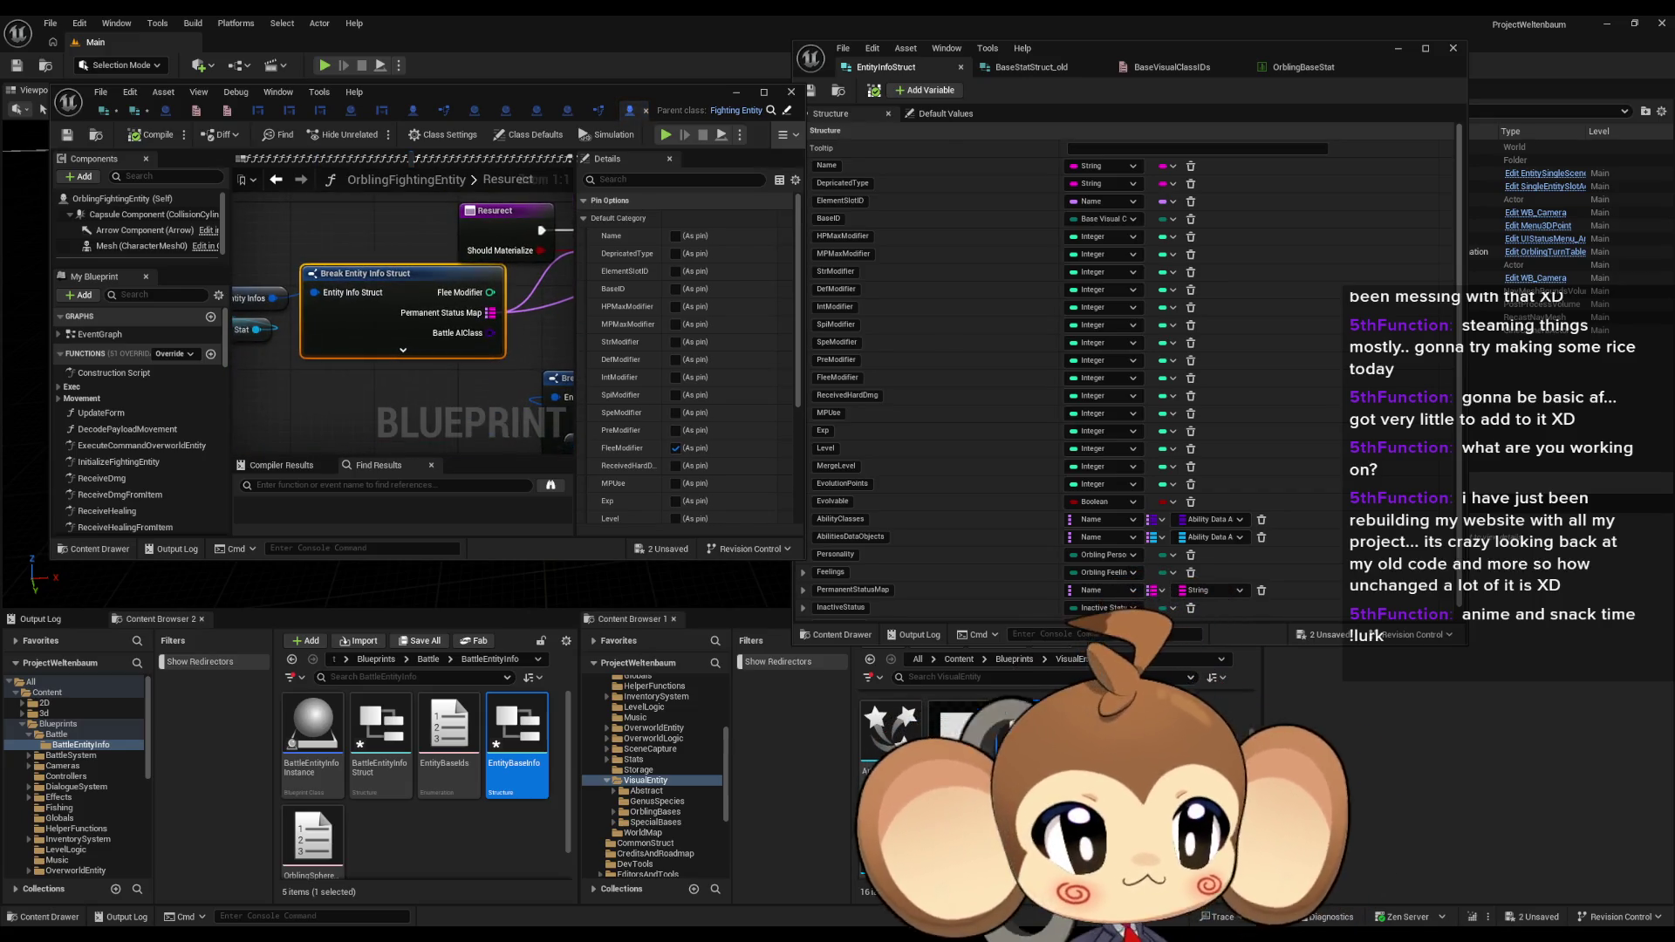
Step: Tick 'As pin' for Received Hard Dmg and Element Slot ID on the break node
click(675, 466)
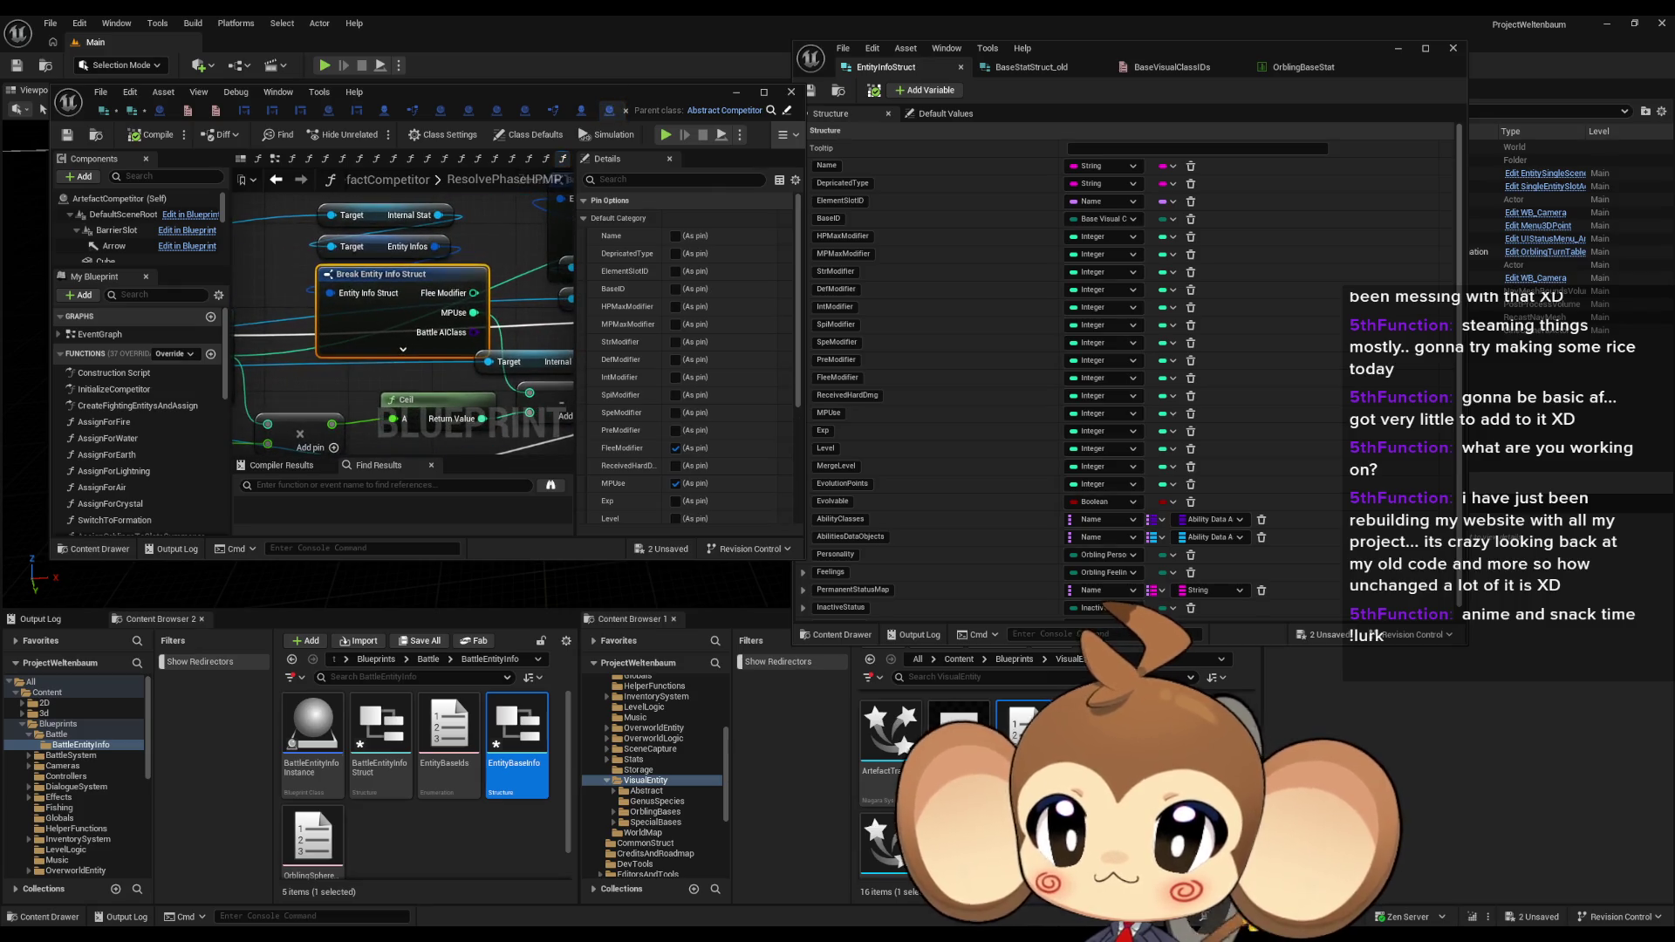
click(676, 271)
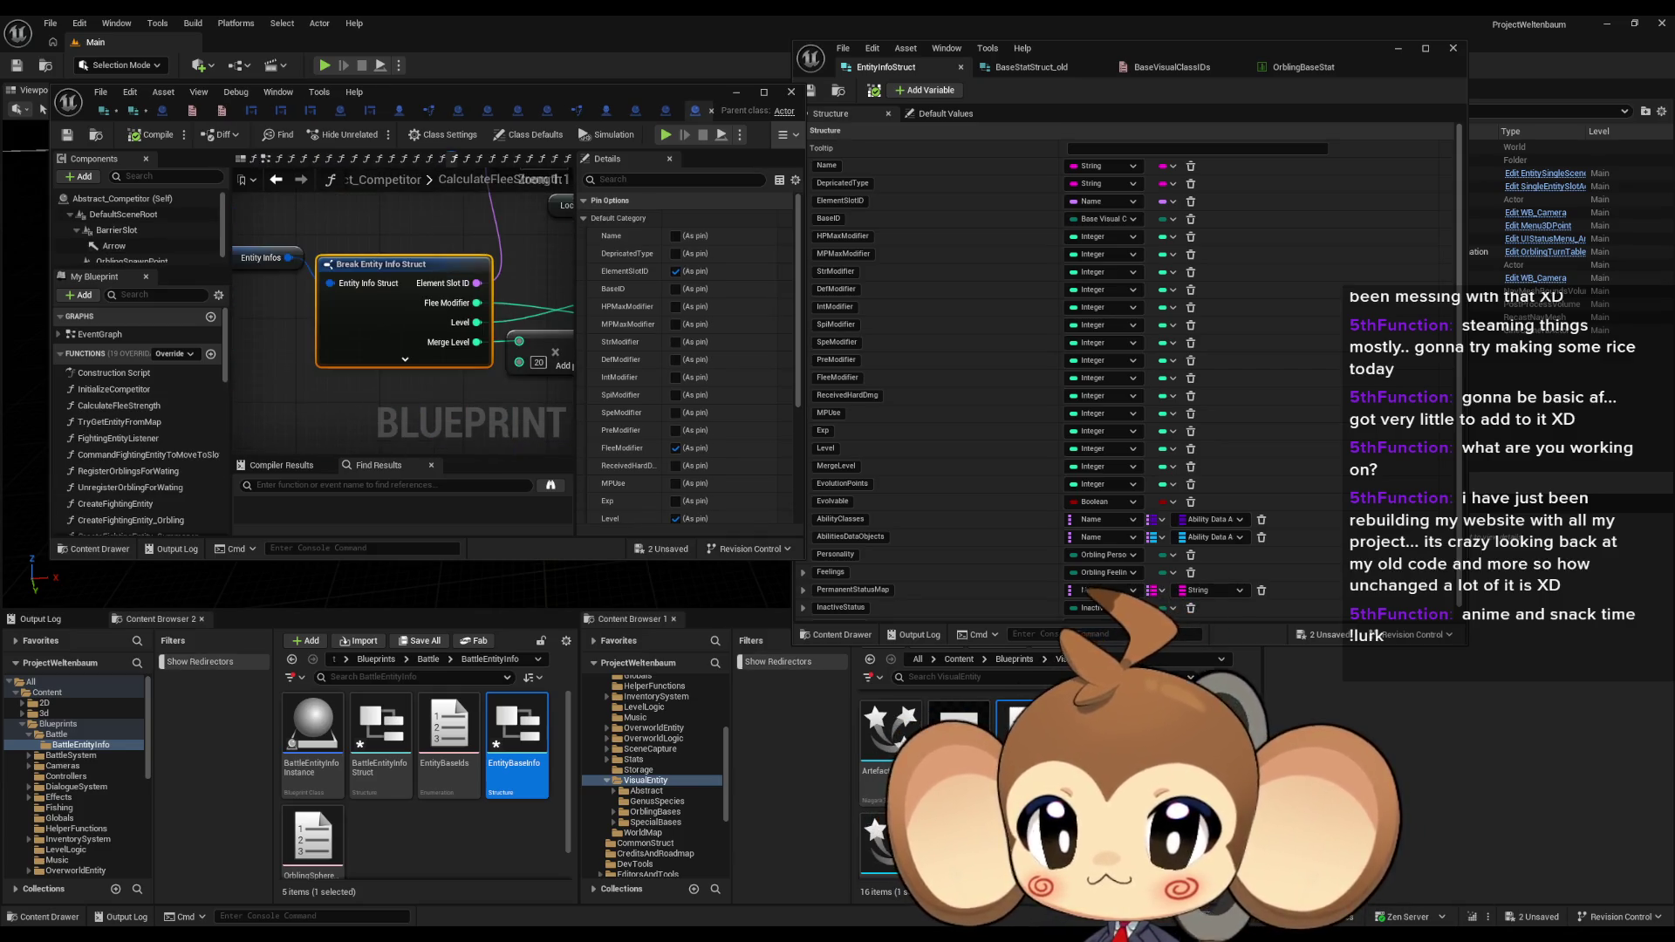
Step: Inspect the Local Flee Modifier Values Sum getter, Branch and SET node wiring
drag(321, 250, 430, 297)
mouse_move(261, 314)
mouse_down()
mouse_move(420, 353)
mouse_move(480, 344)
mouse_move(518, 378)
mouse_up()
click(336, 384)
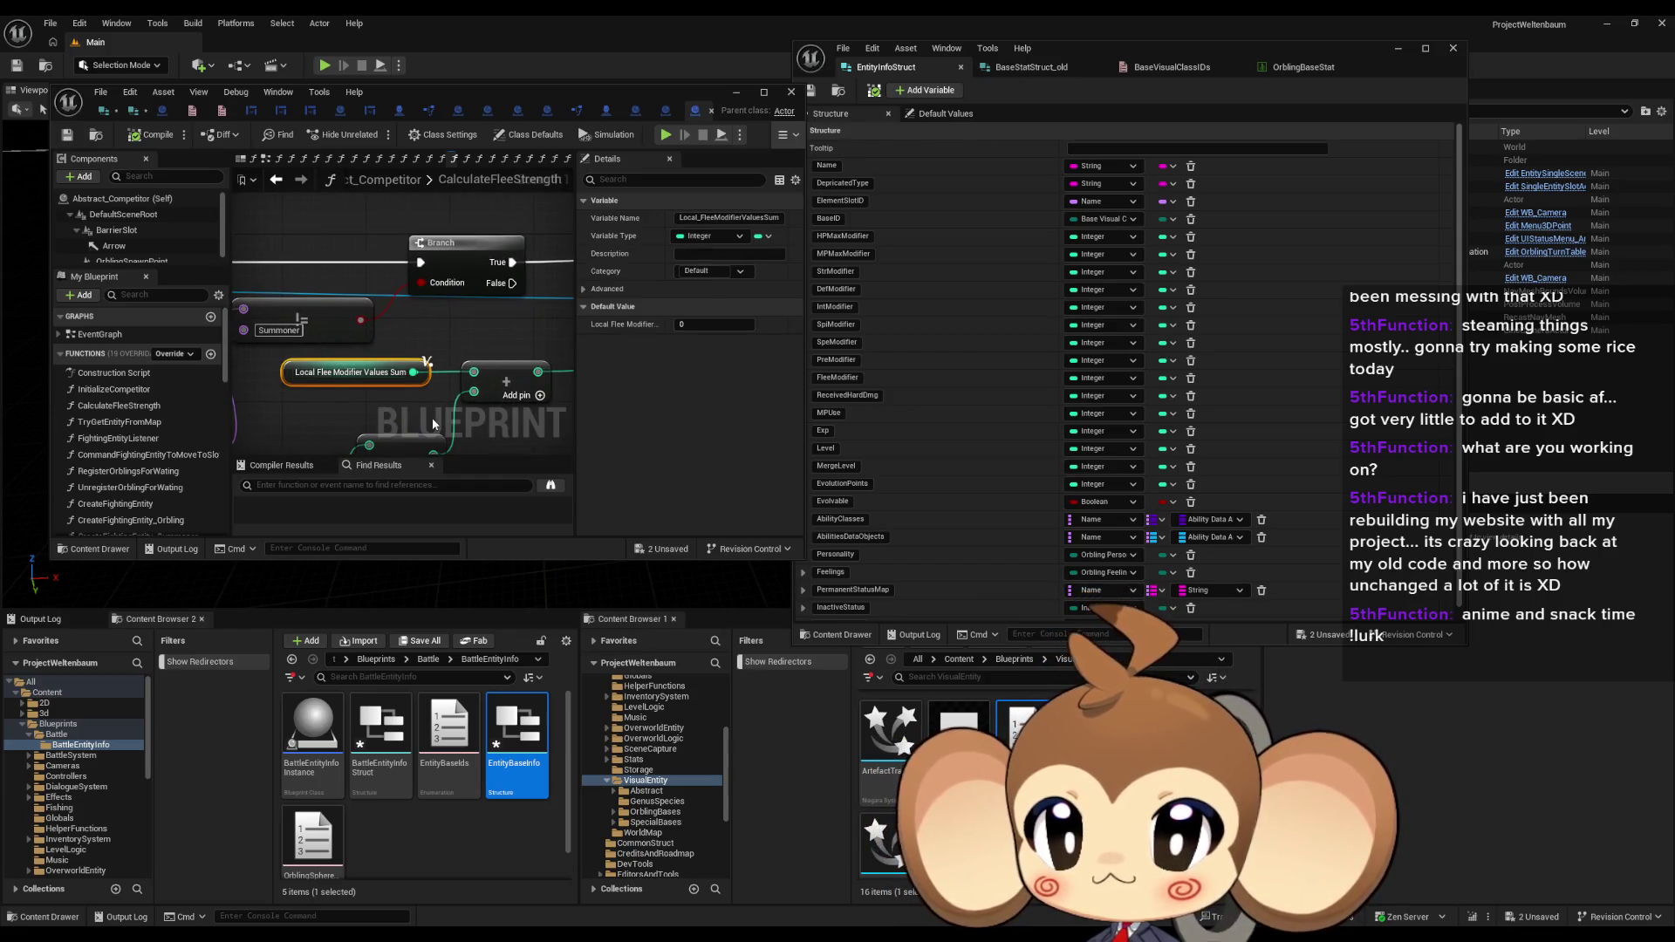
drag(448, 426, 273, 482)
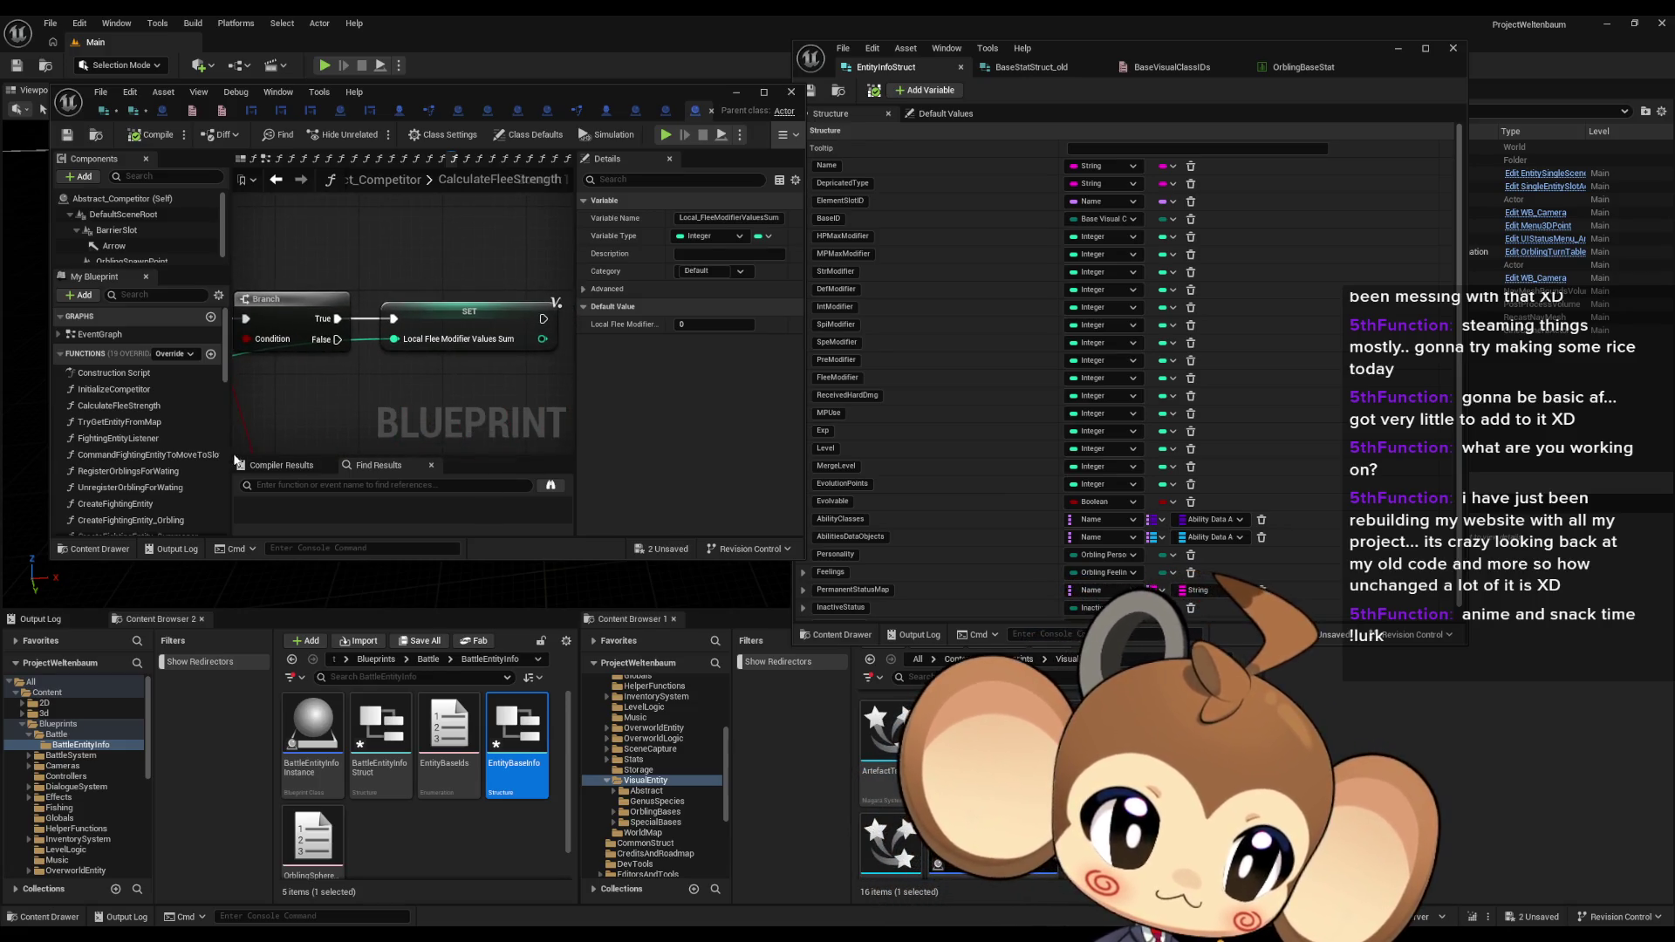
click(554, 302)
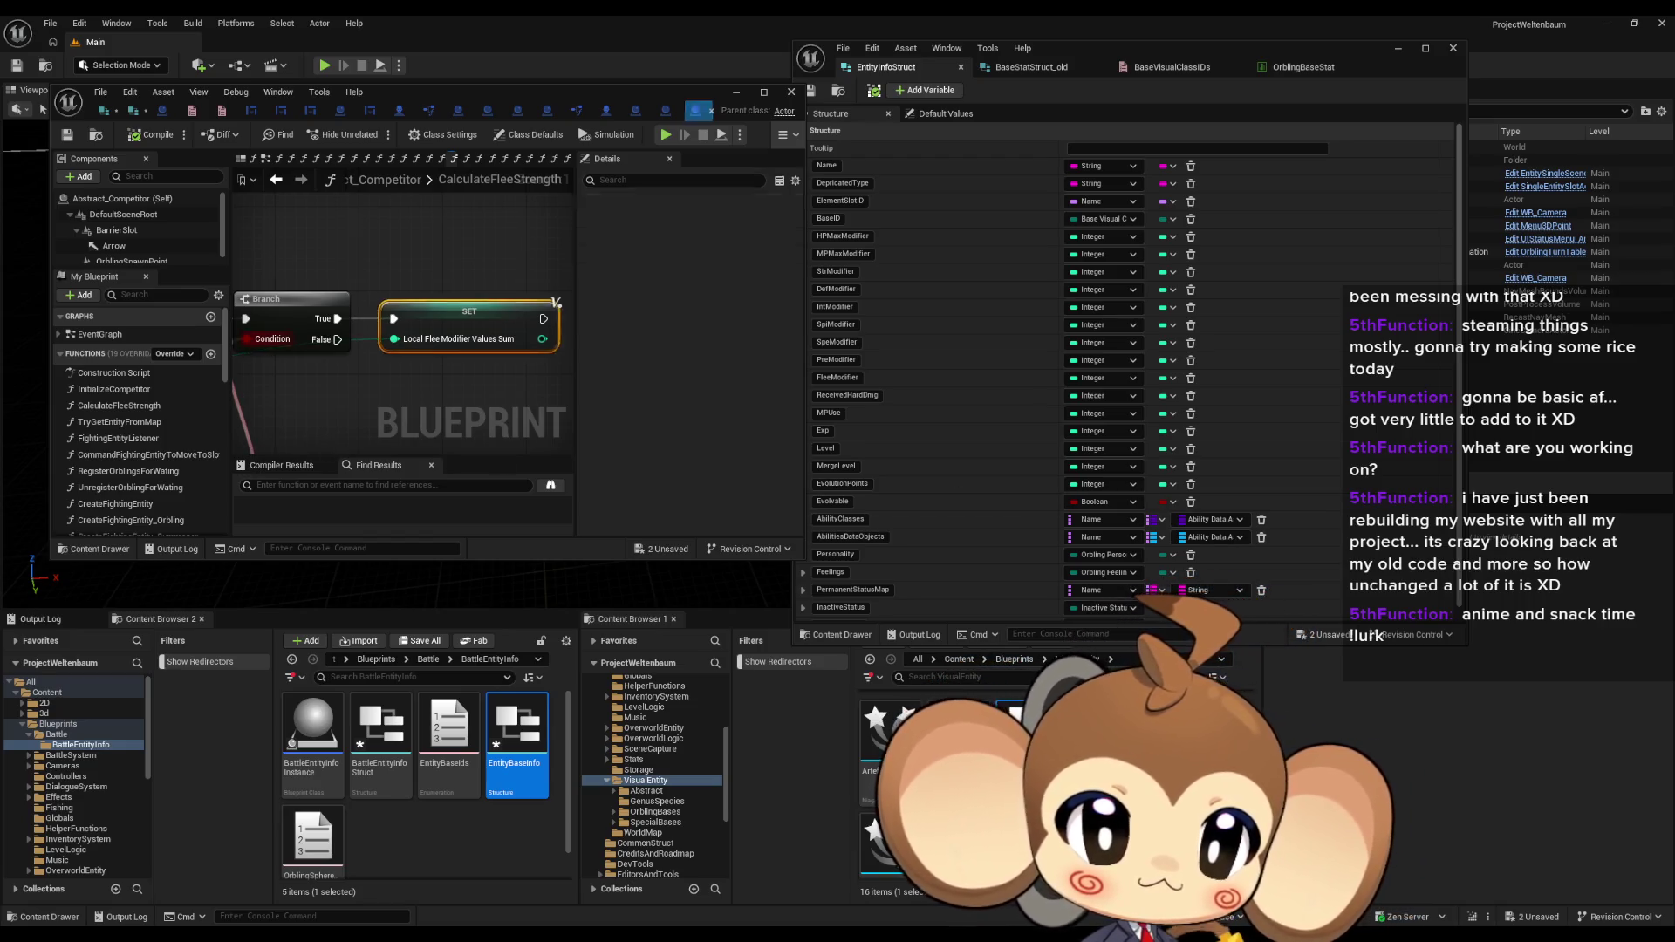
drag(555, 302, 490, 287)
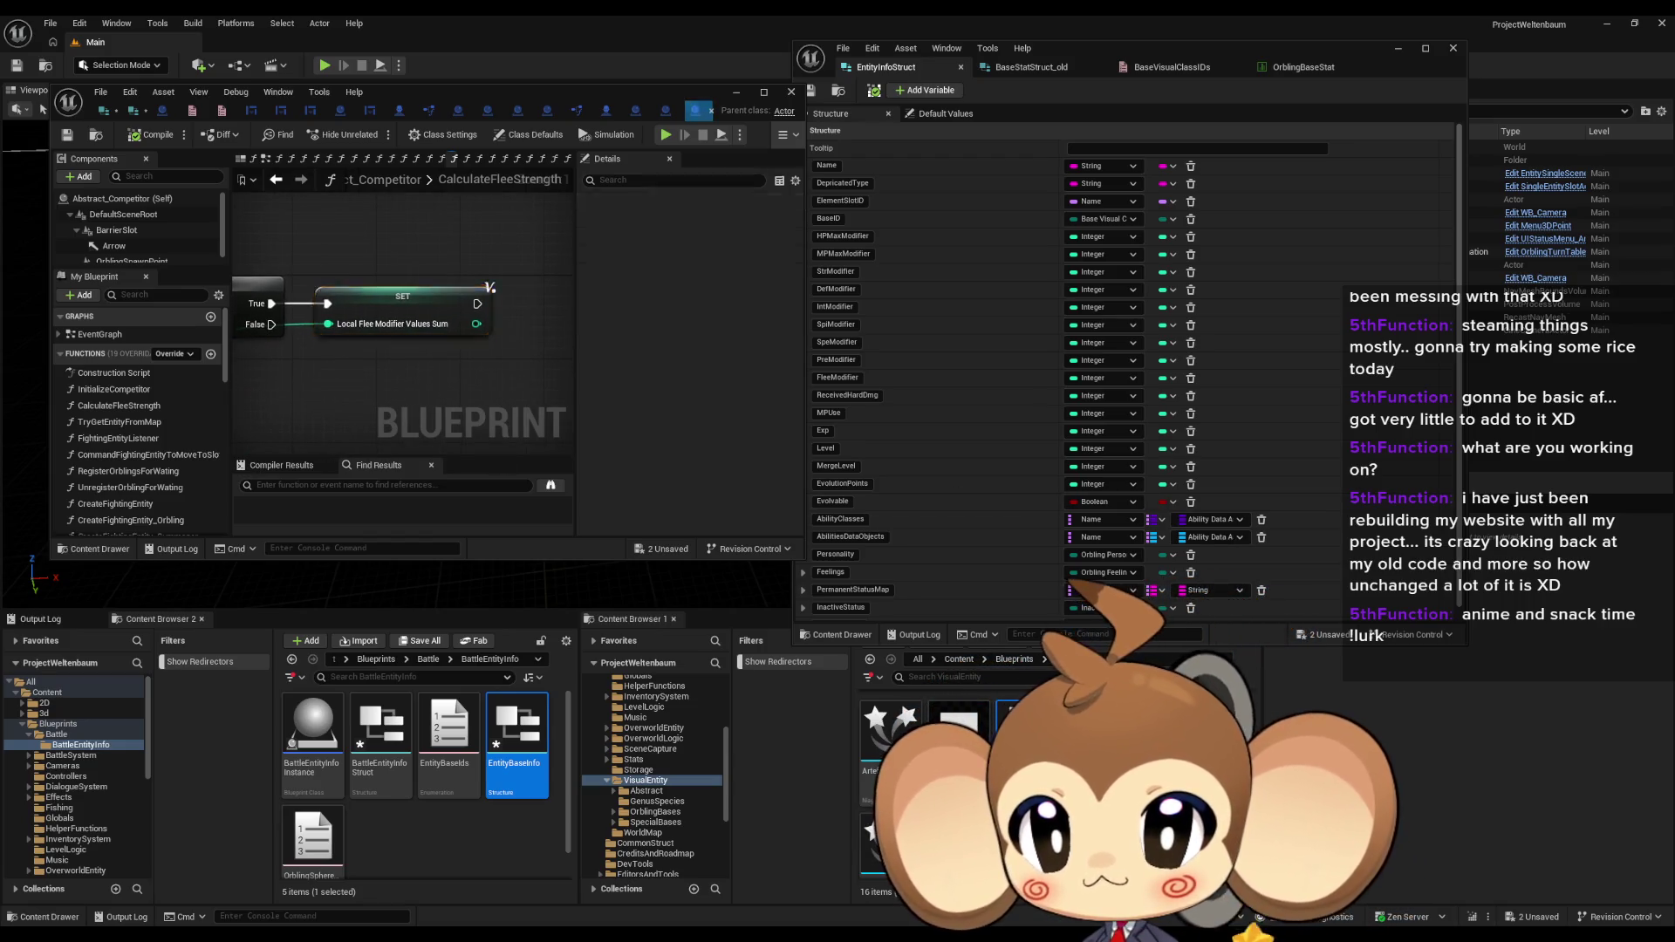
Step: Undo the added Add, Summoner and Branch nodes and the break-node pin changes
key(ctrl+z)
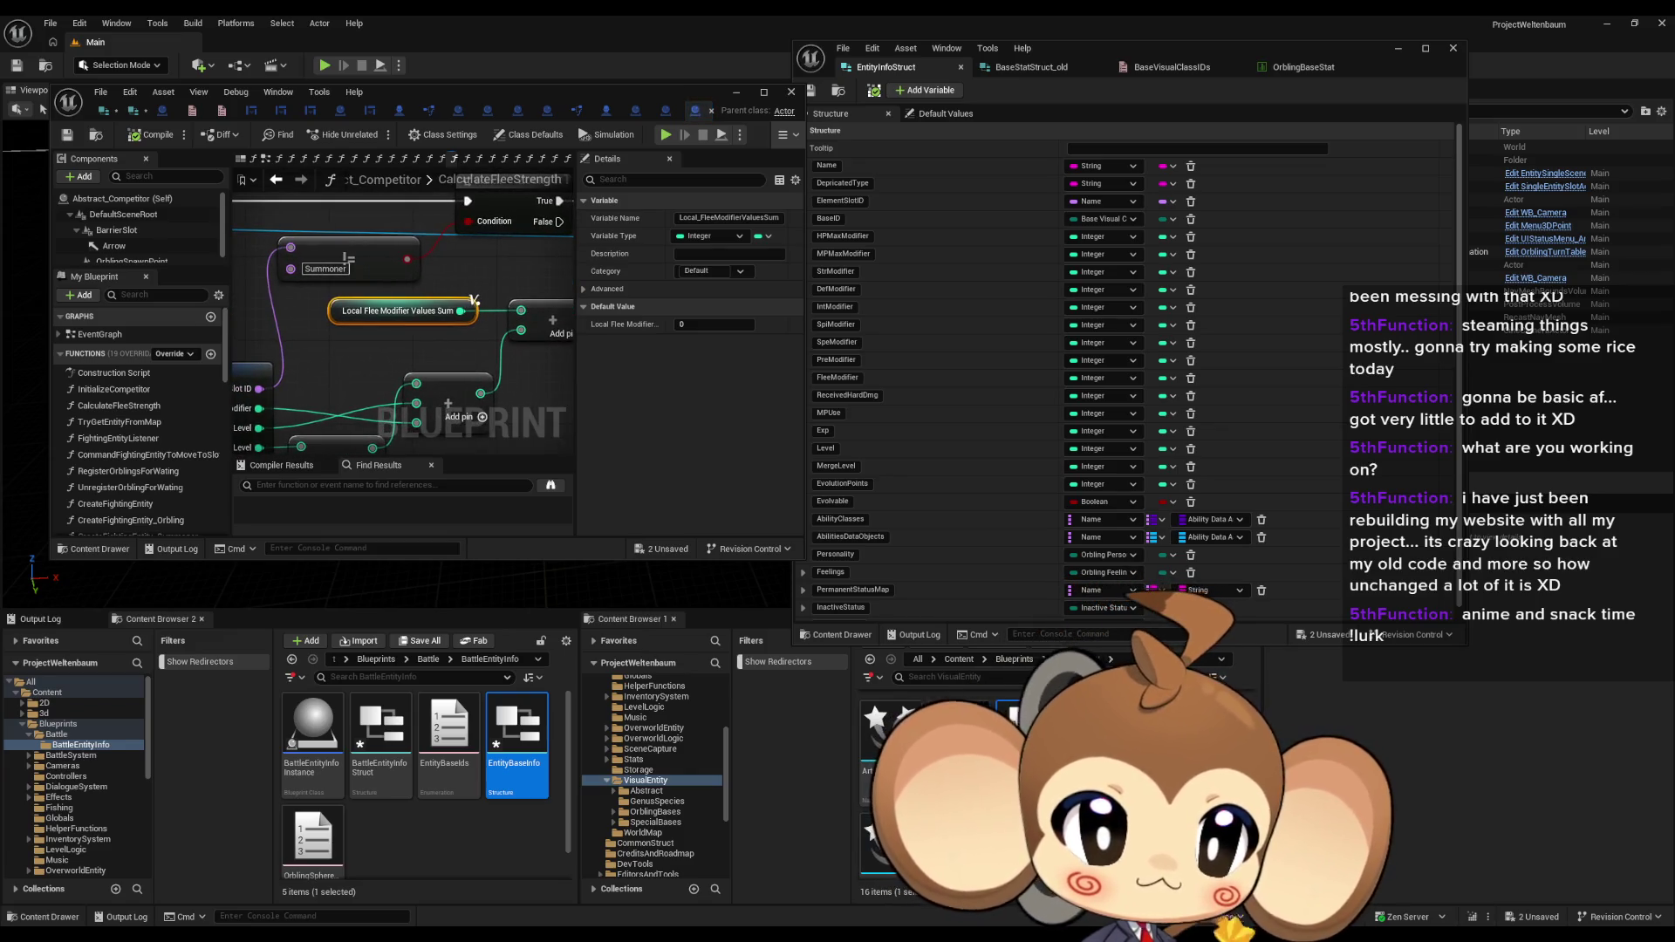
key(ctrl+z)
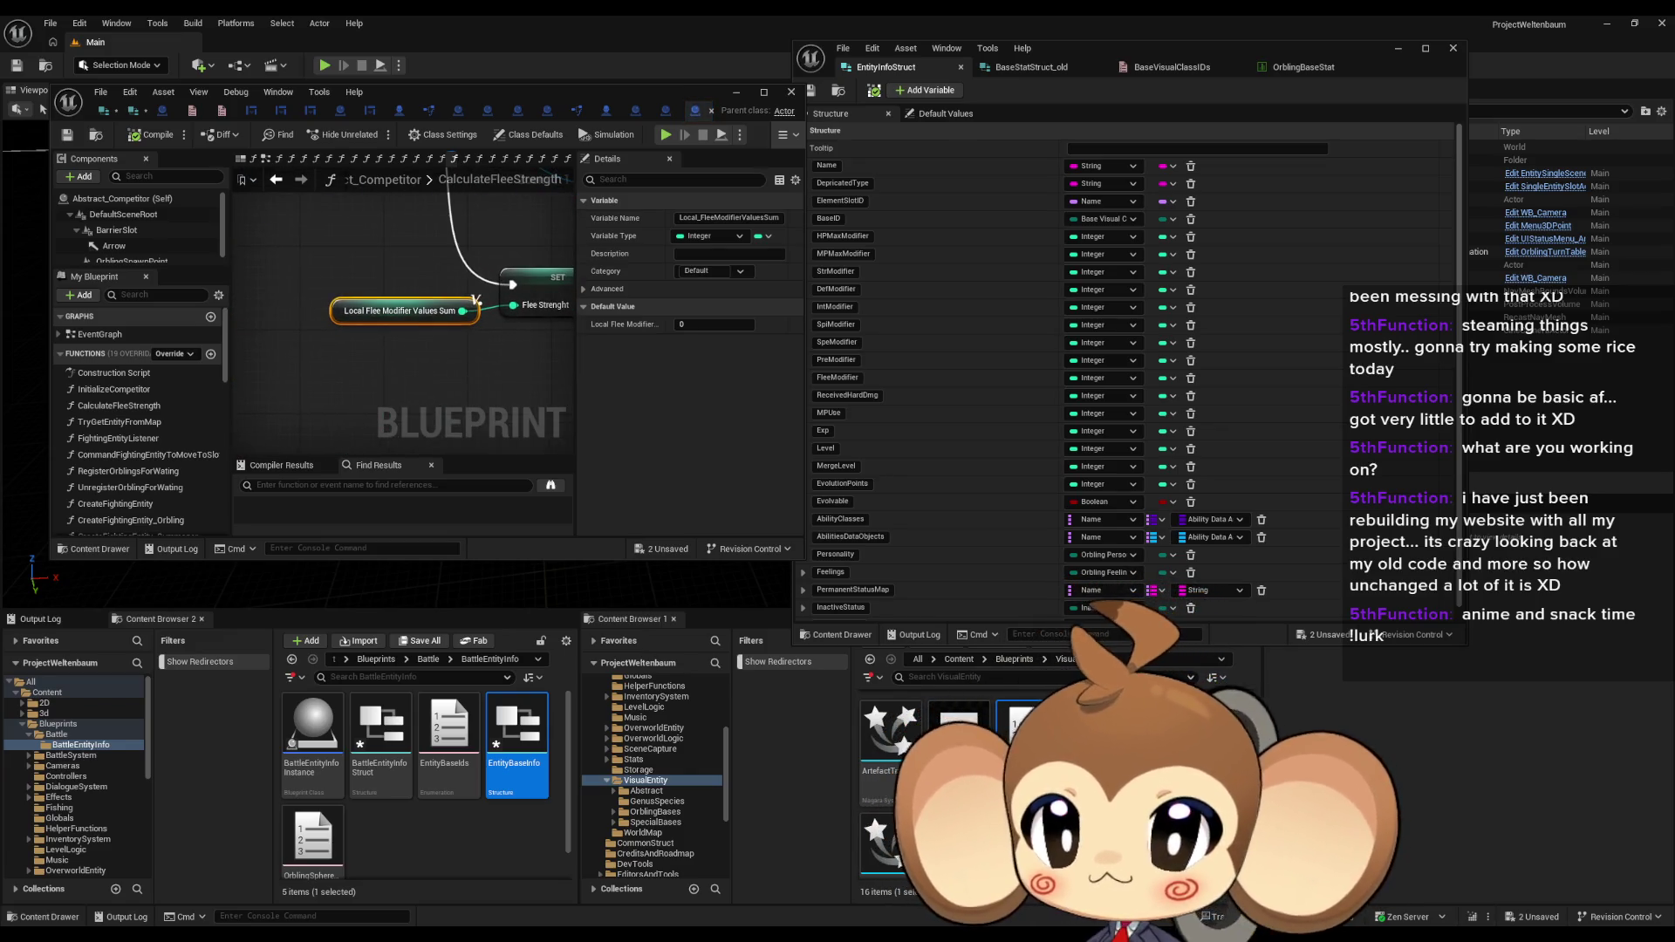
key(ctrl+z)
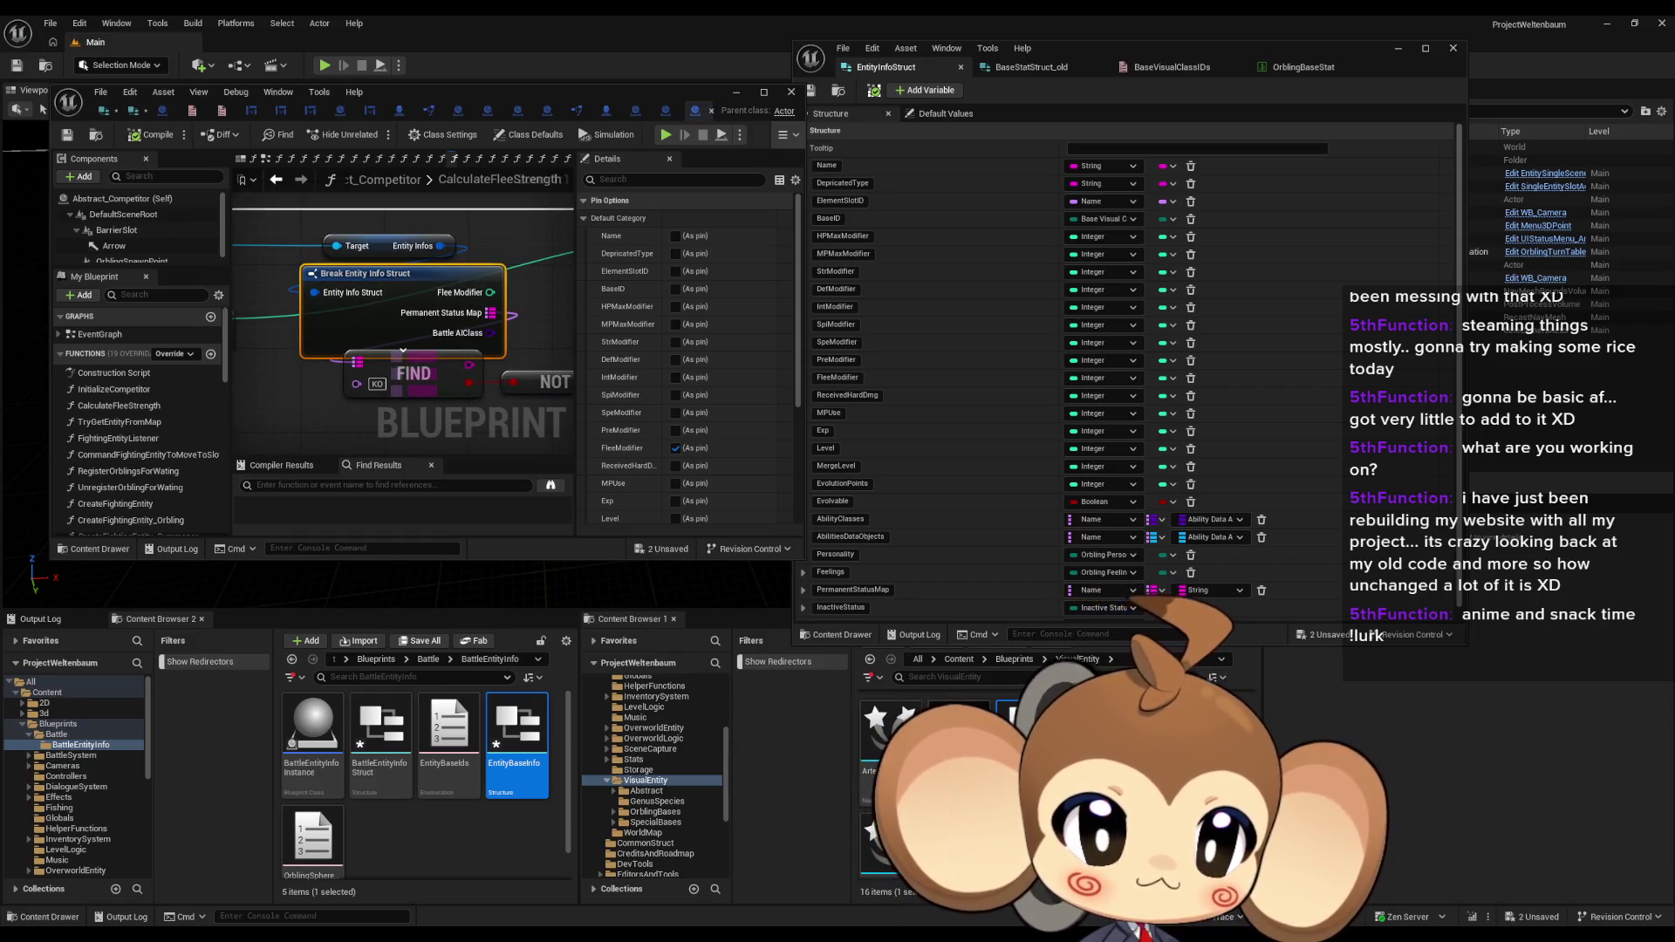
Step: Undo edits through RefreshAbilityObjects, GetTextForItem and InitializeIconContainerArray back to CalculateFleeStrength
key(ctrl+z)
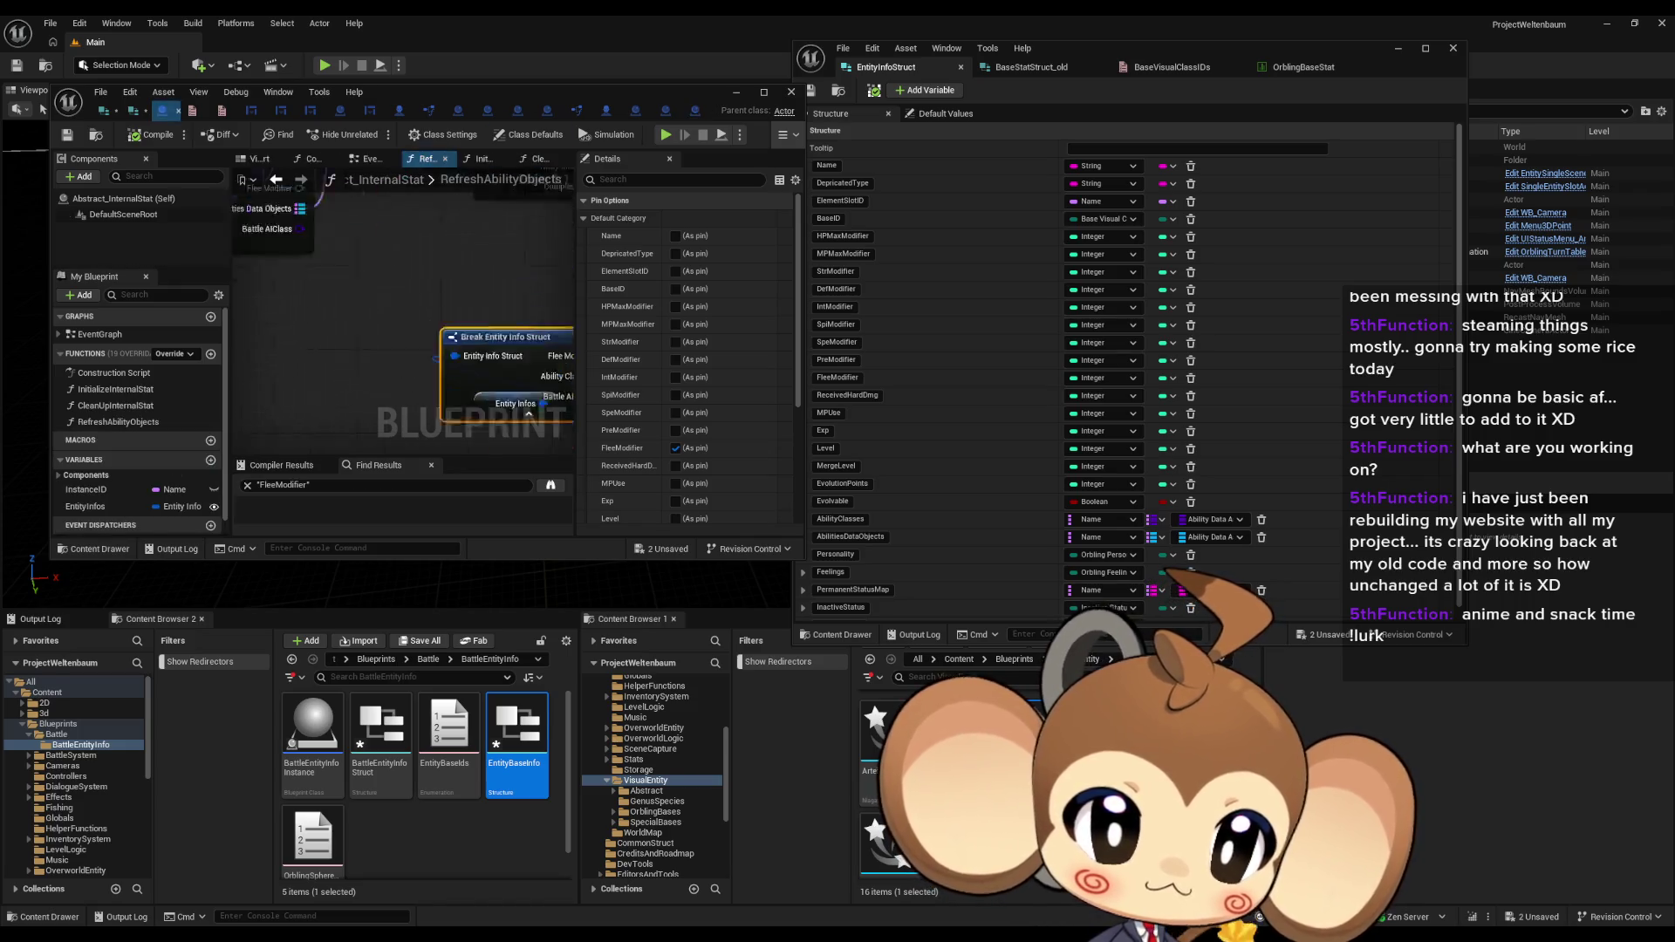
key(ctrl+z)
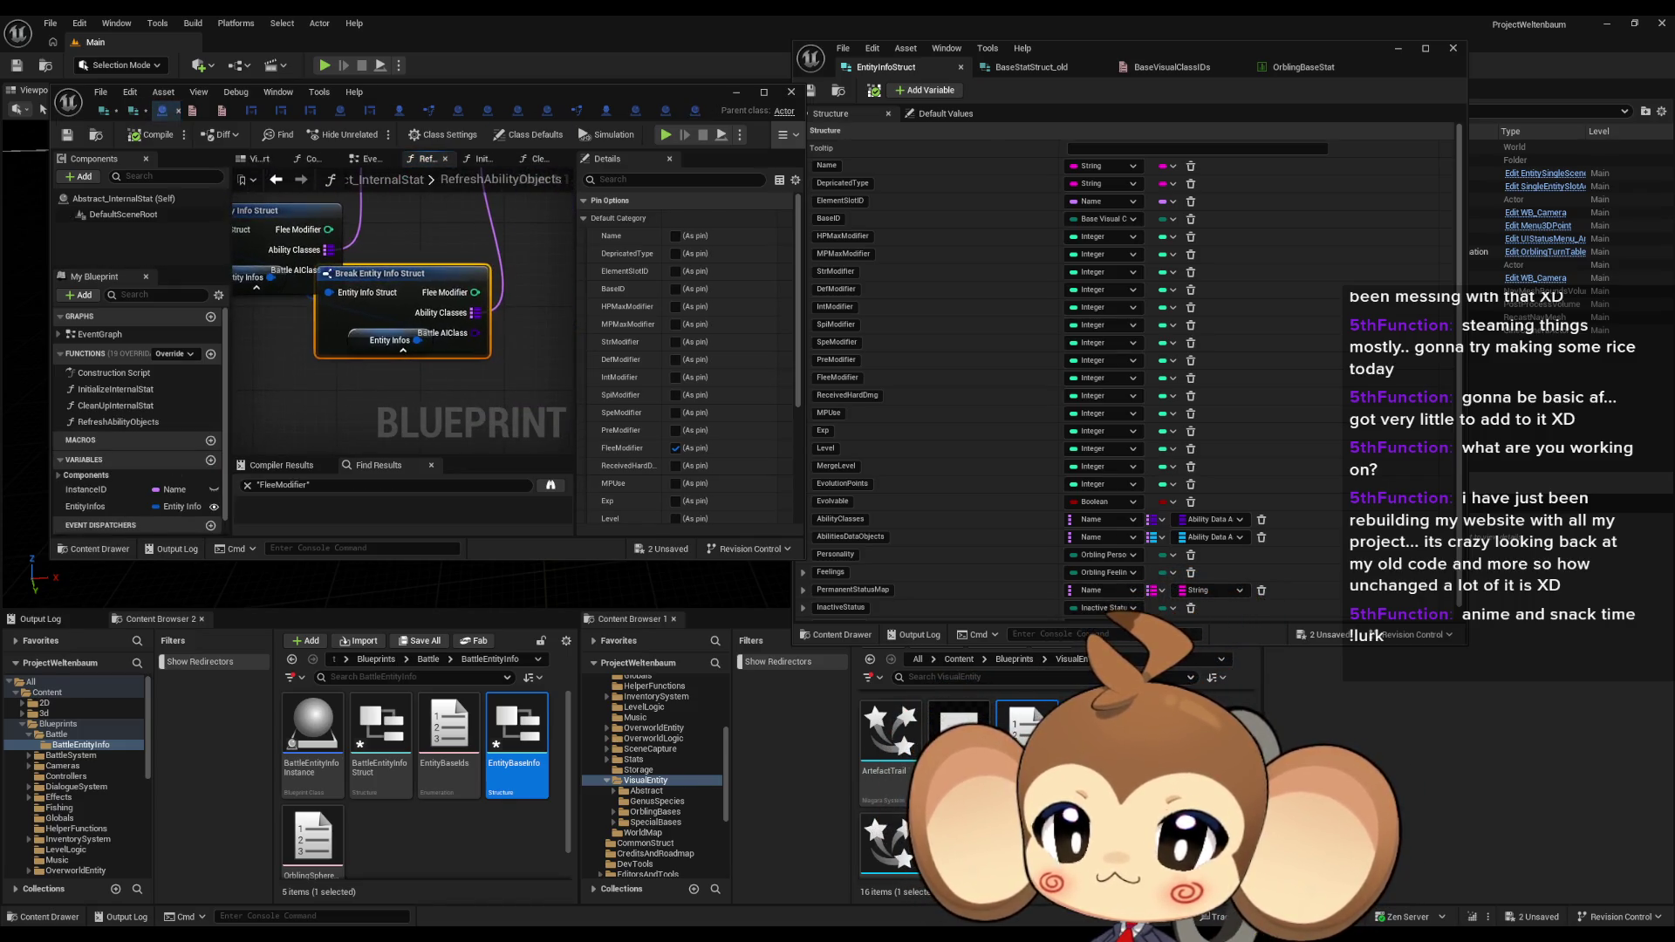
key(ctrl+z)
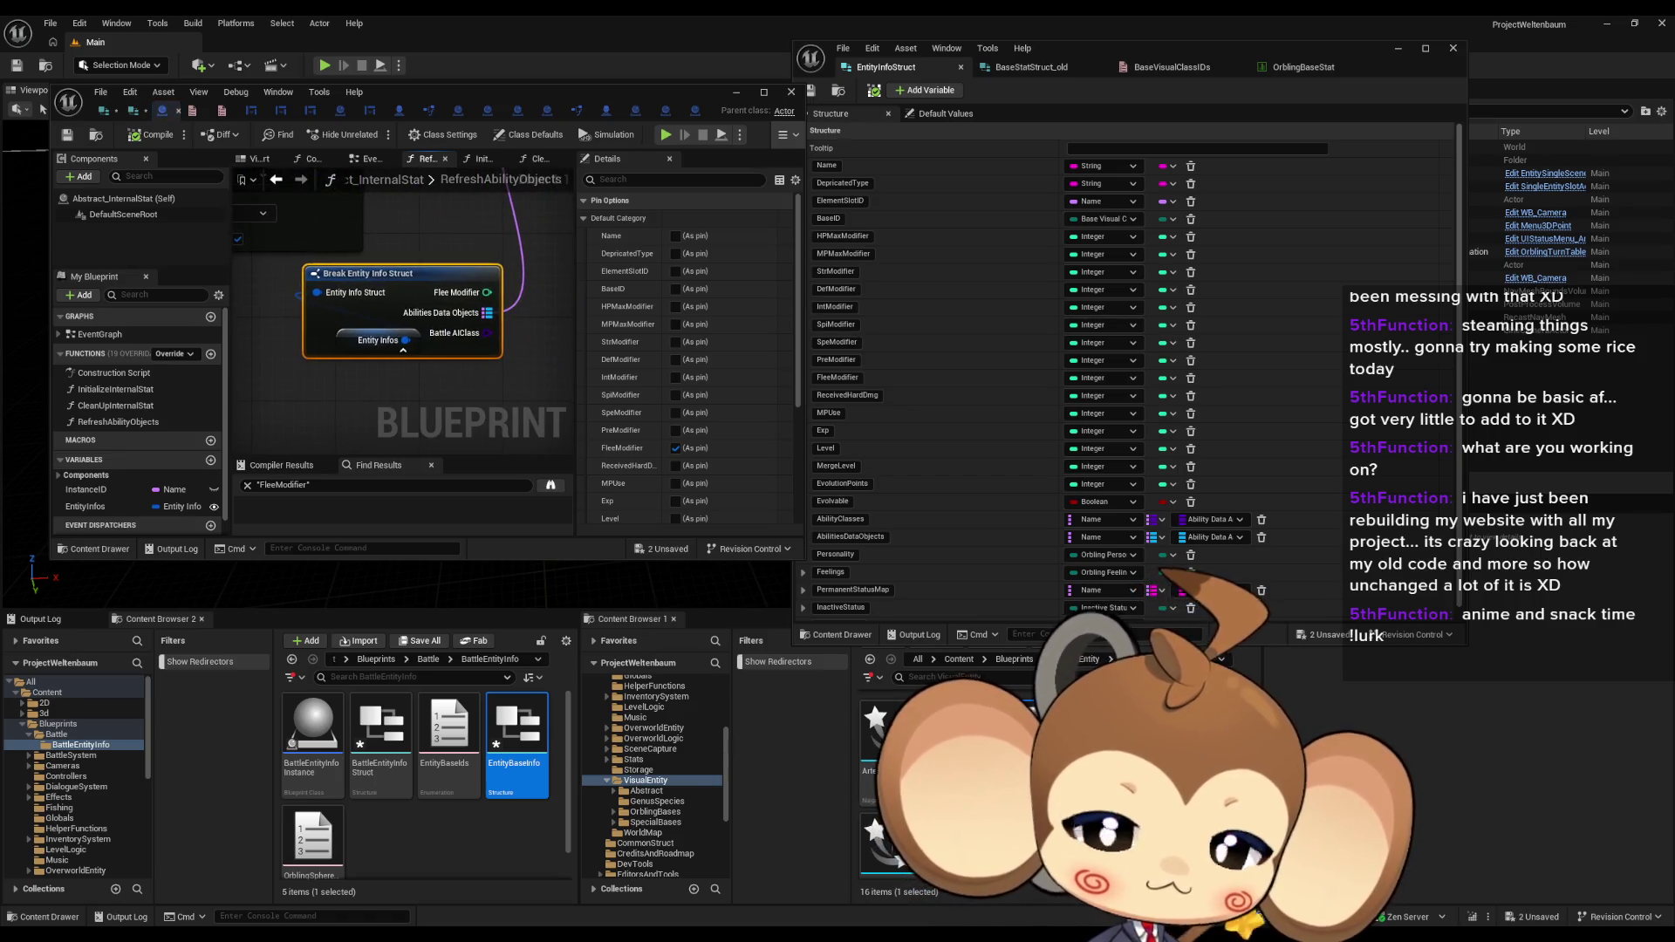
key(ctrl+z)
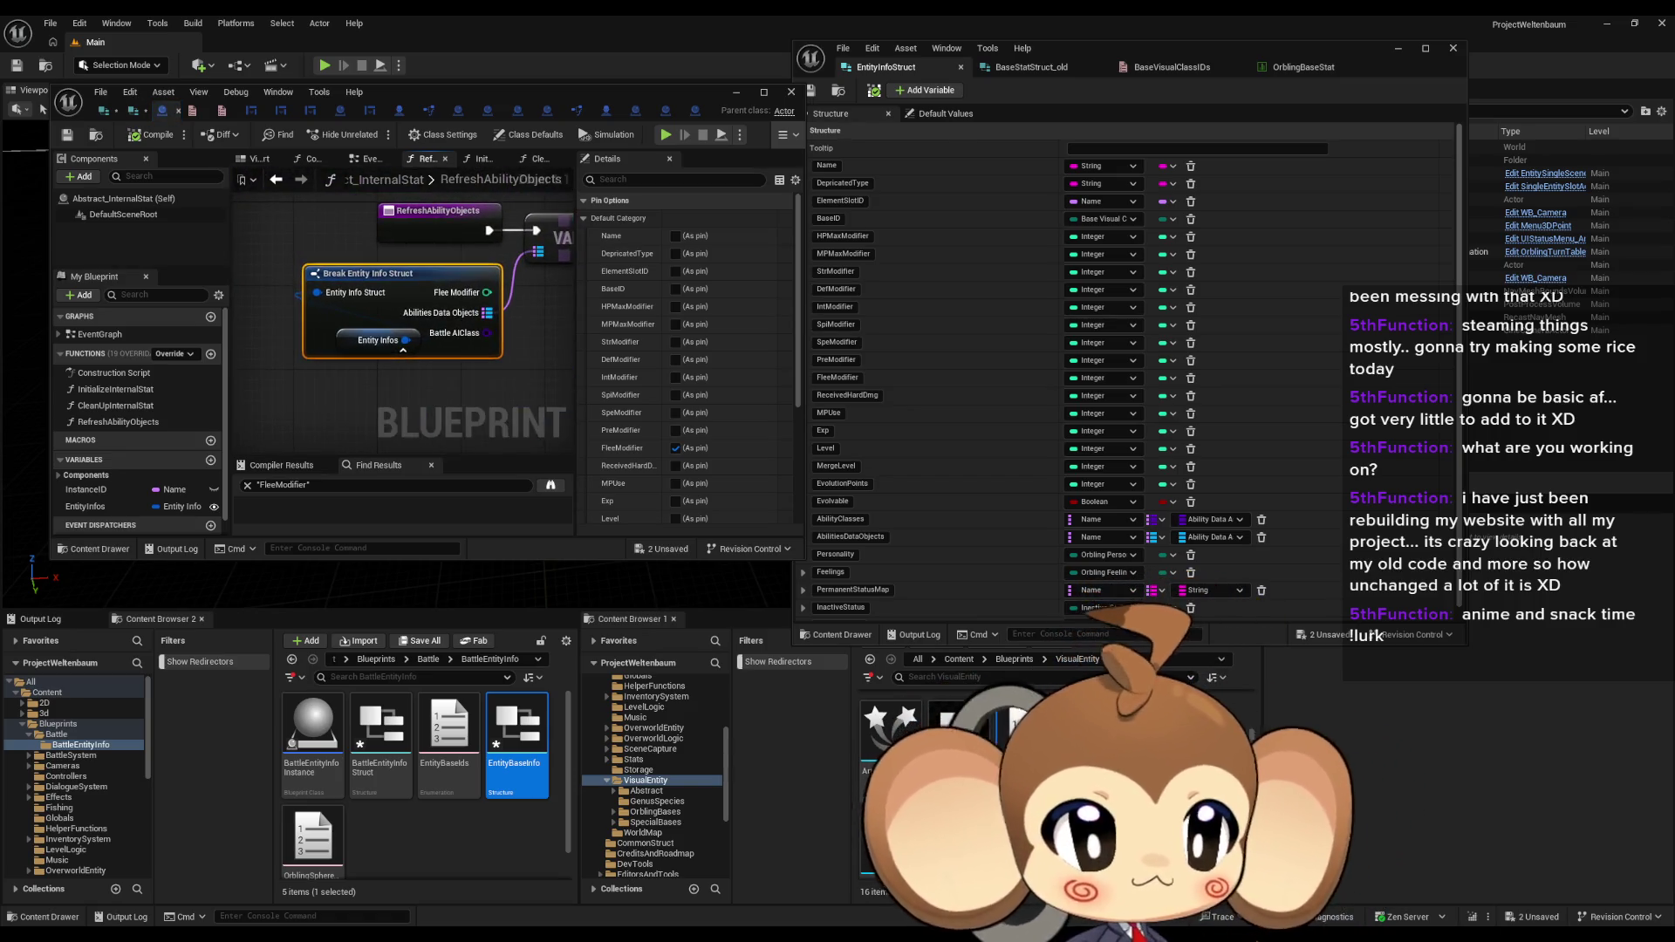
key(ctrl+z)
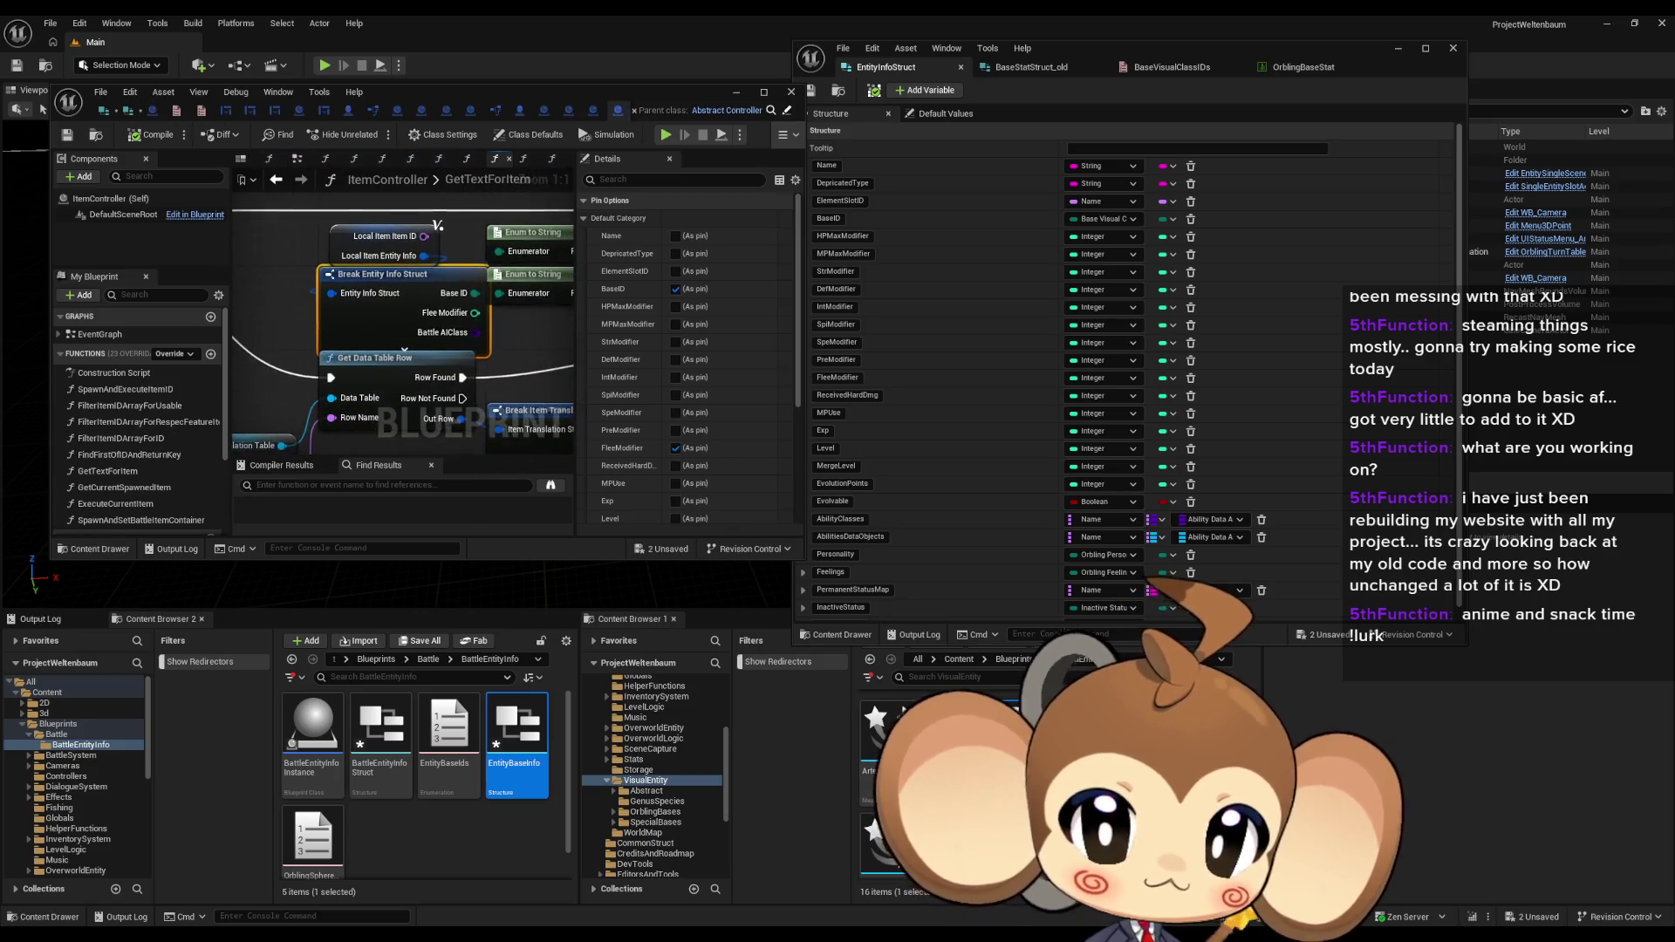
key(ctrl+z)
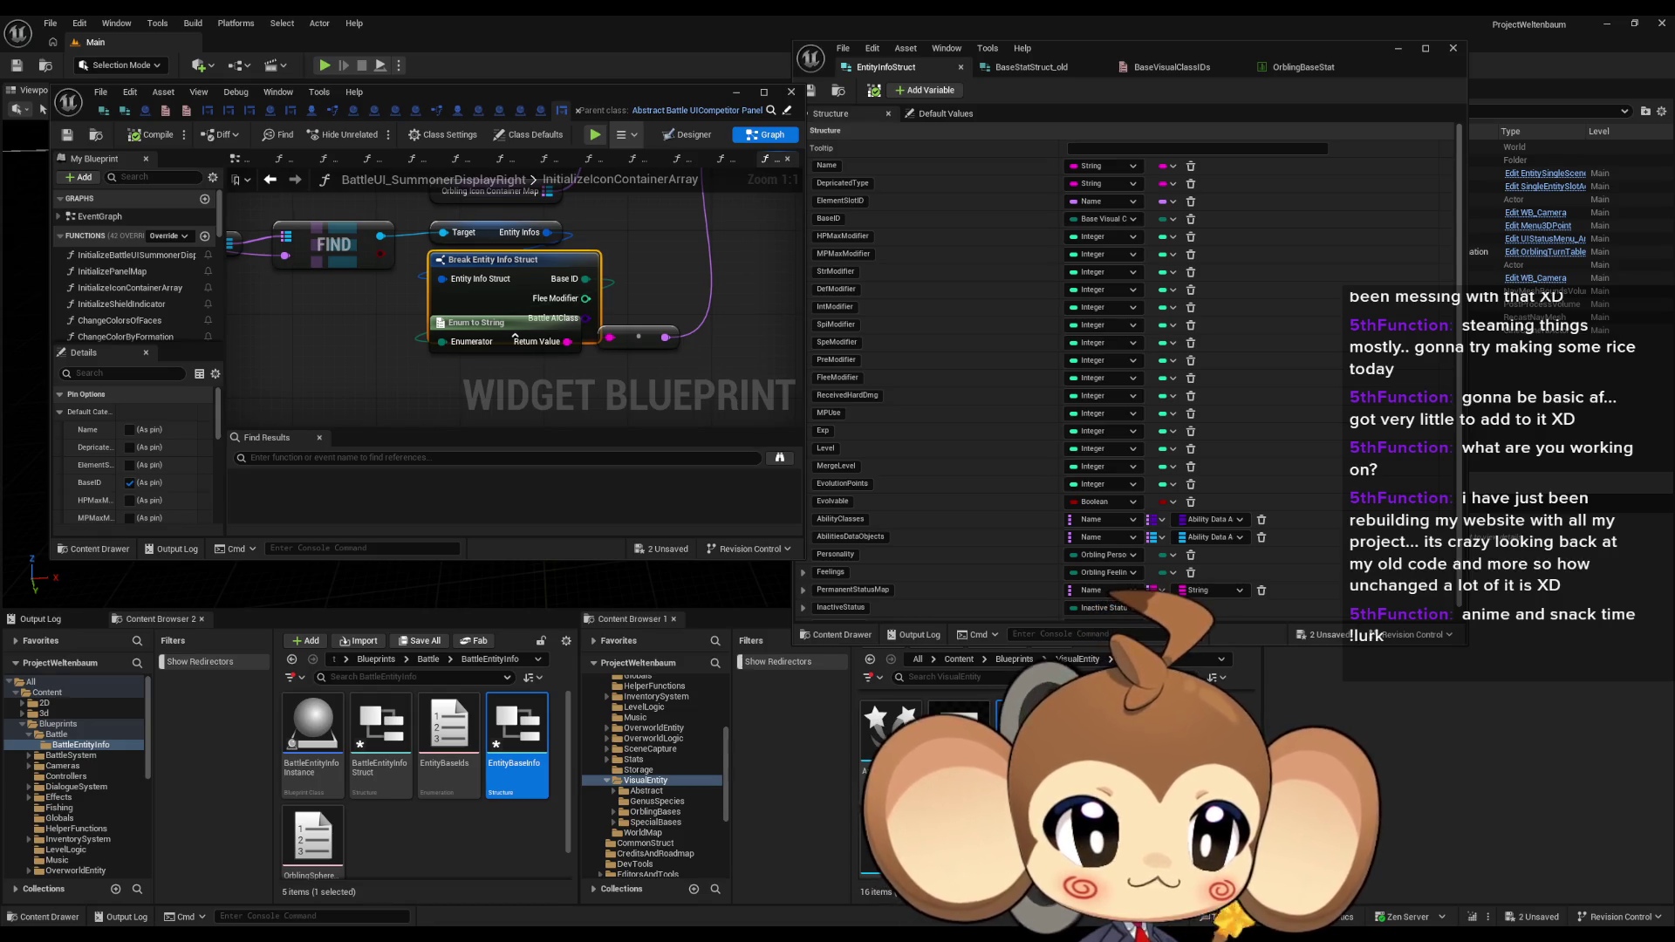
key(ctrl+z)
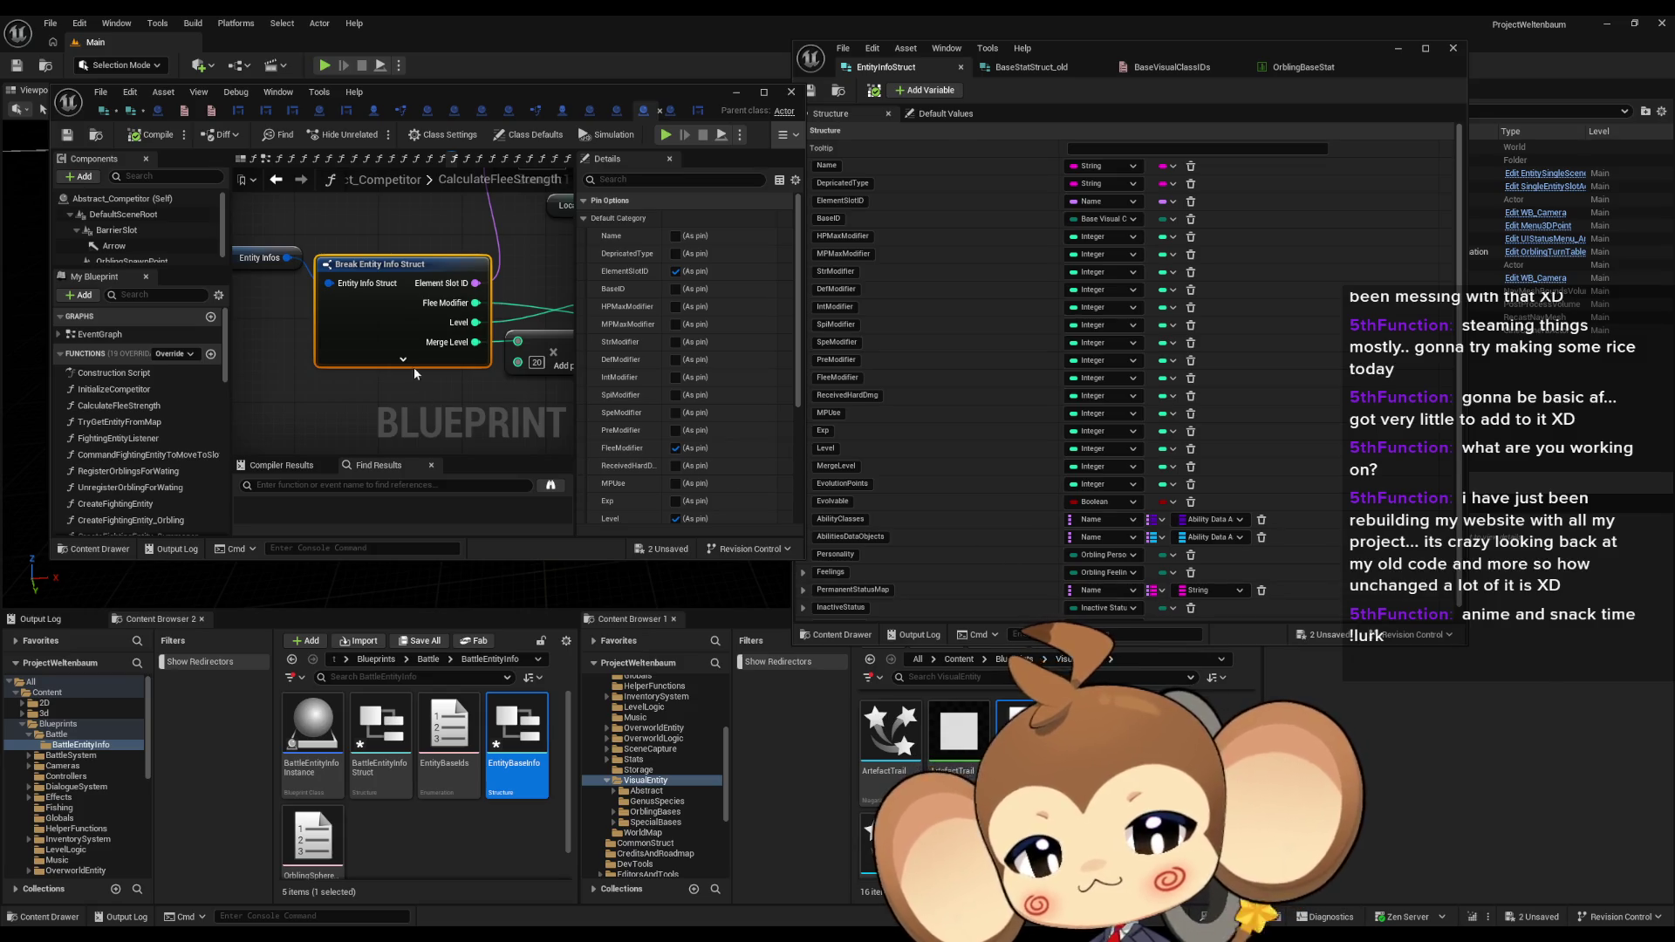
Step: Undo two more CalculateFleeStrength edits, close extra blueprint tabs and switch to UIFunctions
key(ctrl+z)
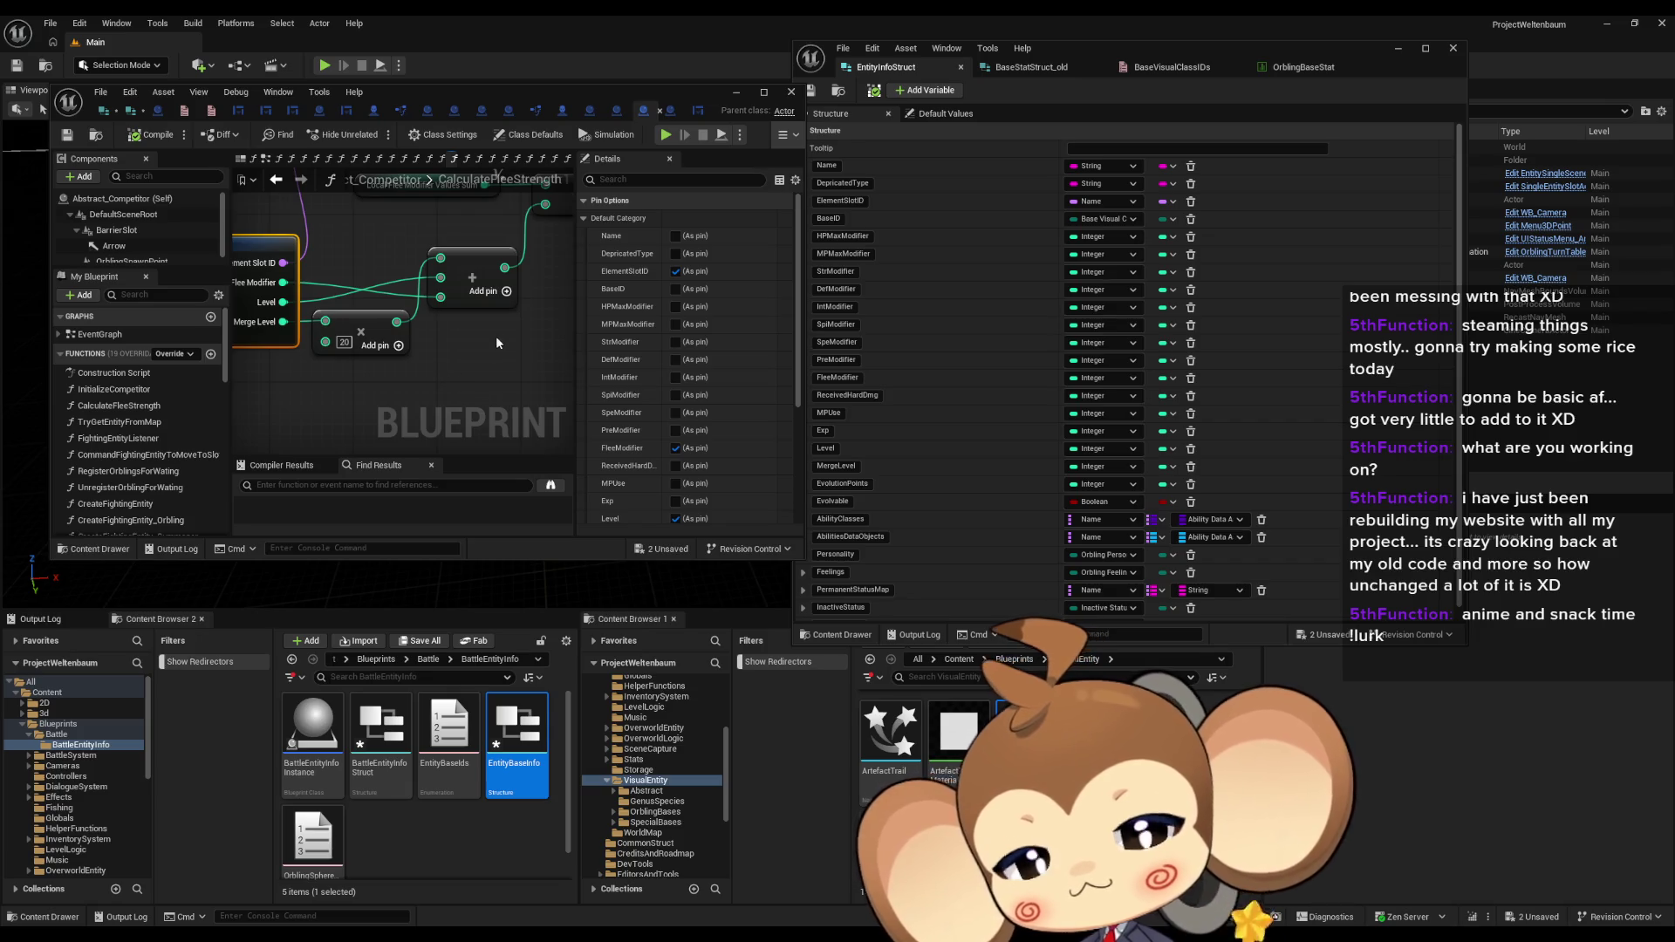
key(ctrl+z)
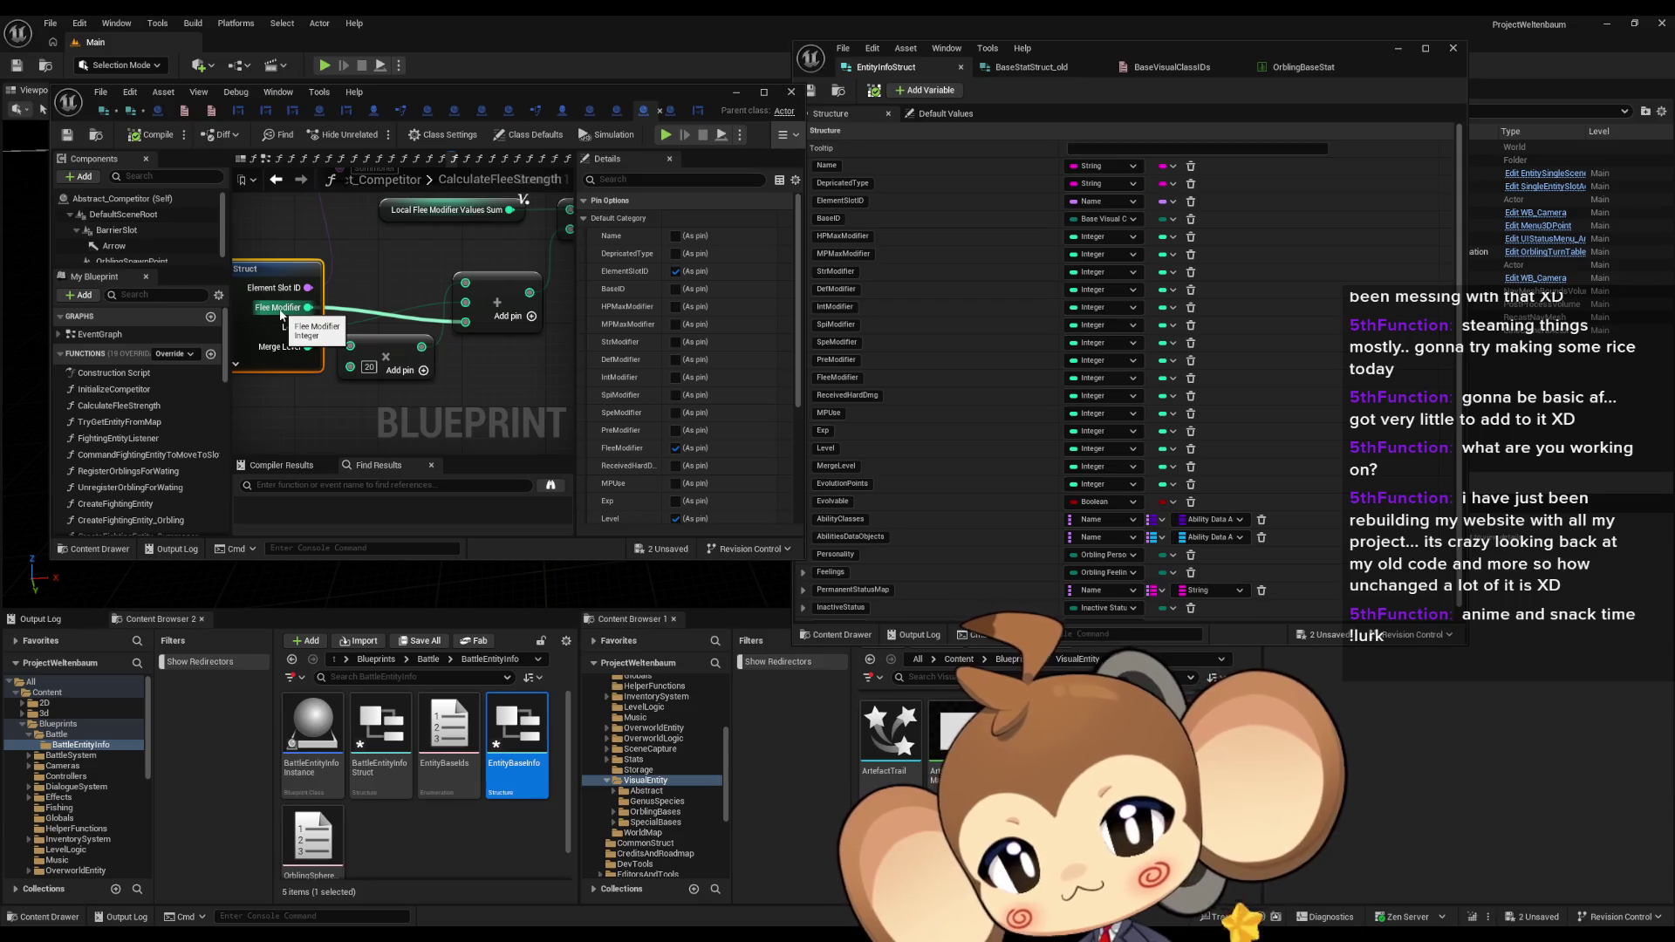
click(572, 112)
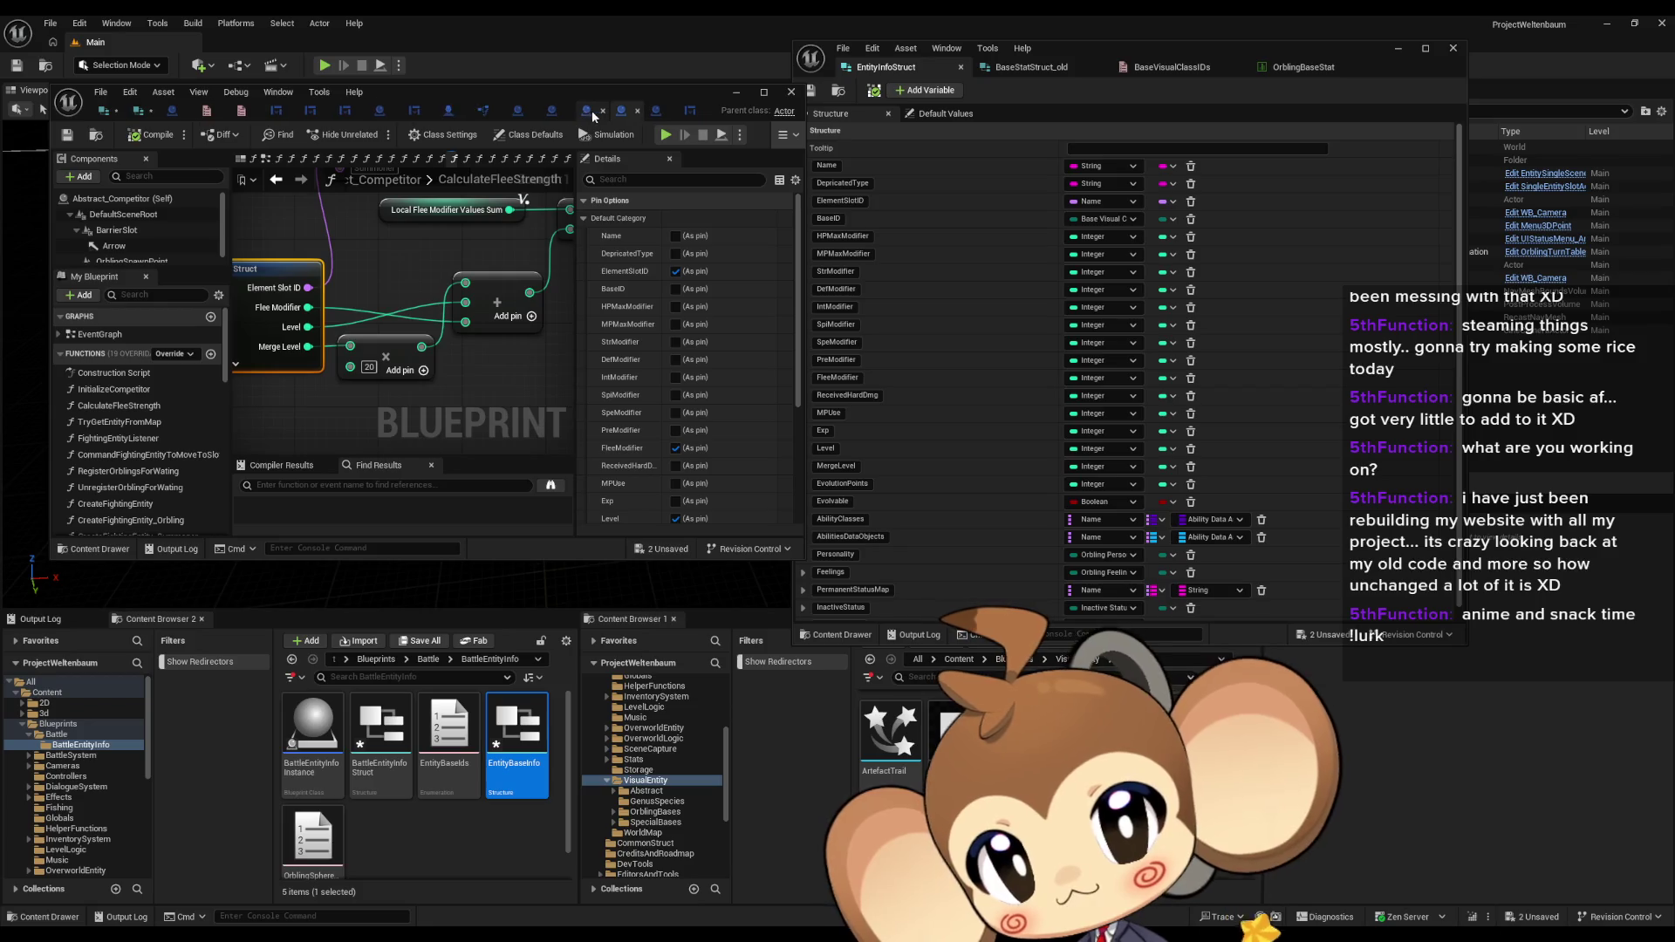
click(599, 111)
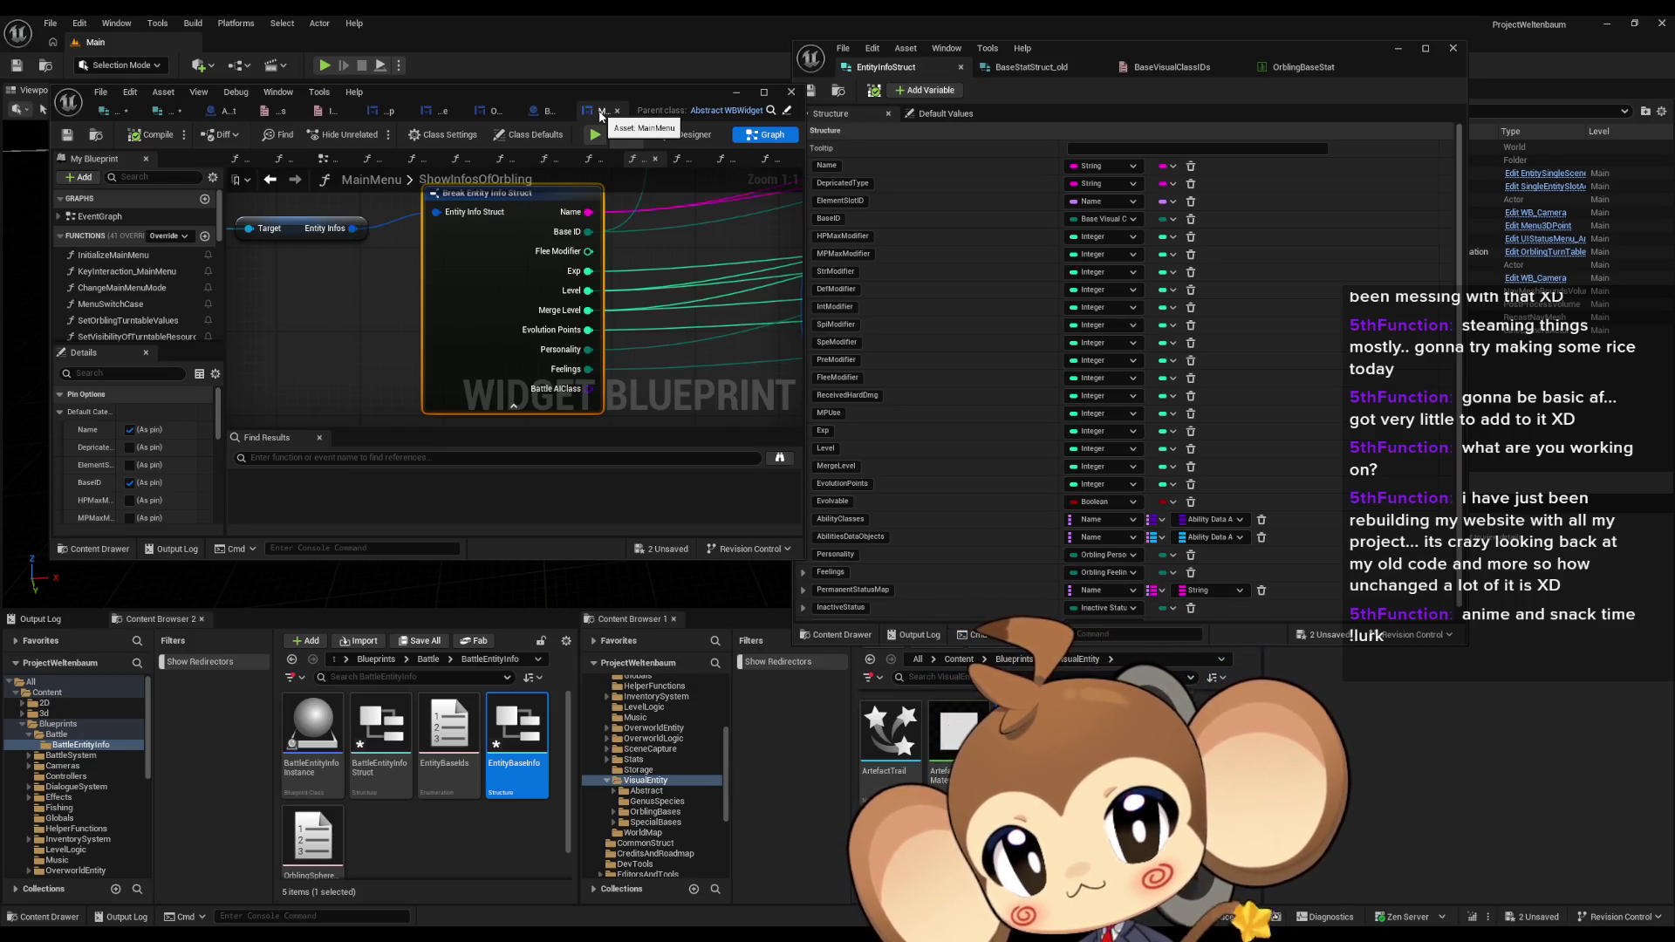
Step: Close MainMenu and open the second Stats > PresetStats > OverworldPresets > Island01 preset's defaults
middle_click(600, 114)
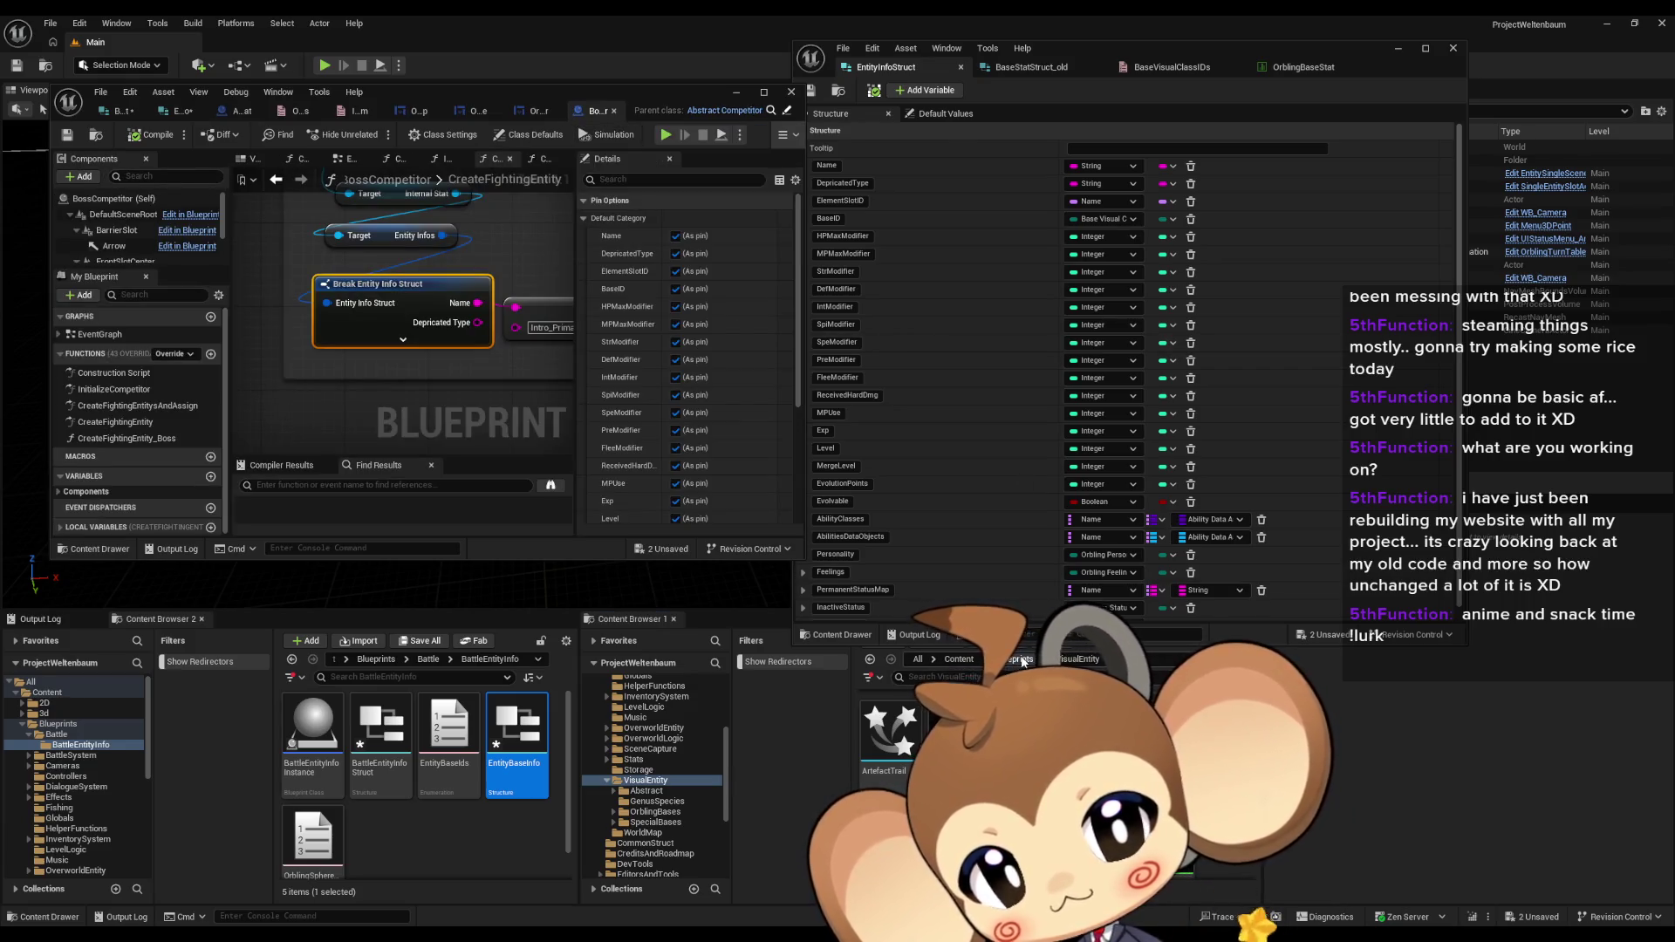
double_click(888, 744)
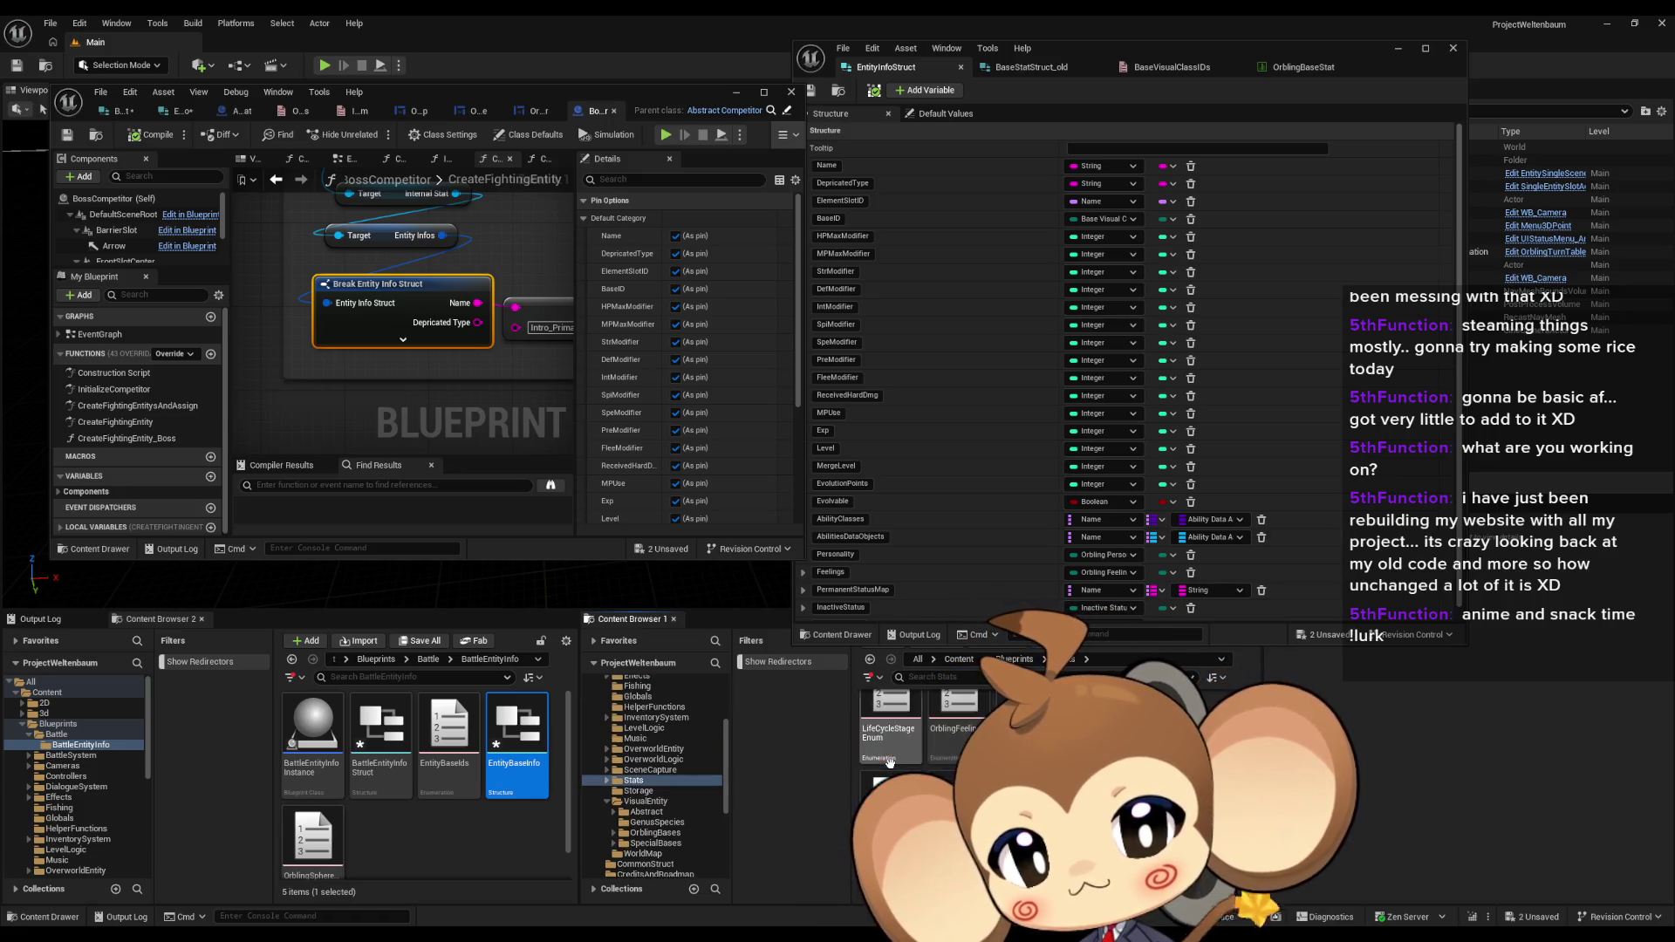
click(886, 744)
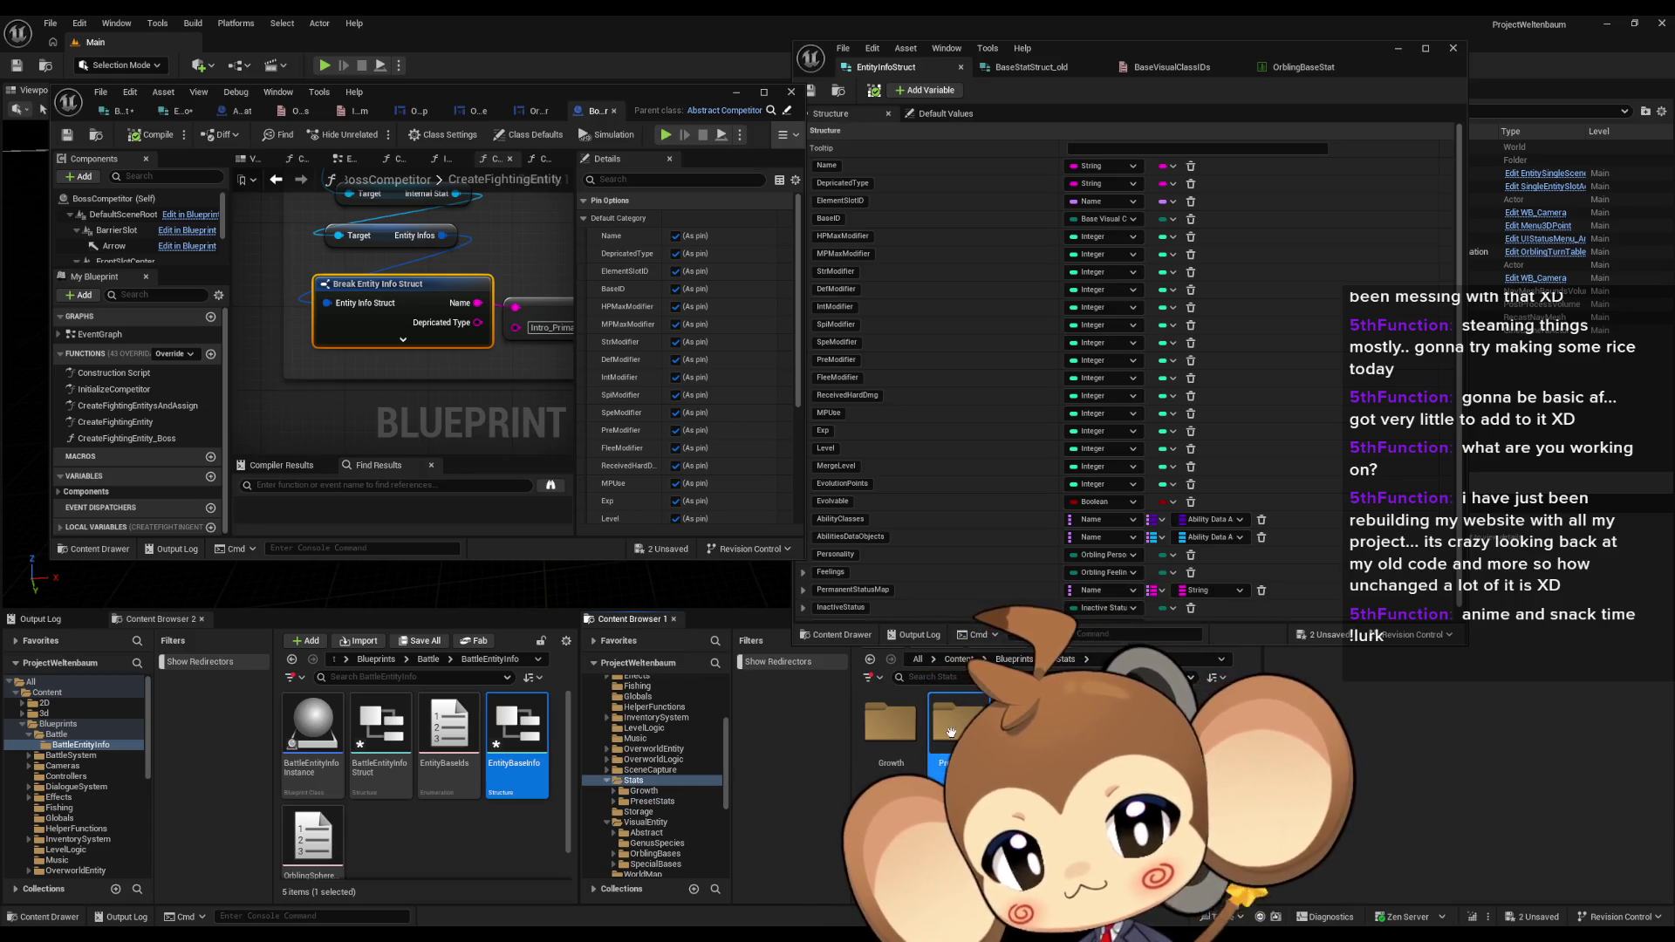
double_click(958, 724)
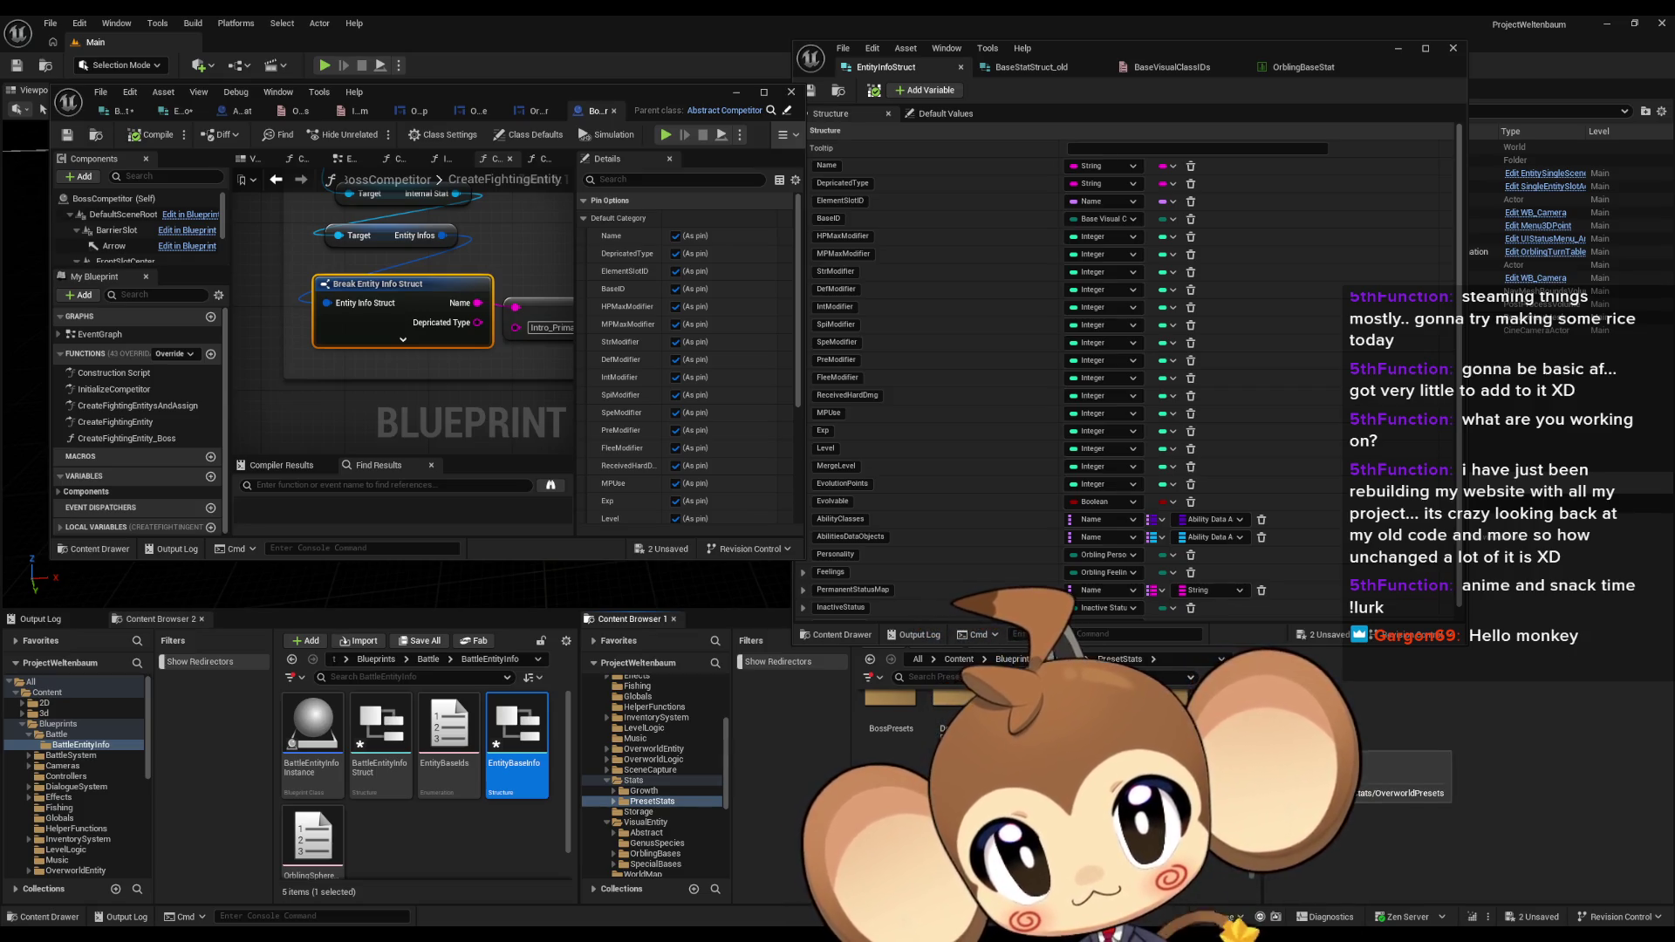
click(656, 863)
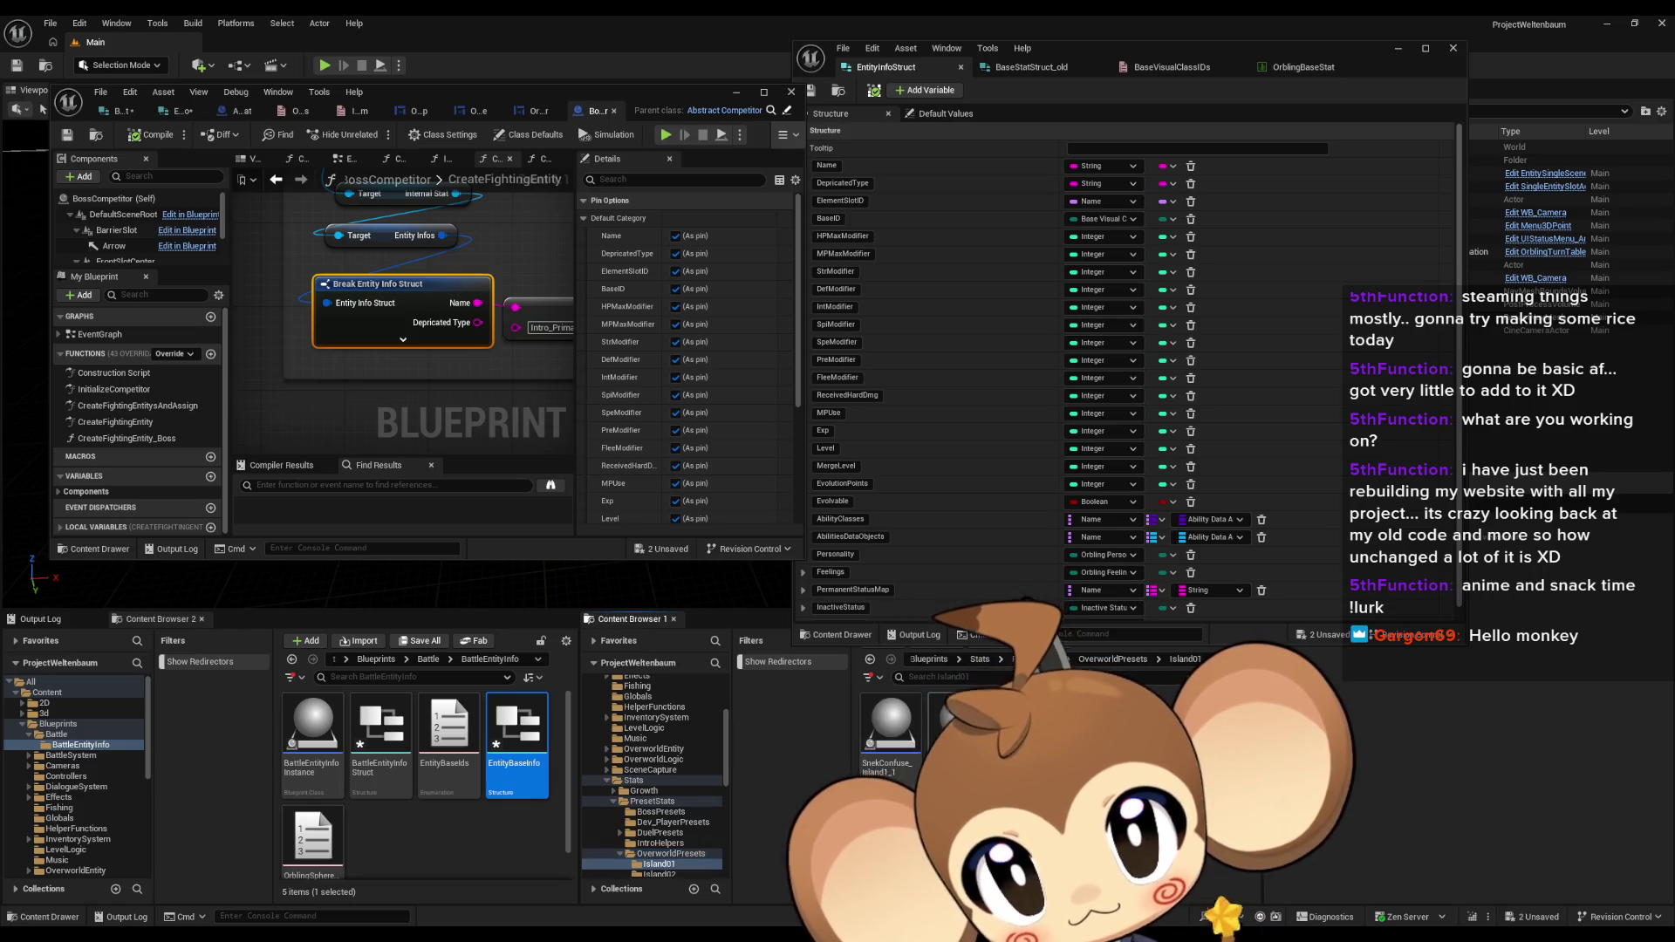
double_click(958, 724)
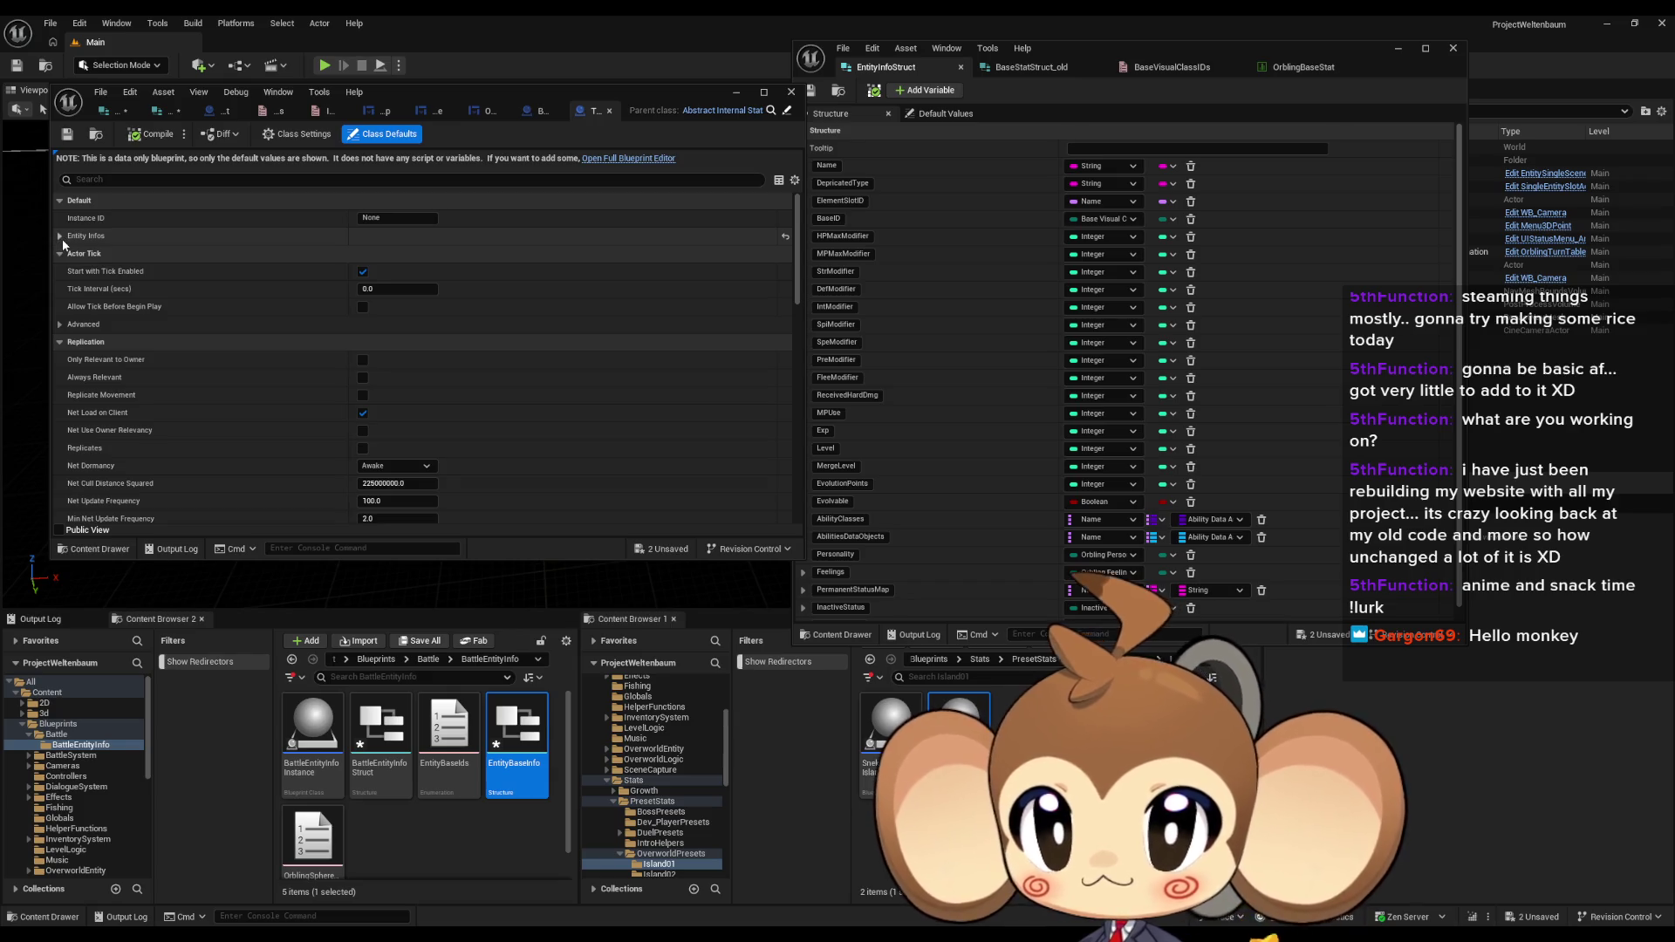
Step: Expand Entity Infos to check BaseID Tomati, zero modifiers and Exp 100
click(61, 237)
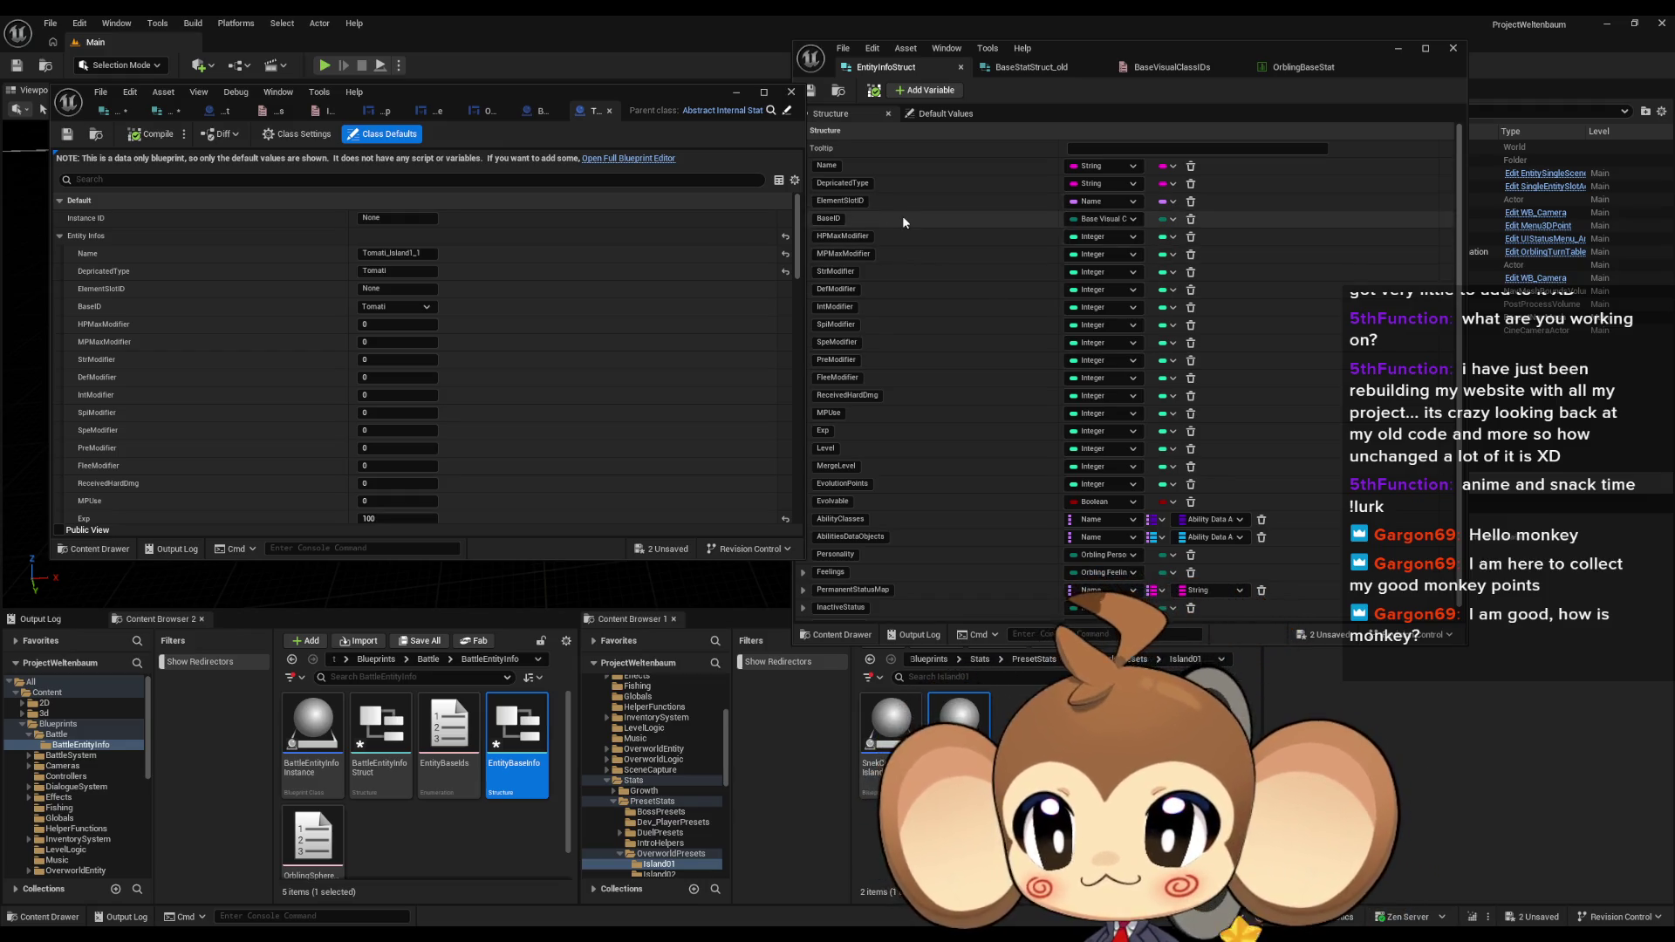
click(543, 111)
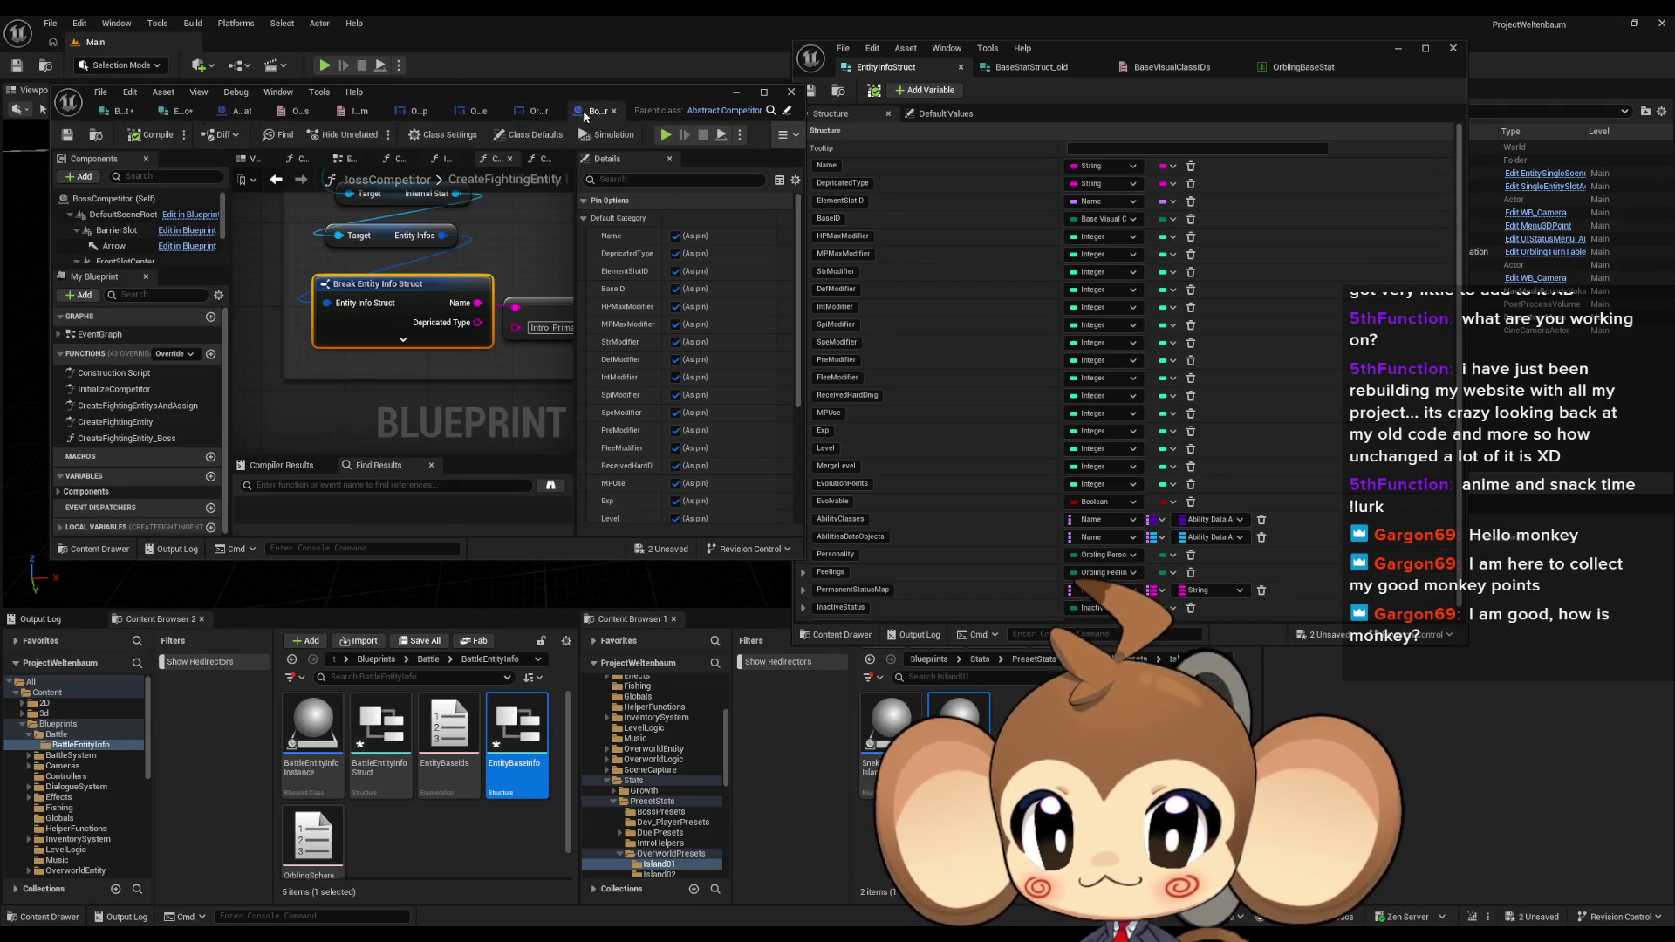
Step: Close the OrblingManager and OrblingShop blueprints and return to the BattleEntityInfoStruct structure
click(583, 111)
click(617, 111)
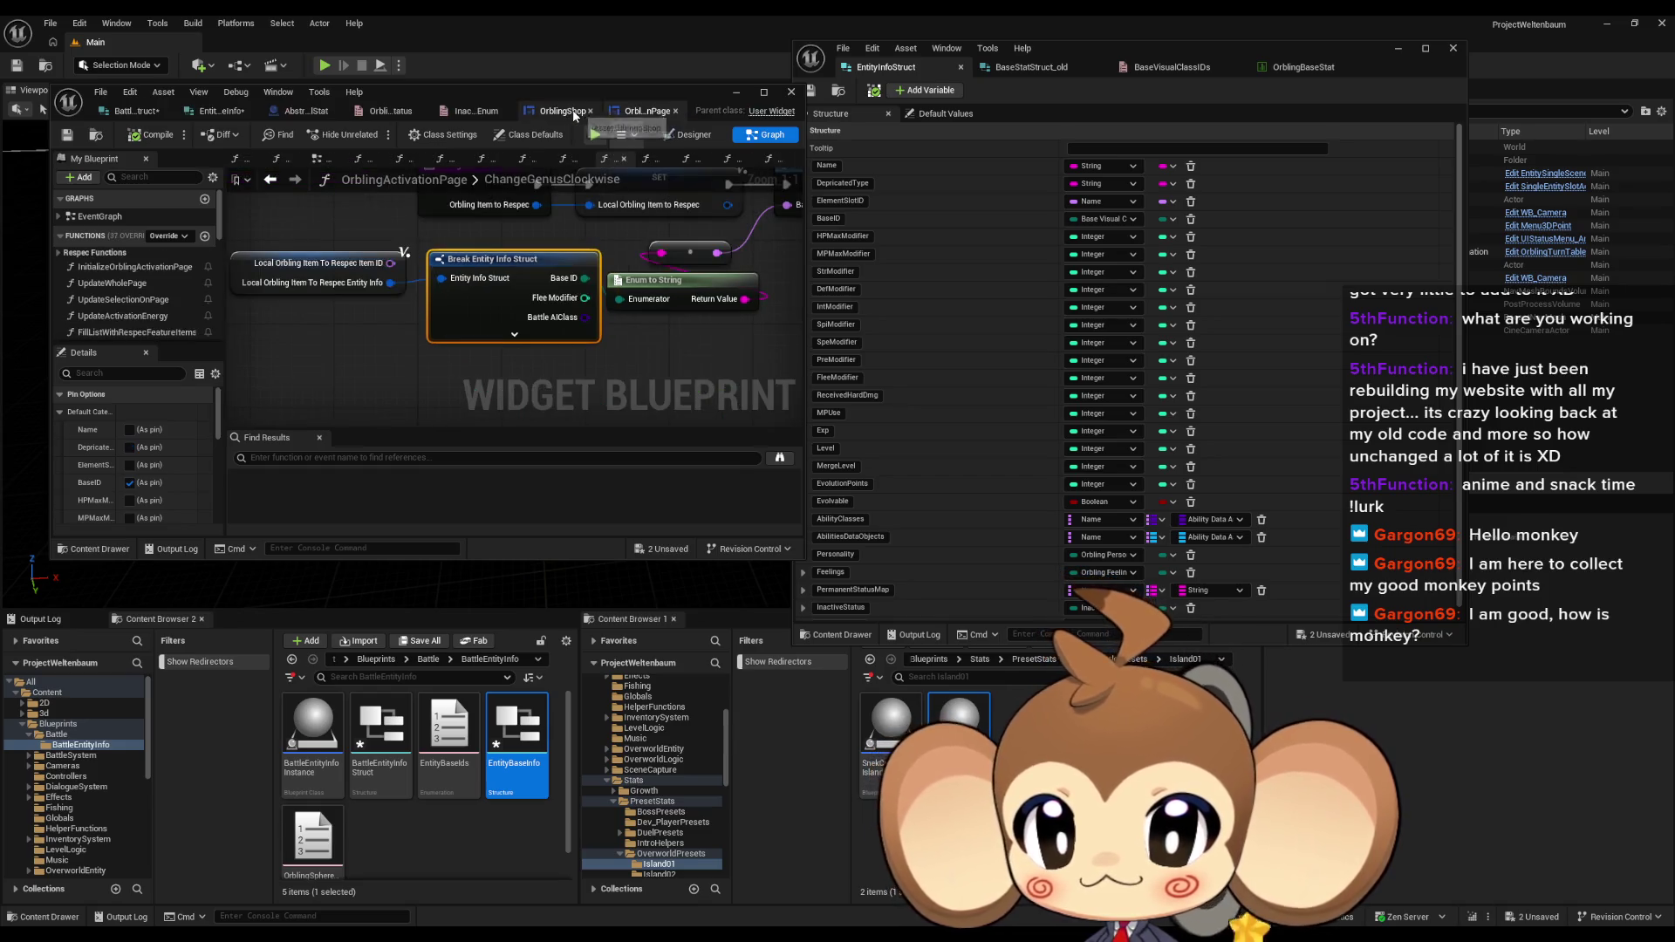
click(616, 112)
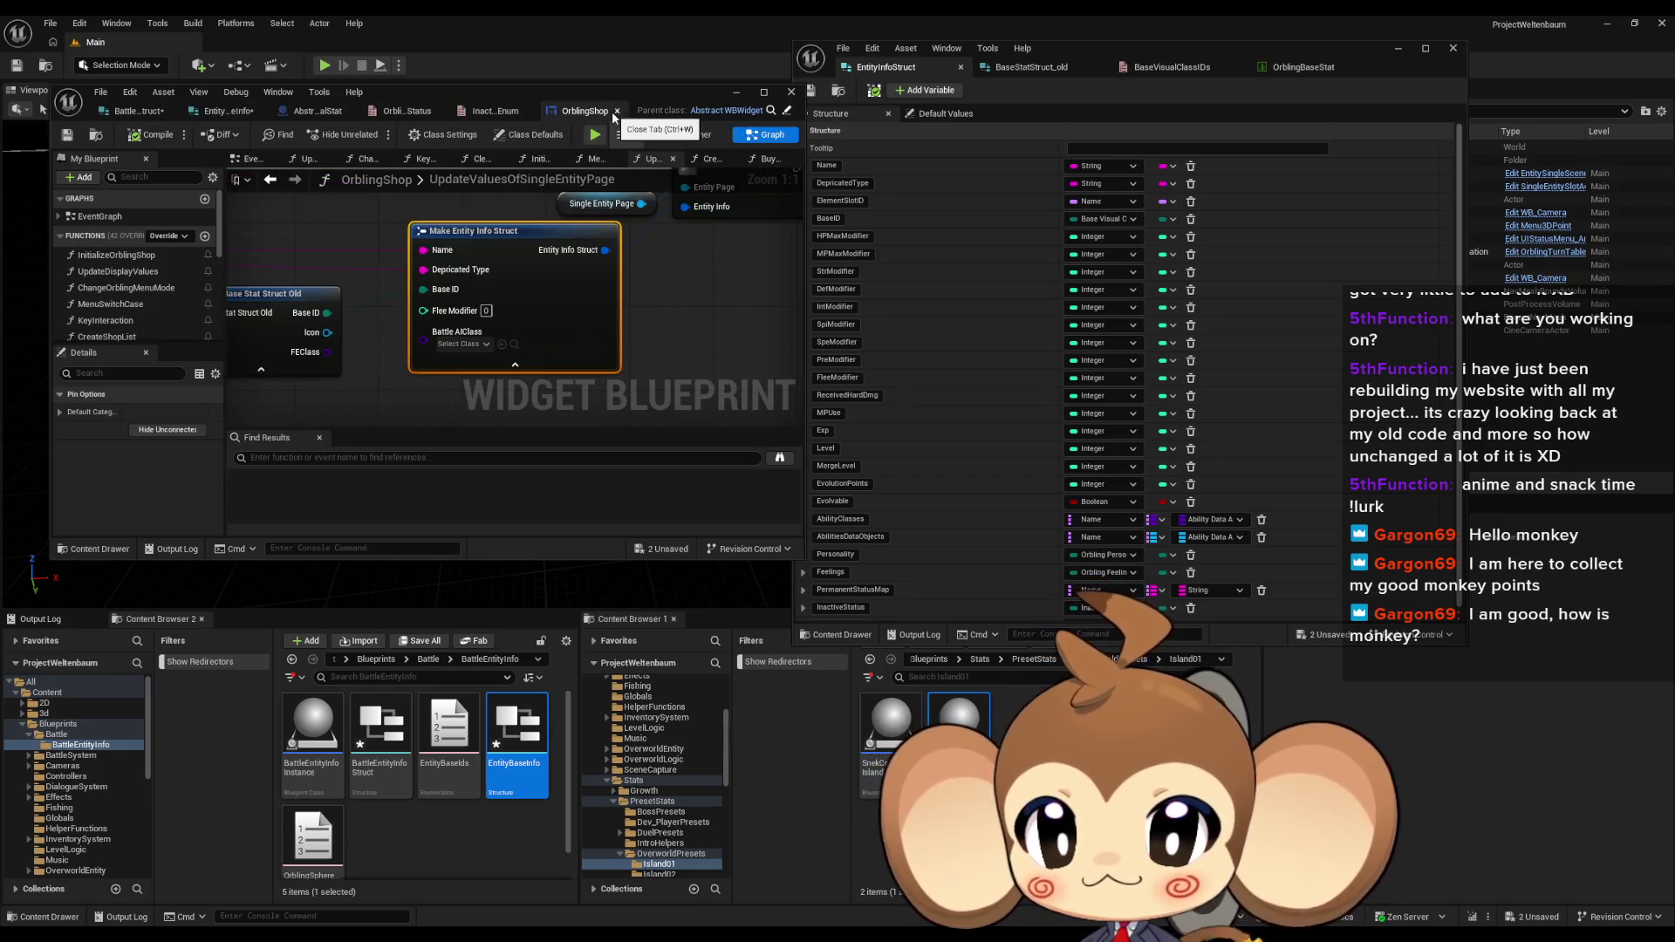
click(616, 112)
click(284, 113)
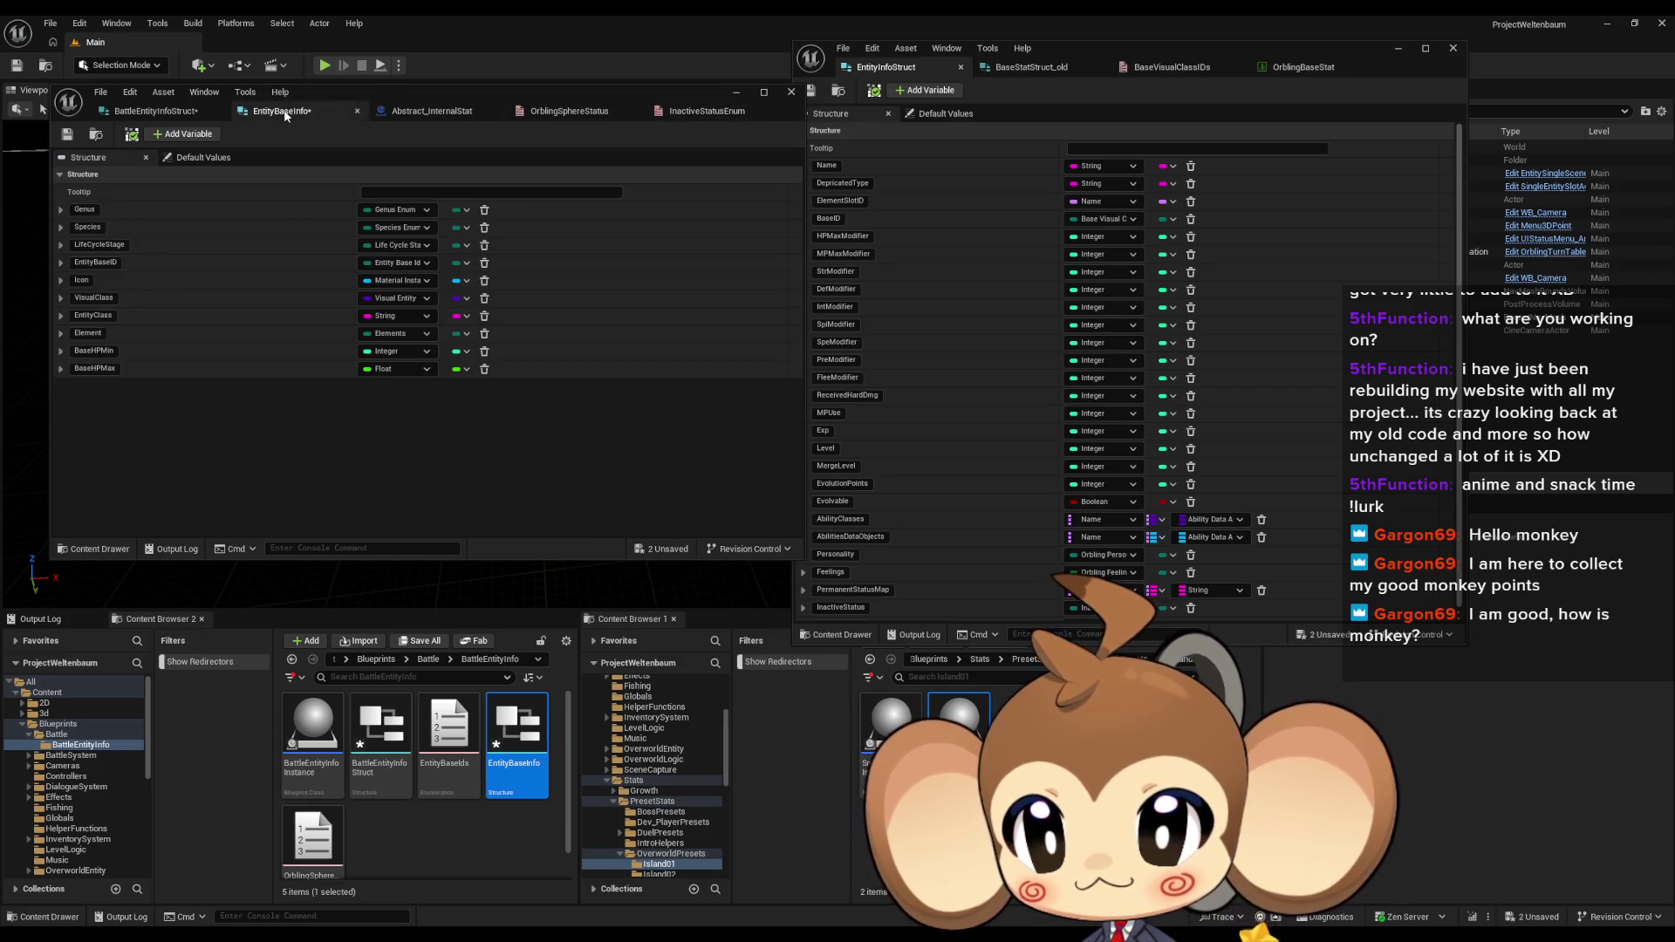
click(160, 113)
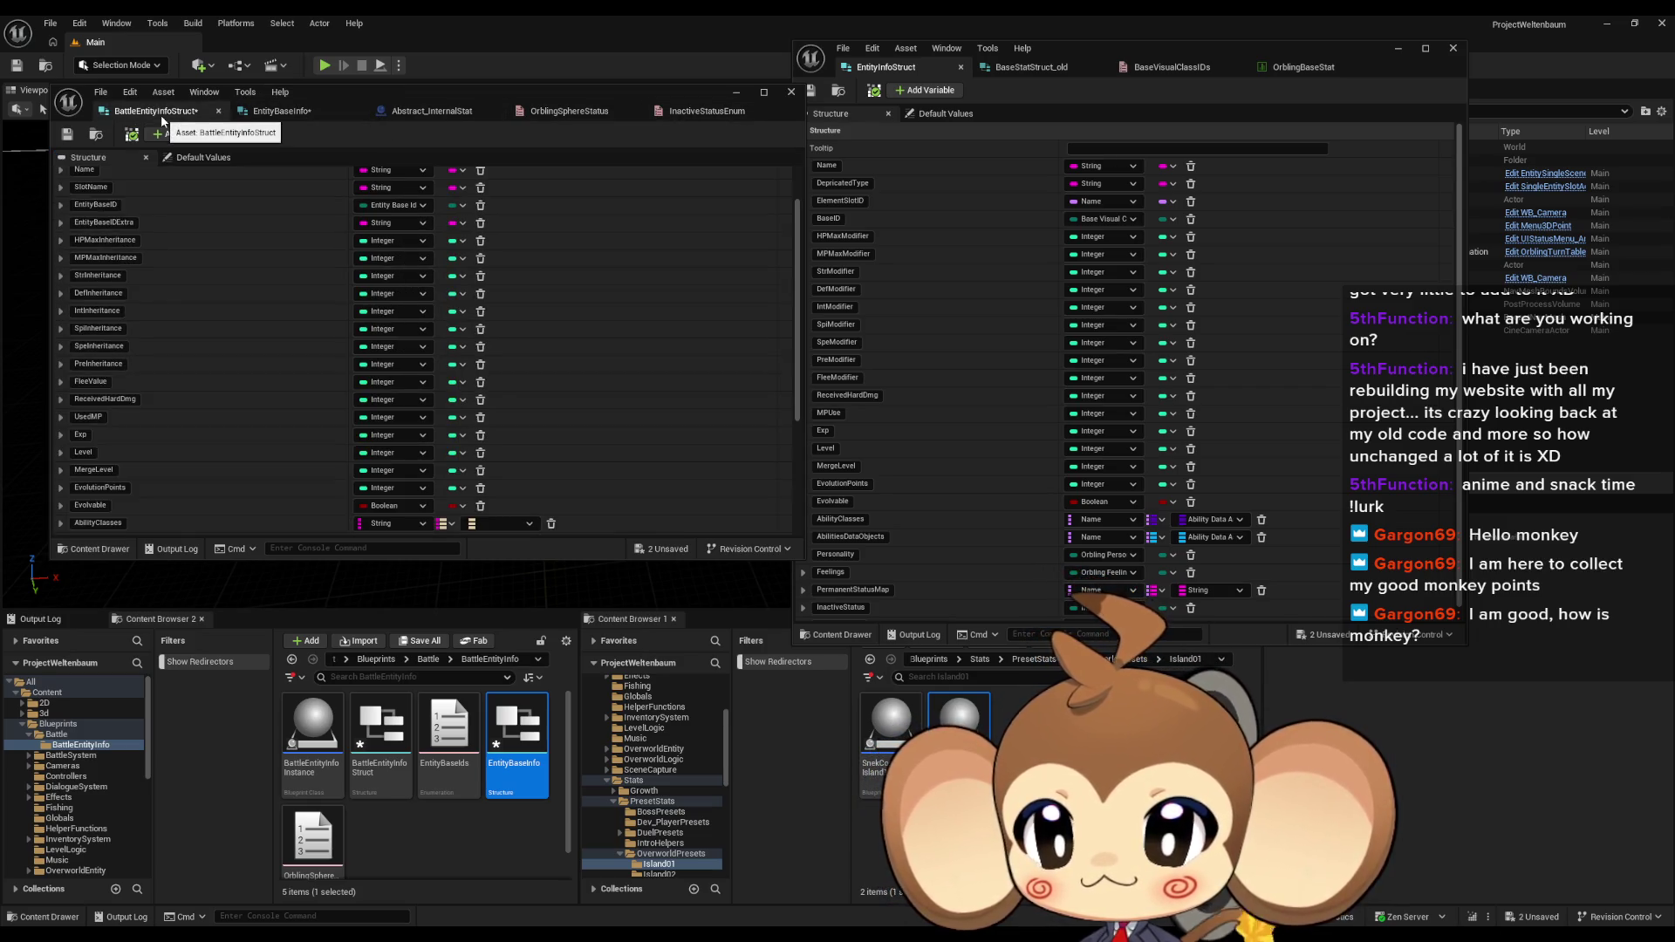
scroll(231, 279, down, 5)
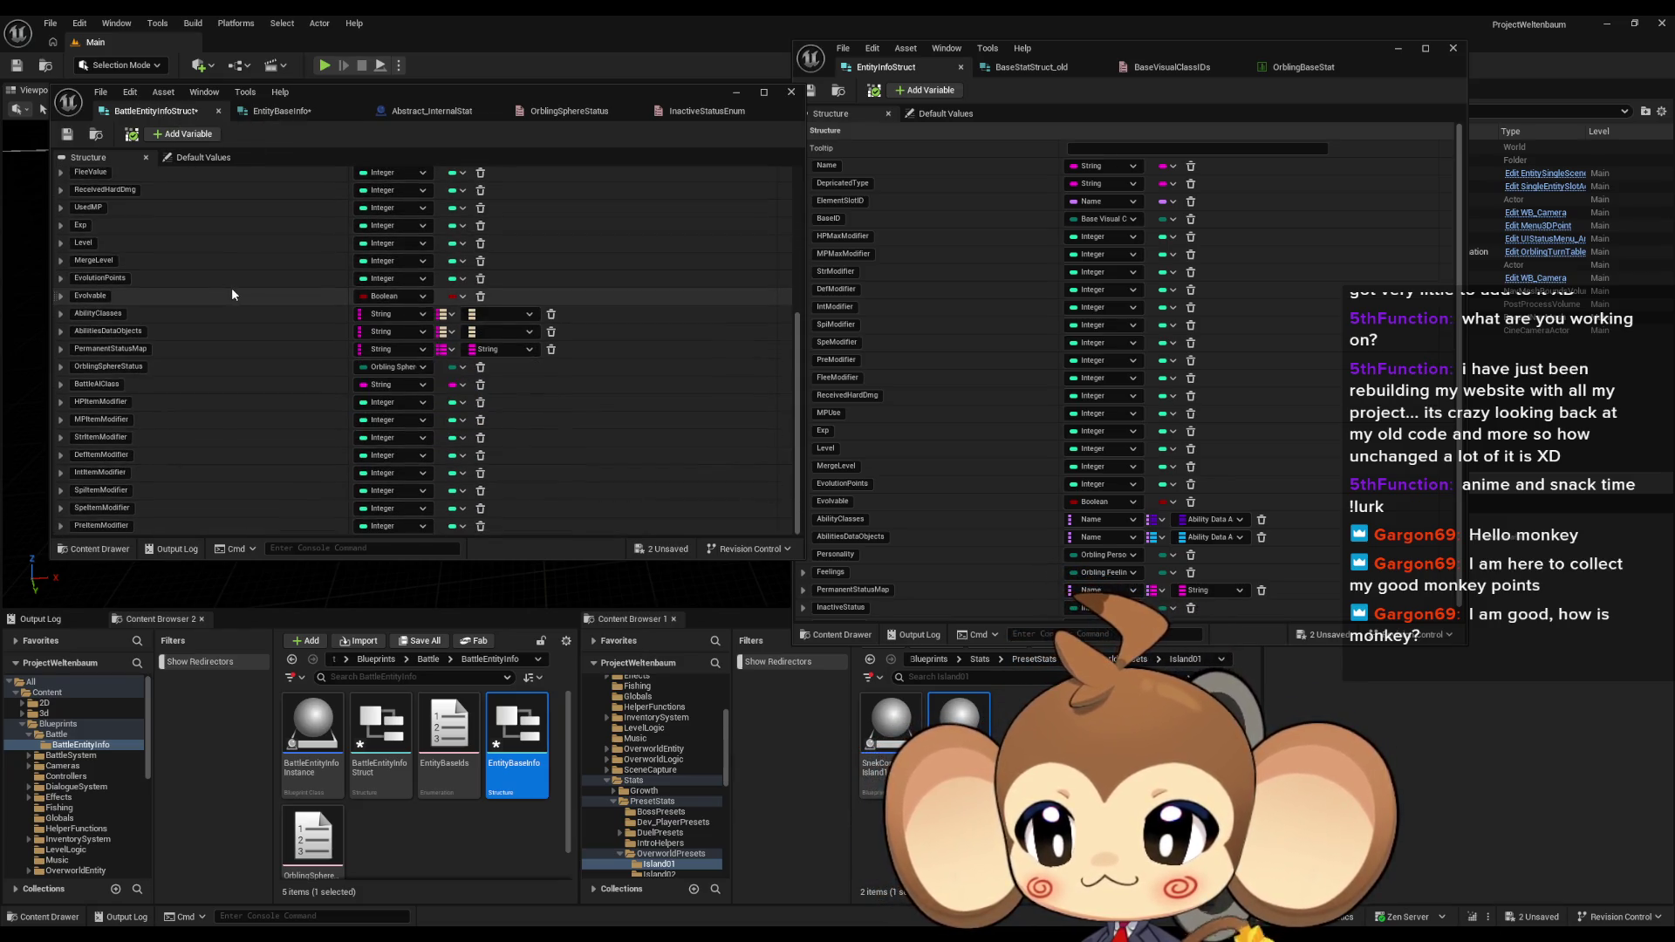
scroll(232, 284, up, 3)
scroll(232, 283, up, 3)
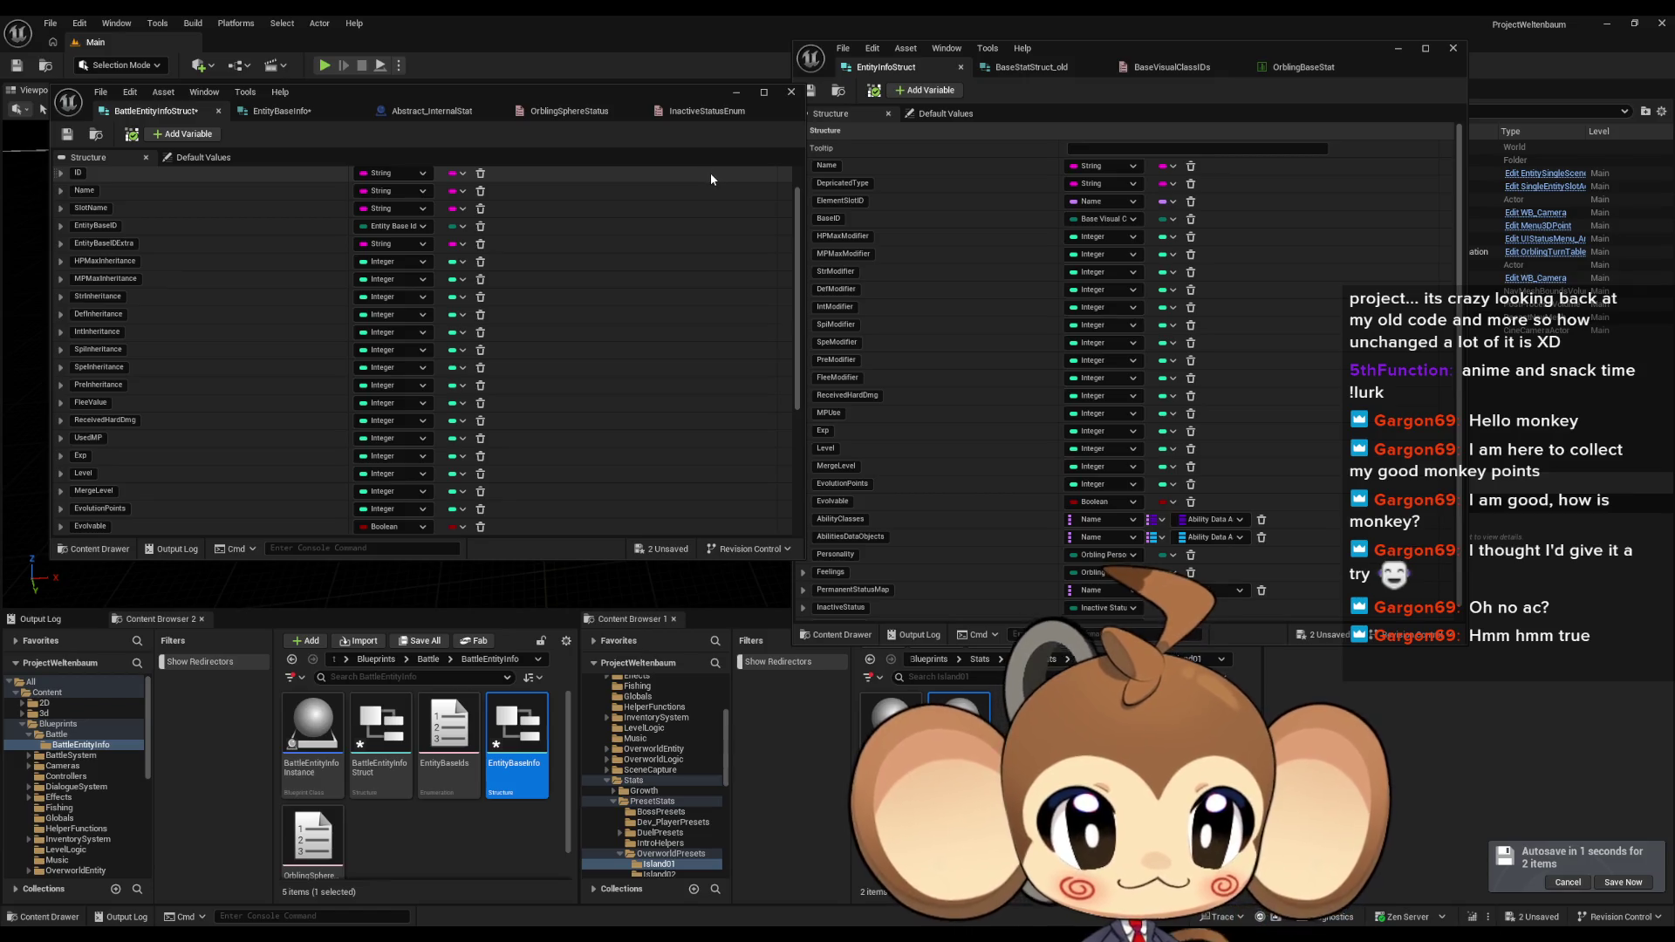
scroll(881, 255, down, 1)
scroll(520, 377, down, 3)
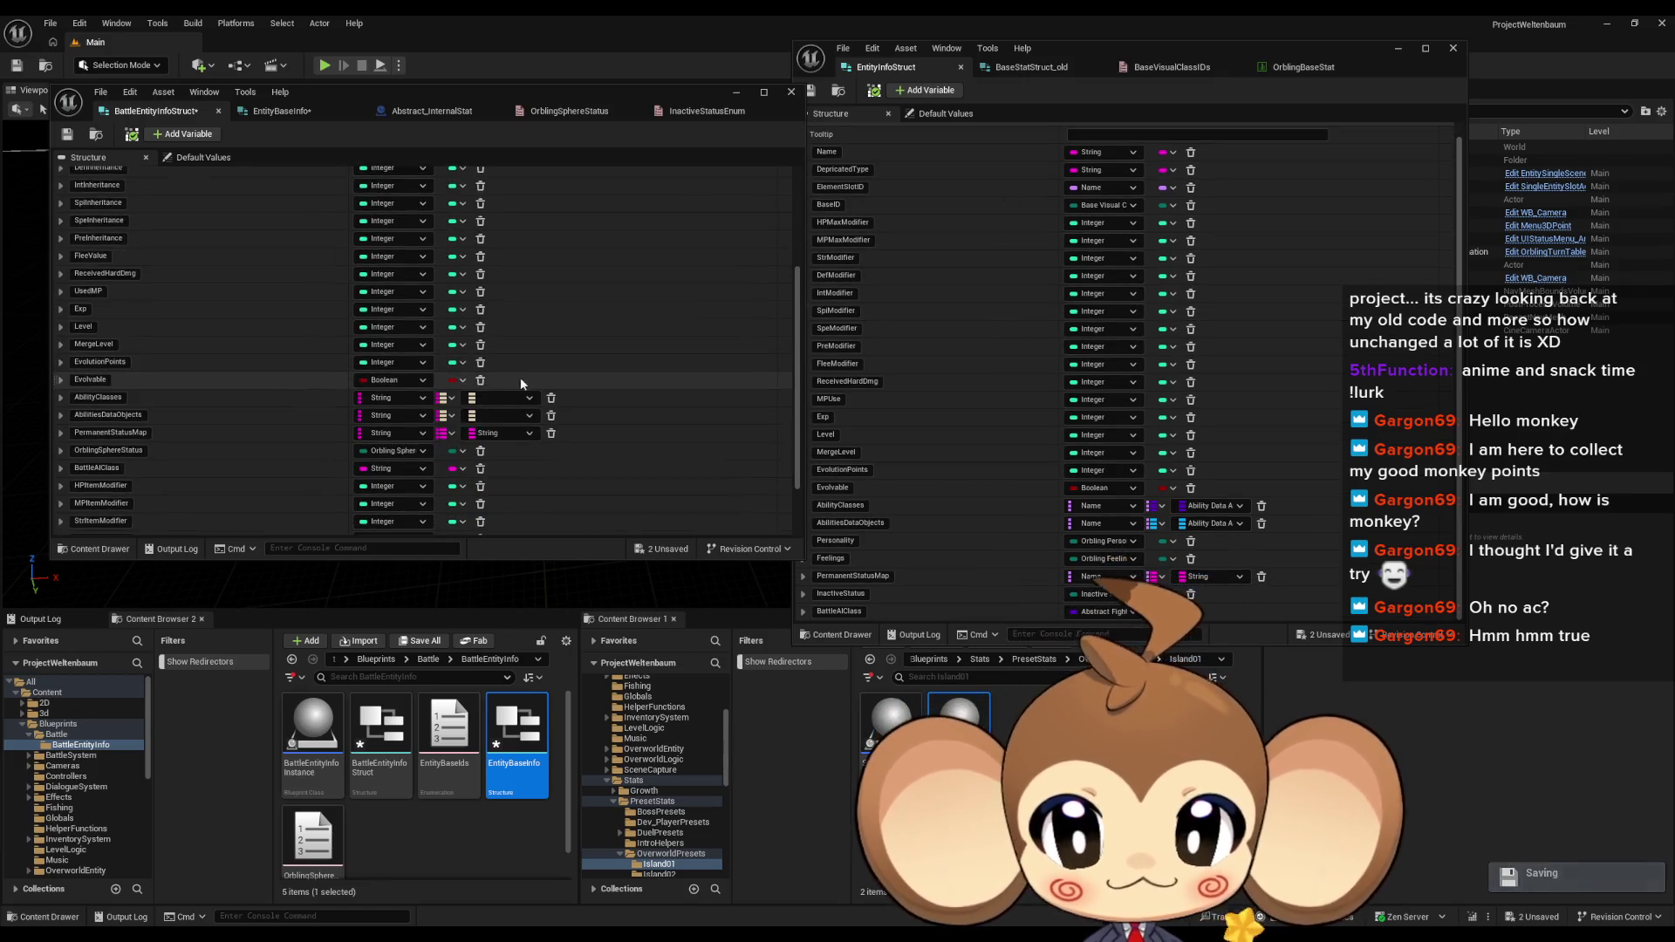
scroll(523, 381, down, 2)
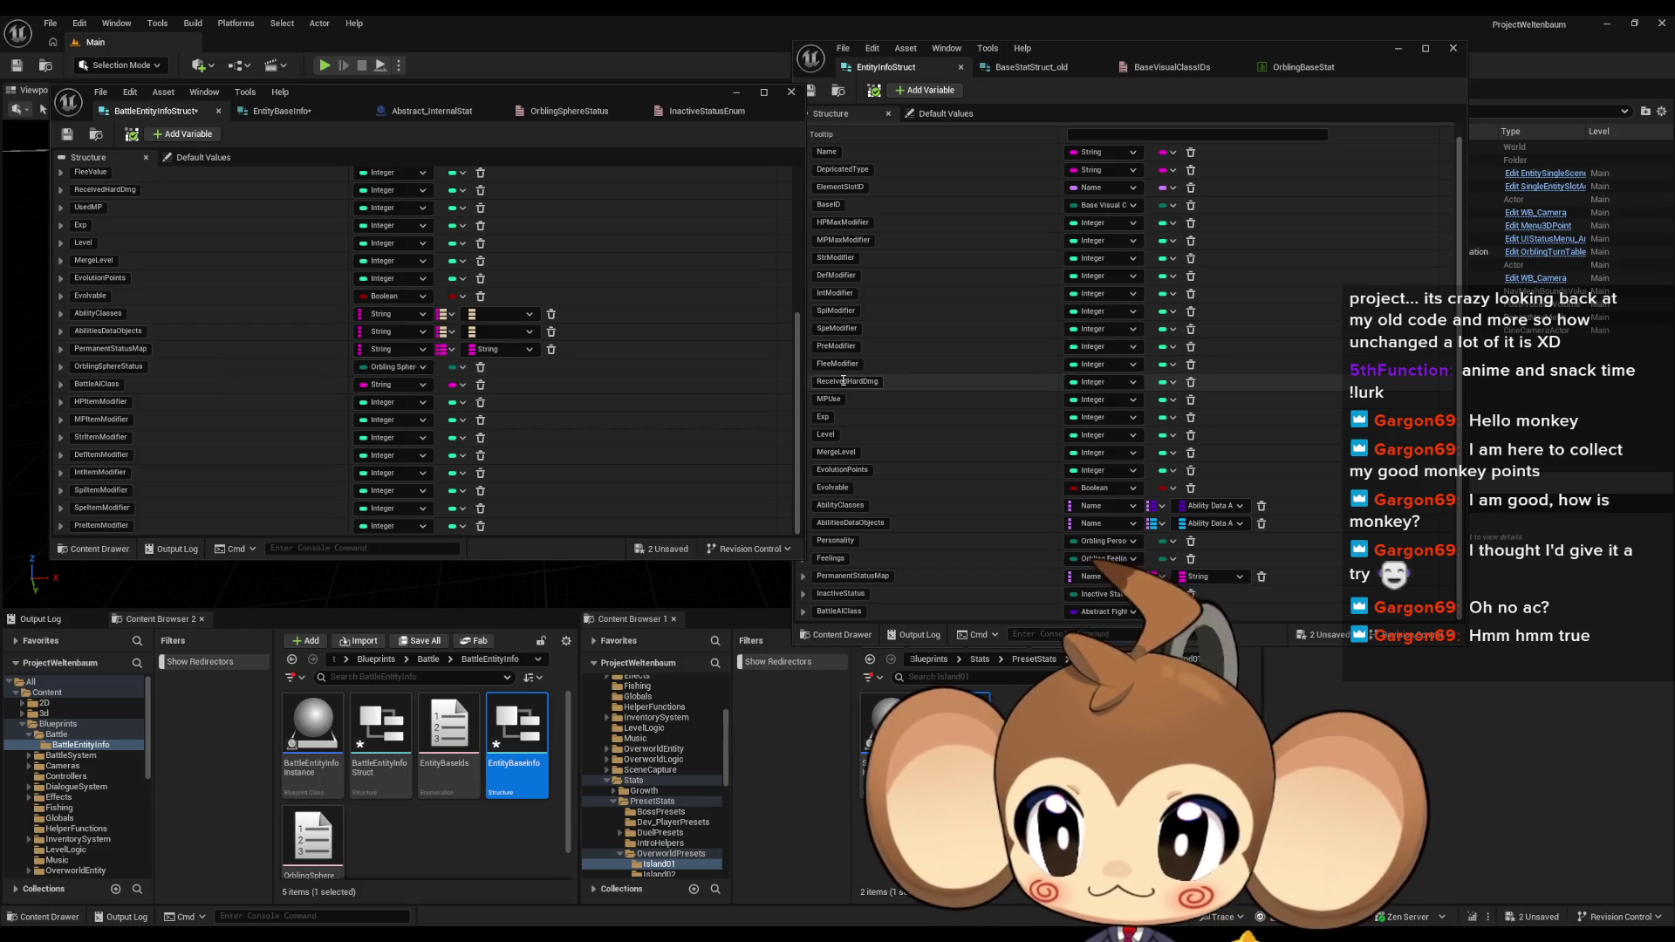
scroll(295, 385, up, 5)
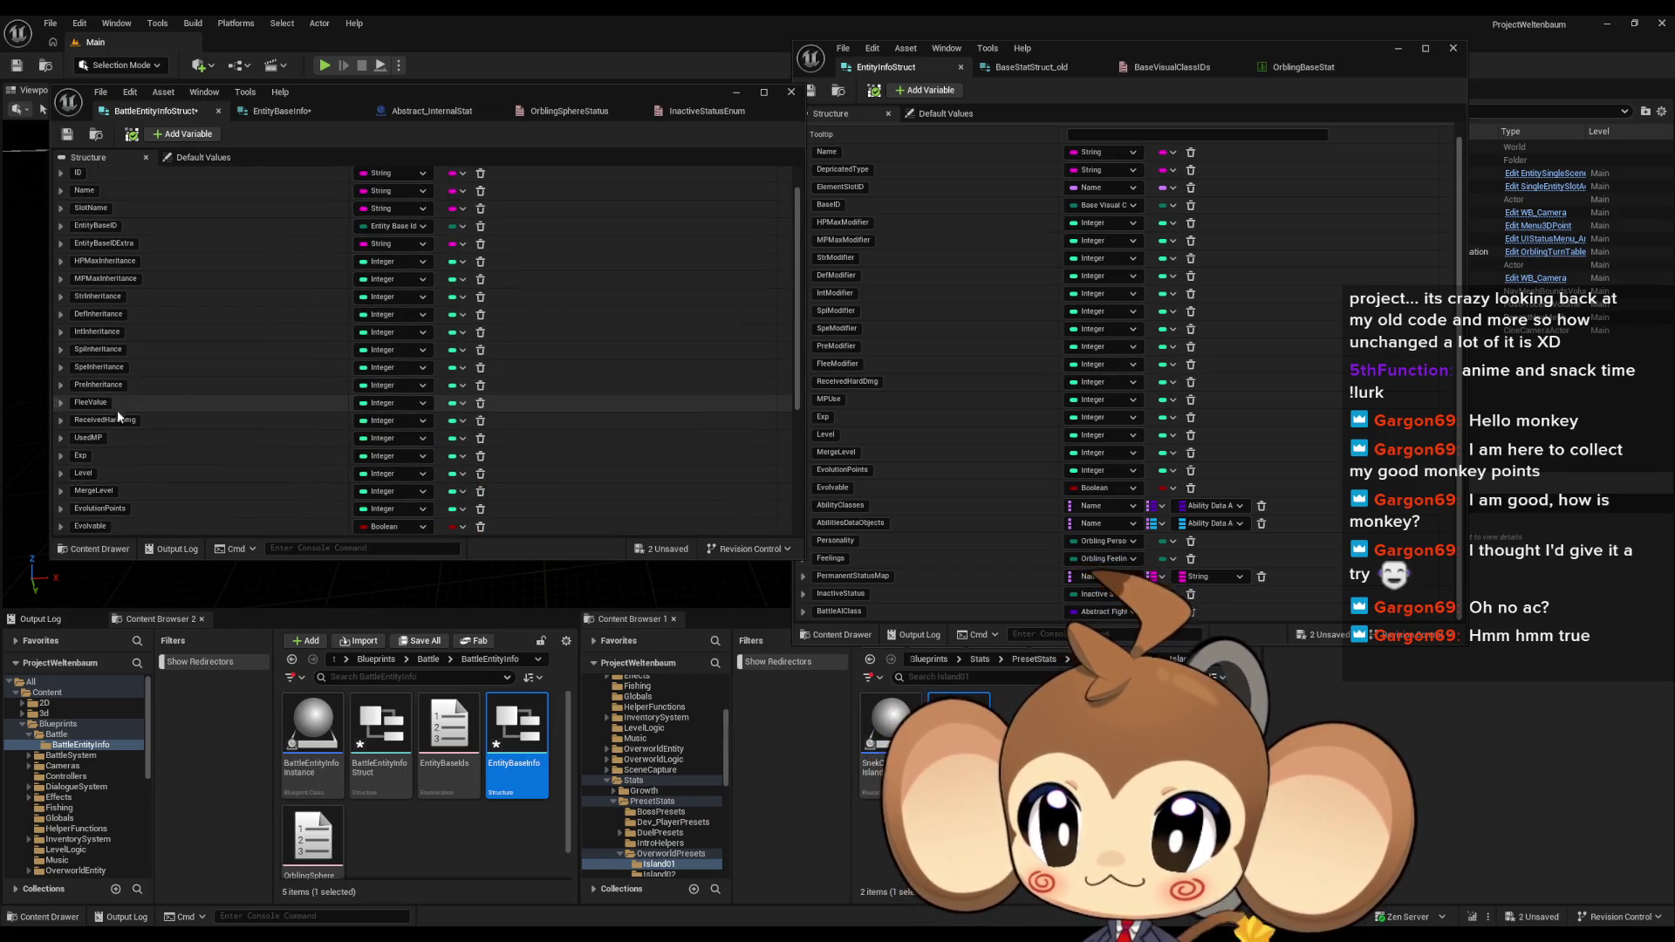
scroll(134, 410, down, 5)
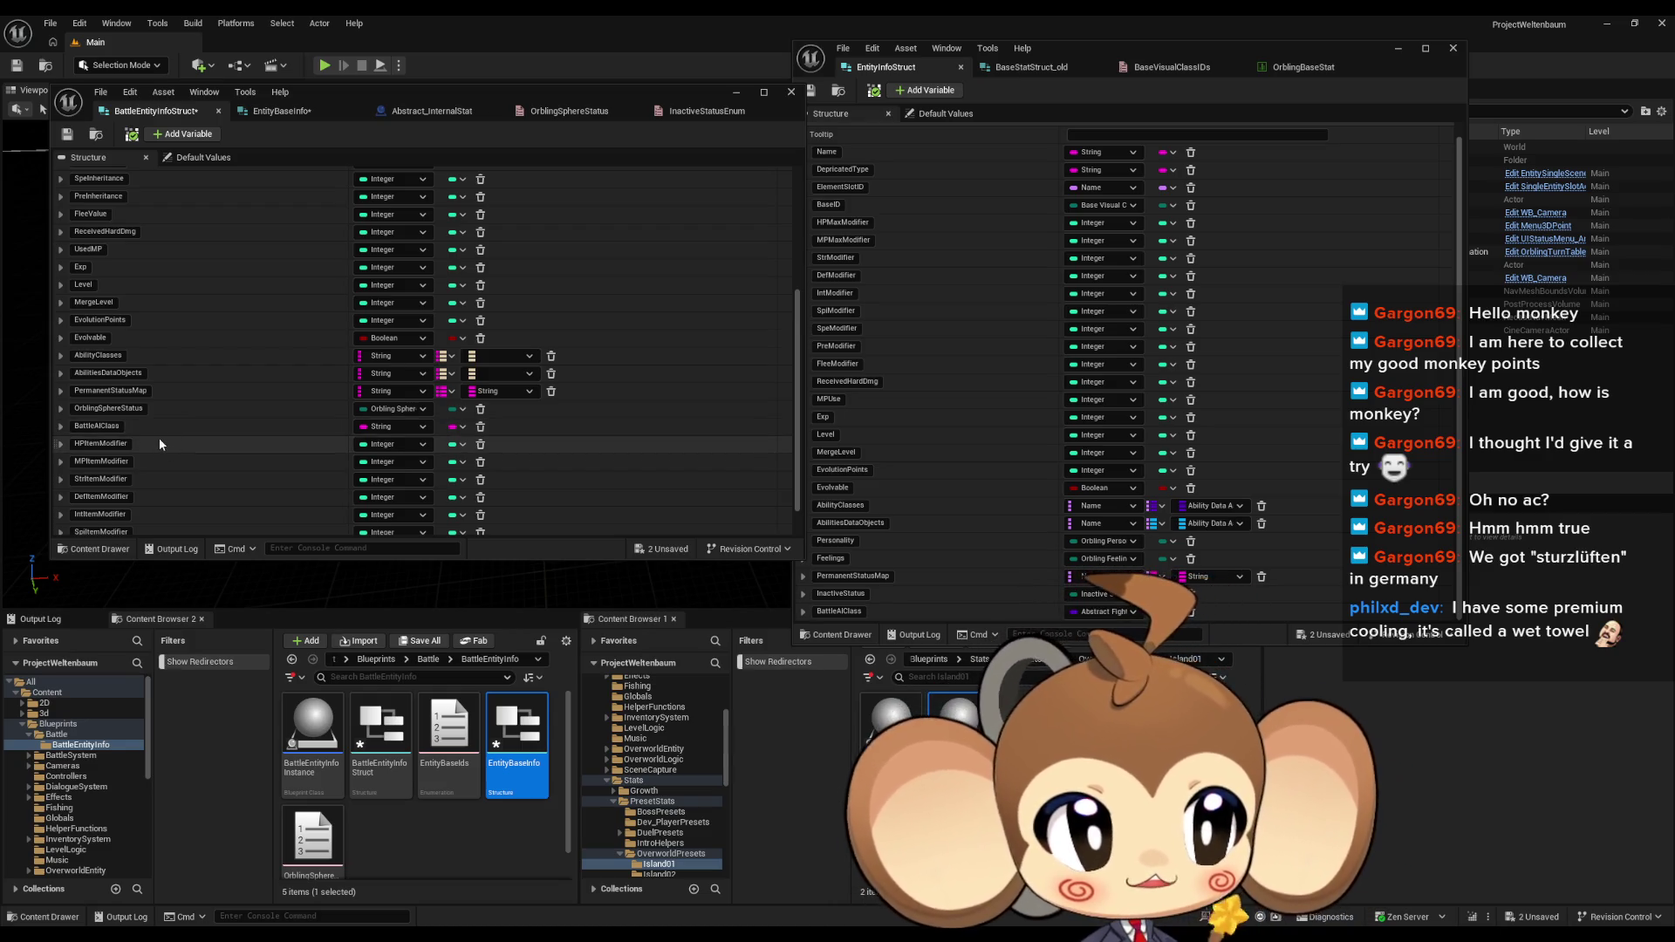
scroll(155, 415, up, 2)
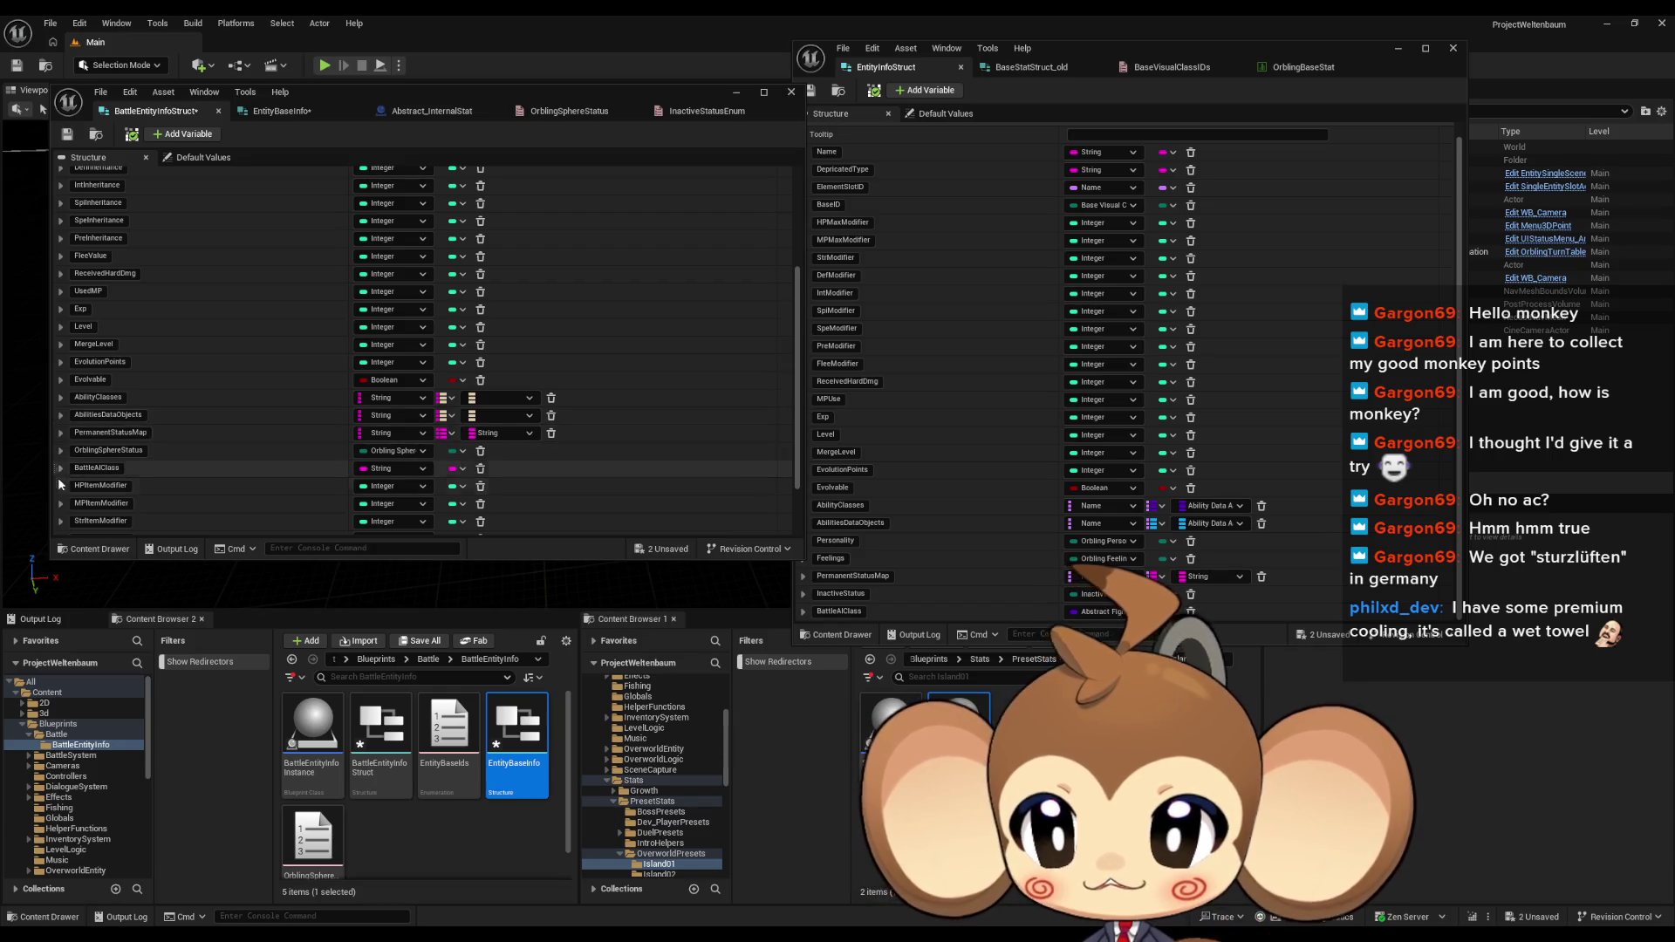
Step: Move the HP, MP, Str, Def, Int, Spi, Spe and Pre ItemModifier rows below PreInheritance, in that order
drag(54, 482, 61, 260)
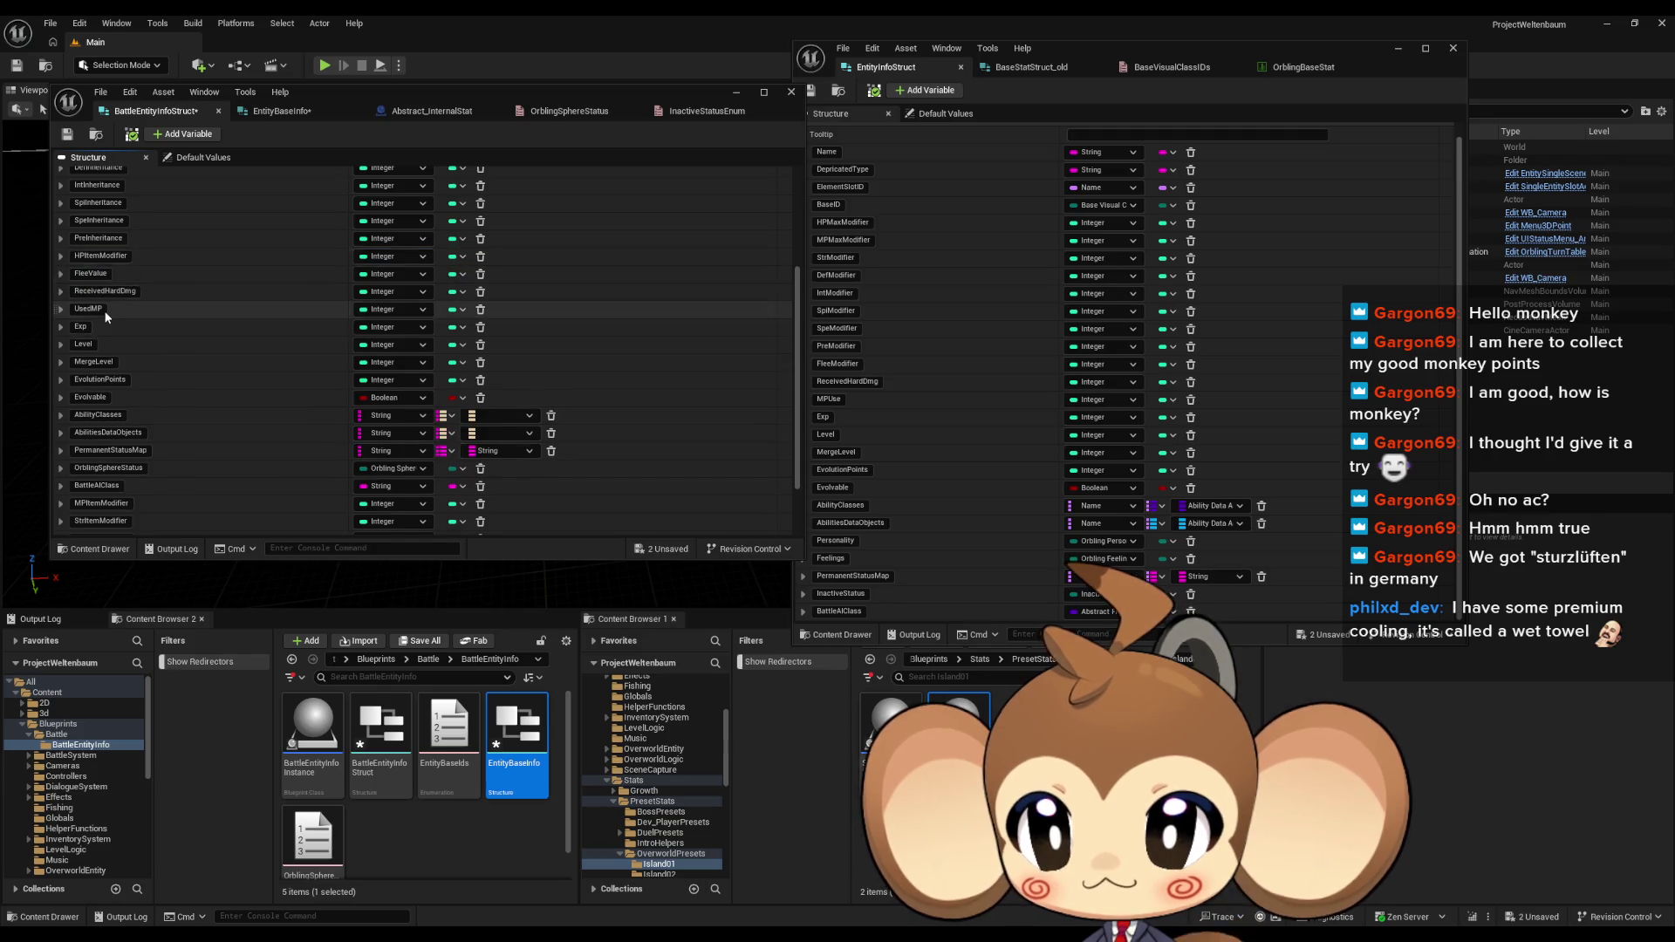
scroll(106, 317, down, 1)
drag(57, 487, 59, 253)
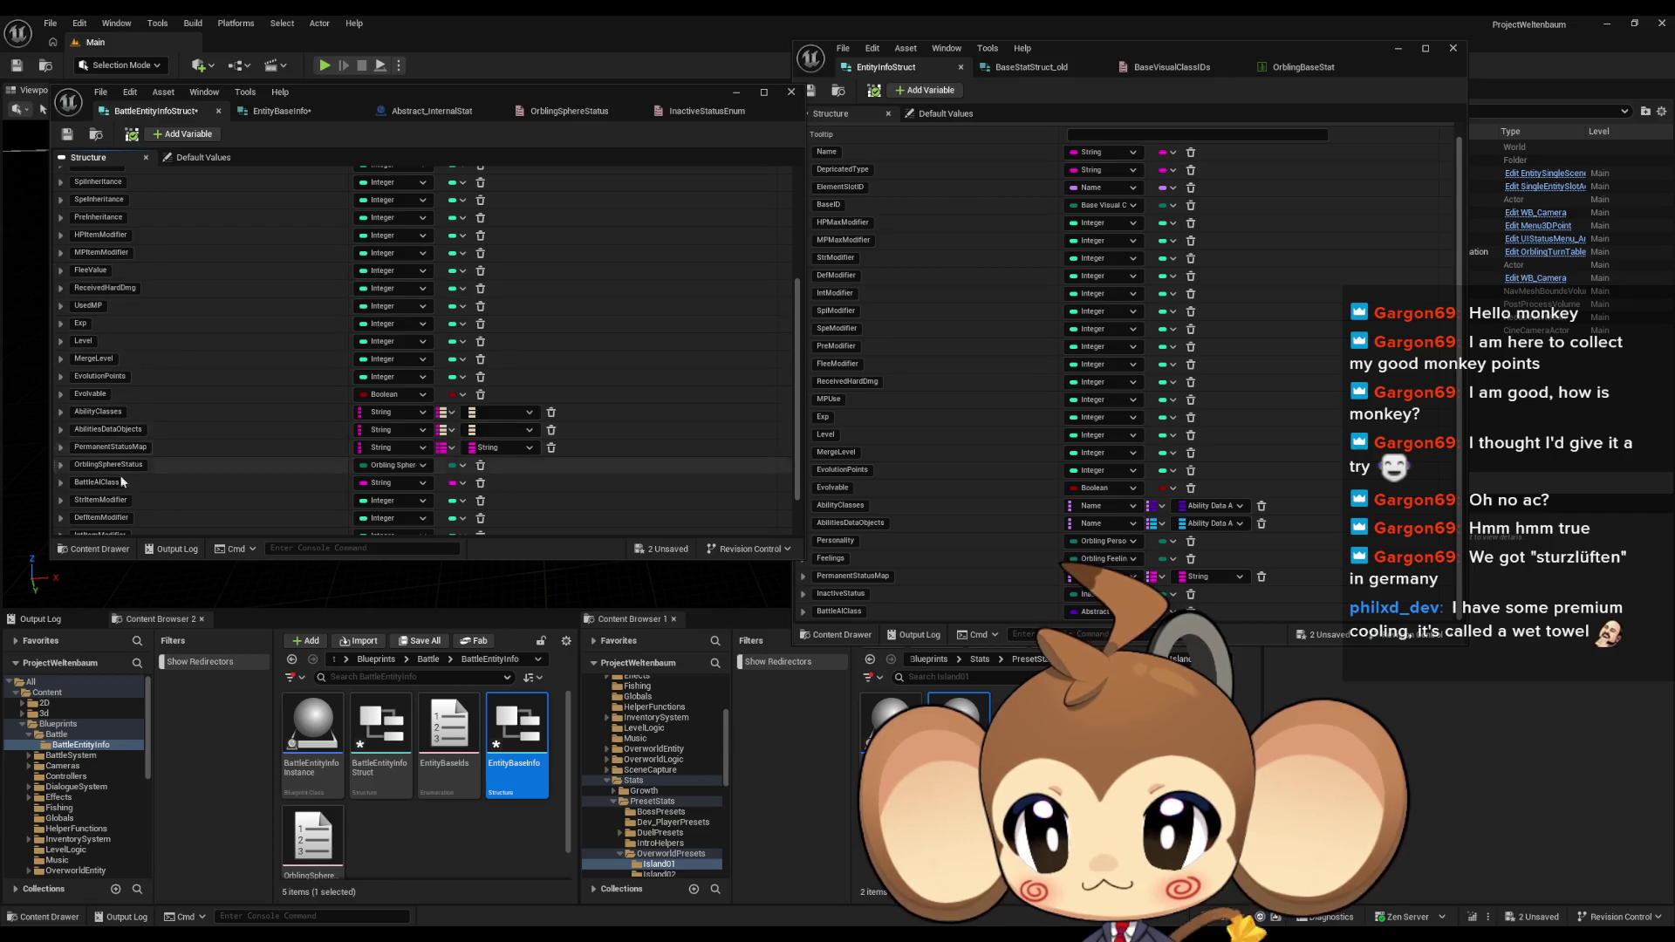
drag(55, 499, 61, 266)
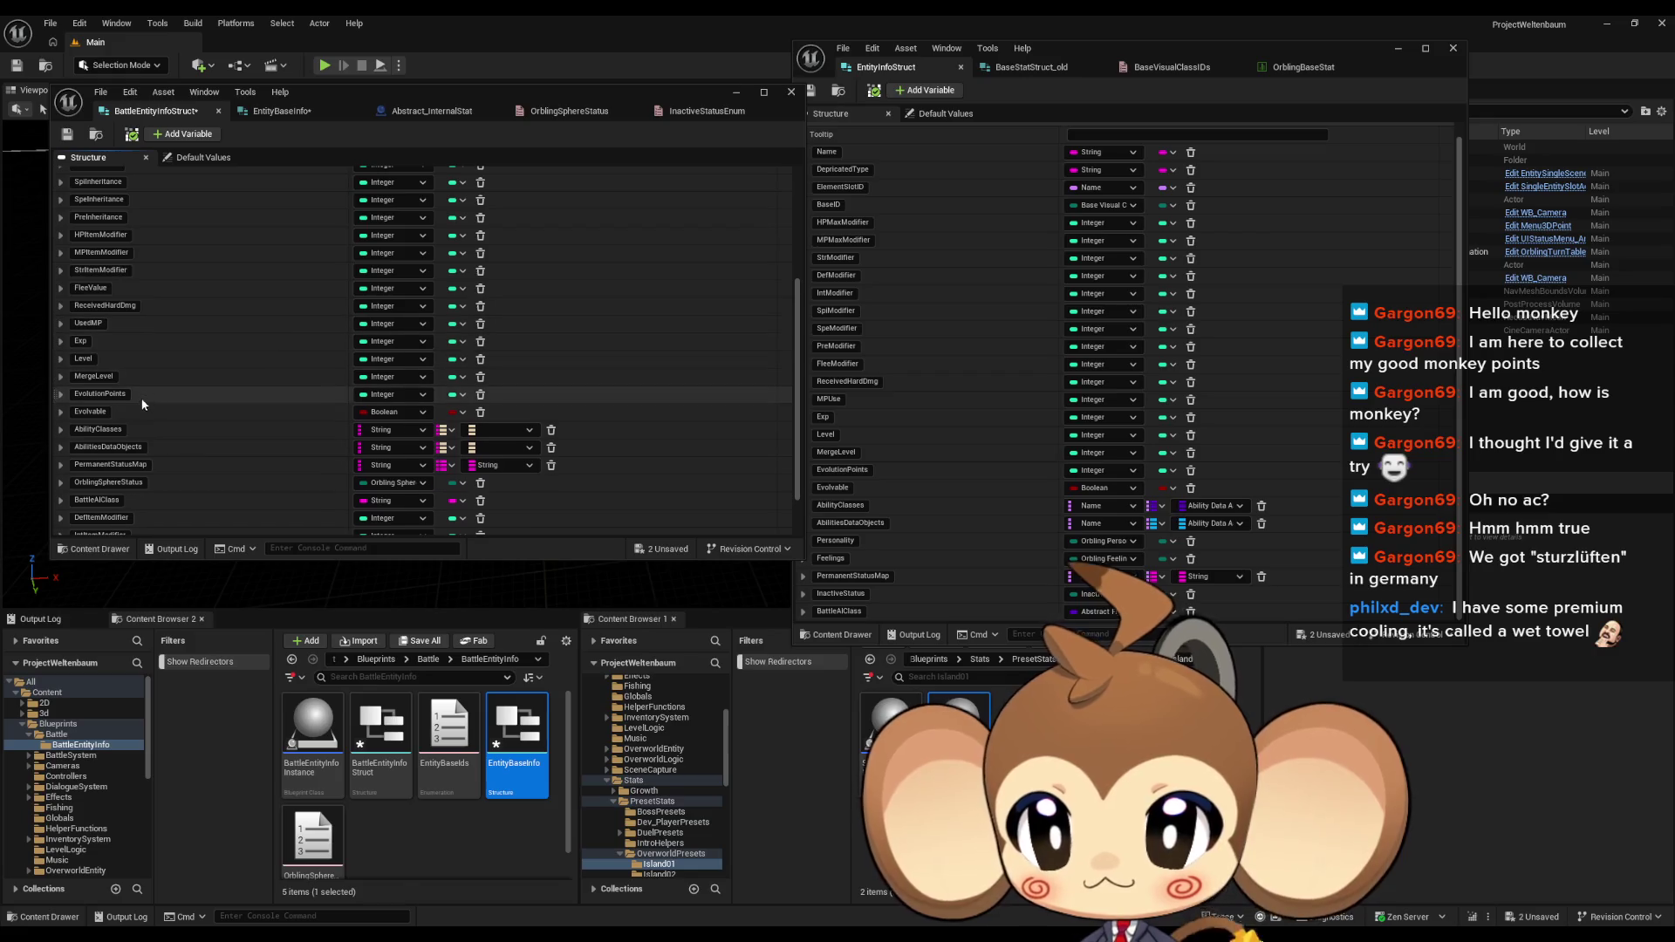
scroll(142, 404, down, 2)
mouse_move(57, 457)
mouse_down()
mouse_move(79, 269)
mouse_move(96, 225)
mouse_move(131, 220)
mouse_up()
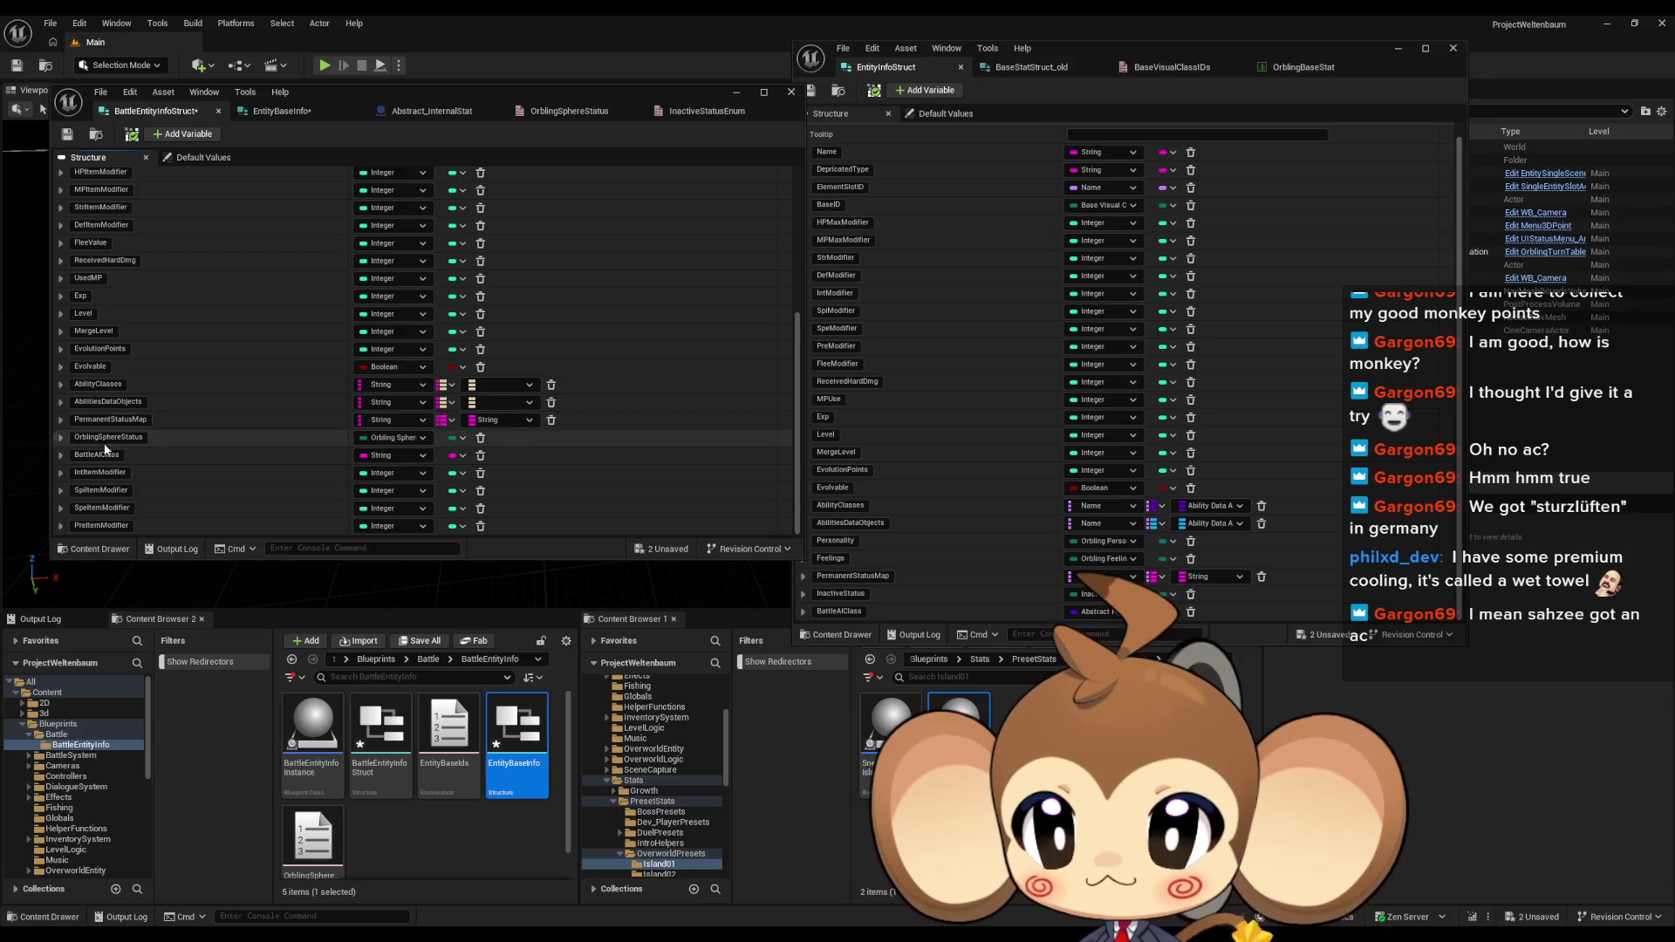
drag(57, 474, 66, 232)
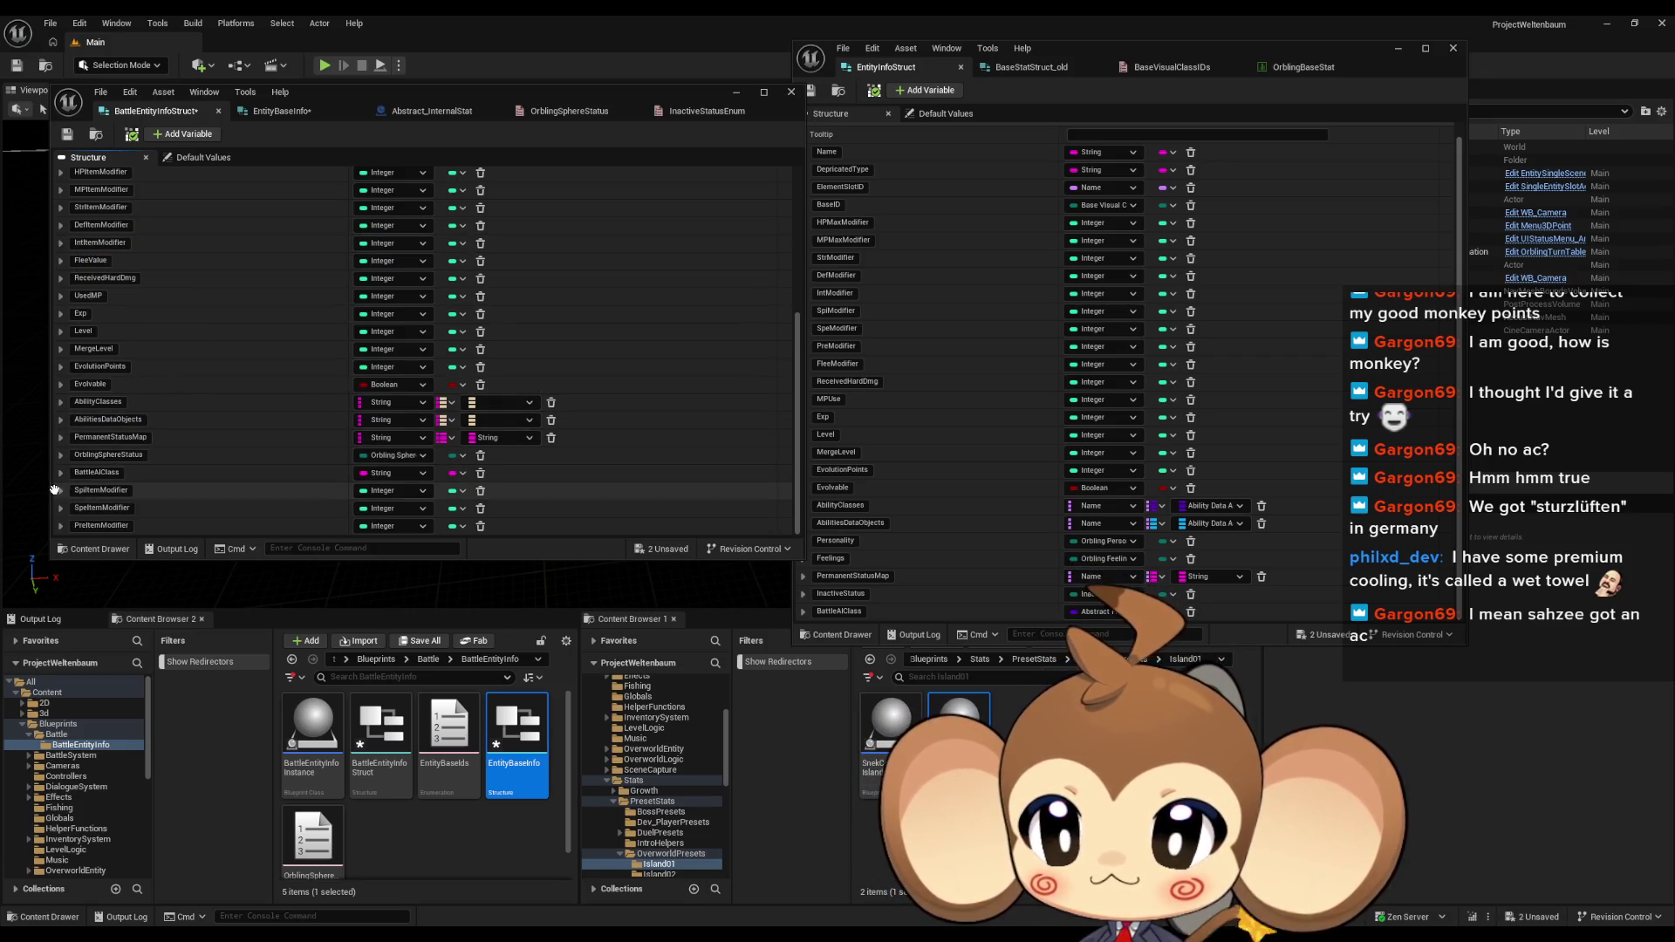
drag(53, 489, 56, 253)
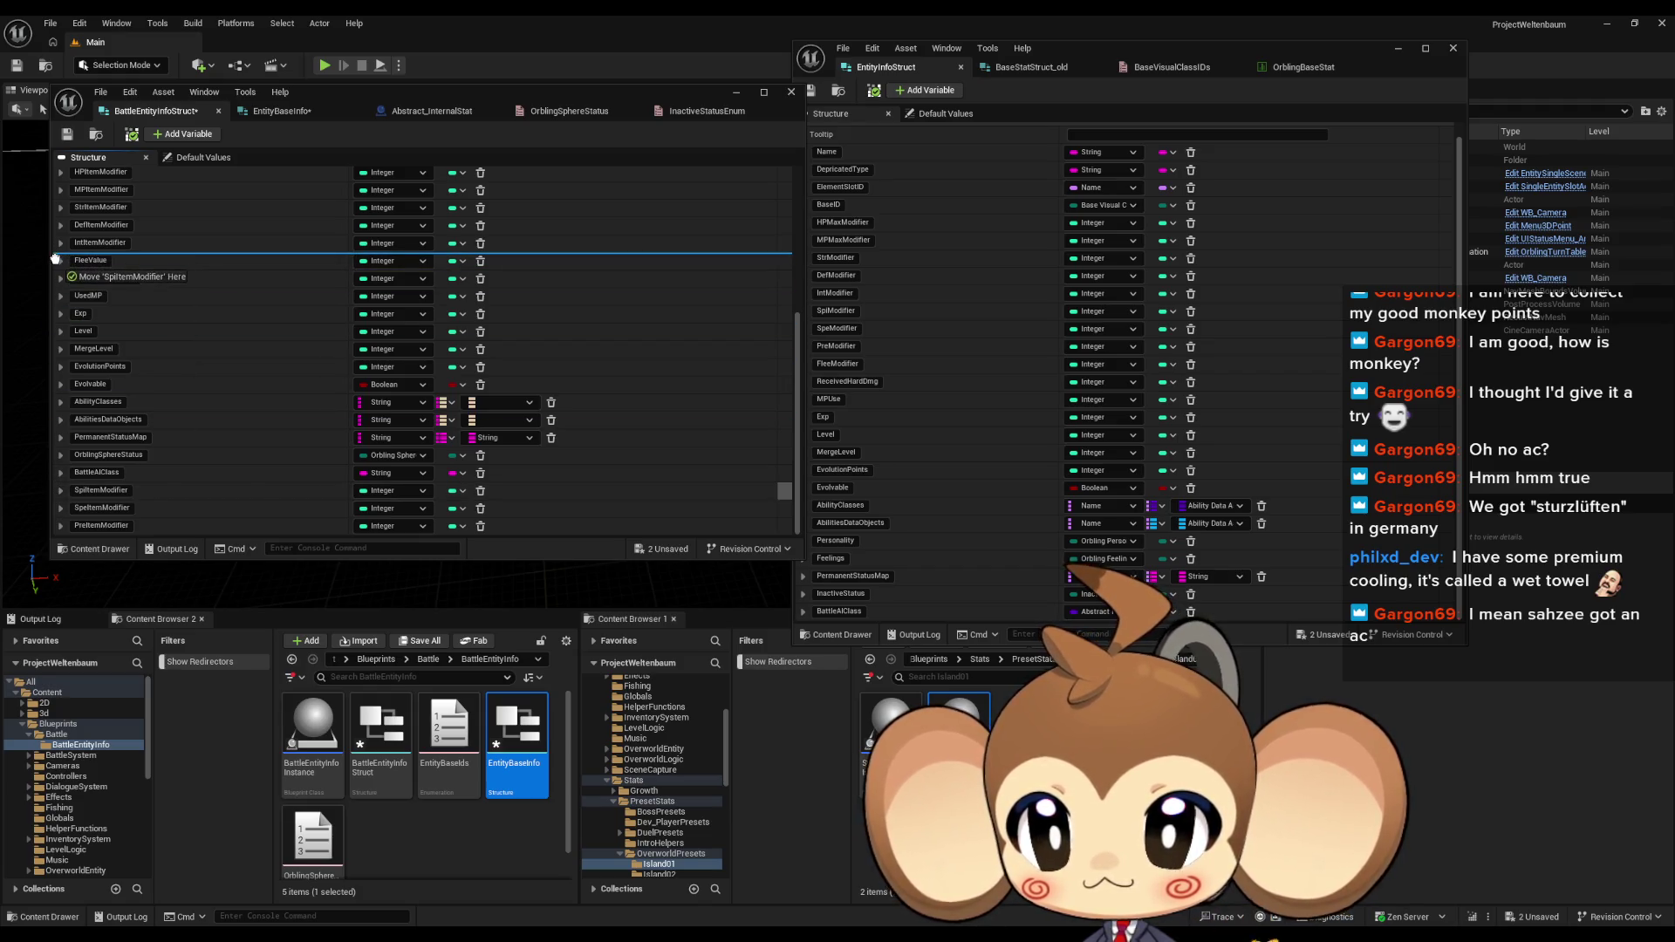
drag(69, 514, 60, 273)
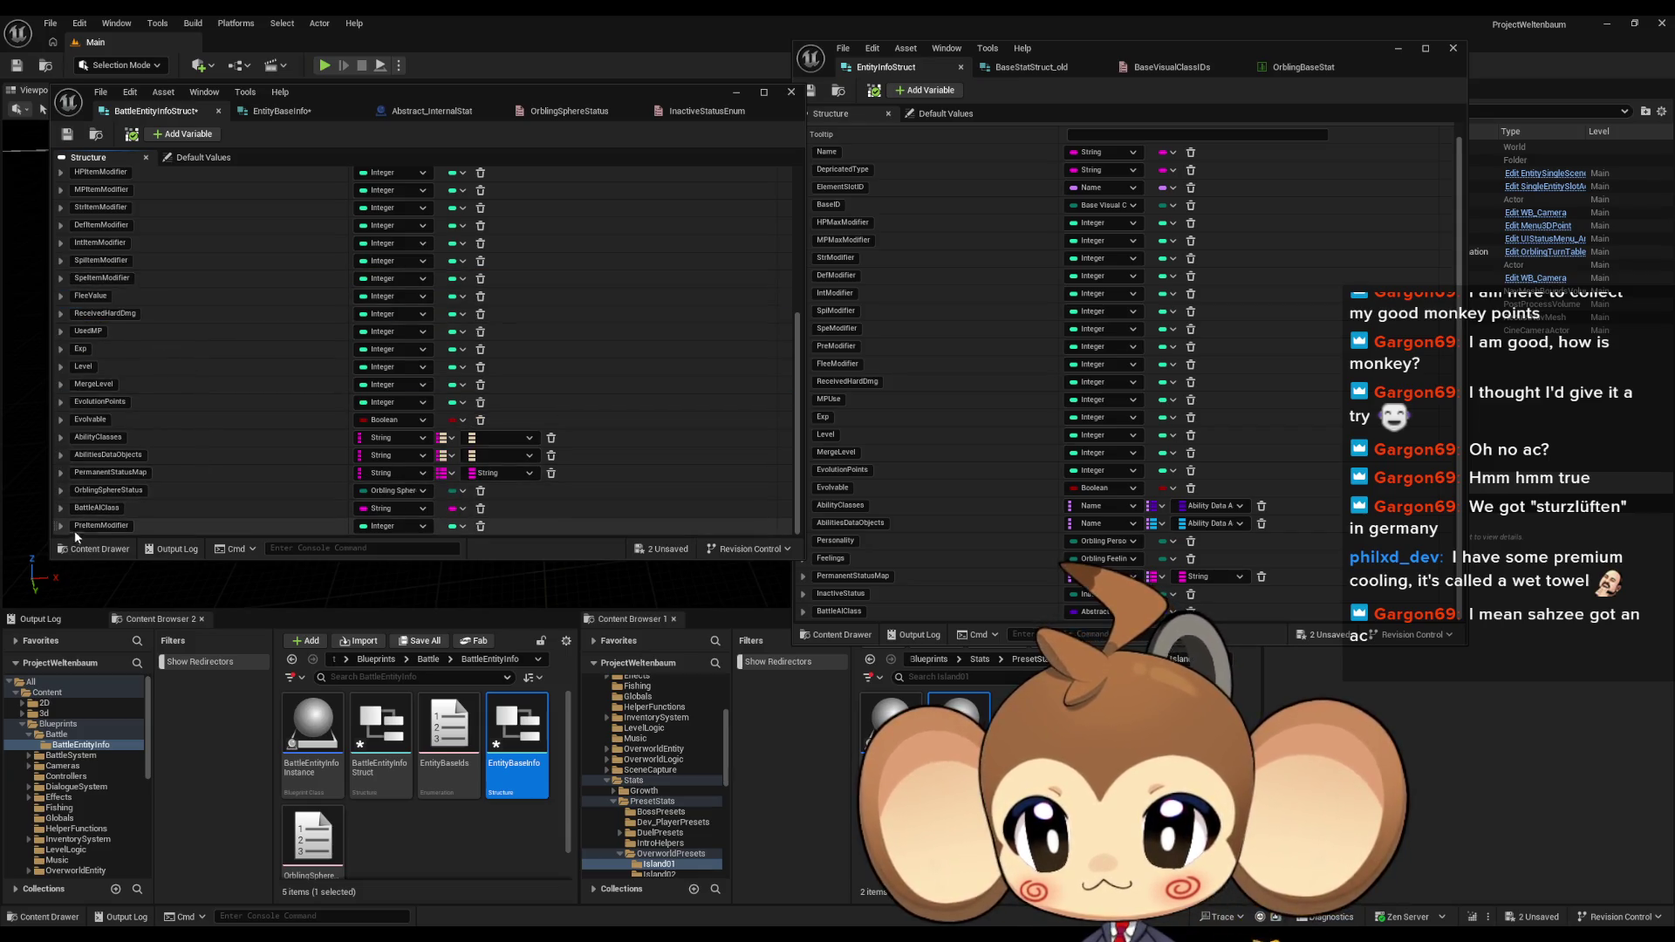
drag(54, 524, 57, 290)
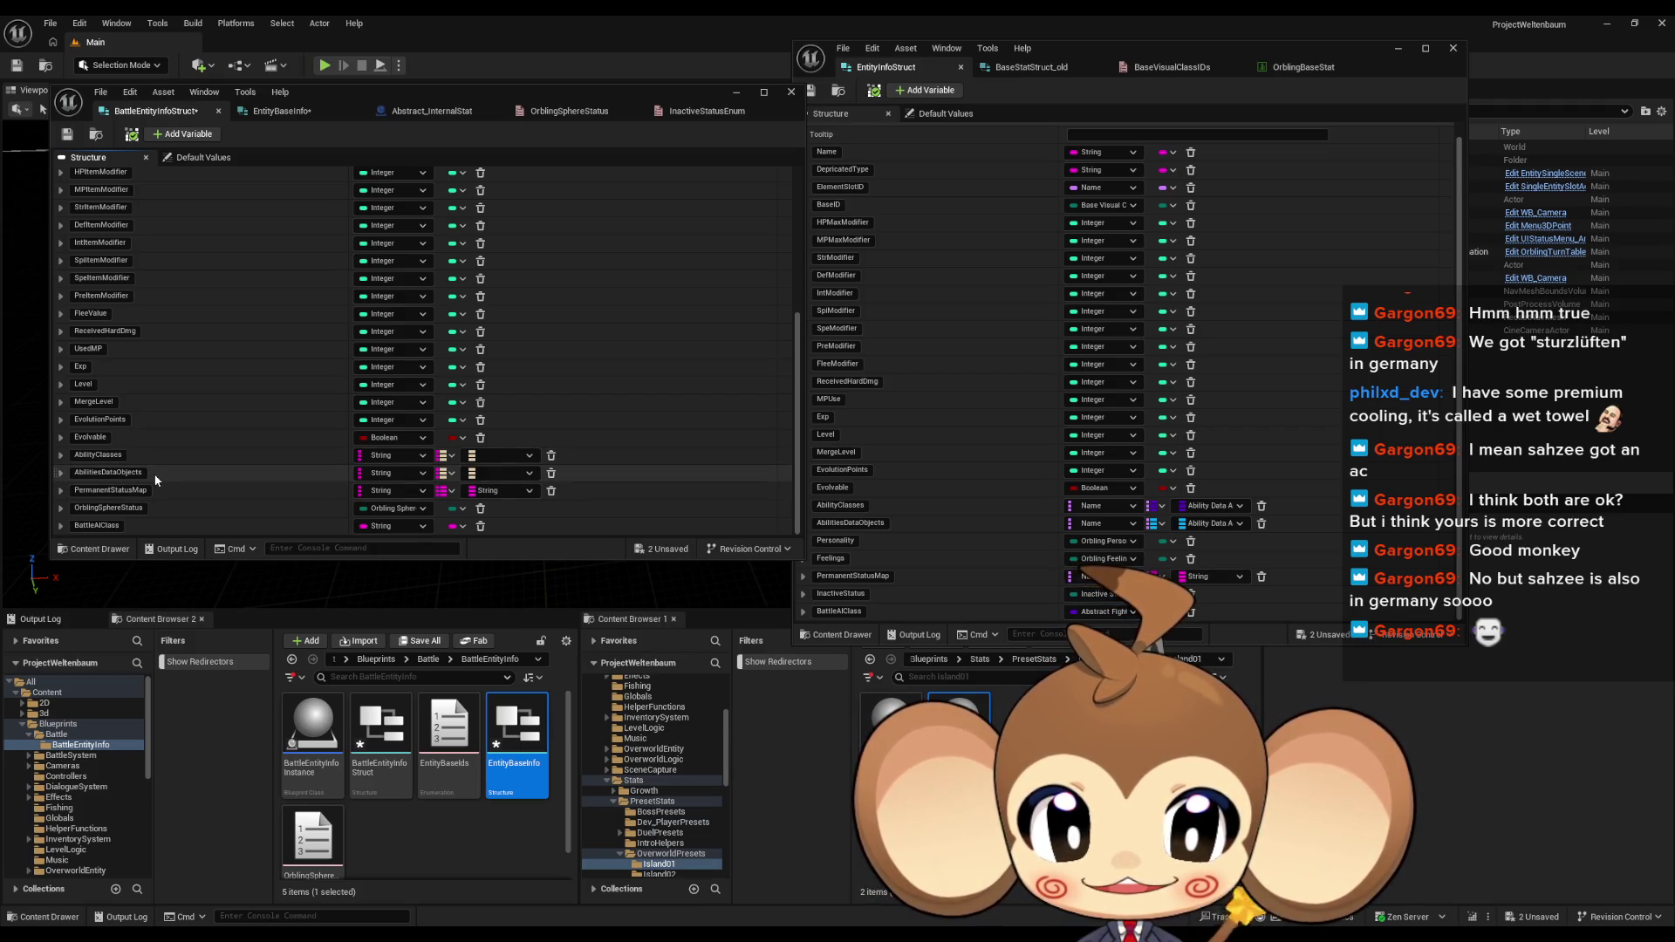
scroll(175, 441, up, 5)
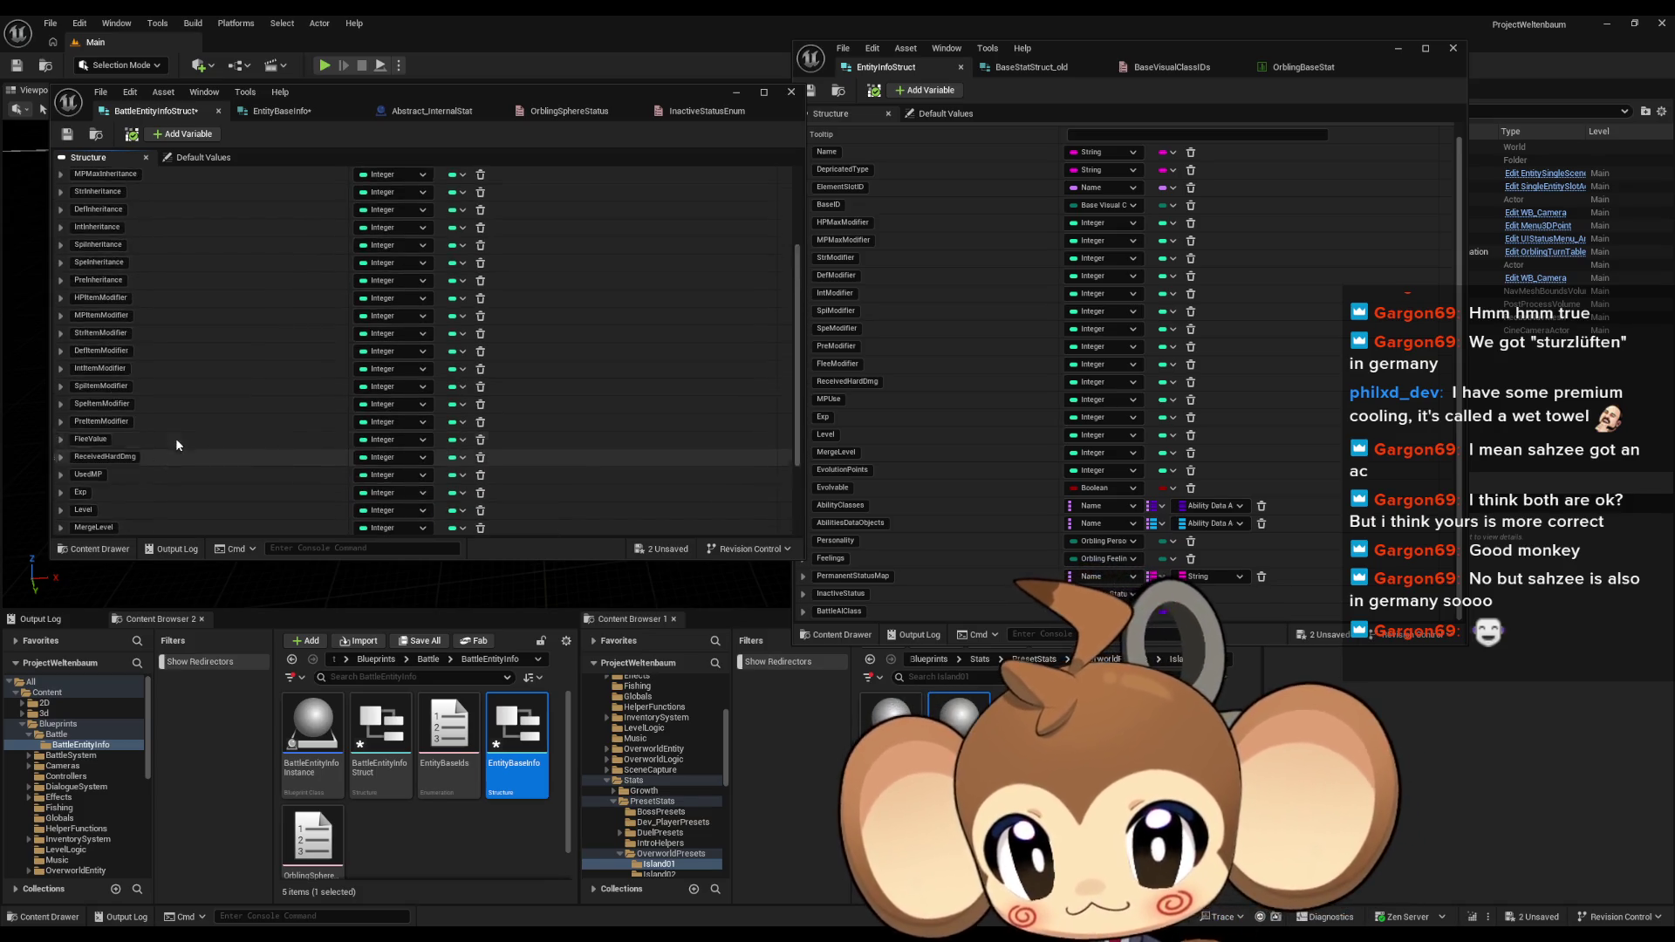
scroll(204, 356, down, 5)
scroll(199, 369, down, 1)
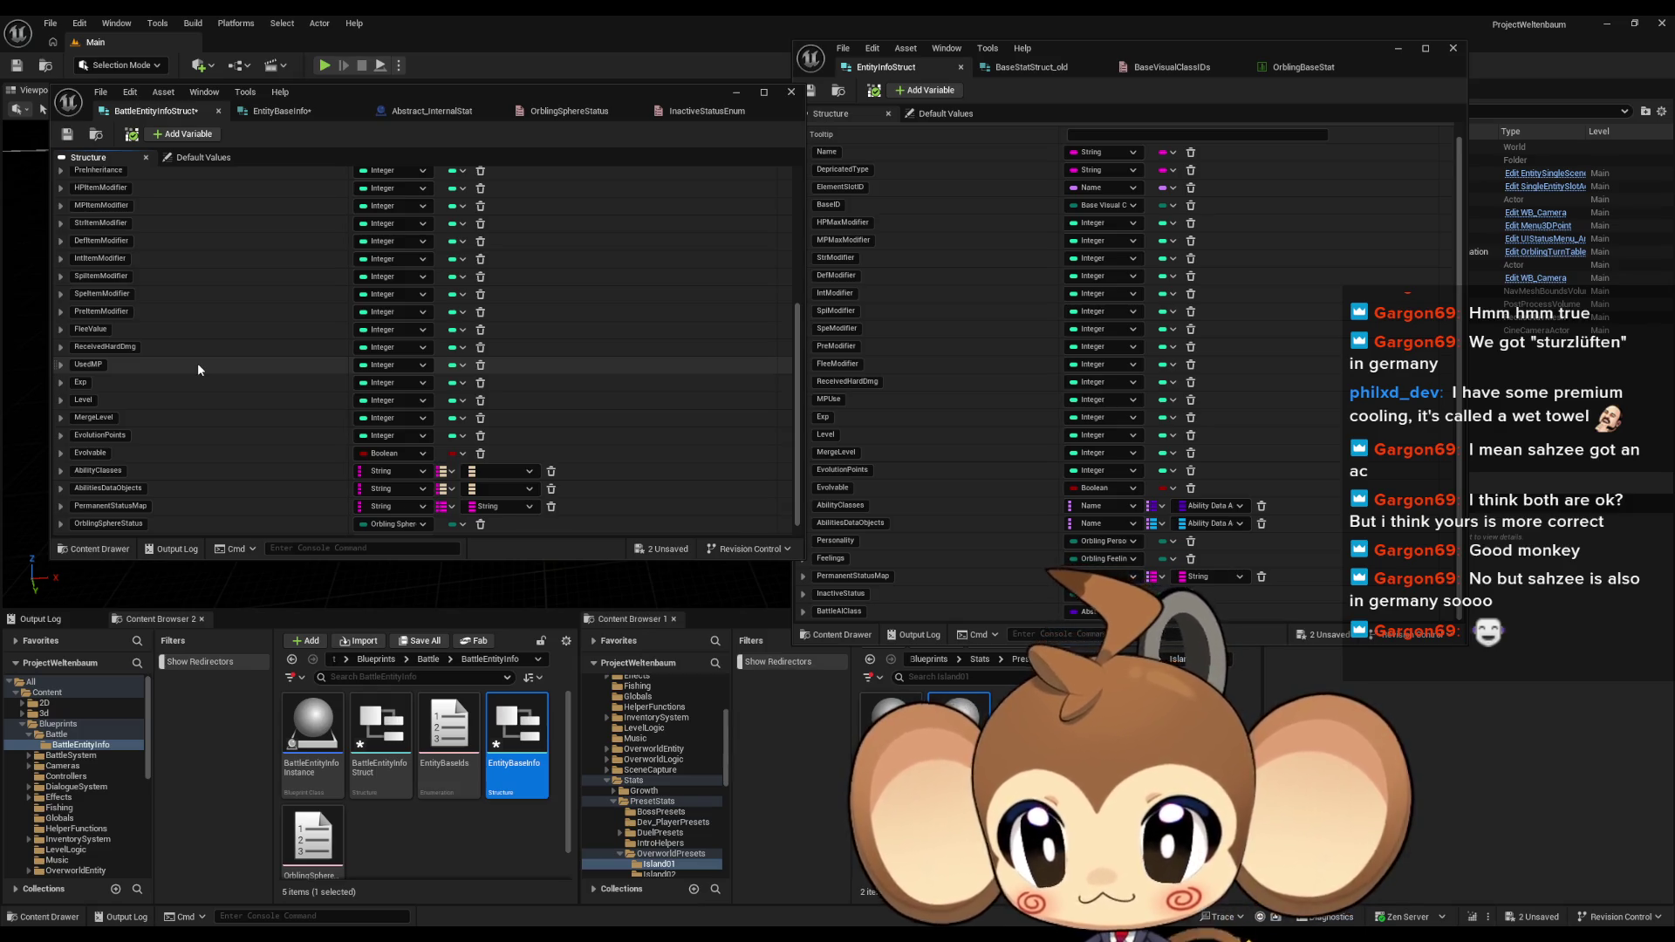
scroll(197, 363, down, 1)
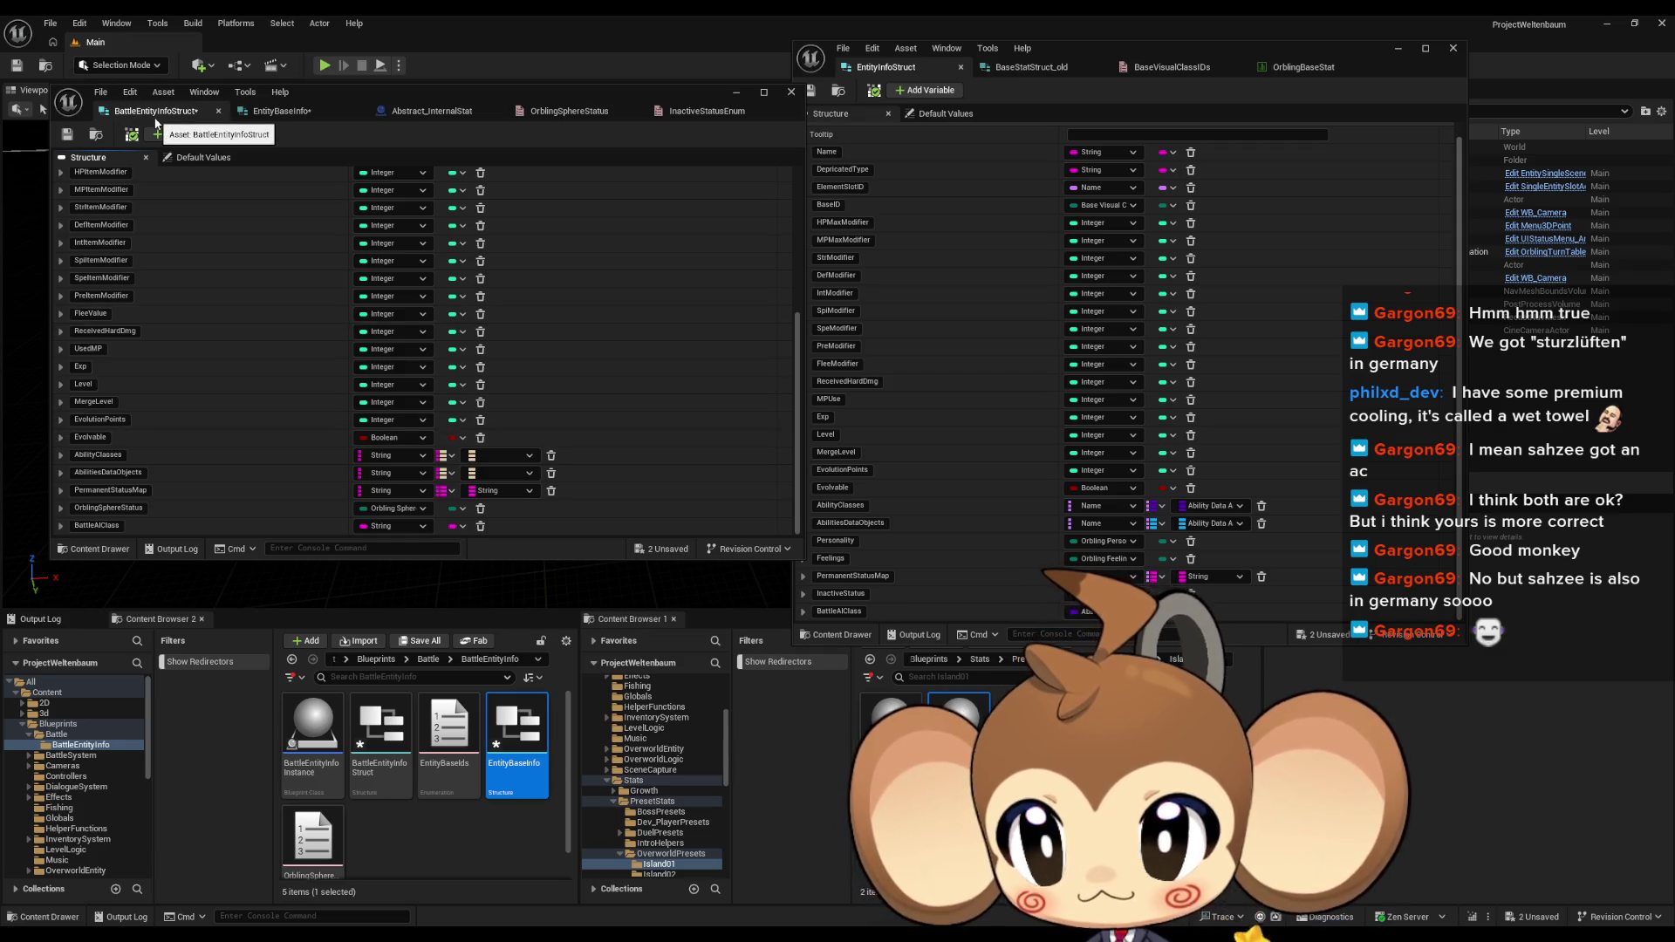
click(307, 112)
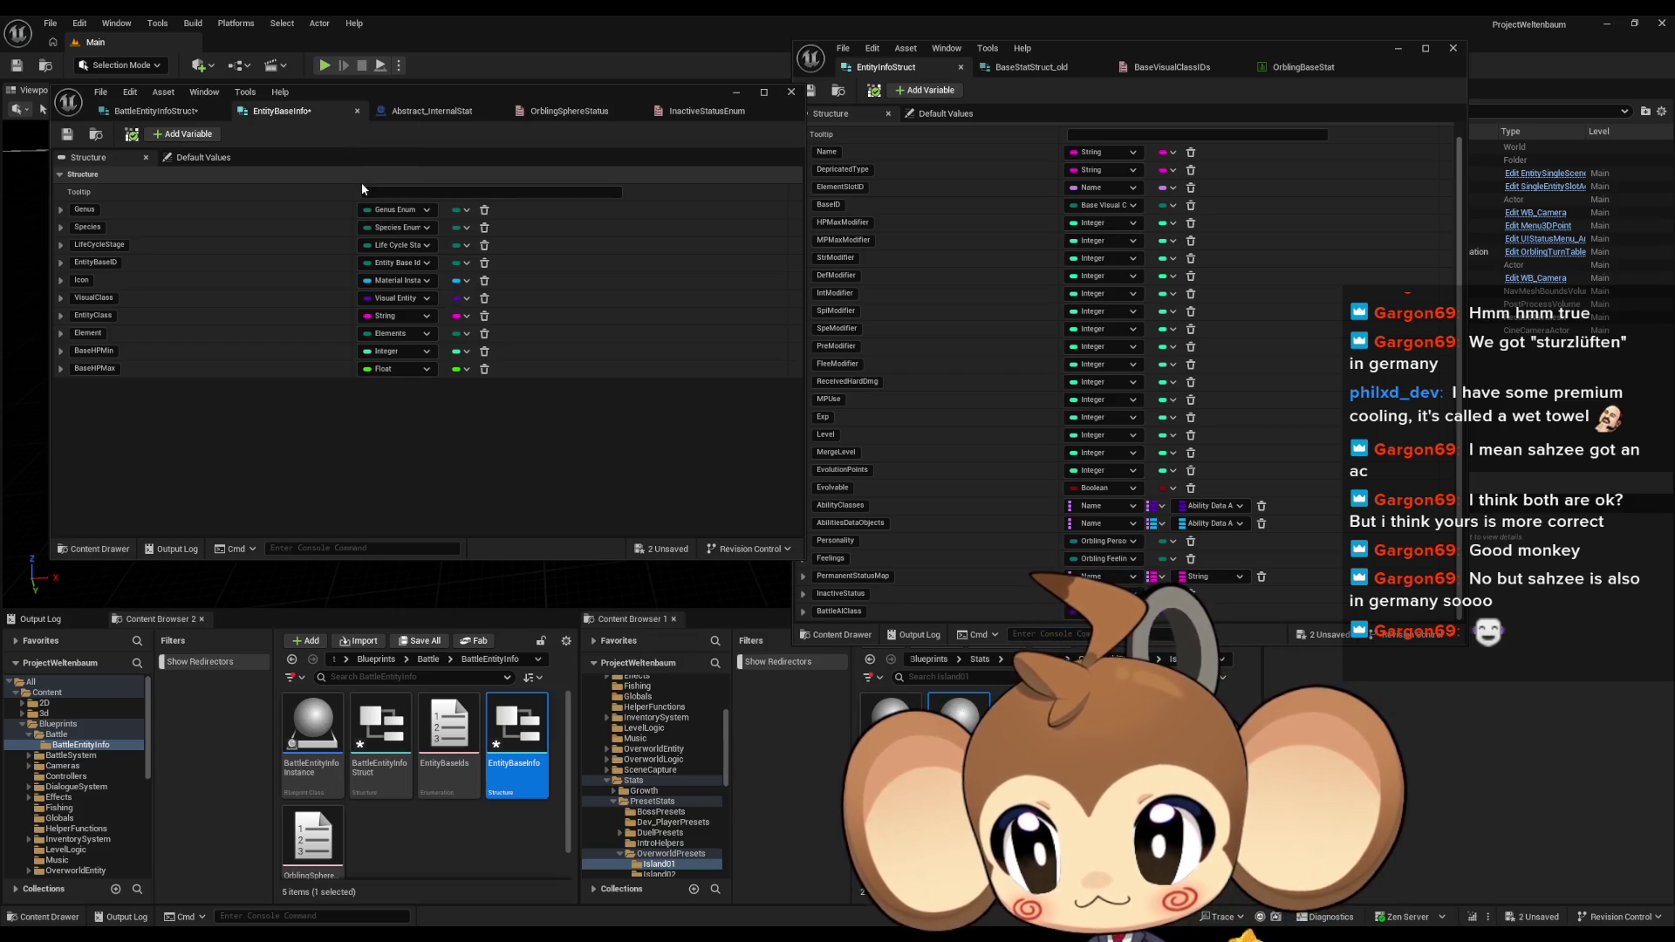
Step: Delete FleeValue from BattleEntityInfoStruct, then switch to the EntityBaseInfo struct
click(156, 110)
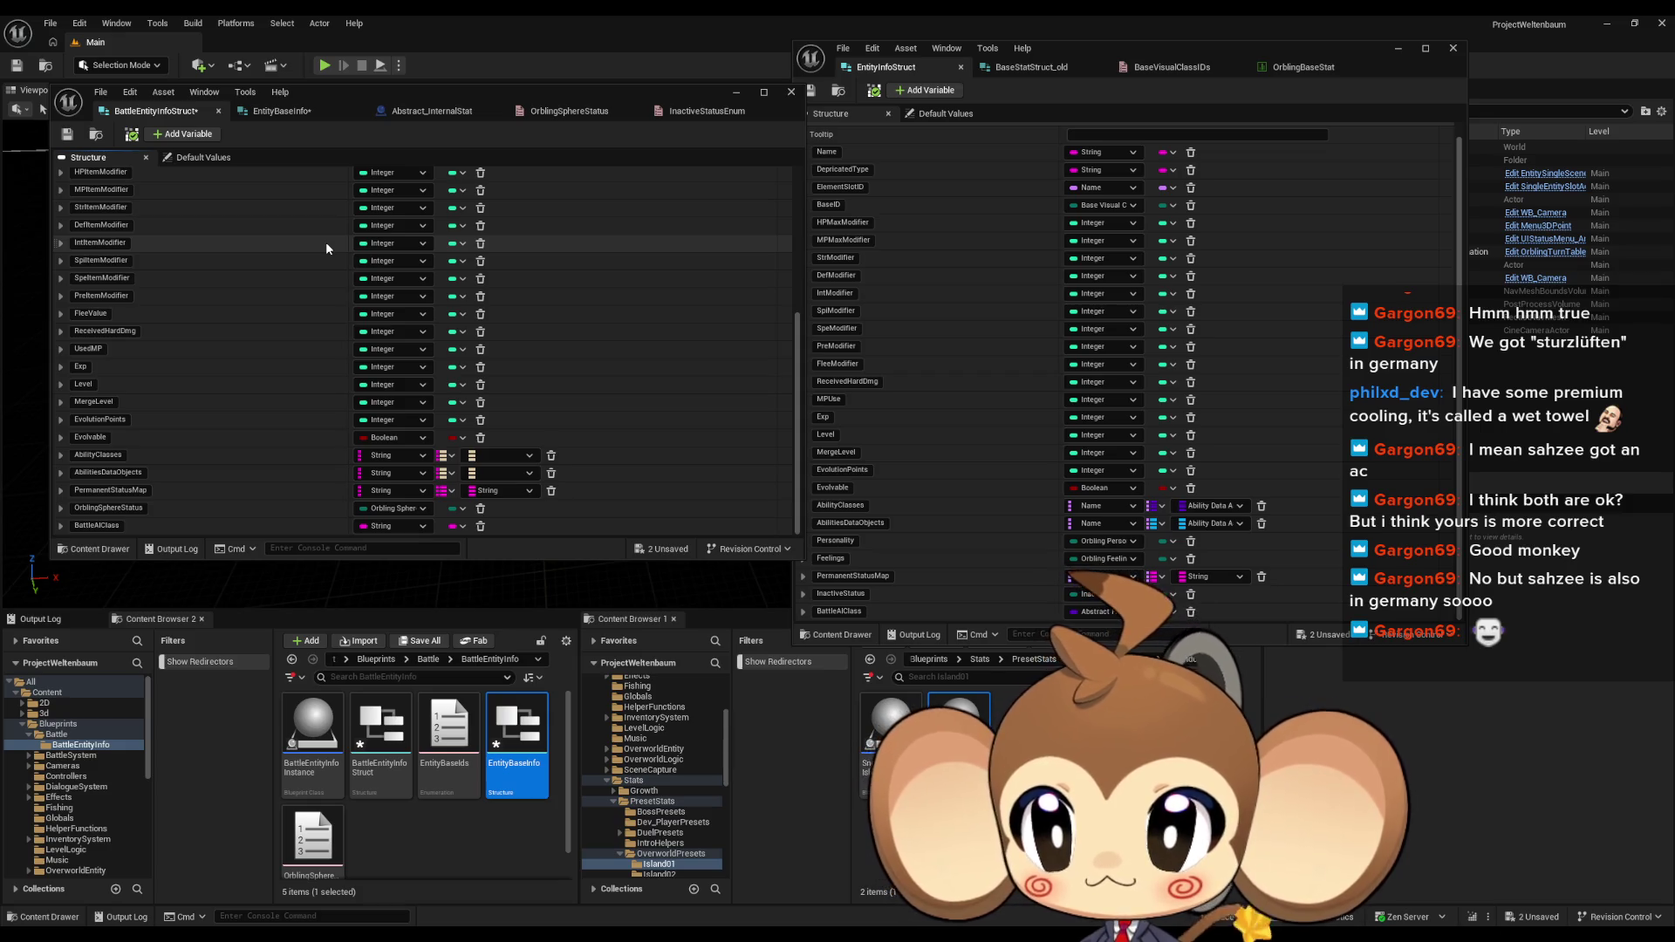
click(480, 315)
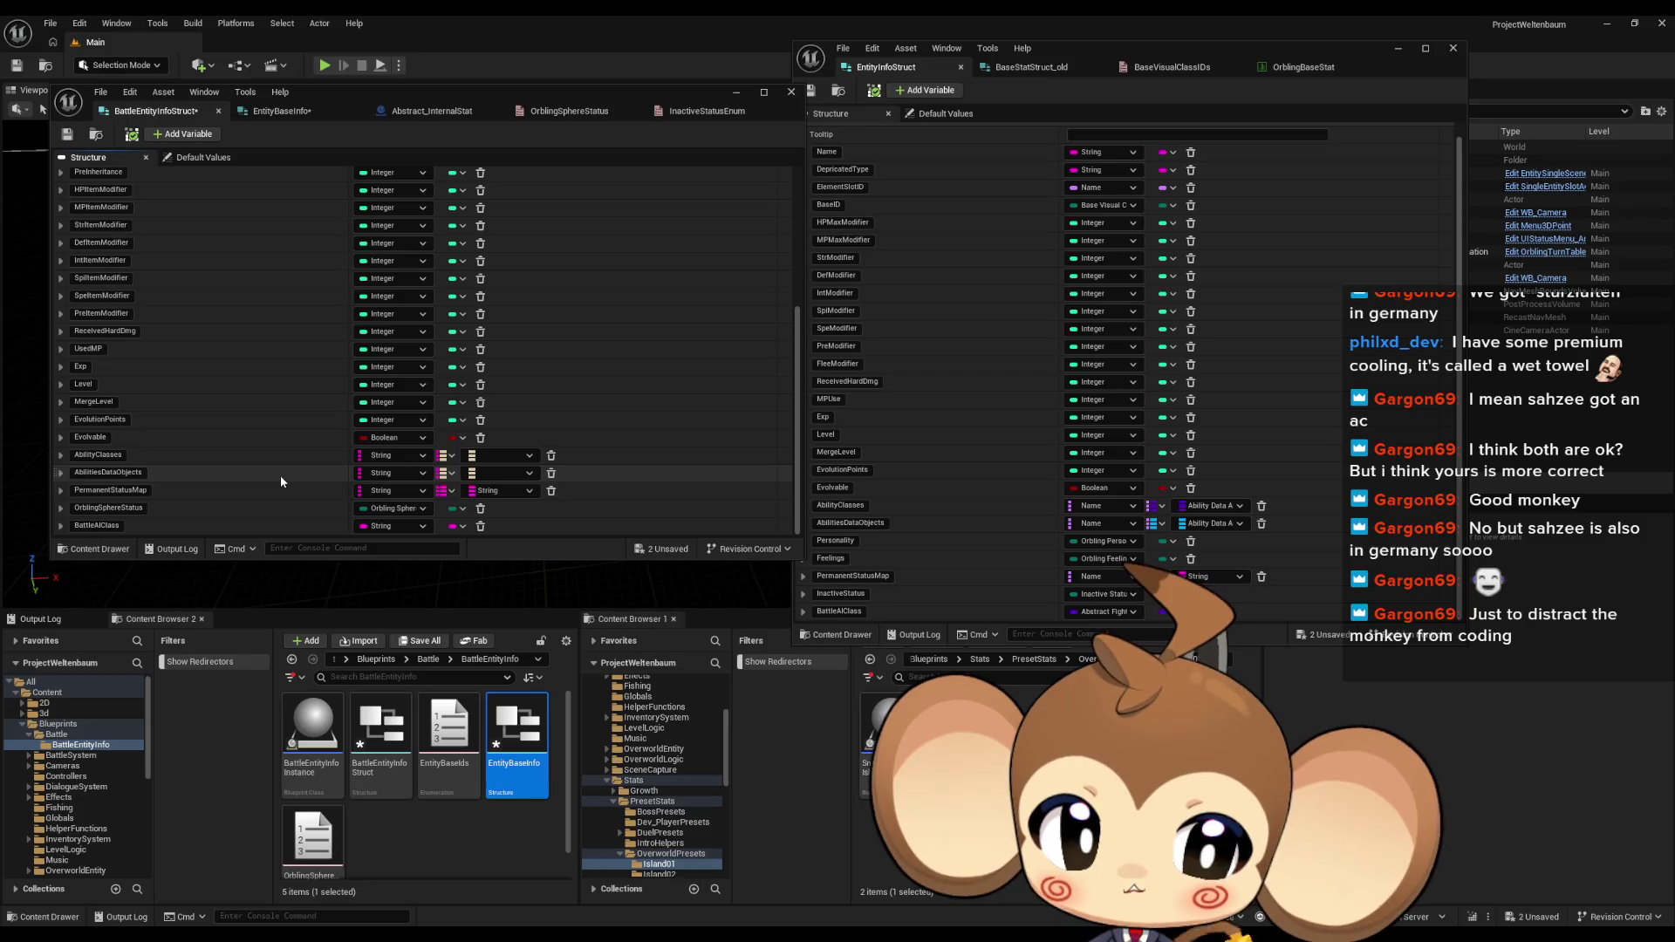
scroll(281, 479, up, 5)
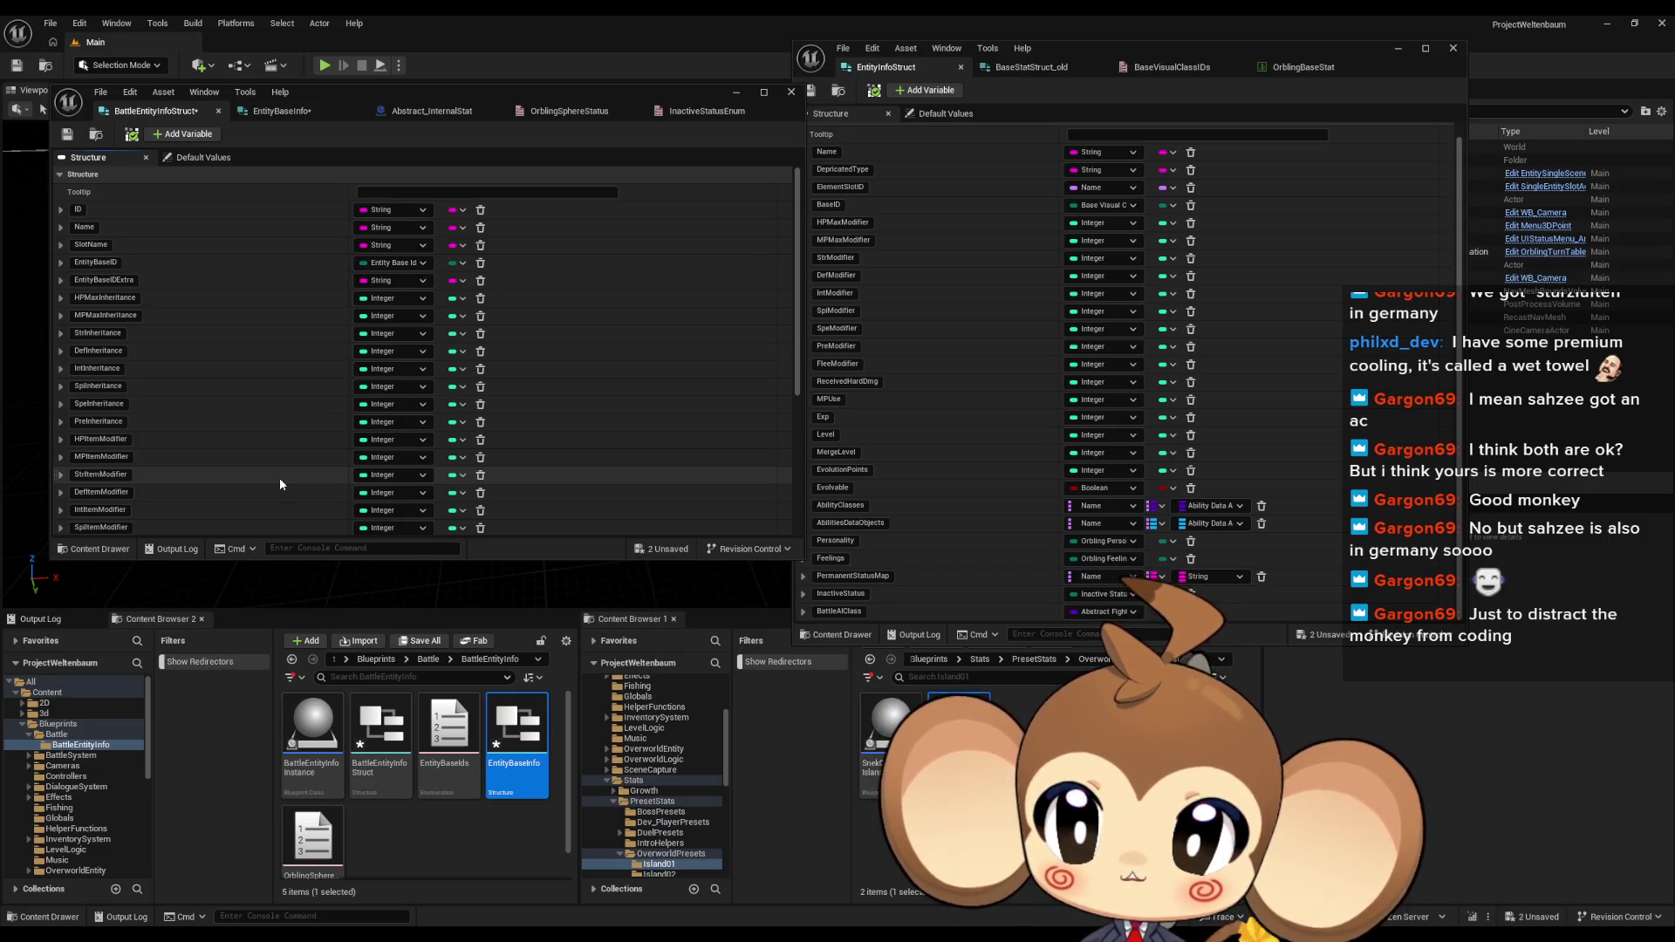
scroll(280, 478, down, 5)
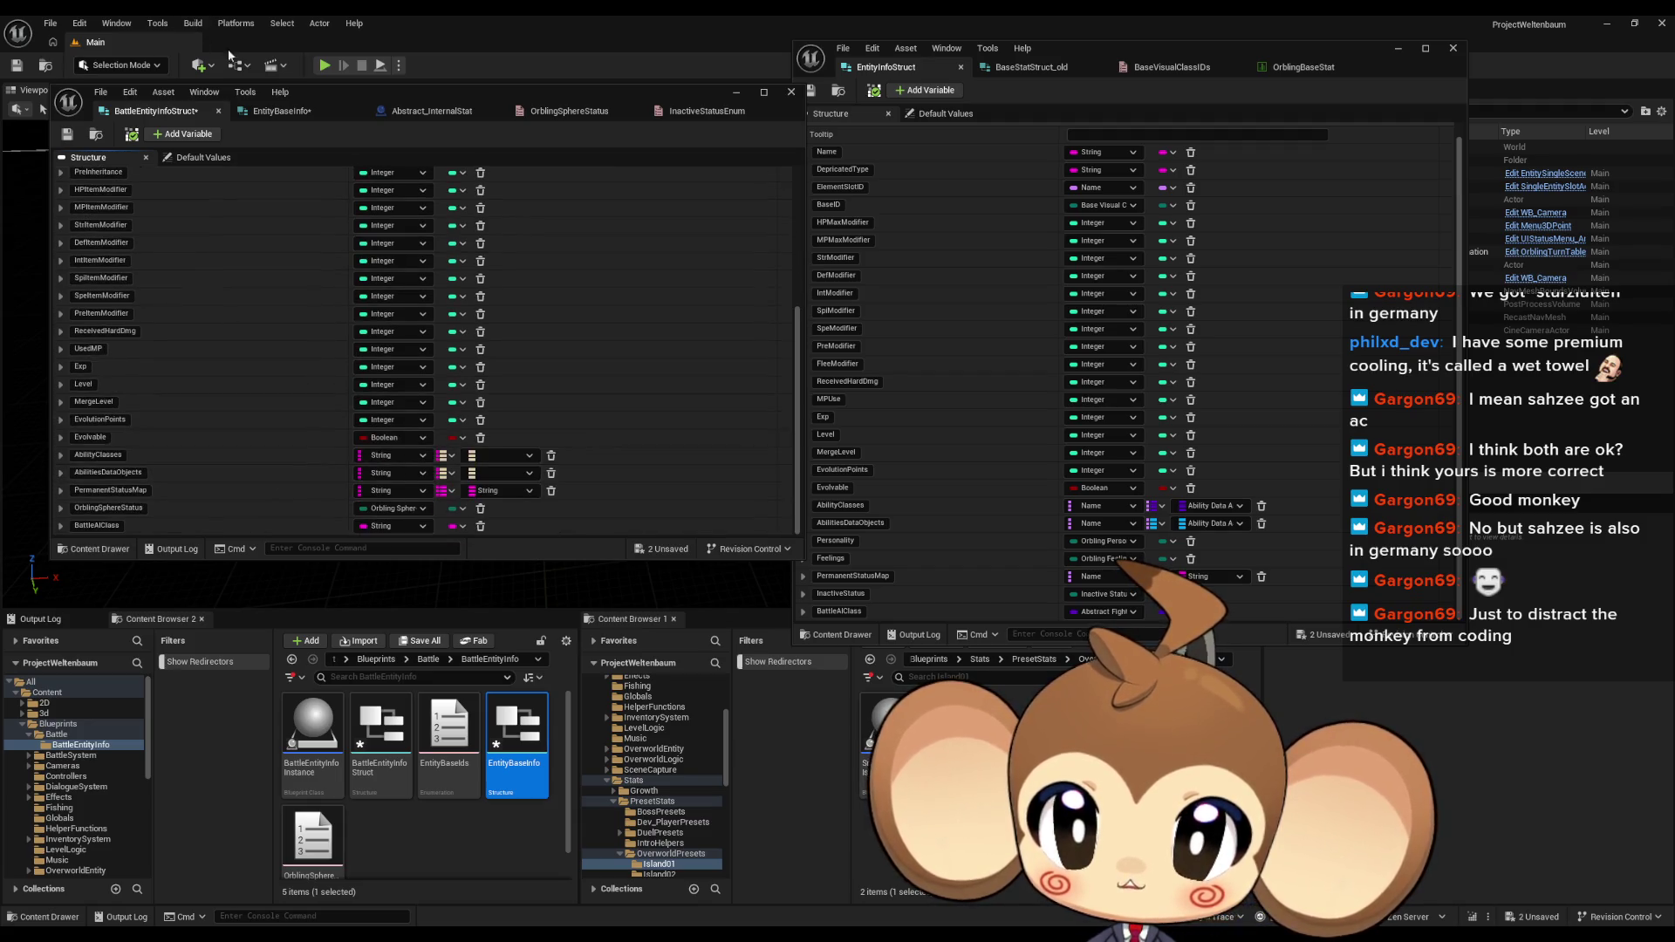
click(268, 114)
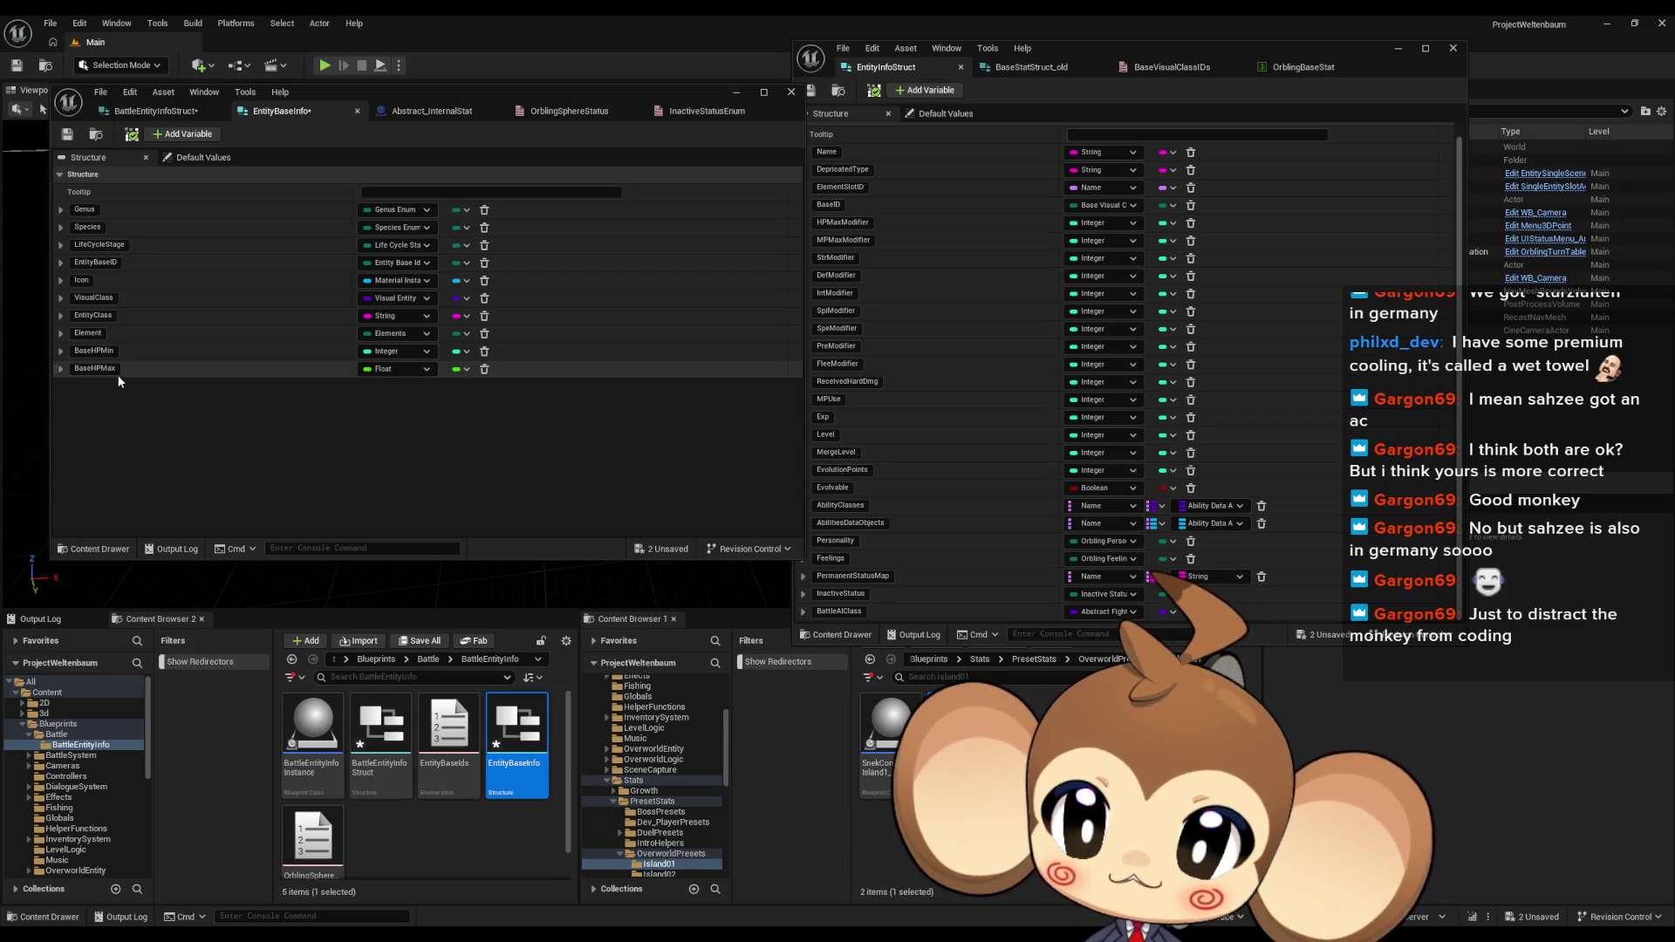
Step: Change BaseHPMax from Float to Integer and add an integer member named BaseMPMin
click(395, 369)
click(398, 431)
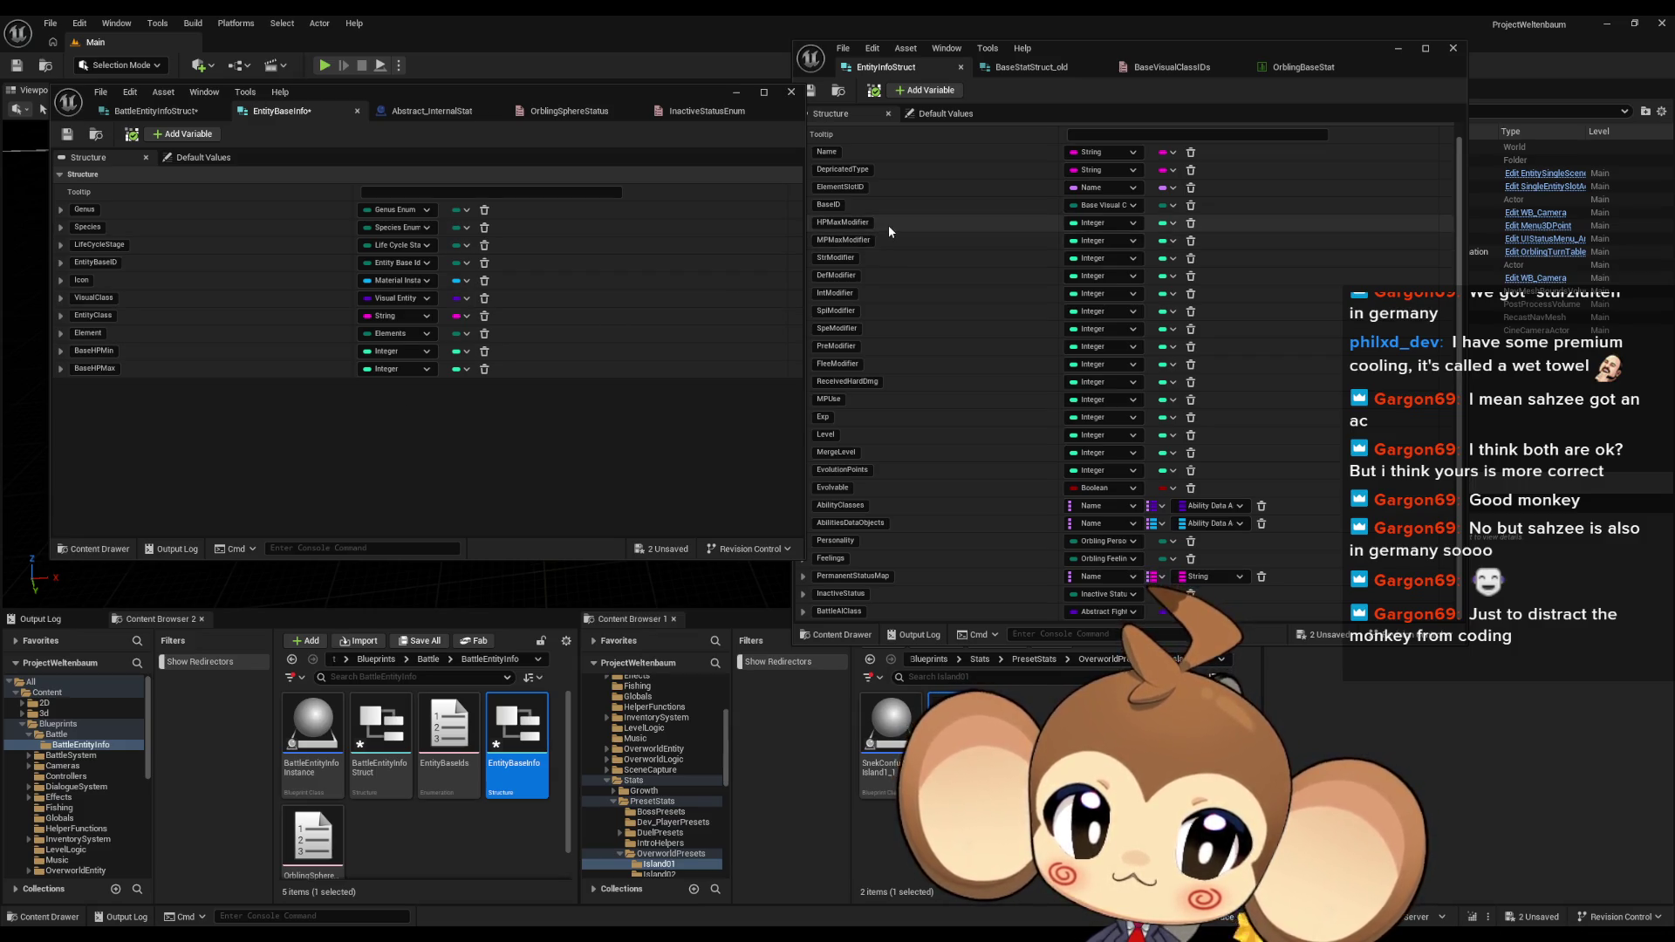
click(187, 134)
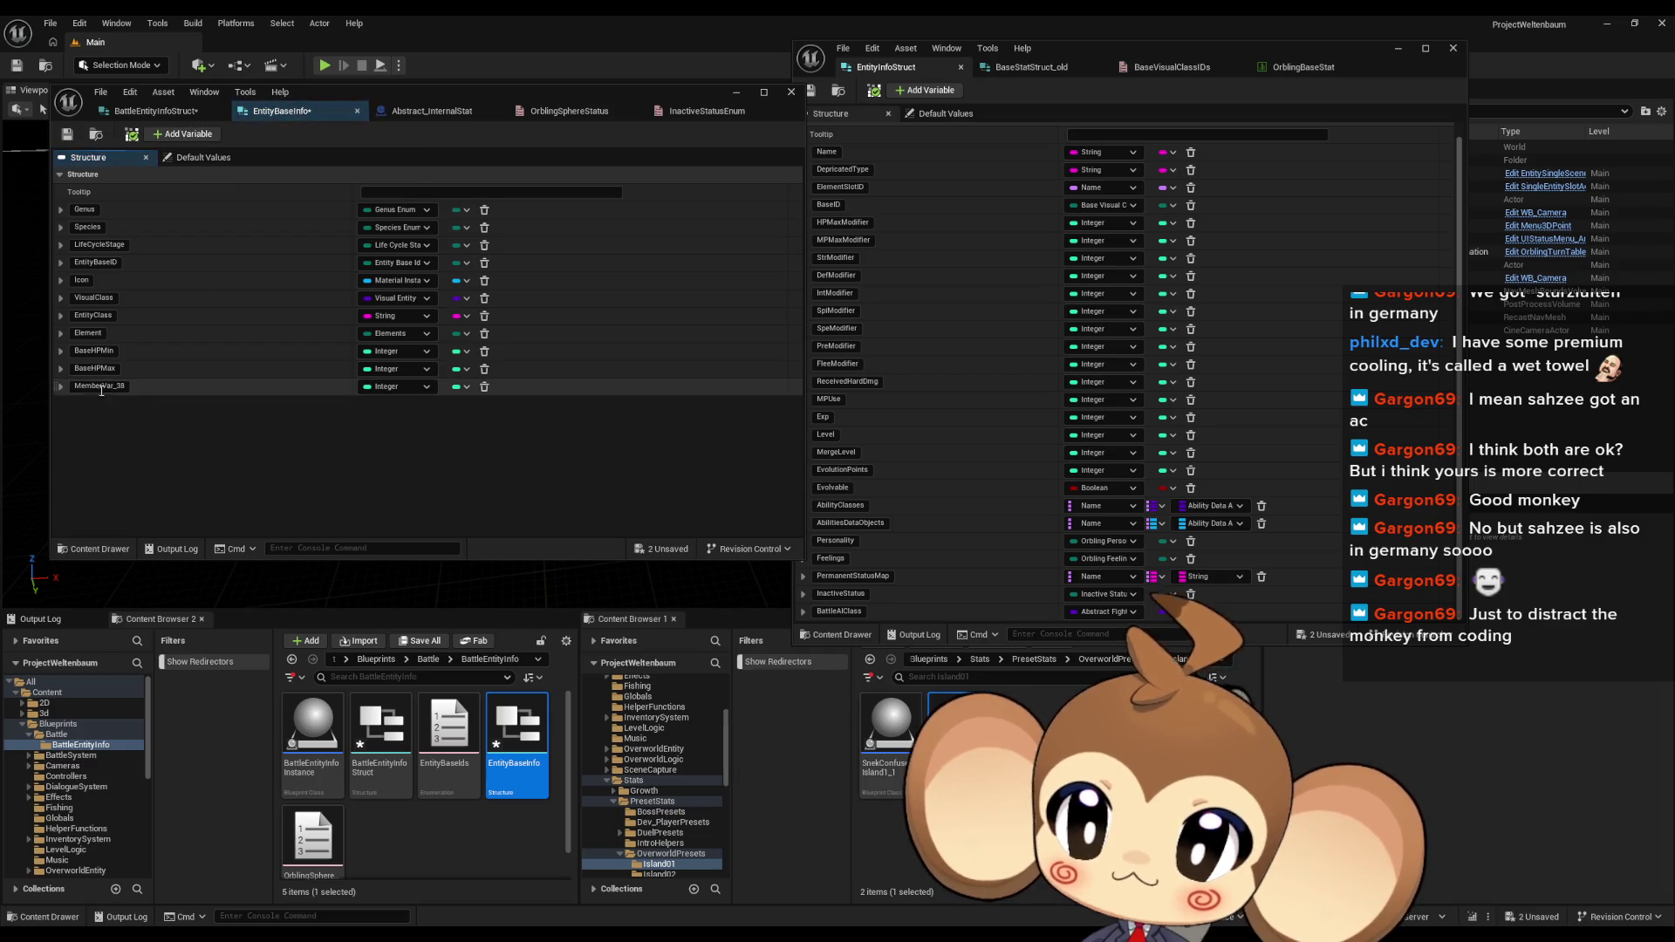
text(BaseMP)
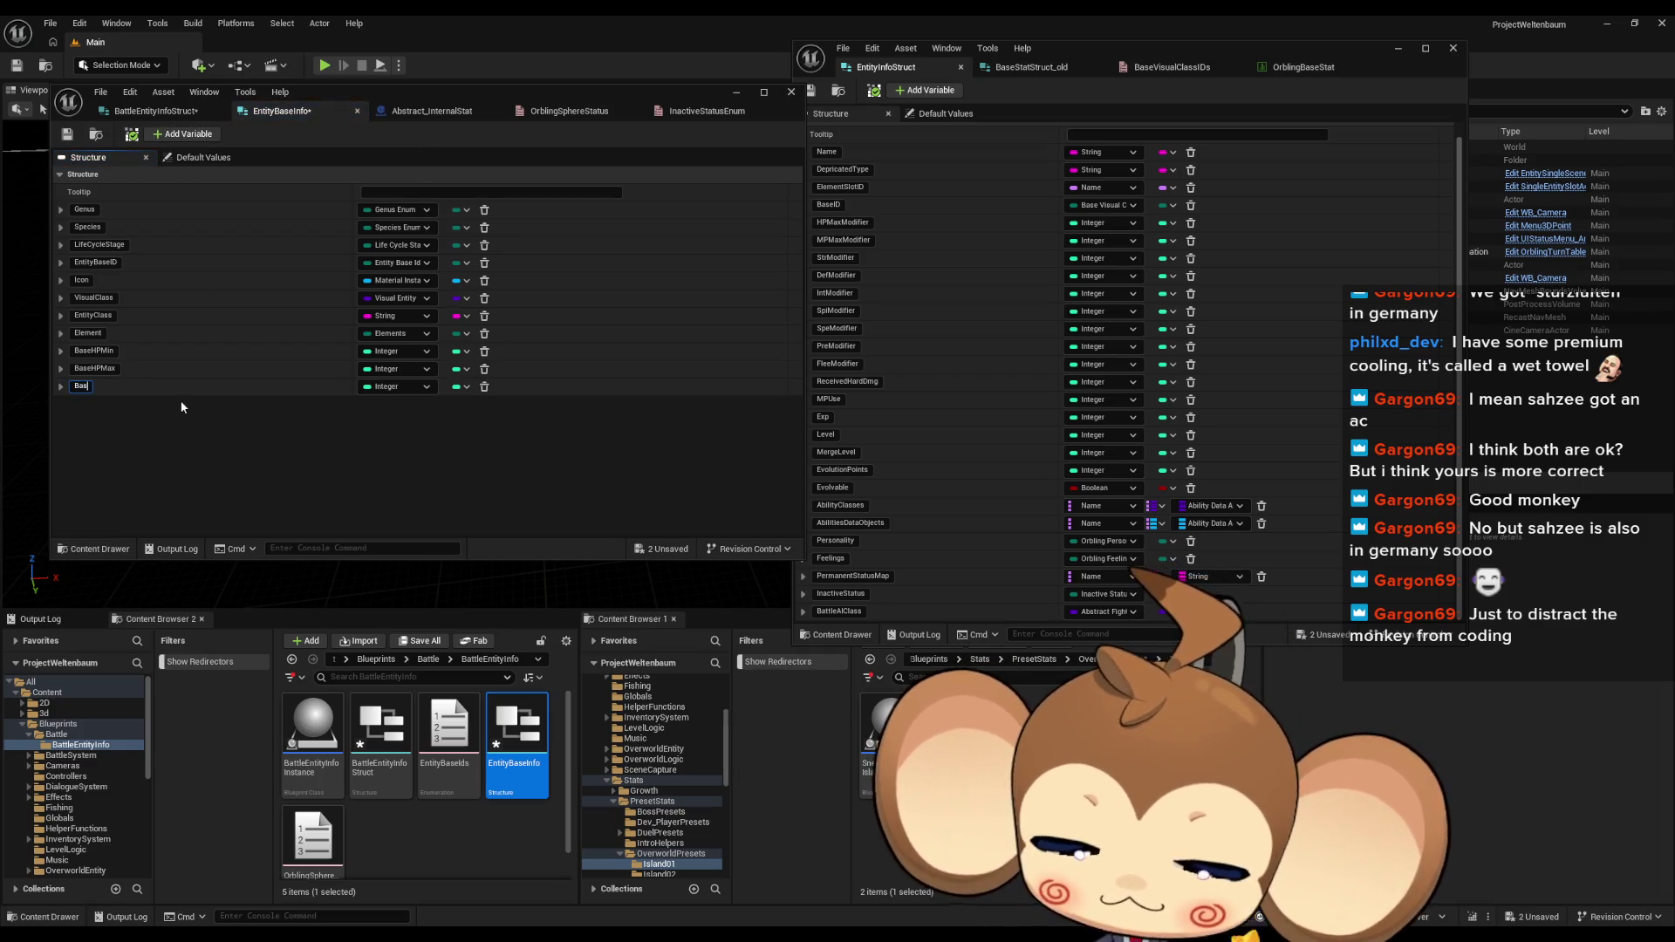
key(Return)
key(End)
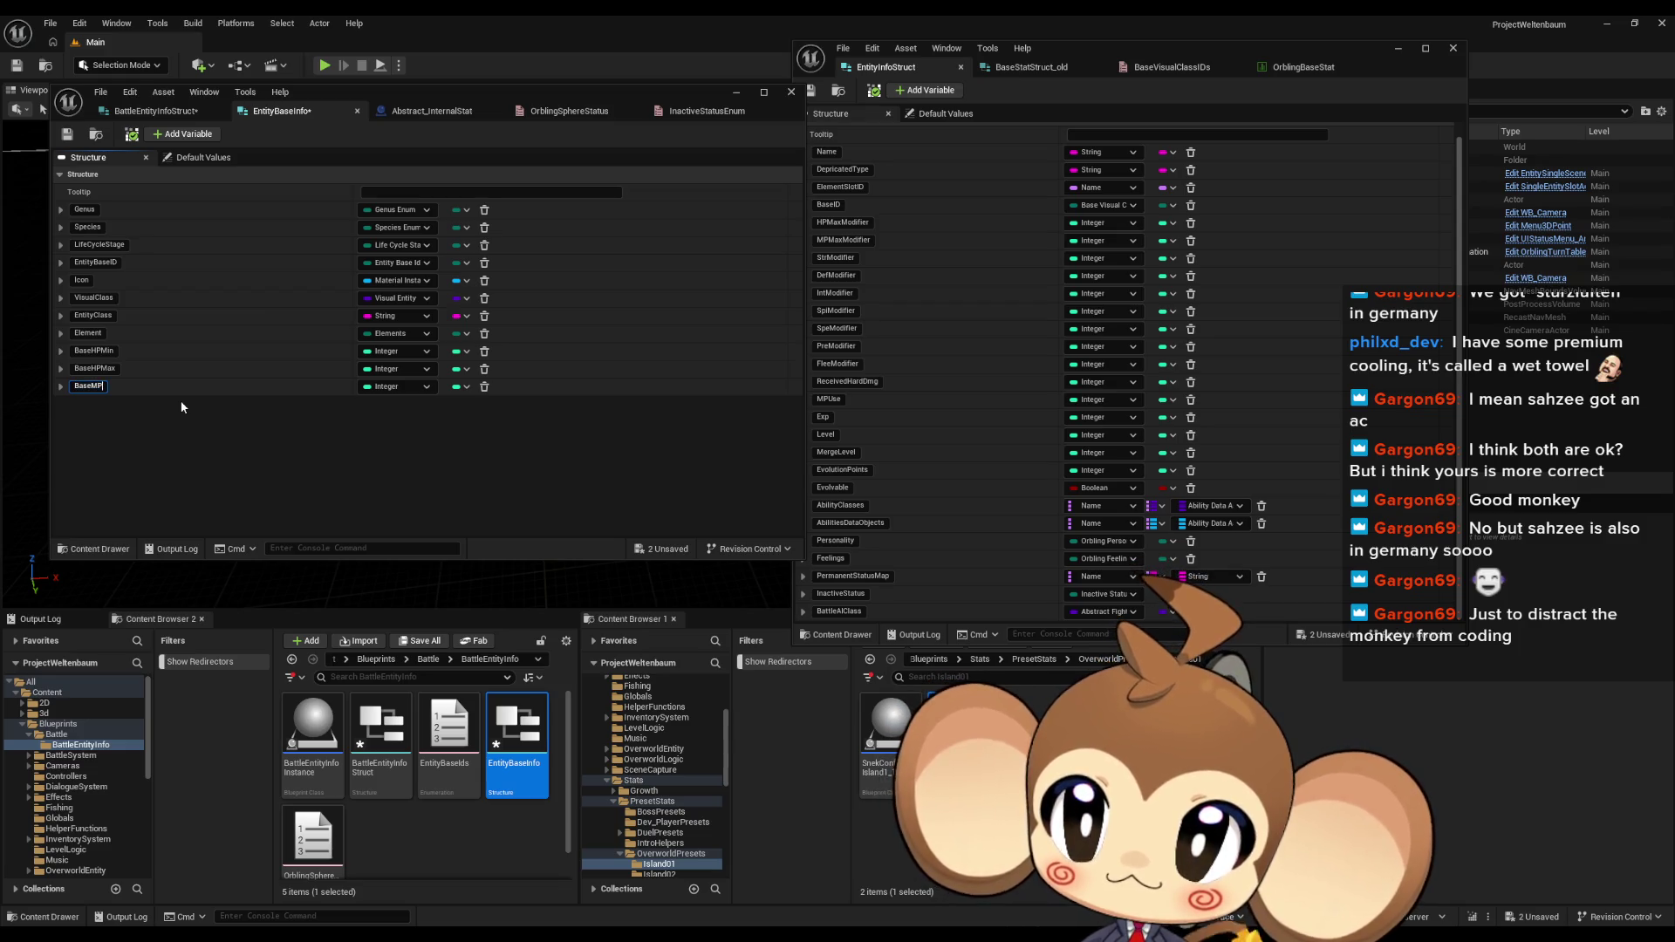
text(Min)
key(Return)
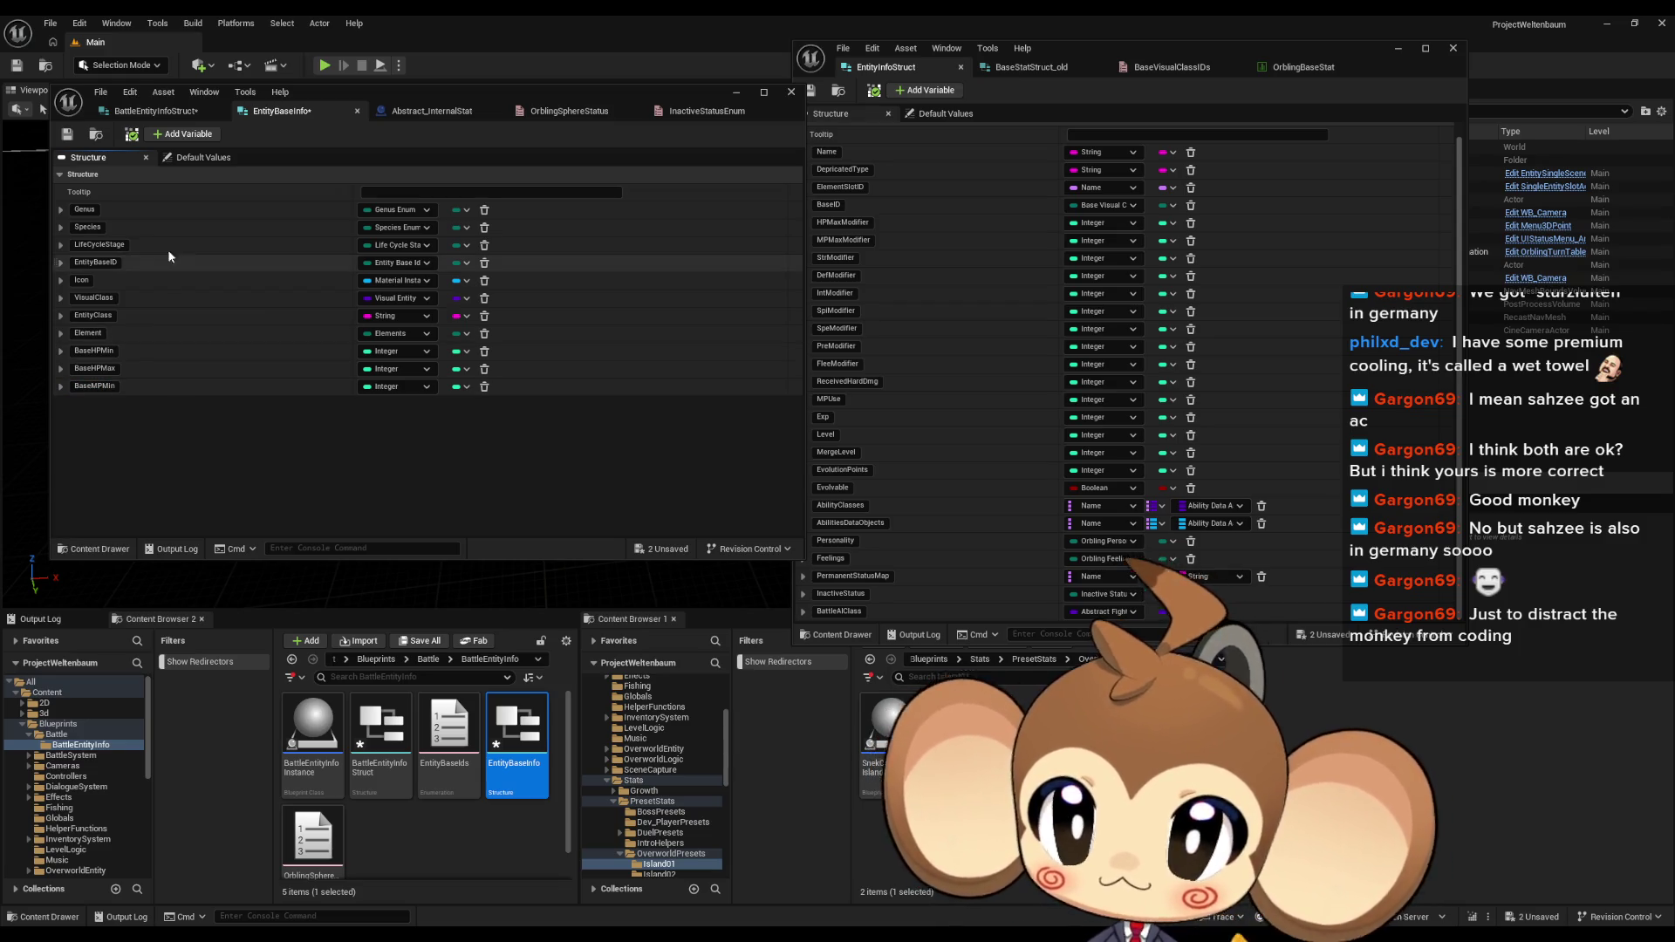
Step: Add another integer member named BaseMPMax
click(188, 137)
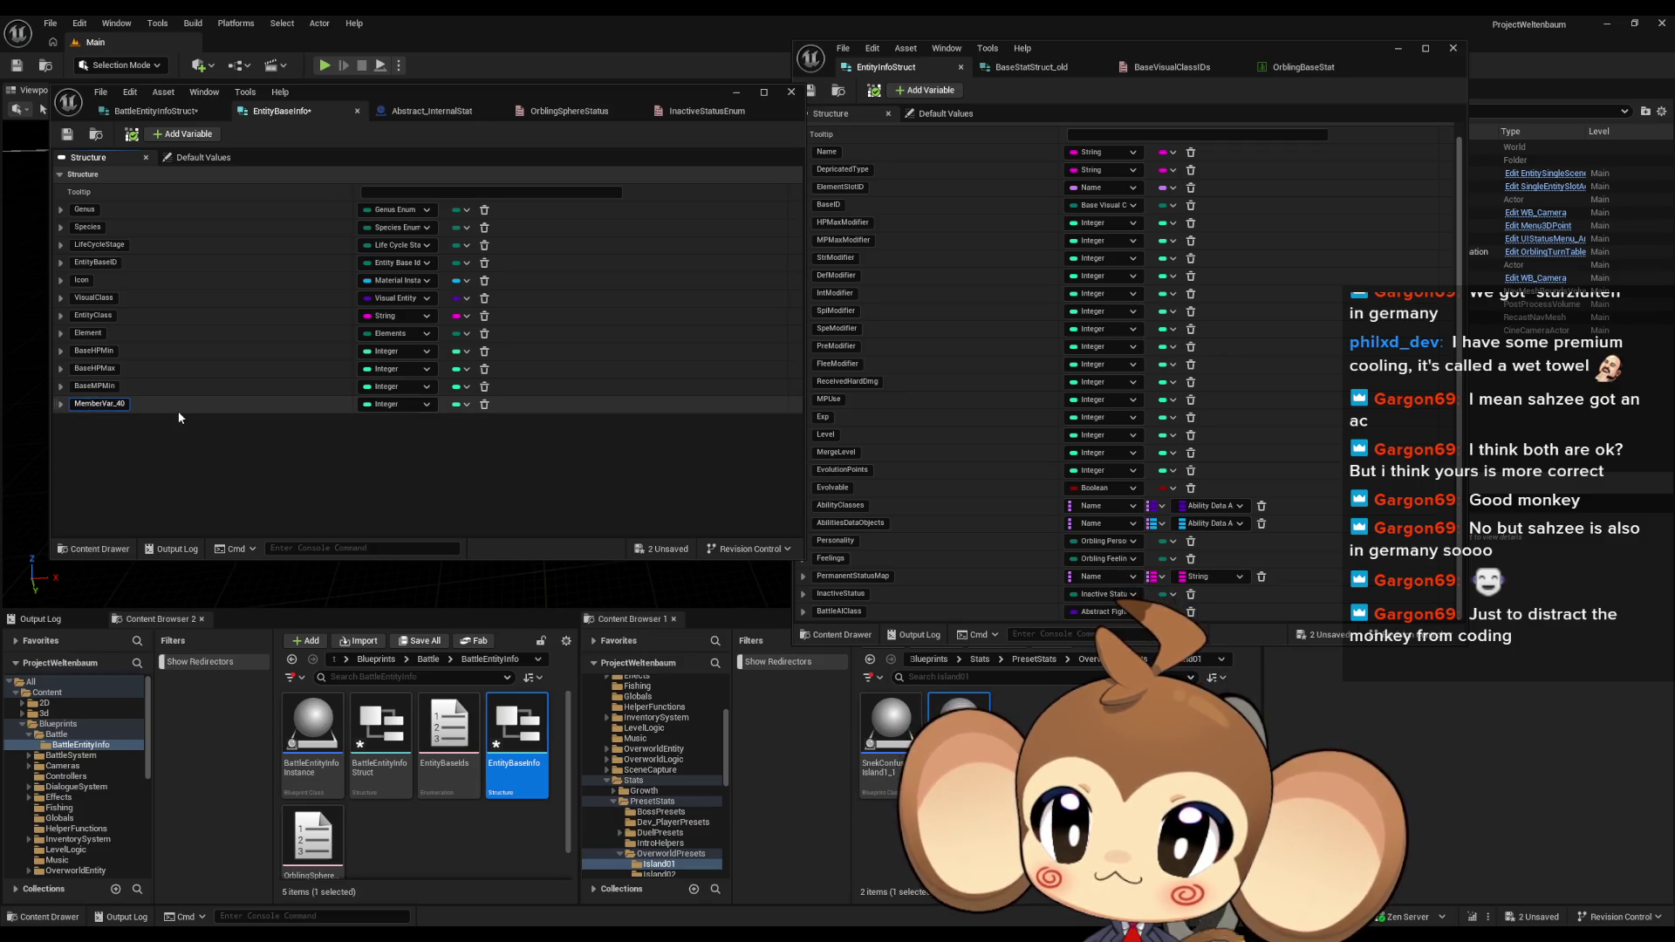
text(V)
key(BackSpace)
text(BaseMPM)
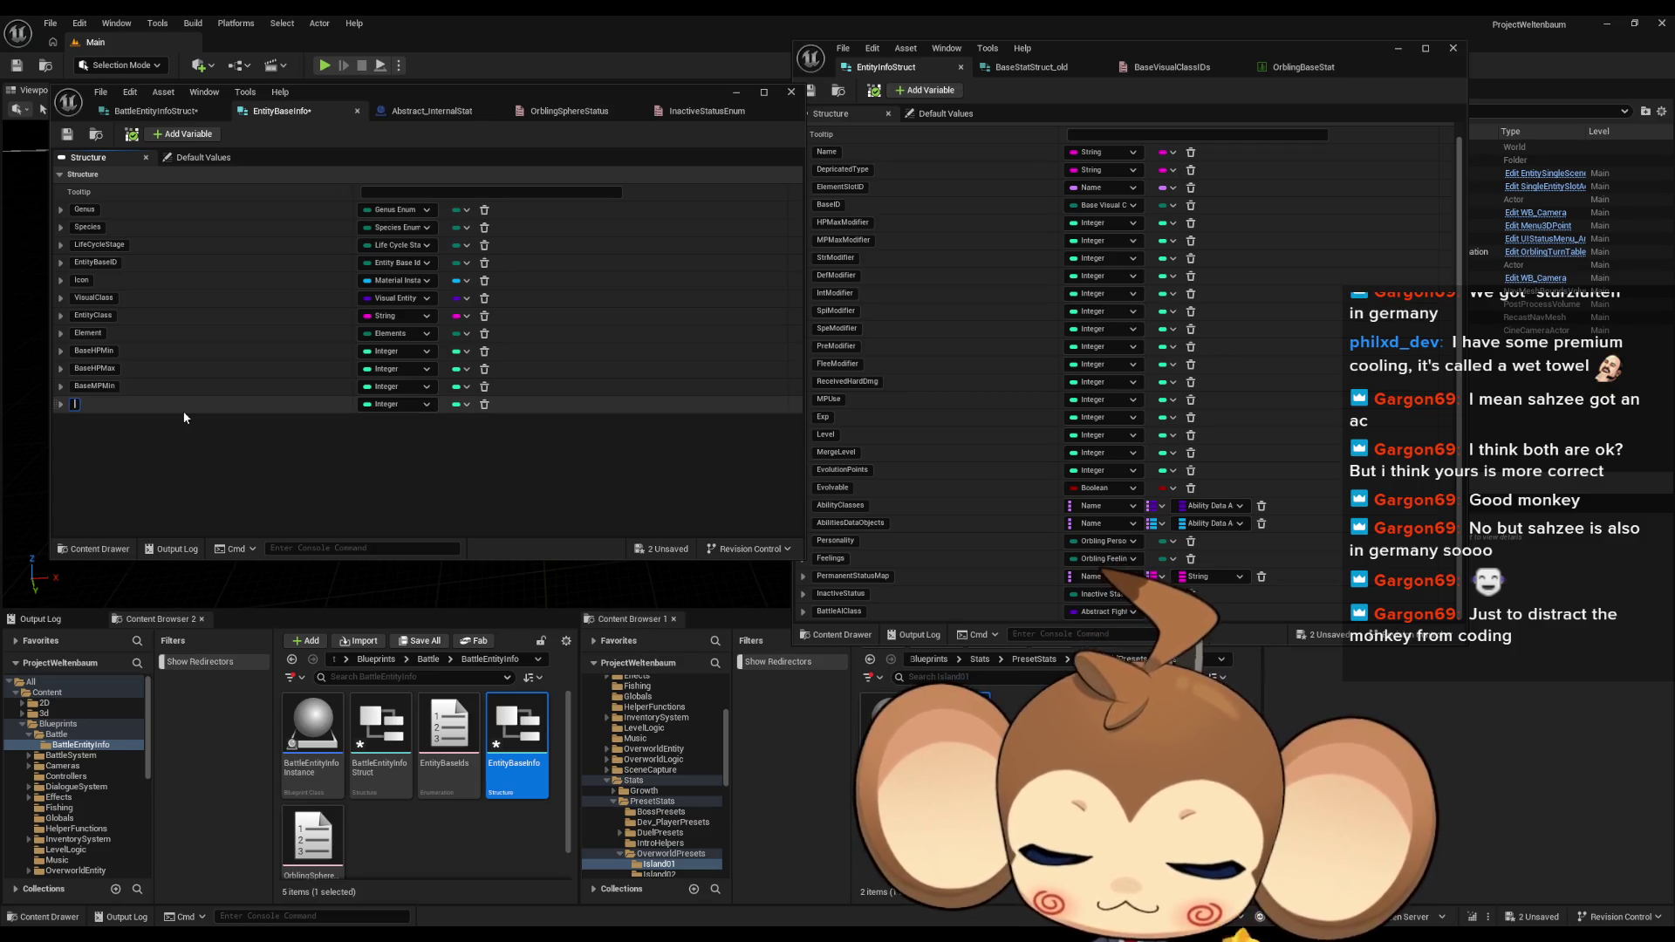
text(ax)
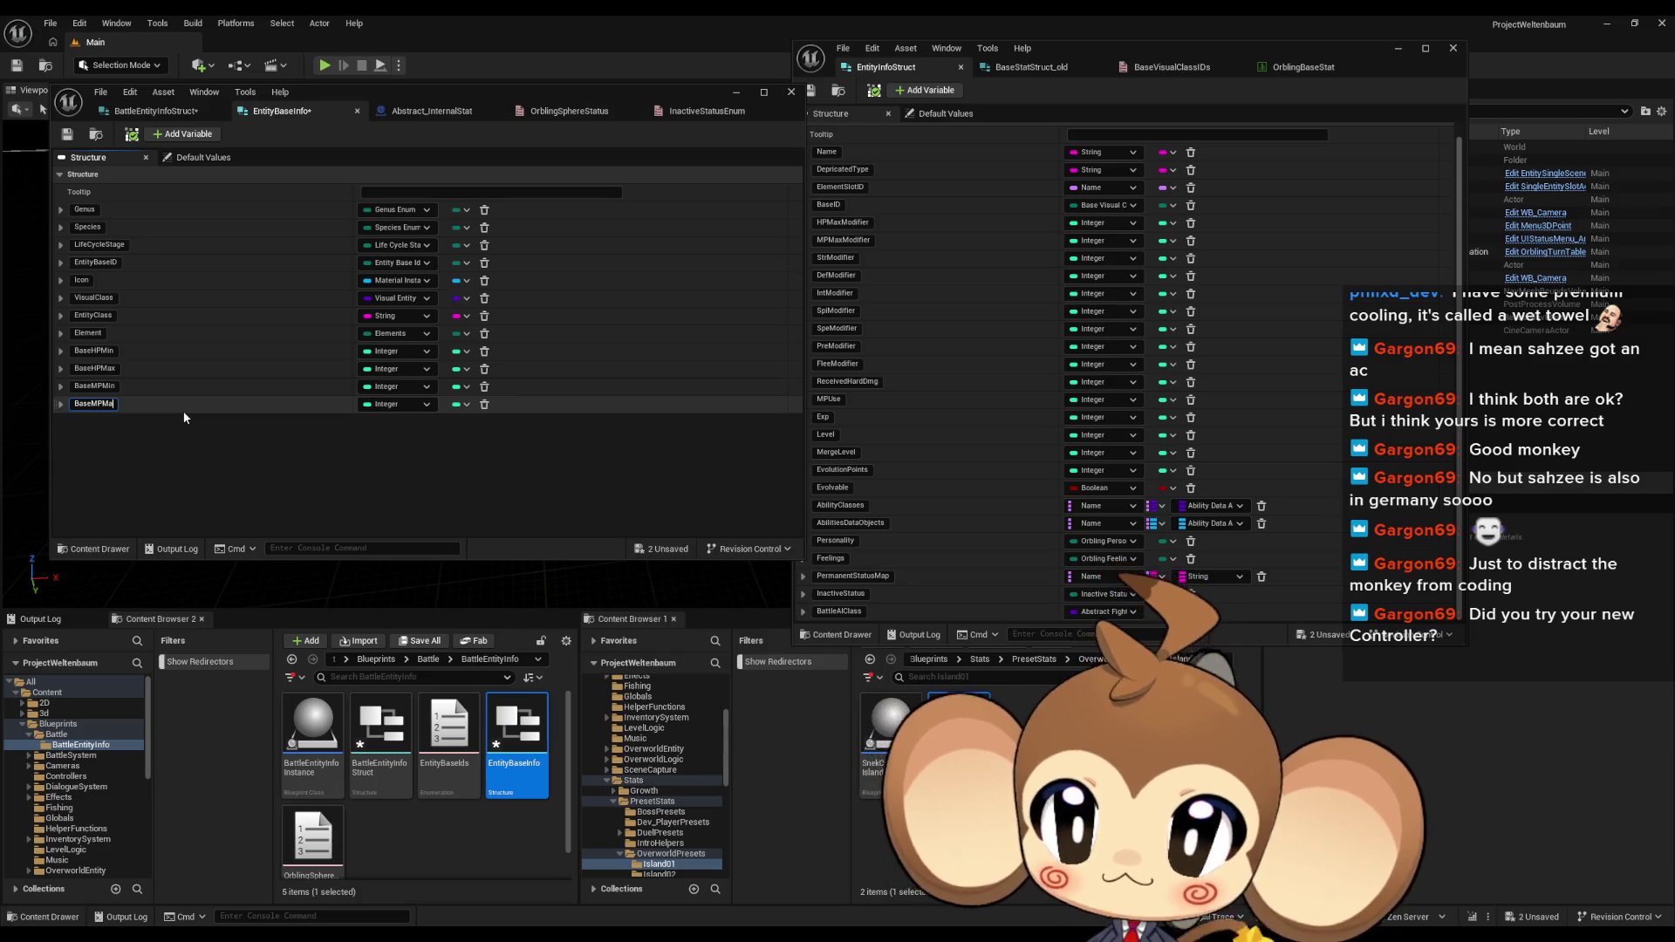
key(Return)
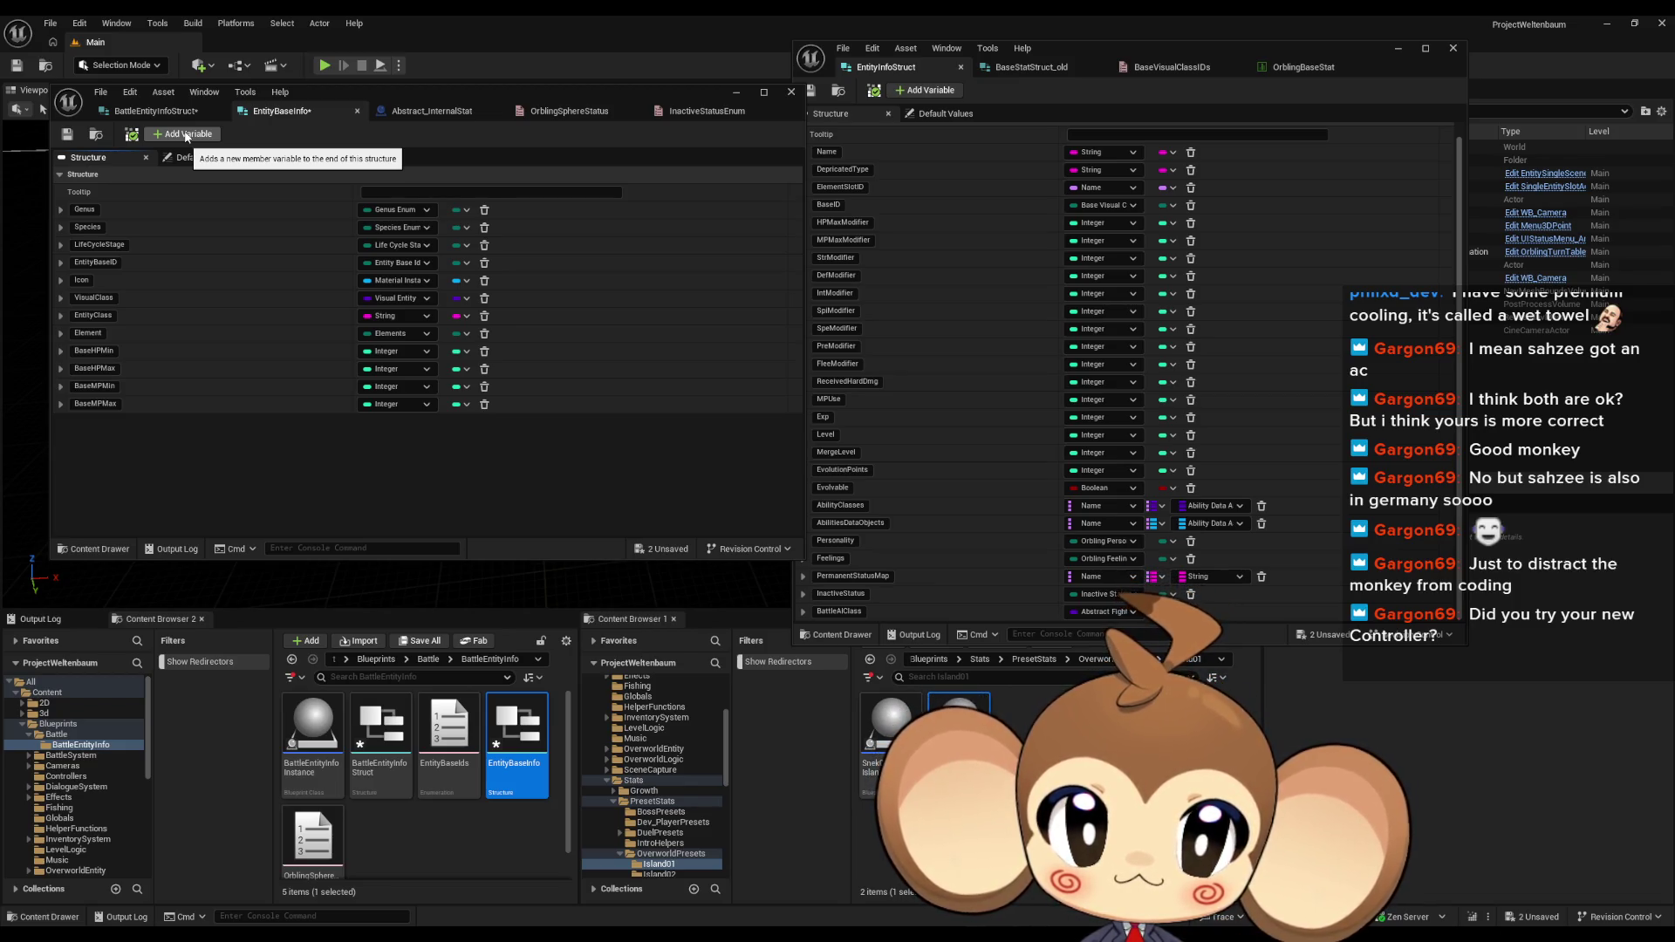
Step: Add integer members BaseStrMin and BaseStrMax to EntityBaseInfo
click(186, 135)
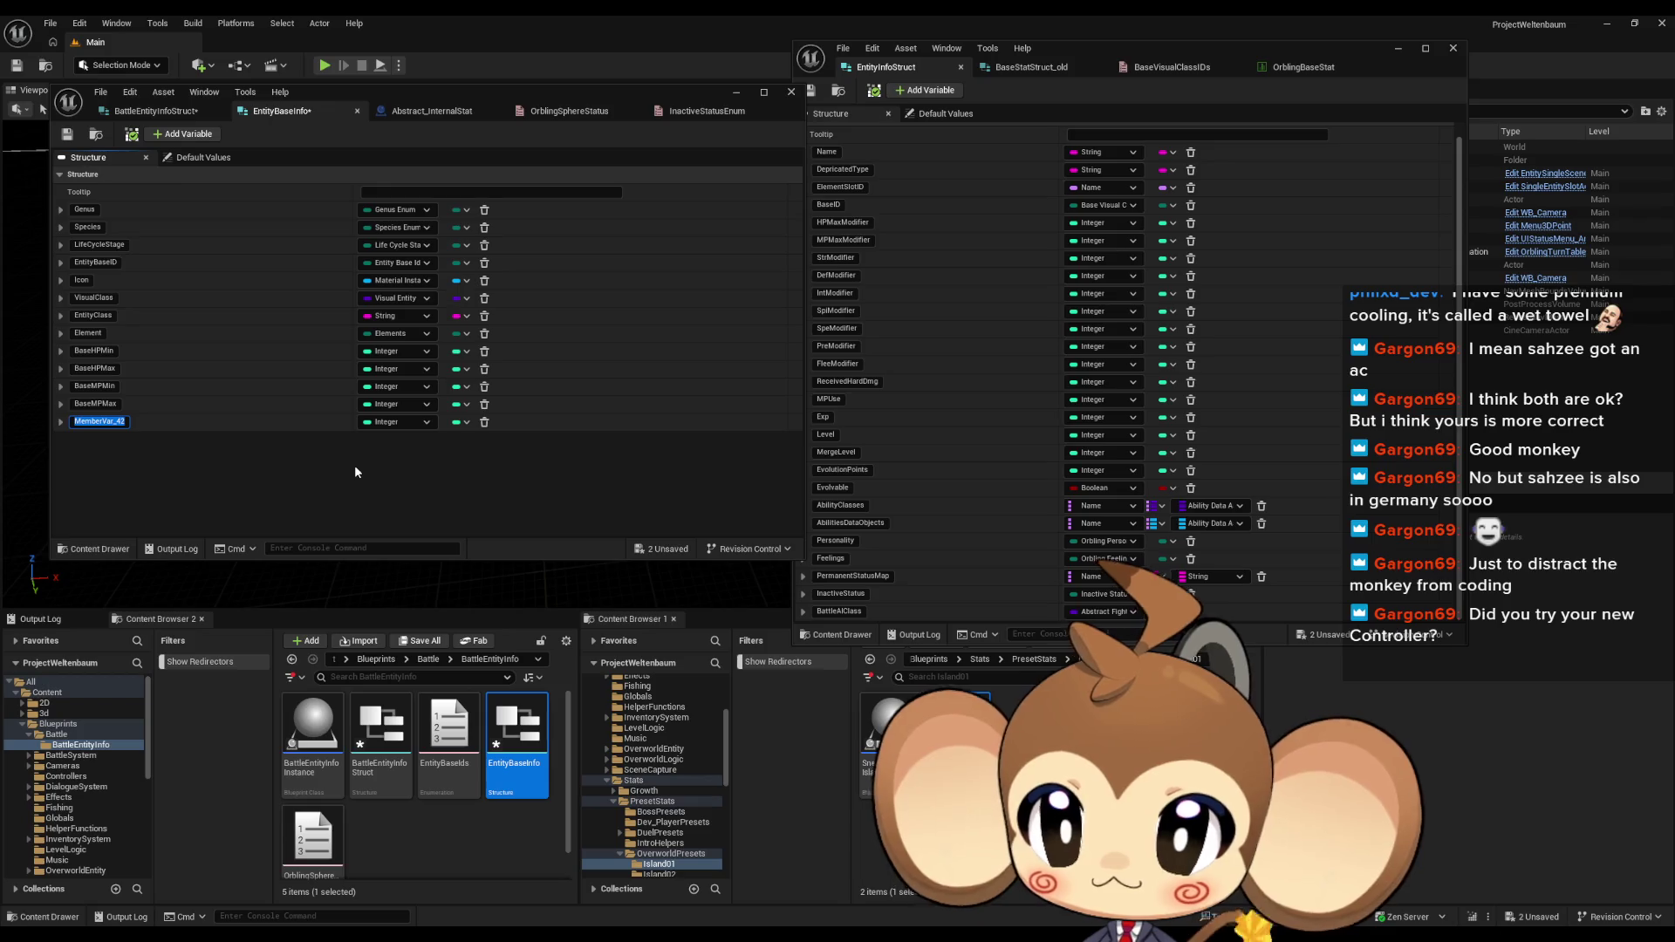
text(Str)
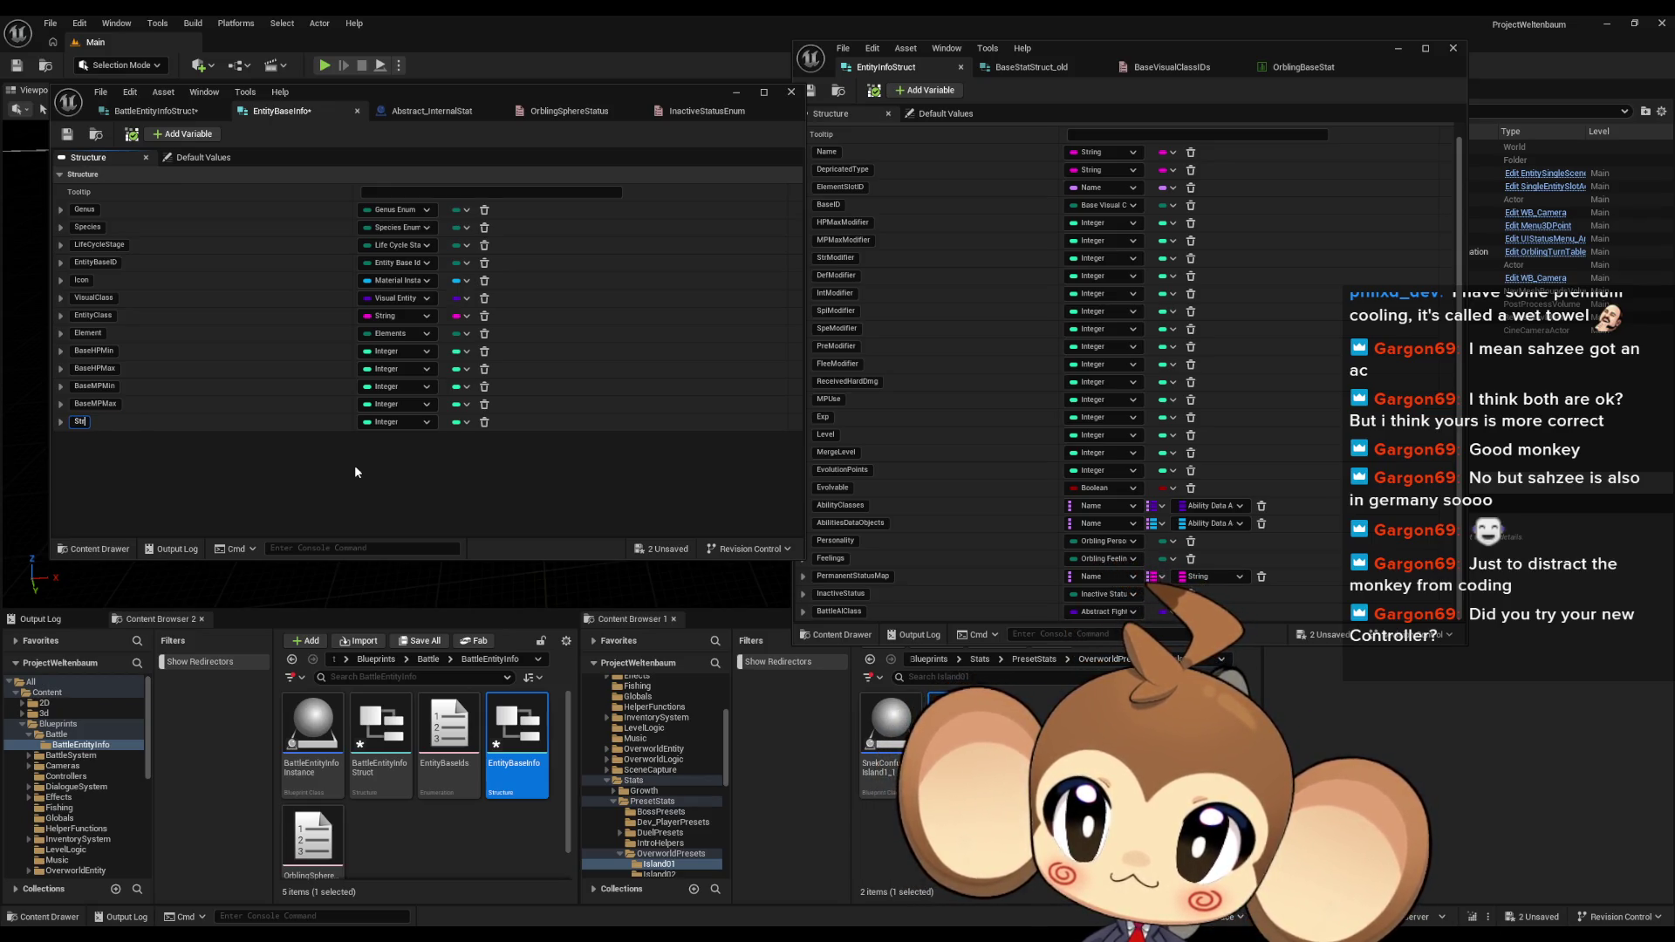
key(BackSpace)
key(BackSpace)
key(BackSpace)
text(BaseStrMin)
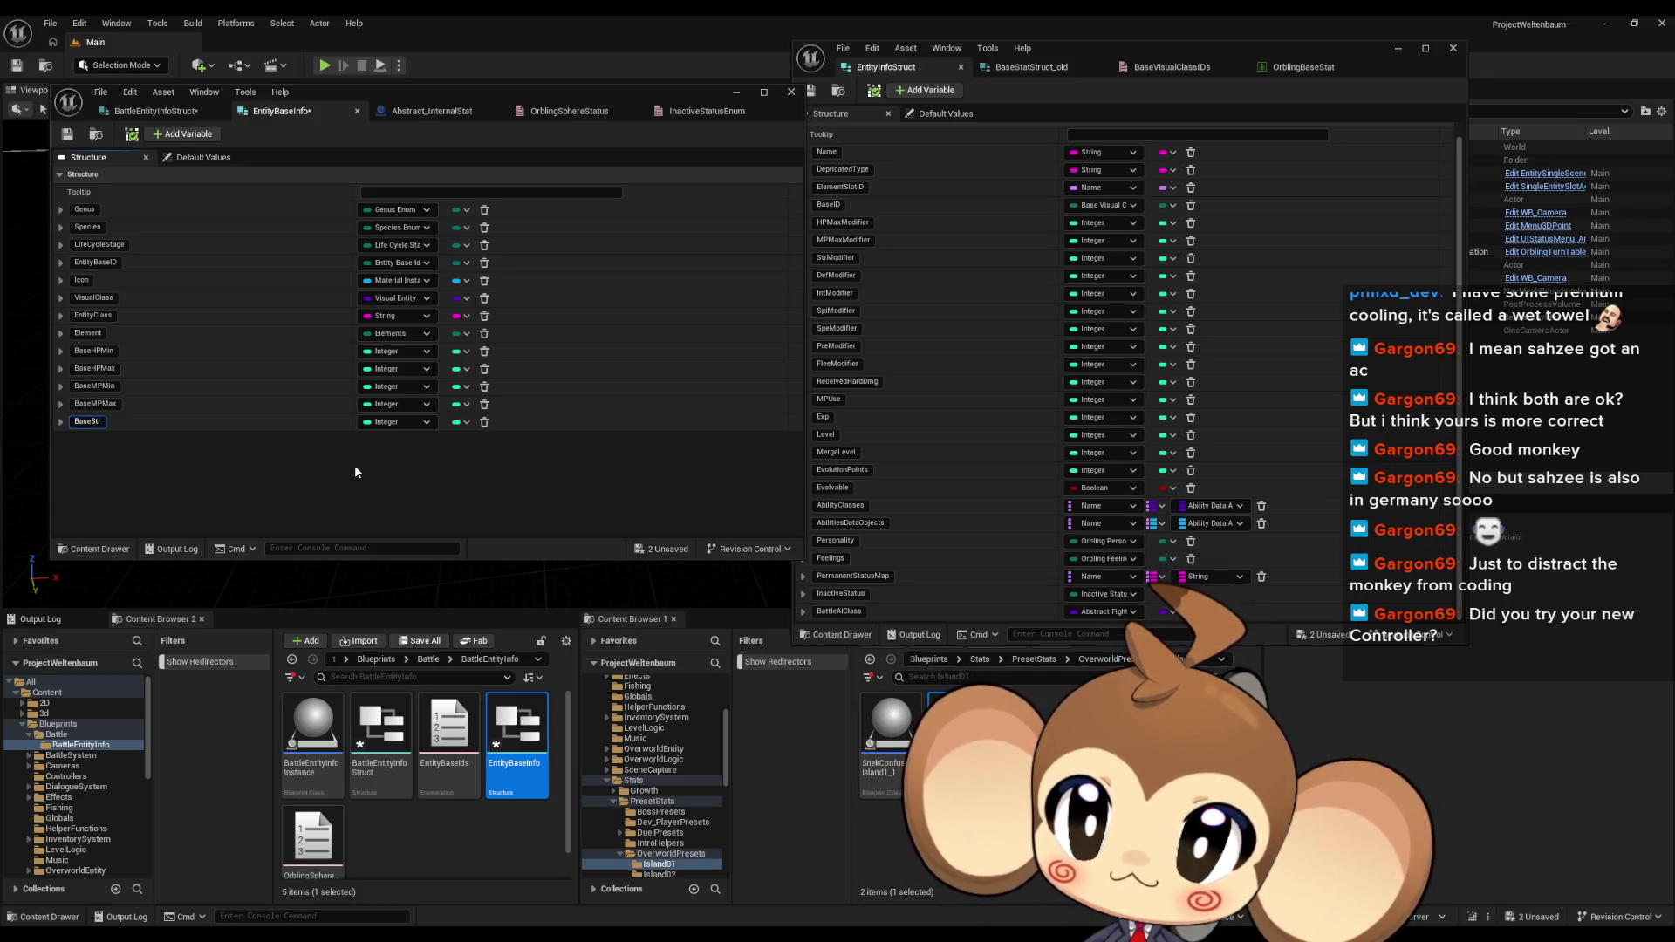
key(Return)
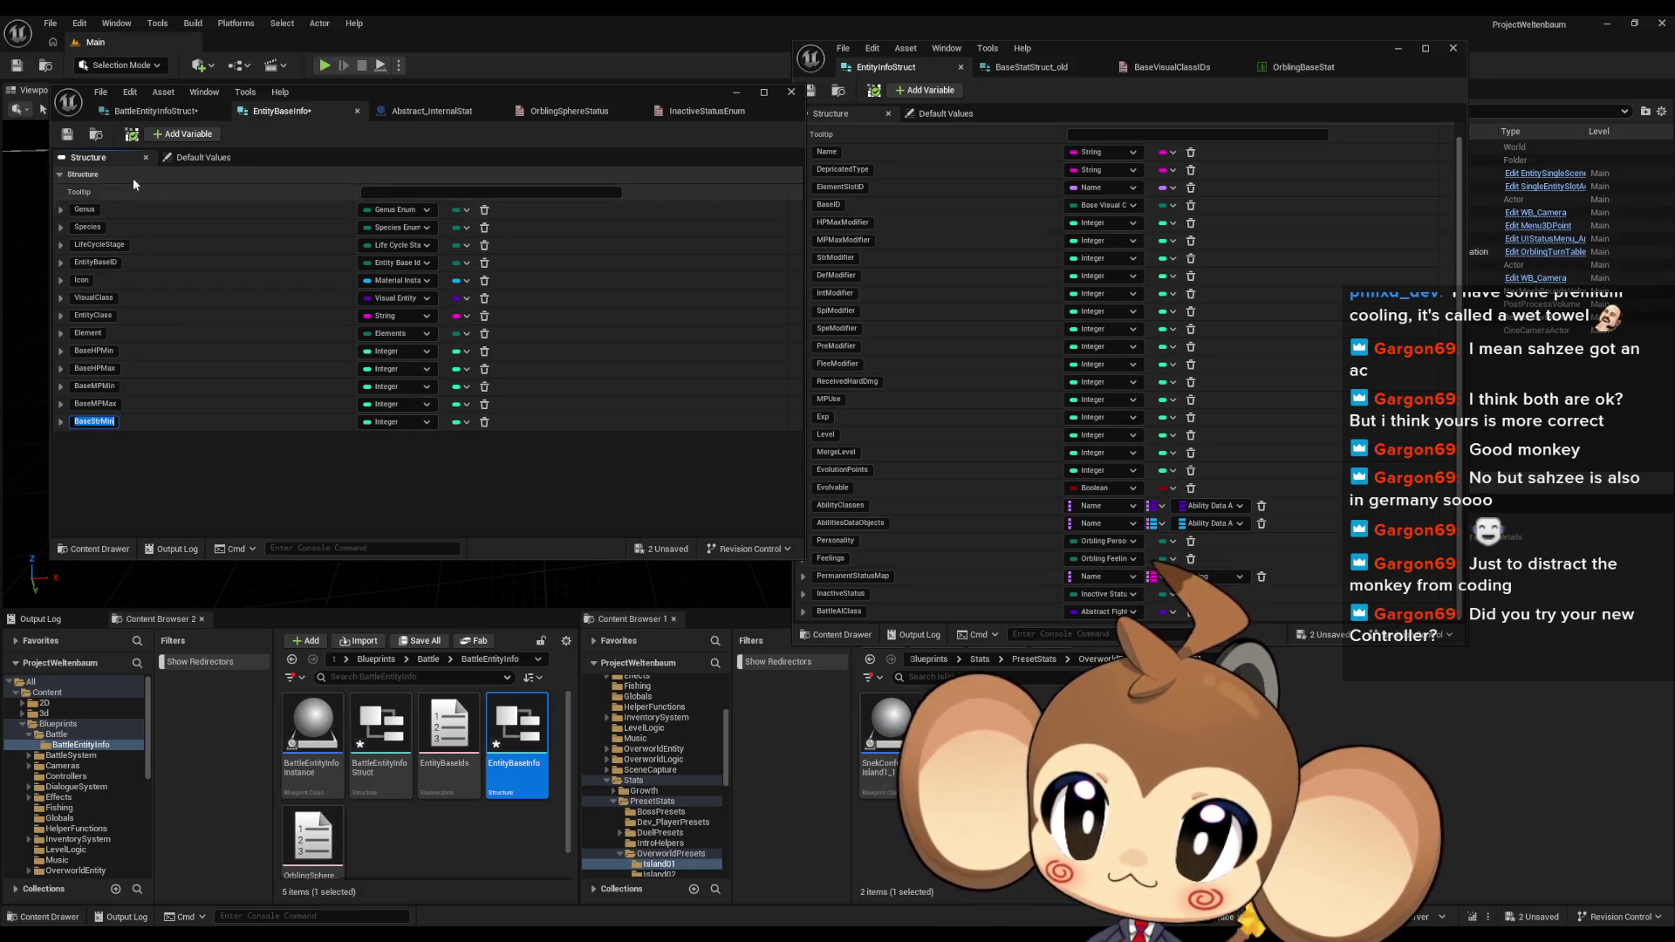
click(176, 136)
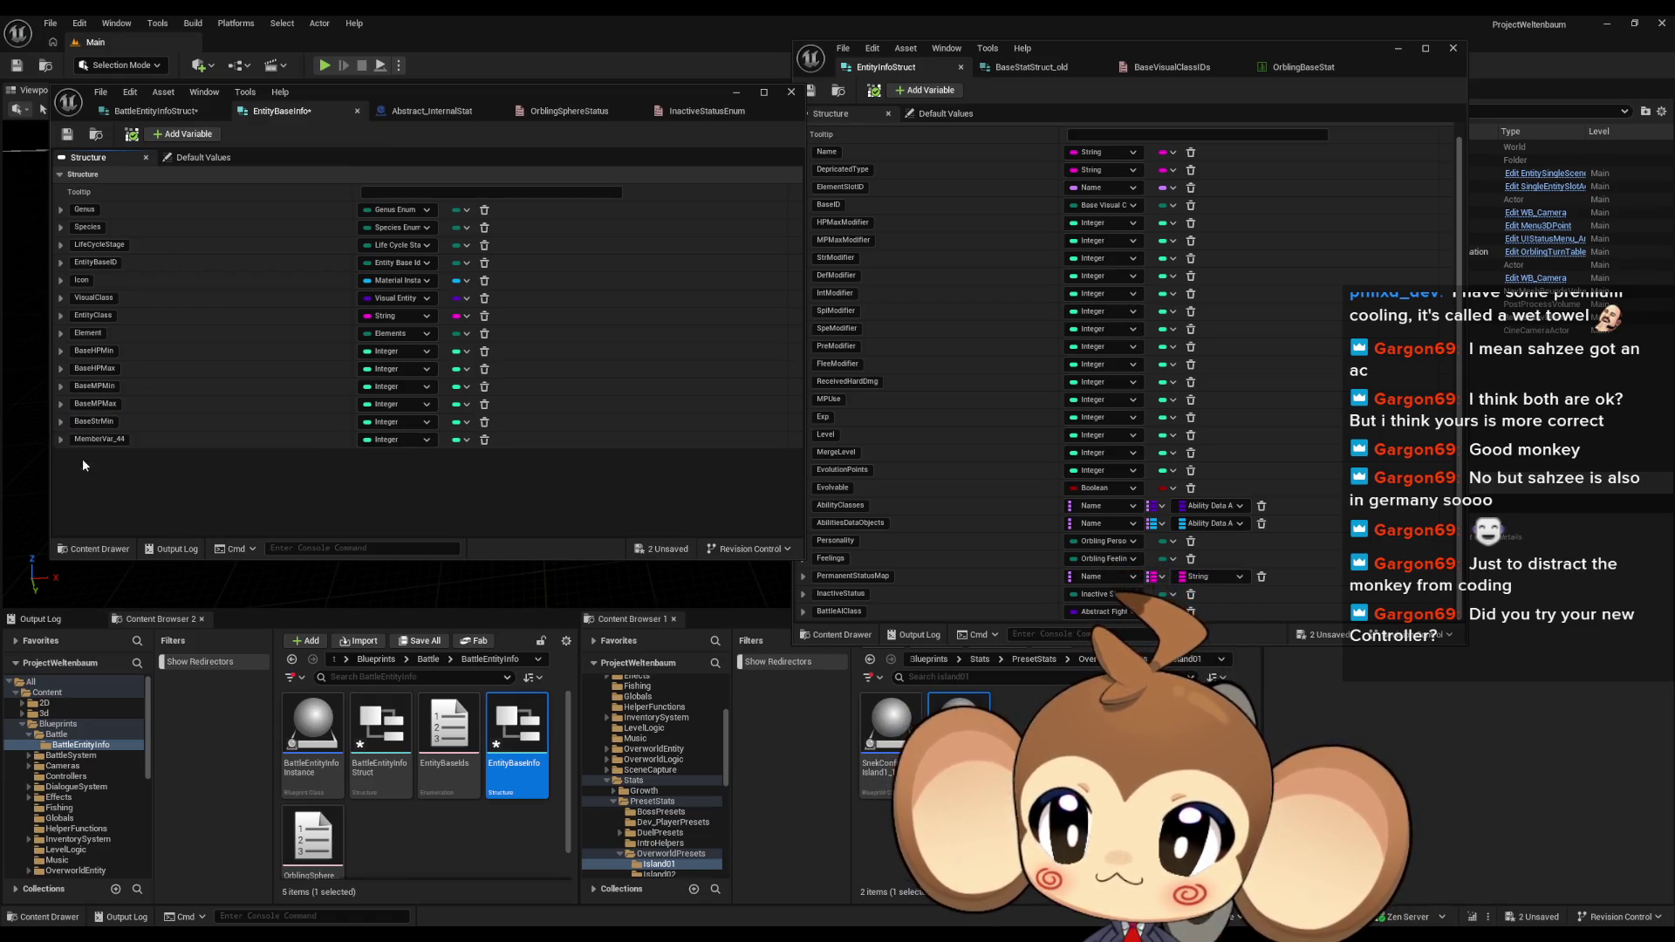
key(BackSpace)
key(BackSpace)
text(BaseStrM)
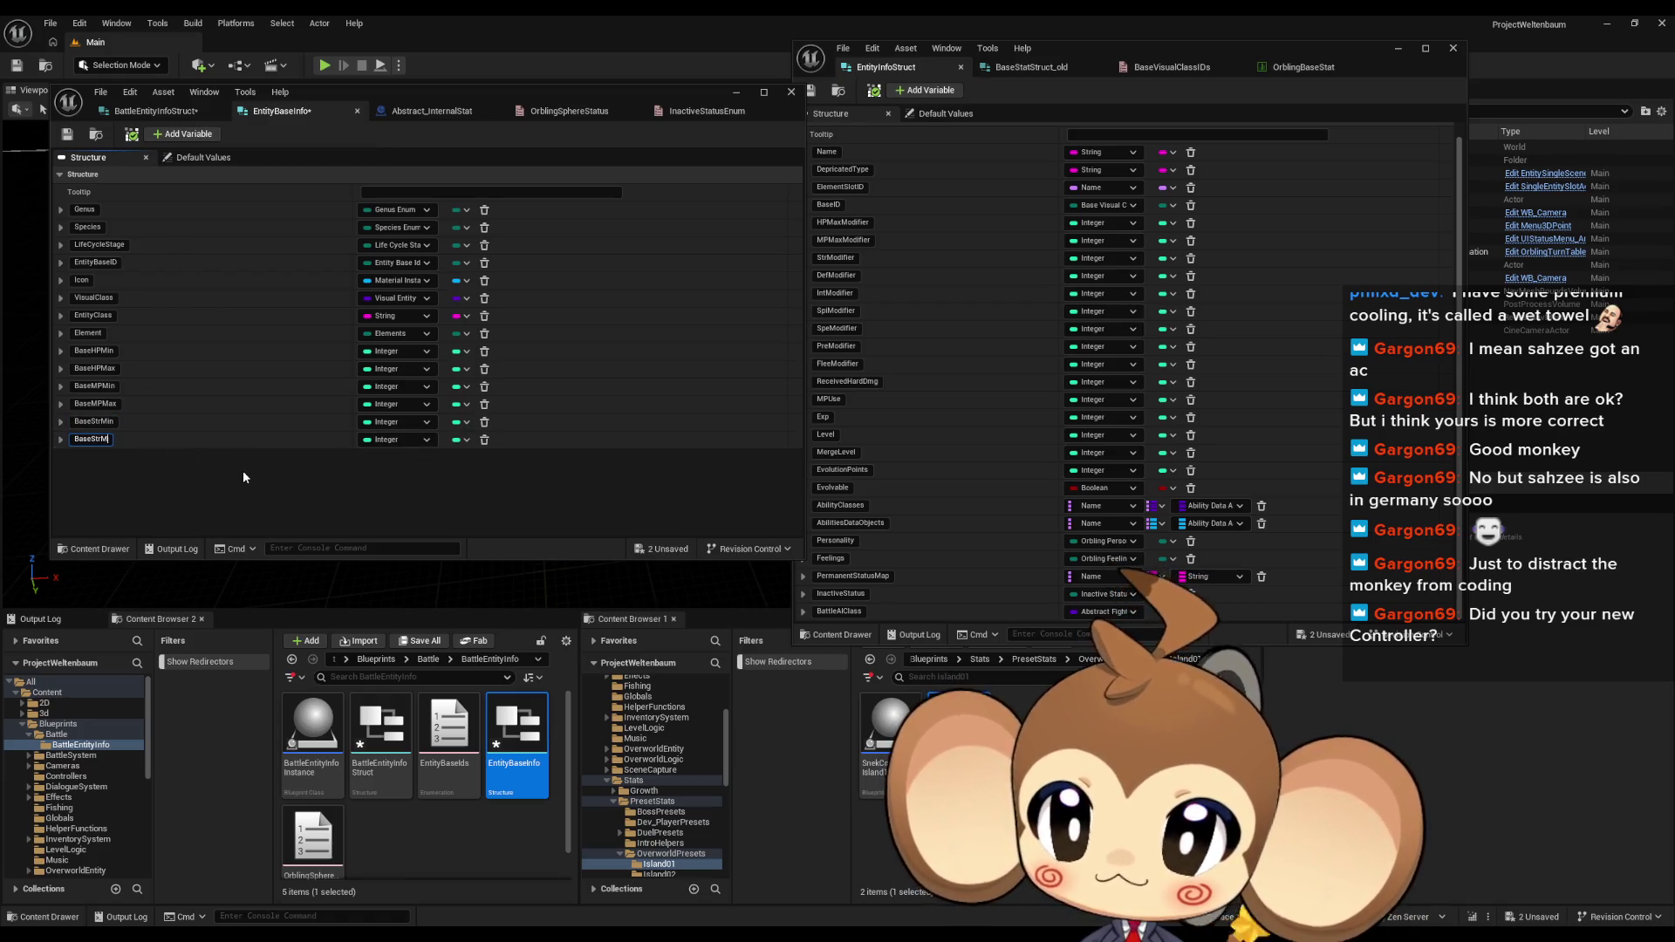
text(ax)
key(Return)
Step: Add integer members BaseDefMin and BaseDefMax
click(175, 136)
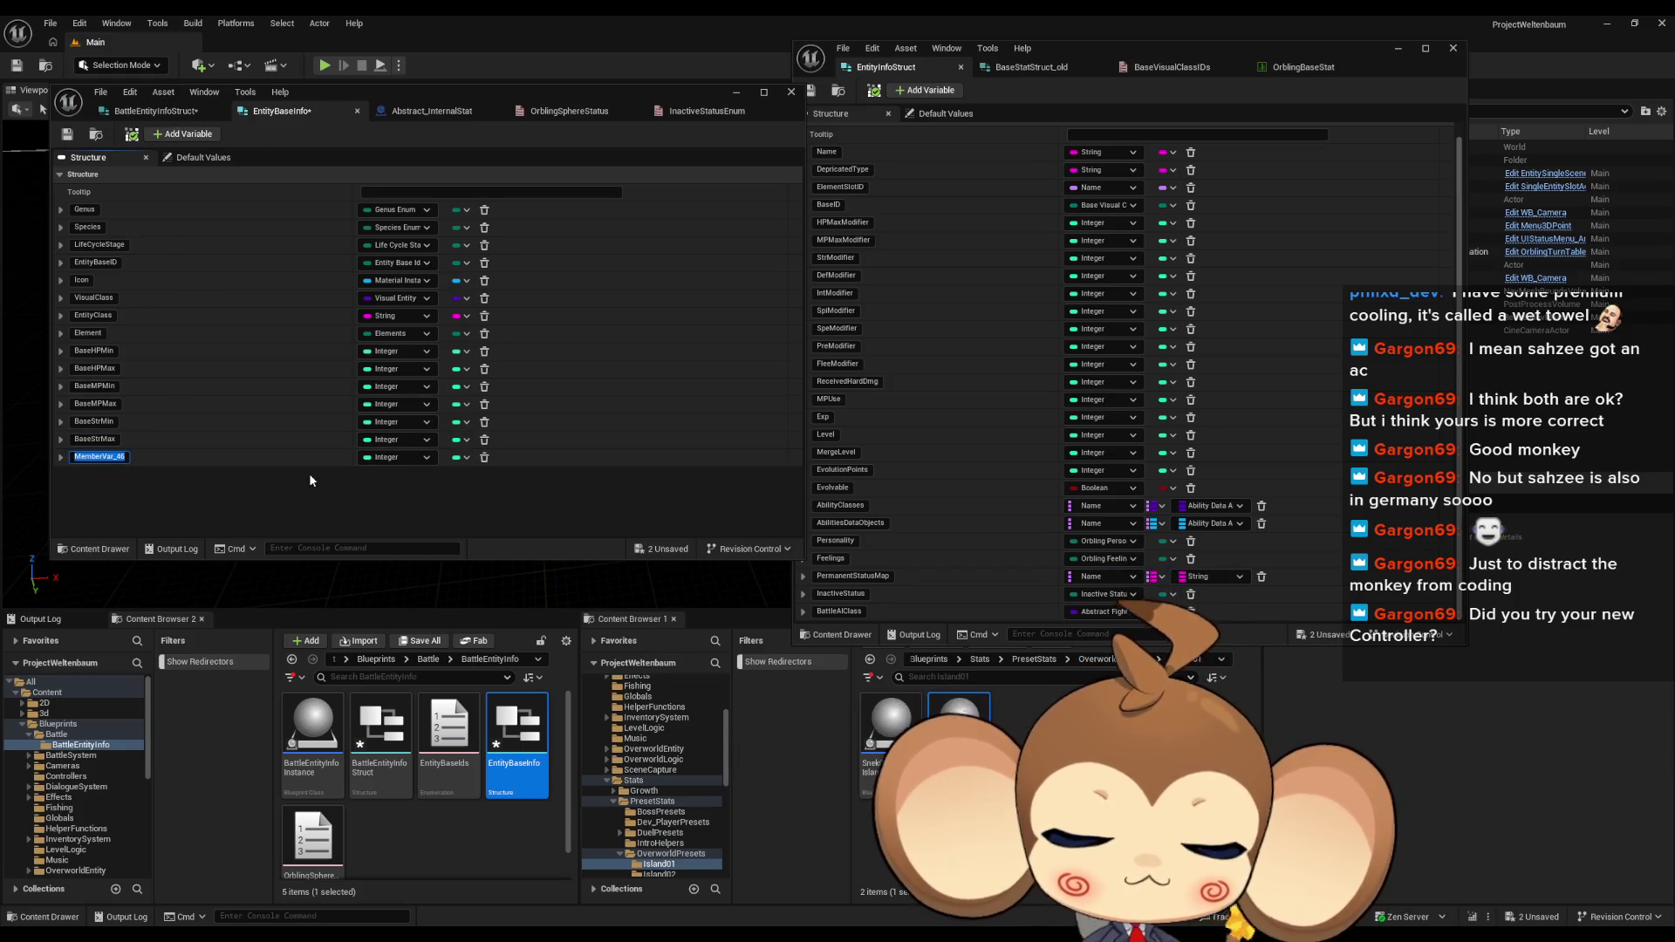
text(BaseDefMin)
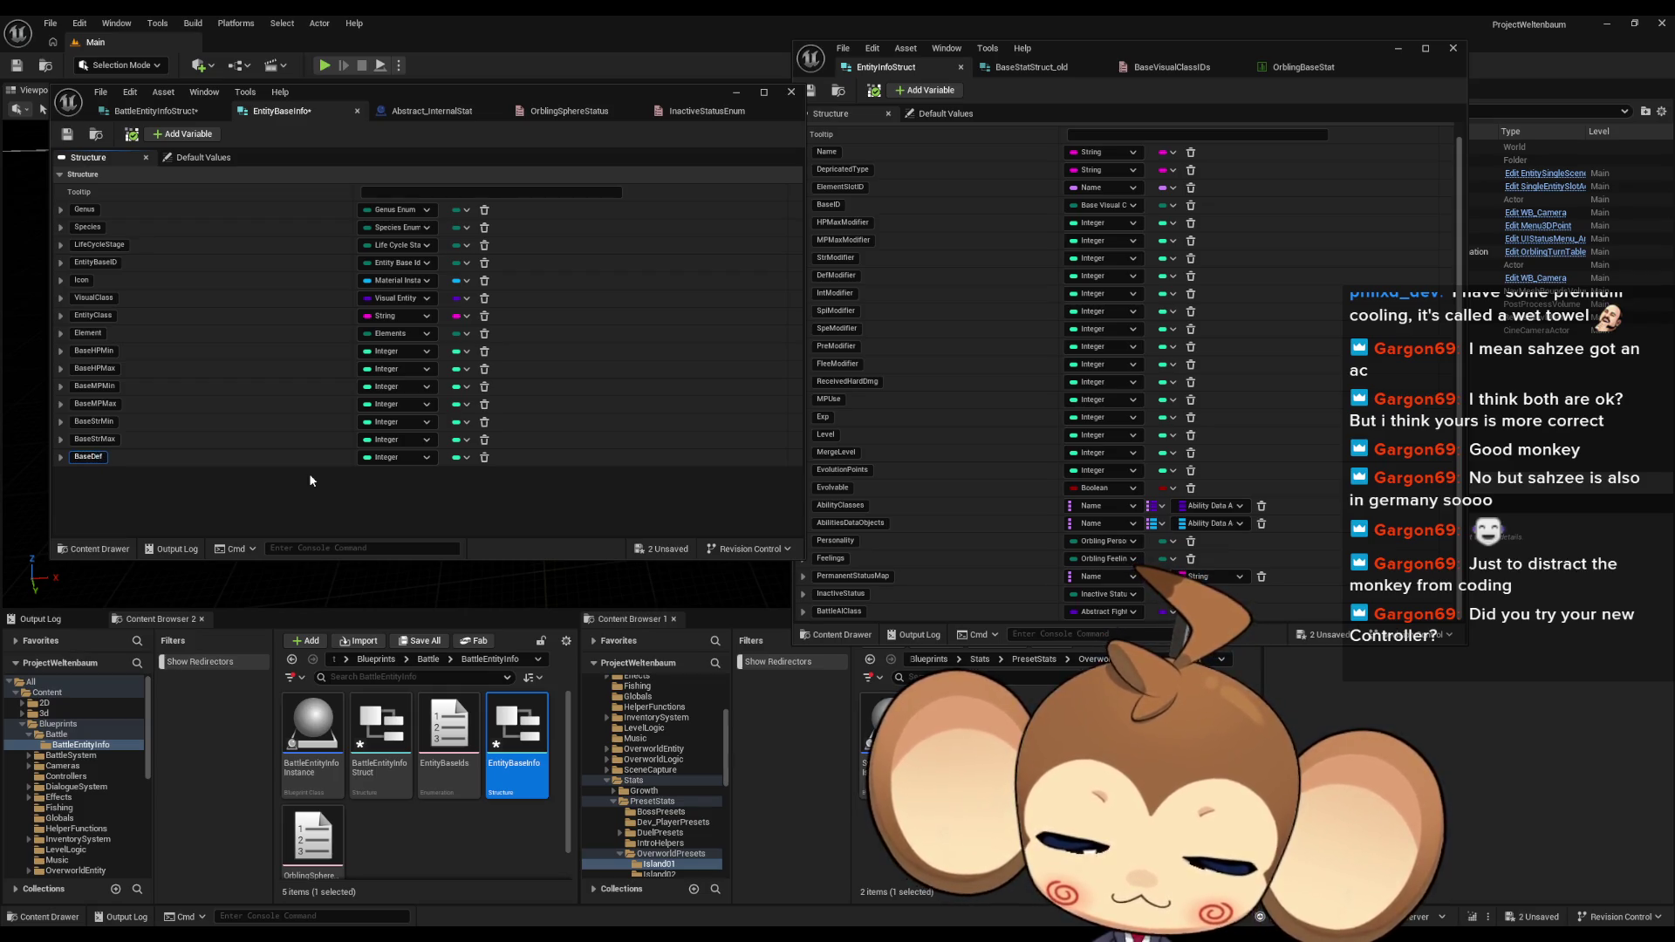
key(Return)
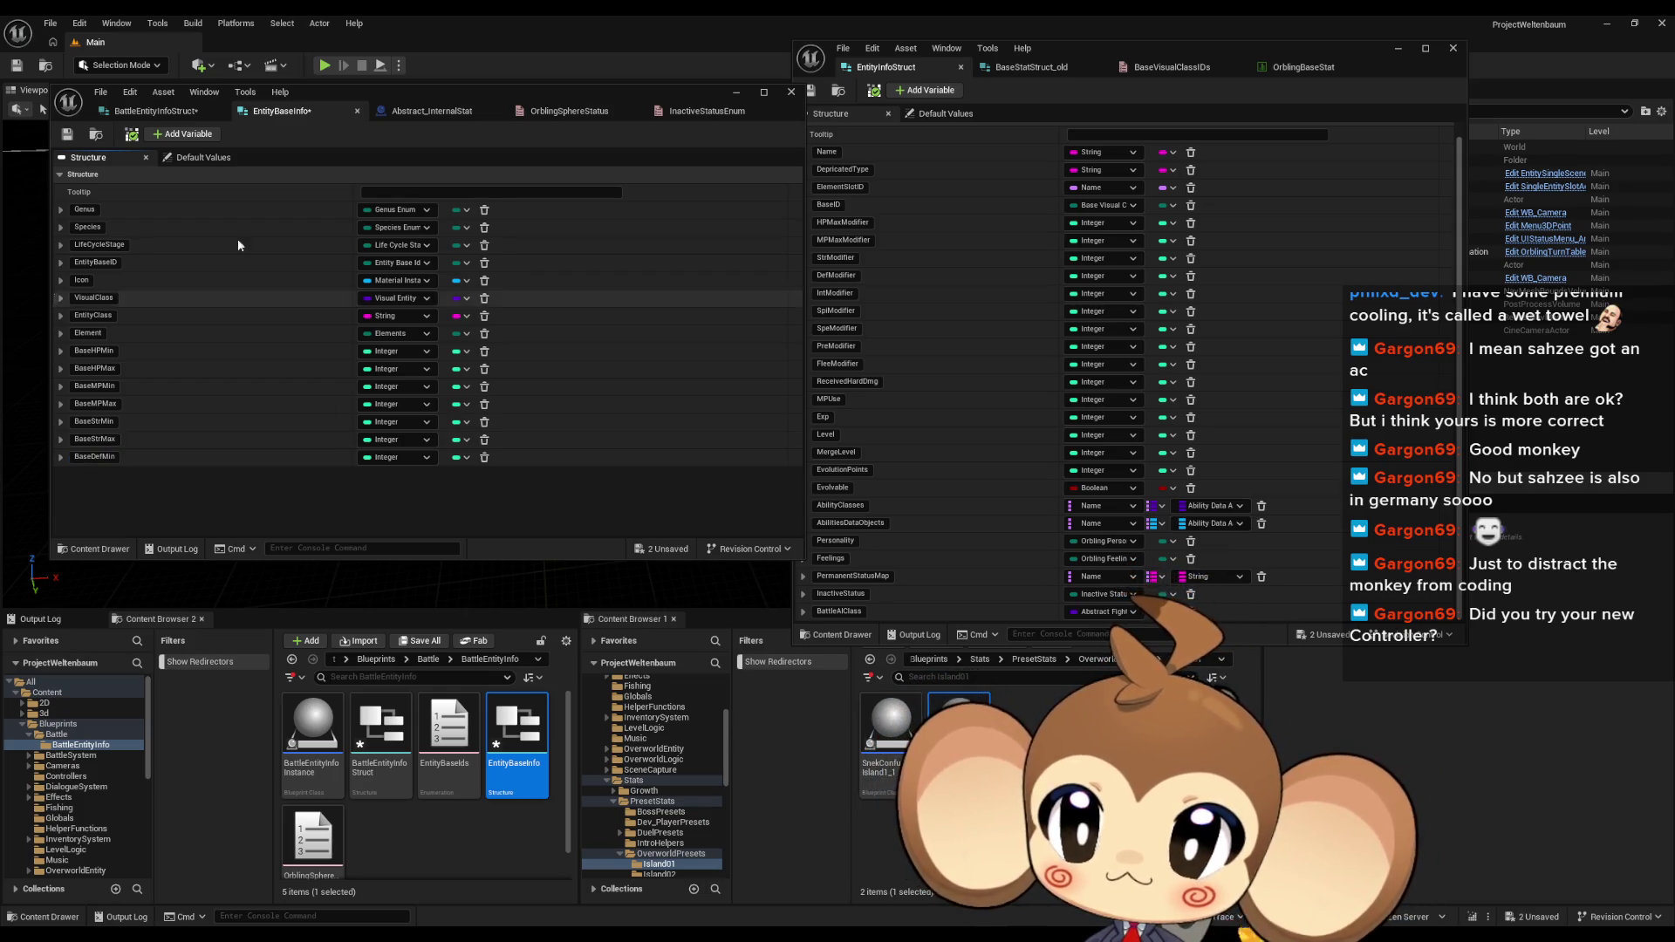
click(181, 133)
text(BaseDefMax)
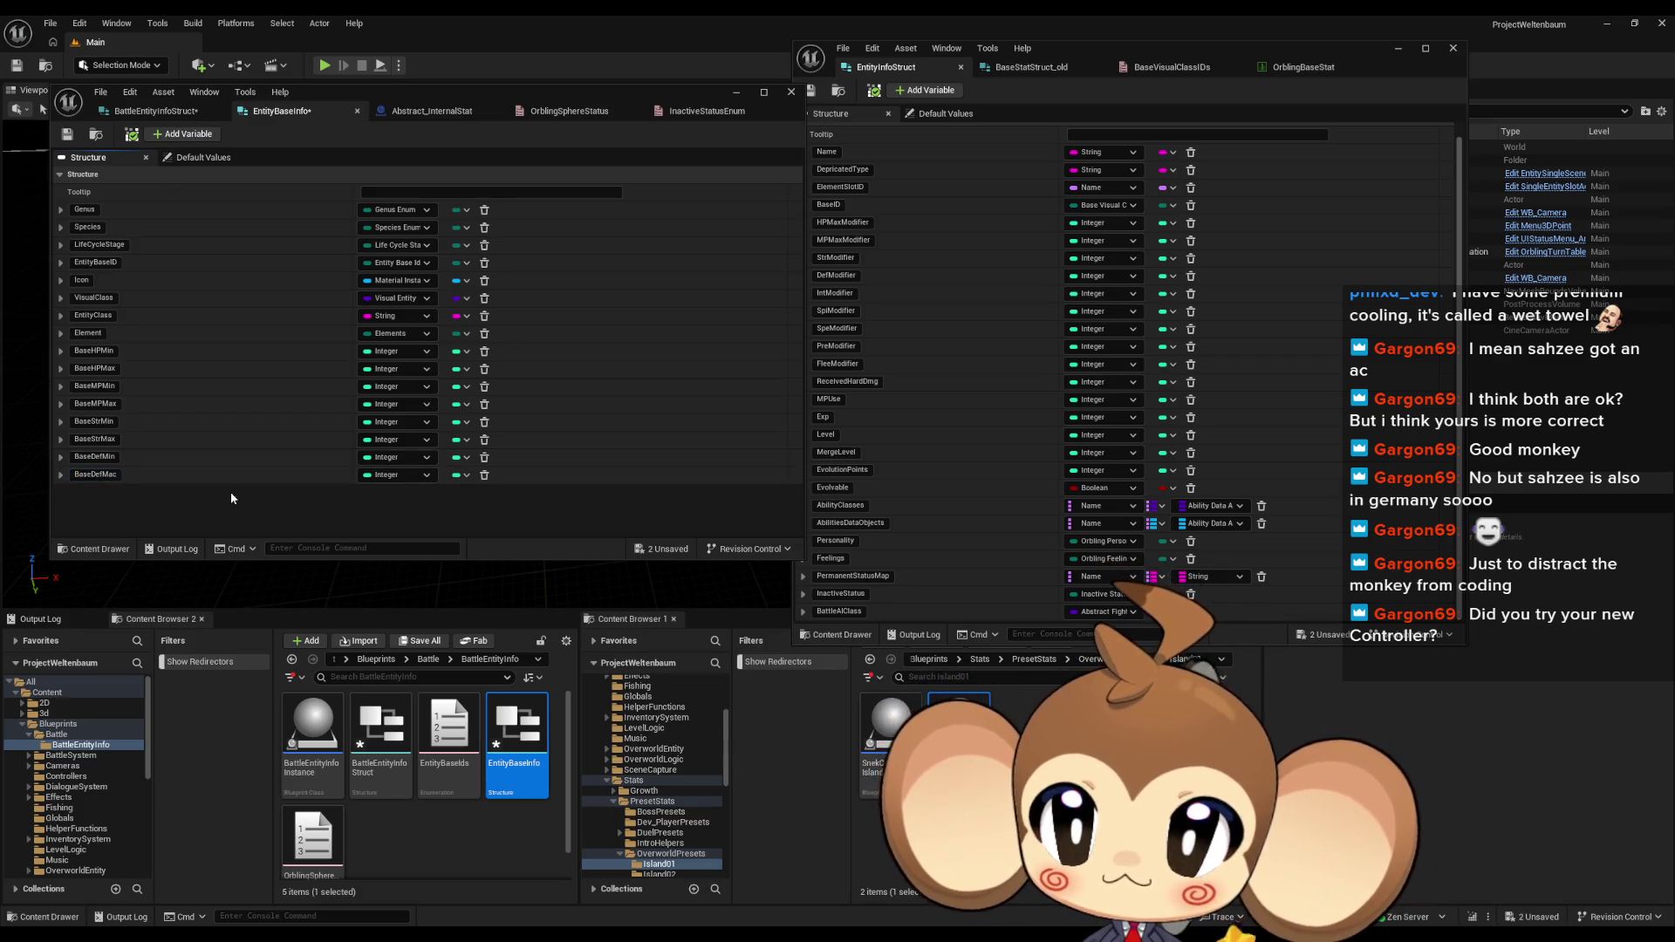
click(116, 480)
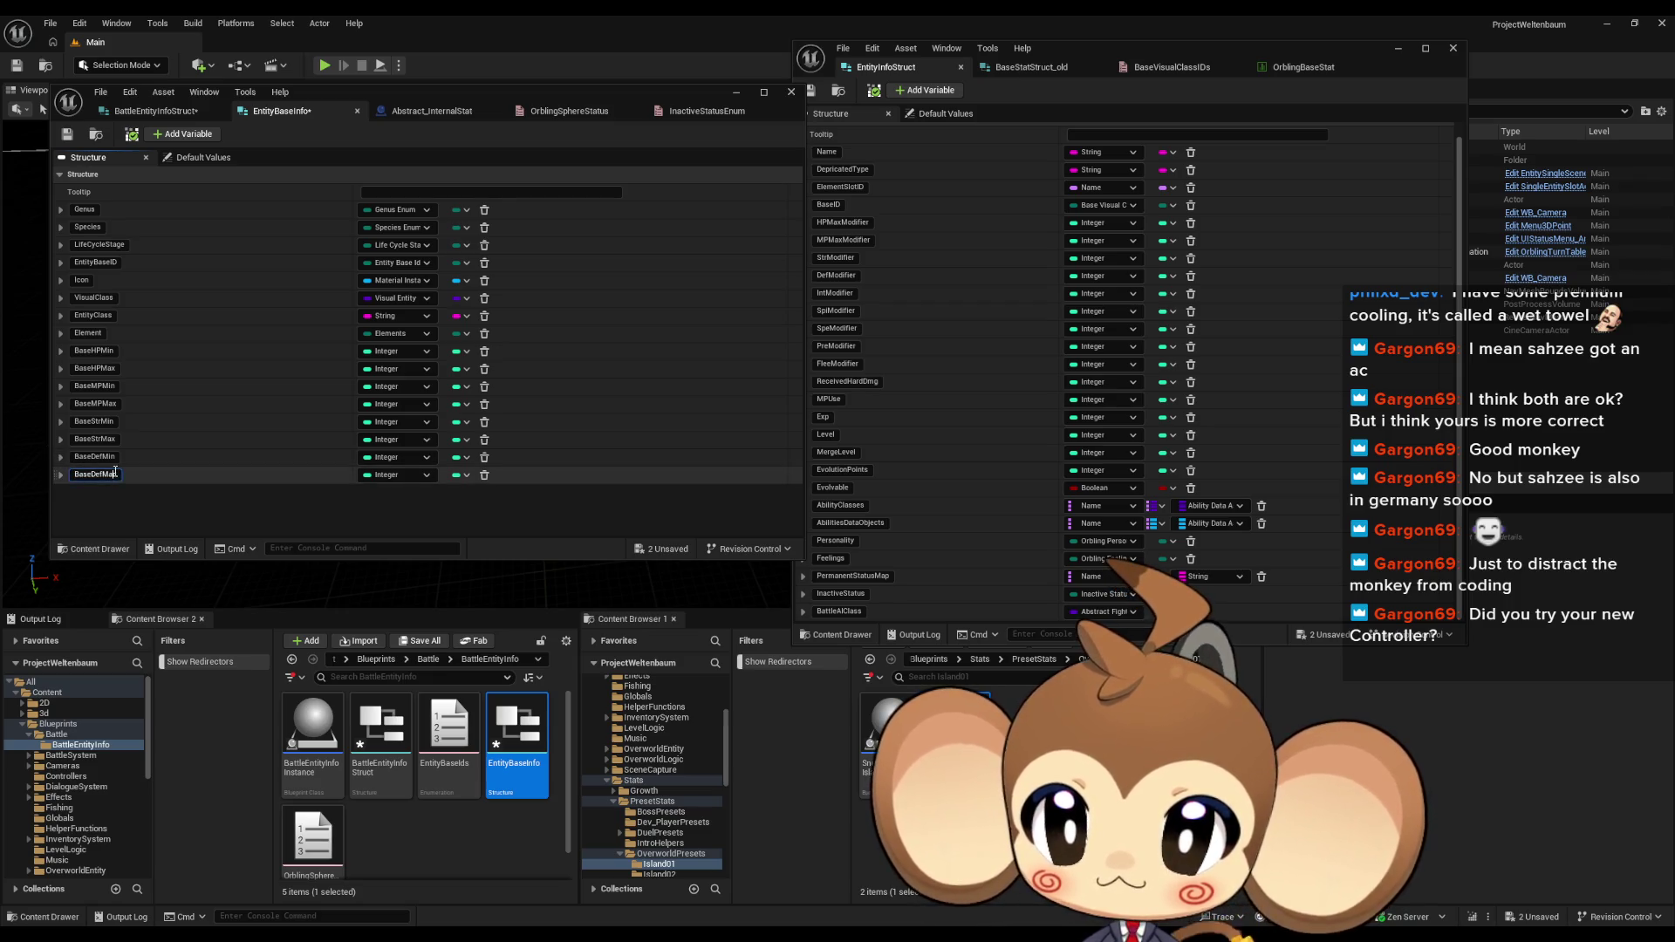
text(x)
key(Return)
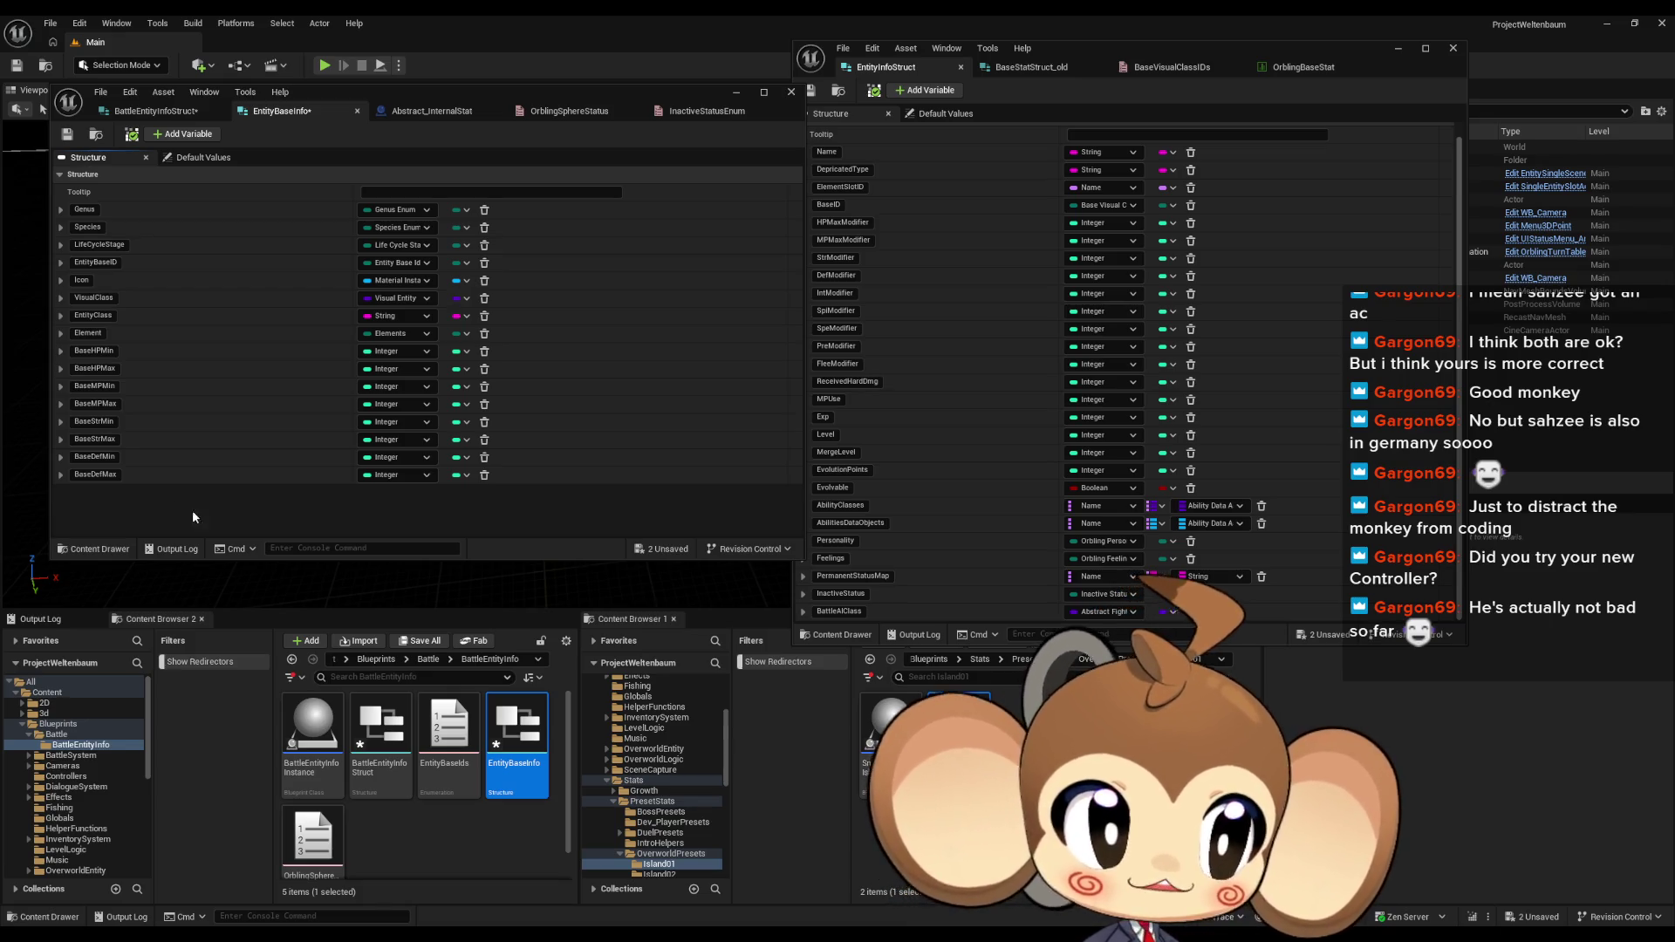
Step: Add integer members BaseIntMin and BaseIntMax to EntityBaseInfo
click(834, 294)
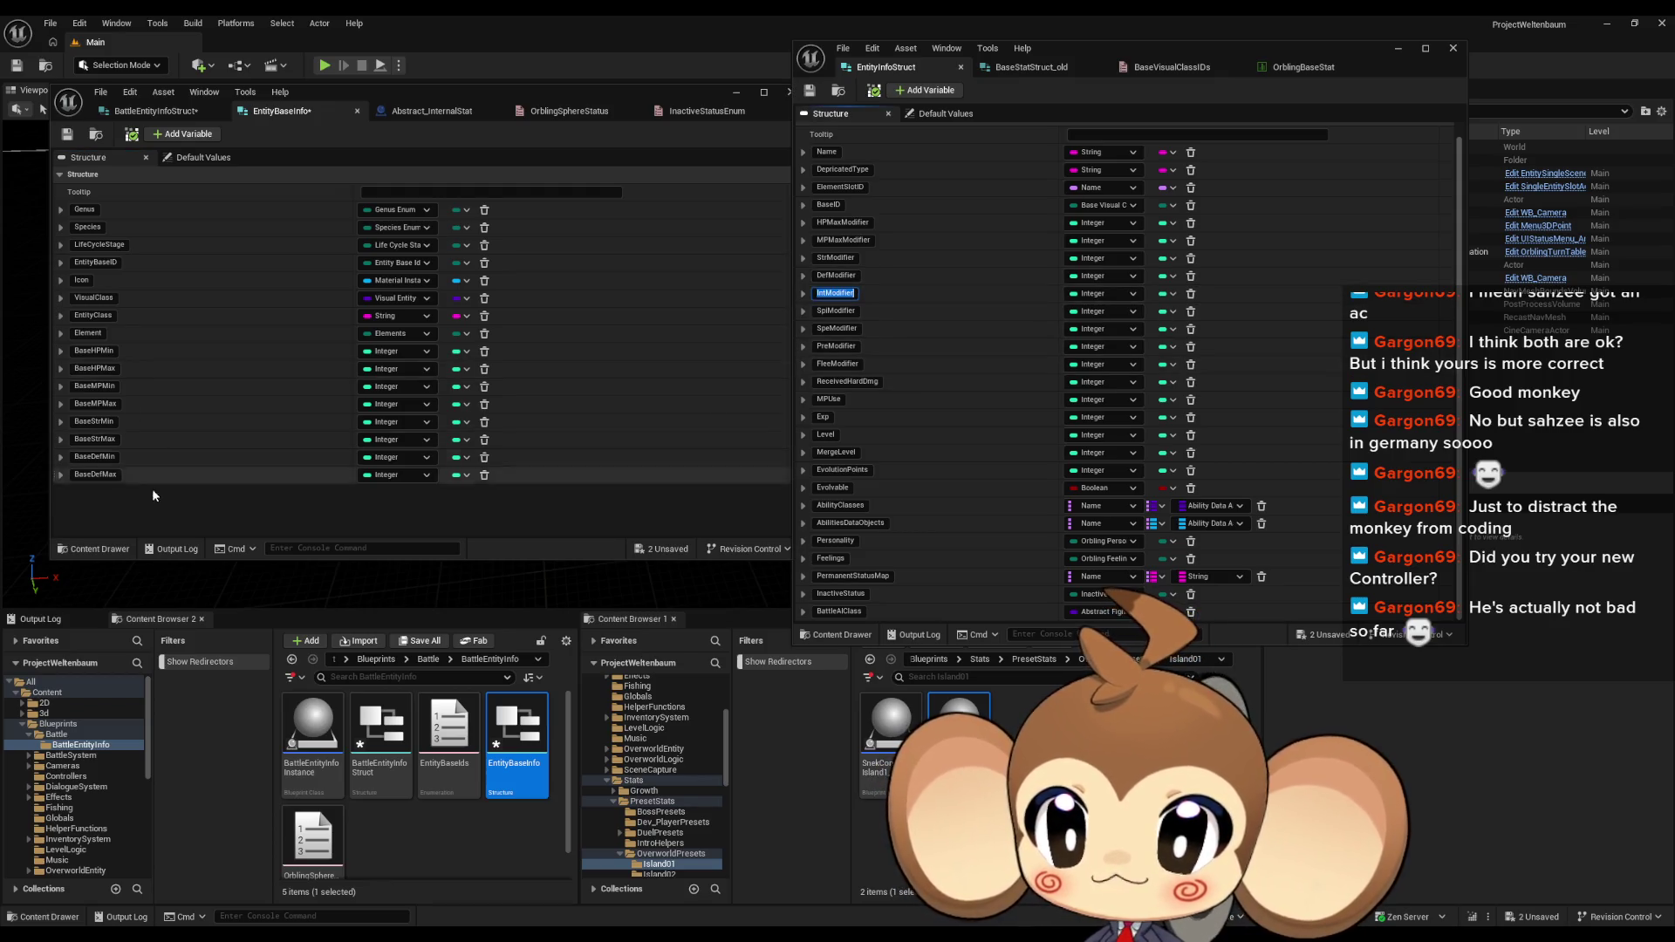
click(185, 135)
text(IntModifier)
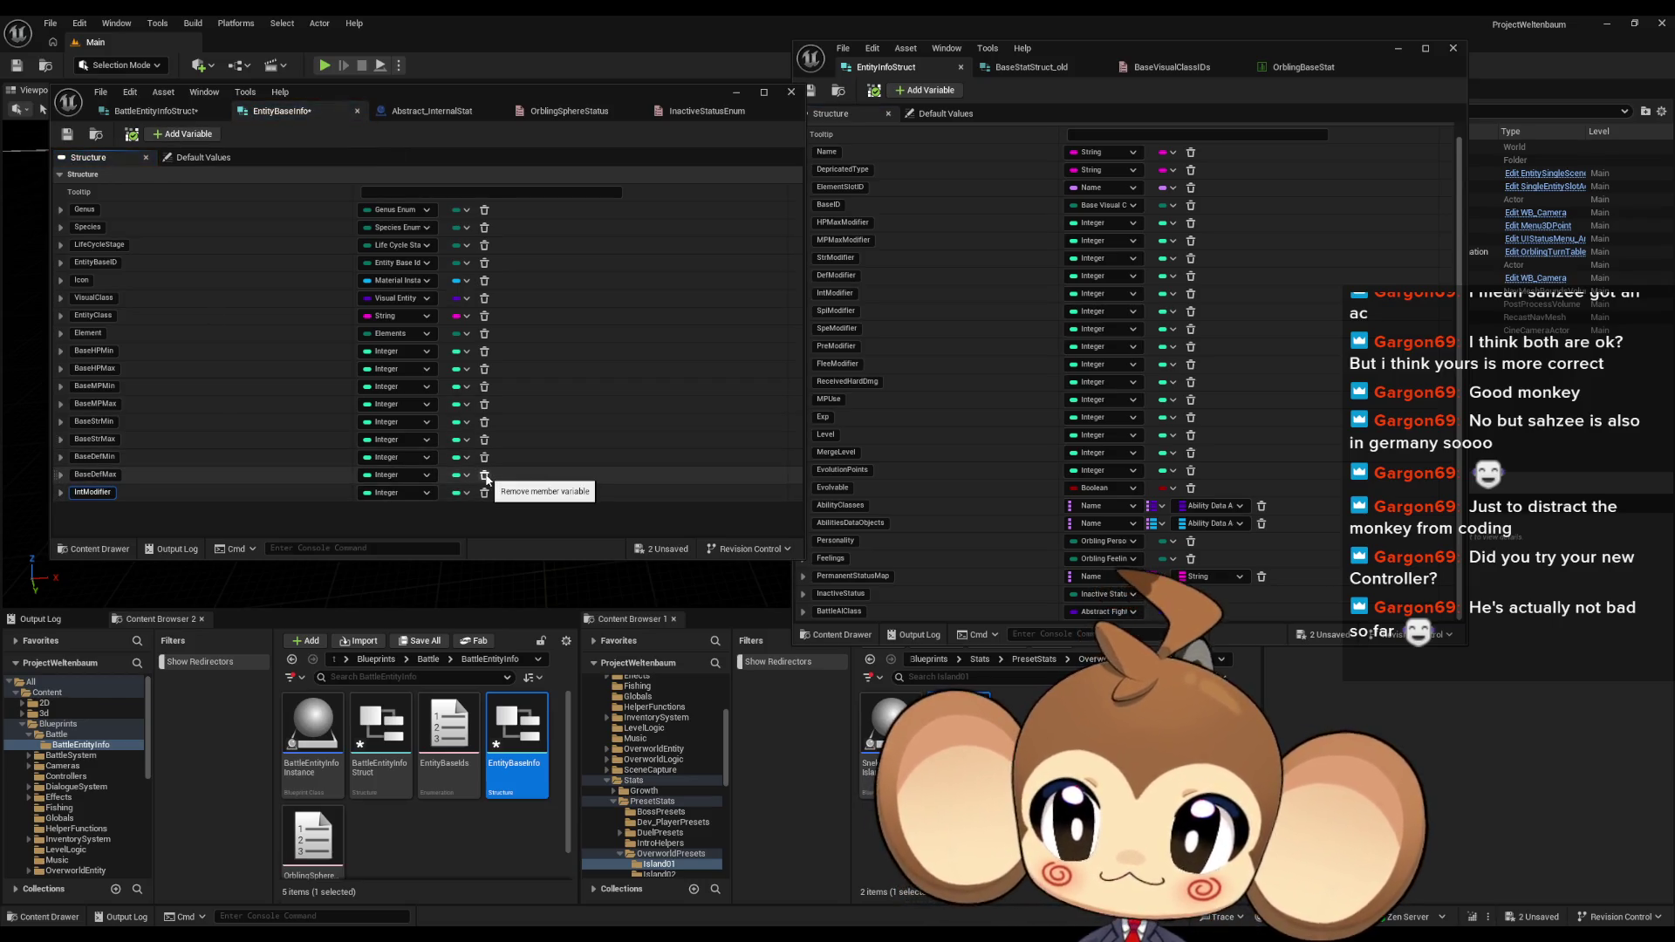
text(Base)
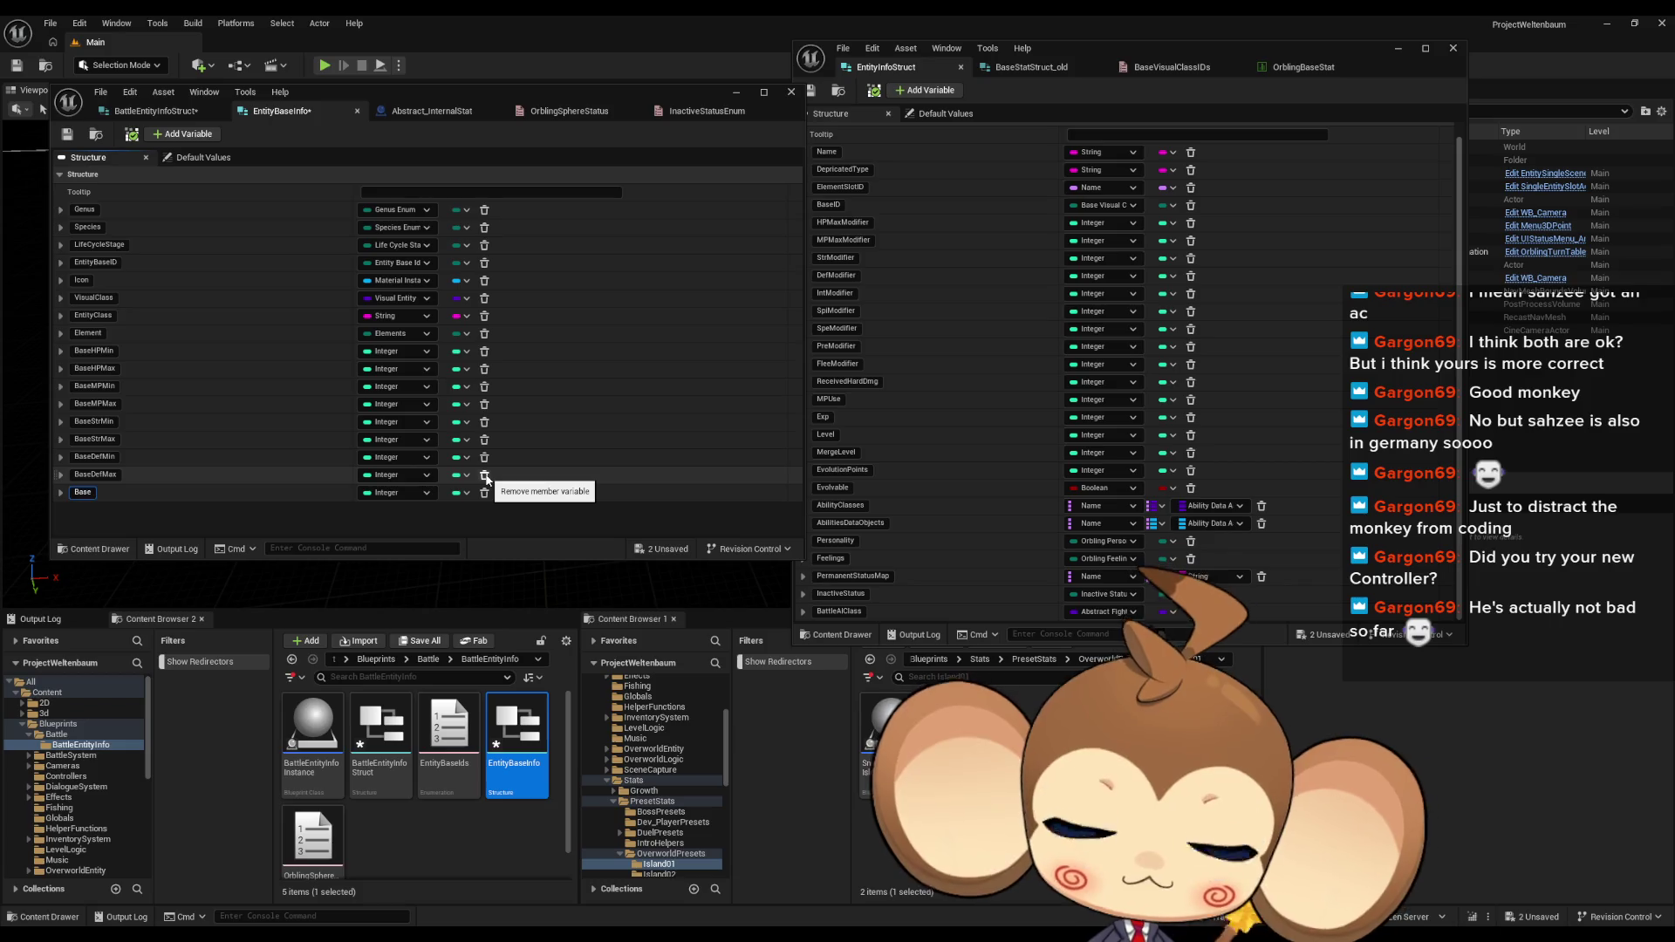
text(IntMin)
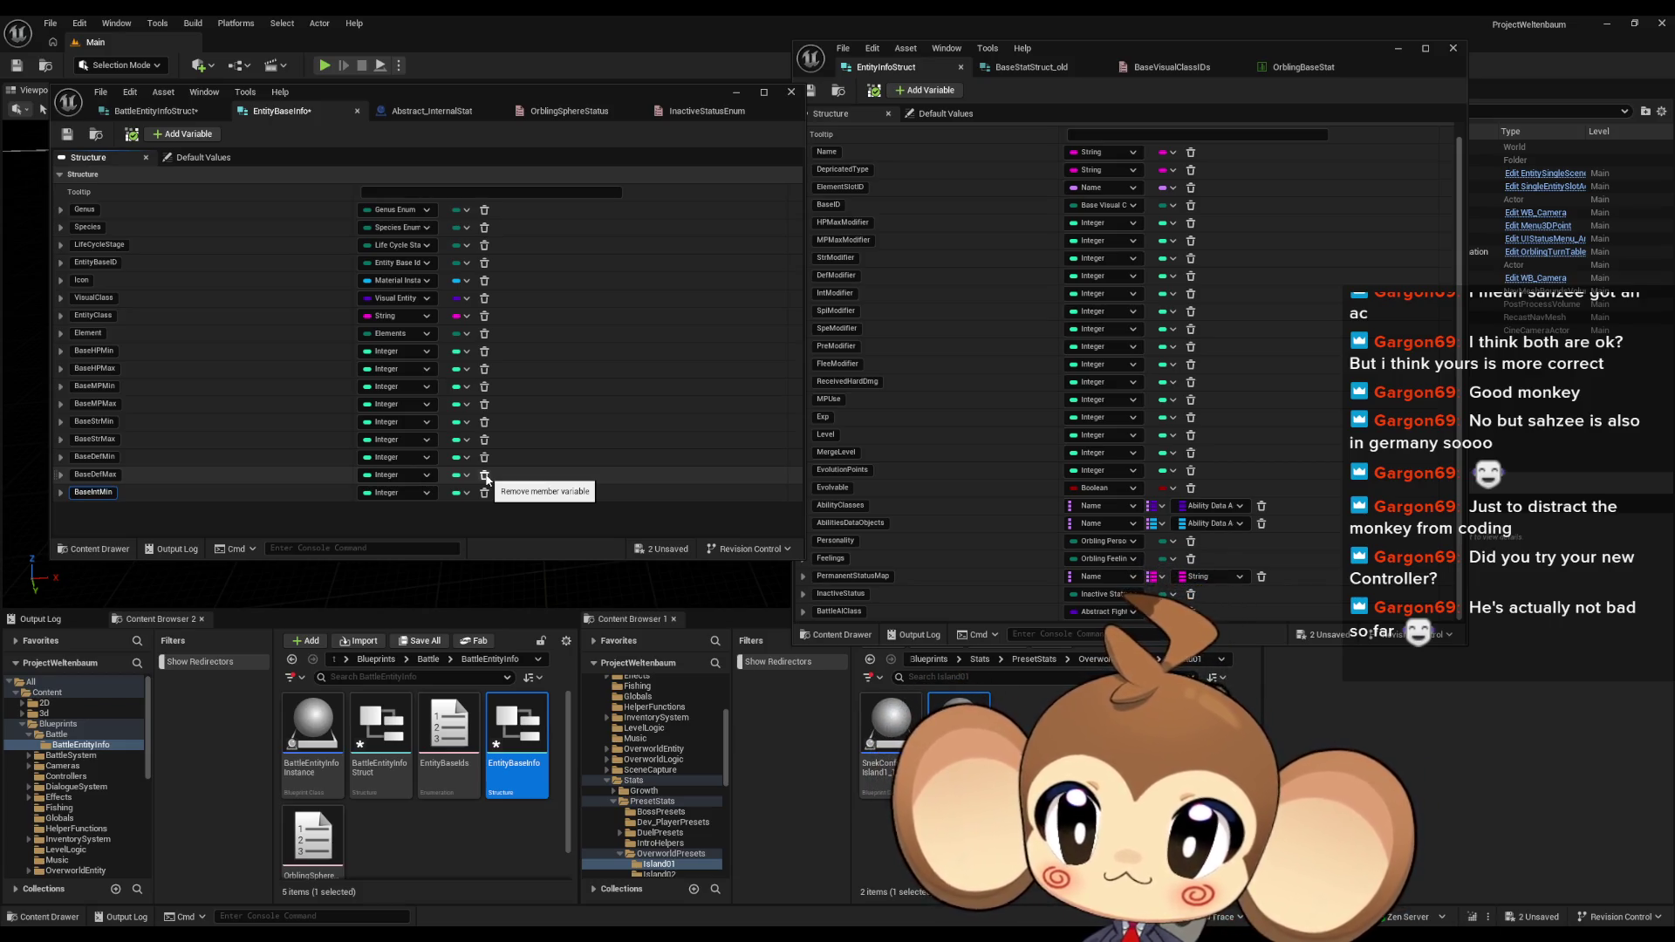
click(185, 135)
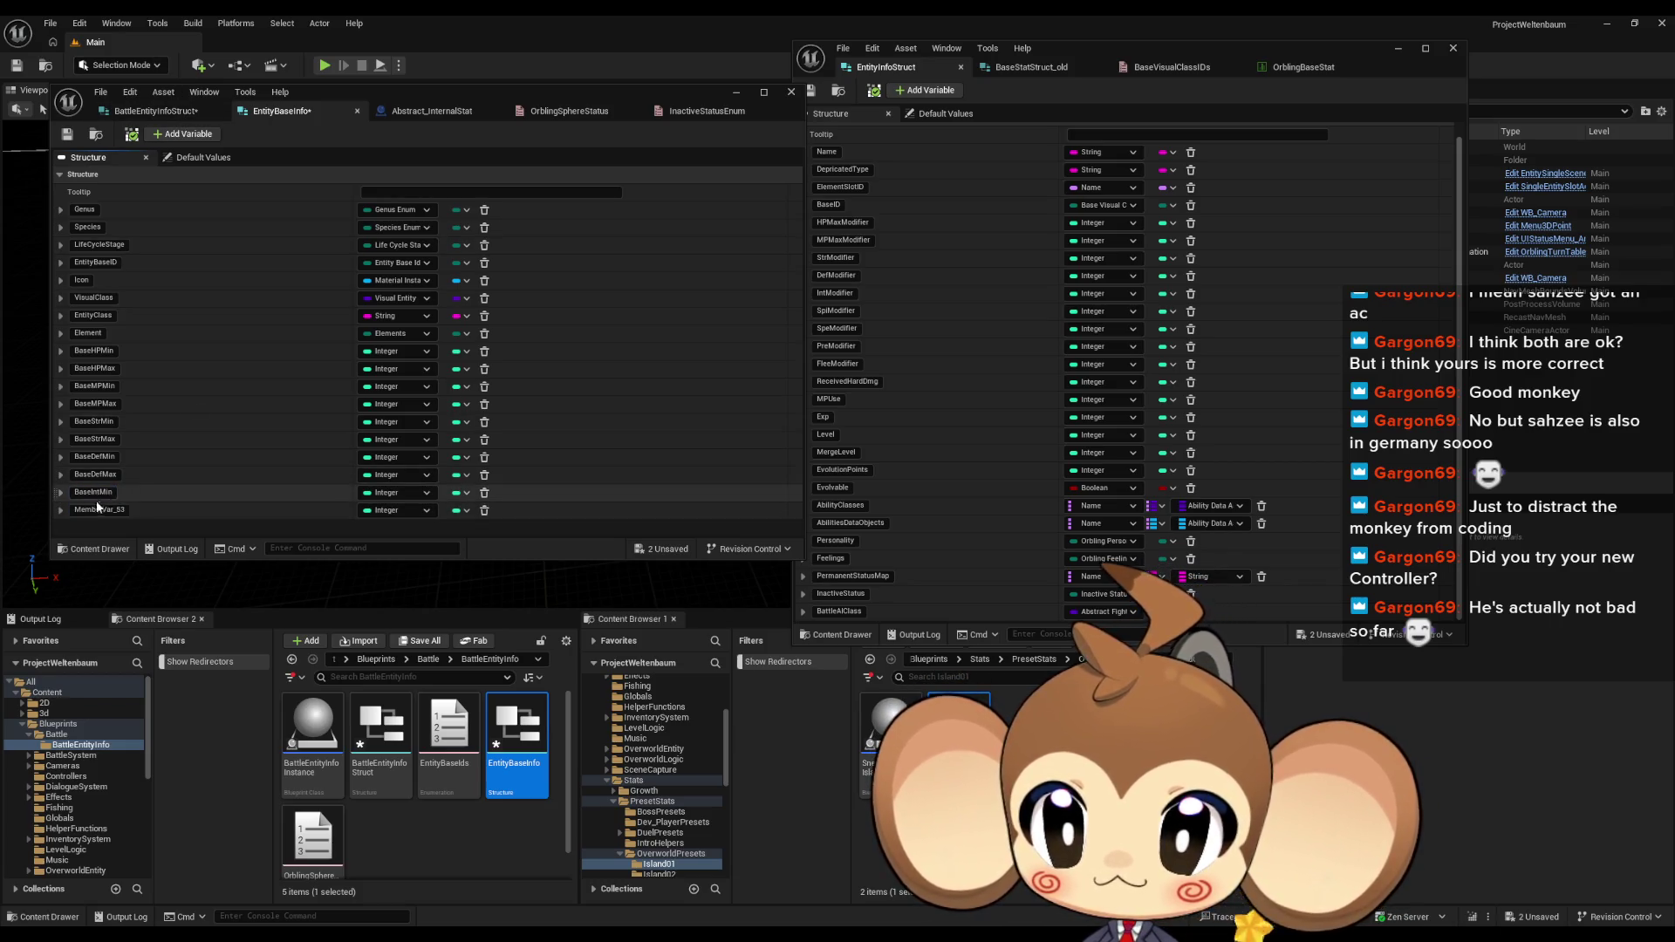
text(BaseIntMax)
key(Return)
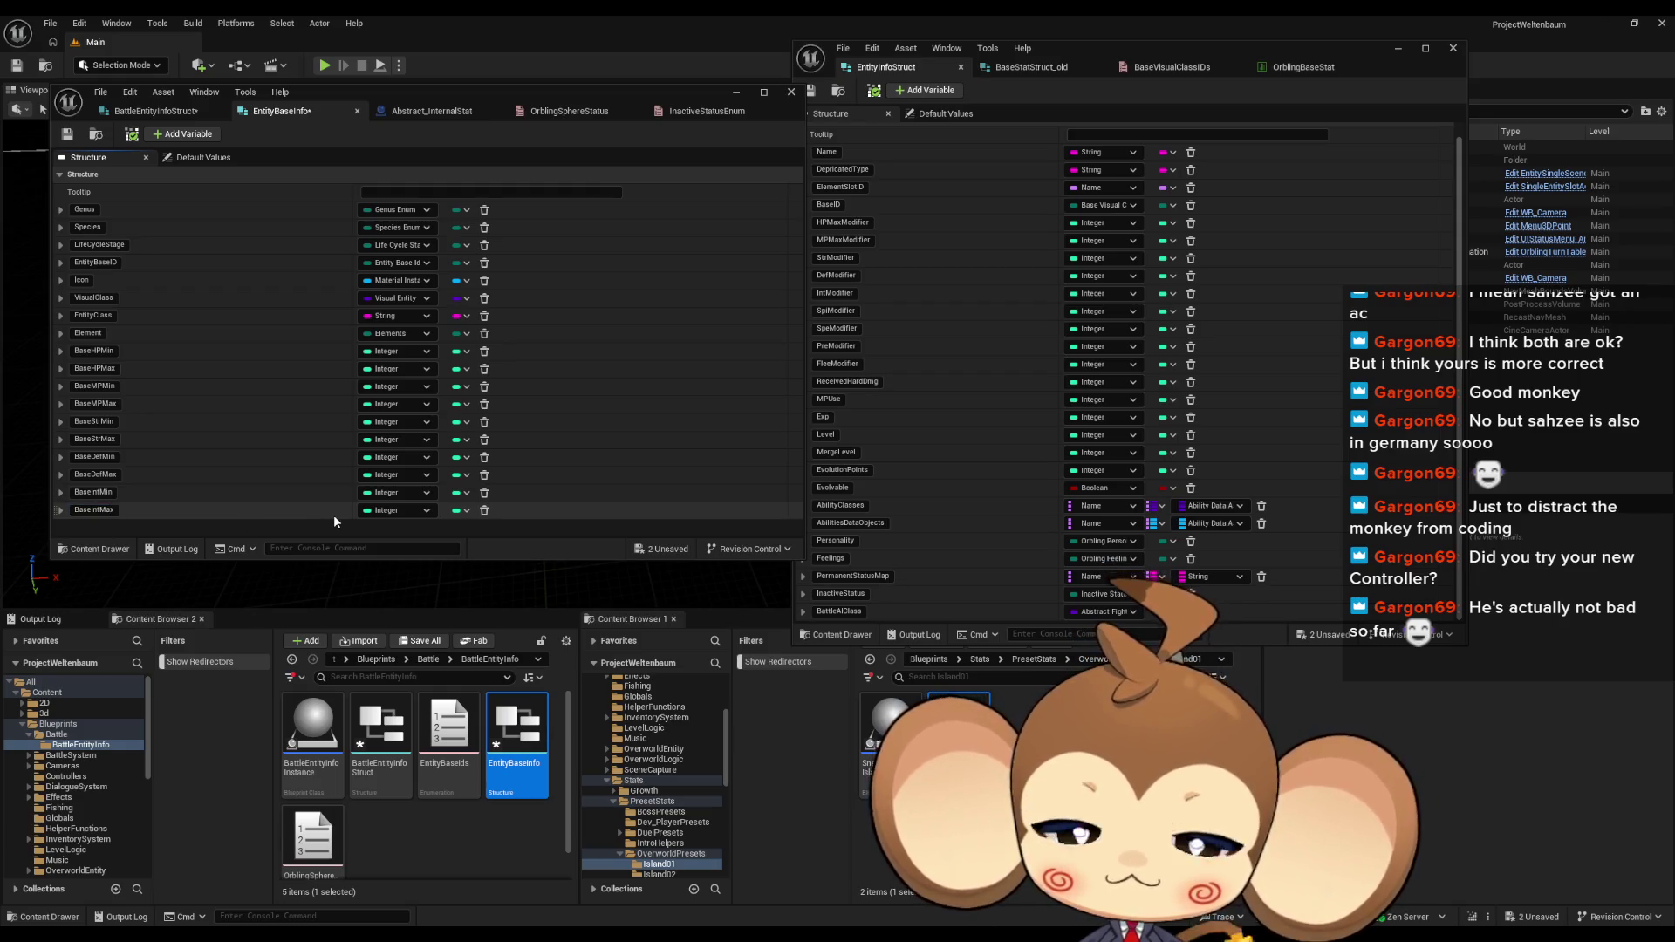
Step: Add integer members BaseSpiMin and BaseSpiMax
click(836, 310)
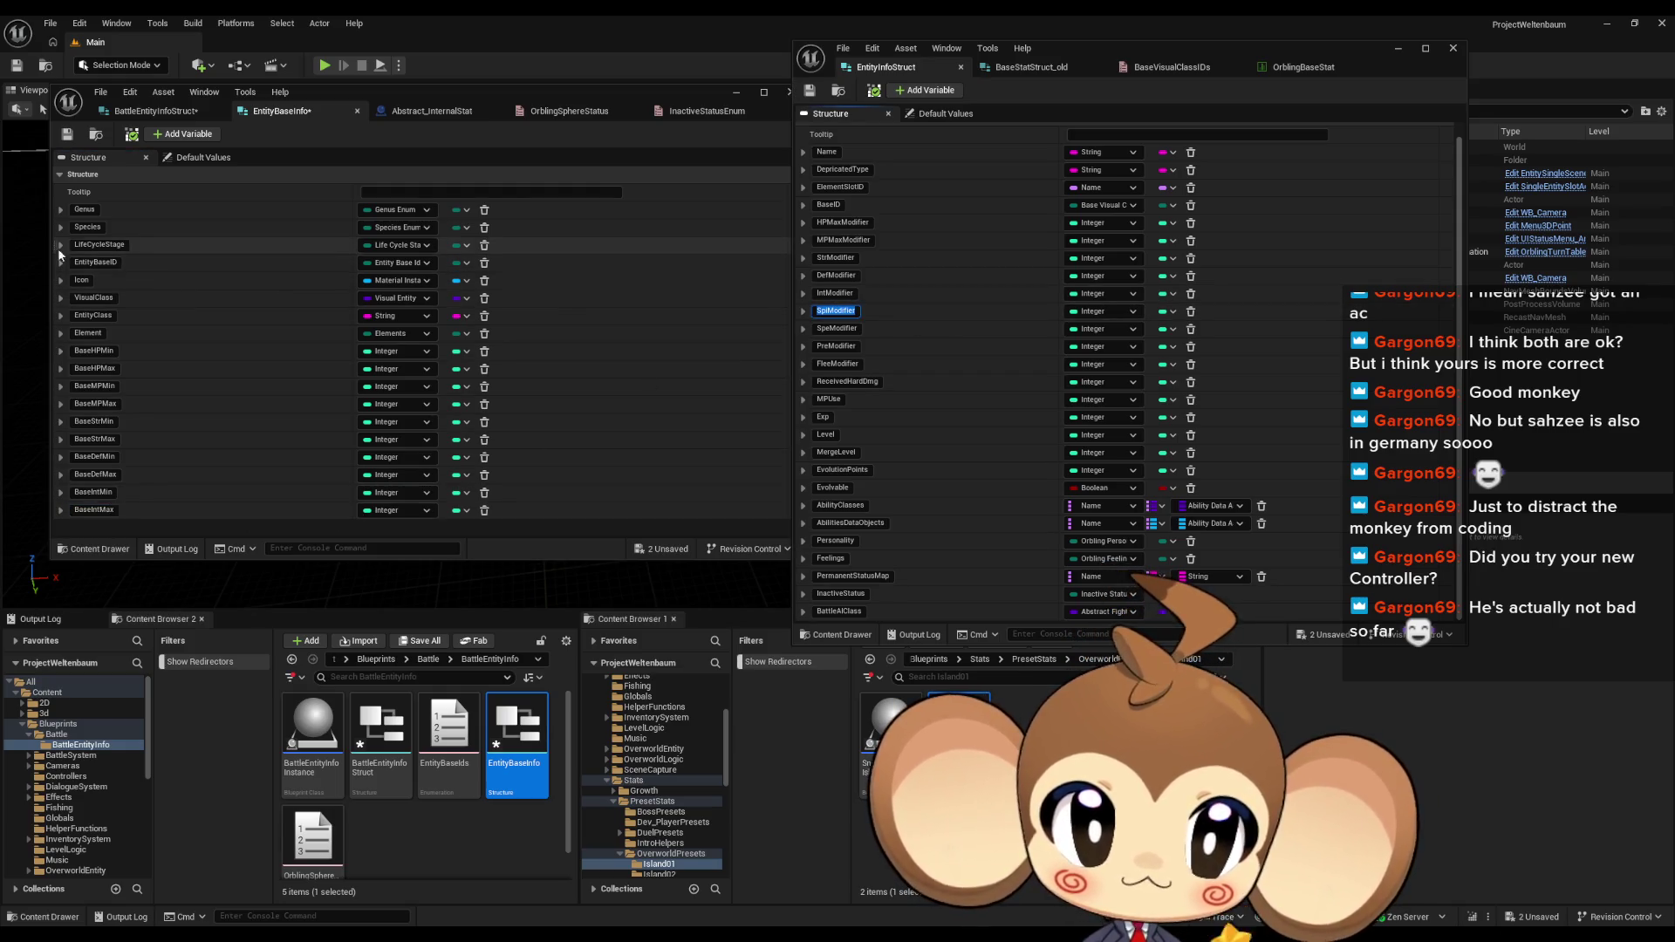
click(189, 135)
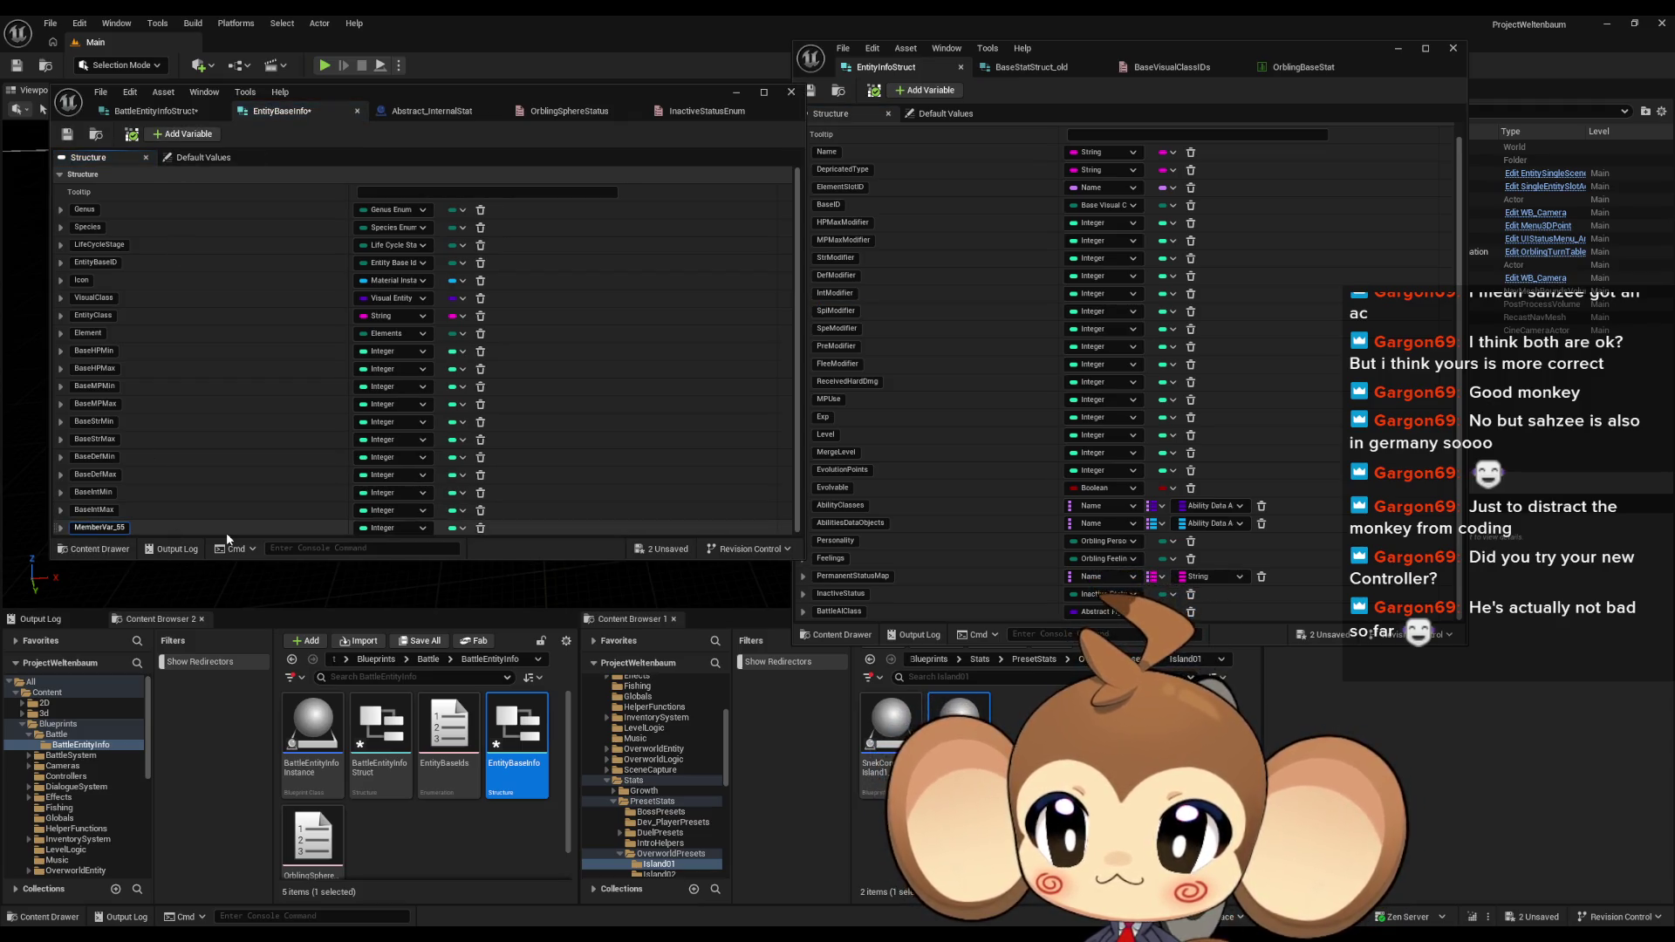
text(BaseS)
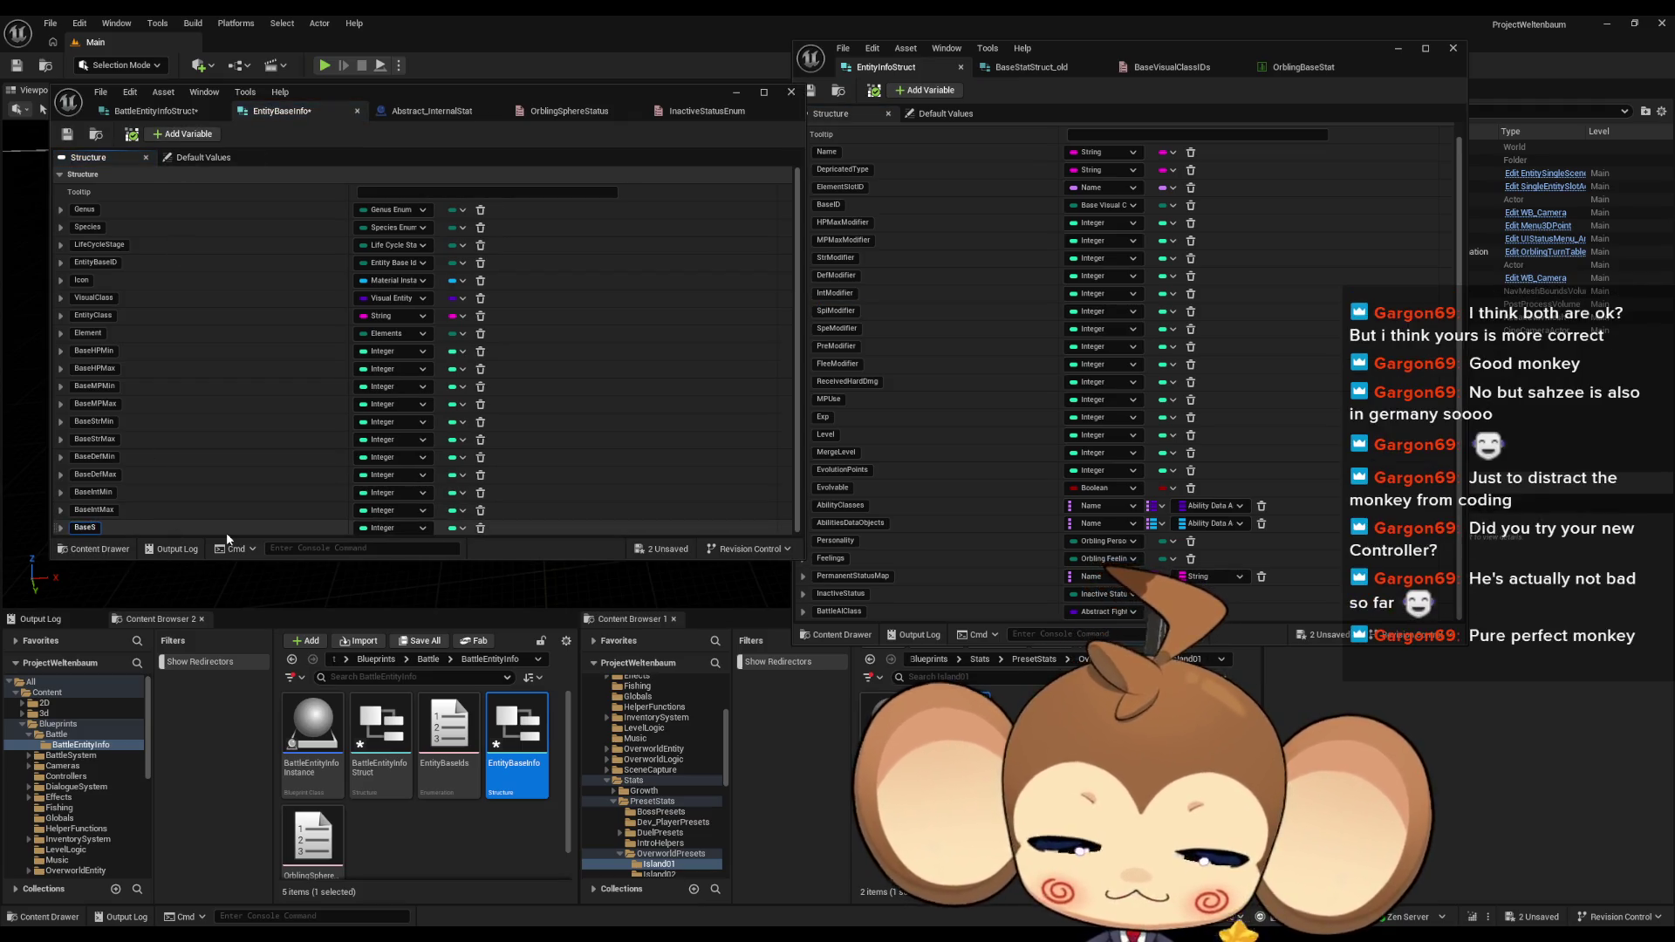
text(piMin)
key(Return)
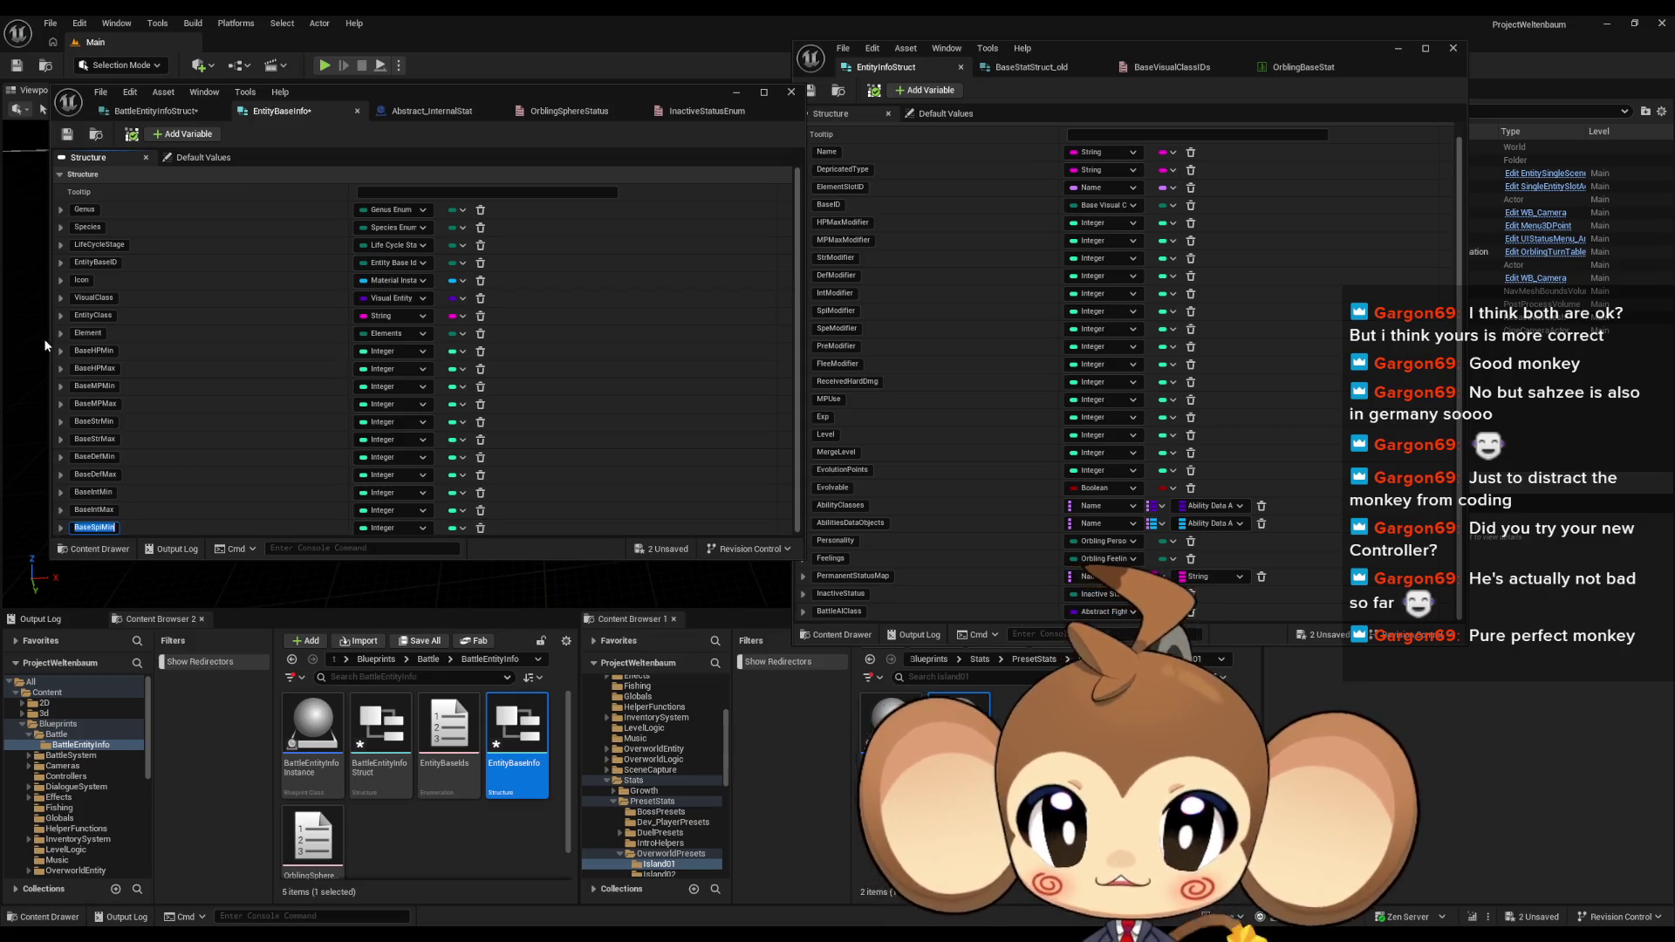
click(189, 135)
text(BaseSpiMin)
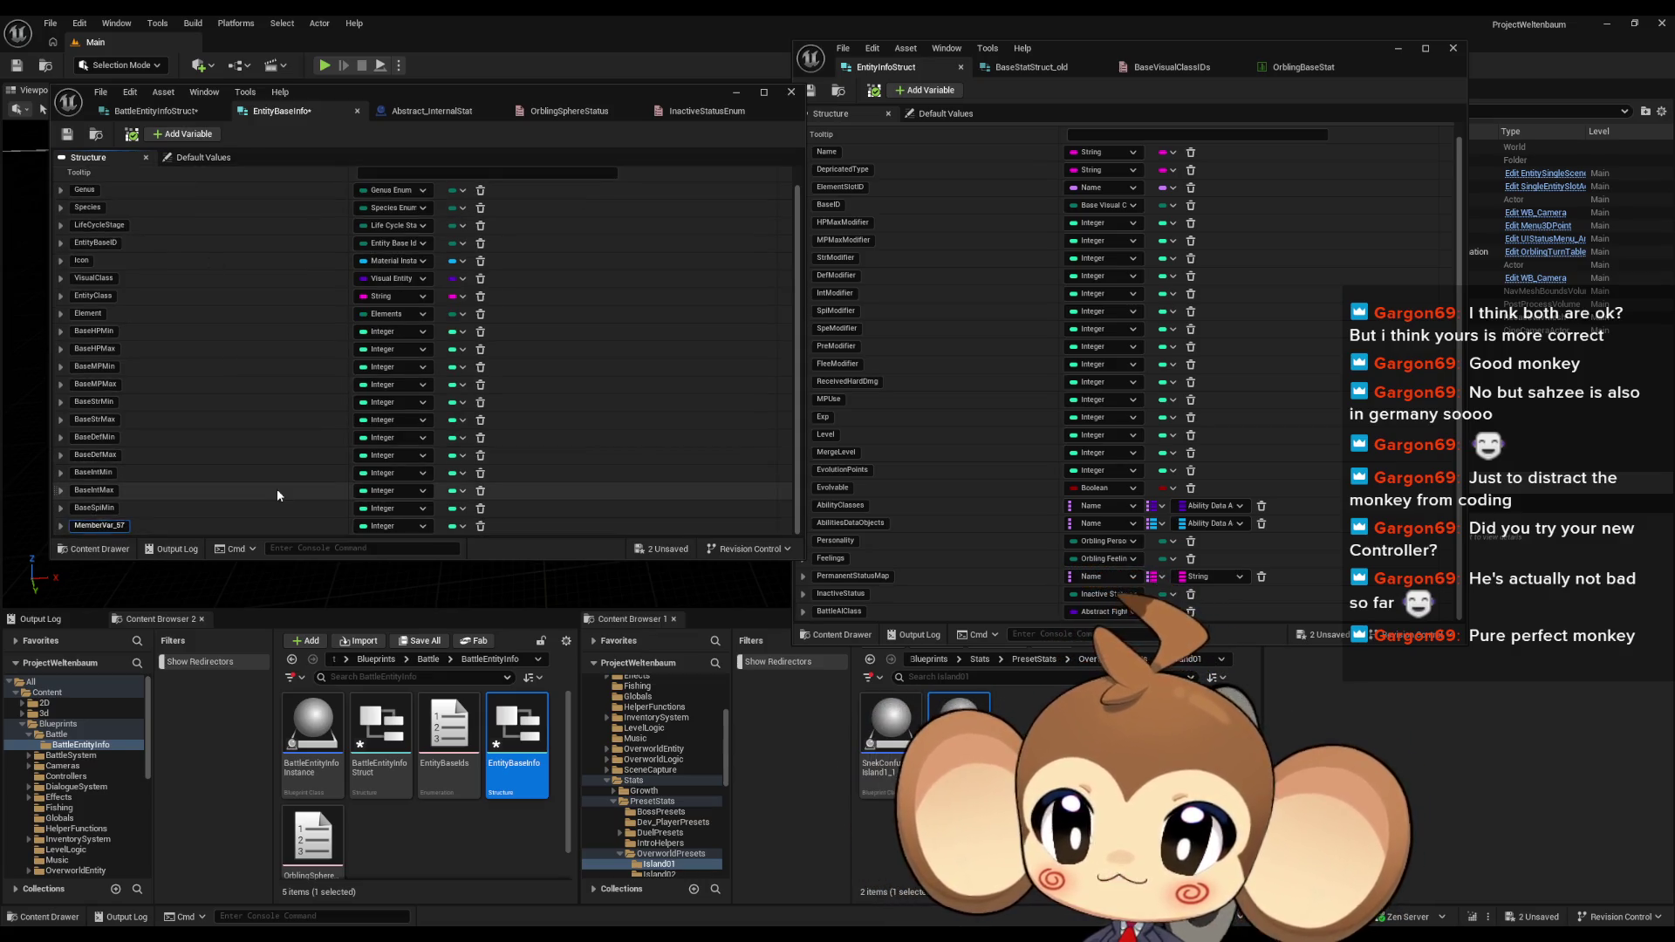
key(BackSpace)
key(BackSpace)
key(BackSpace)
text(Max)
key(Return)
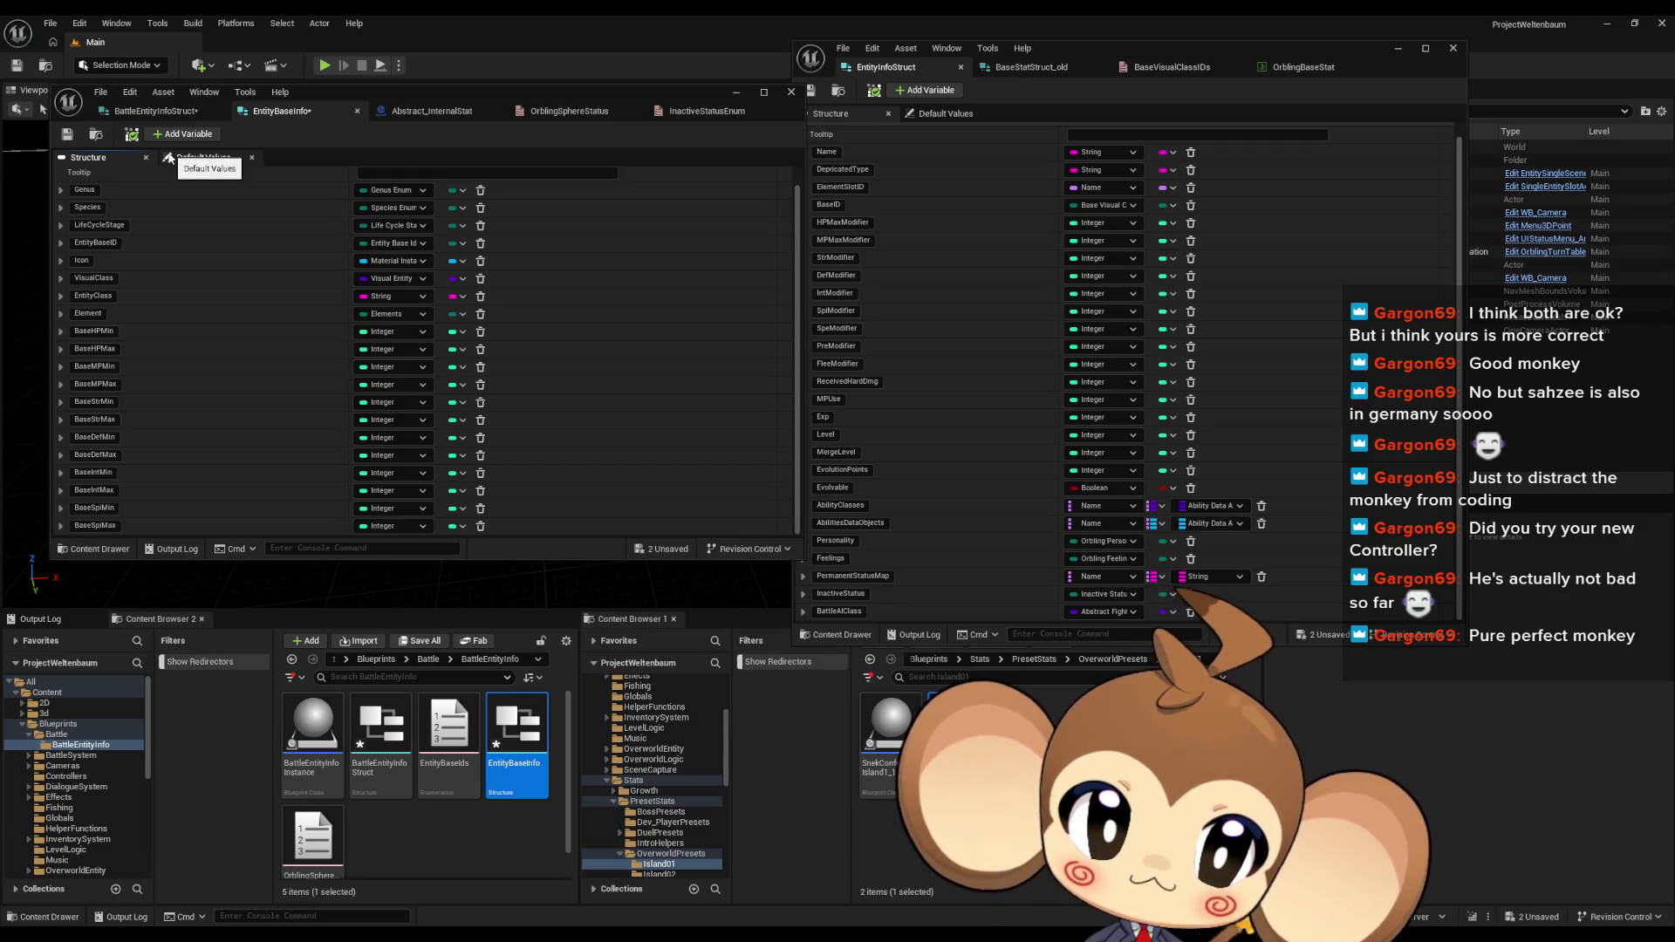
Step: Add integer members BaseSpeMin and BaseSpeMax
click(186, 137)
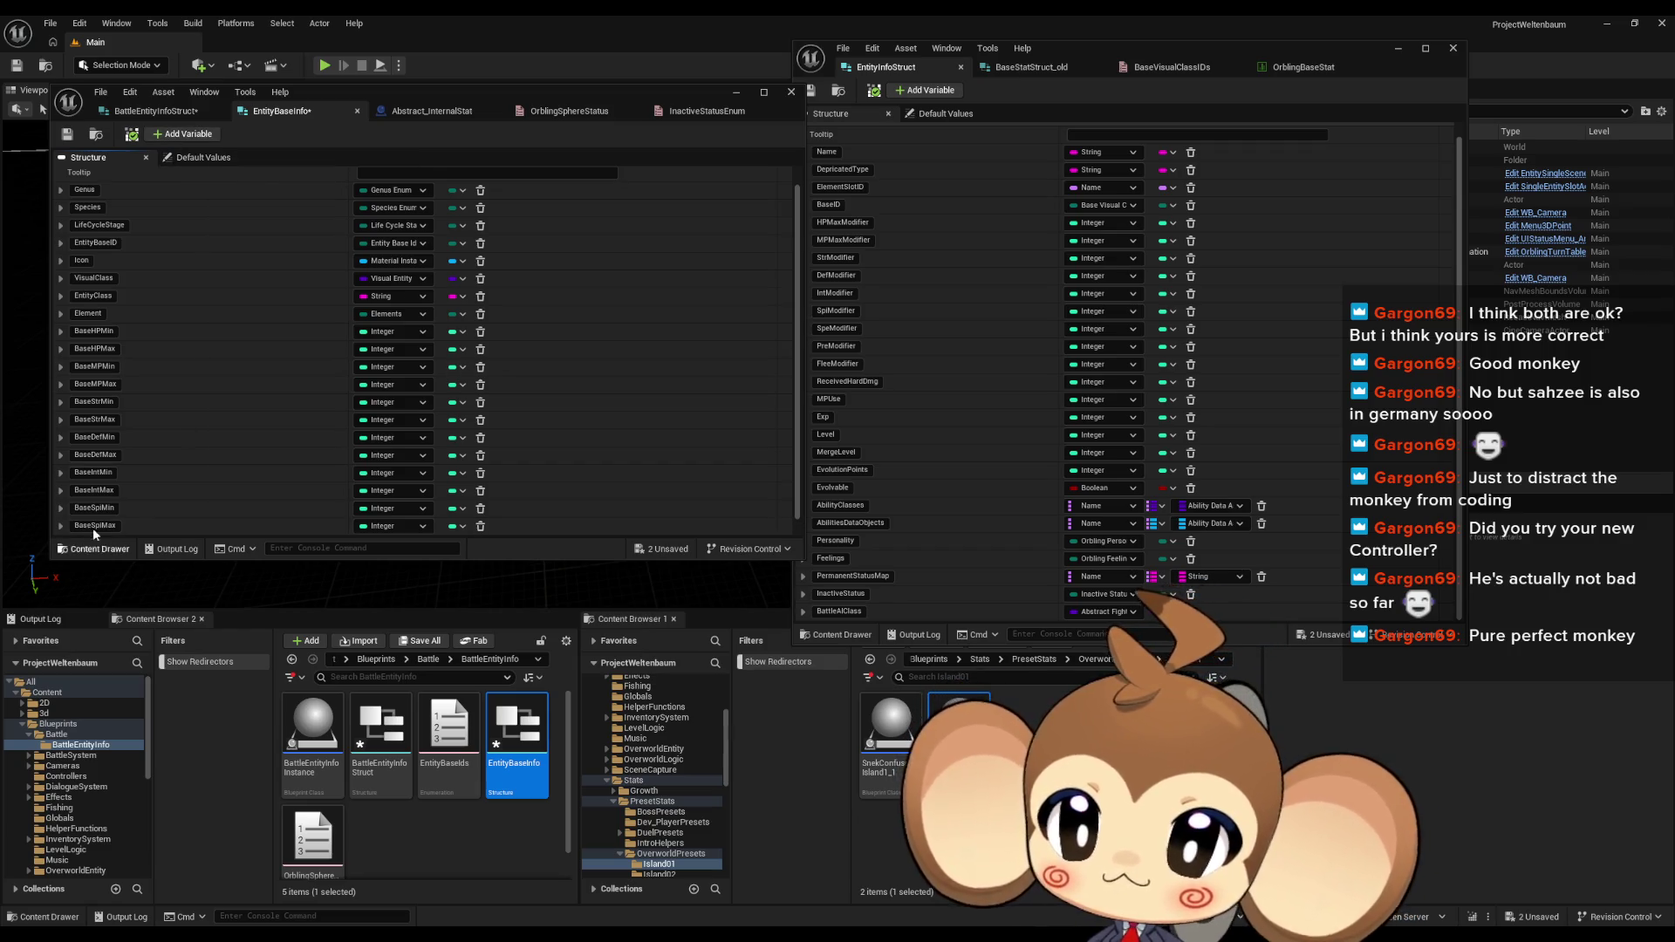
text(BaseSpeMin)
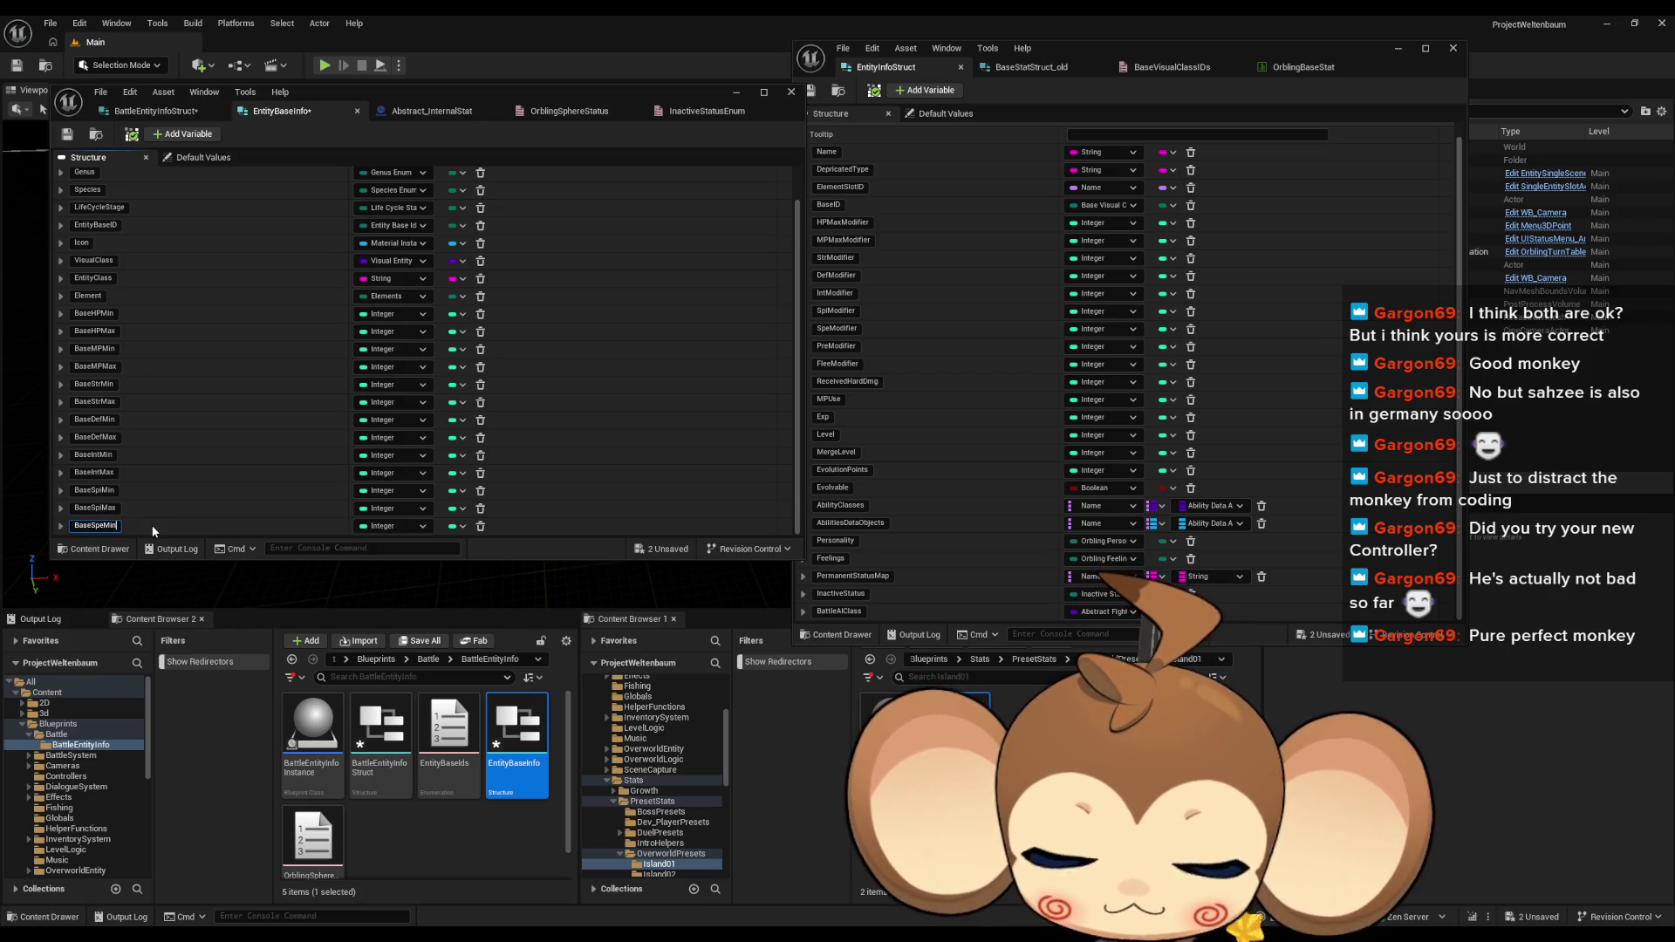
key(Return)
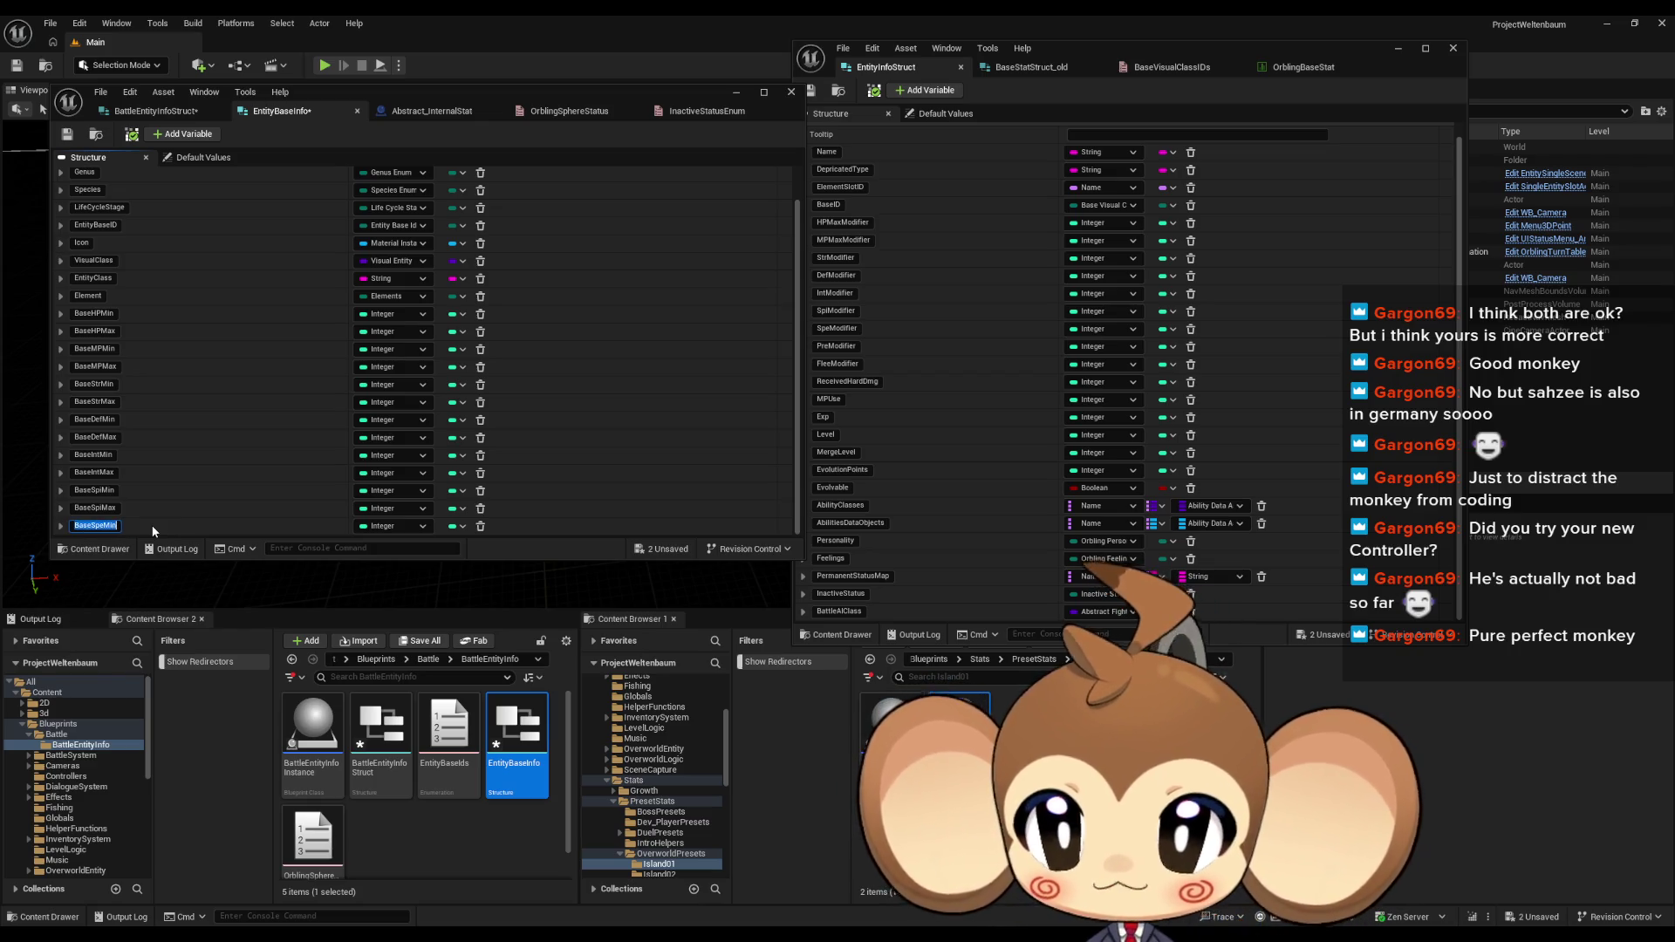
click(186, 134)
text(BaseSpeMin)
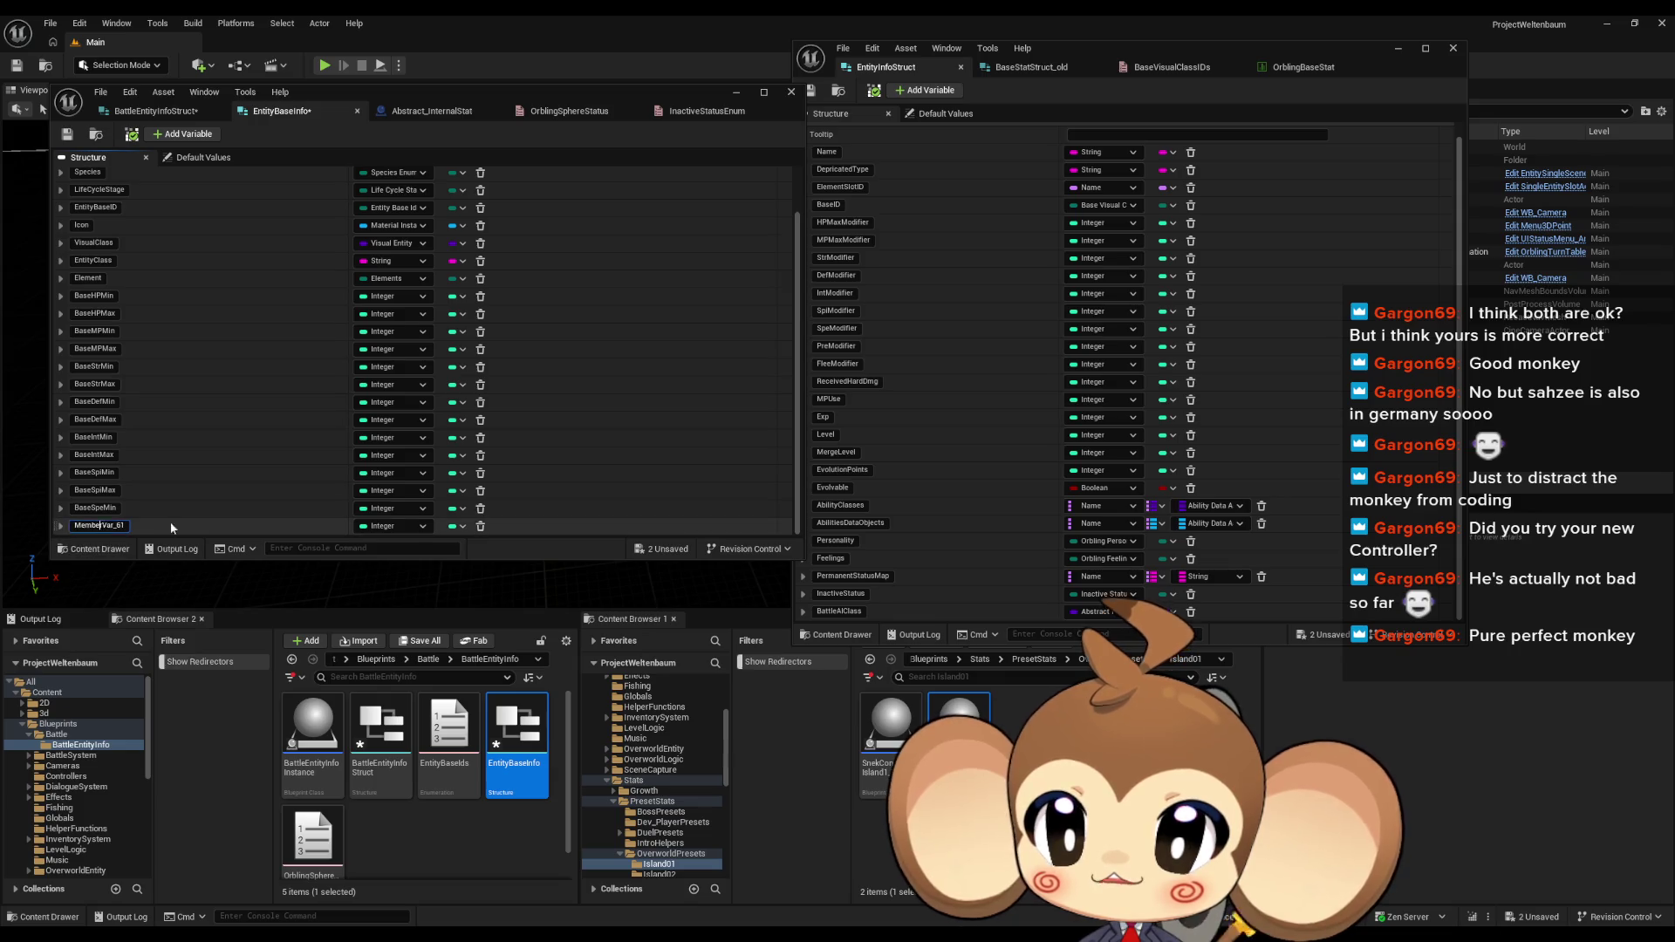
key(BackSpace)
key(BackSpace)
text(ax)
key(Return)
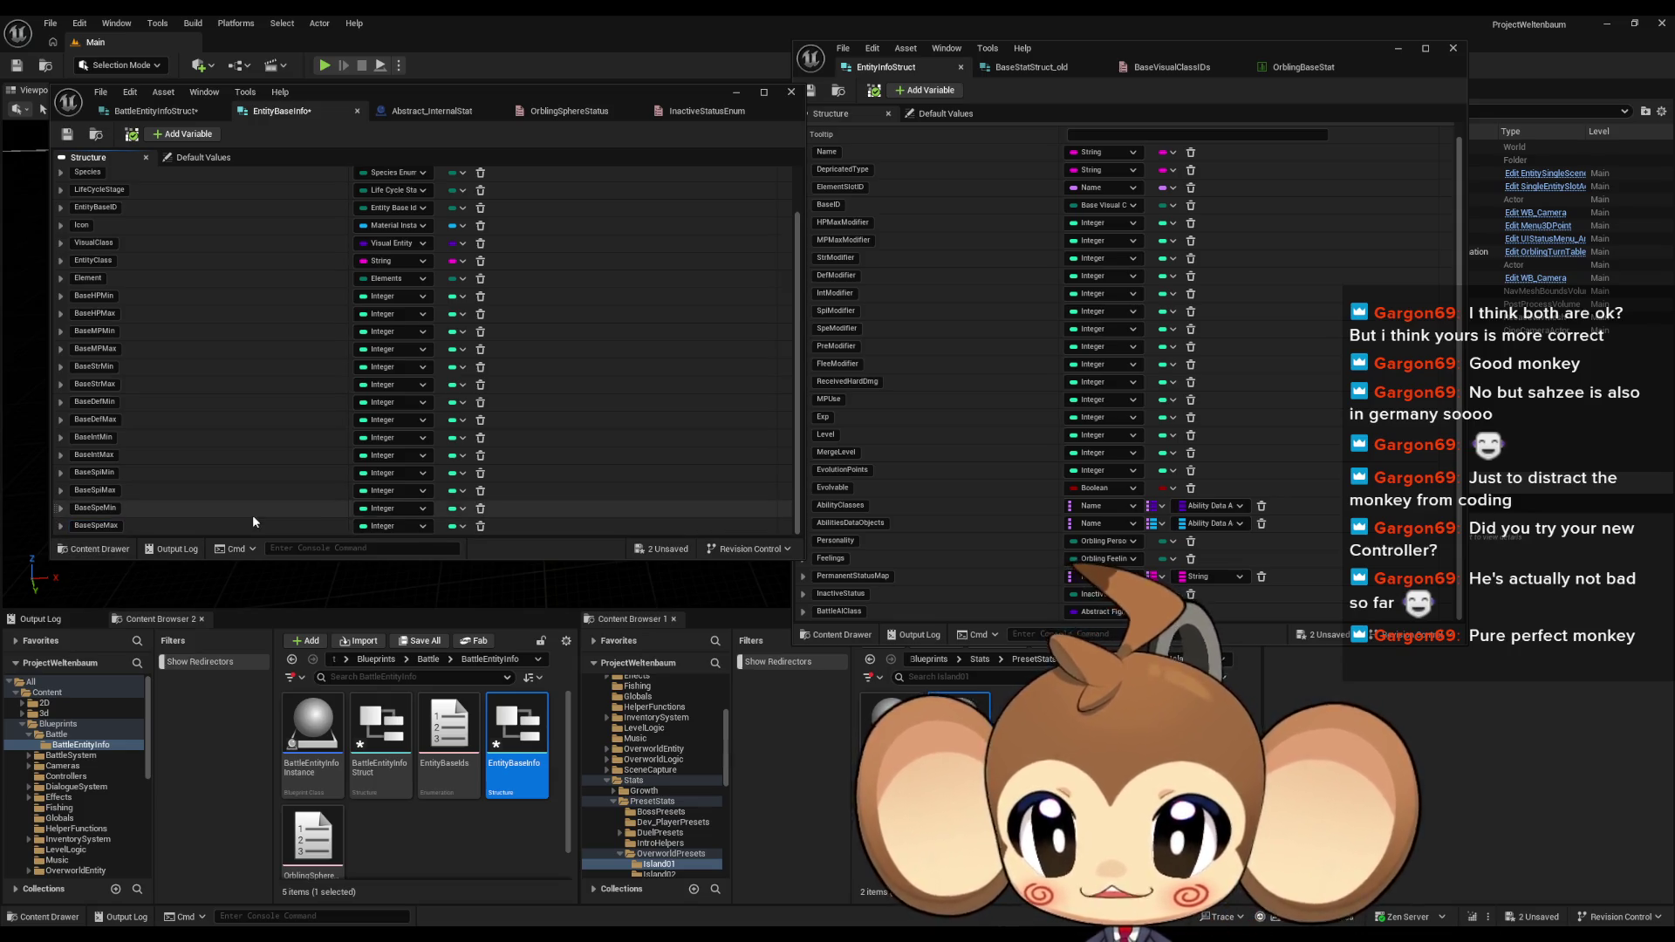
Step: Add integer members BasePreMin and BasePreMax, then show the BaseStatStruct_old struct alongside
click(183, 136)
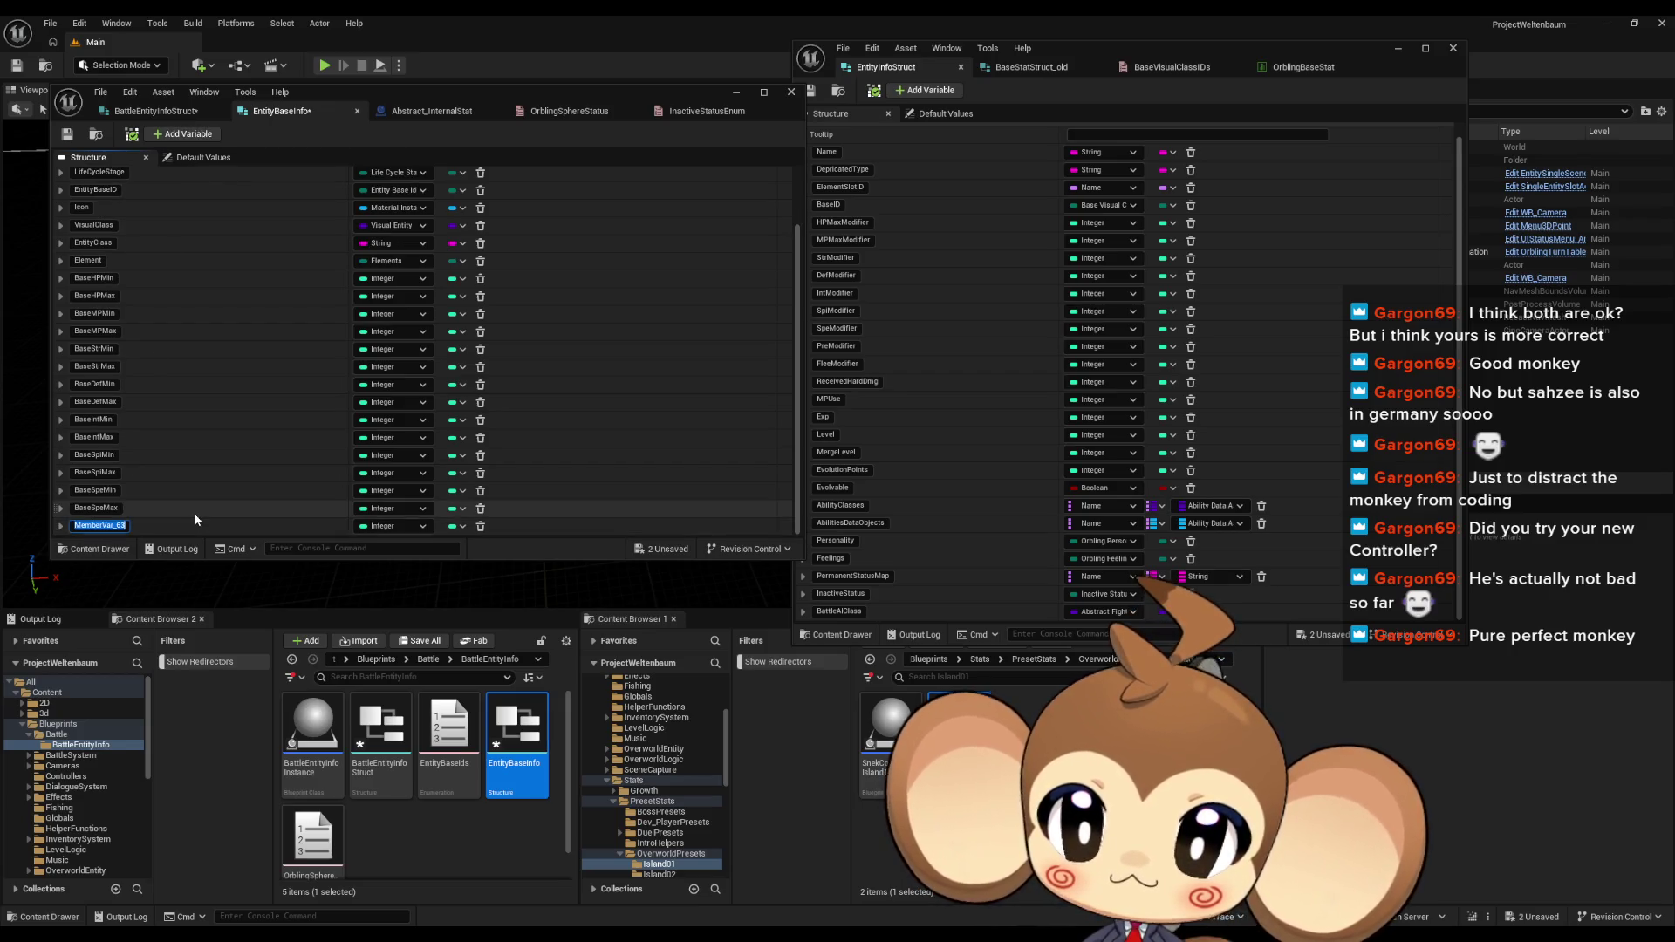
text(BaseP)
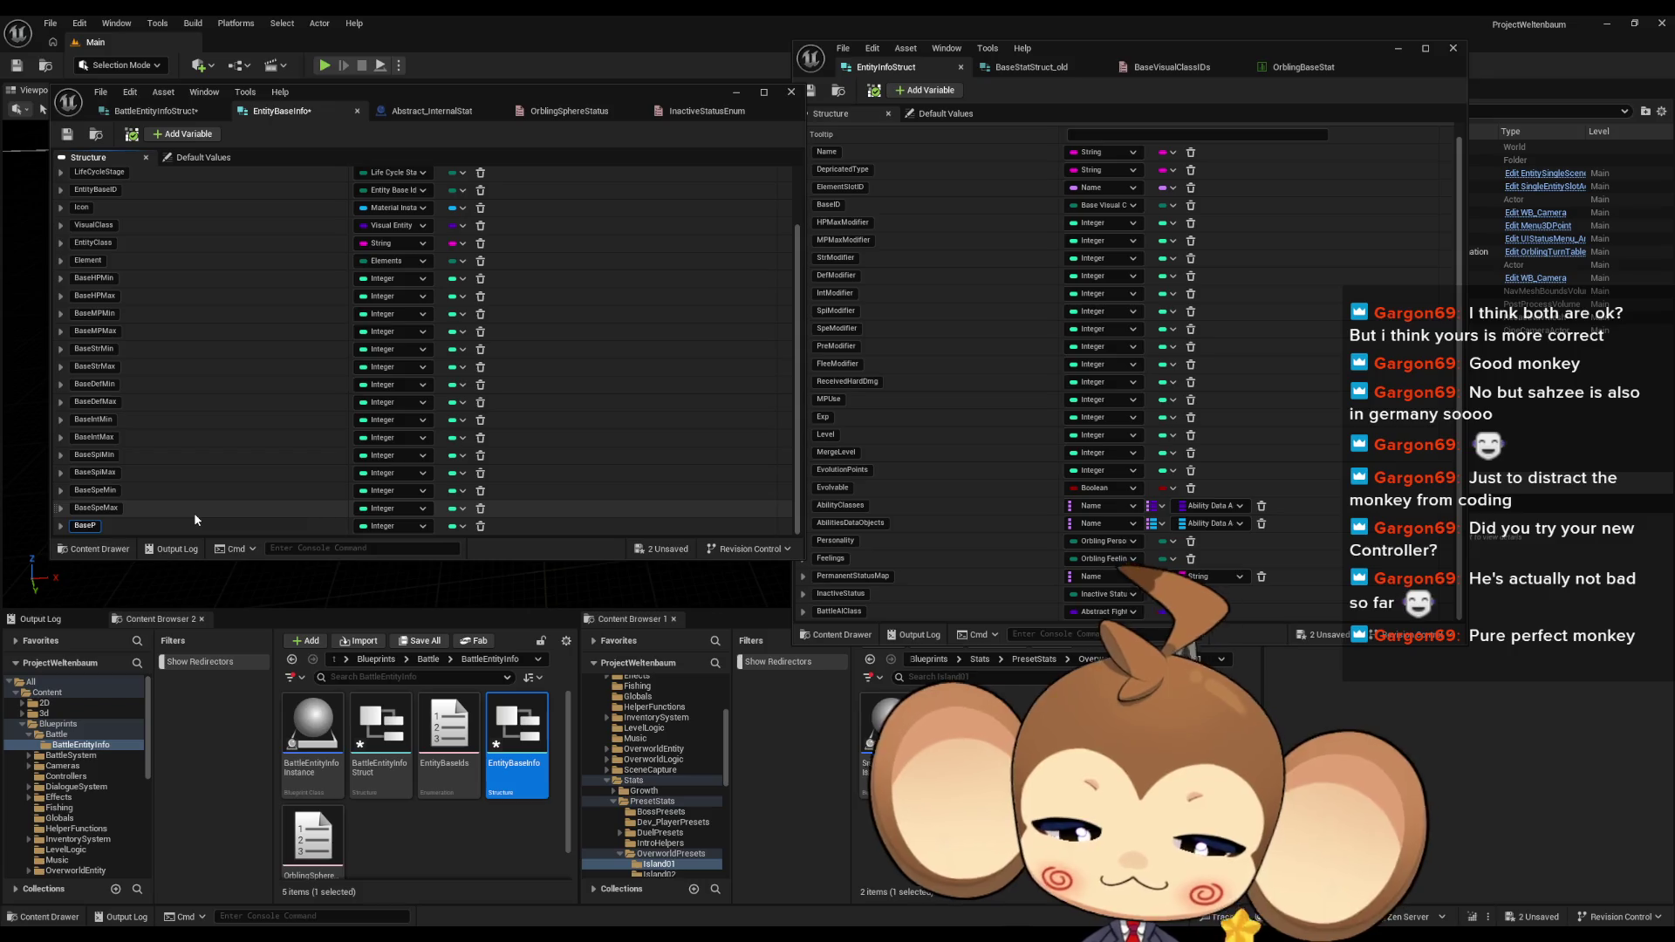
text(reMin)
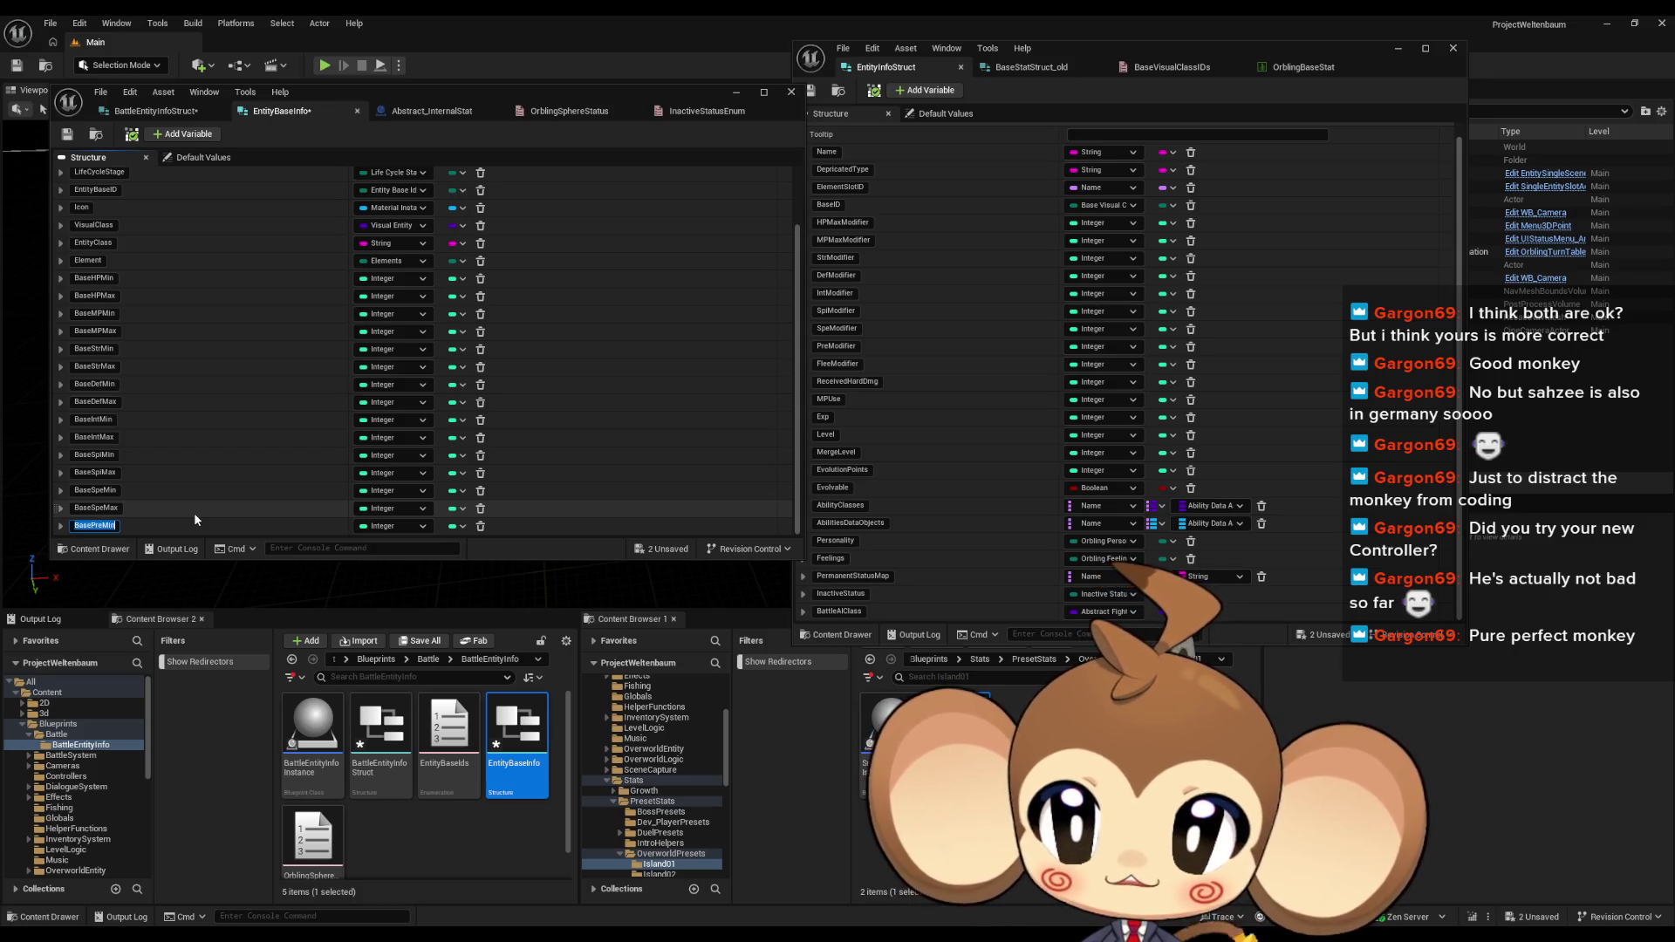
click(182, 136)
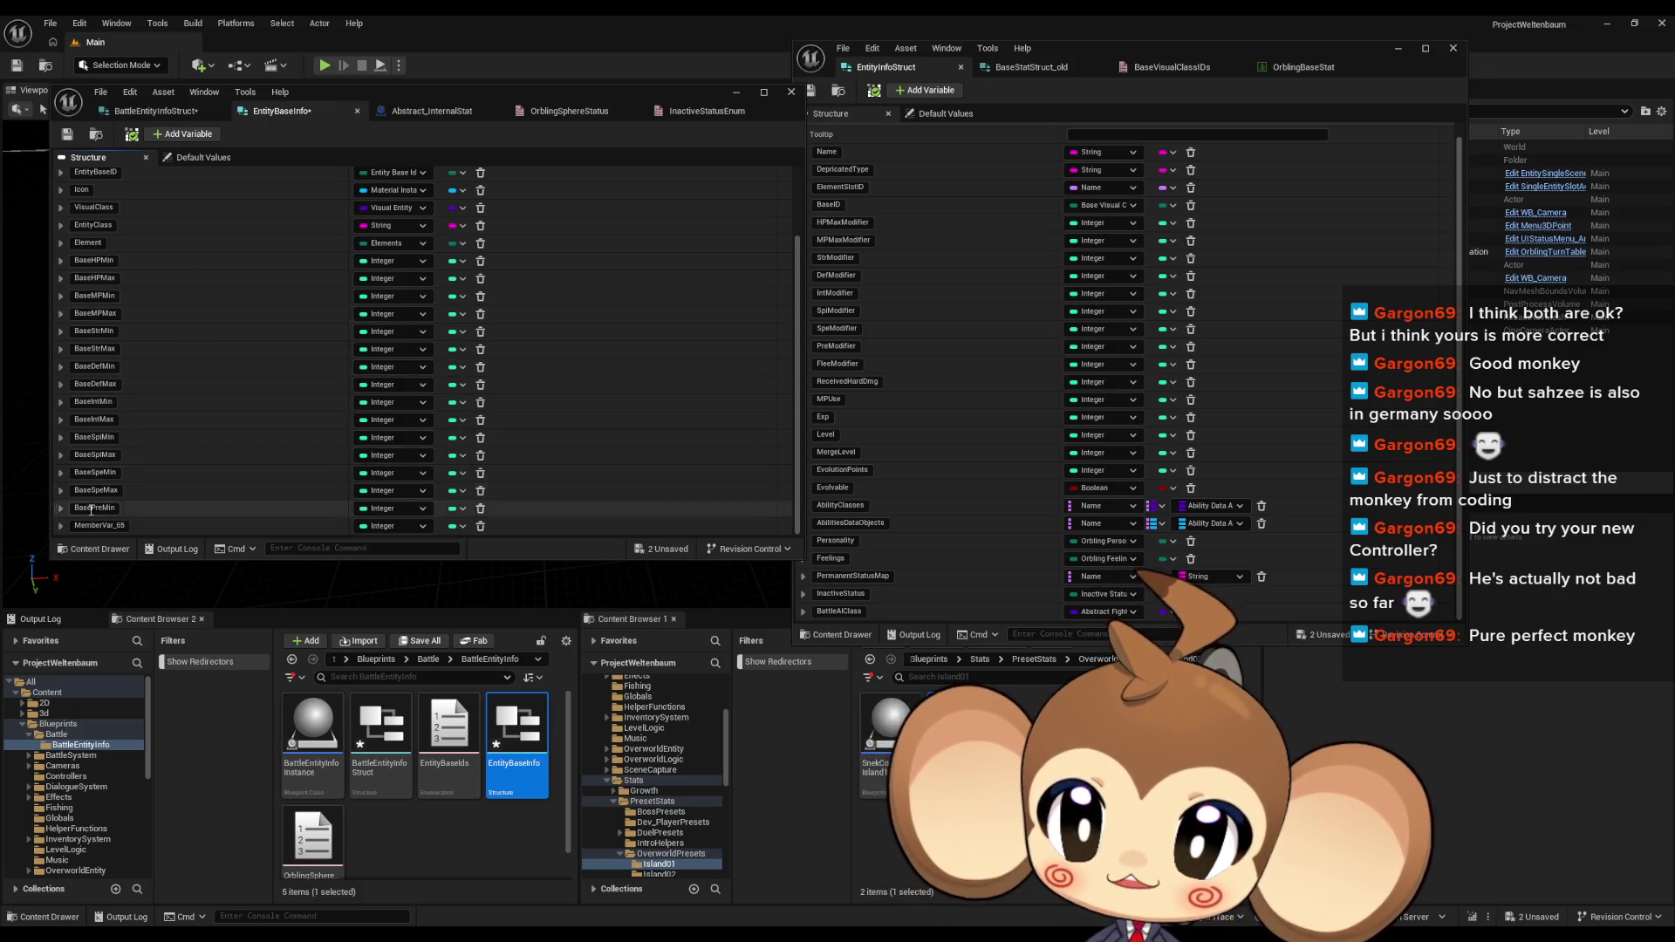
text(BasePreMax)
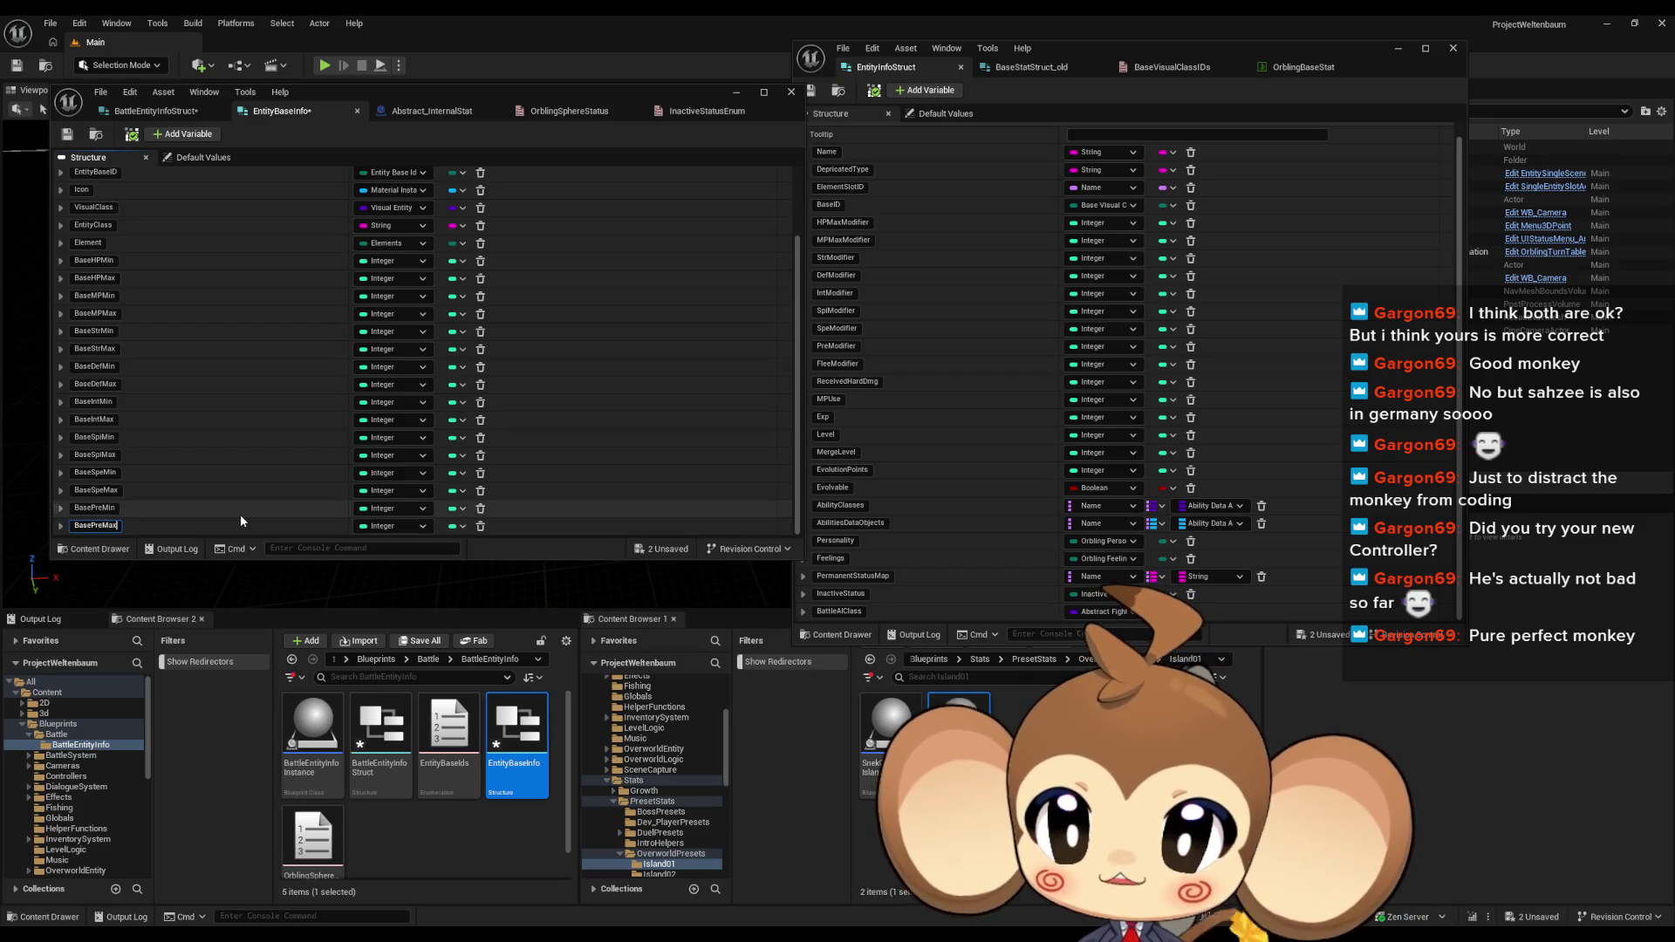
key(Return)
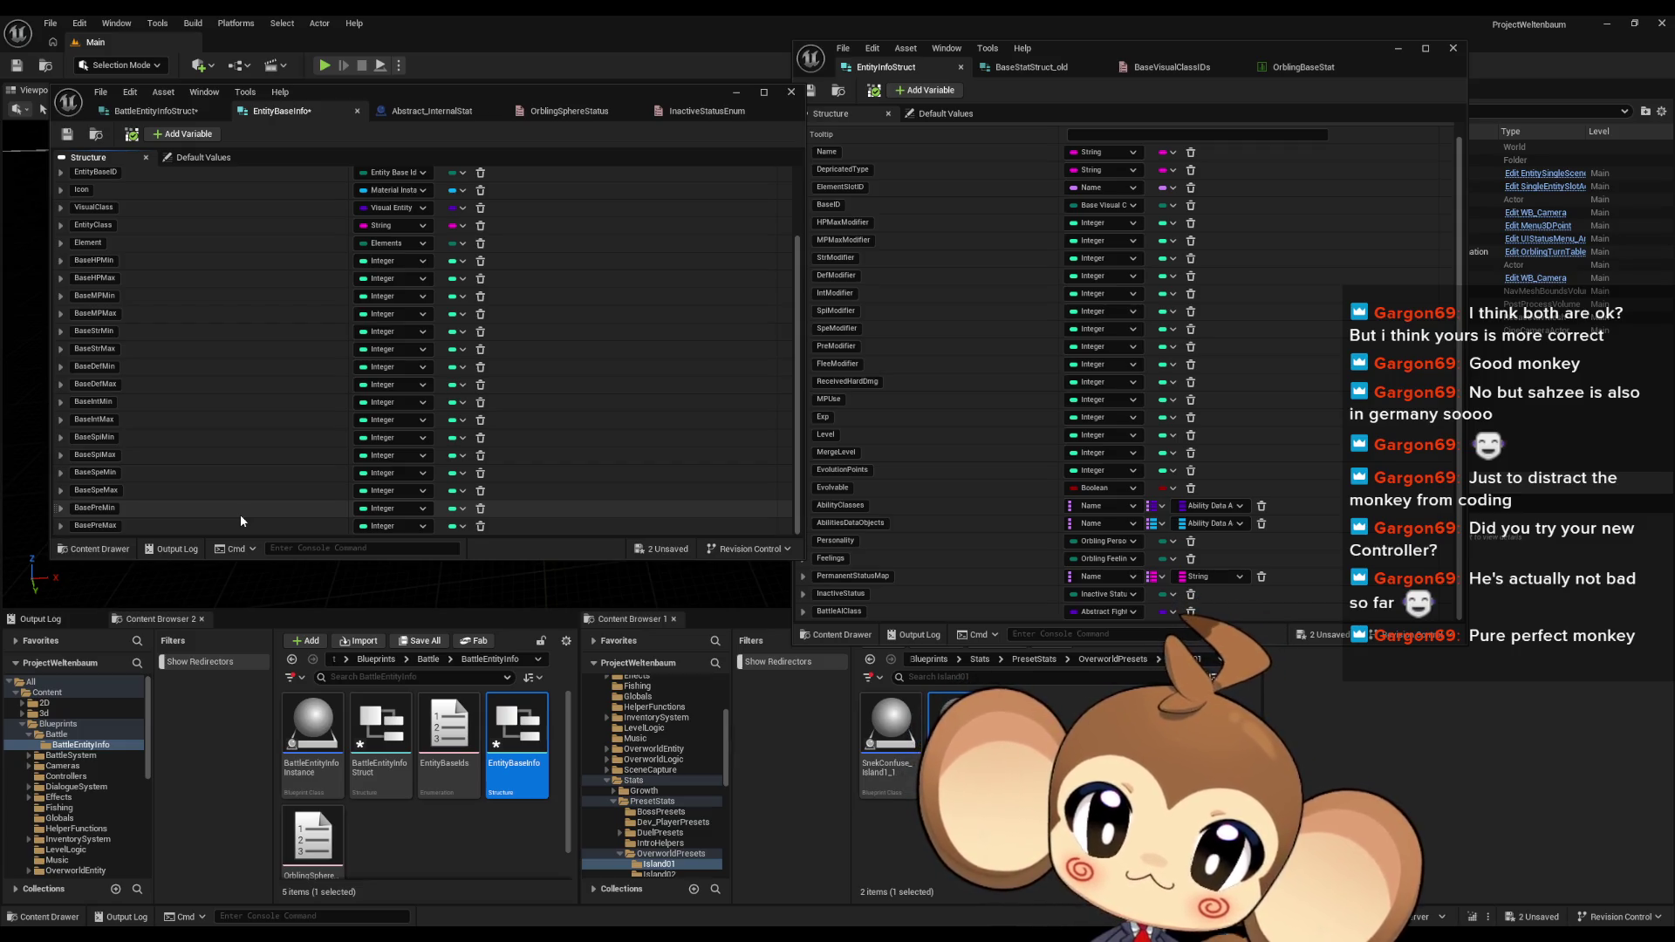
click(1057, 68)
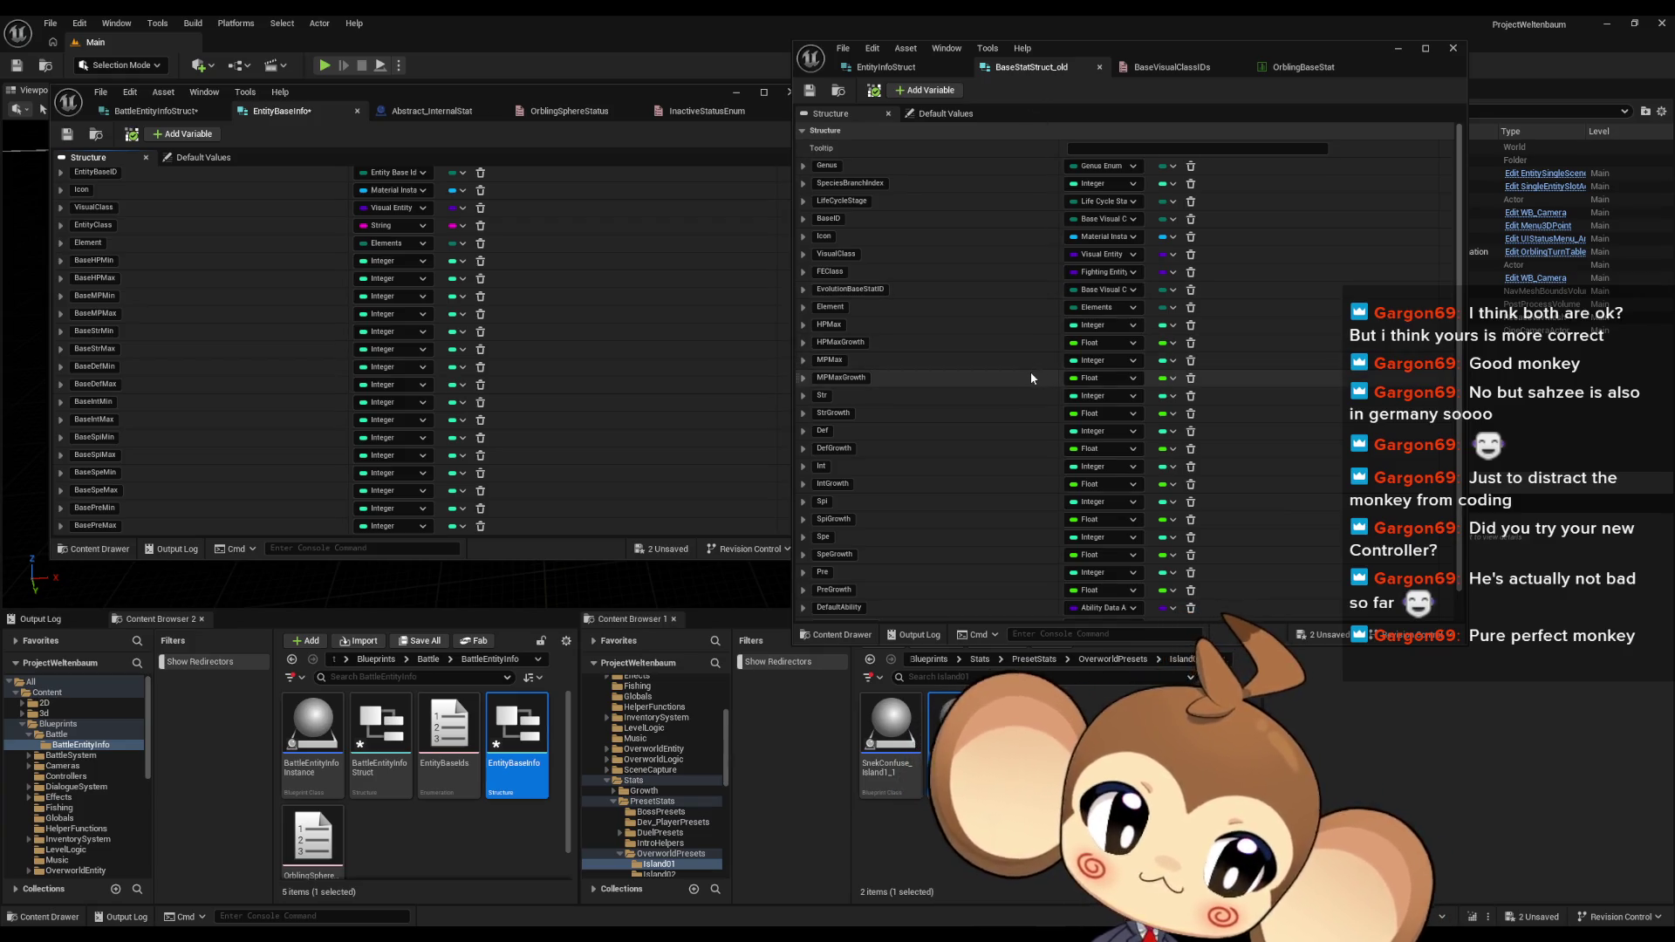
scroll(1030, 378, down, 1)
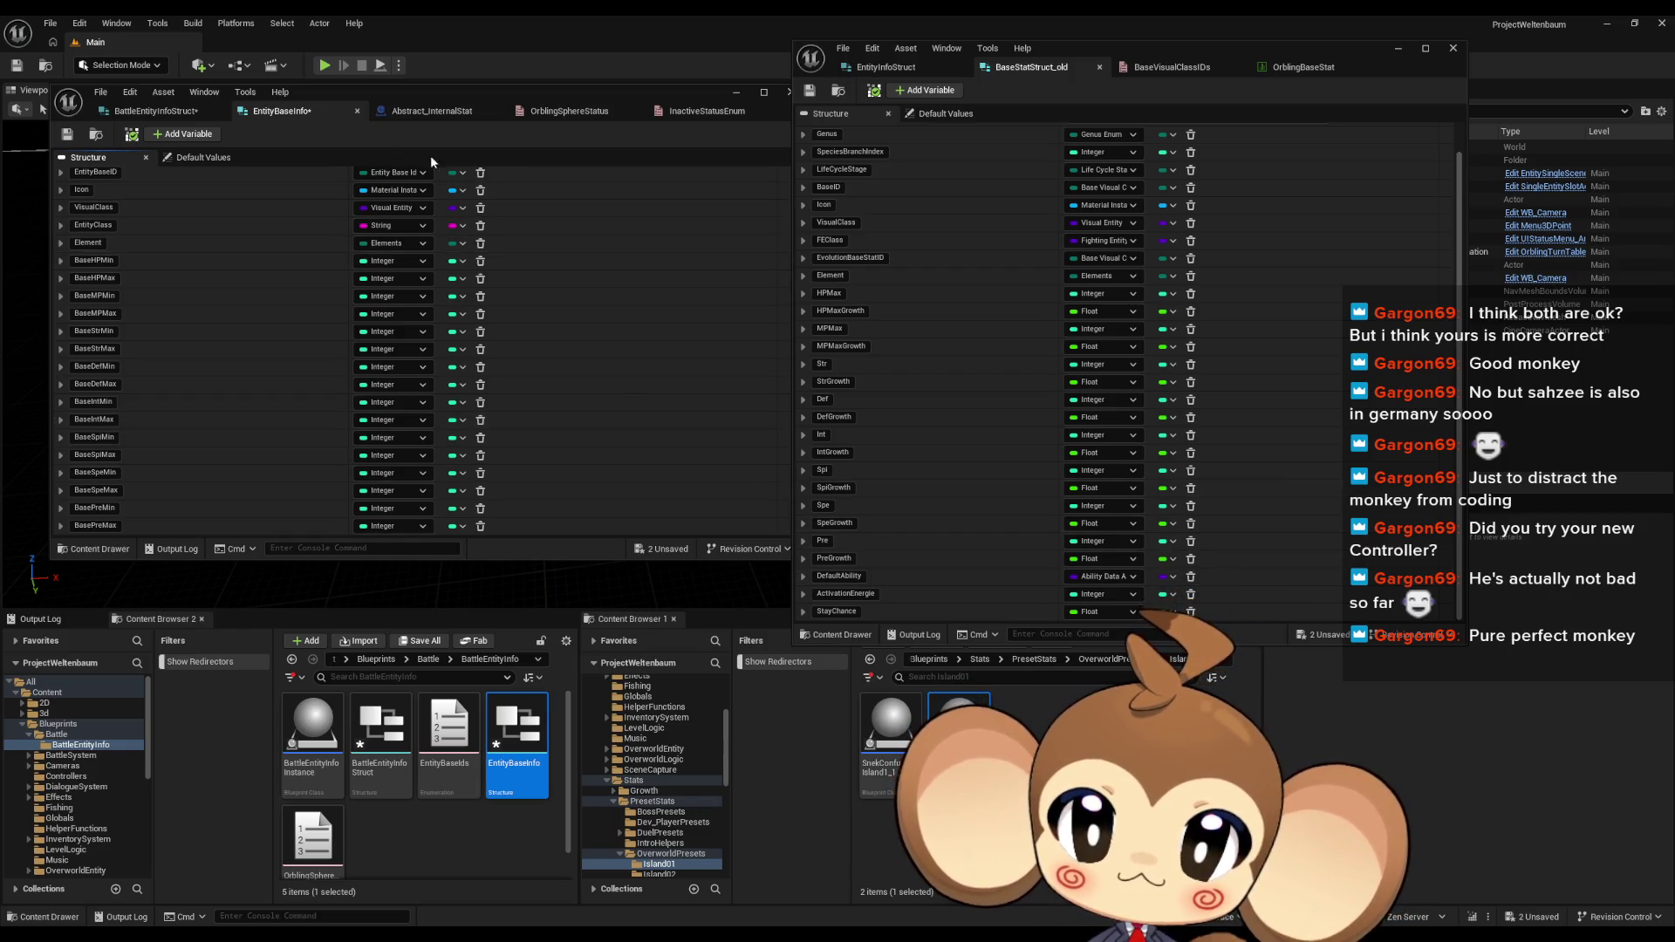
Step: Rename the new EntityBaseInfo member to DefaultAbility and make it a String
click(195, 475)
scroll(166, 495, down, 1)
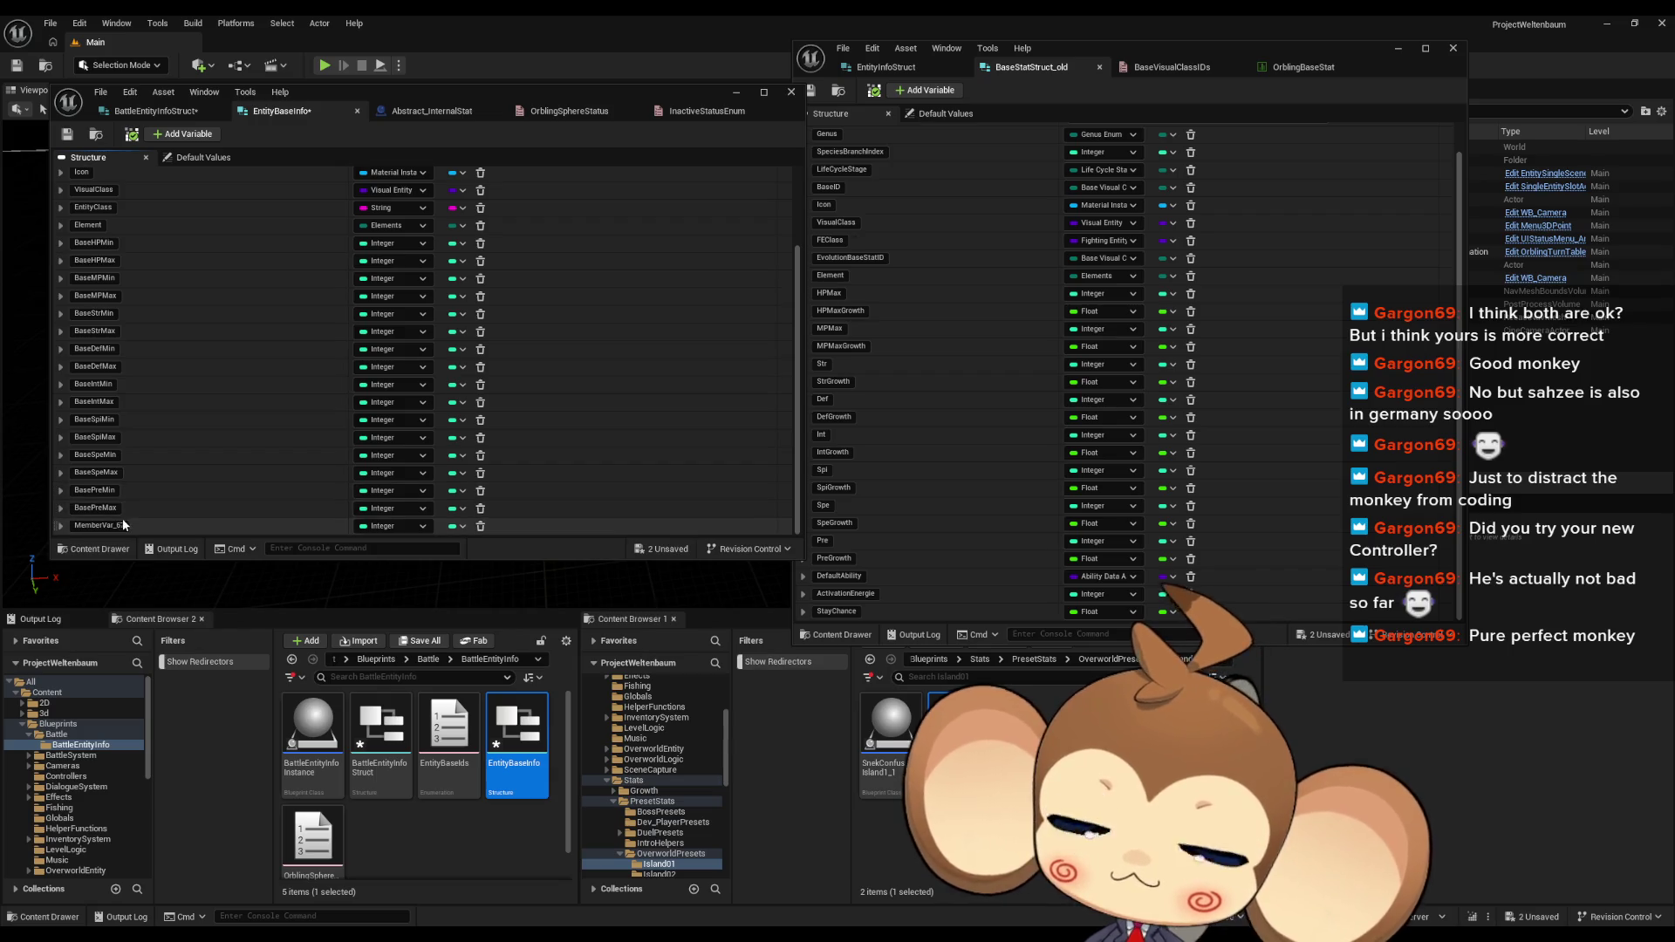
text(Def)
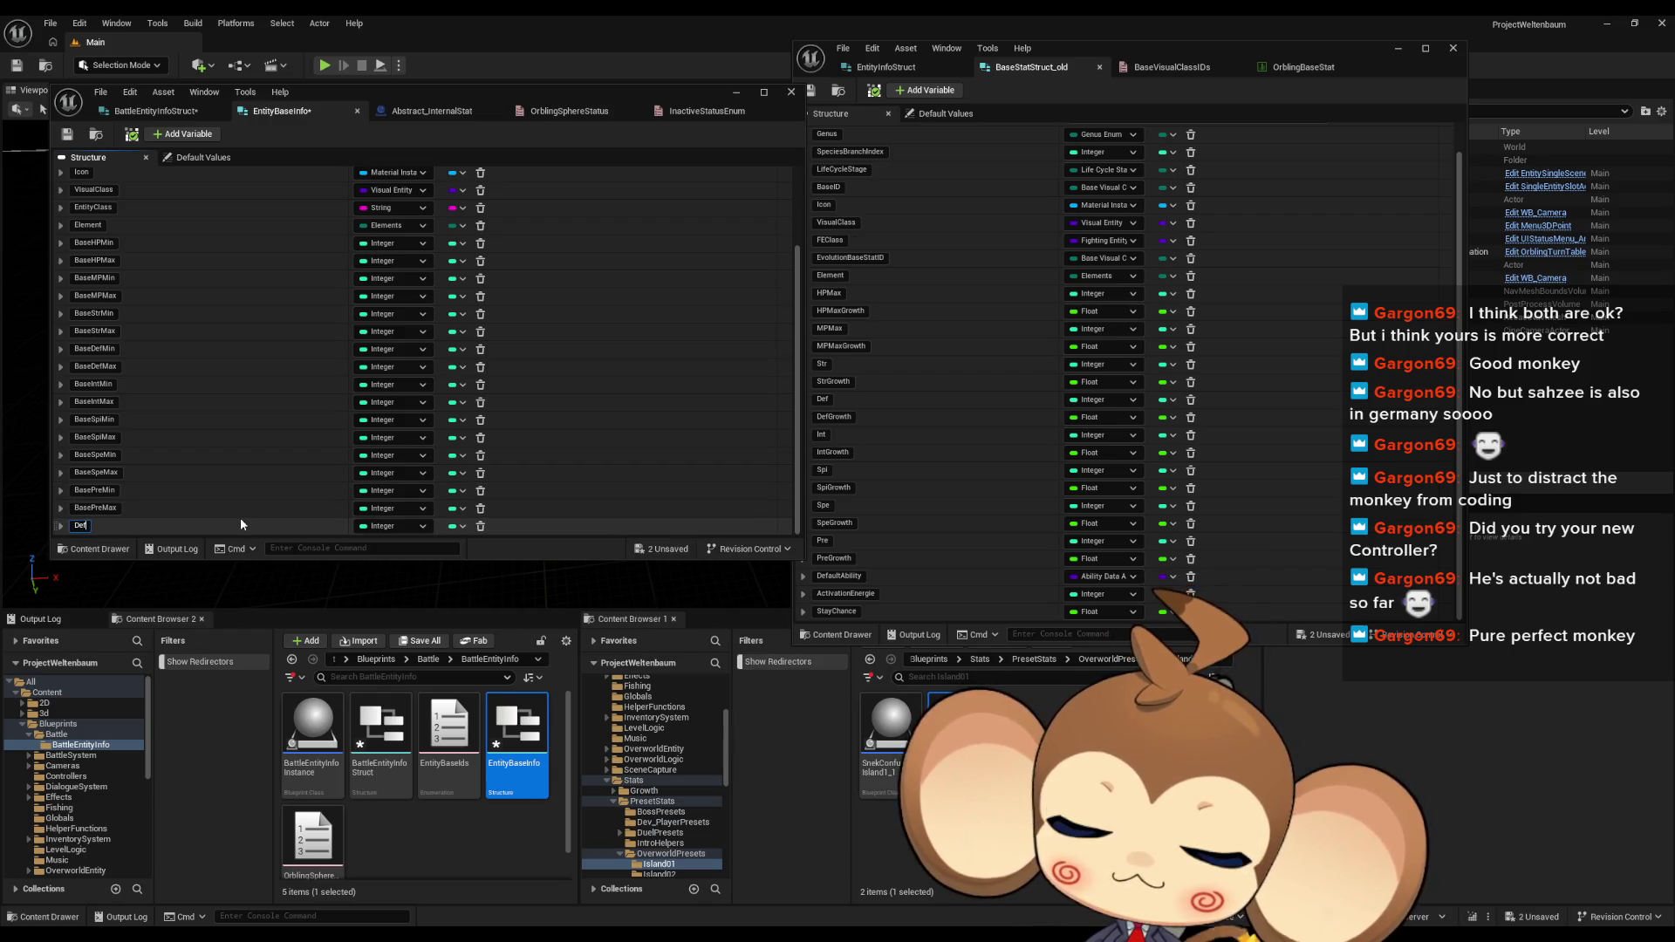
text(aultAbility)
key(Return)
click(395, 526)
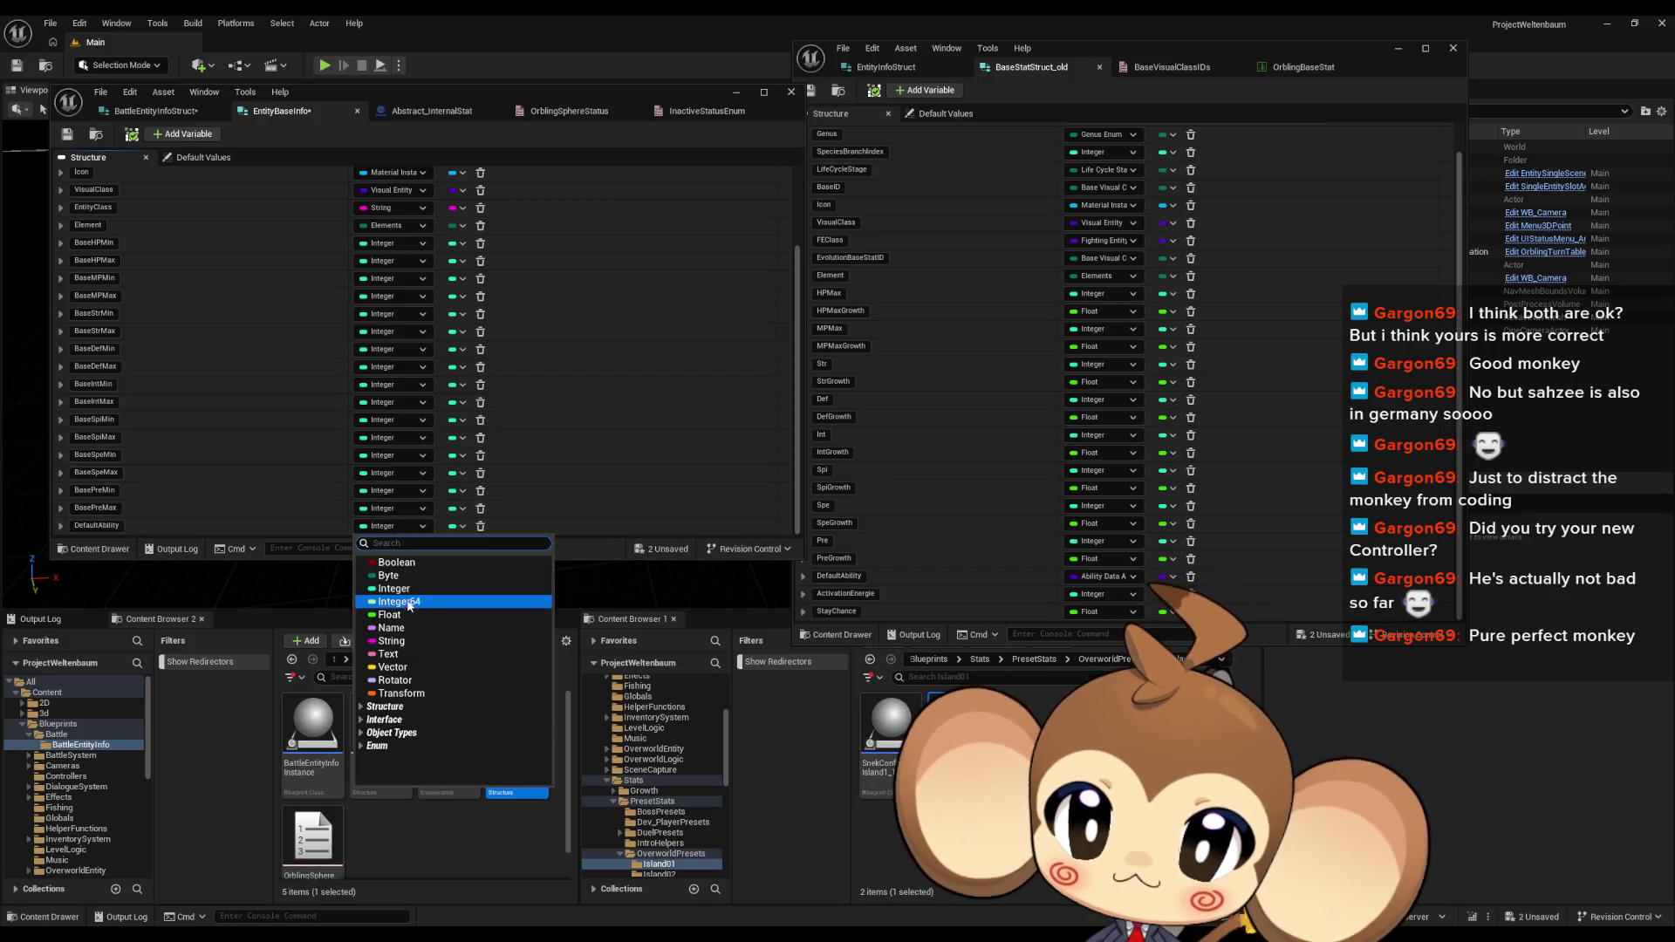
click(393, 641)
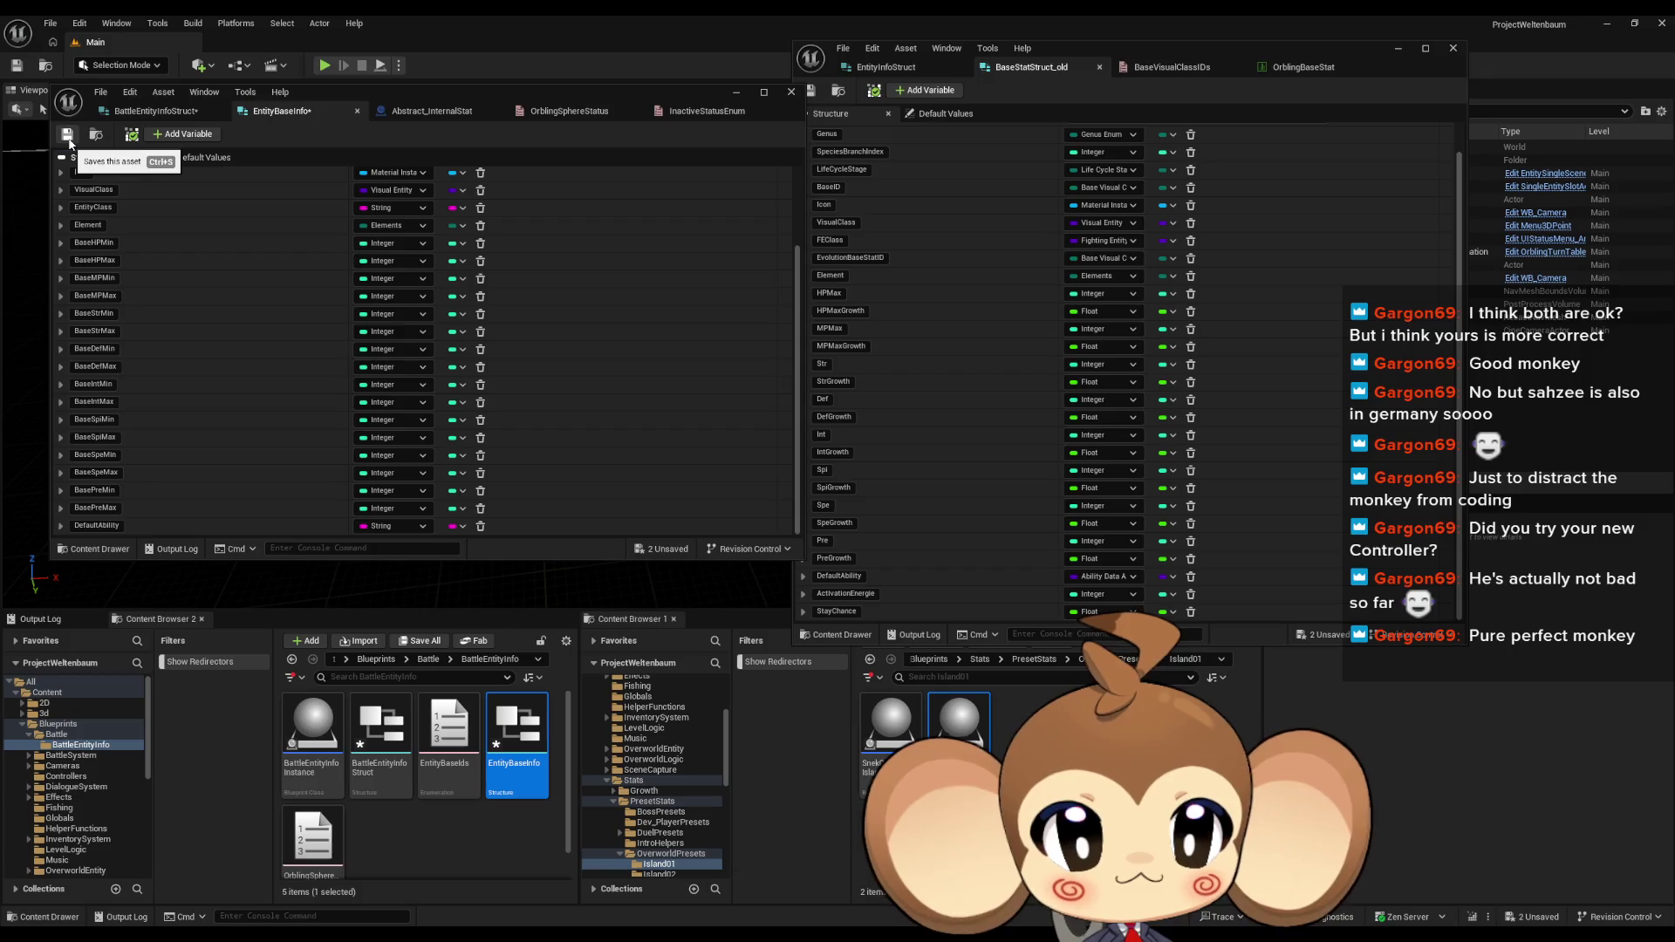
Step: Save both the EntityBaseInfo and BattleEntityInfoStruct structs
click(68, 136)
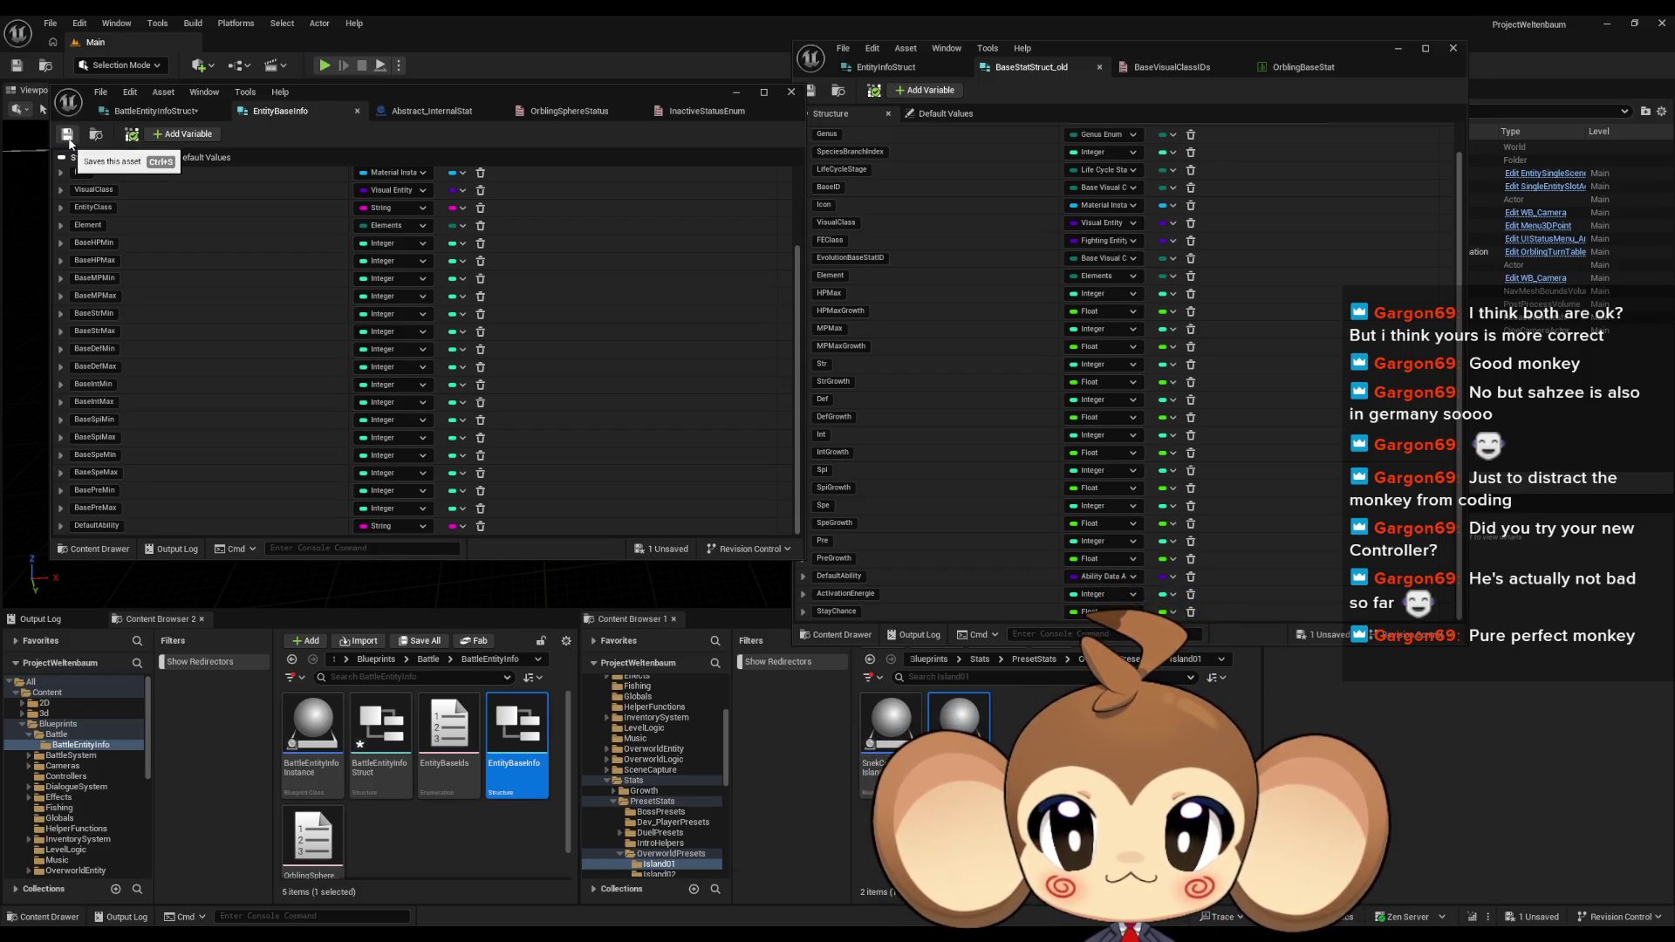
click(109, 112)
click(68, 136)
click(295, 108)
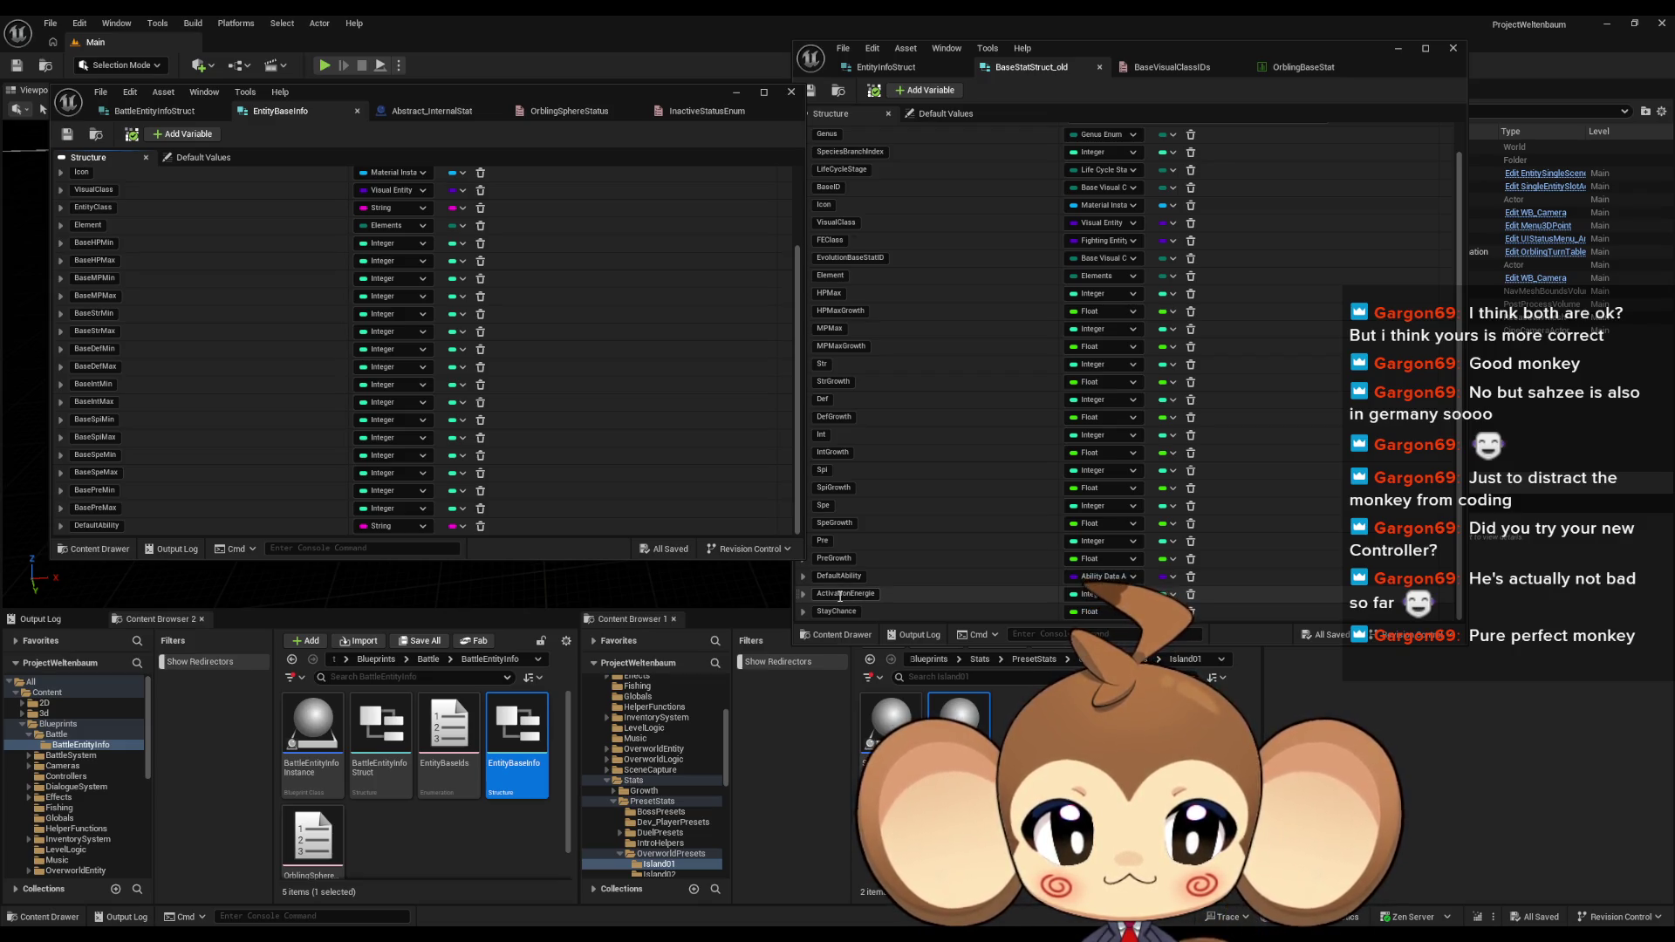
click(841, 596)
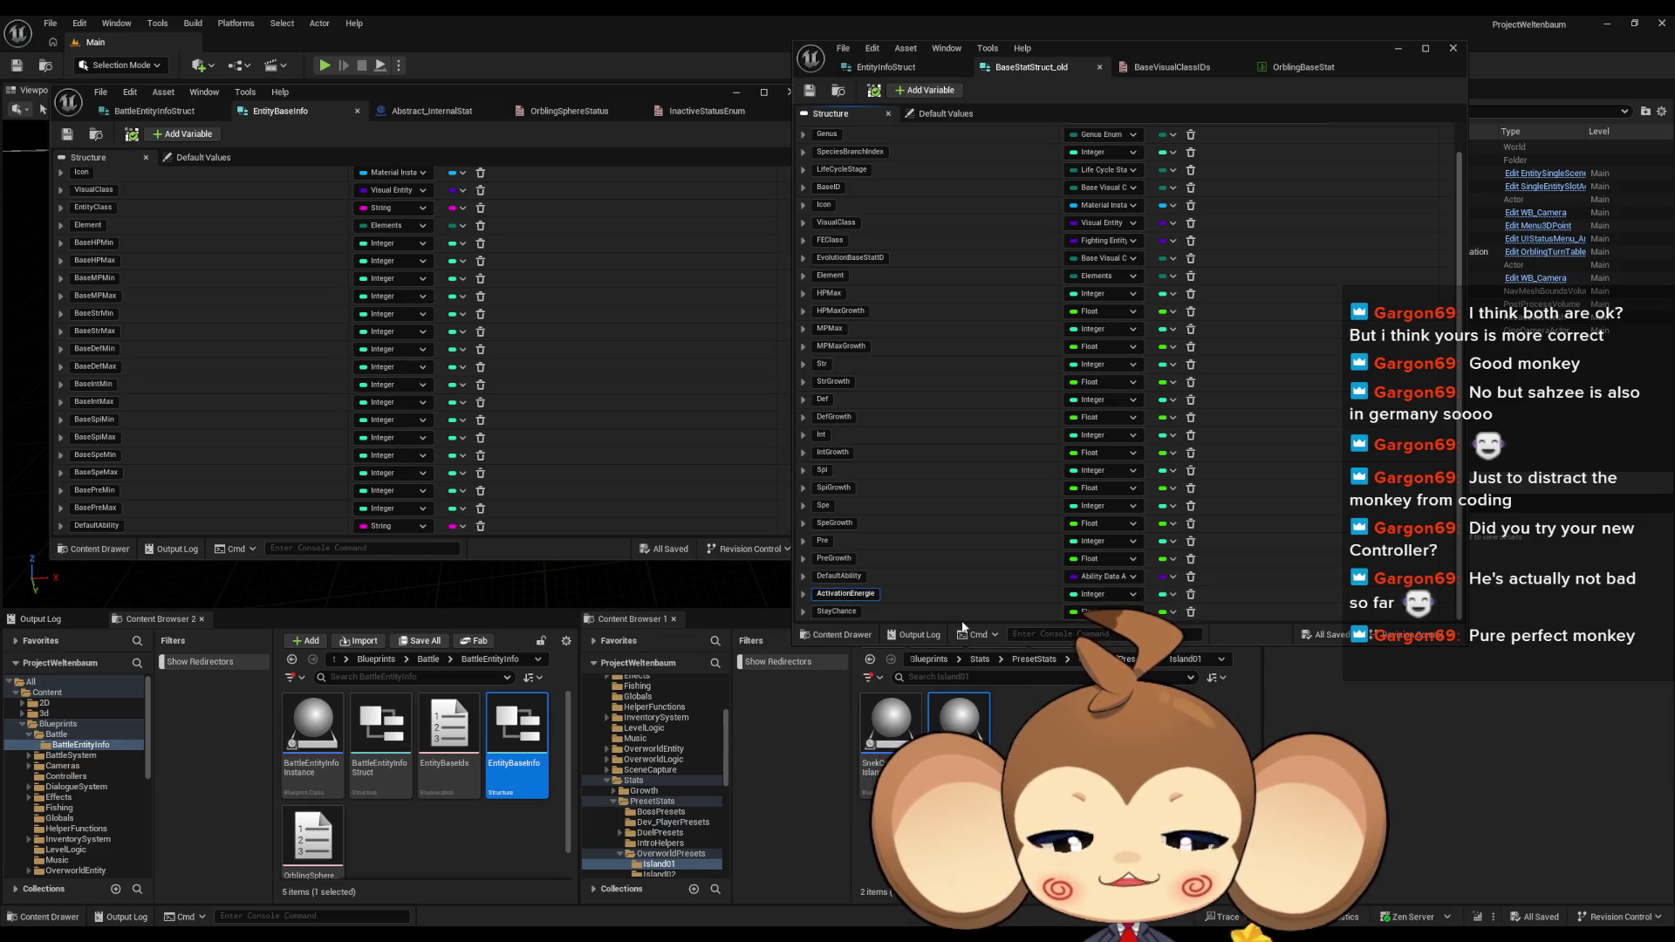
Step: Keep the ActivationEnergie name unchanged and inspect the Activation Energy getter node in OrblingManager
key(Return)
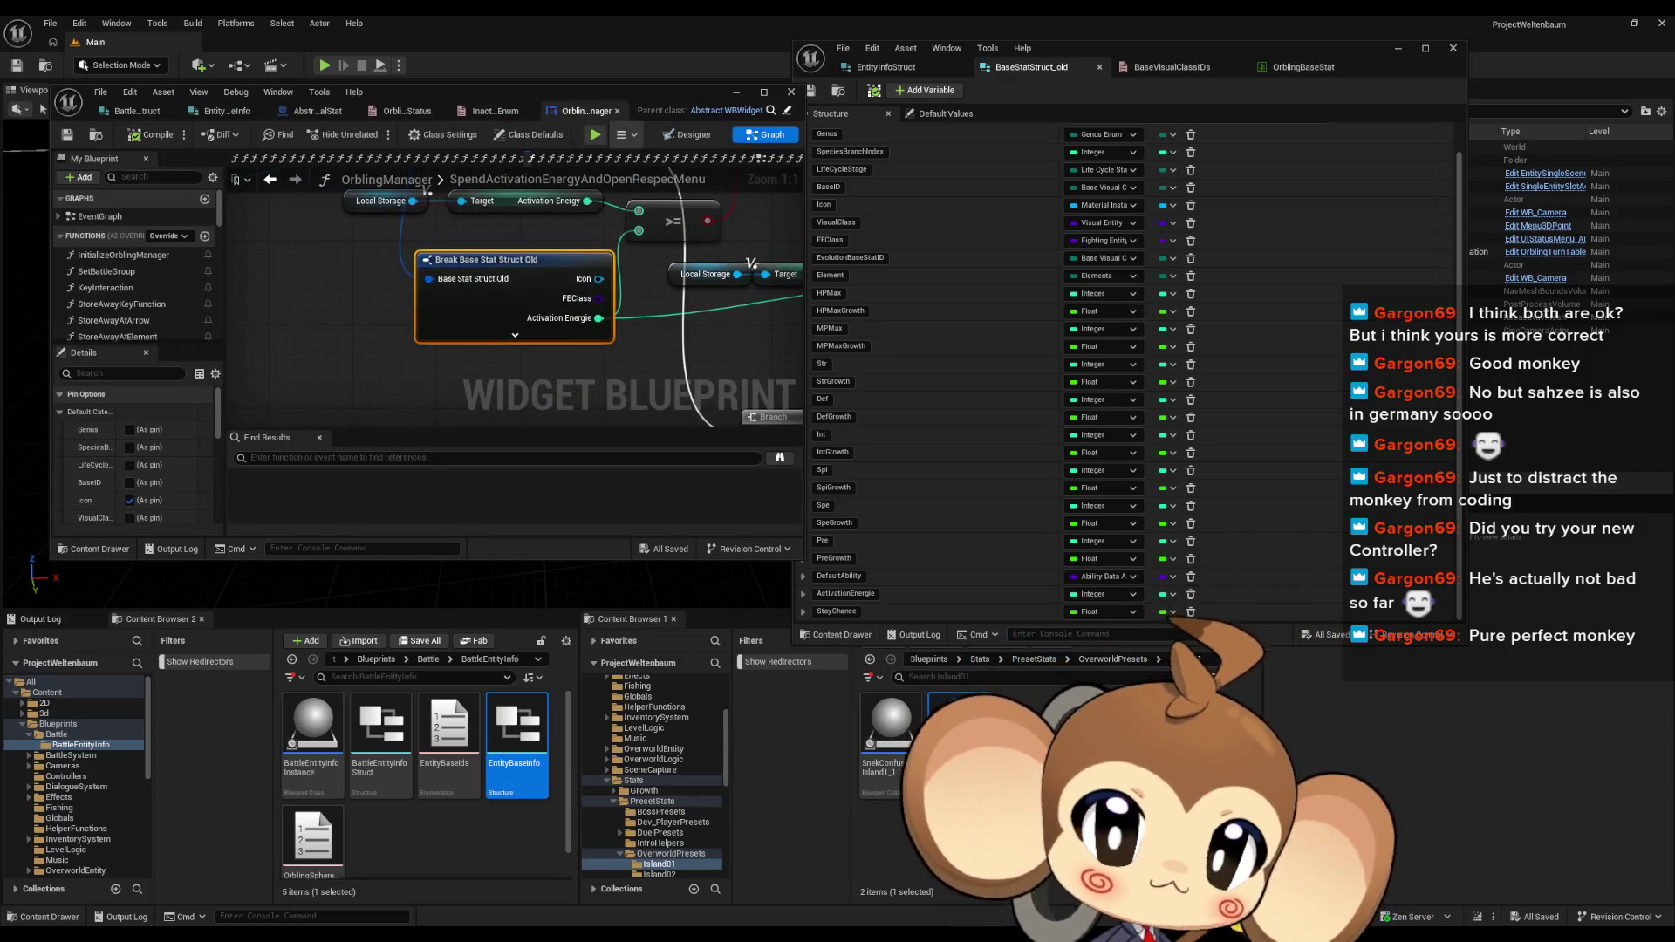
scroll(728, 370, up, 2)
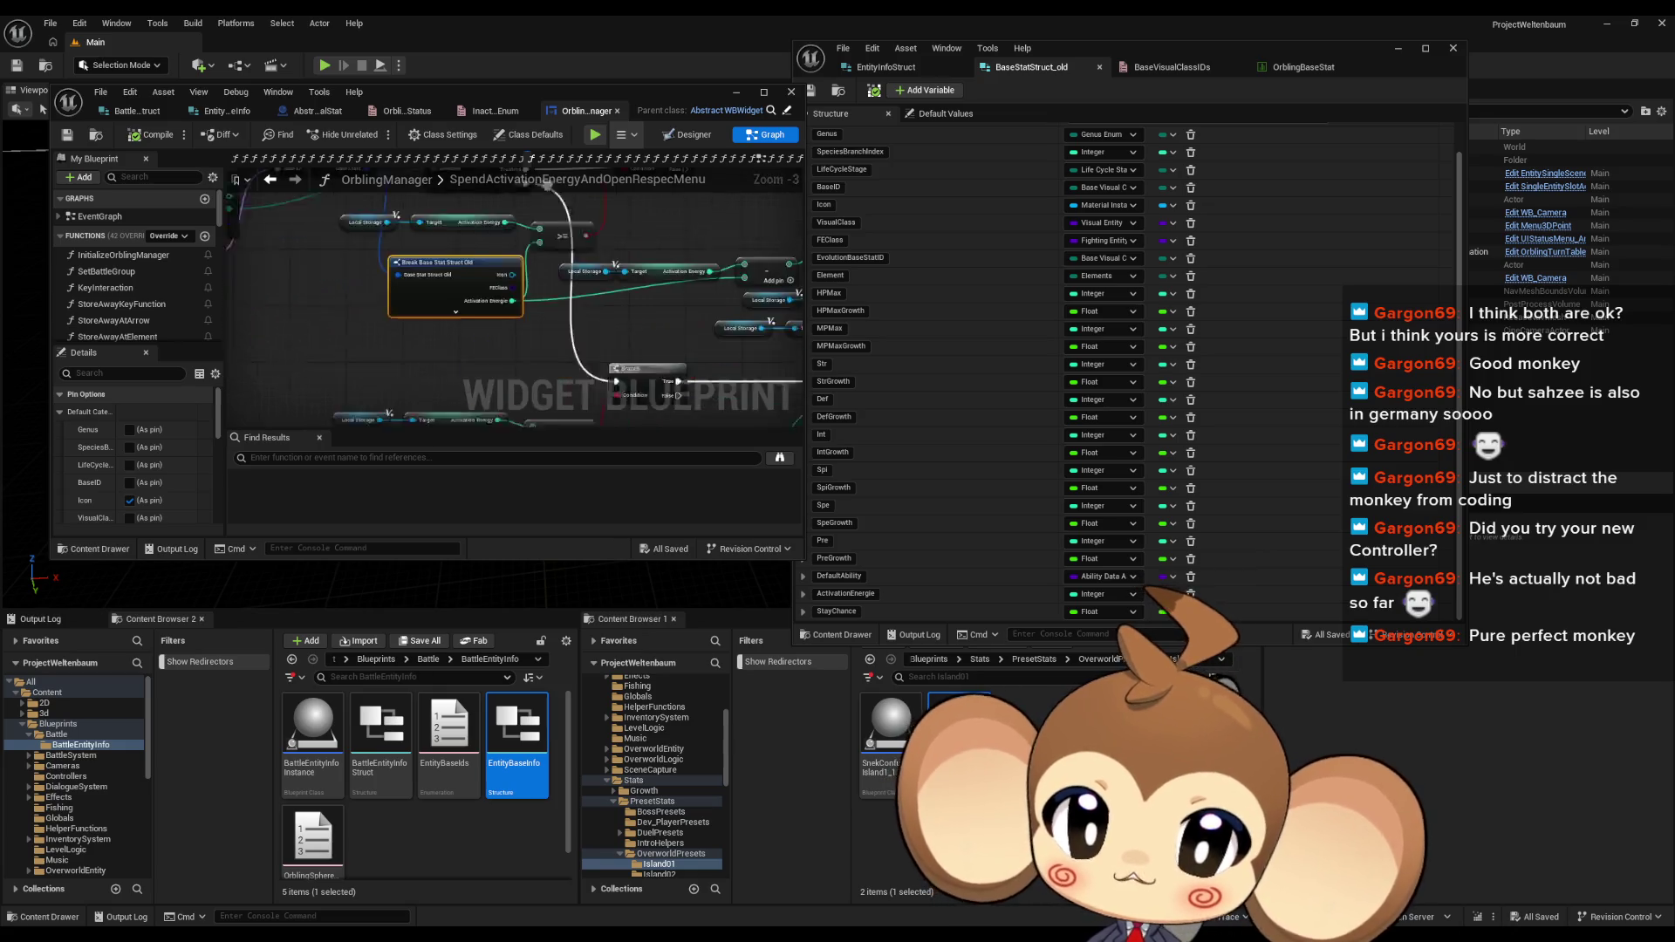
click(558, 332)
scroll(563, 328, down, 1)
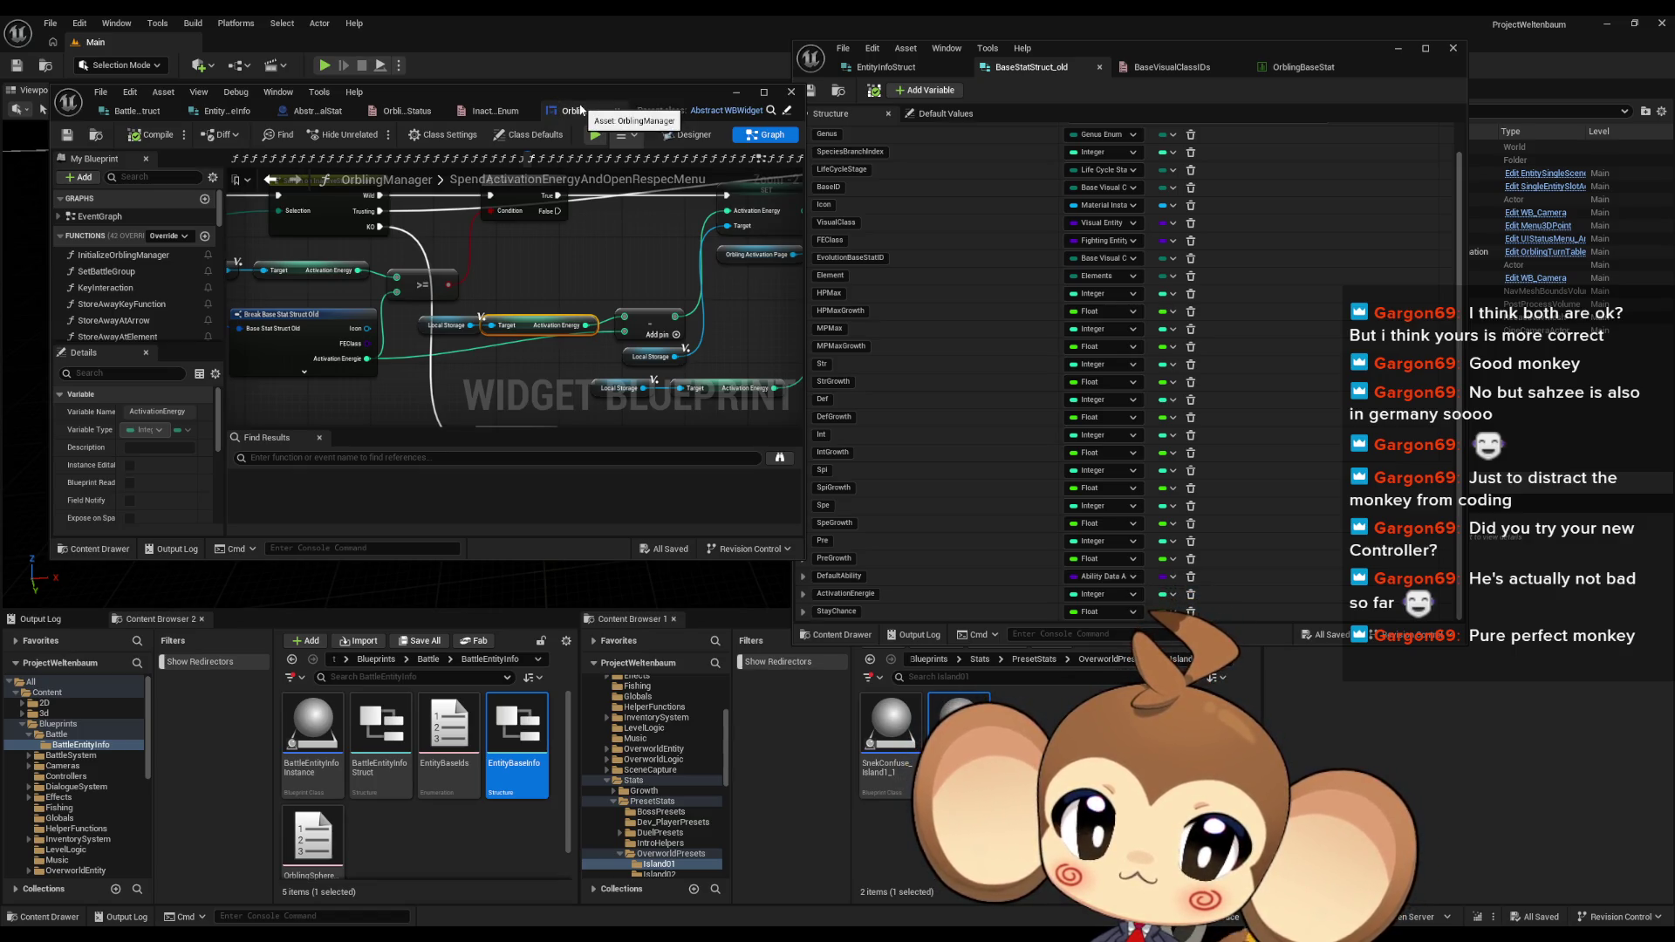
Step: Browse the OrblingBaseStat table's Player and Tomati rows, then return to EntityBaseInfo
click(1292, 67)
click(886, 231)
scroll(1047, 436, down, 3)
scroll(1051, 454, down, 5)
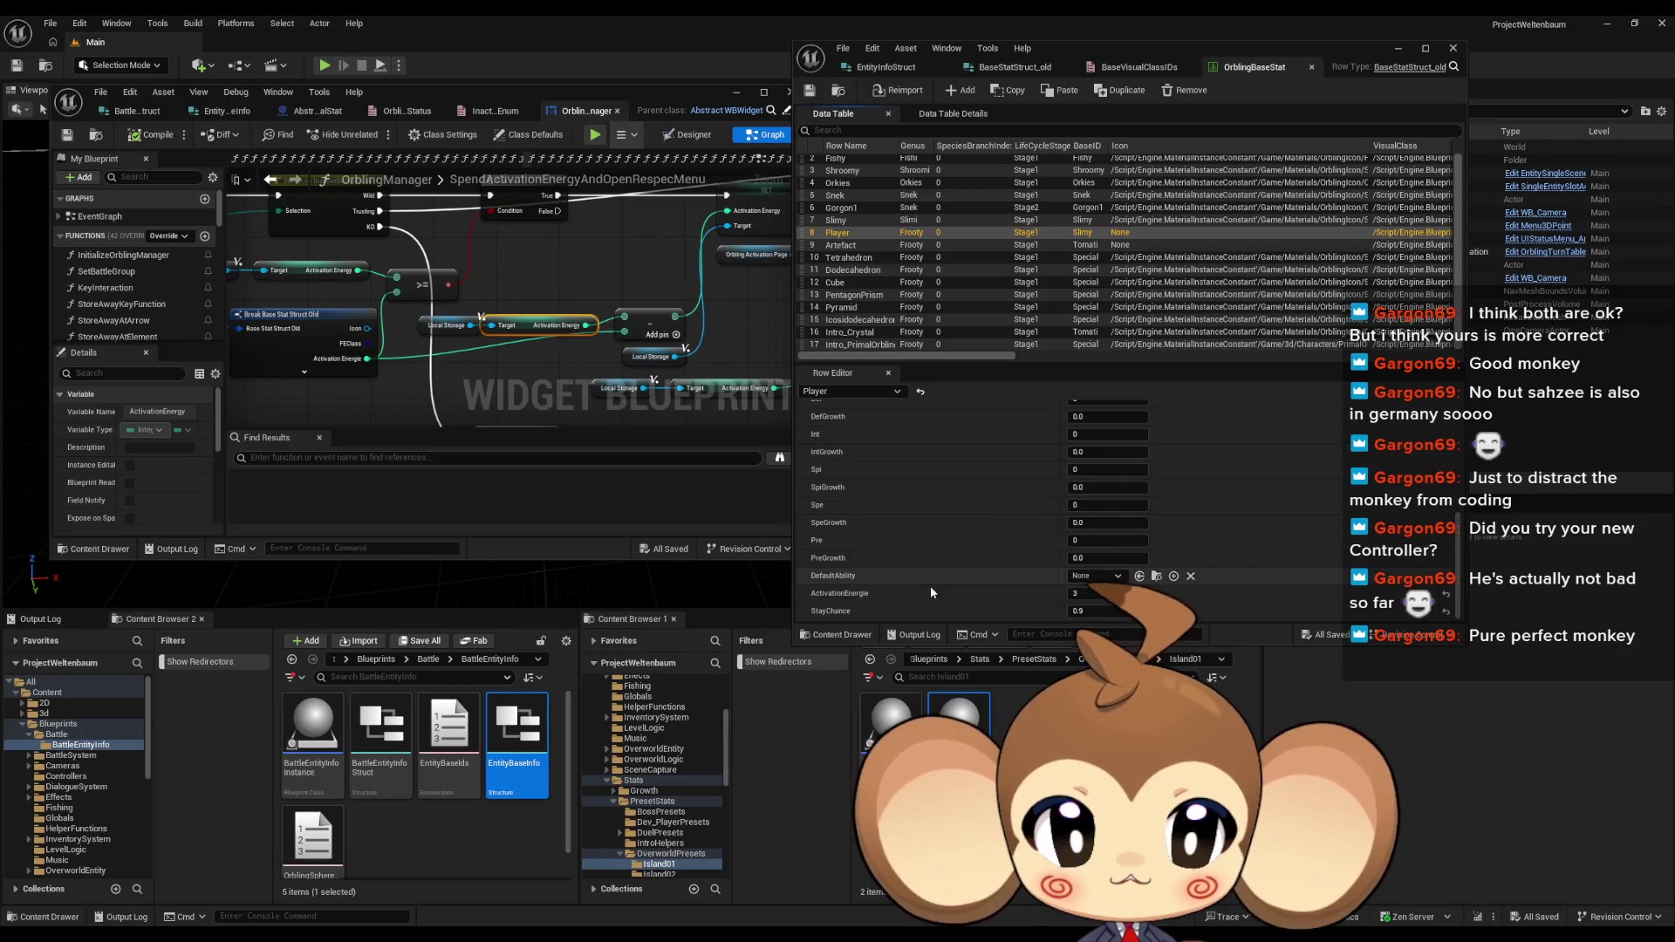
scroll(1136, 242, up, 1)
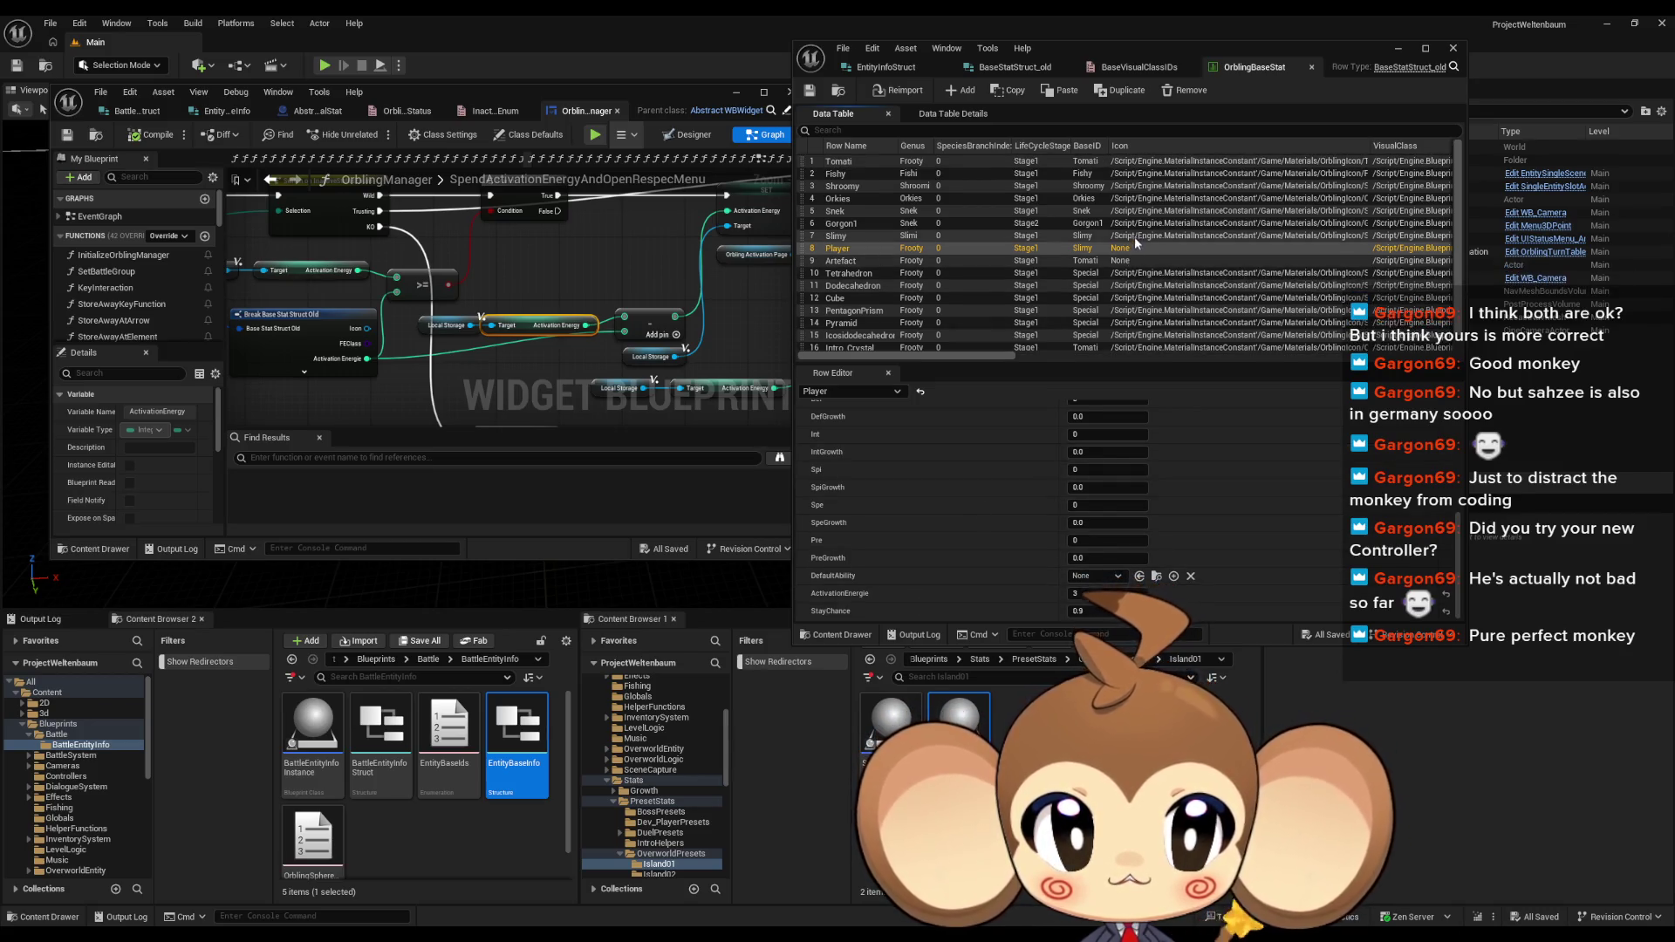
click(1138, 161)
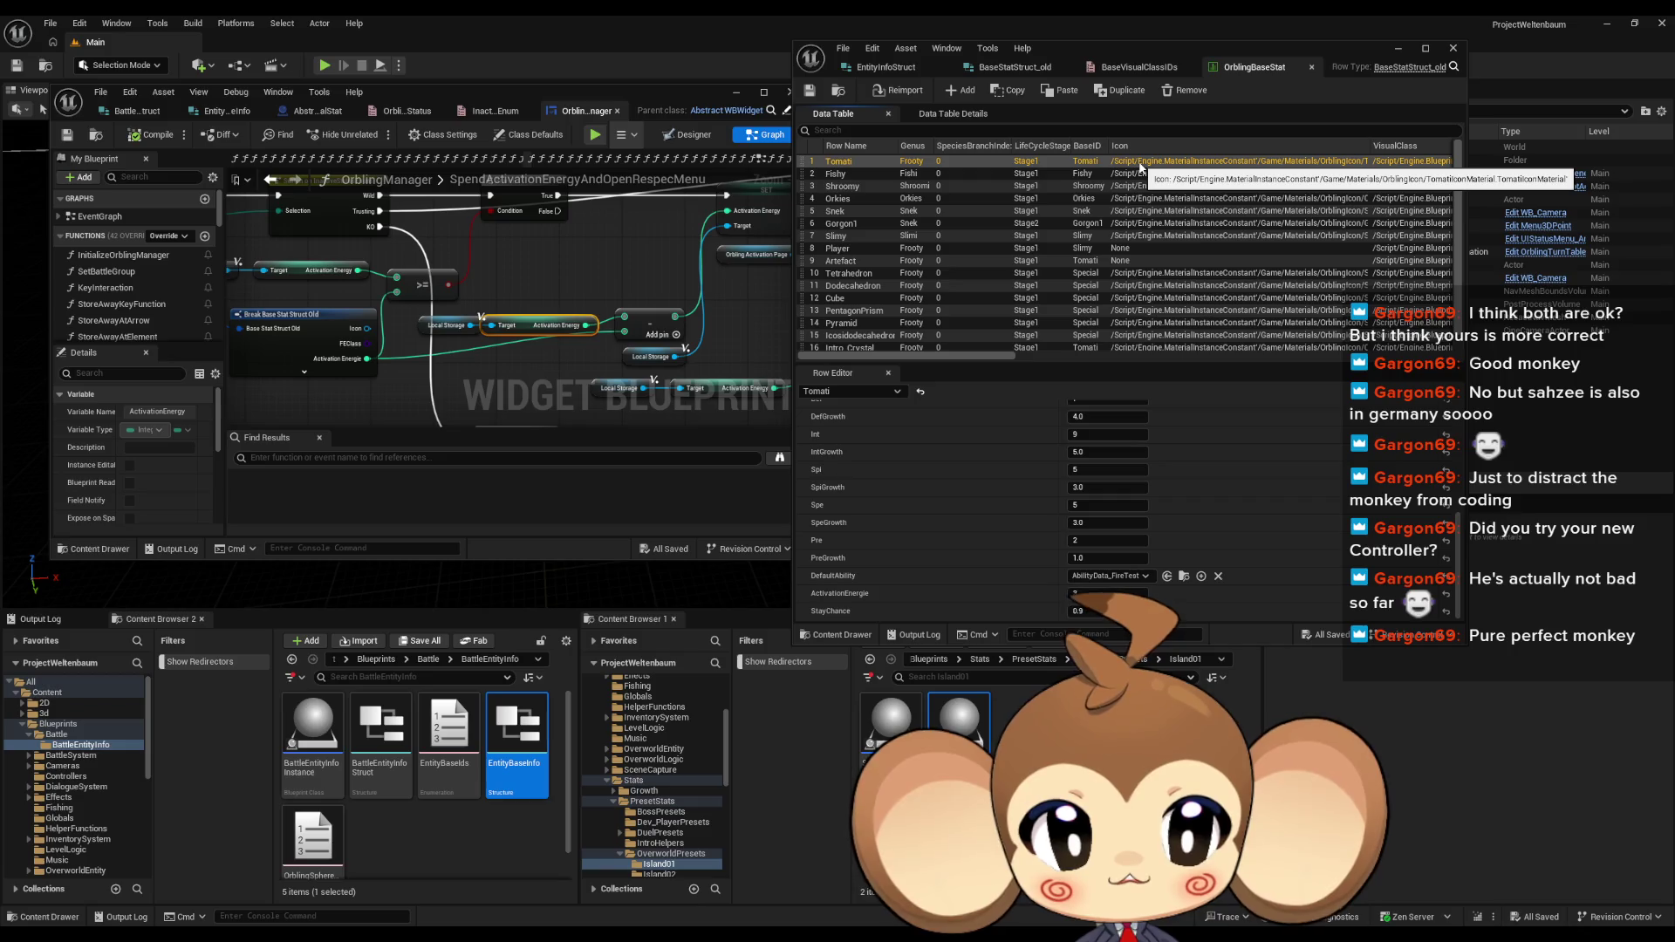
key(Down)
key(Down)
key(Down)
key(Down)
key(Down)
key(Down)
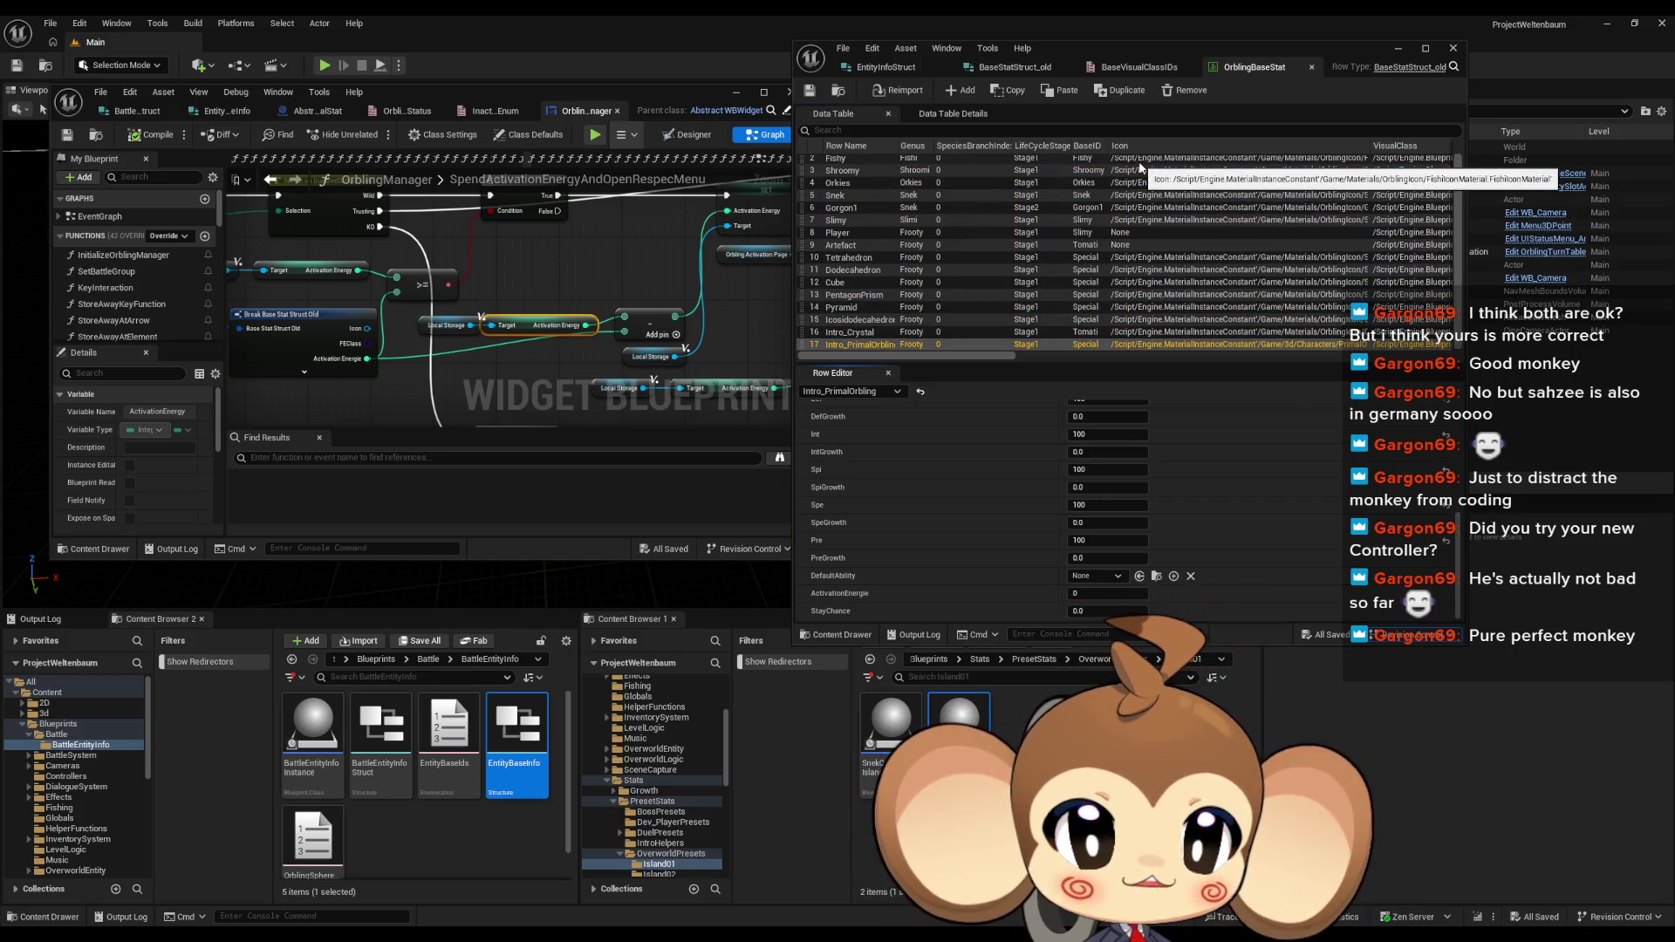
click(541, 92)
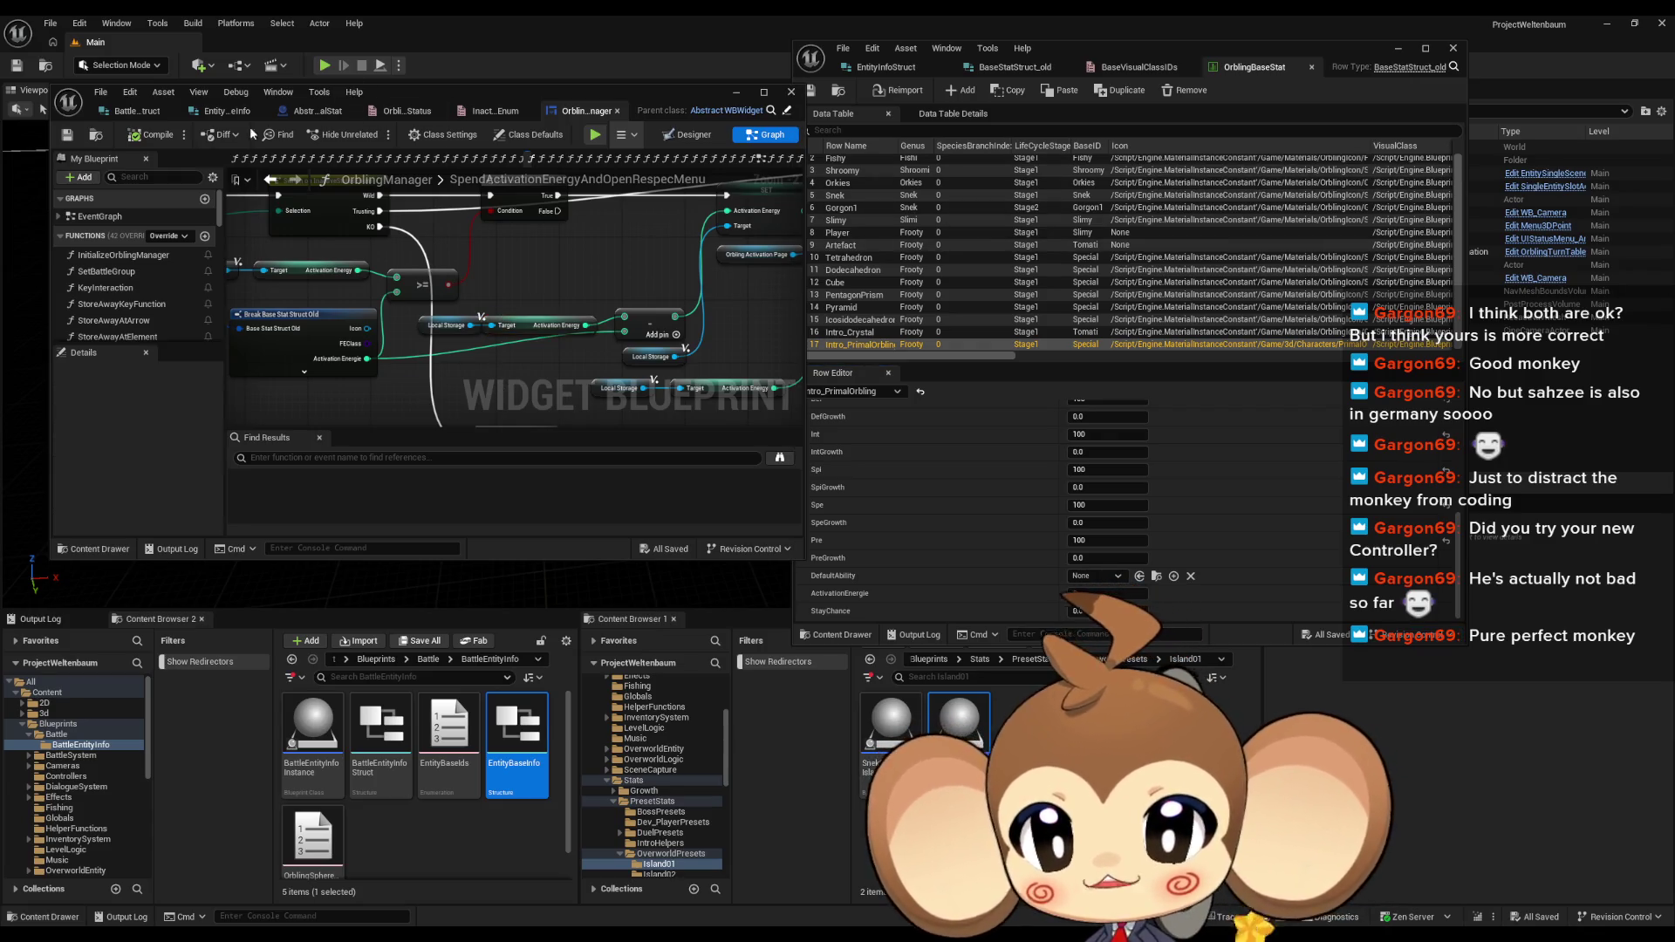
click(218, 112)
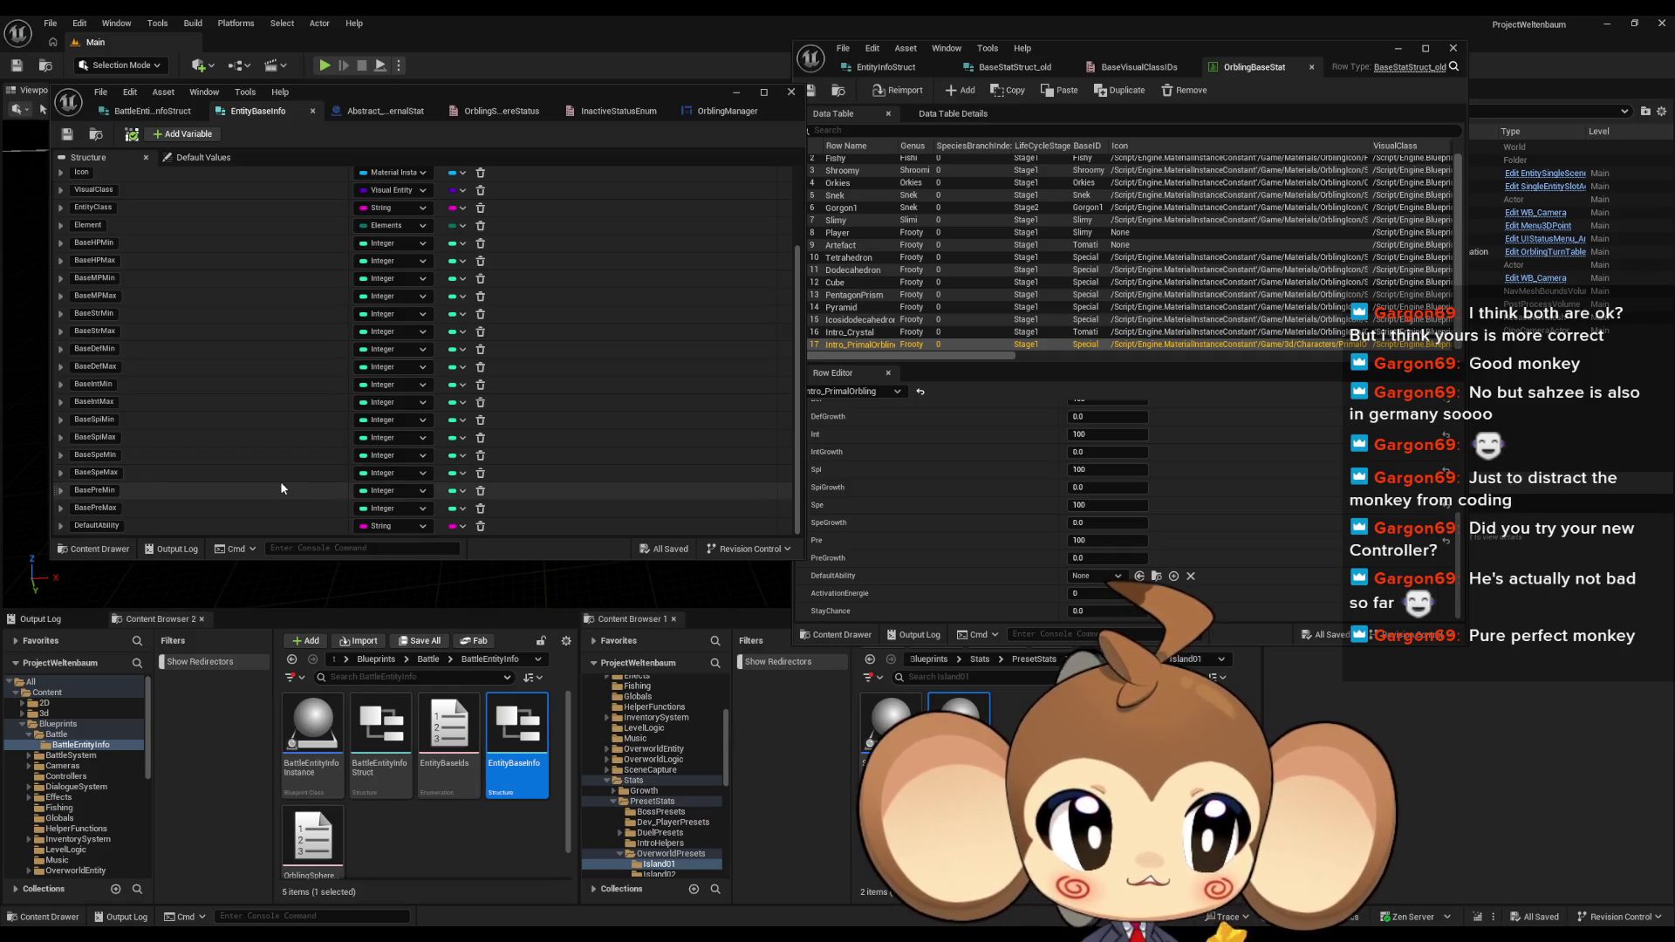
Step: Show BaseStatStruct_old on the right and add an EntityBaseInfo member named ActivationPrice
click(96, 526)
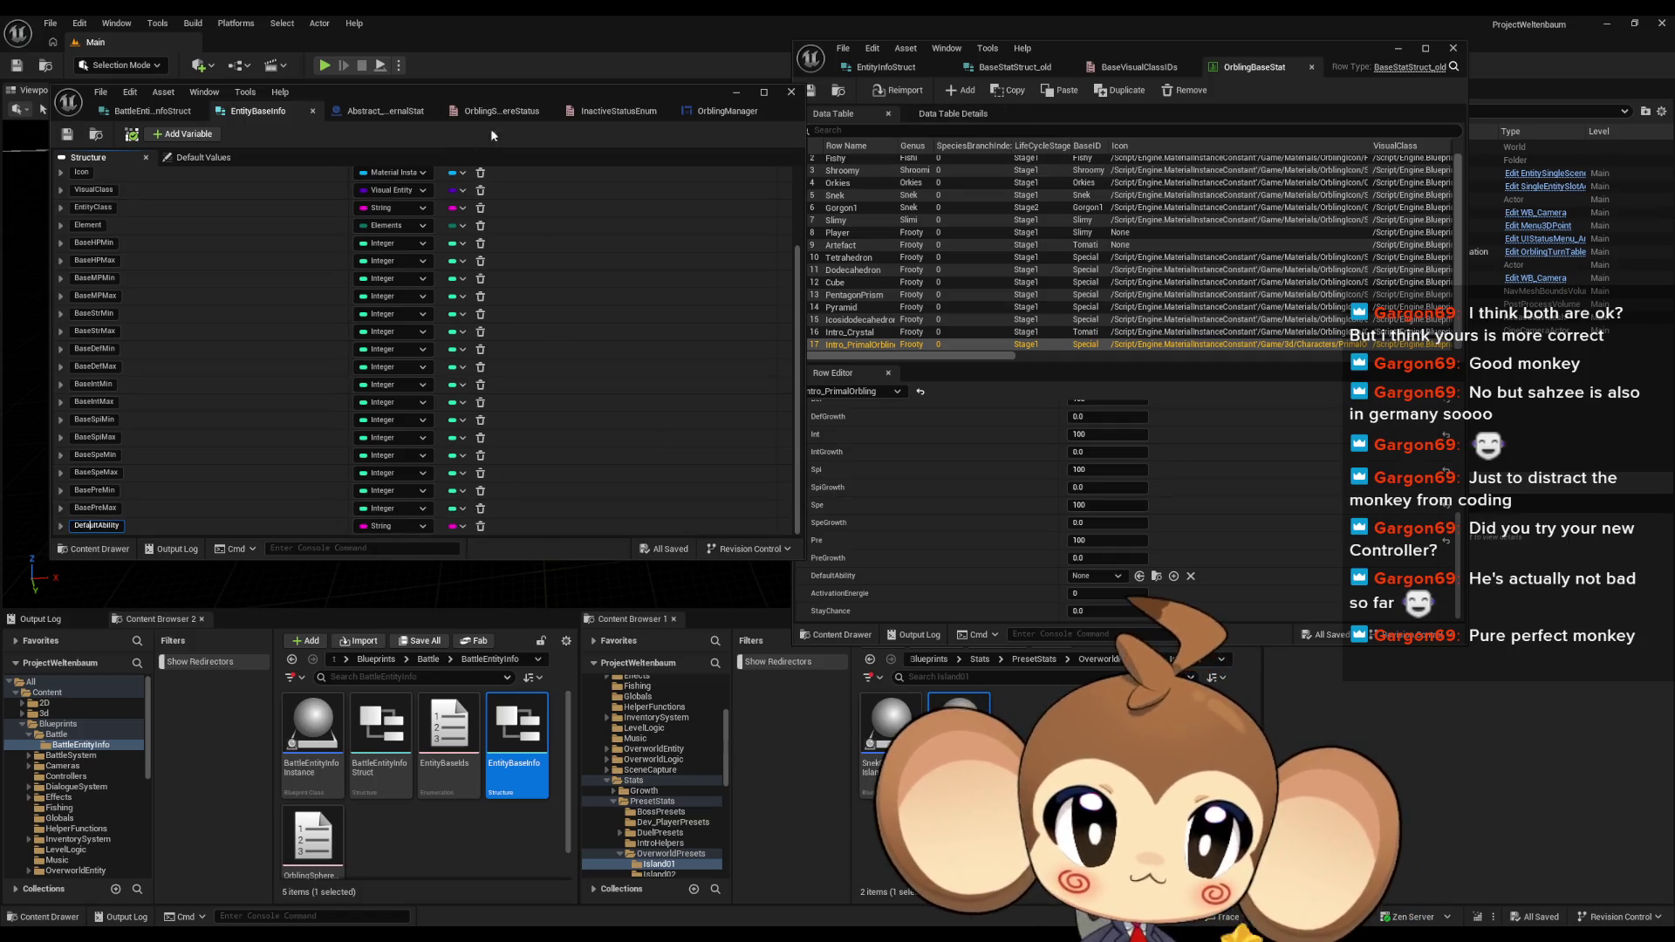
click(1015, 67)
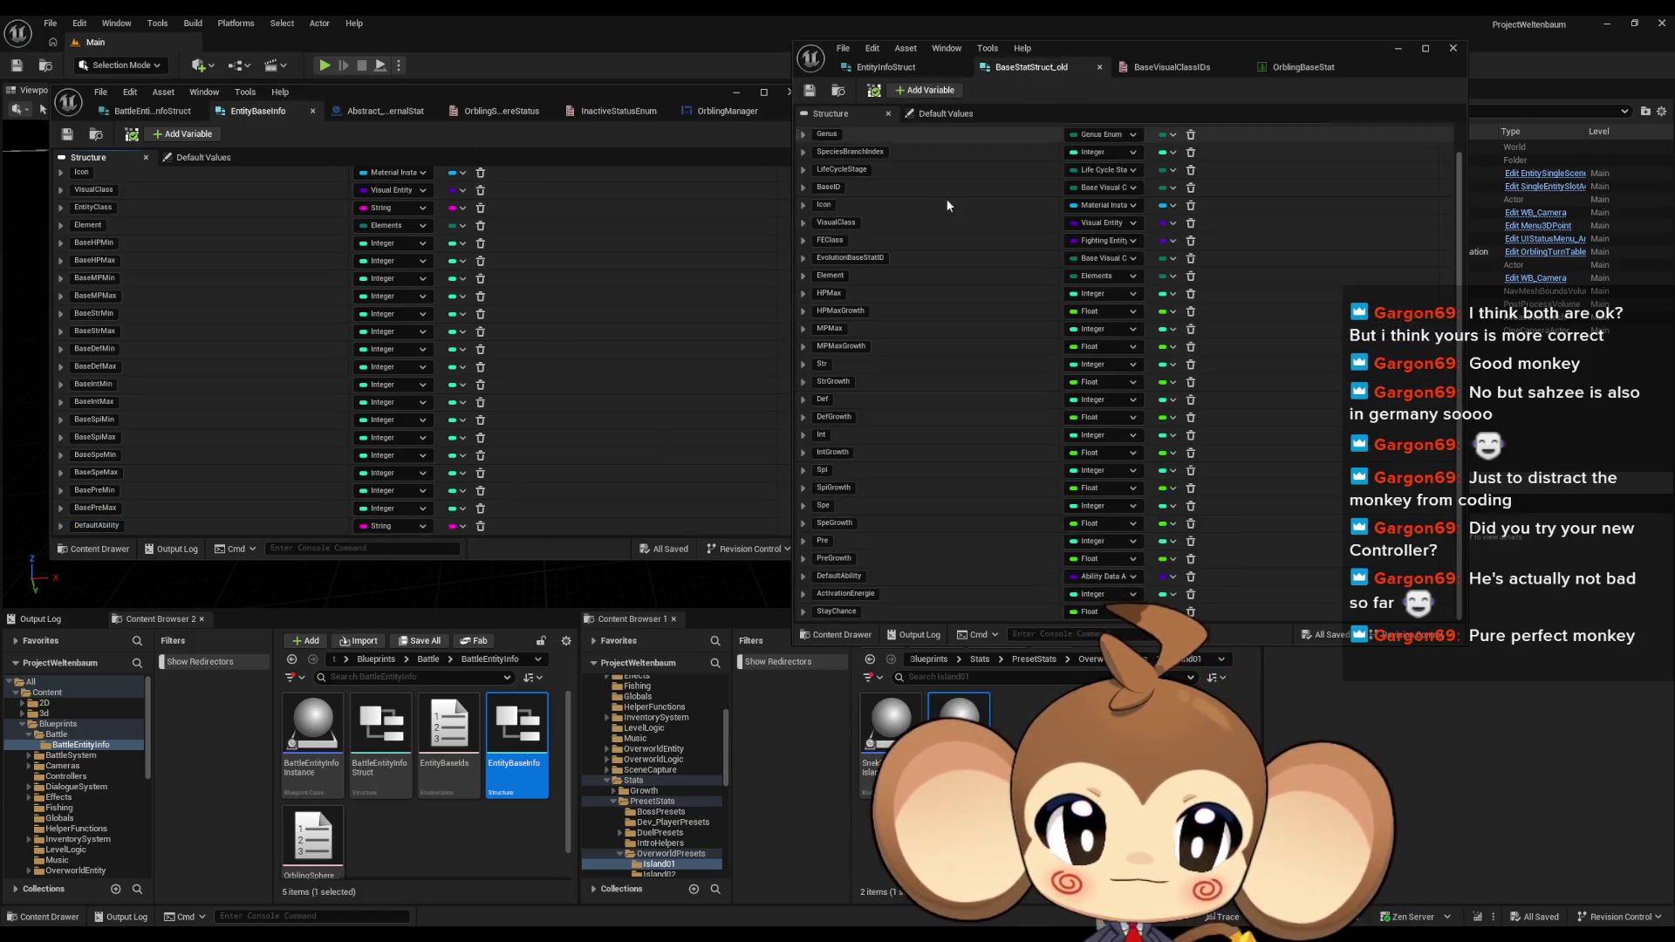
scroll(288, 210, up, 5)
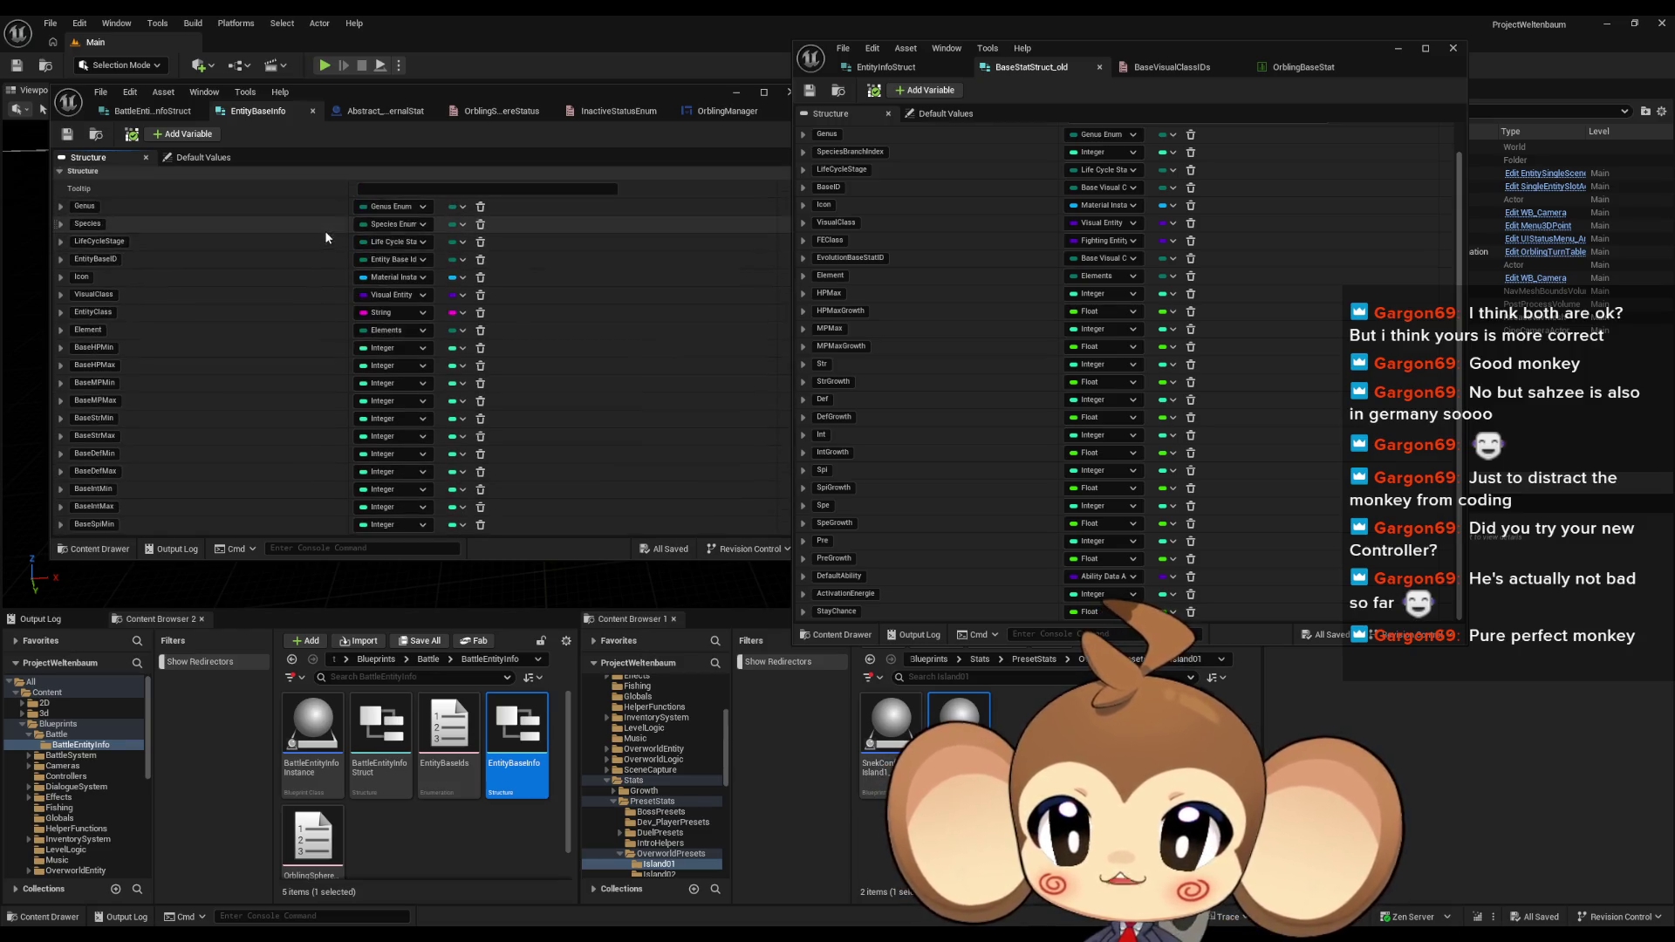
click(184, 134)
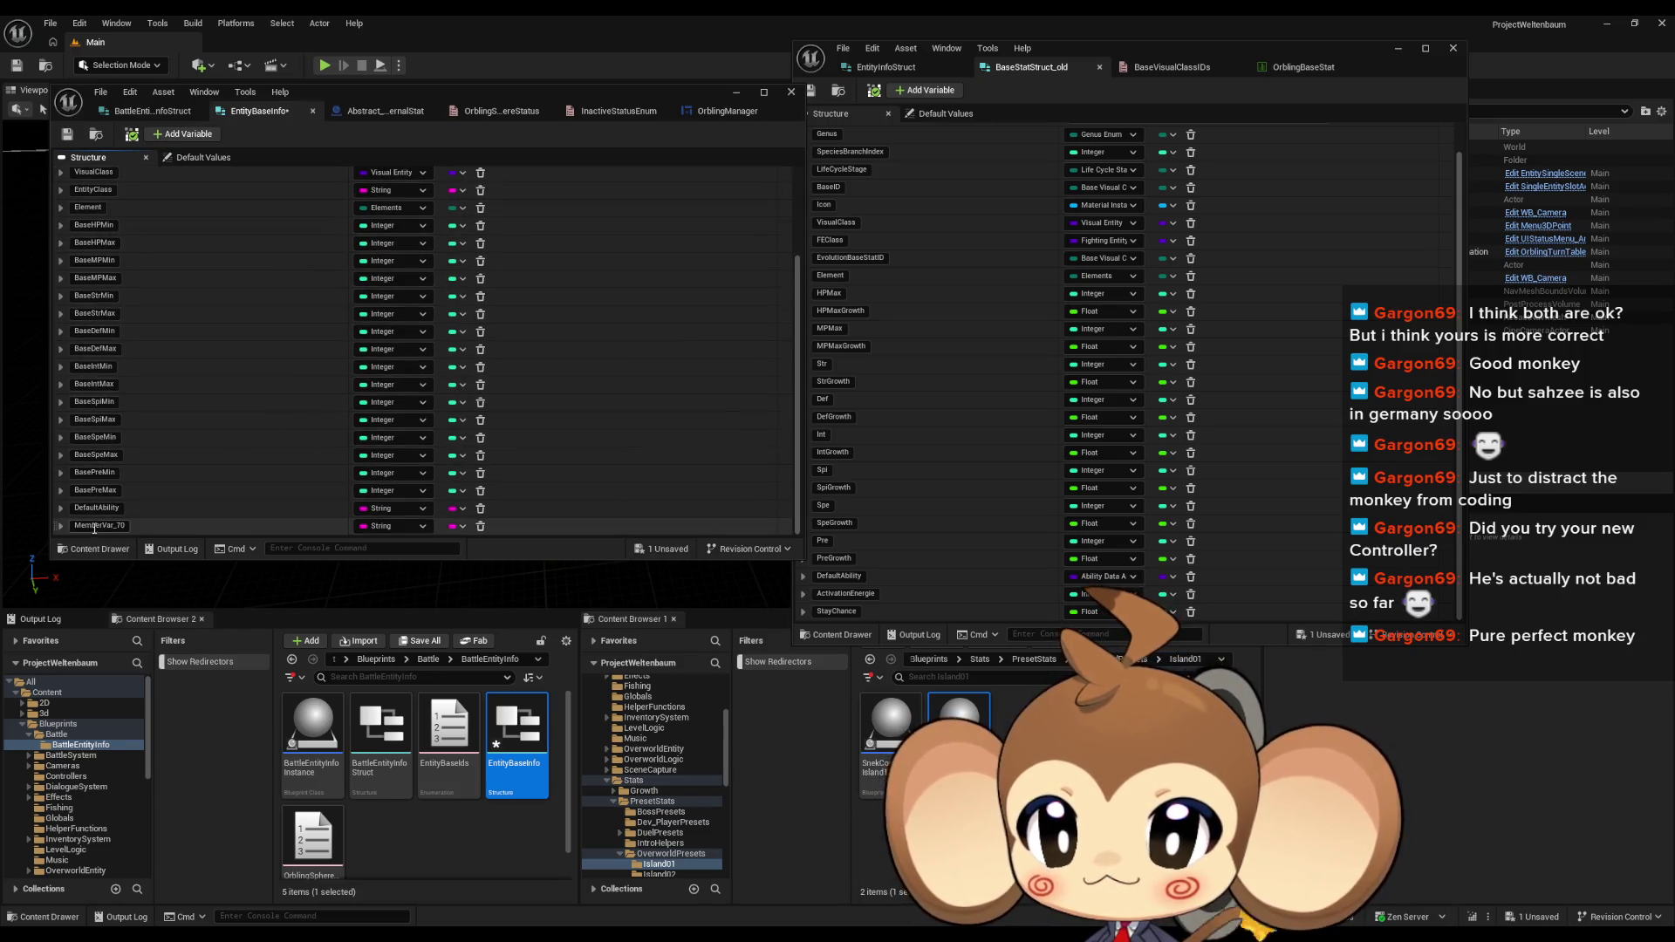
text(Ac)
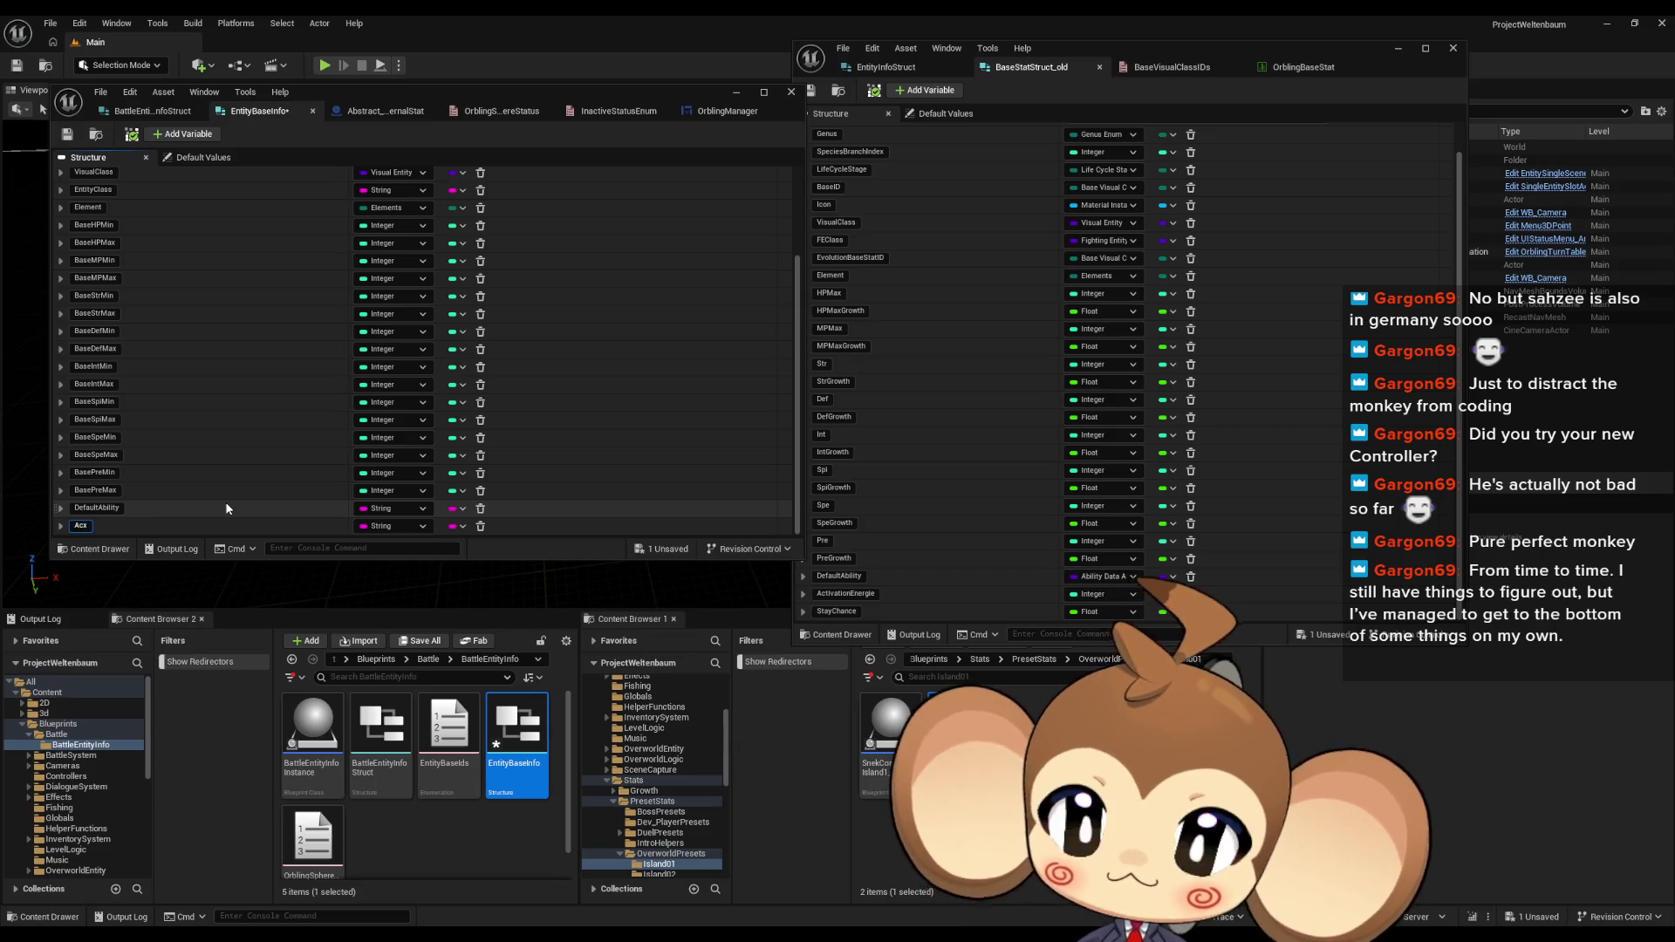
text(tivat)
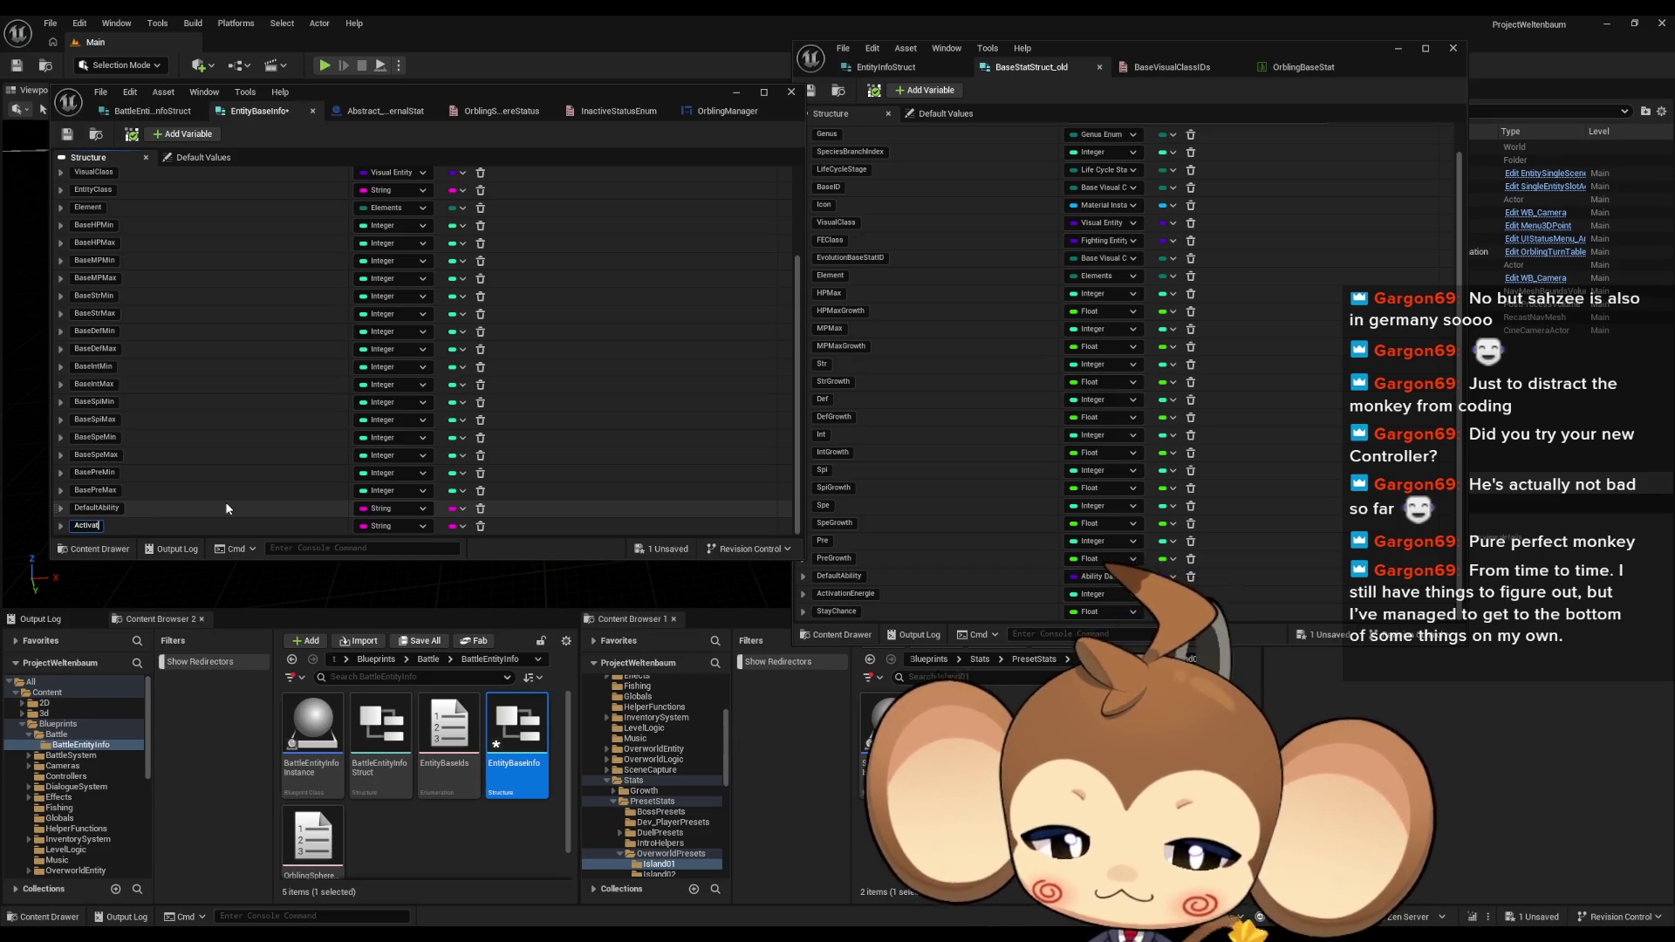
text(ionPrice)
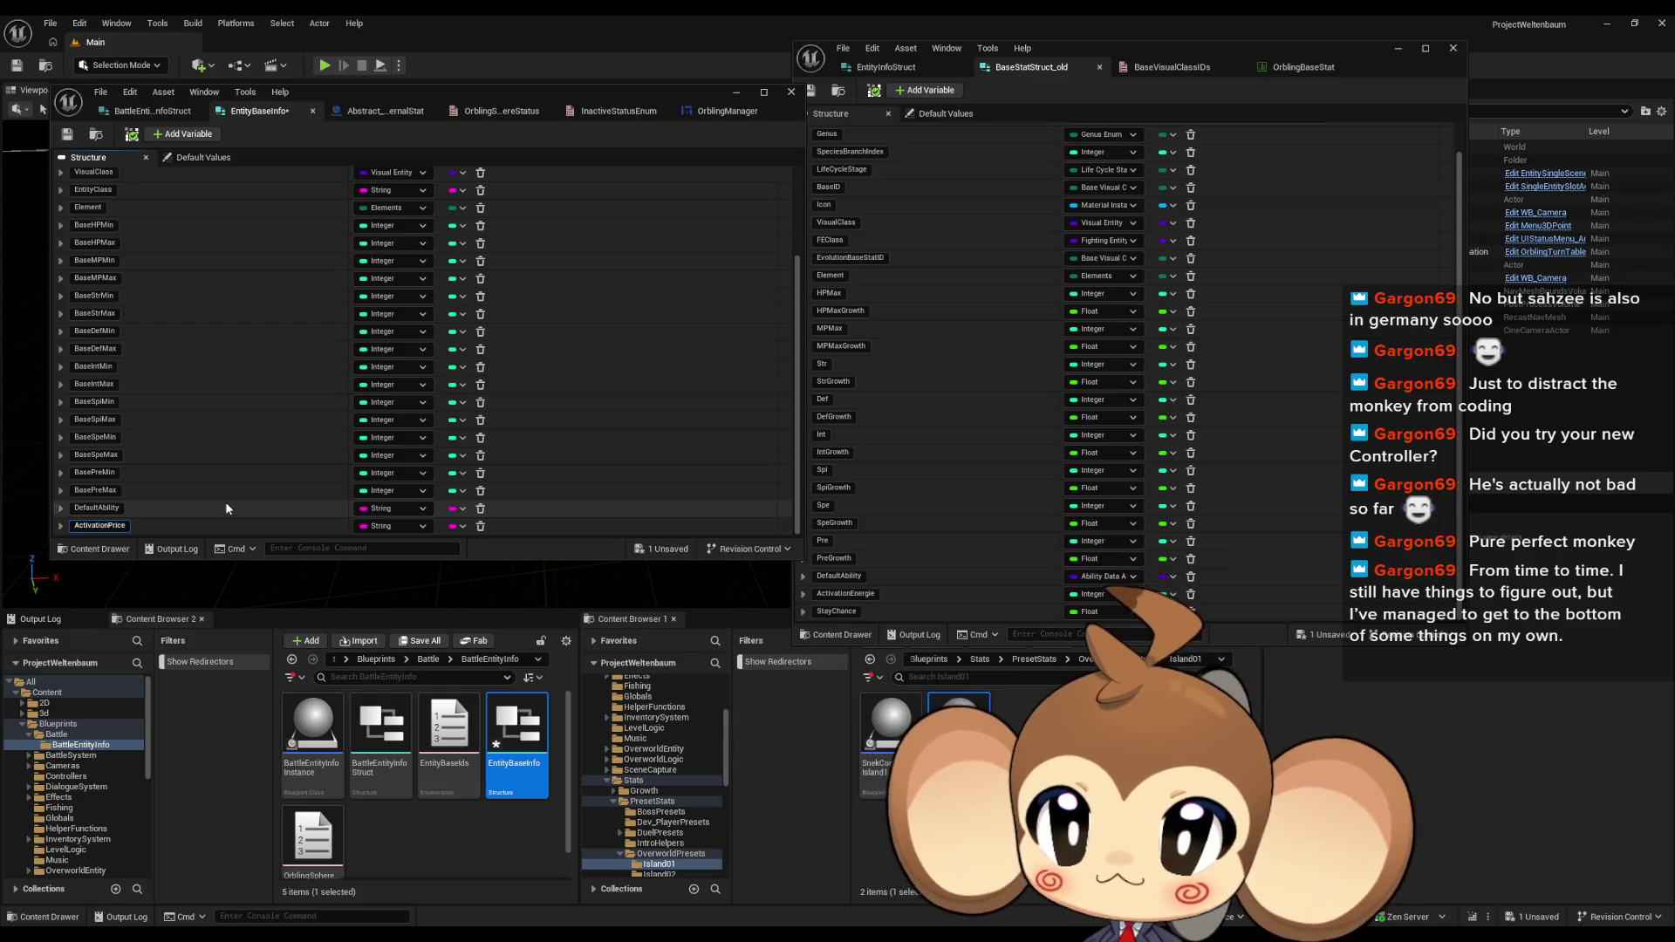
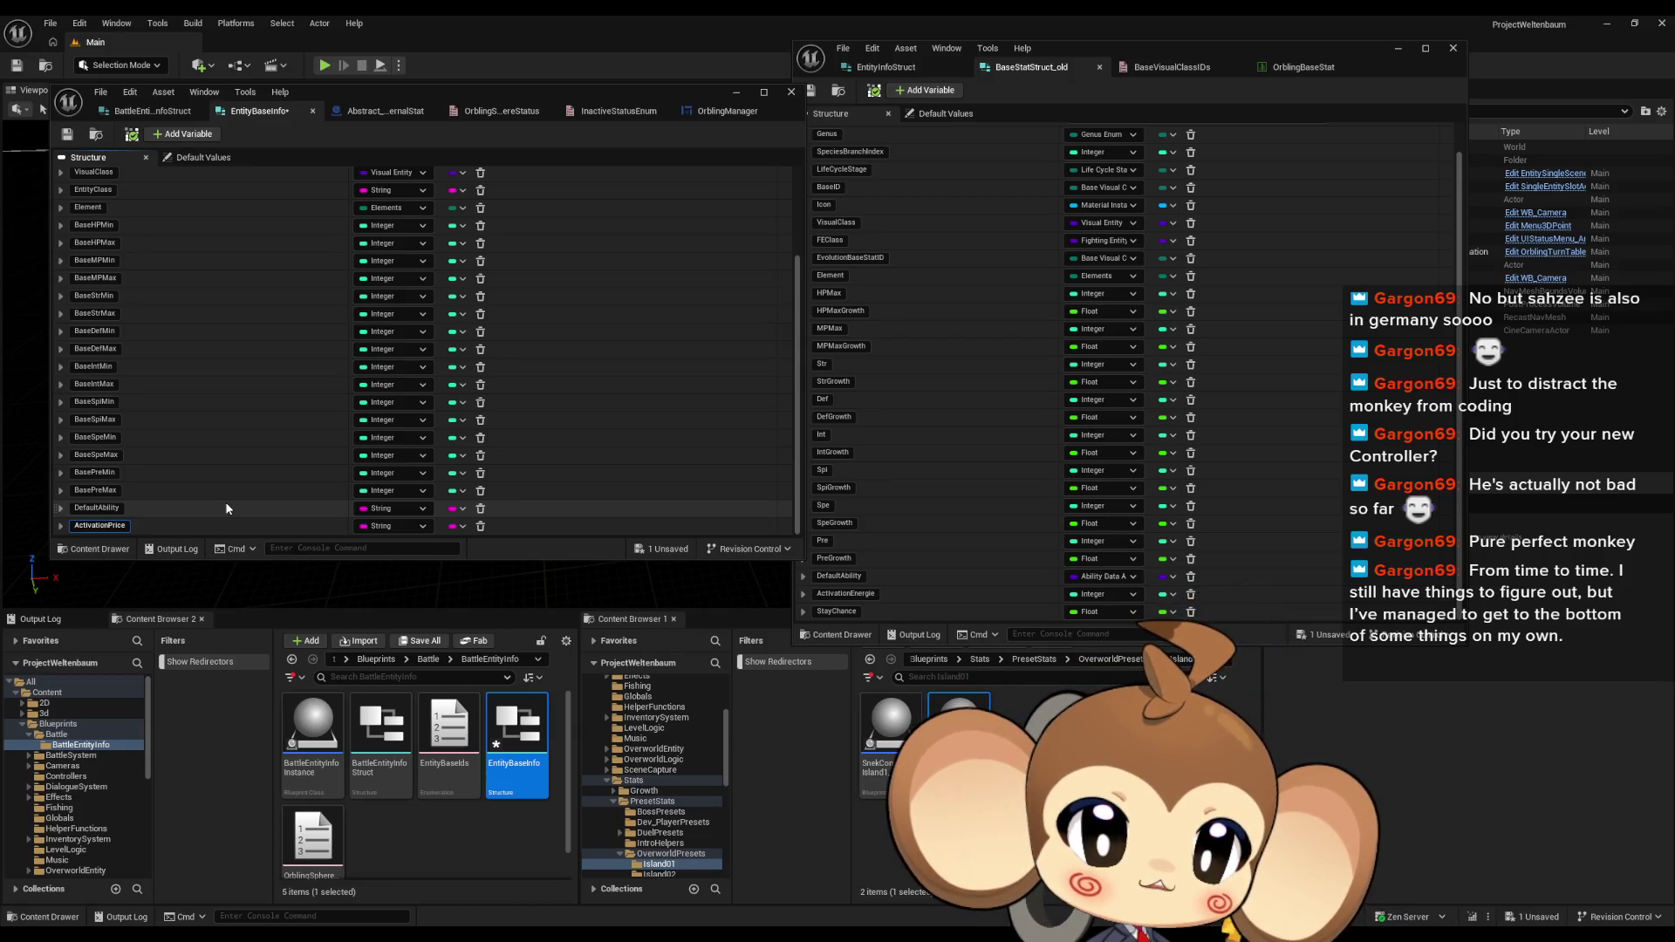
Step: Commit the ActivationPrice field name and switch to the OrblingManager widget blueprint graph
key(Return)
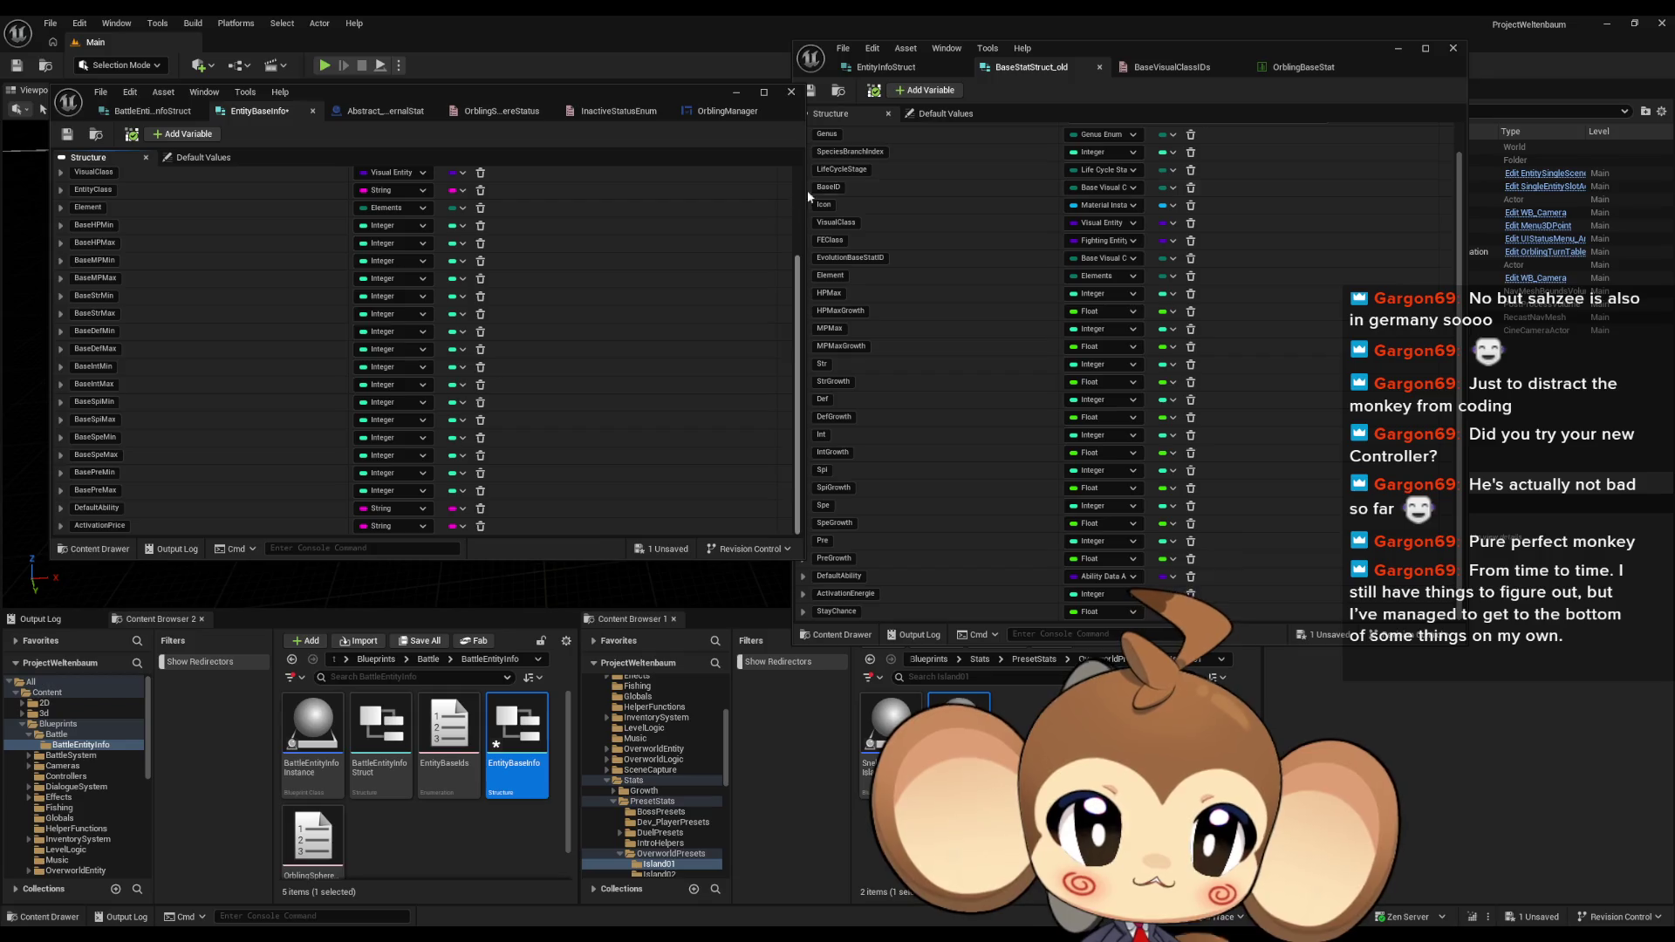
click(729, 112)
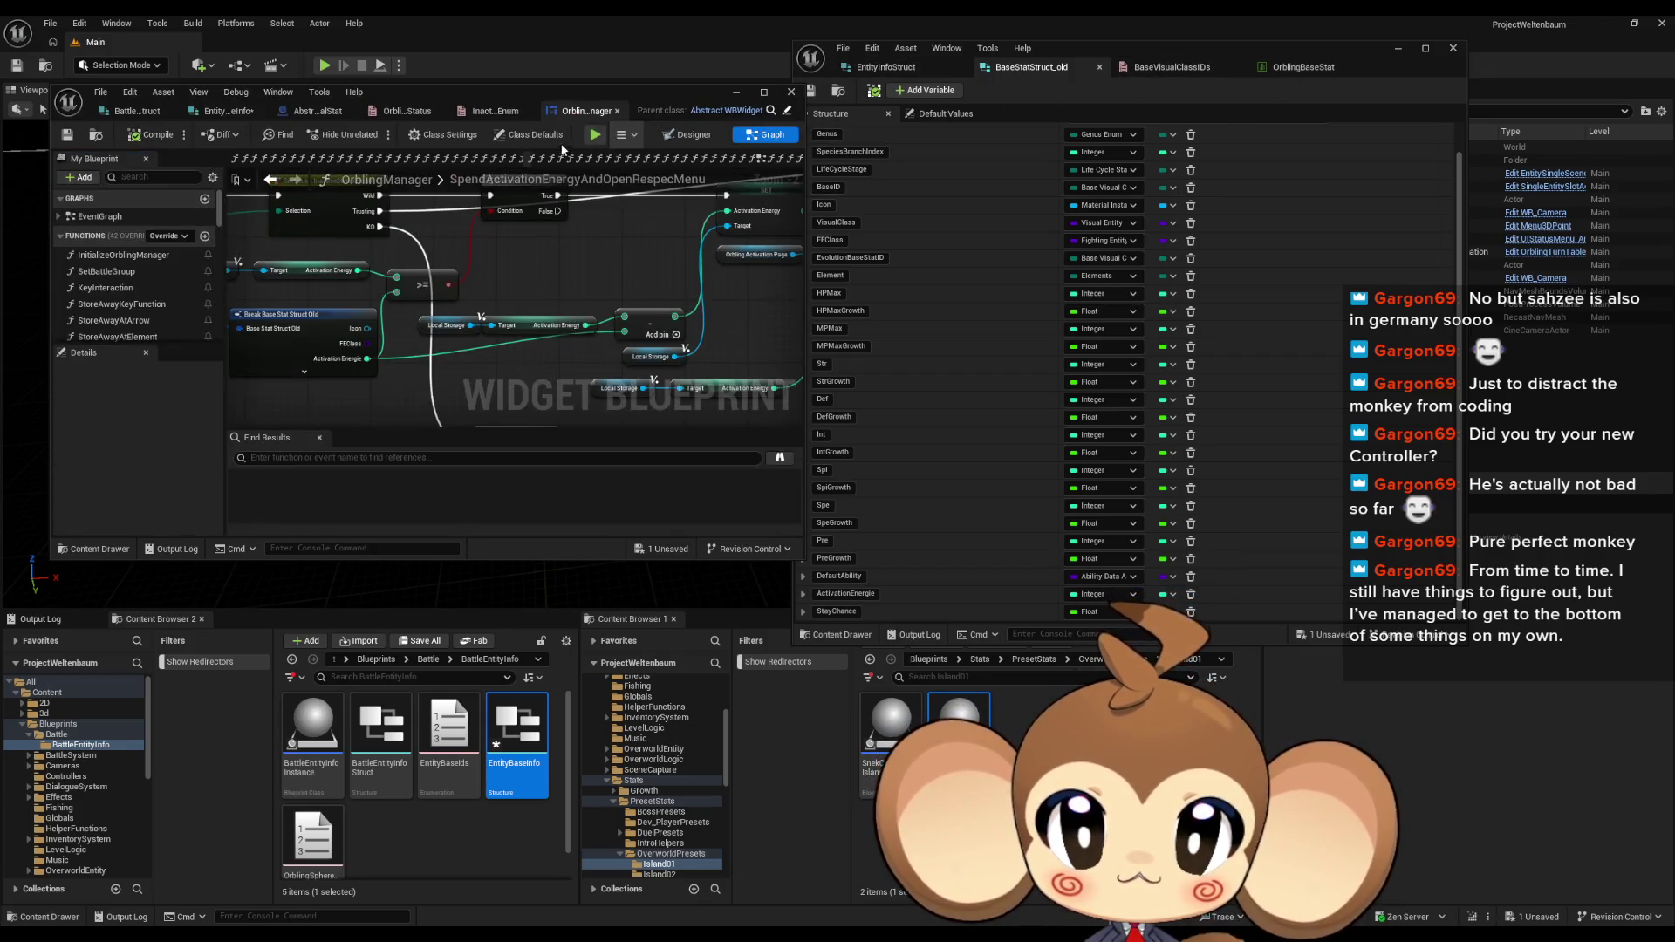
drag(574, 360, 401, 333)
scroll(626, 321, up, 2)
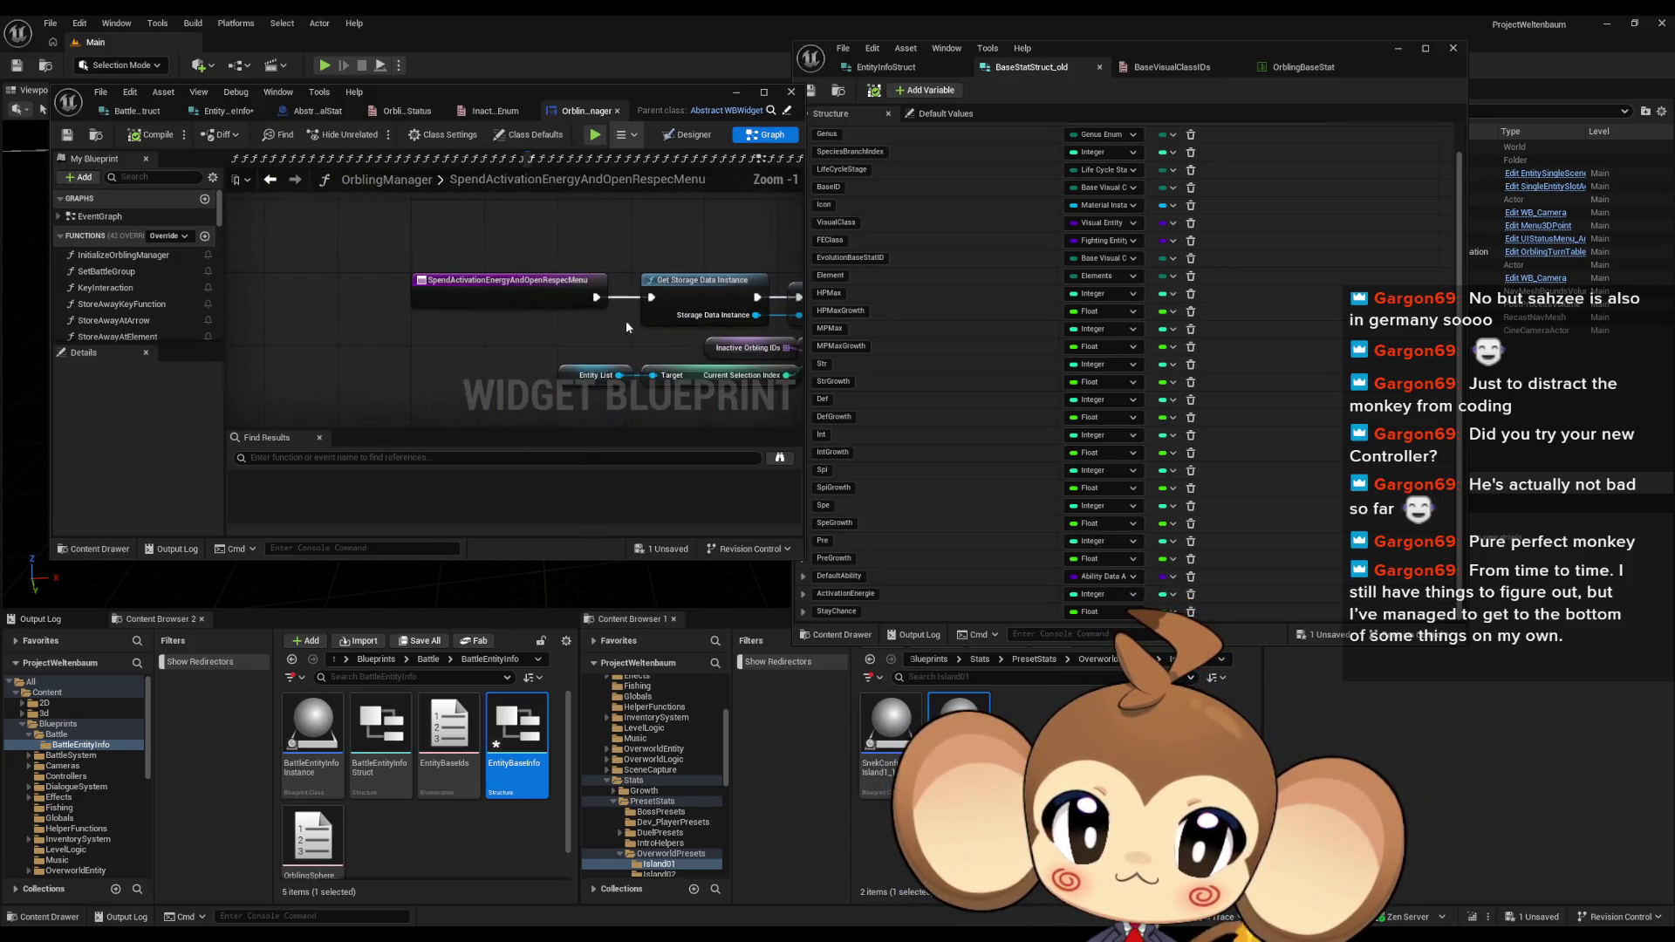
drag(370, 230, 568, 338)
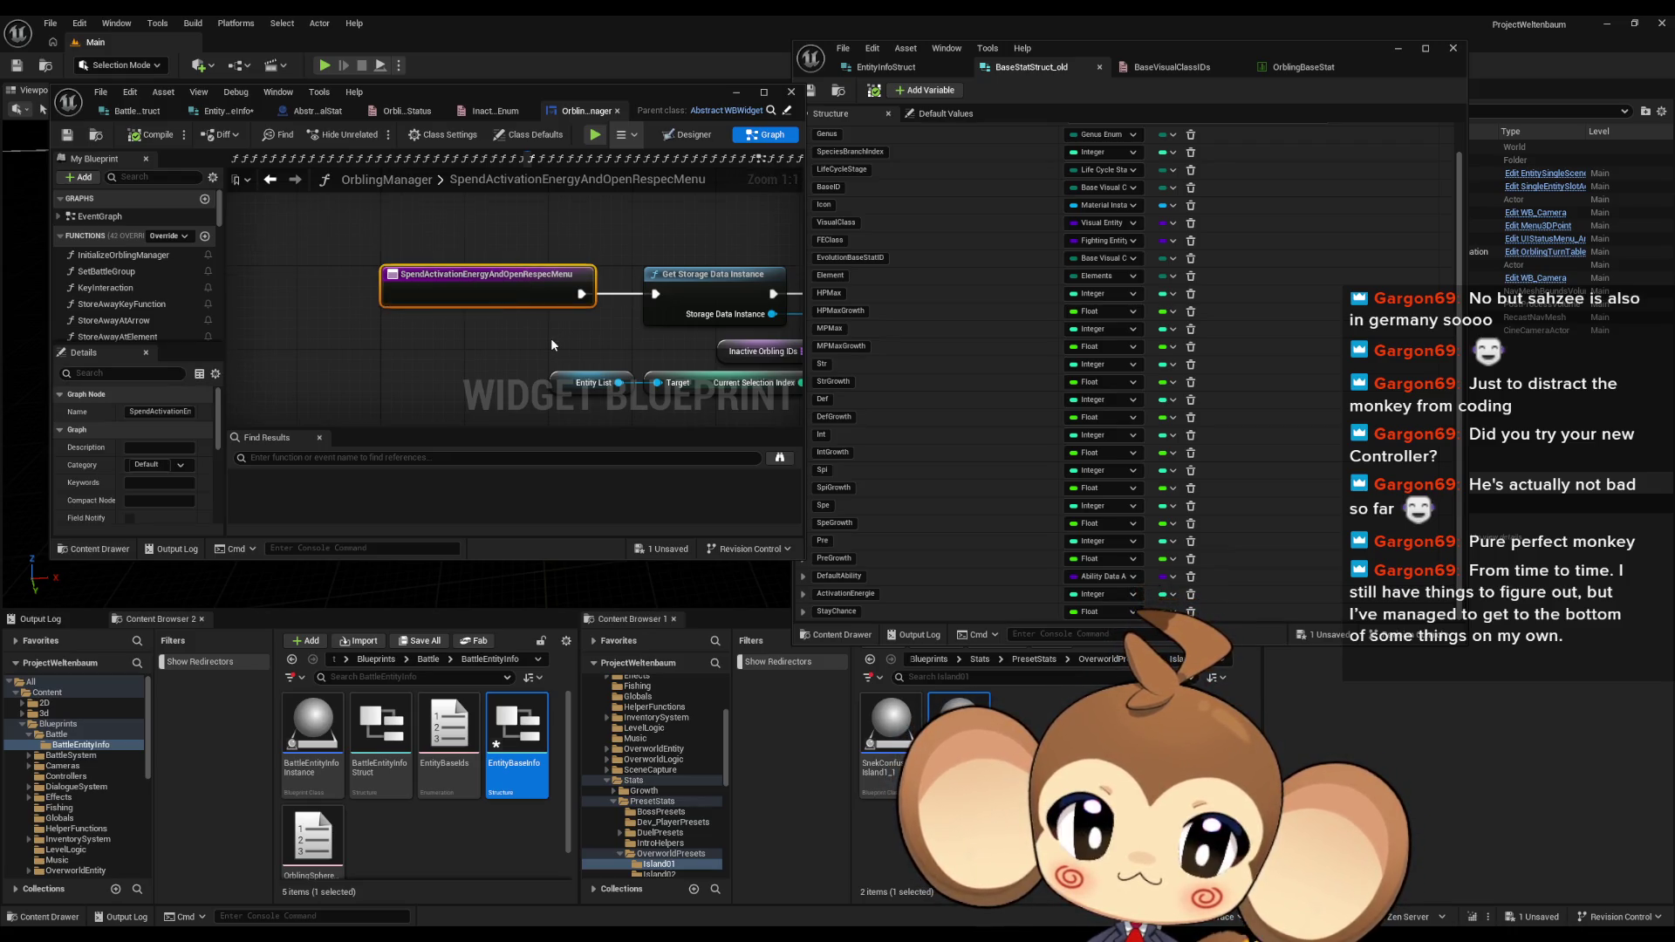
scroll(552, 344, down, 4)
drag(552, 345, 437, 282)
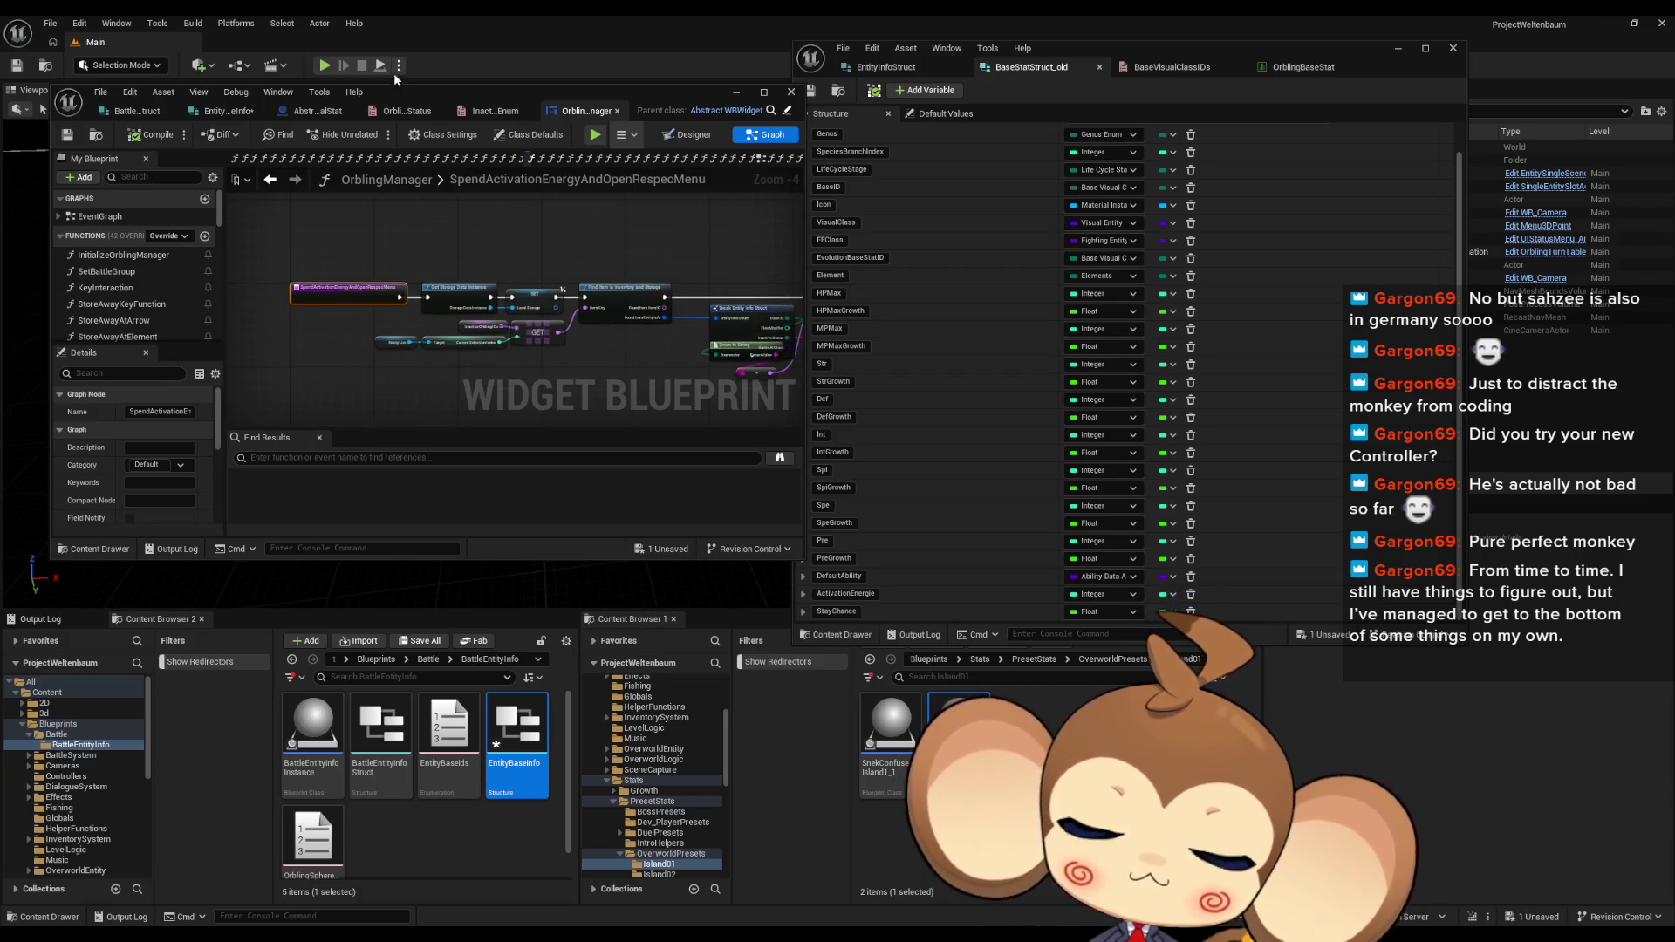
drag(754, 337, 347, 338)
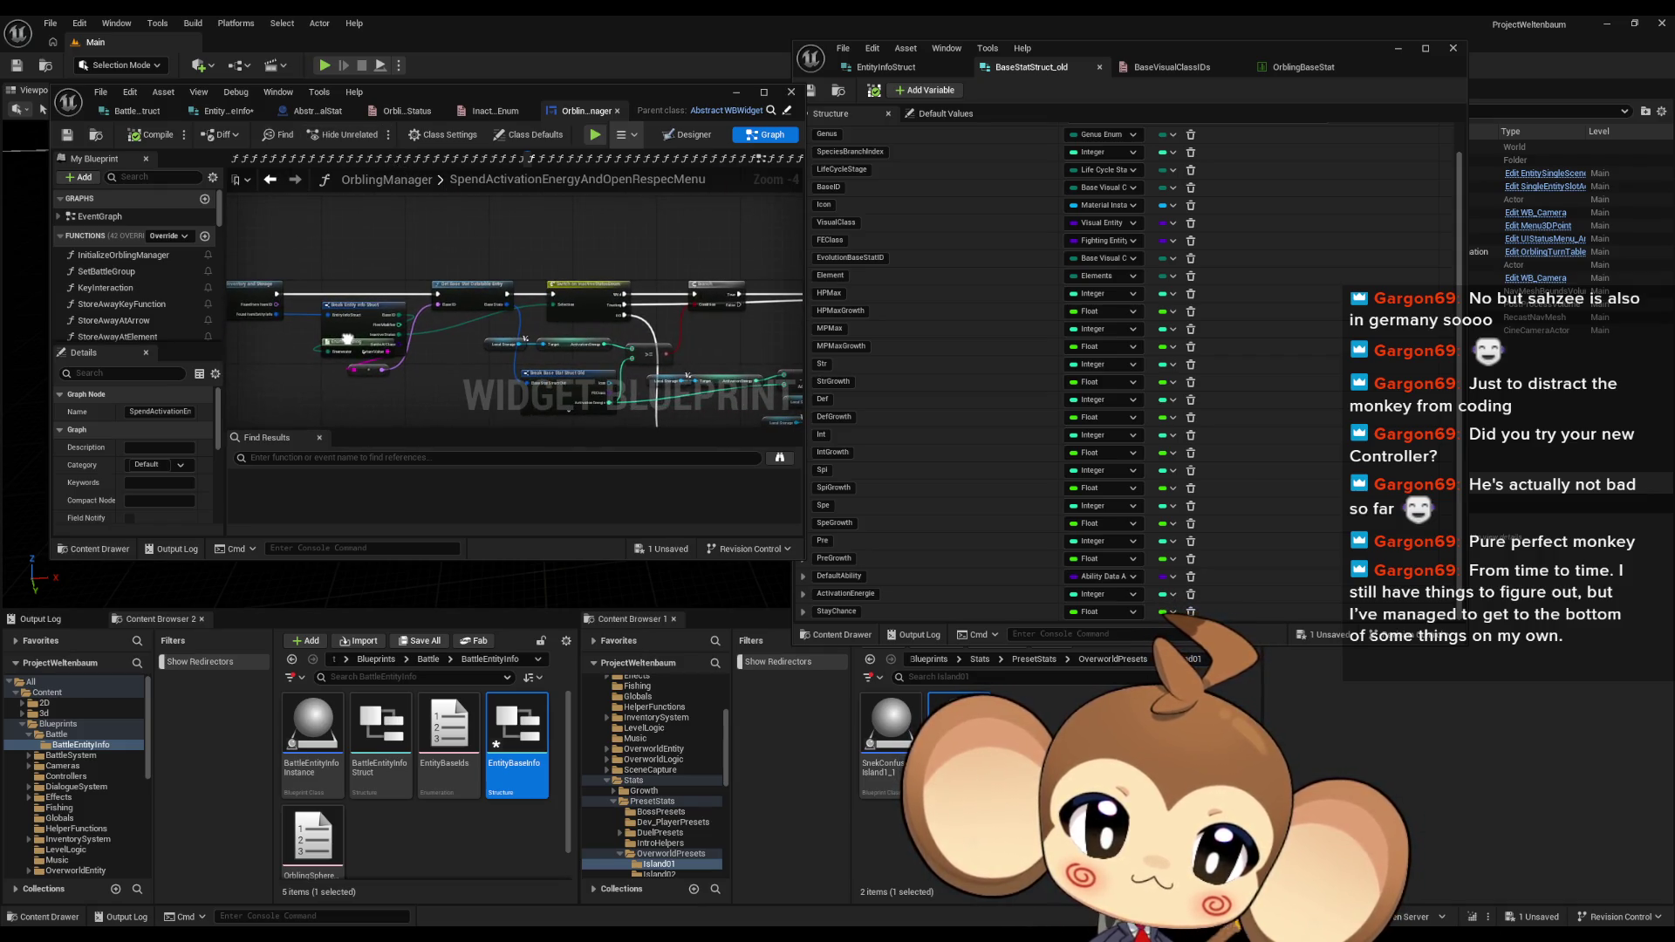
scroll(742, 328, up, 5)
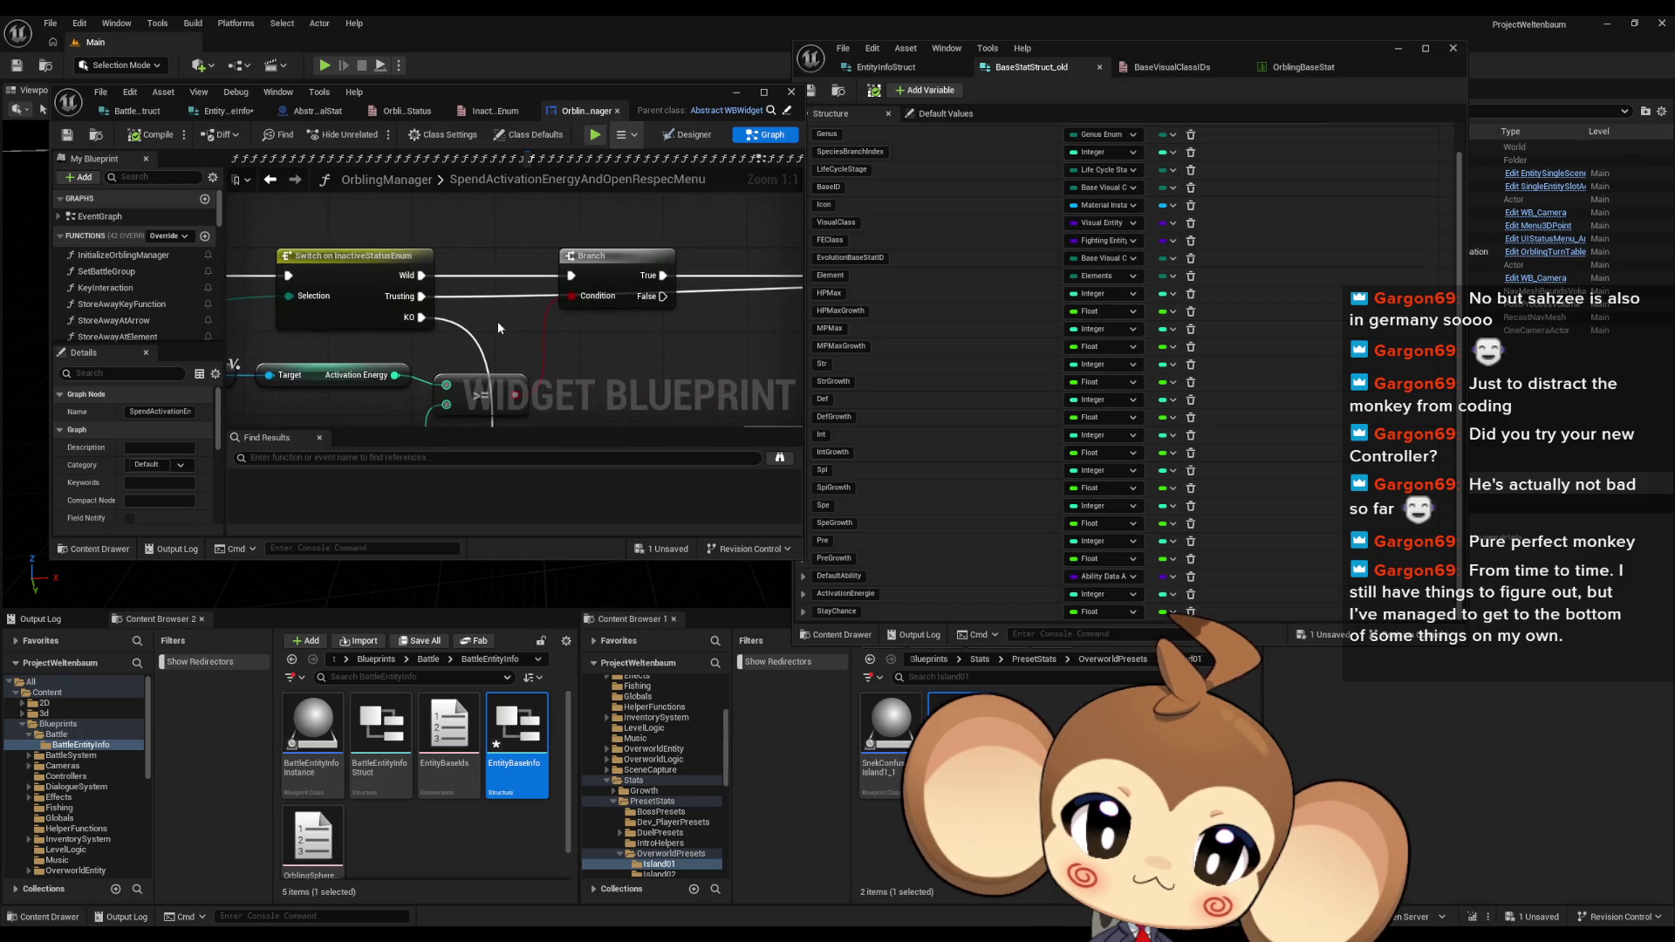
drag(498, 328, 402, 309)
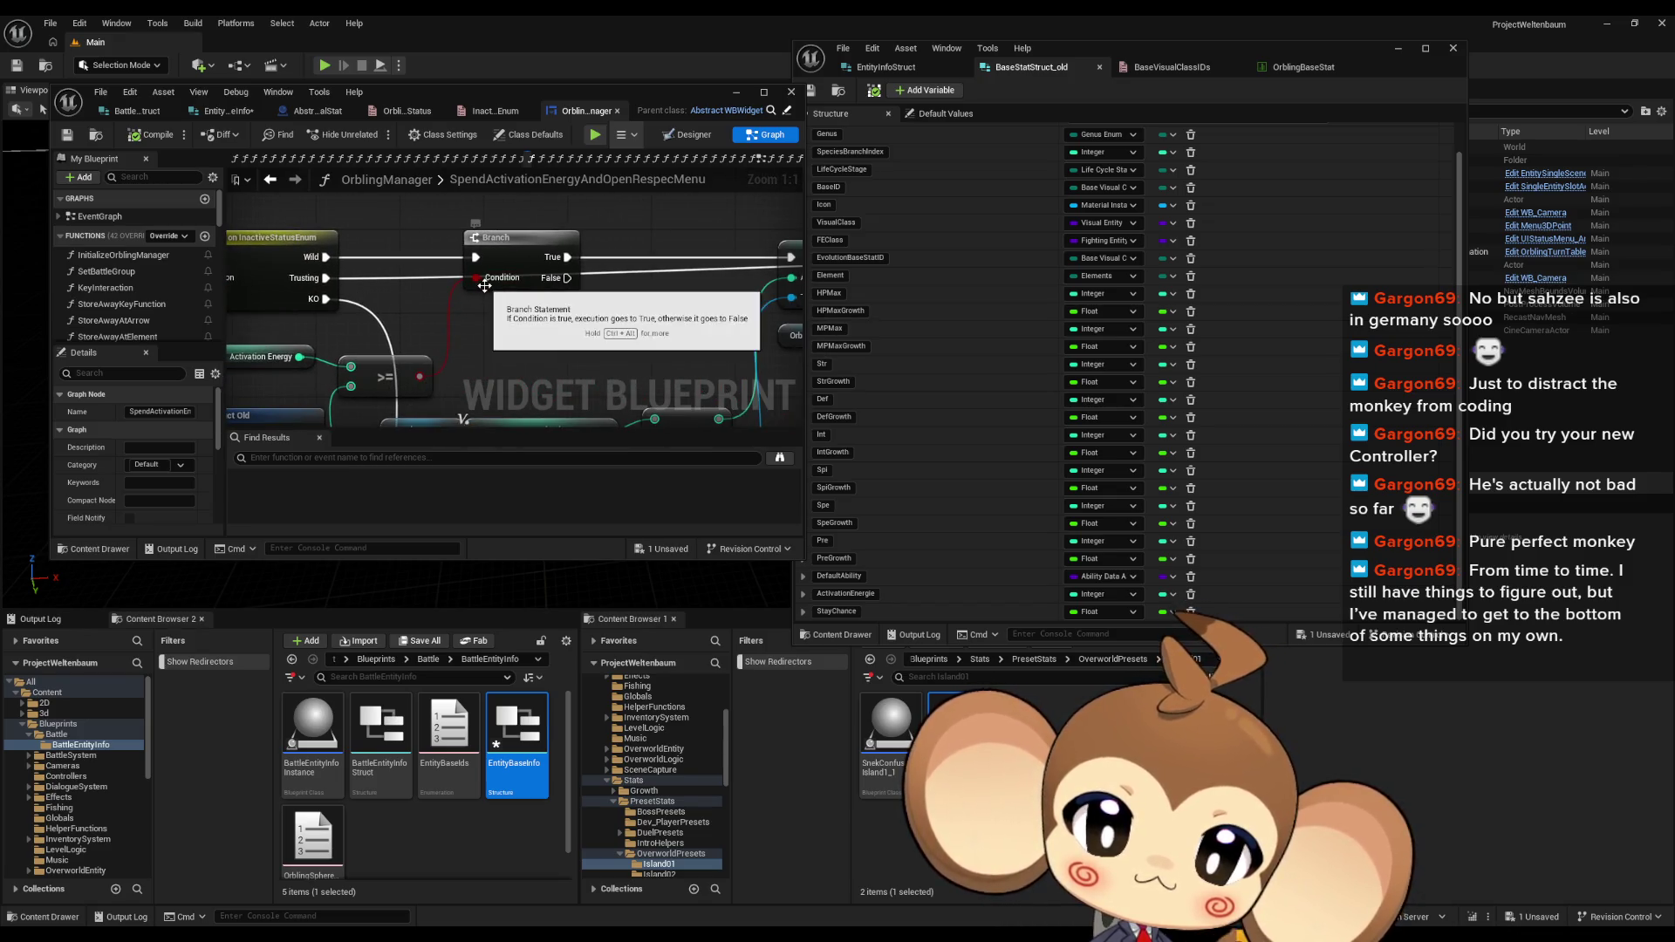
mouse_move(611, 280)
mouse_down()
mouse_move(469, 290)
mouse_move(738, 288)
mouse_up()
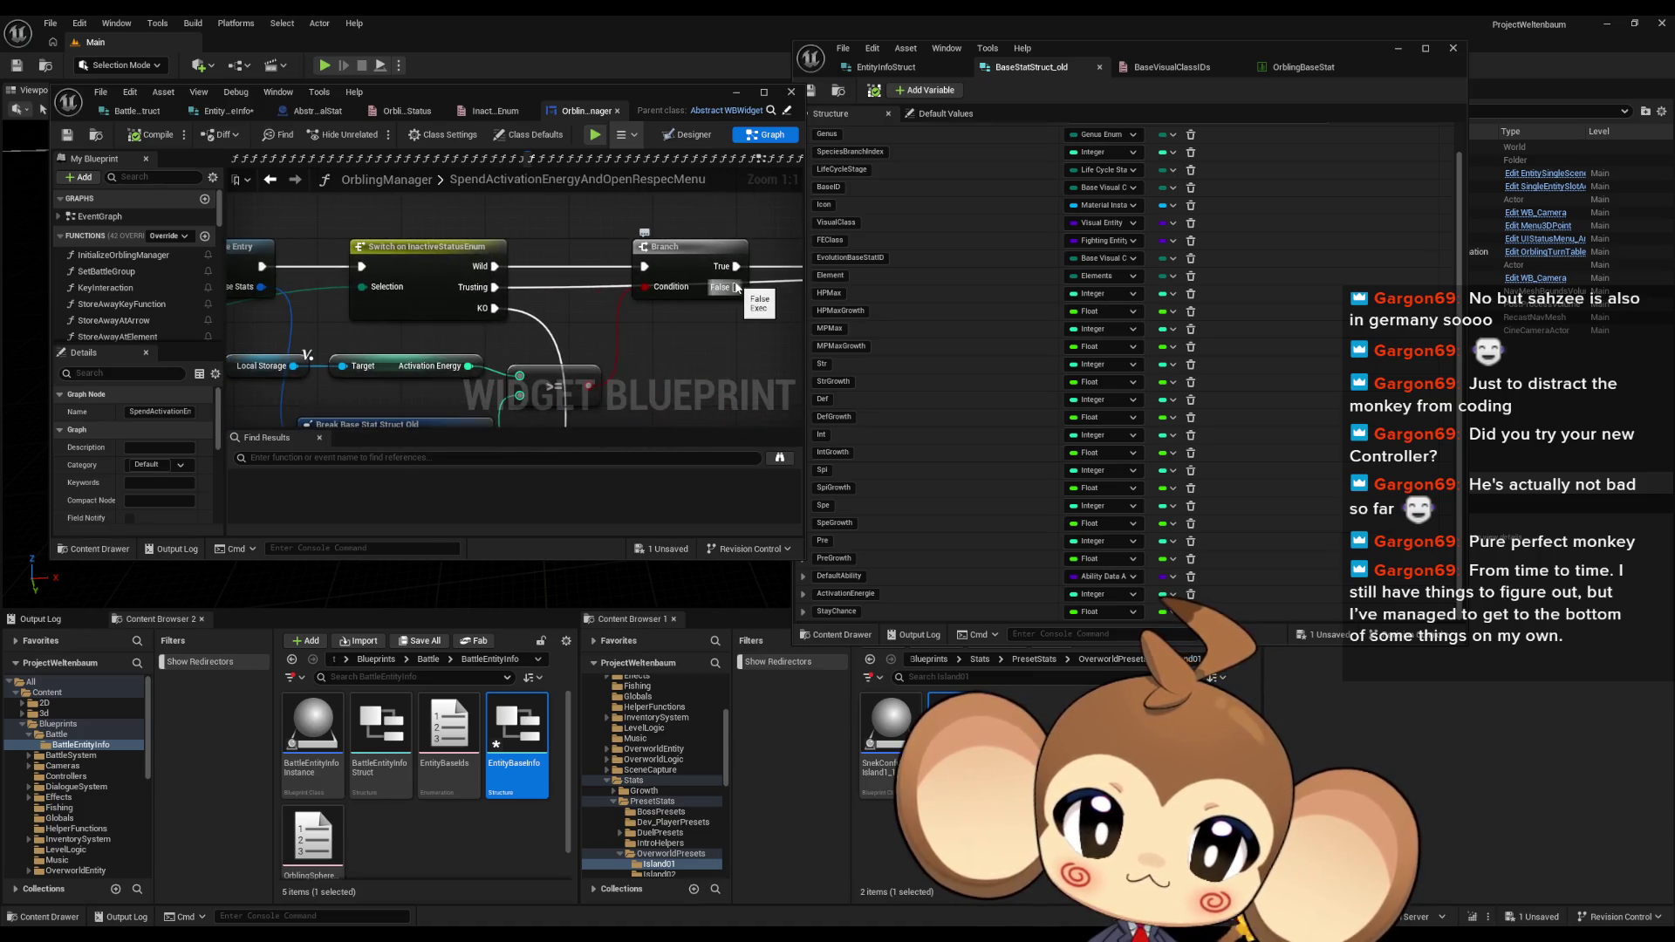
drag(677, 289, 697, 230)
scroll(611, 291, down, 2)
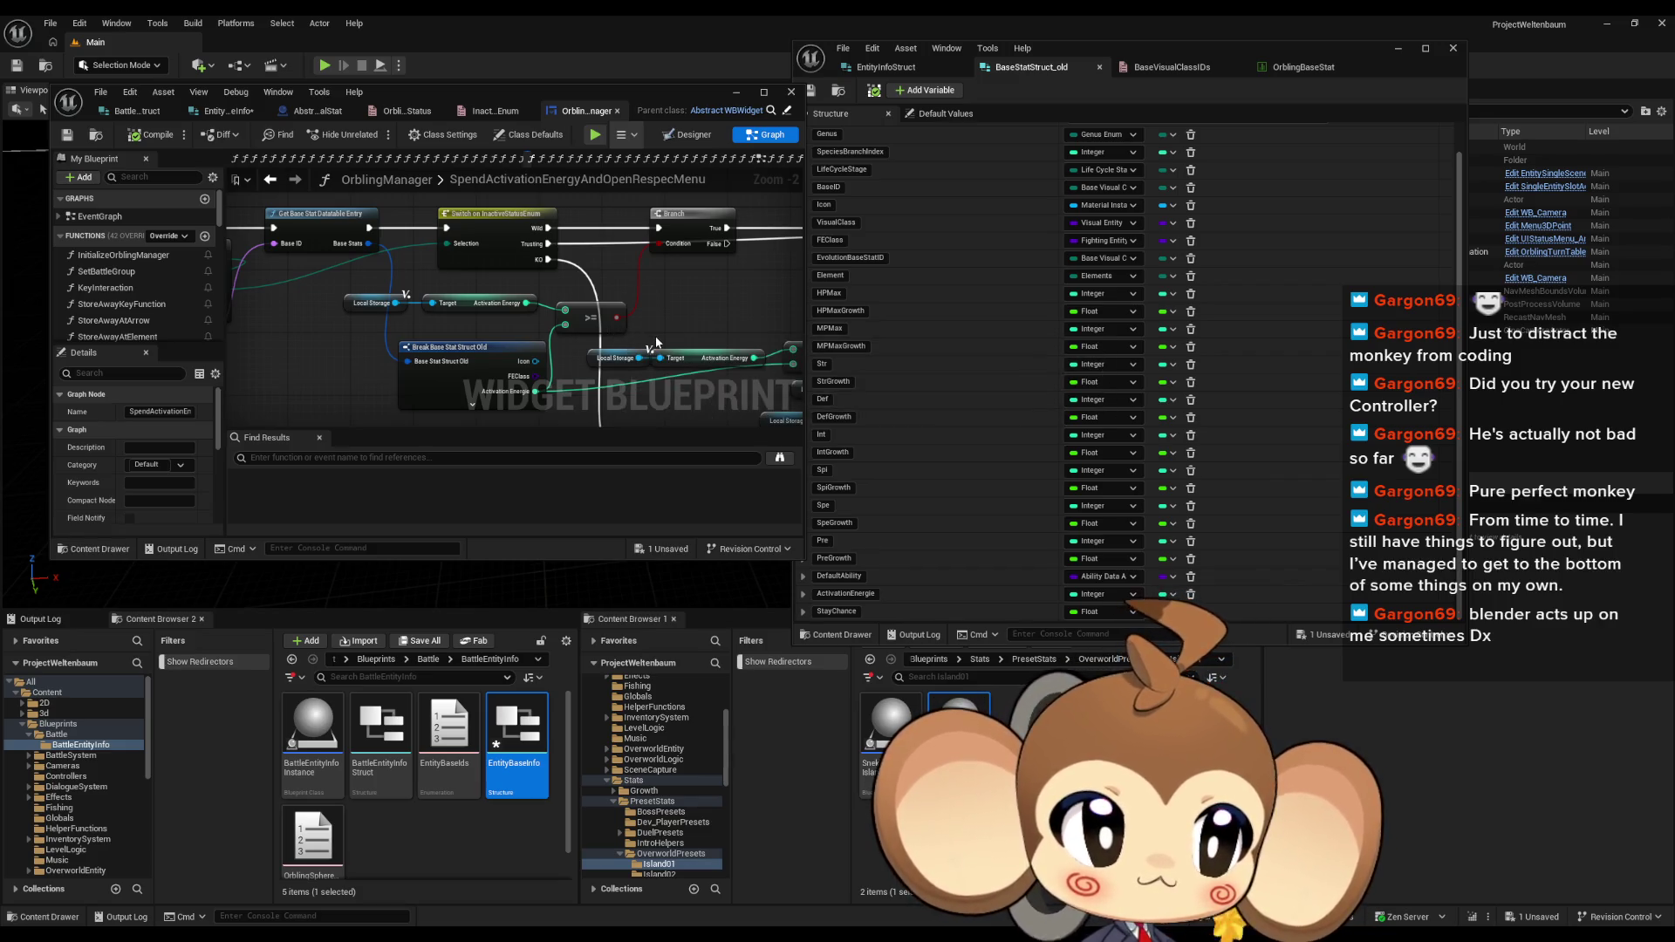
scroll(678, 321, down, 2)
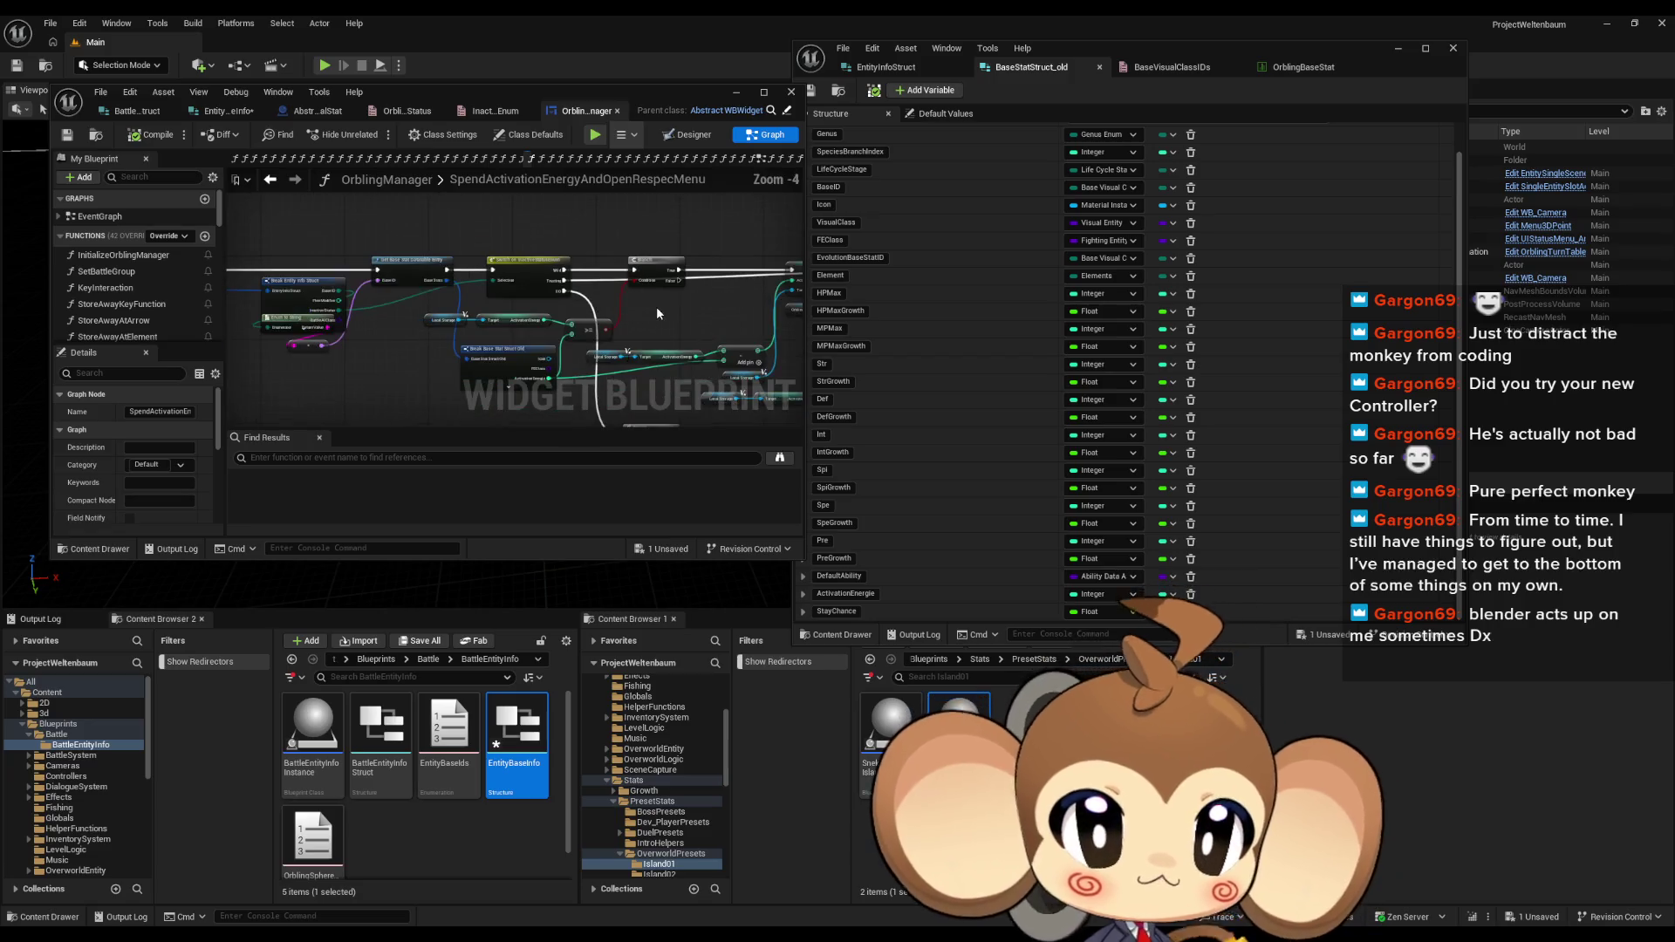
scroll(662, 327, up, 1)
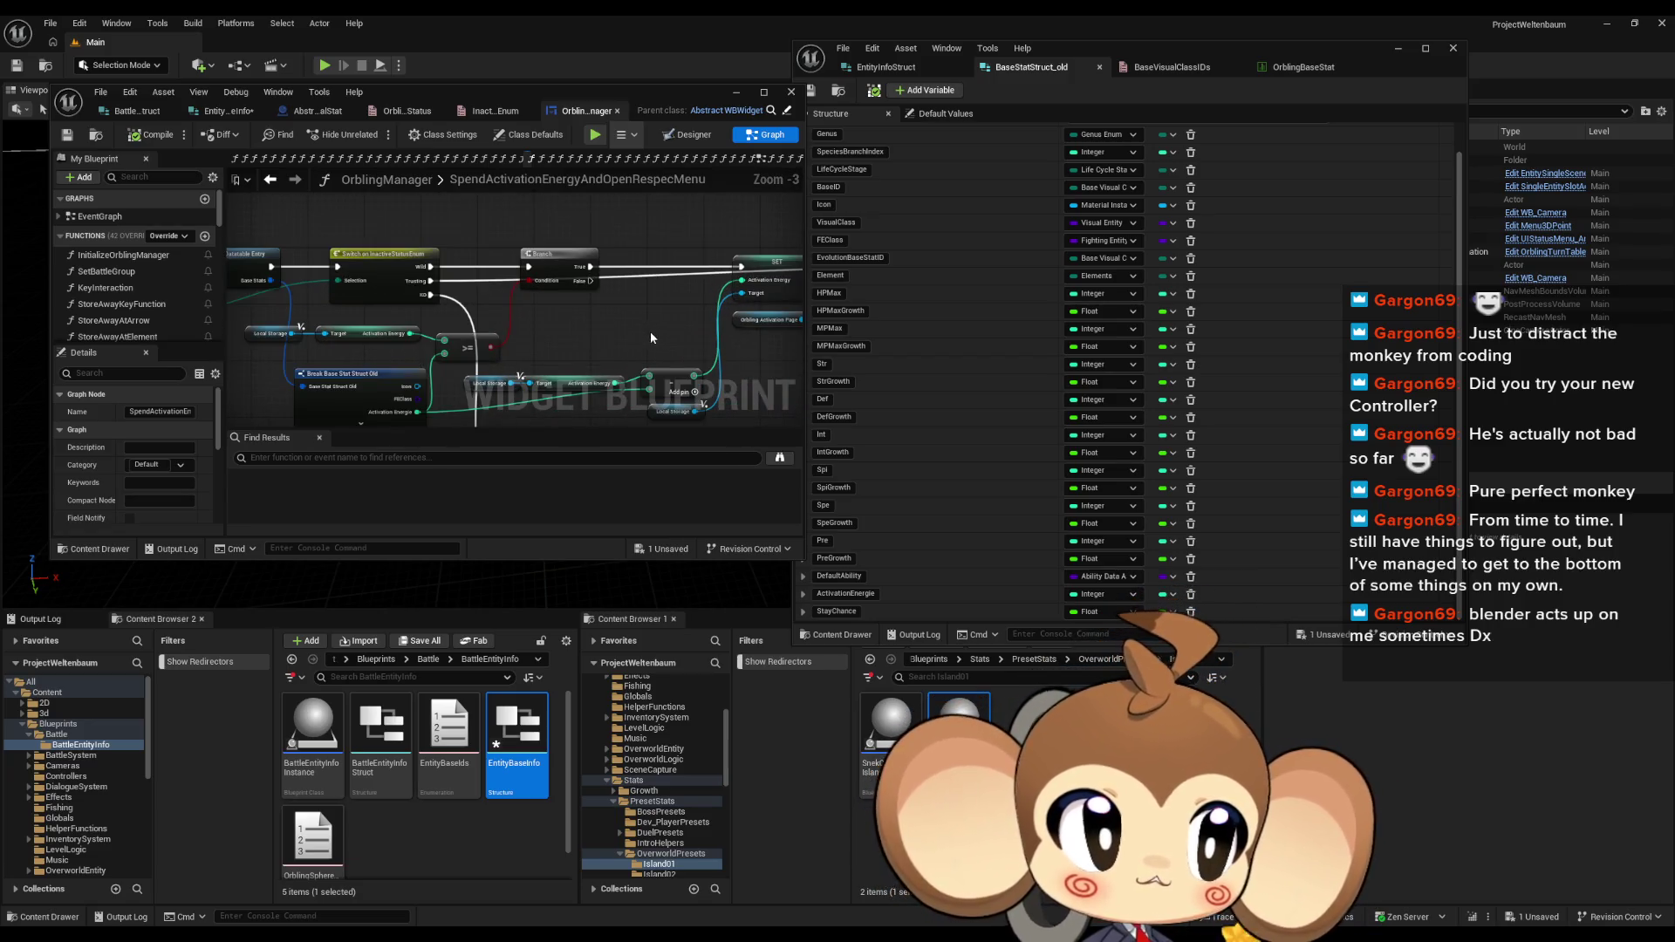
mouse_move(635, 333)
mouse_down()
mouse_move(602, 203)
mouse_move(567, 199)
mouse_move(534, 201)
mouse_move(570, 373)
mouse_move(595, 314)
mouse_move(643, 279)
mouse_move(603, 342)
mouse_move(542, 324)
mouse_up()
scroll(570, 373, up, 2)
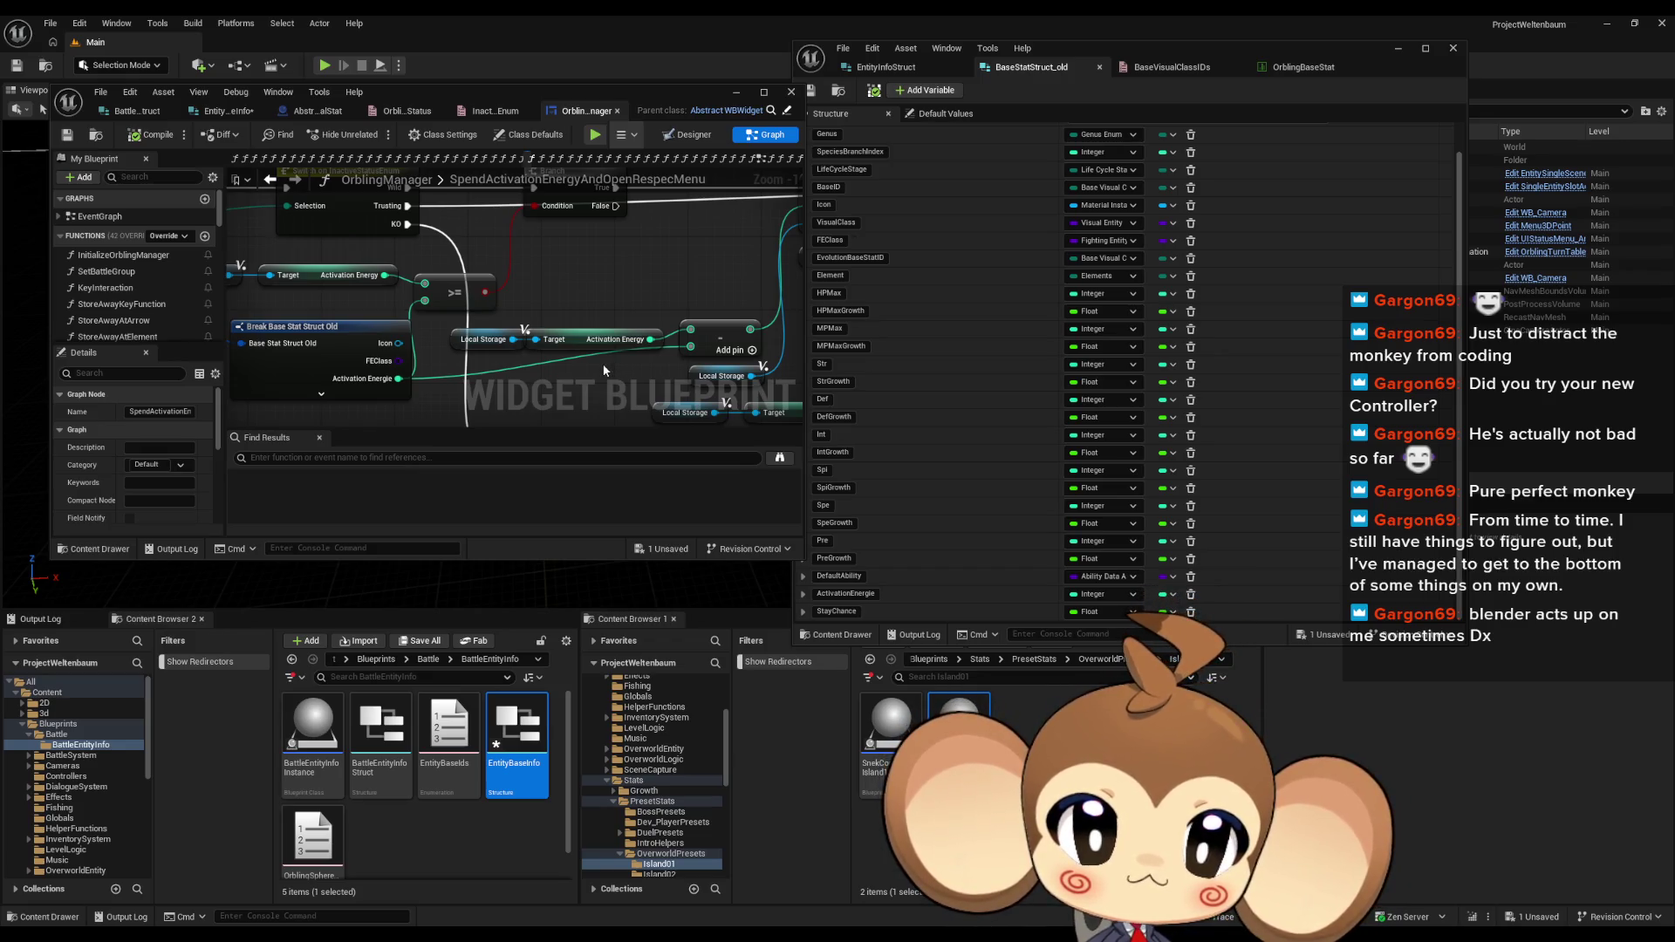
Step: Review the Activation Energy, Break Base Stat Struct Old and Switch nodes, then return to EntityBaseInfo
mouse_move(586, 377)
mouse_down()
mouse_move(511, 375)
mouse_move(596, 377)
mouse_move(562, 376)
mouse_up()
click(524, 330)
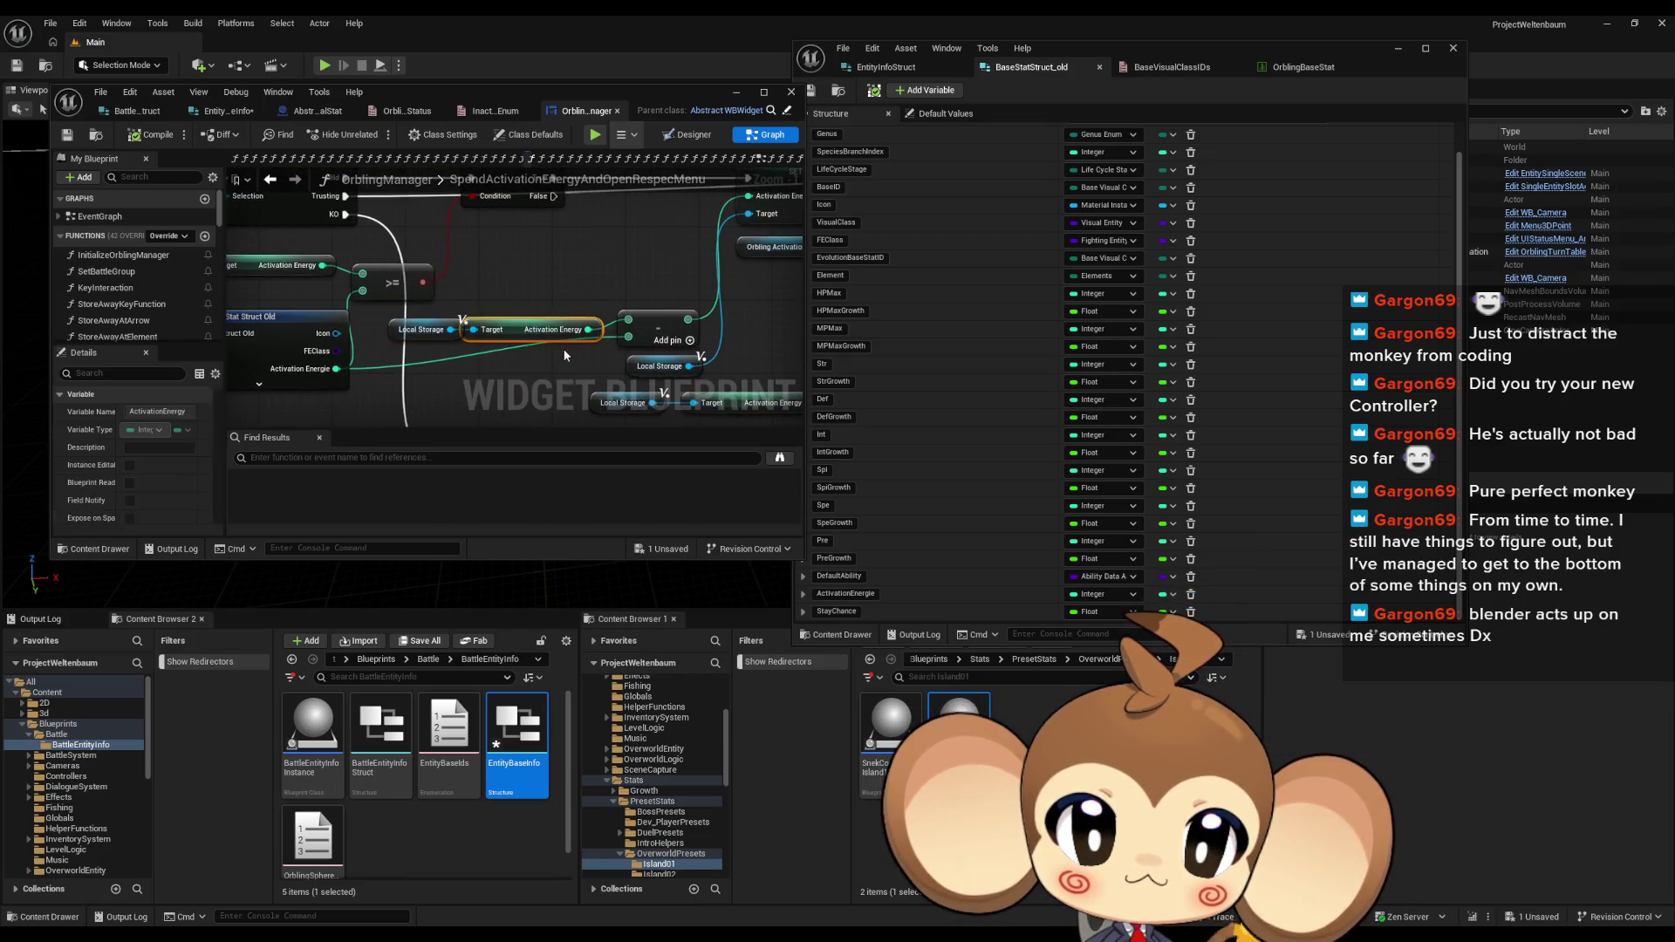
drag(437, 373, 580, 369)
click(400, 338)
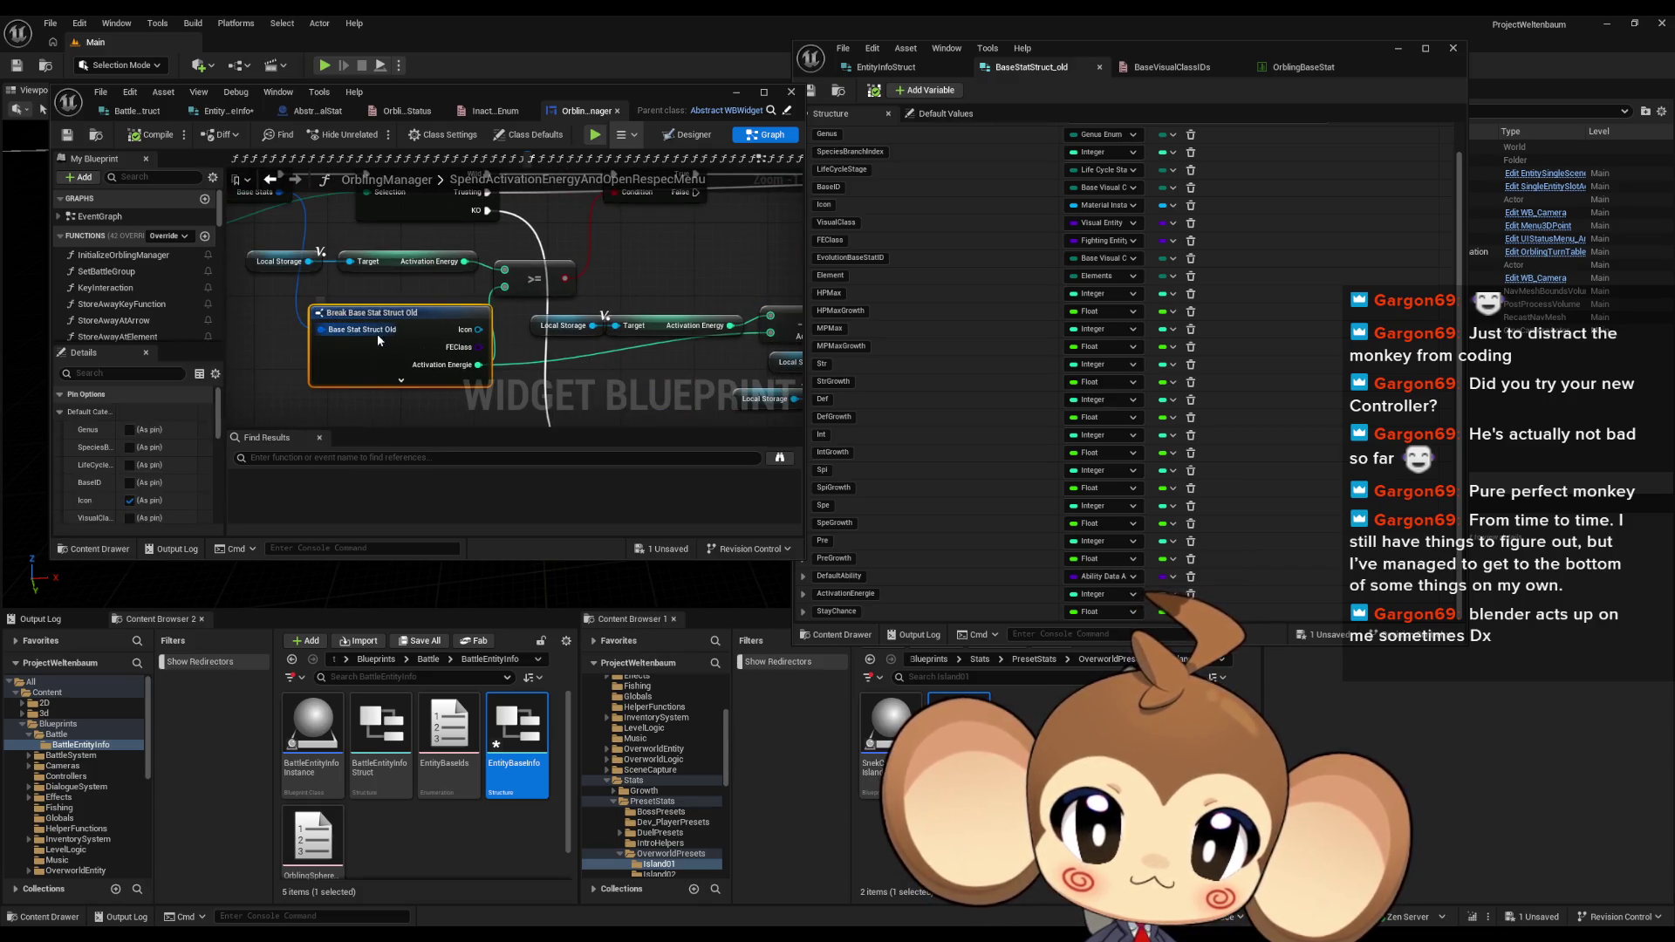
drag(352, 274, 276, 266)
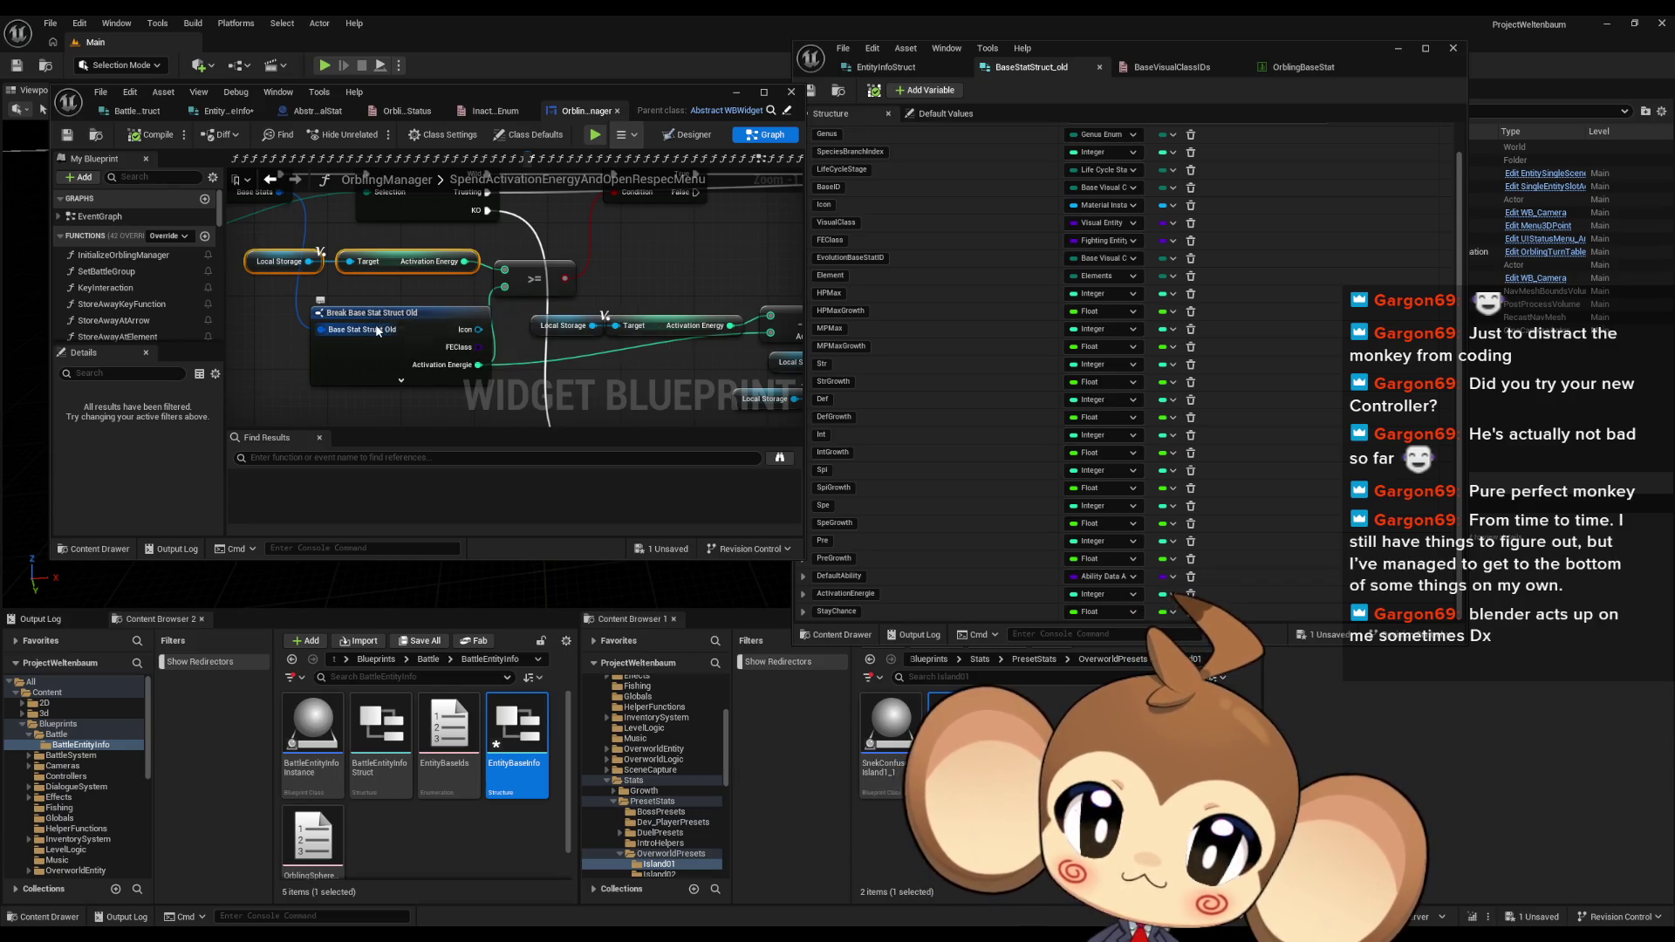
drag(741, 334, 605, 332)
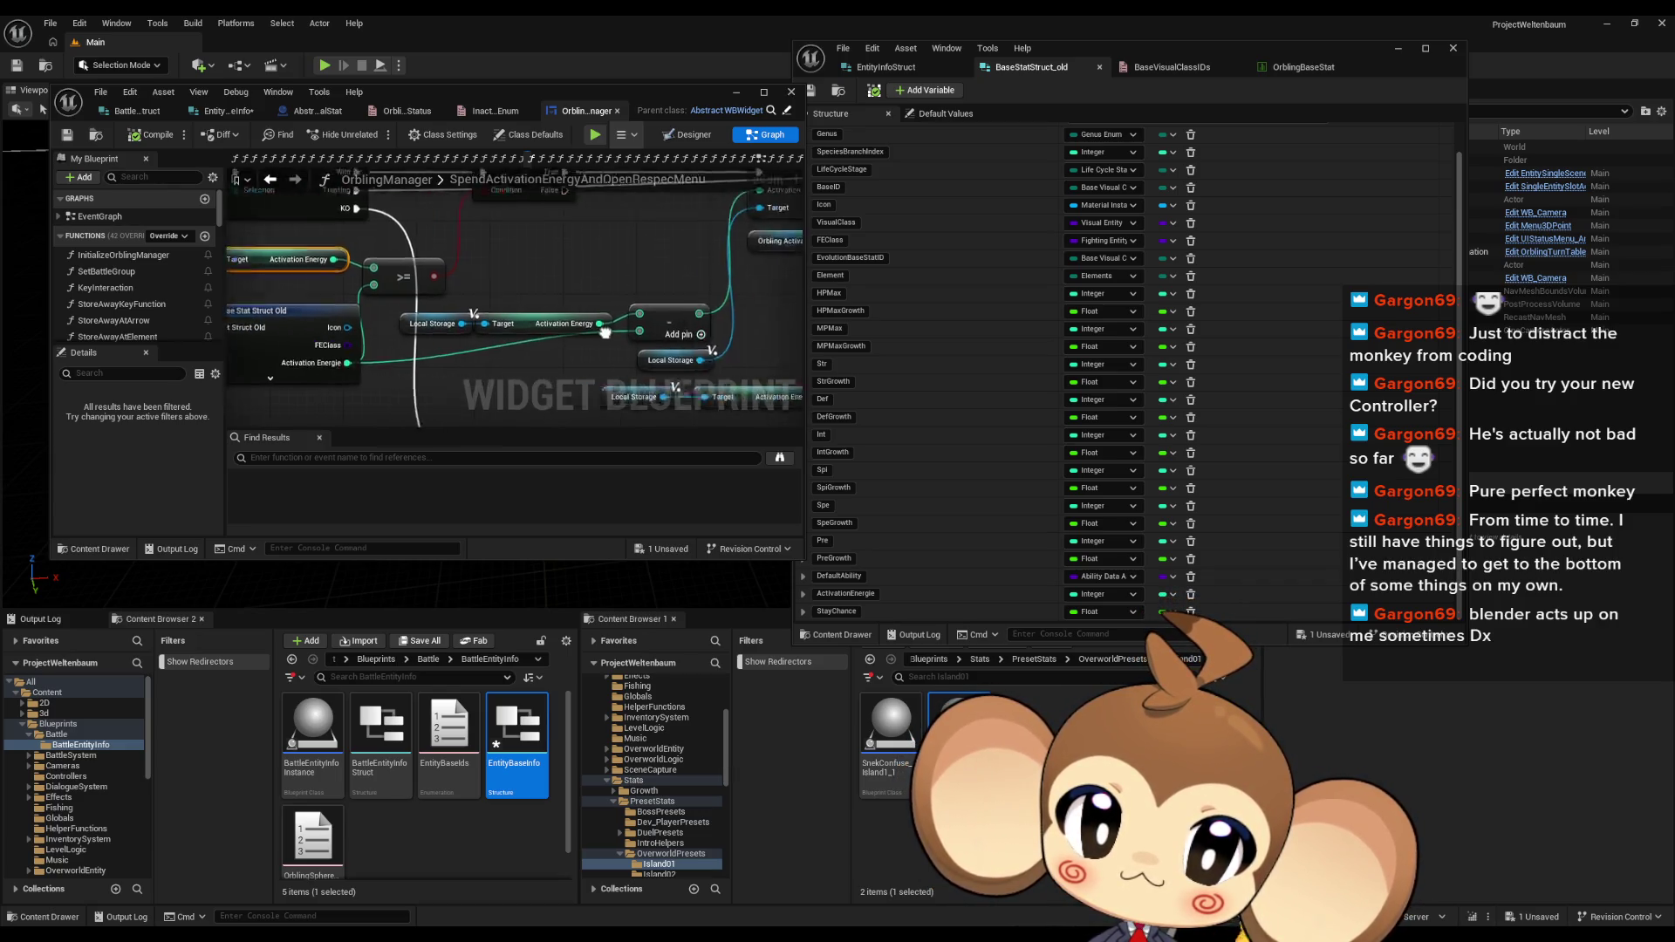
scroll(605, 332, down, 5)
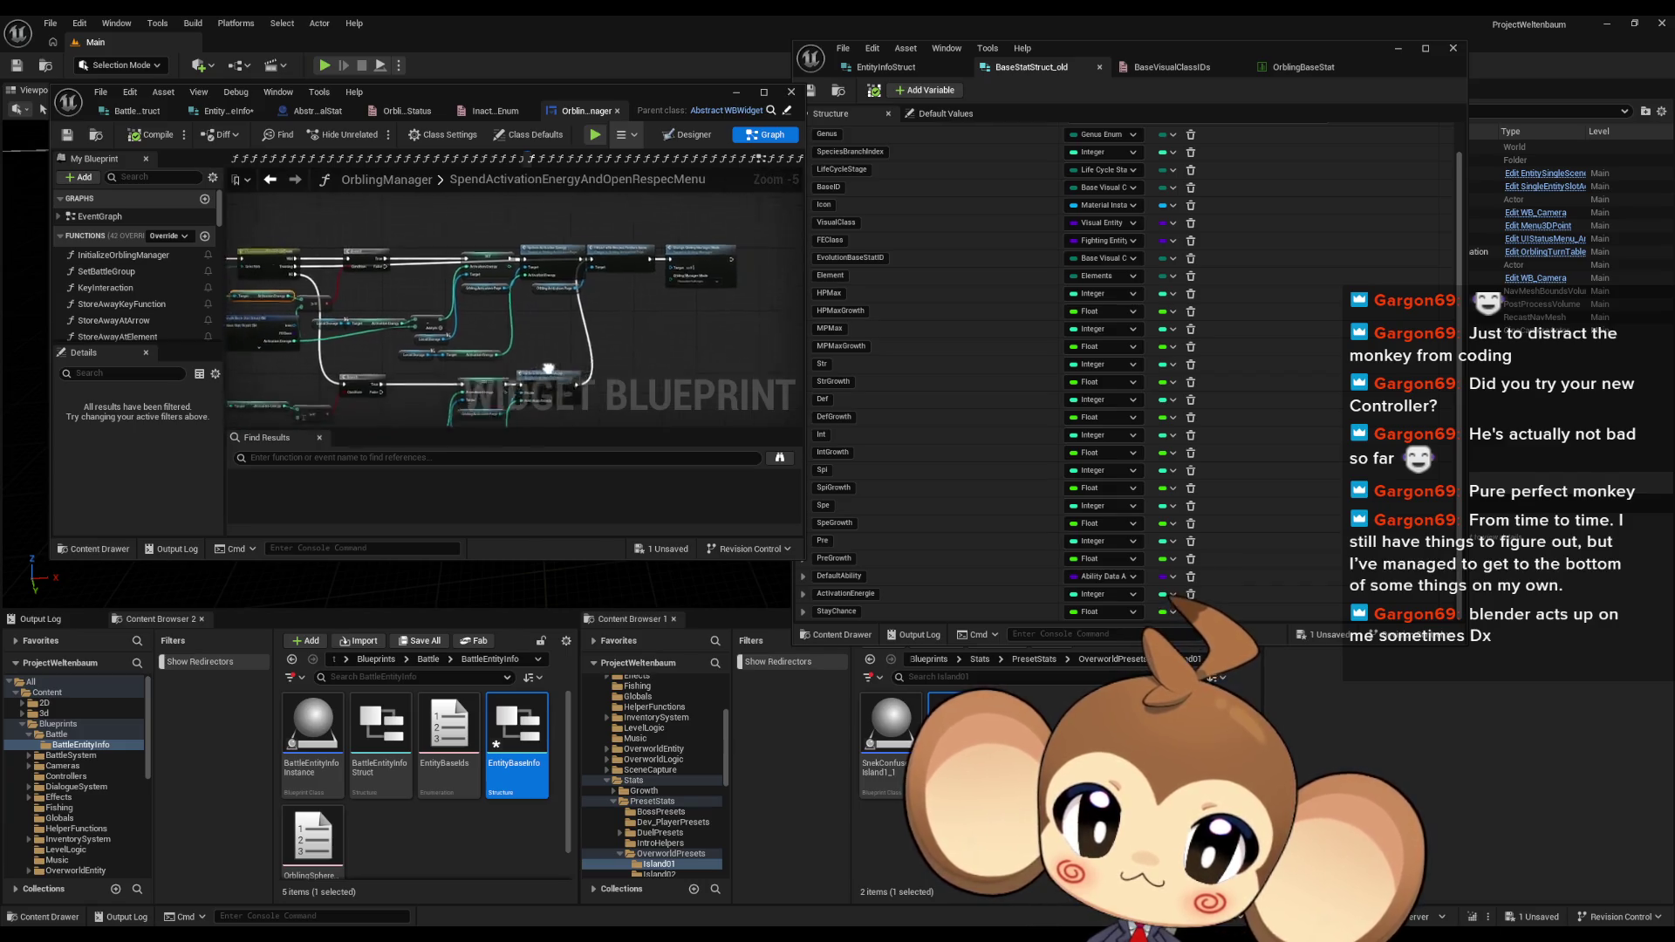
scroll(623, 349, up, 2)
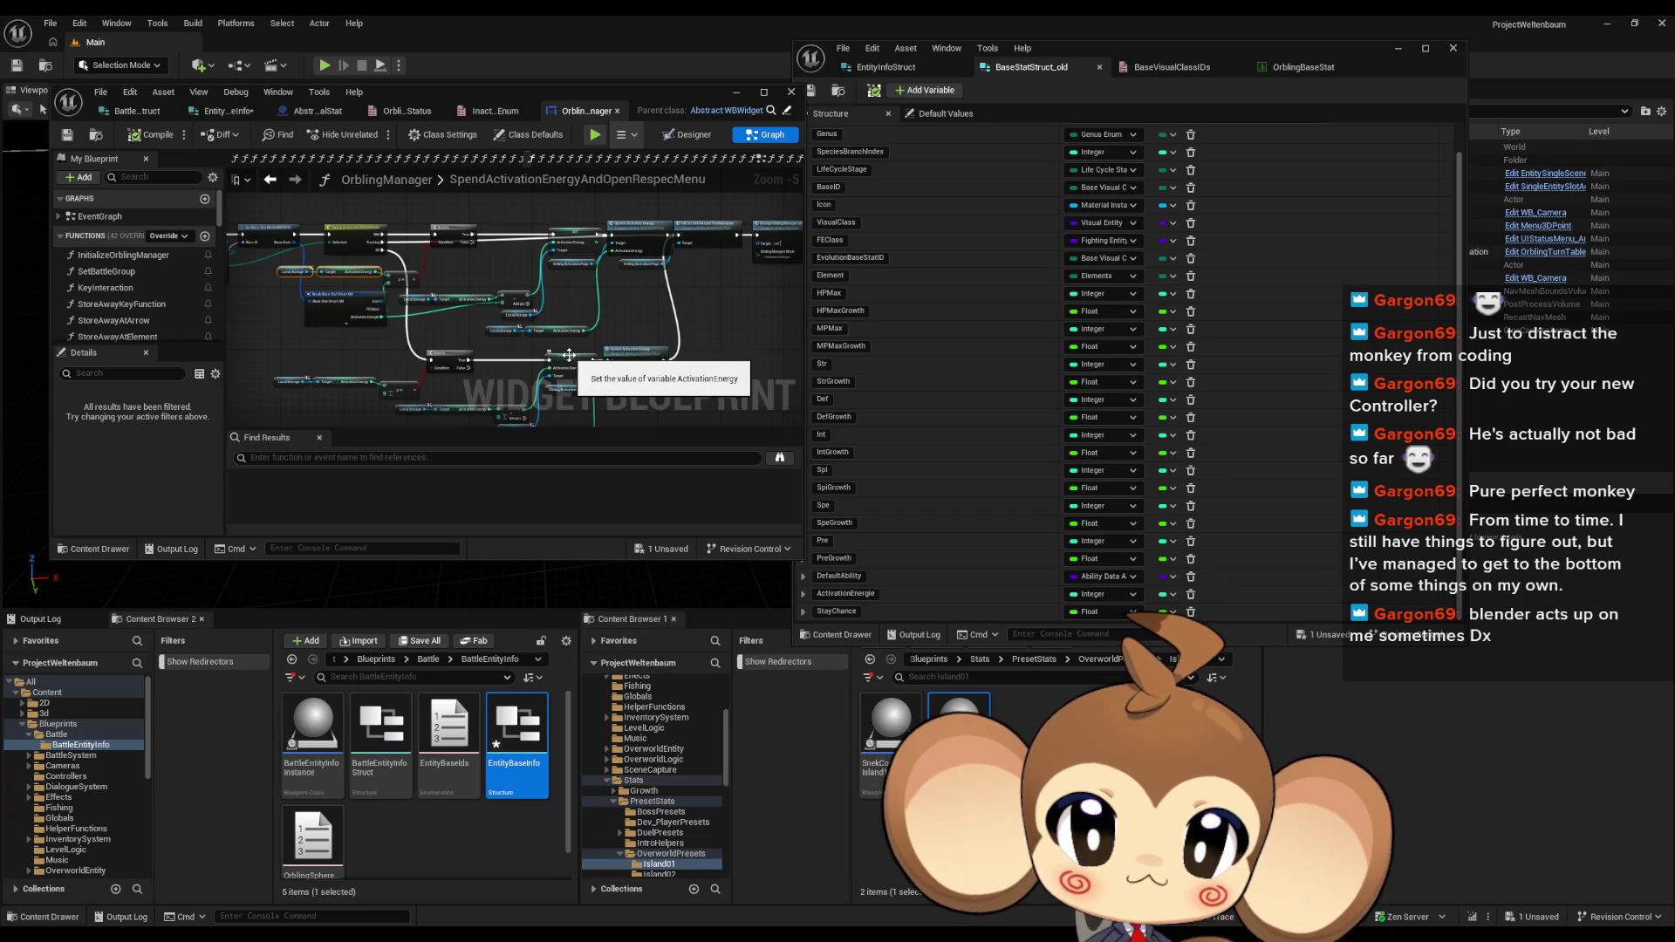
scroll(346, 241, up, 3)
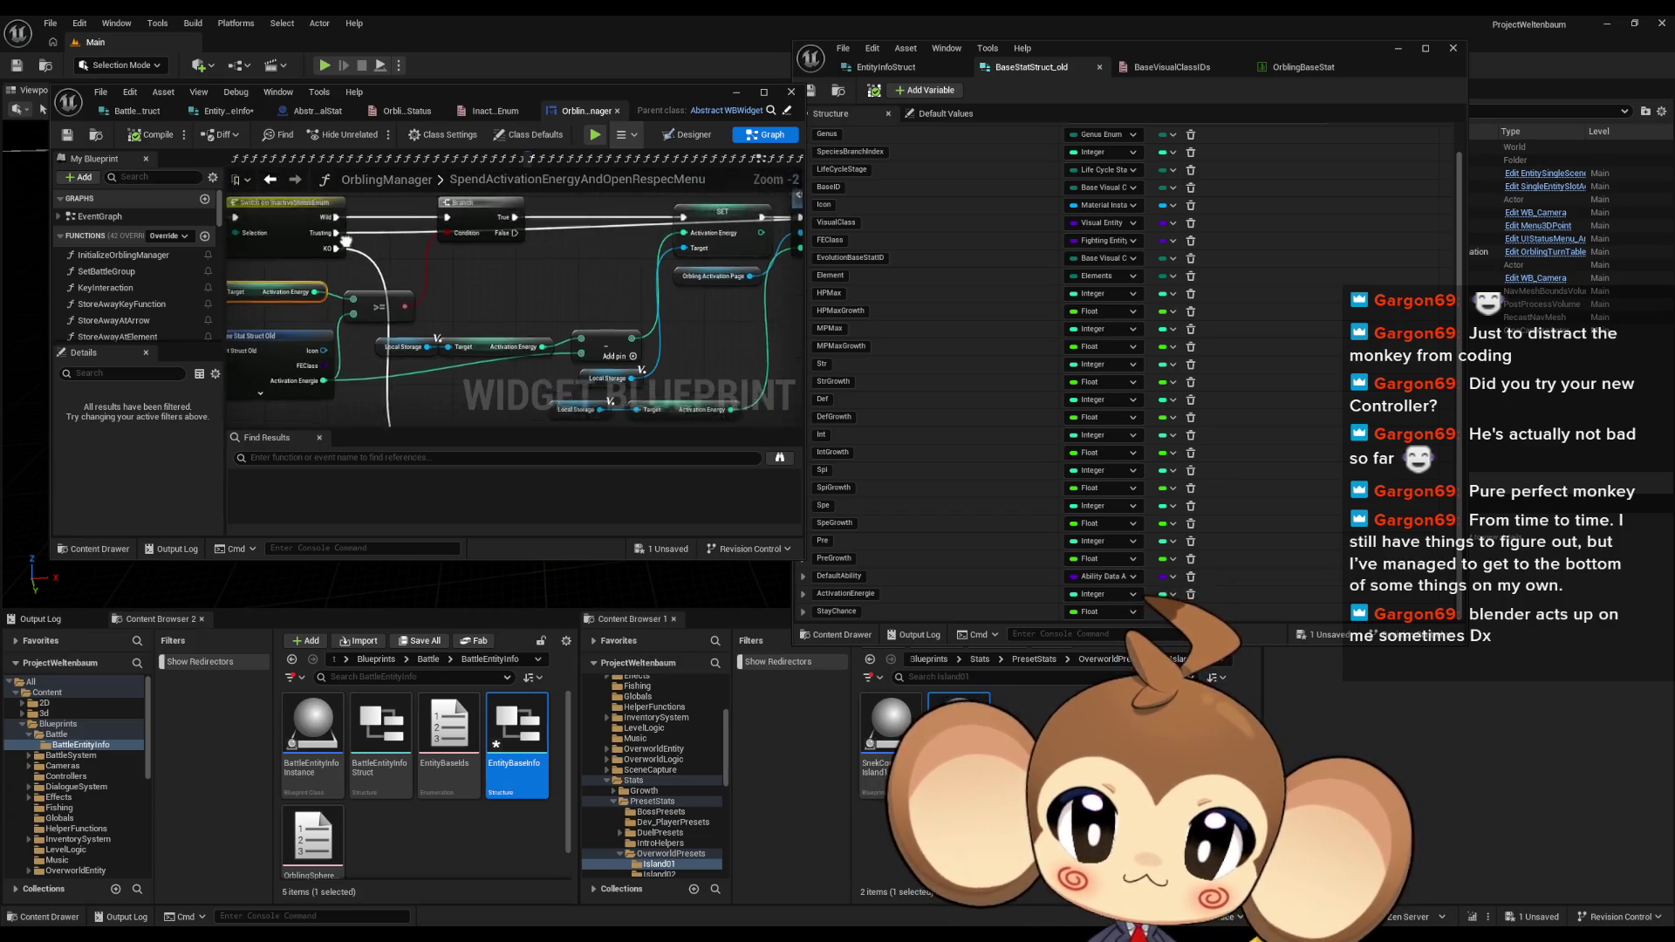
drag(346, 241, 349, 299)
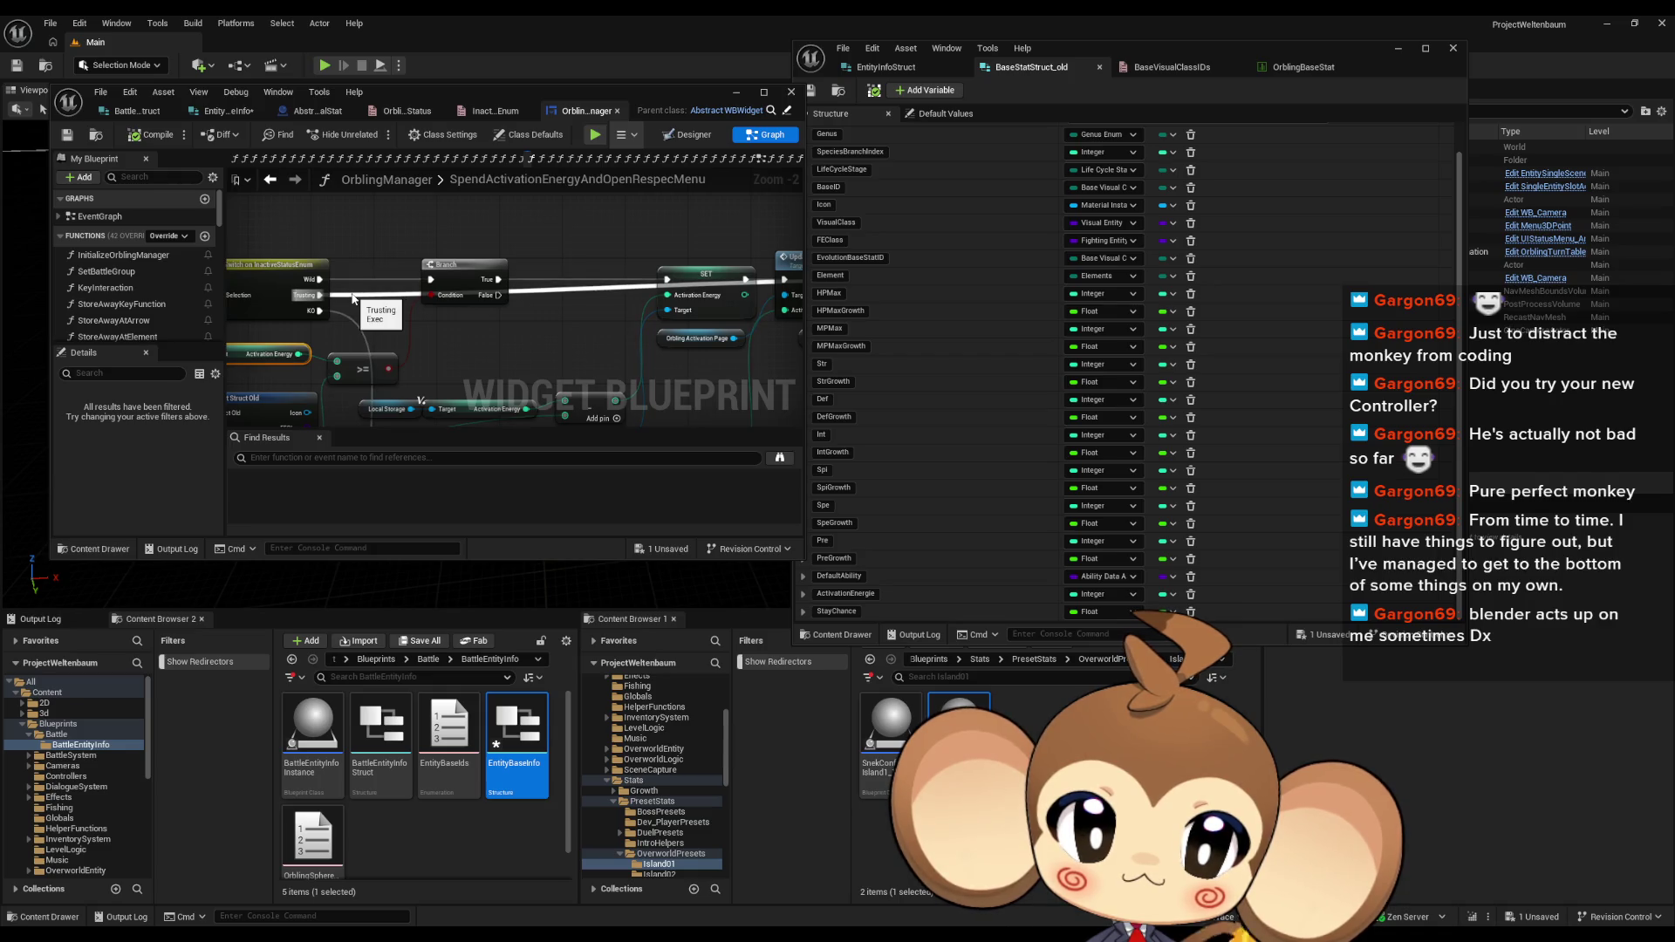
drag(353, 299, 227, 296)
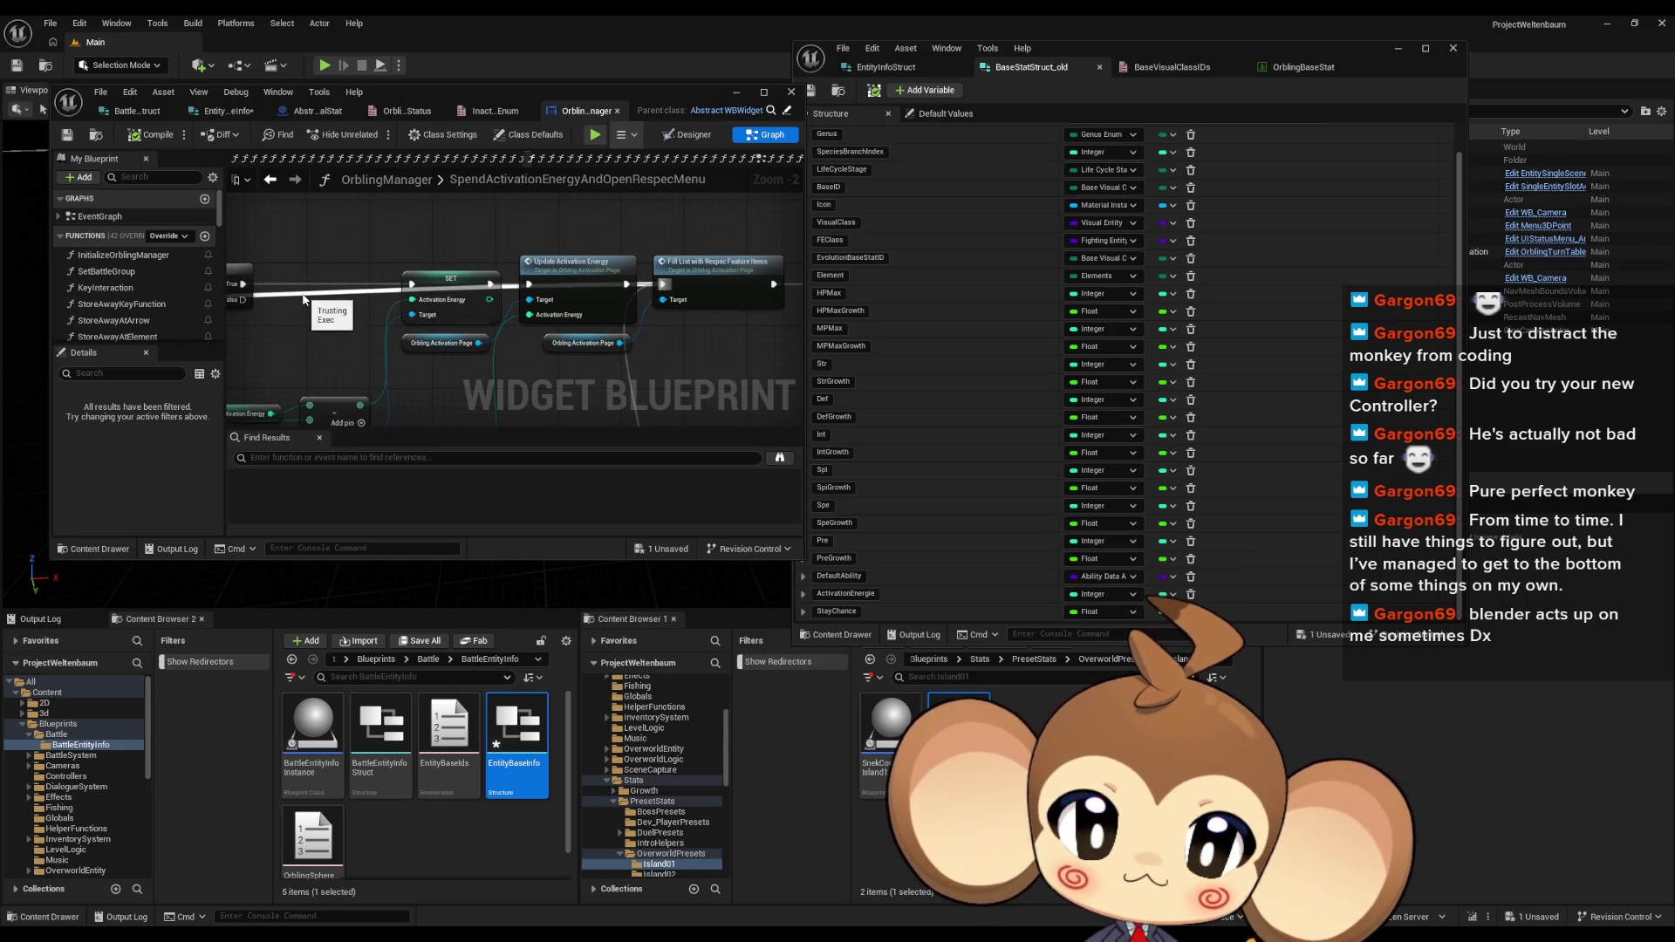
click(230, 112)
text(ActivationPrice)
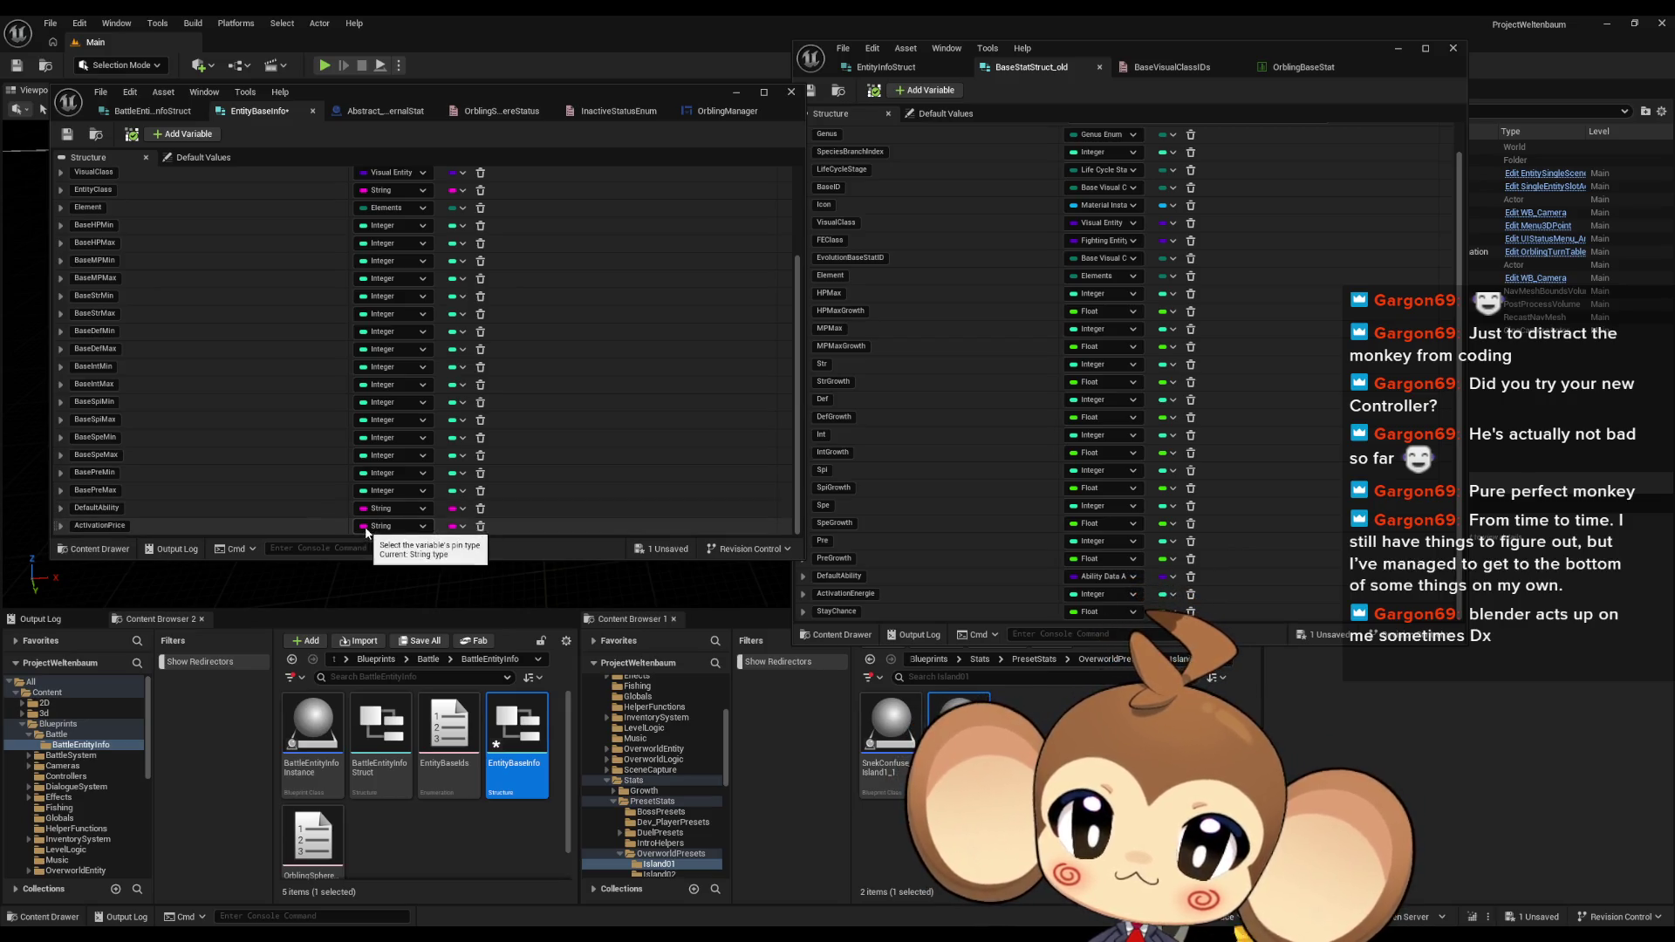
Step: Change the ActivationPrice field's type to Integer
click(388, 526)
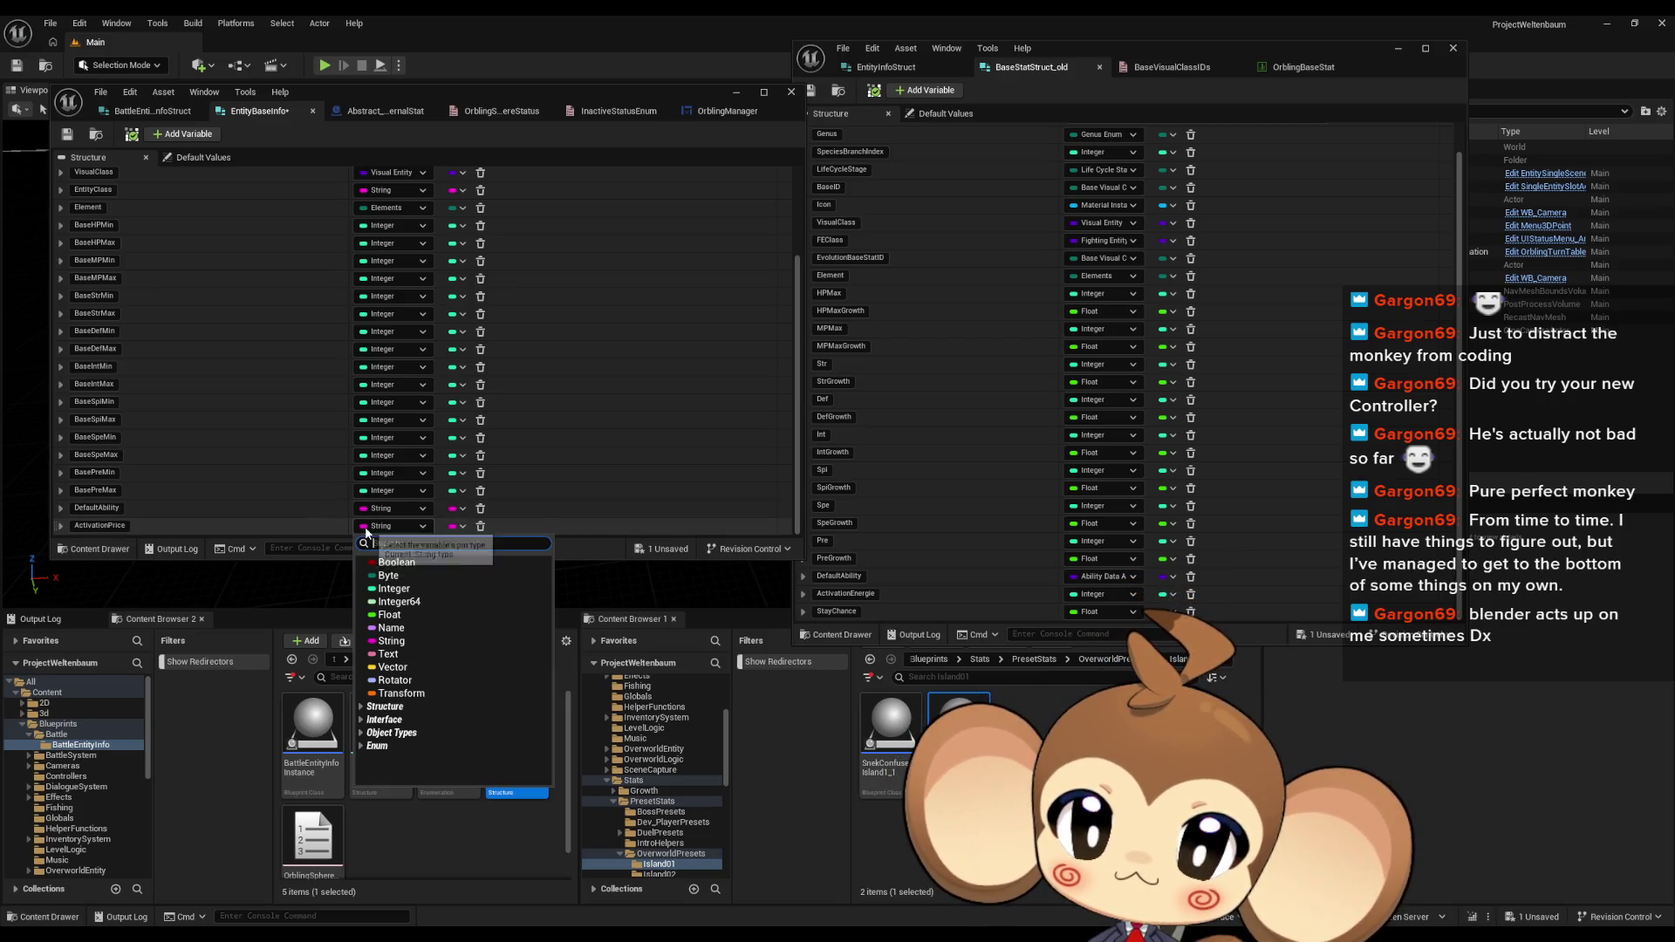
click(394, 589)
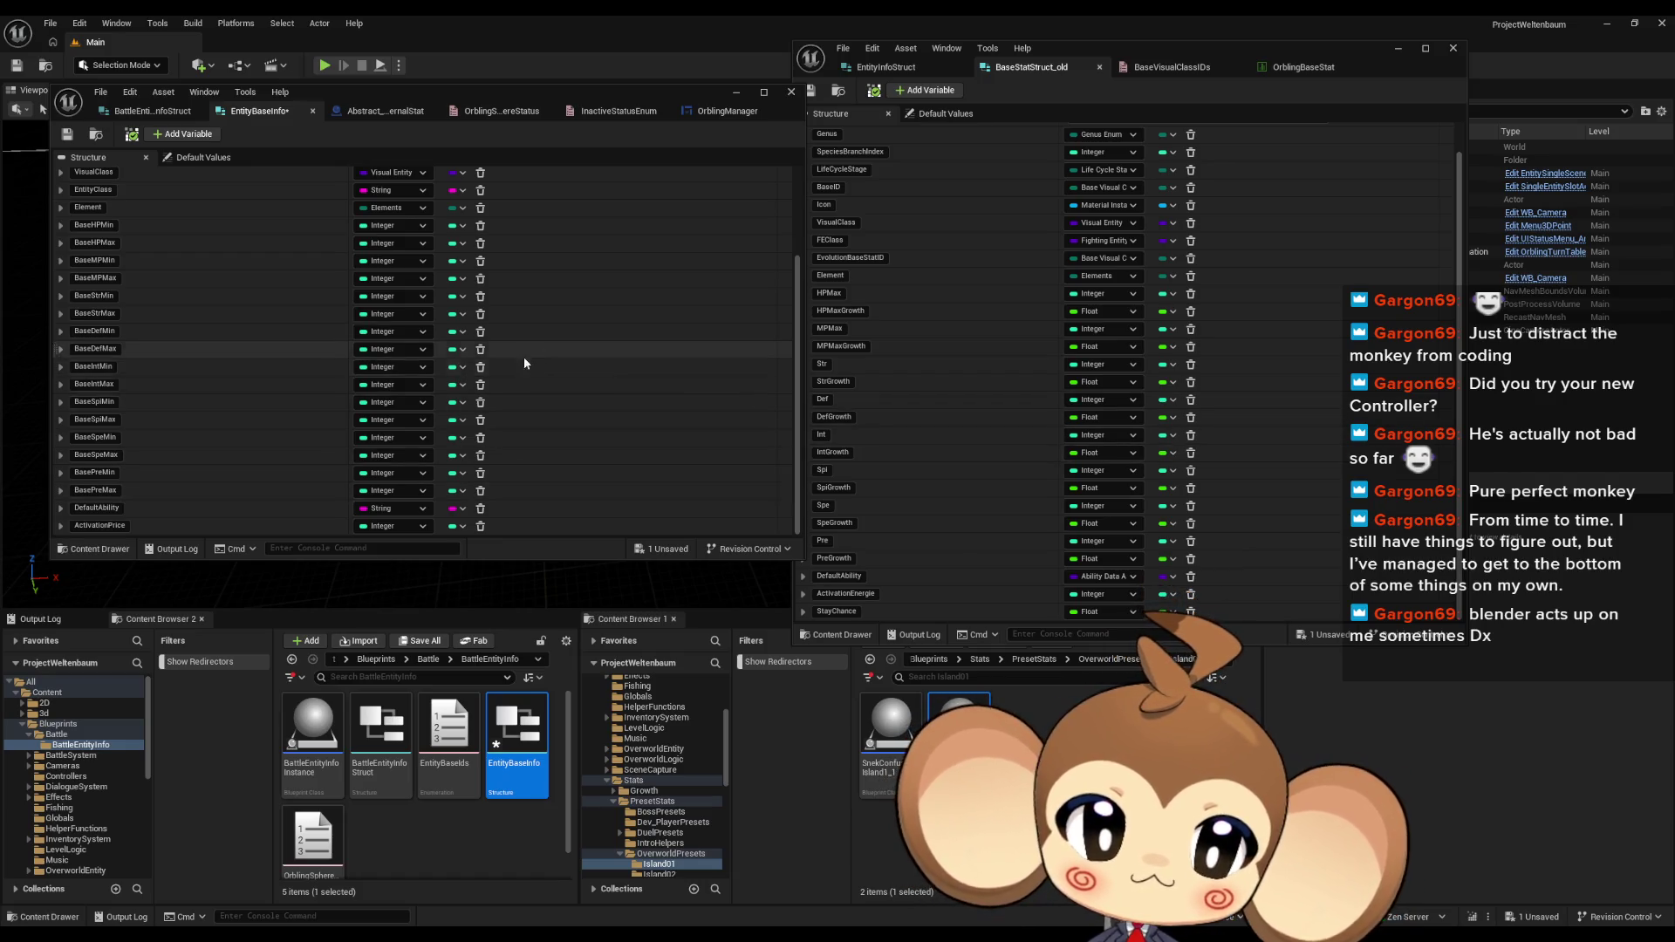
scroll(510, 372, up, 5)
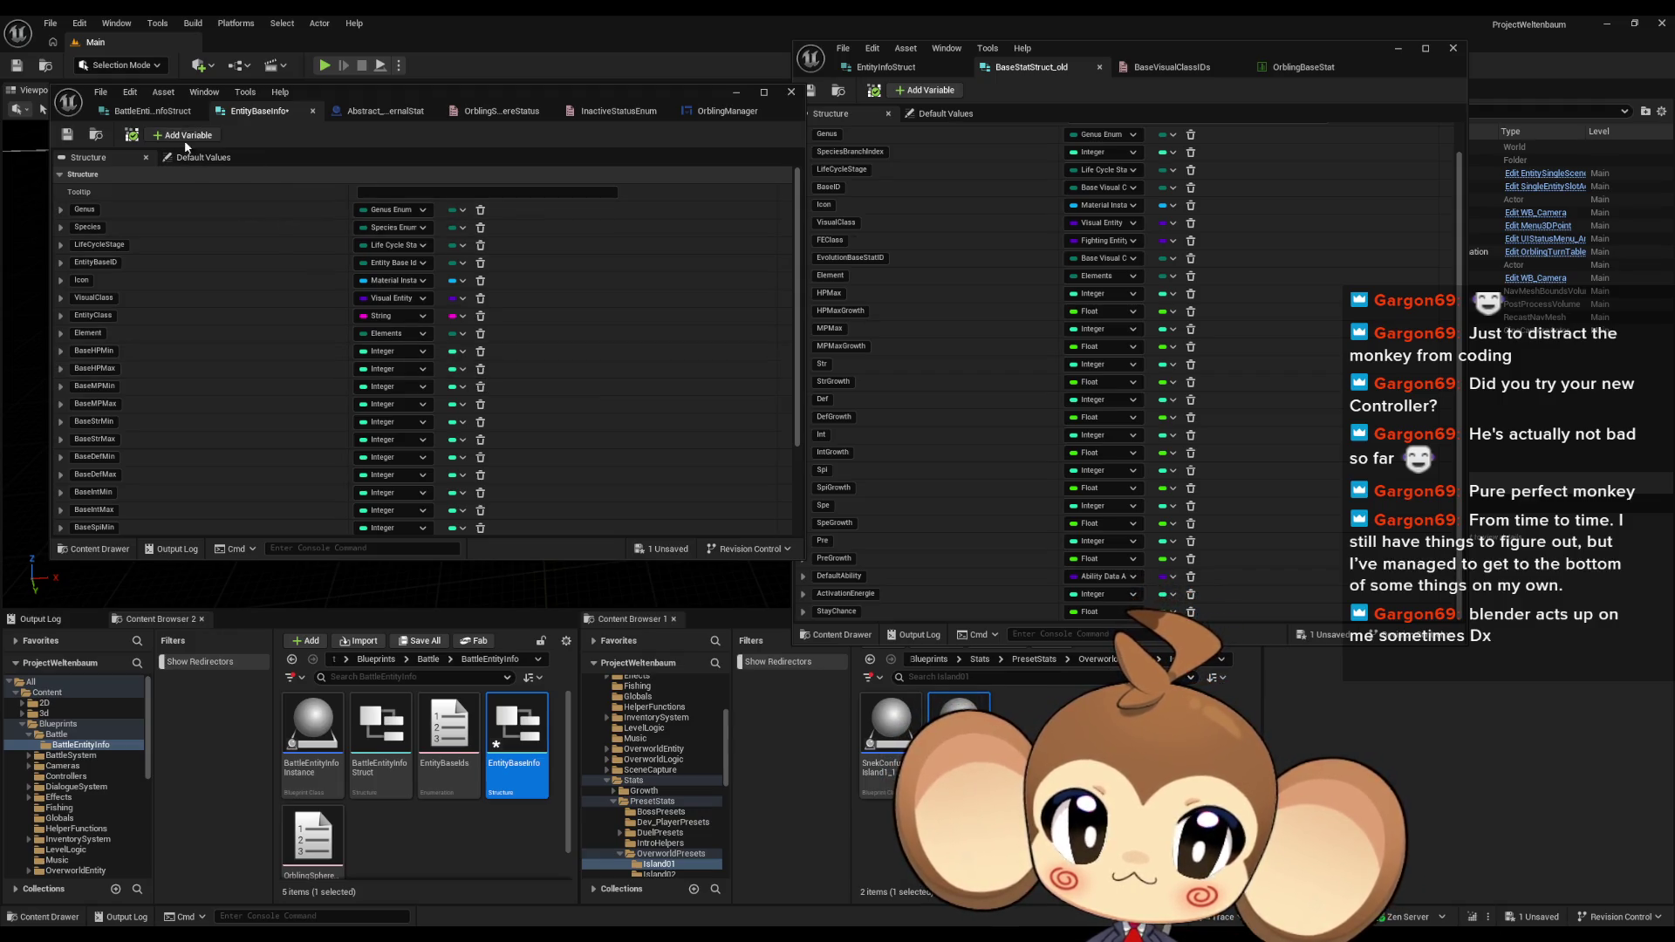
scroll(315, 421, down, 3)
Step: Name the new last field StayChance, type it Float, and bring up the OrblingBaseStat table
double_click(197, 527)
text(StayChance)
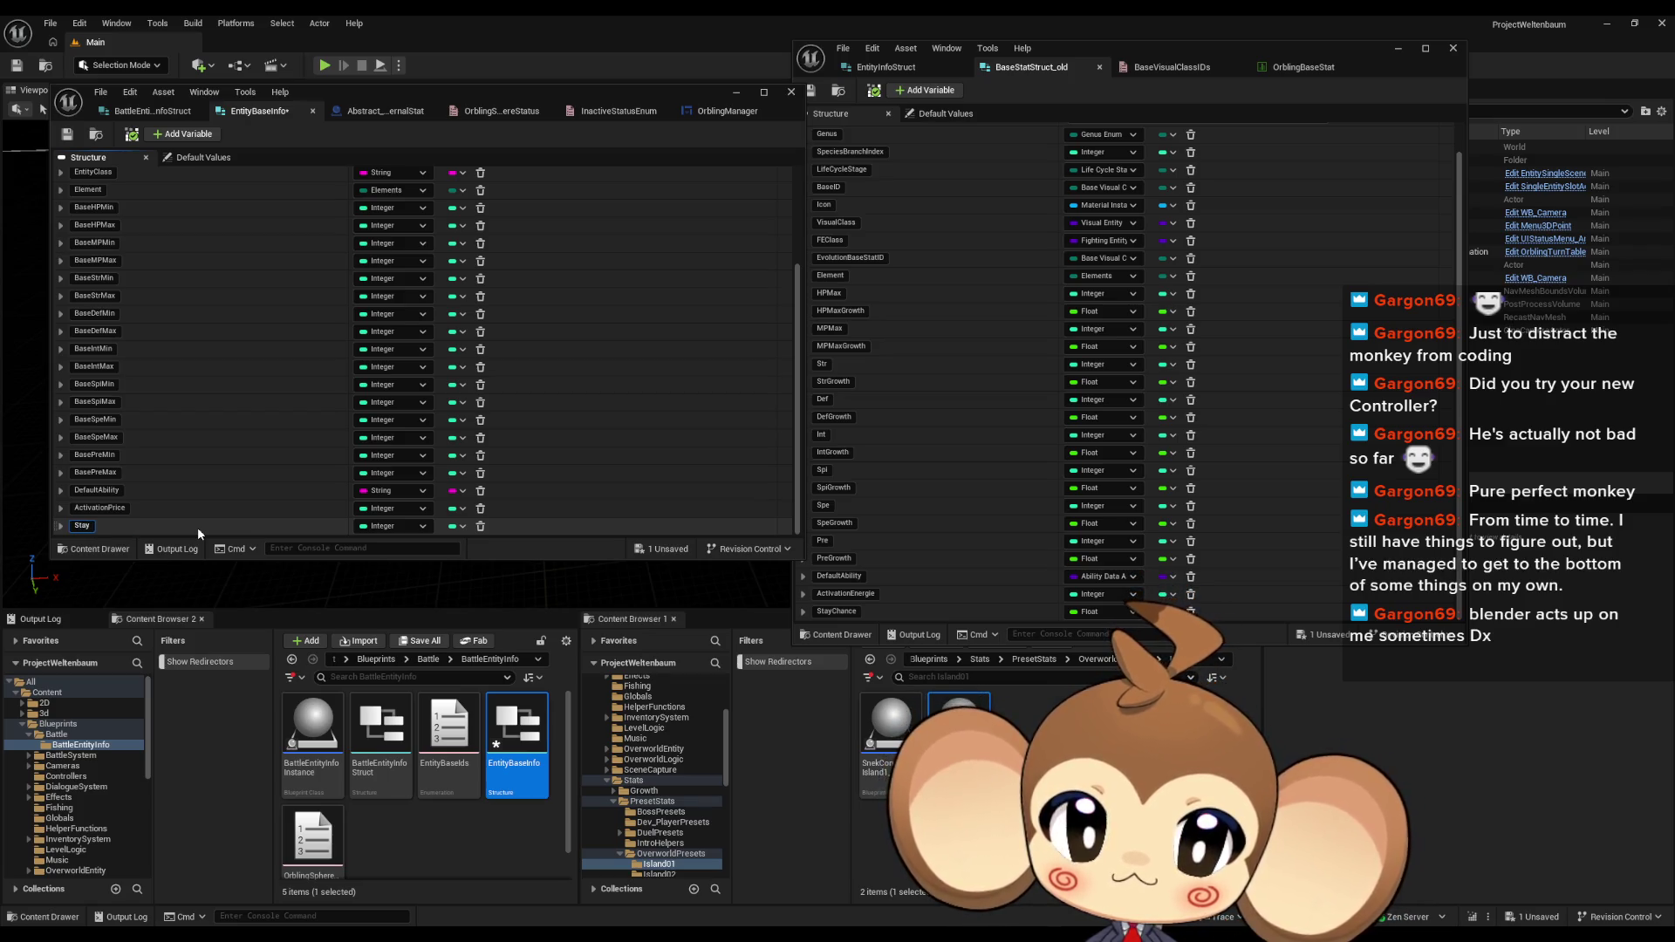
key(Return)
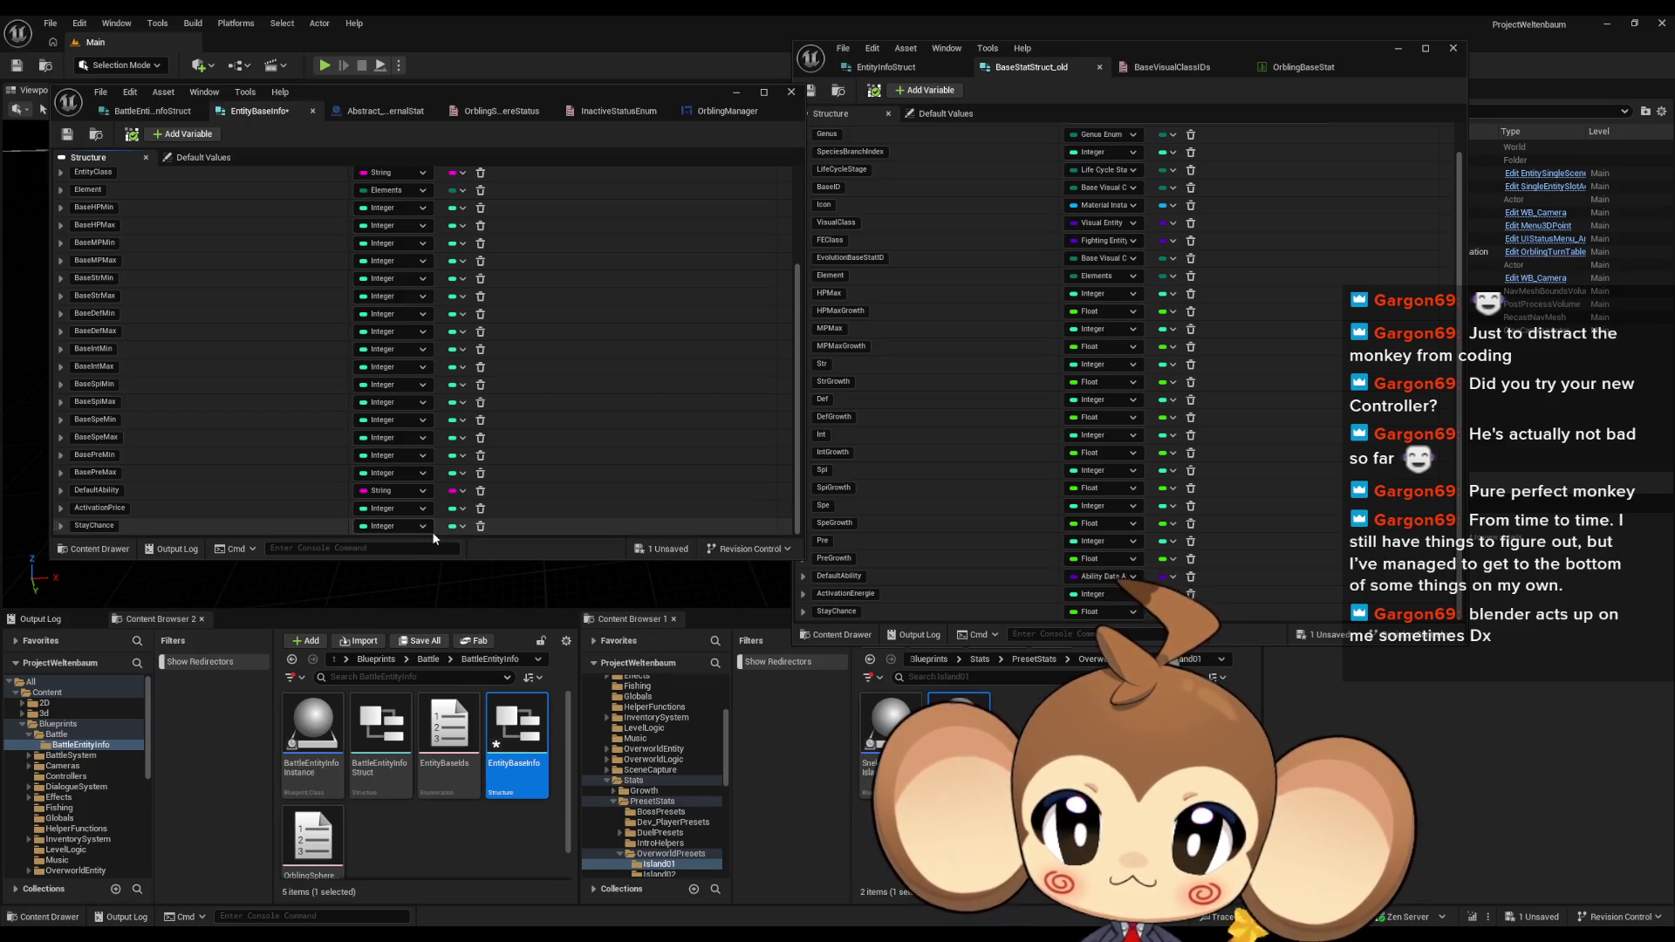
click(422, 526)
click(389, 614)
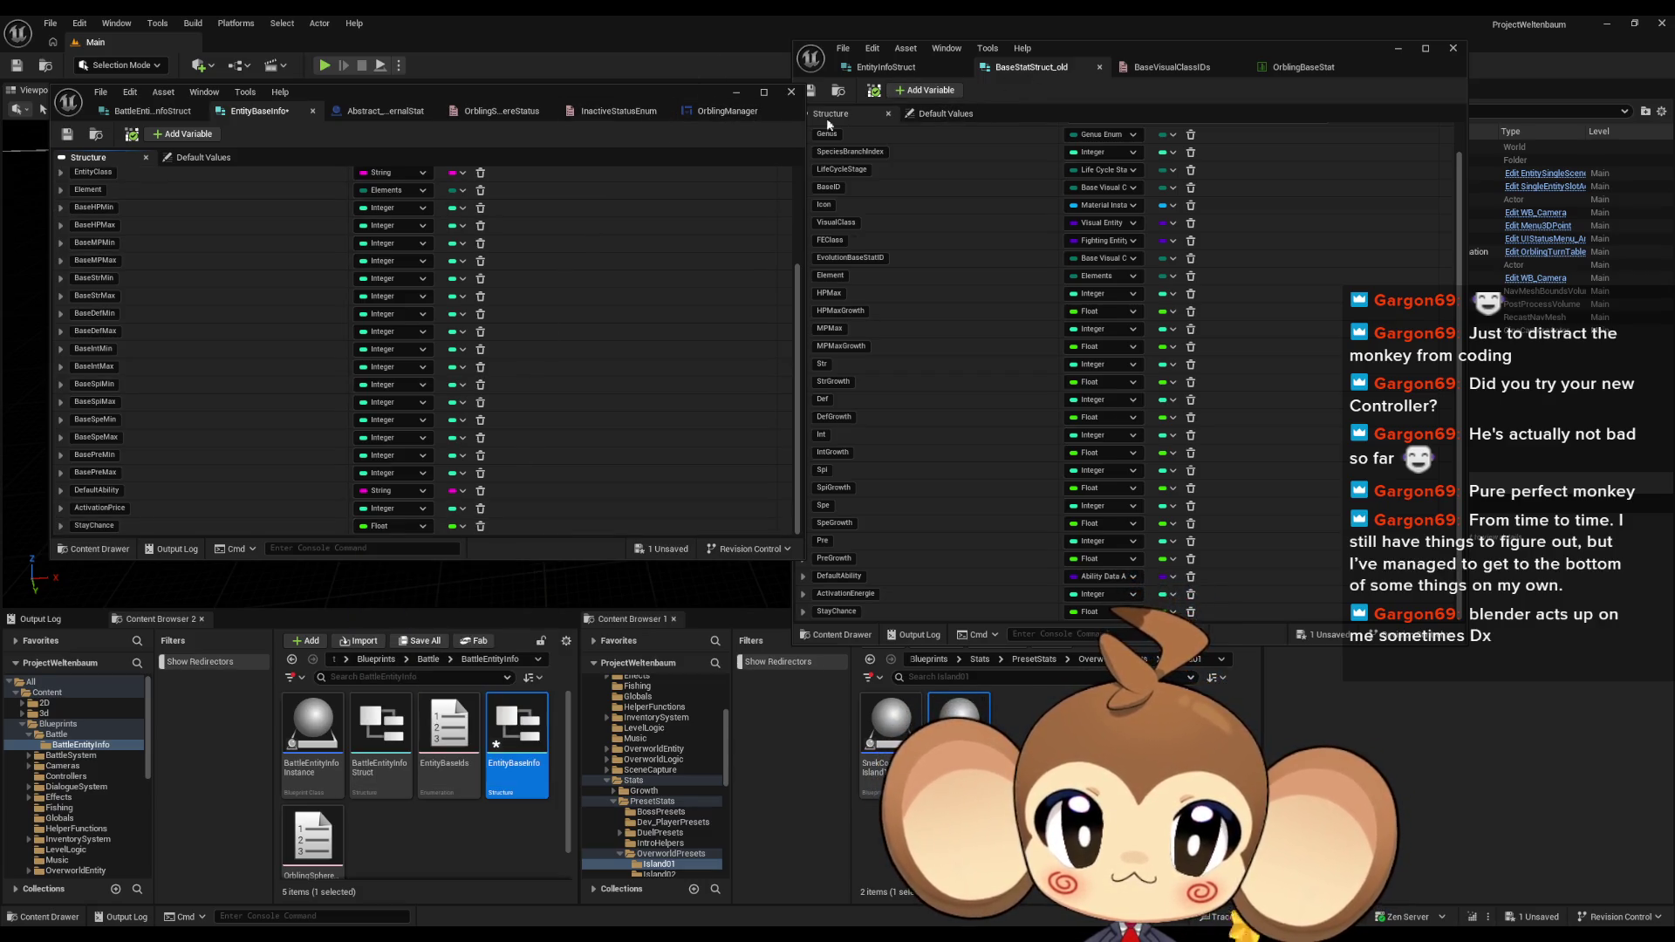
click(1302, 67)
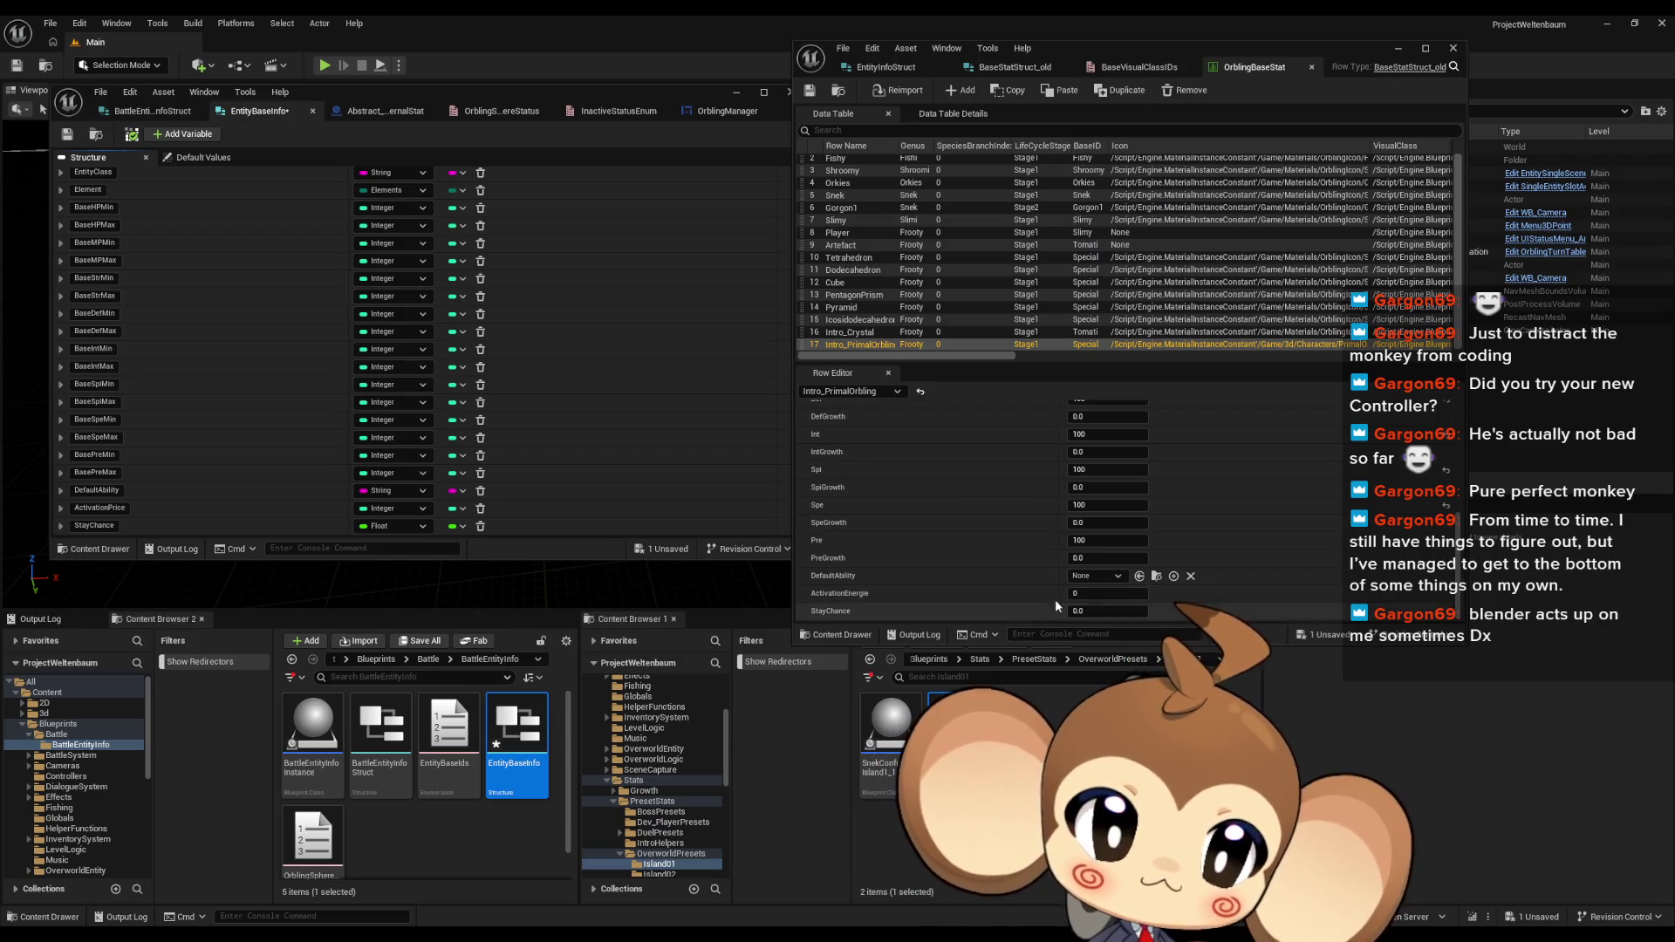
Step: Check StayChance in BaseStatStruct_old, then inspect OrblingManager's Random Float node in the gamble graph
key(Up)
key(Up)
key(Up)
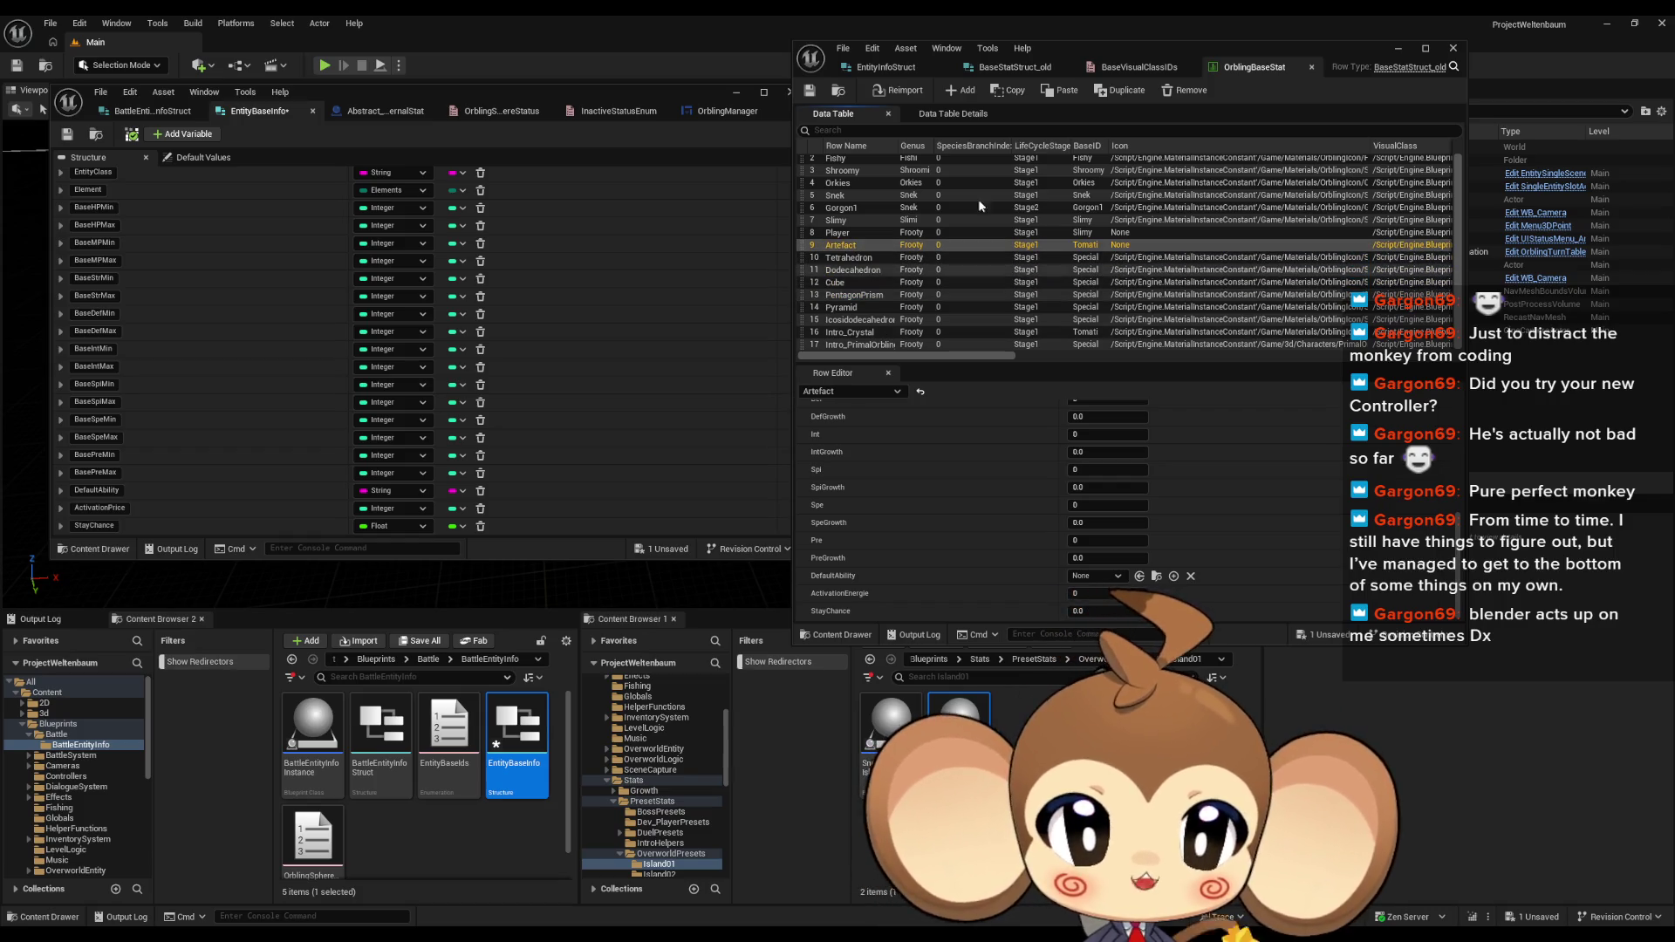
click(999, 68)
click(838, 612)
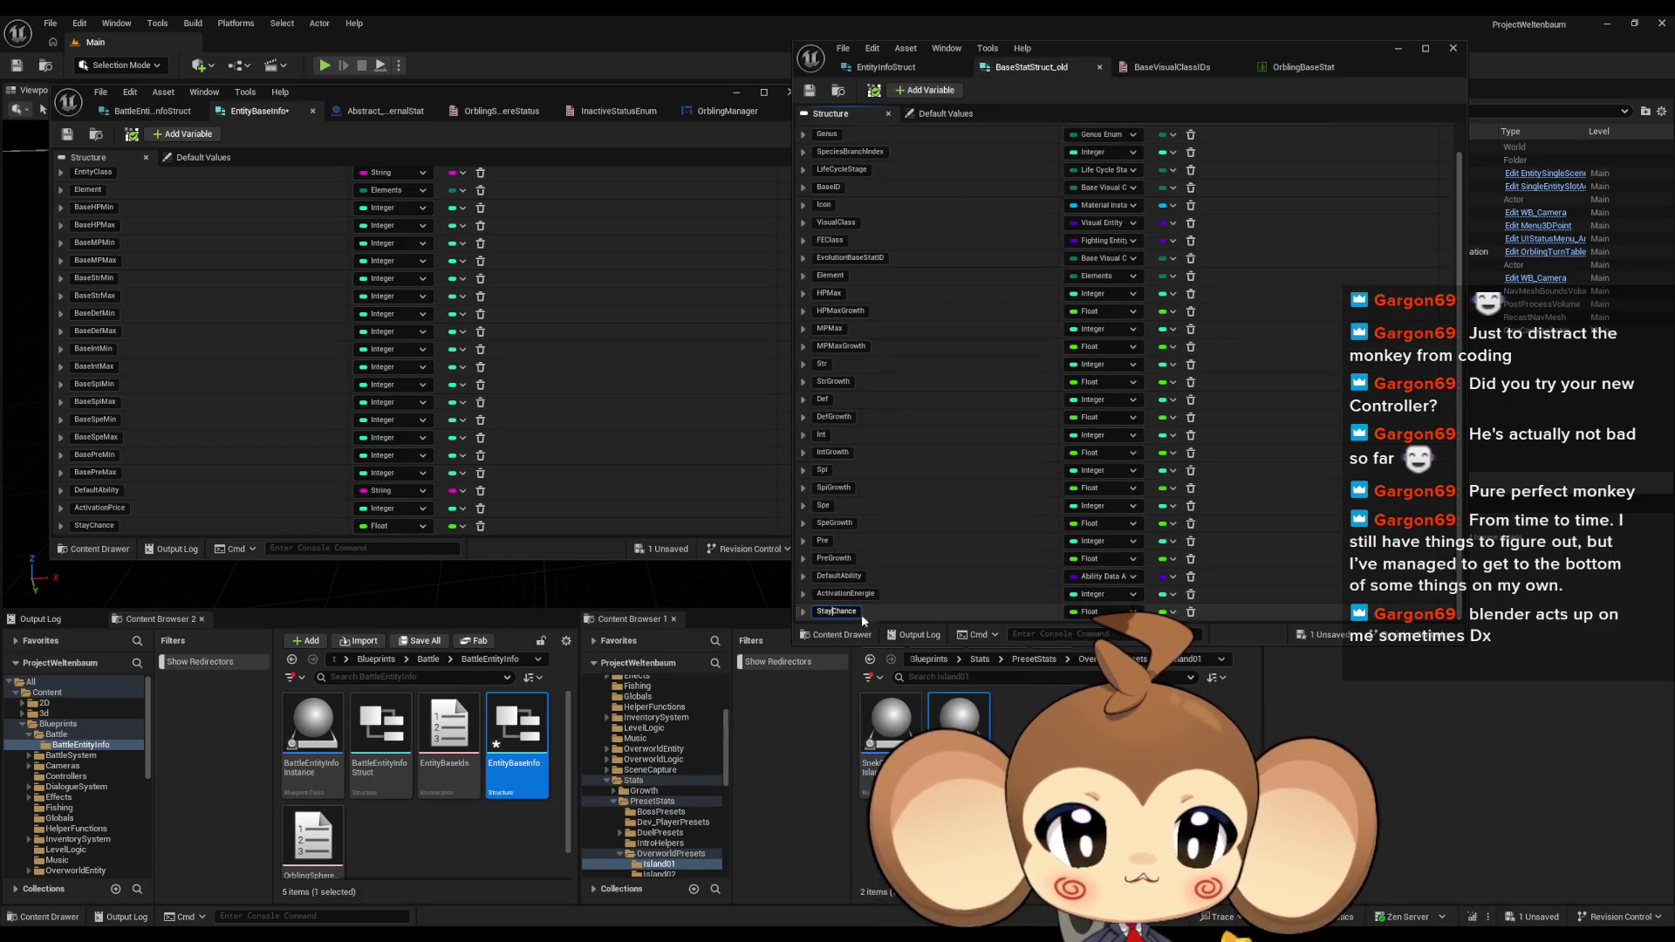
key(Escape)
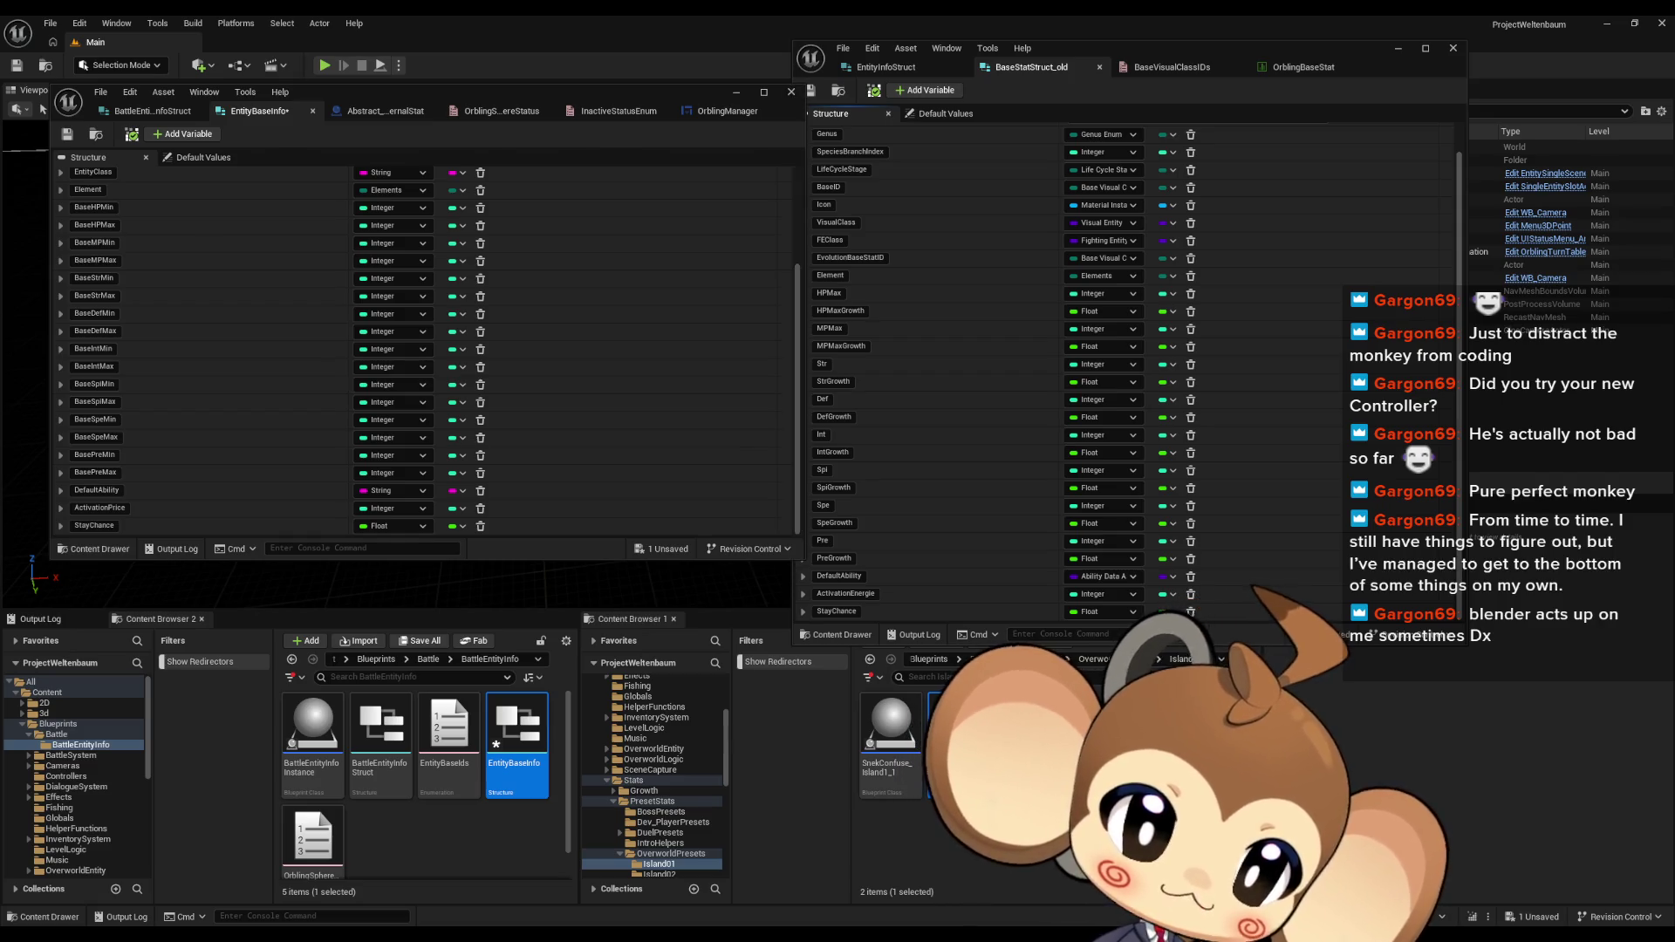
click(721, 111)
click(488, 236)
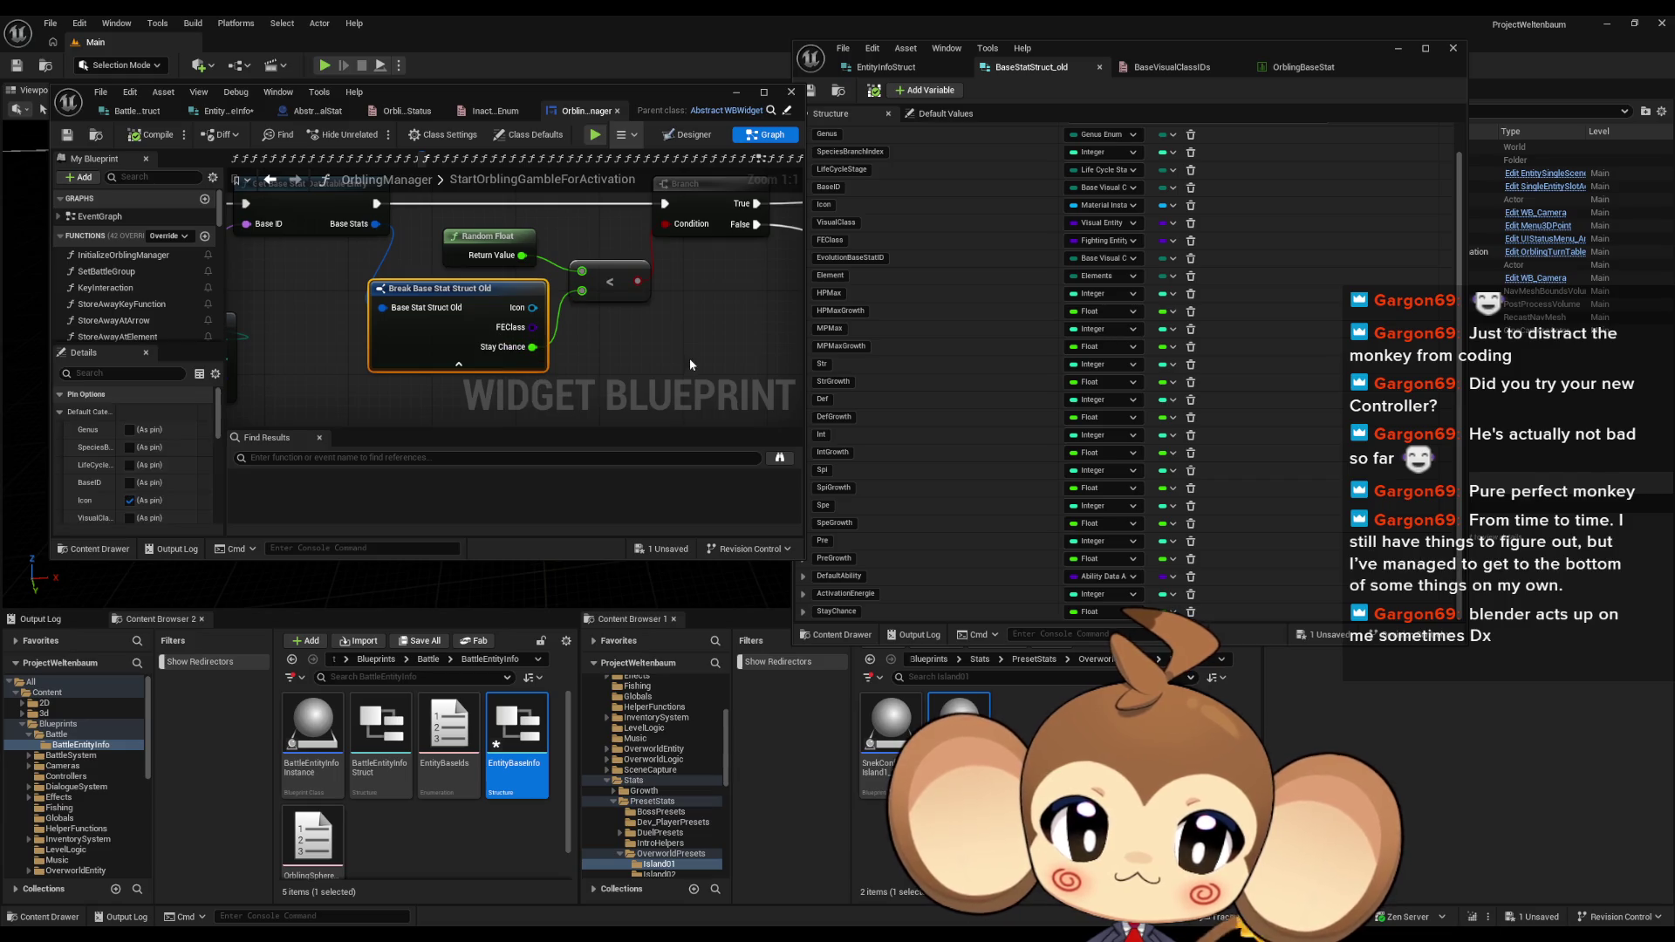
click(599, 379)
scroll(602, 378, down, 3)
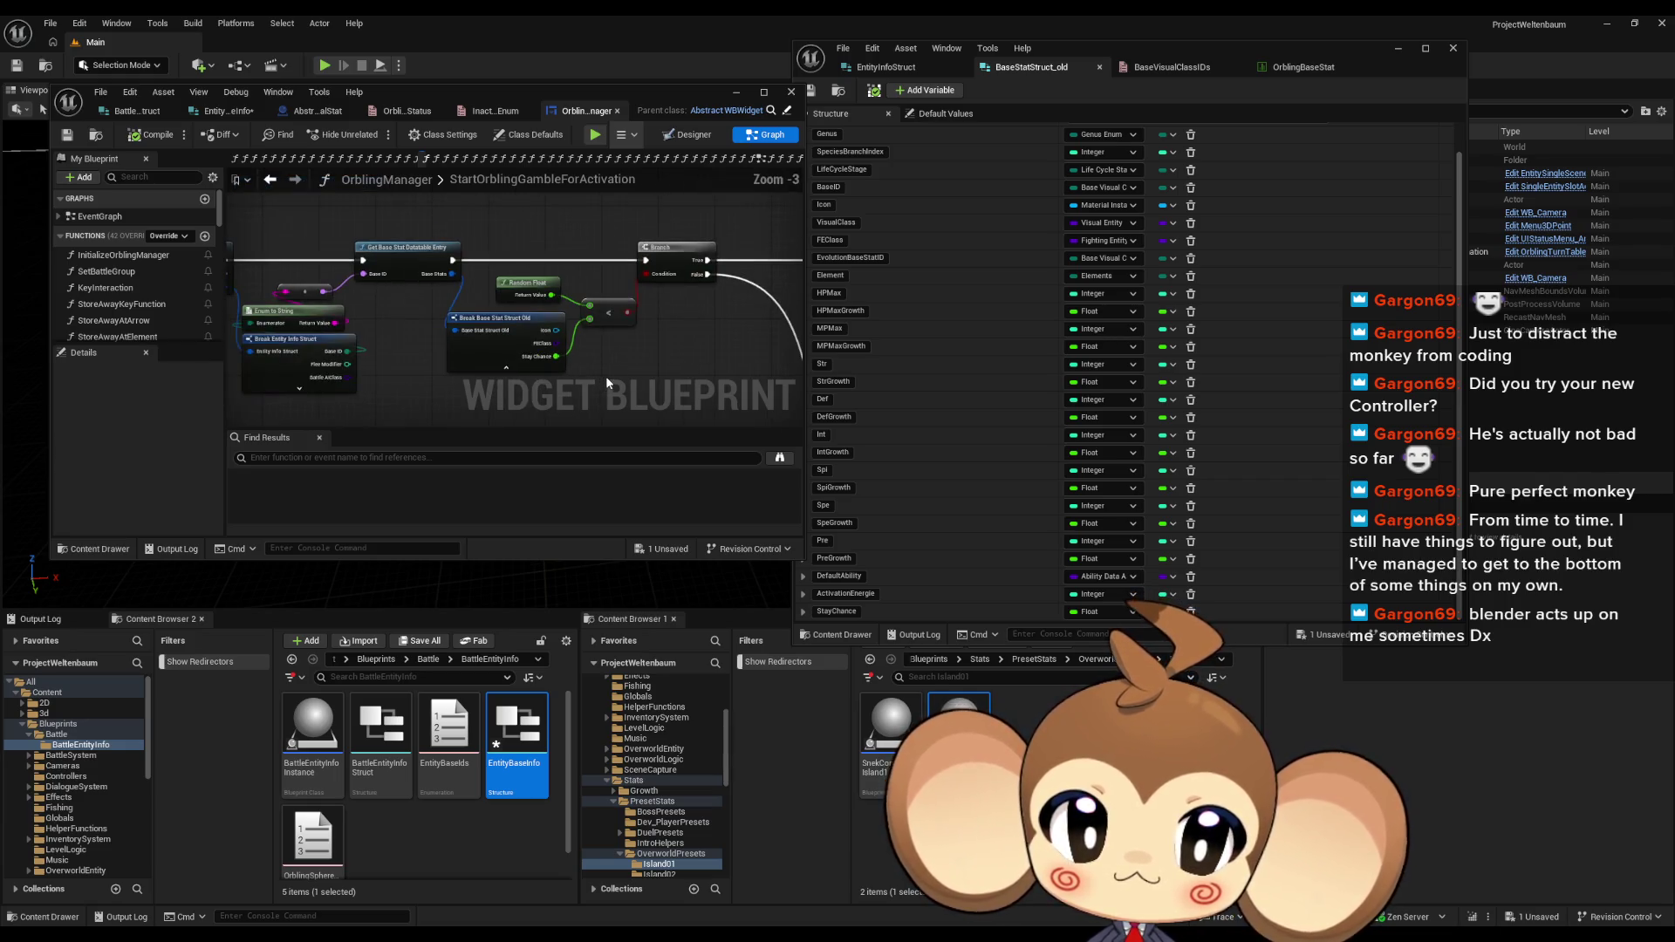
drag(543, 219, 611, 225)
scroll(611, 227, up, 2)
click(518, 279)
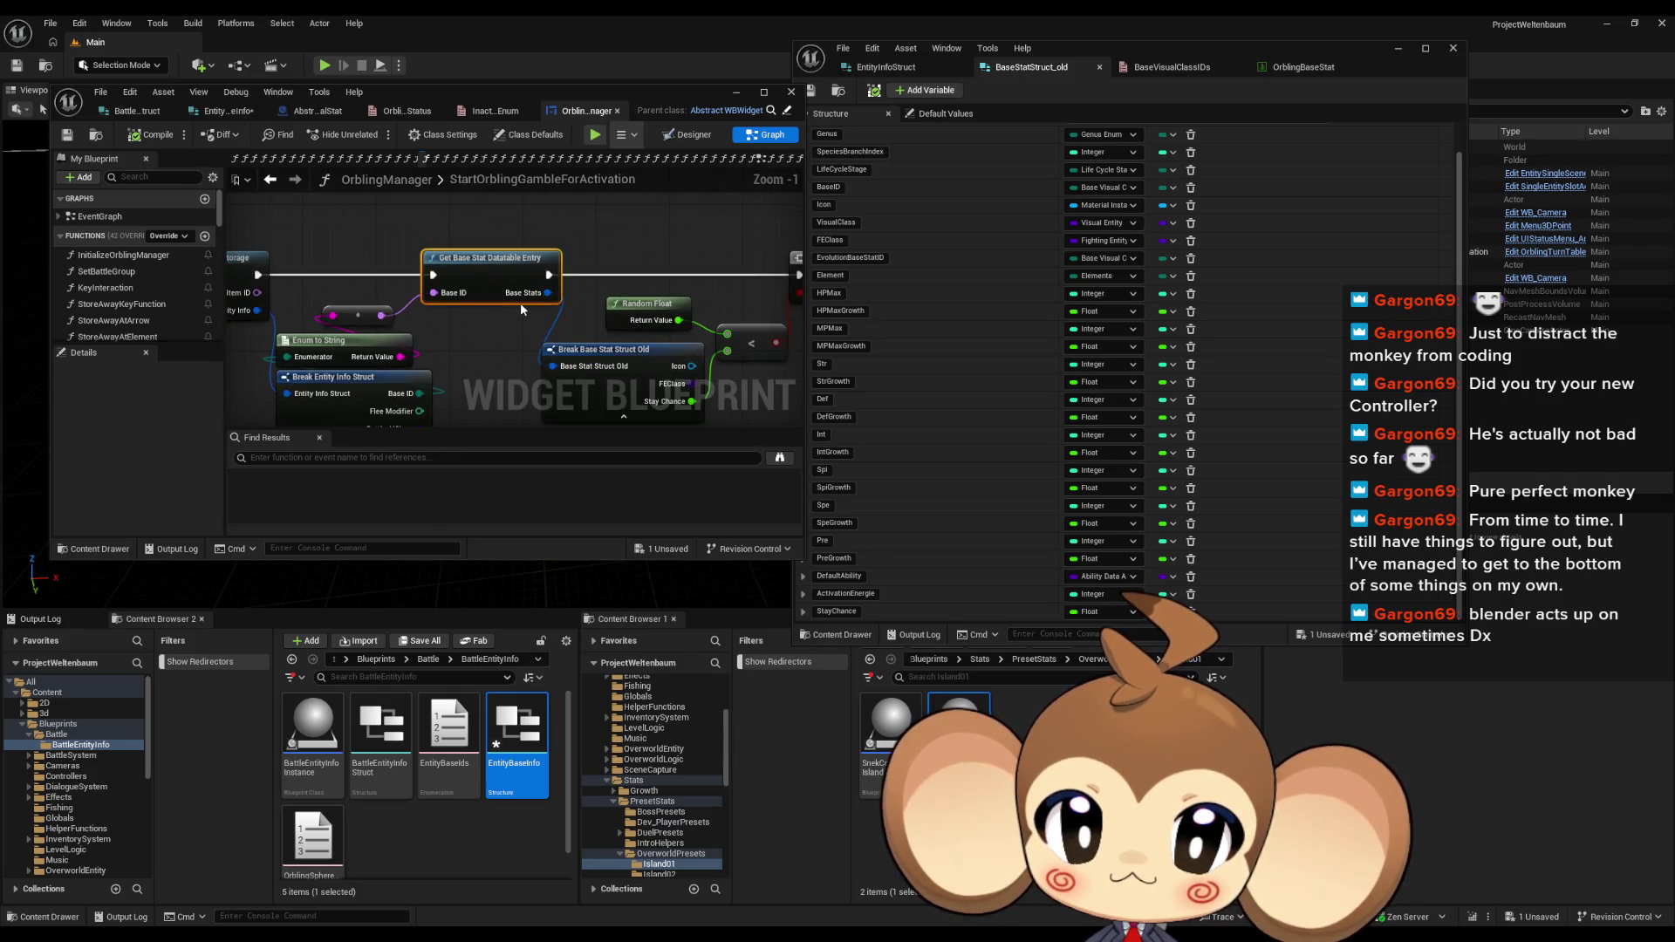
drag(620, 295, 497, 256)
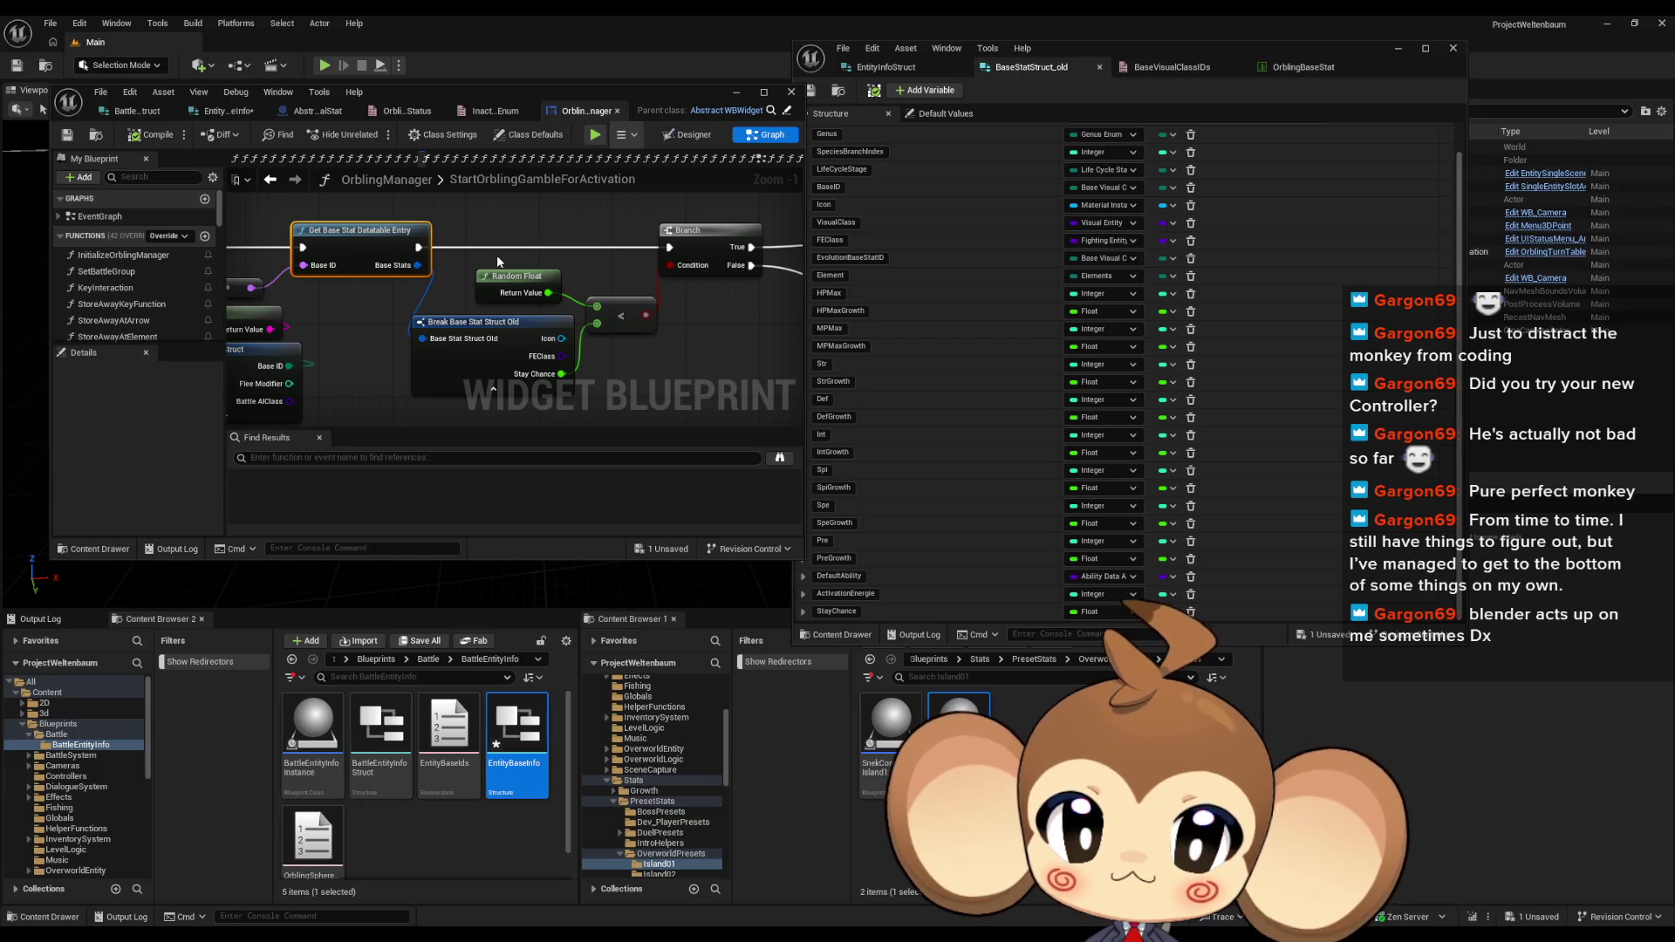
scroll(604, 270, down, 3)
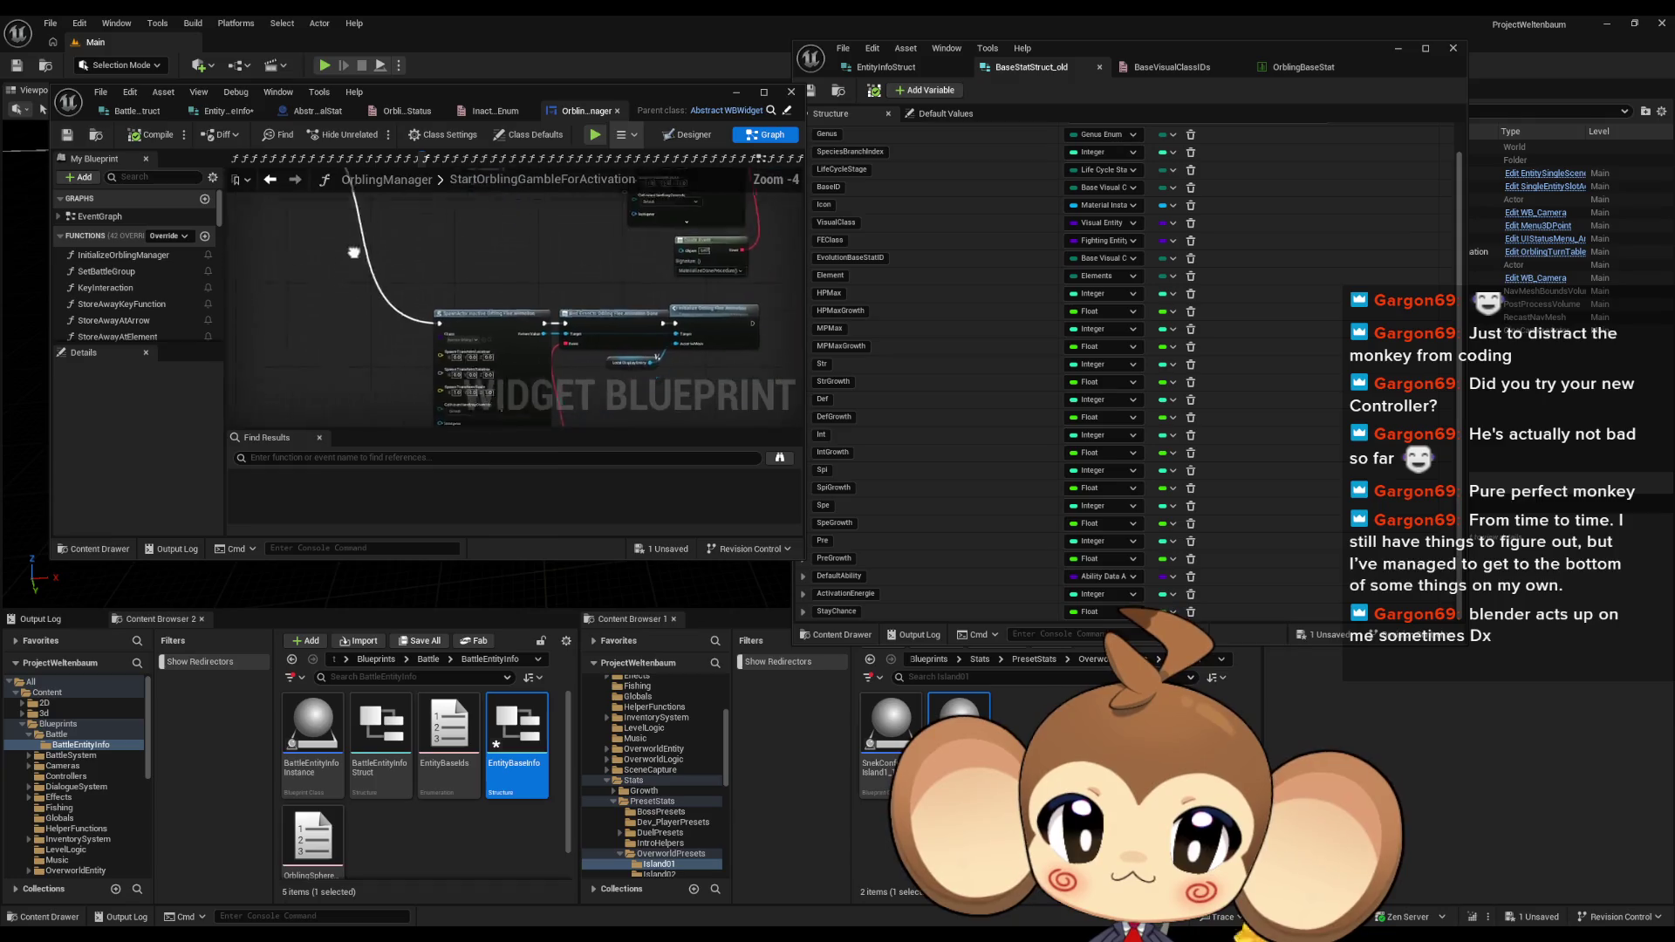
scroll(445, 358, up, 4)
drag(646, 356, 390, 330)
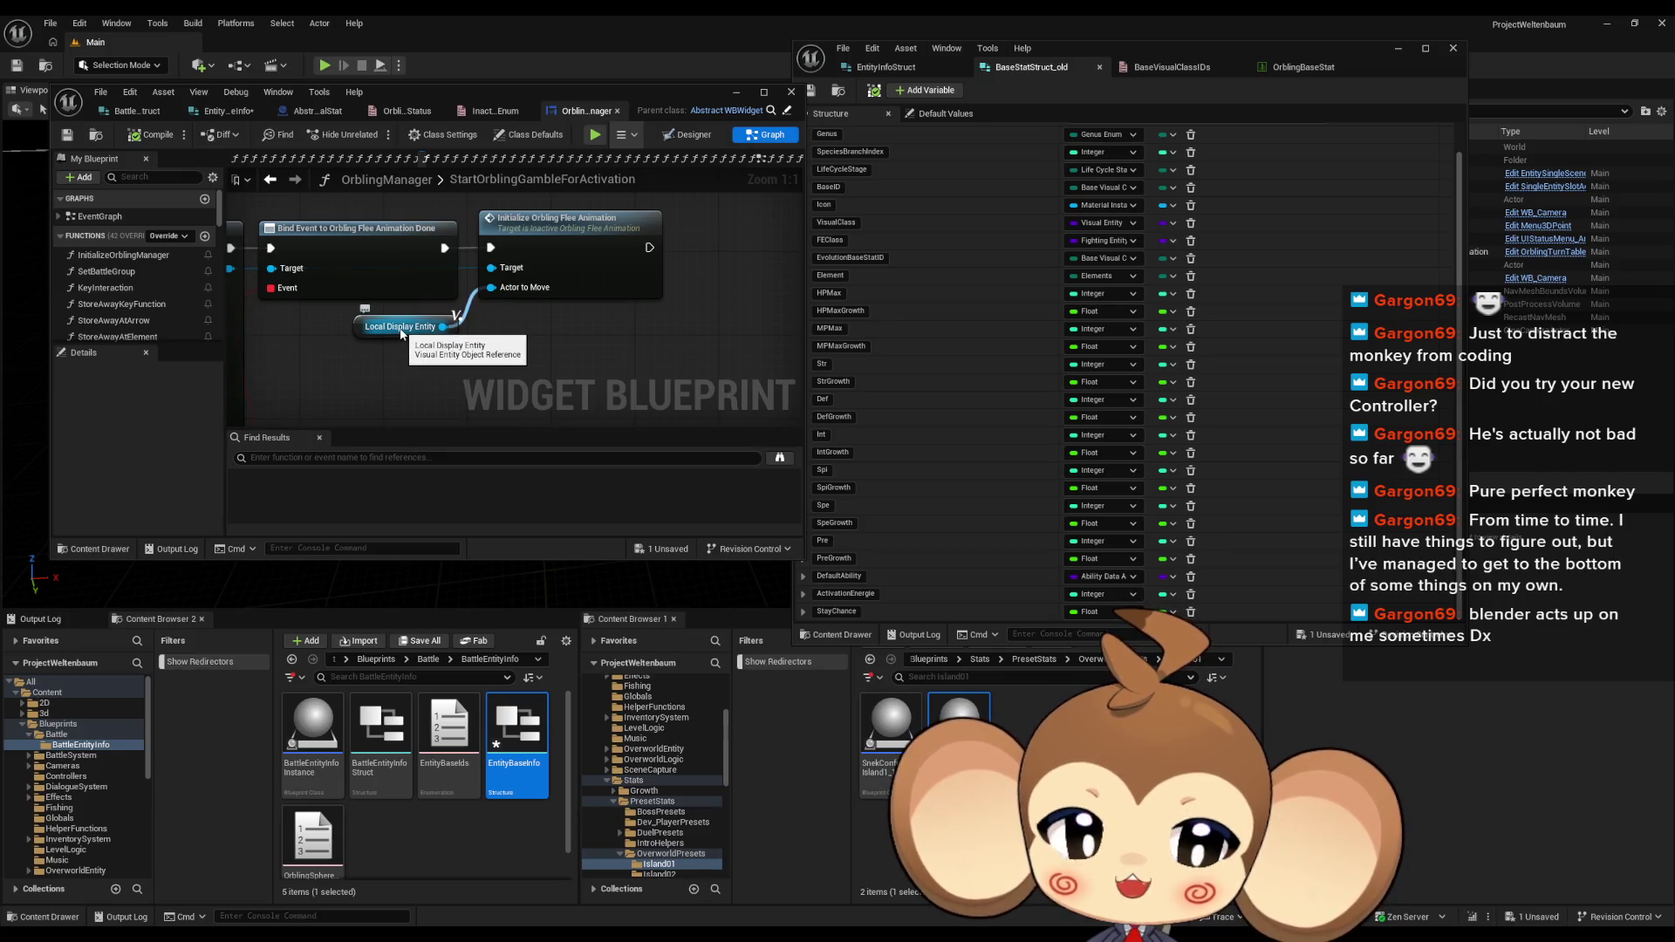
scroll(402, 333, down, 3)
scroll(284, 323, down, 4)
drag(285, 322, 475, 375)
scroll(475, 375, up, 7)
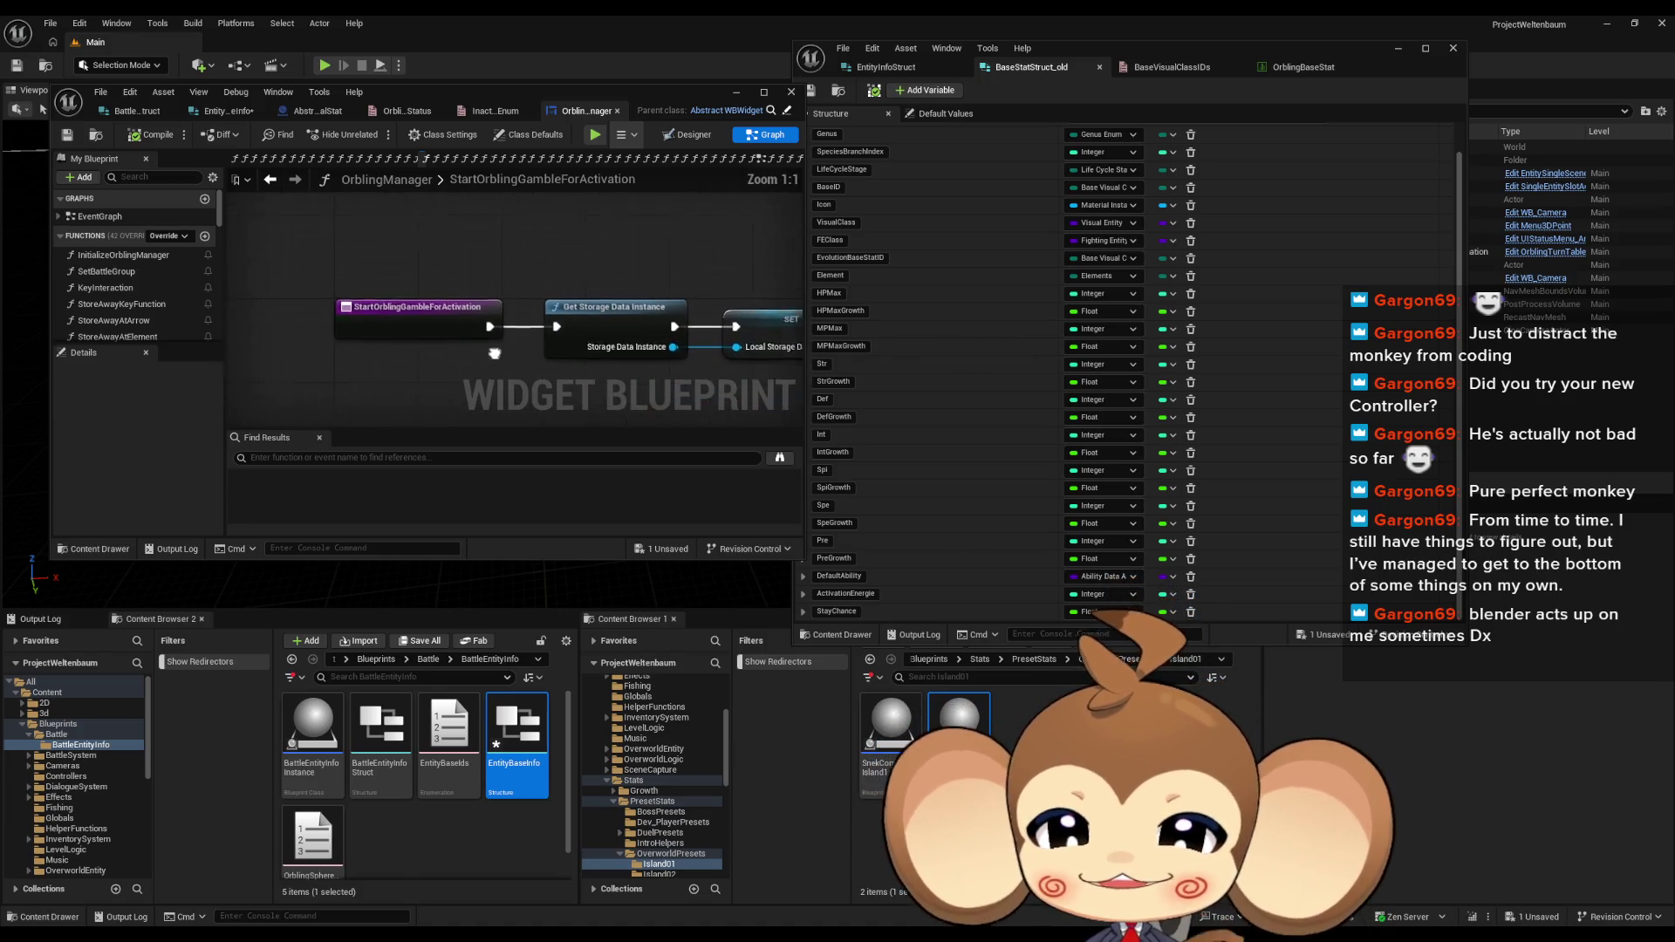
drag(349, 249, 474, 353)
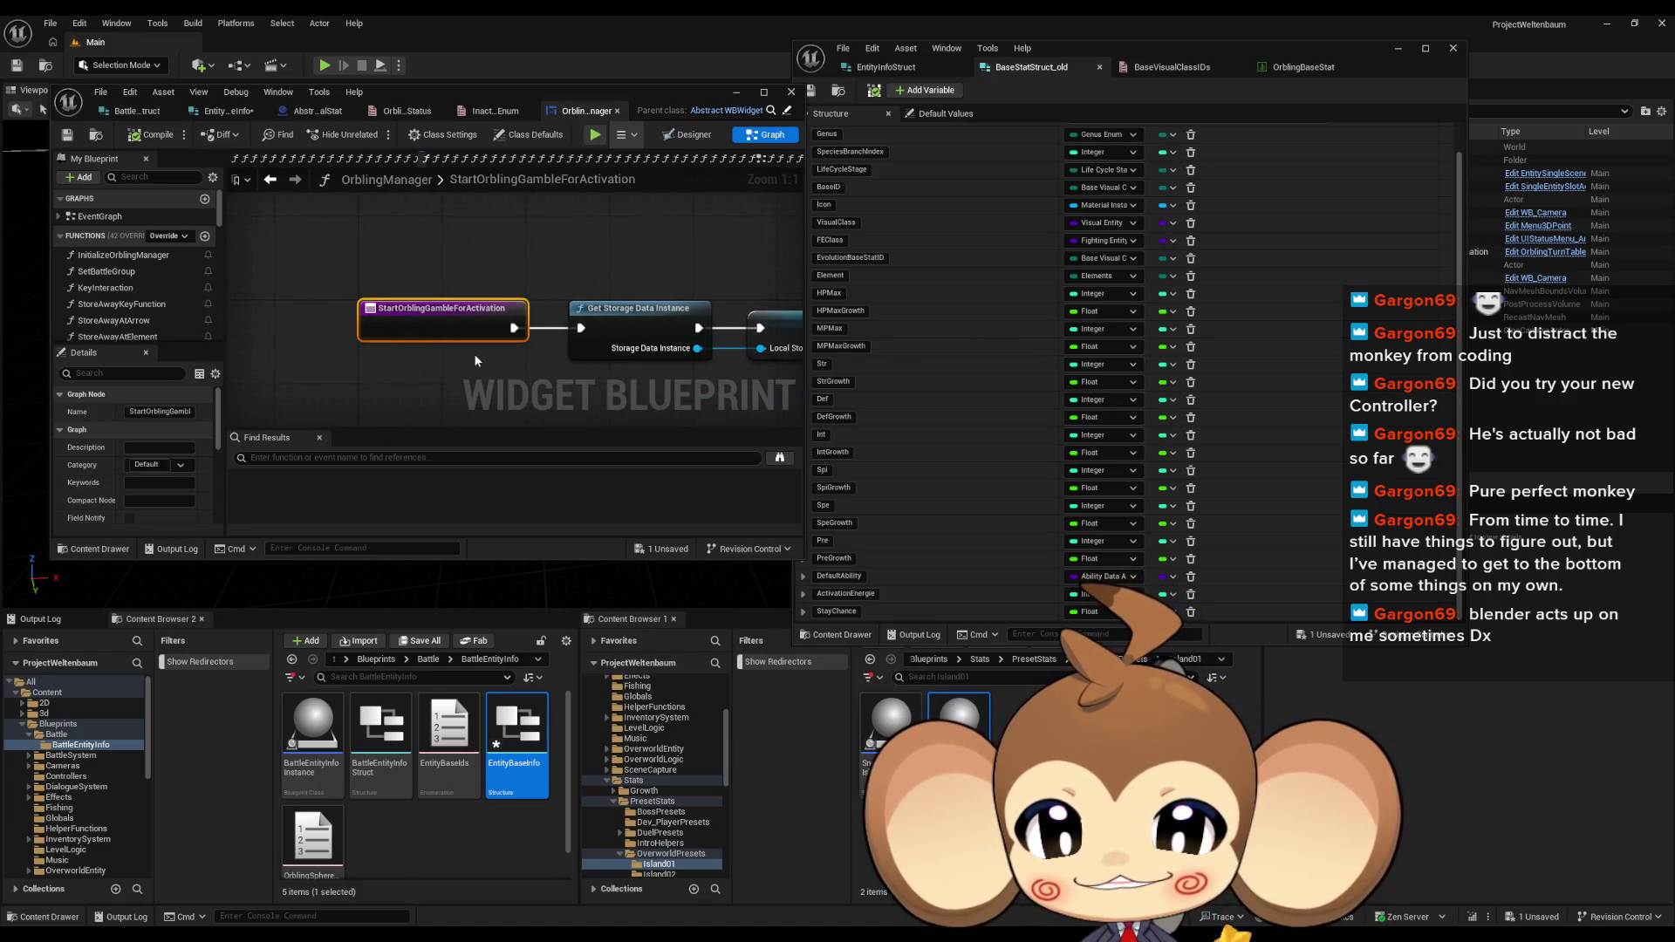
scroll(473, 353, down, 7)
drag(474, 353, 472, 273)
scroll(472, 273, up, 7)
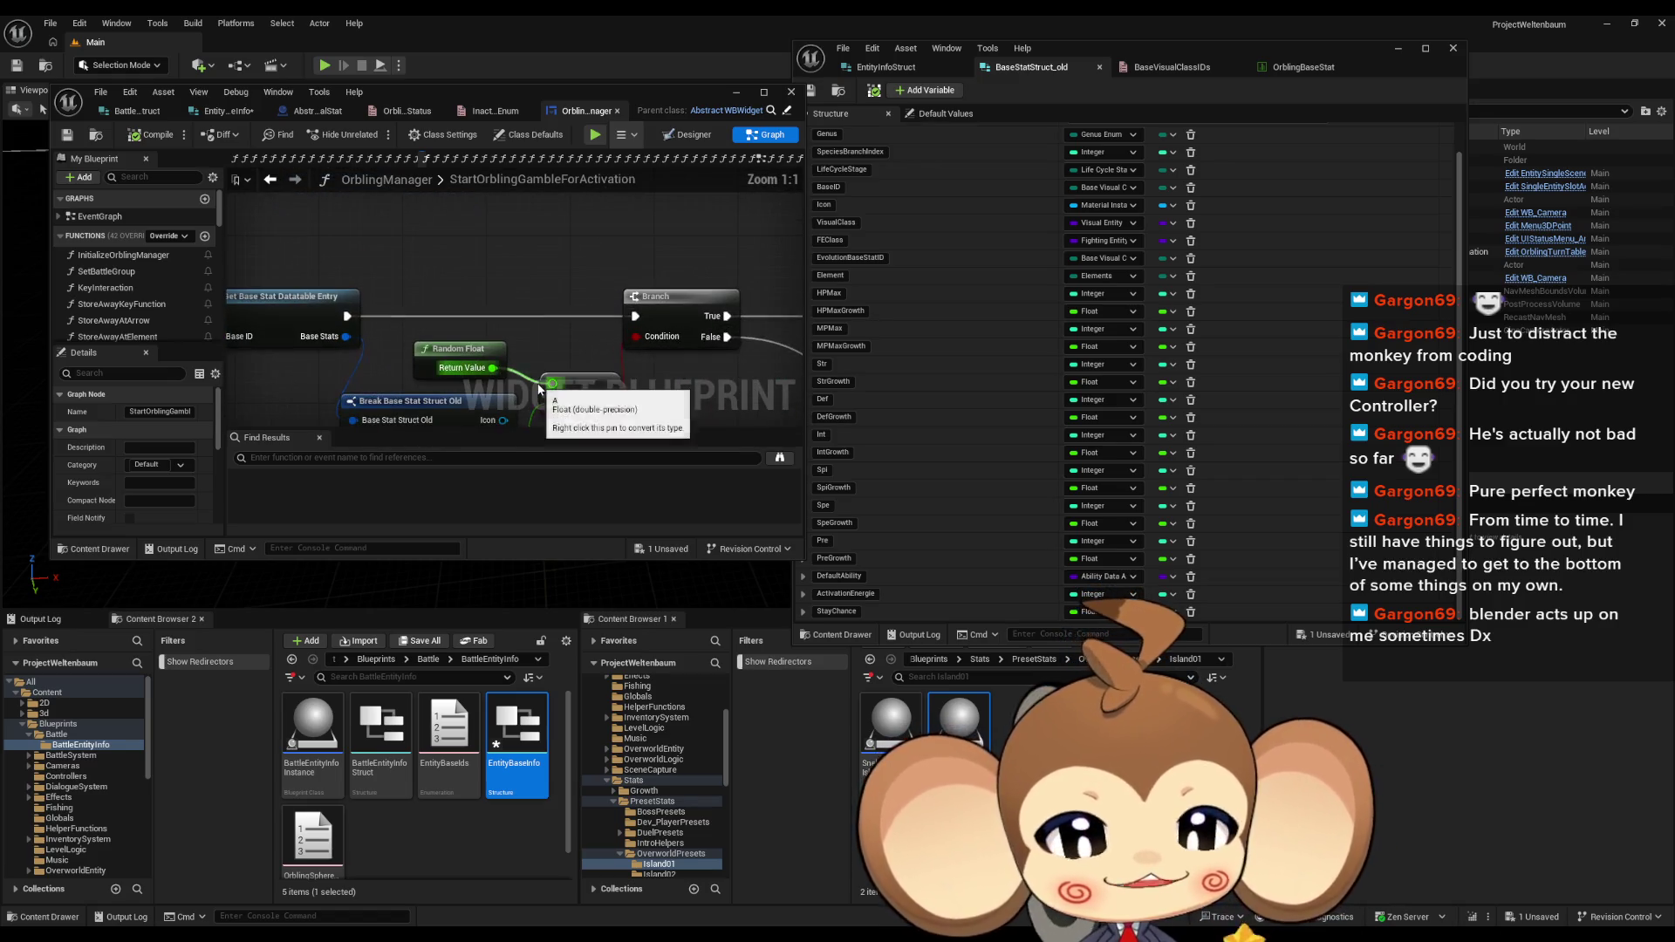
drag(539, 390, 510, 330)
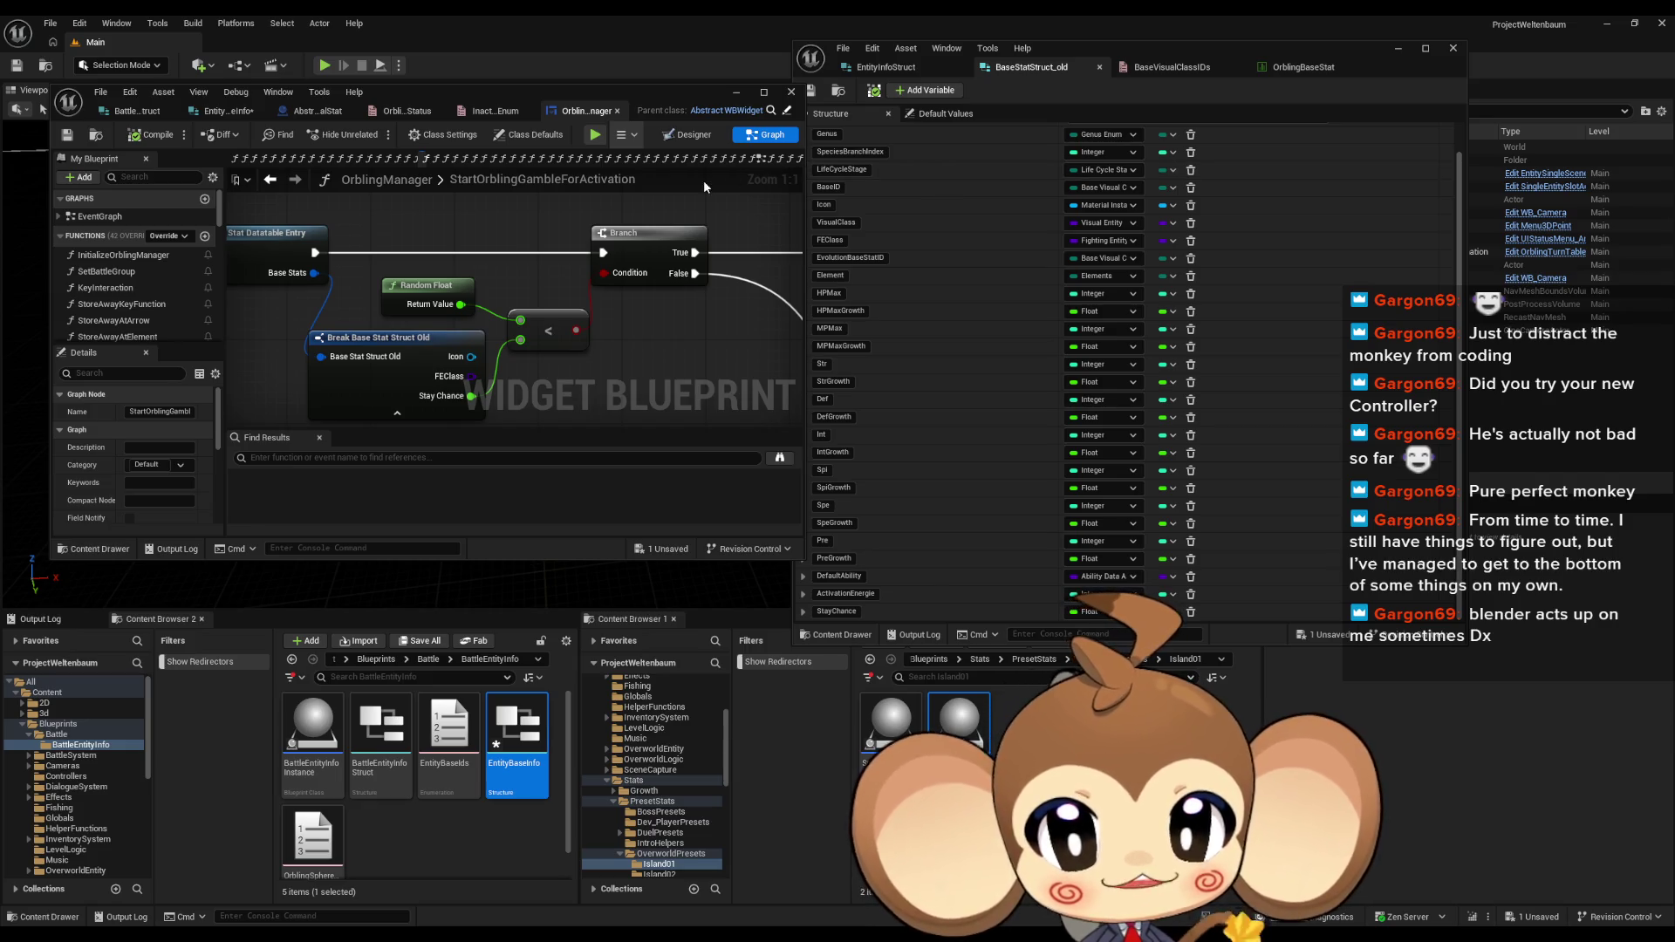
scroll(644, 275, down, 2)
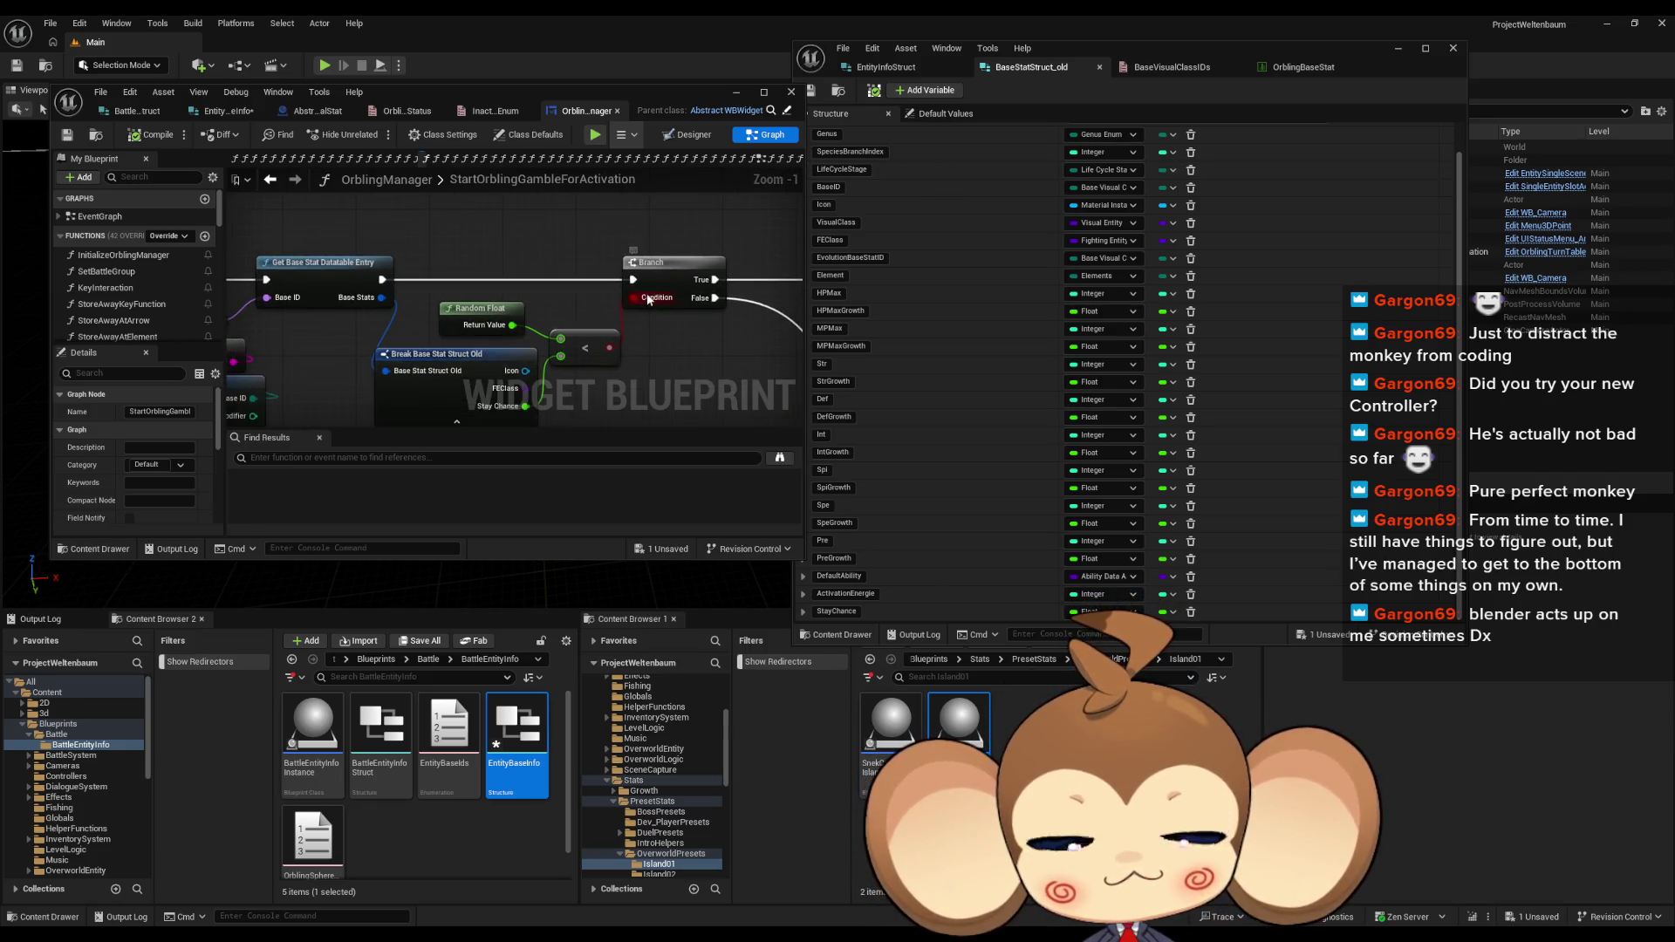
drag(649, 299, 595, 226)
click(1303, 67)
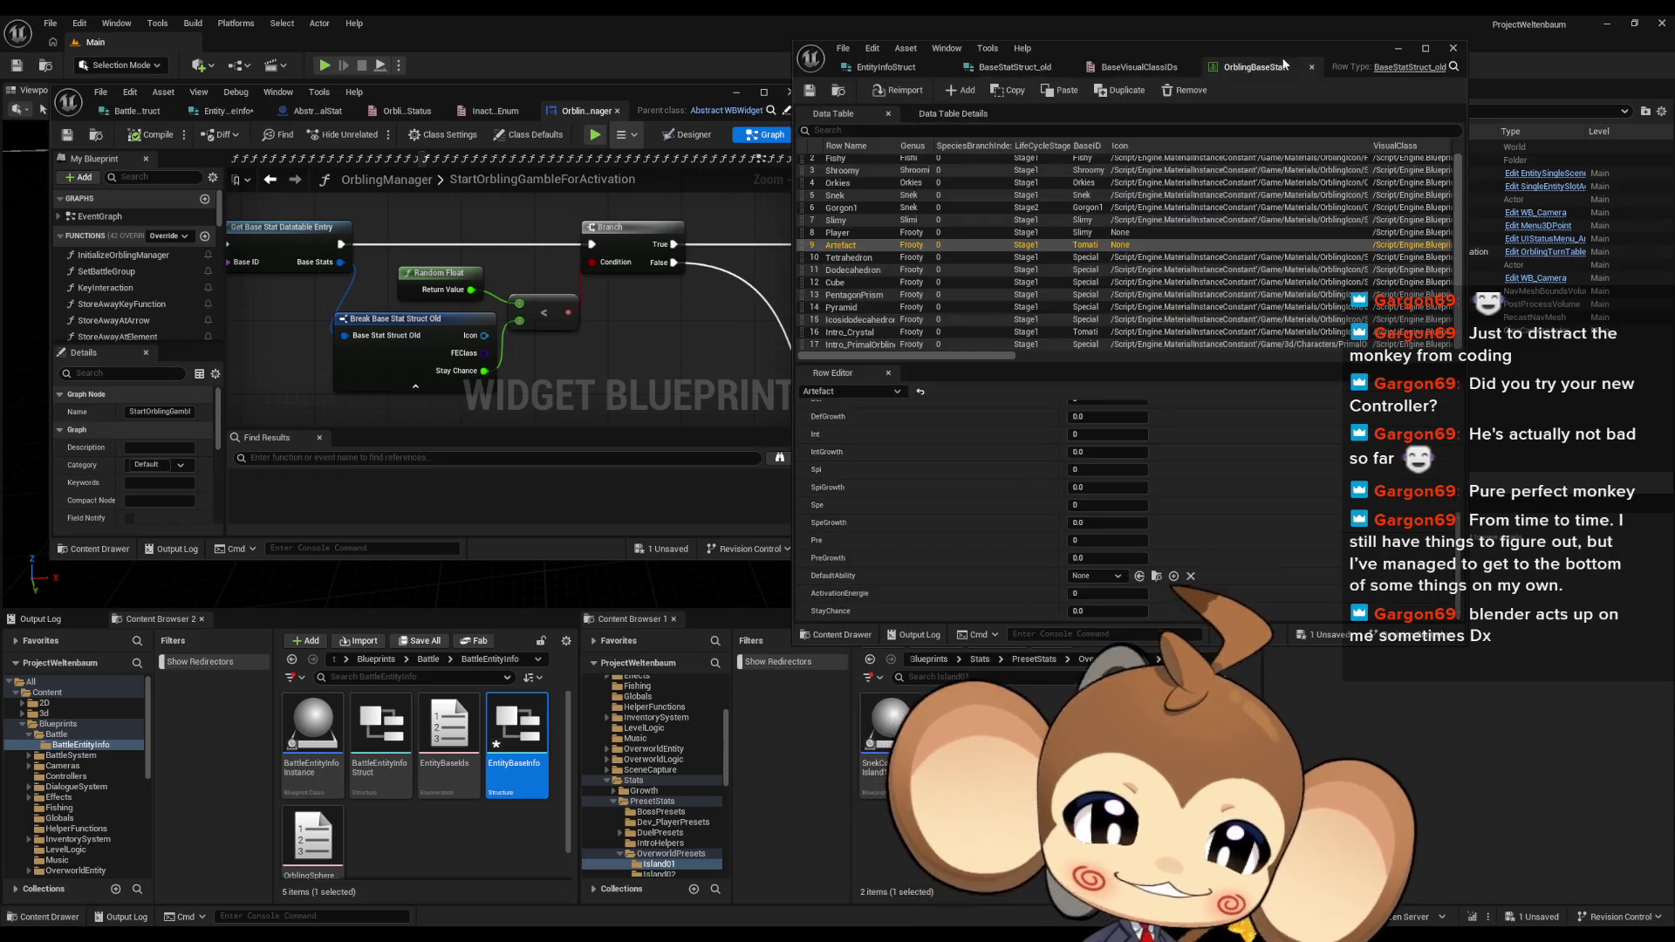
Step: Step through the OrblingBaseStat rows, starting at Fishy, checking each StayChance value
click(874, 162)
key(Tab)
key(Tab)
key(Tab)
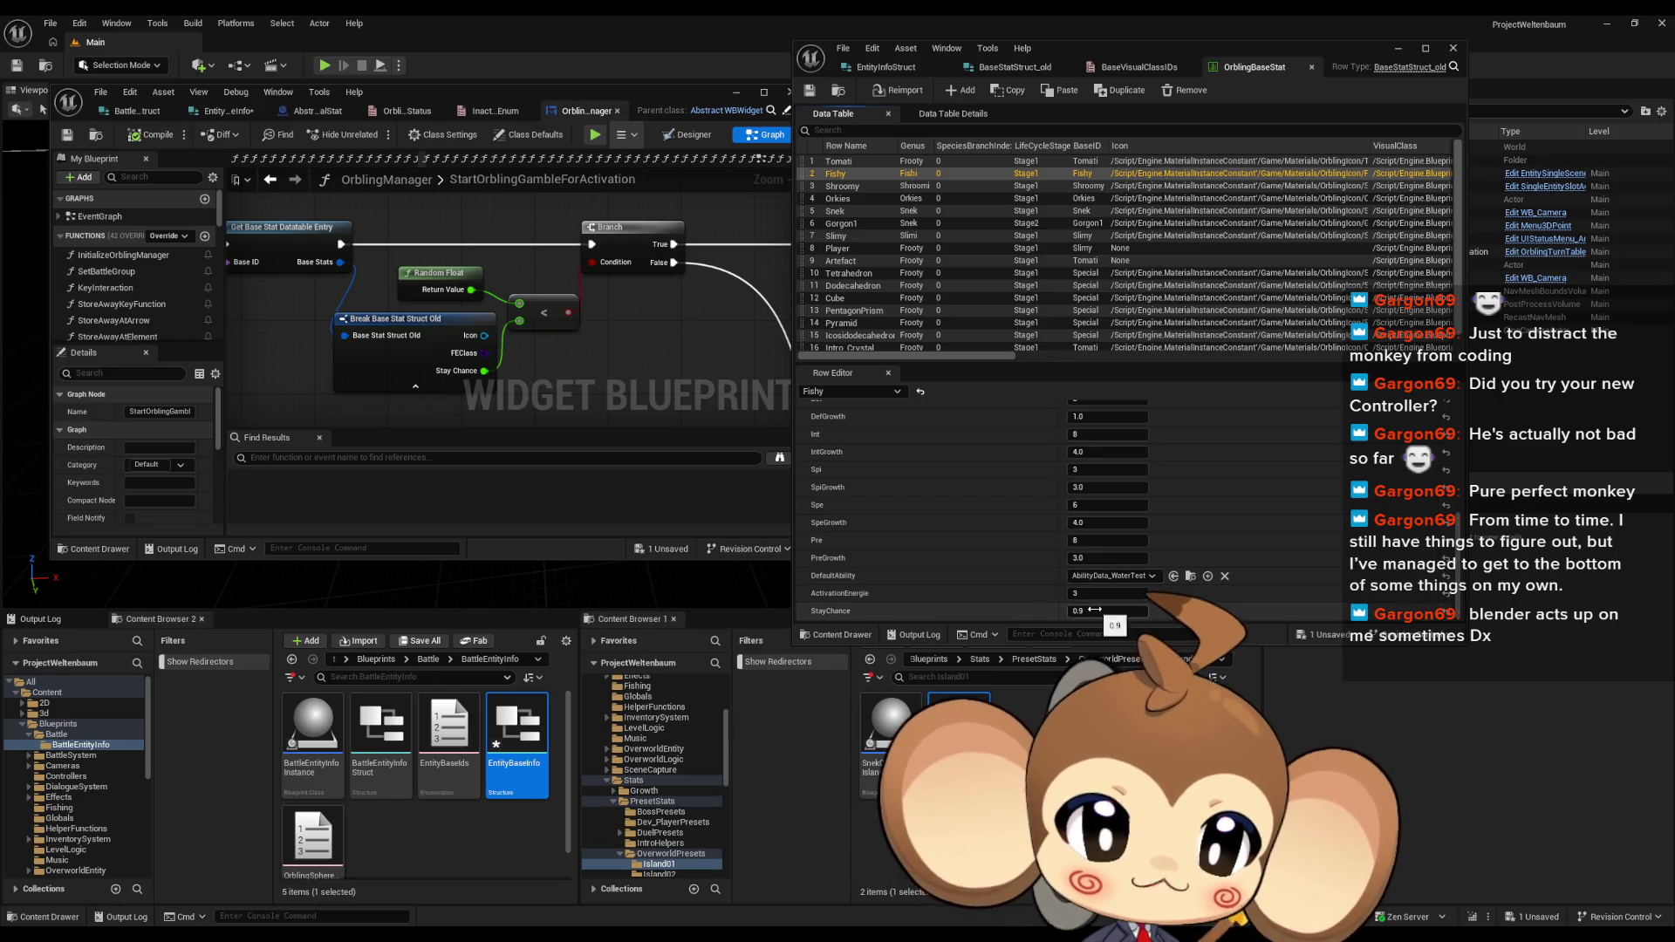
click(896, 174)
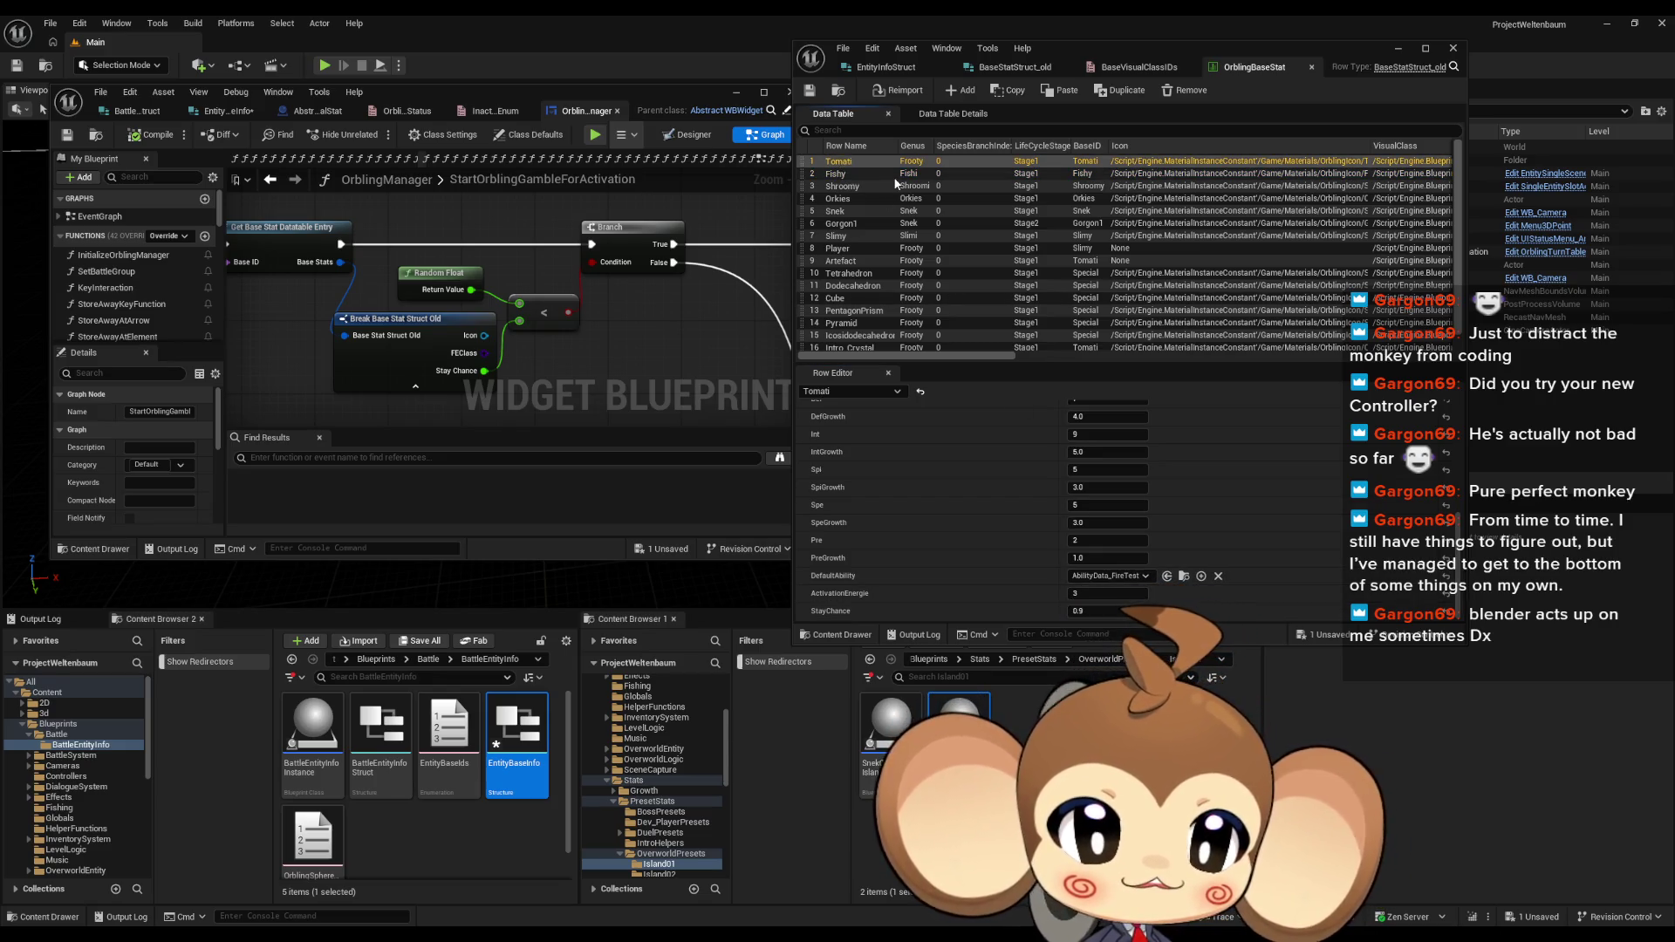
key(Down)
key(Down)
key(Down)
key(Down)
key(Down)
key(Down)
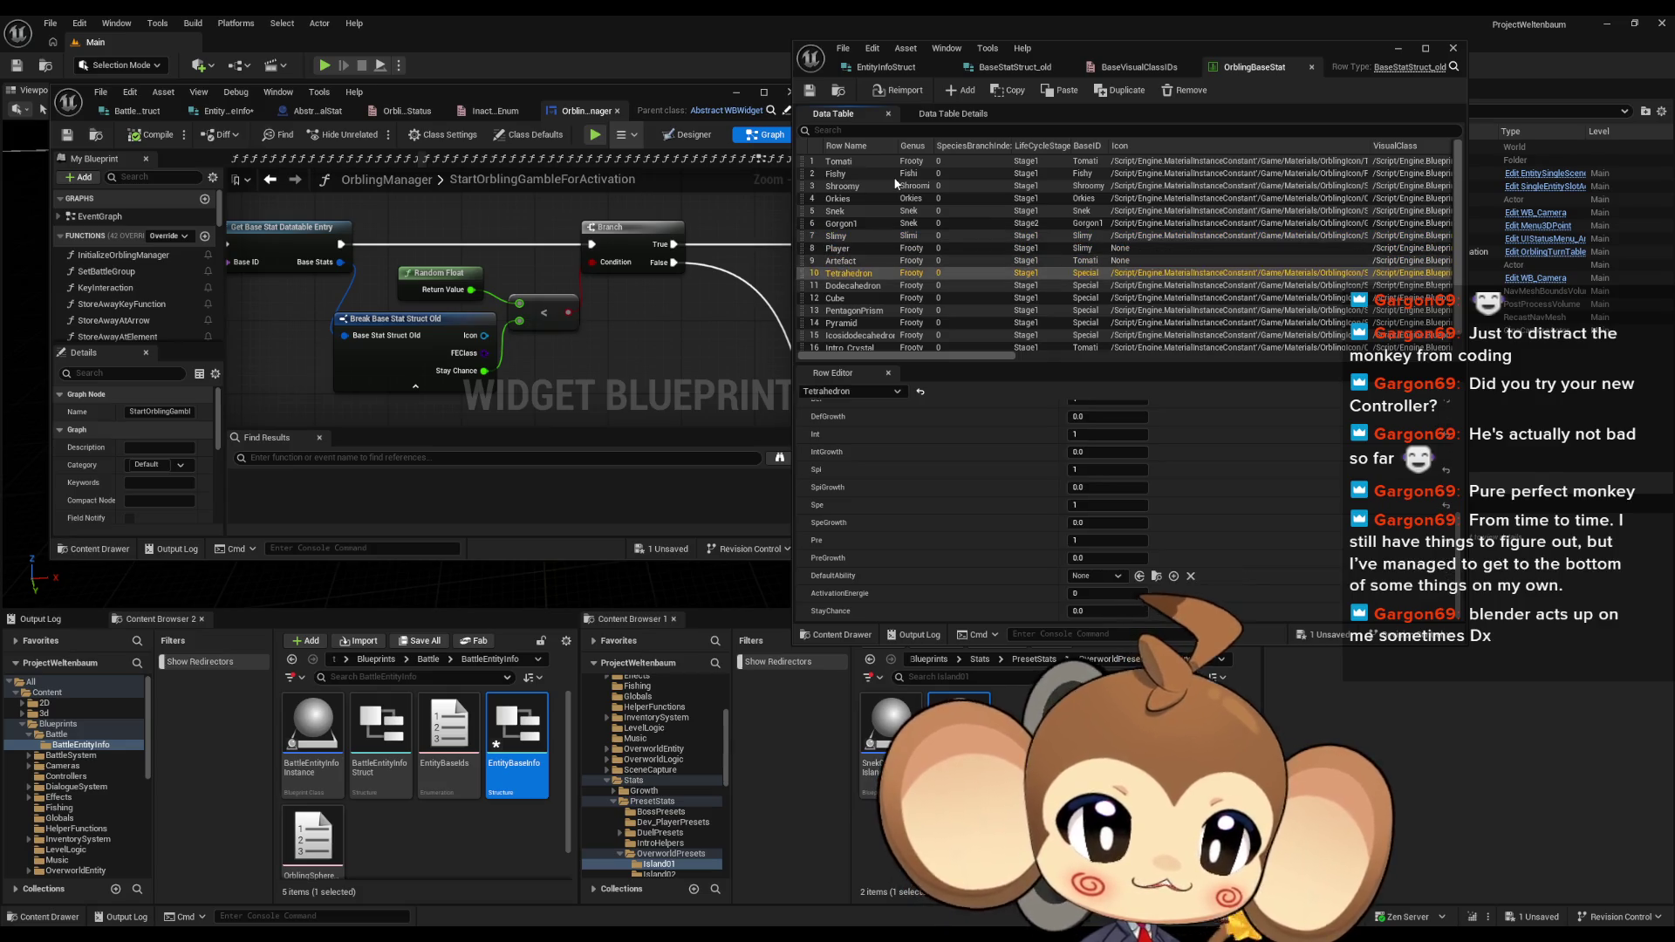
key(Down)
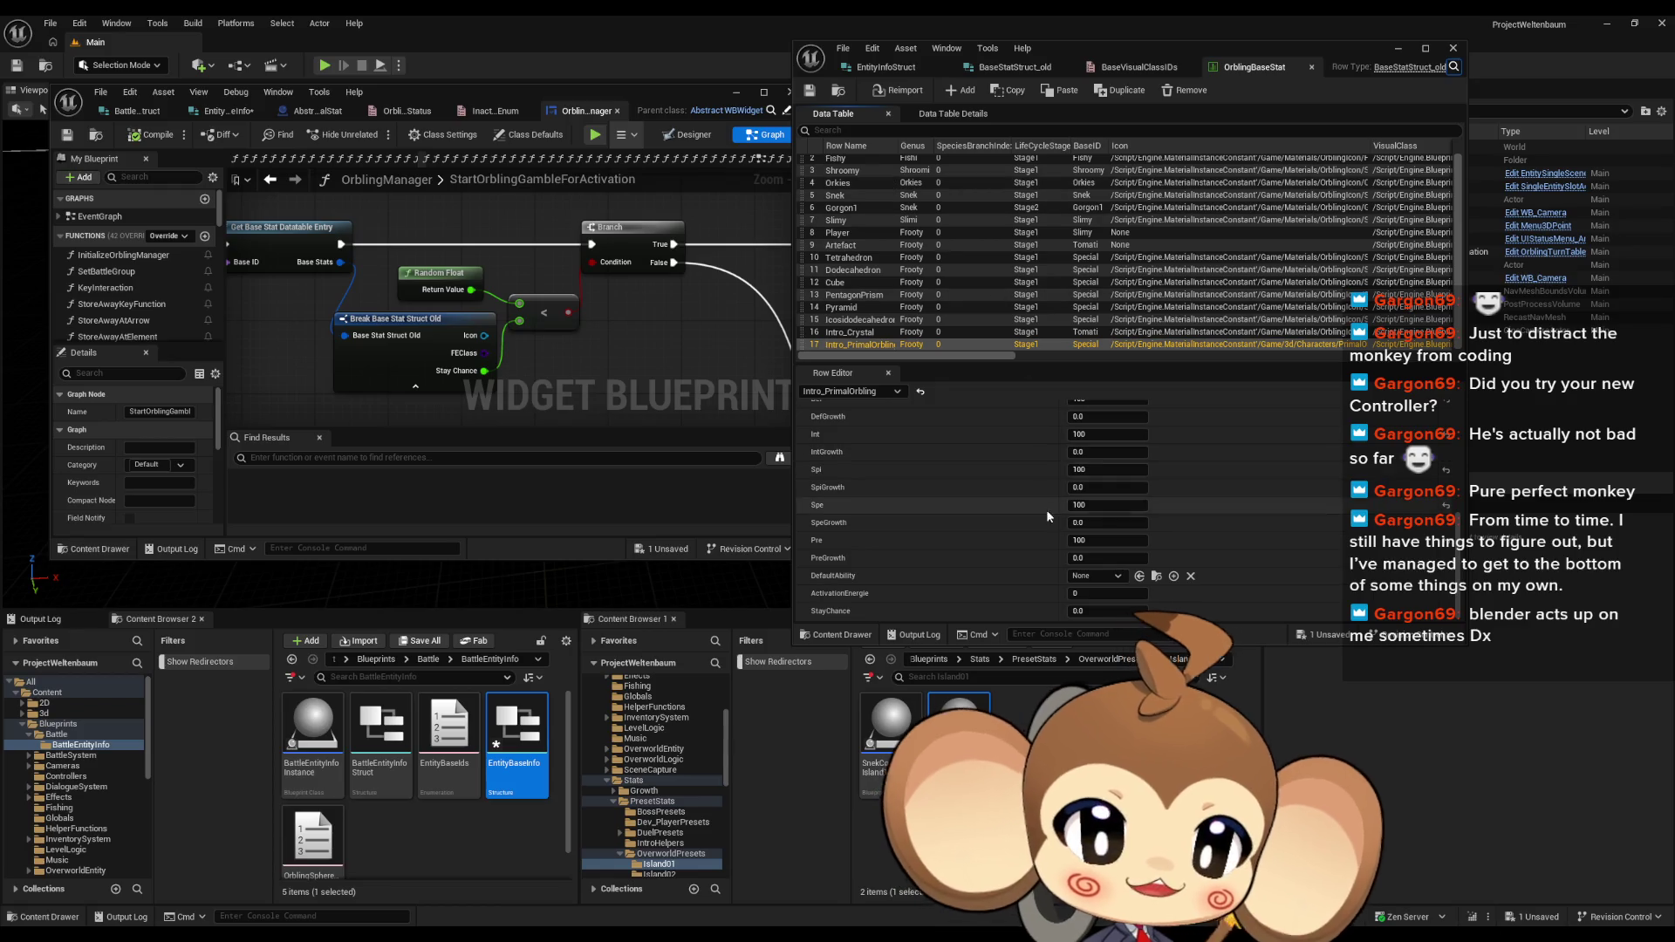
Step: Compare the EntityBaseInfo struct fields, then view the BattleEntityInfoStruct fields
click(625, 316)
scroll(538, 206, down, 1)
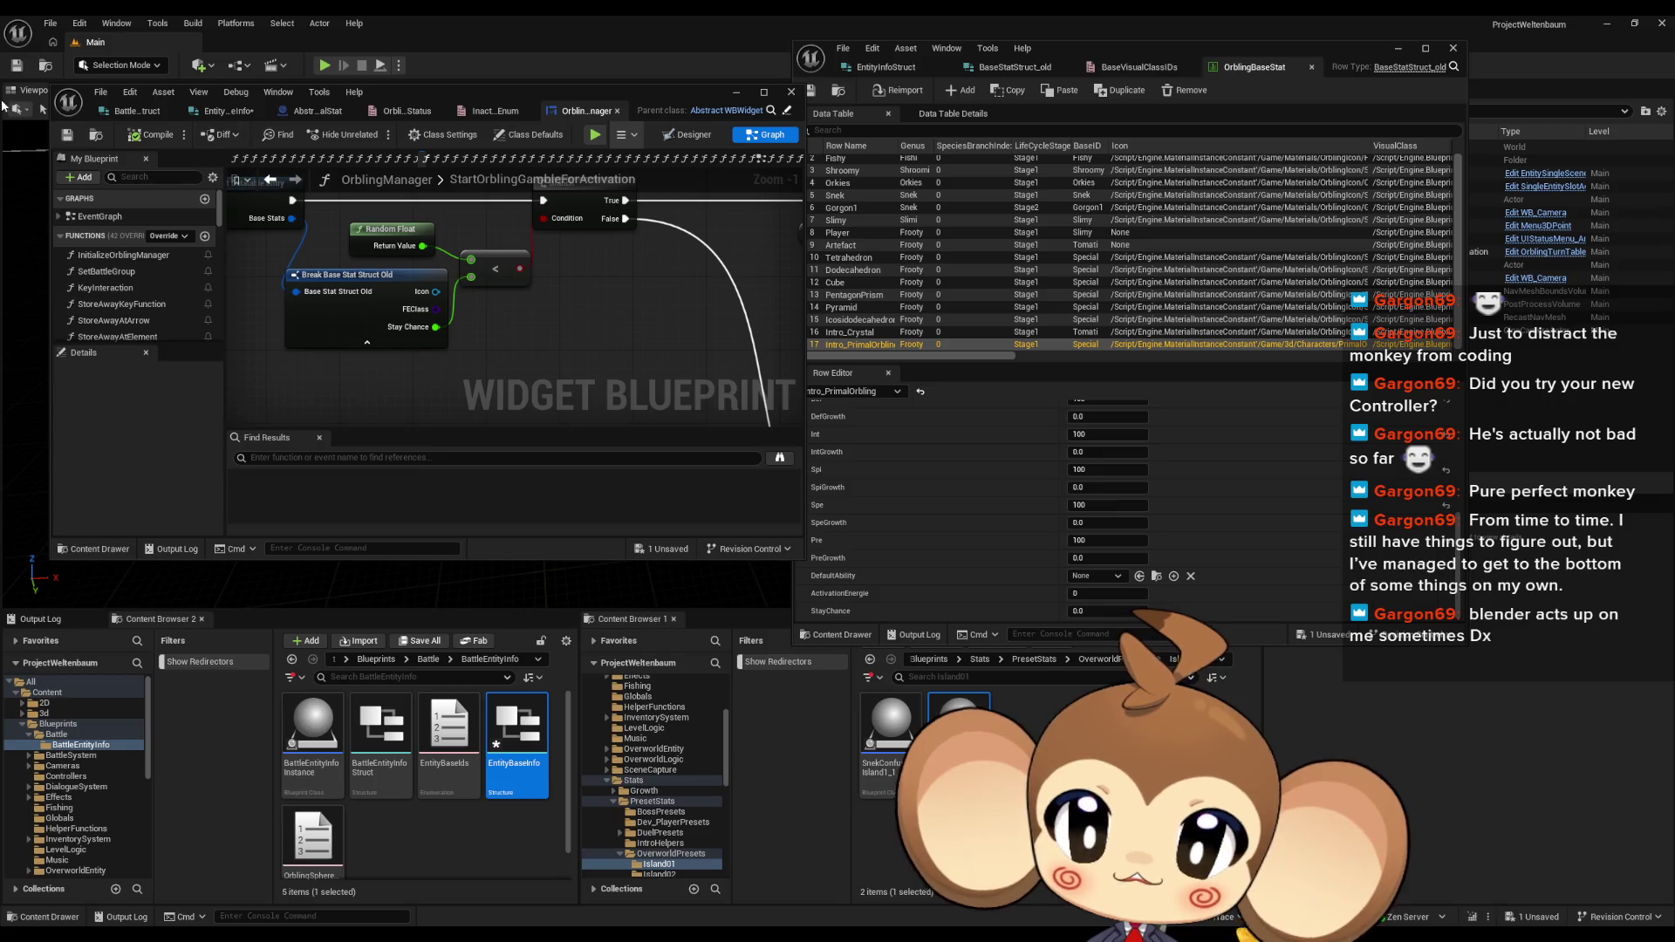
click(230, 112)
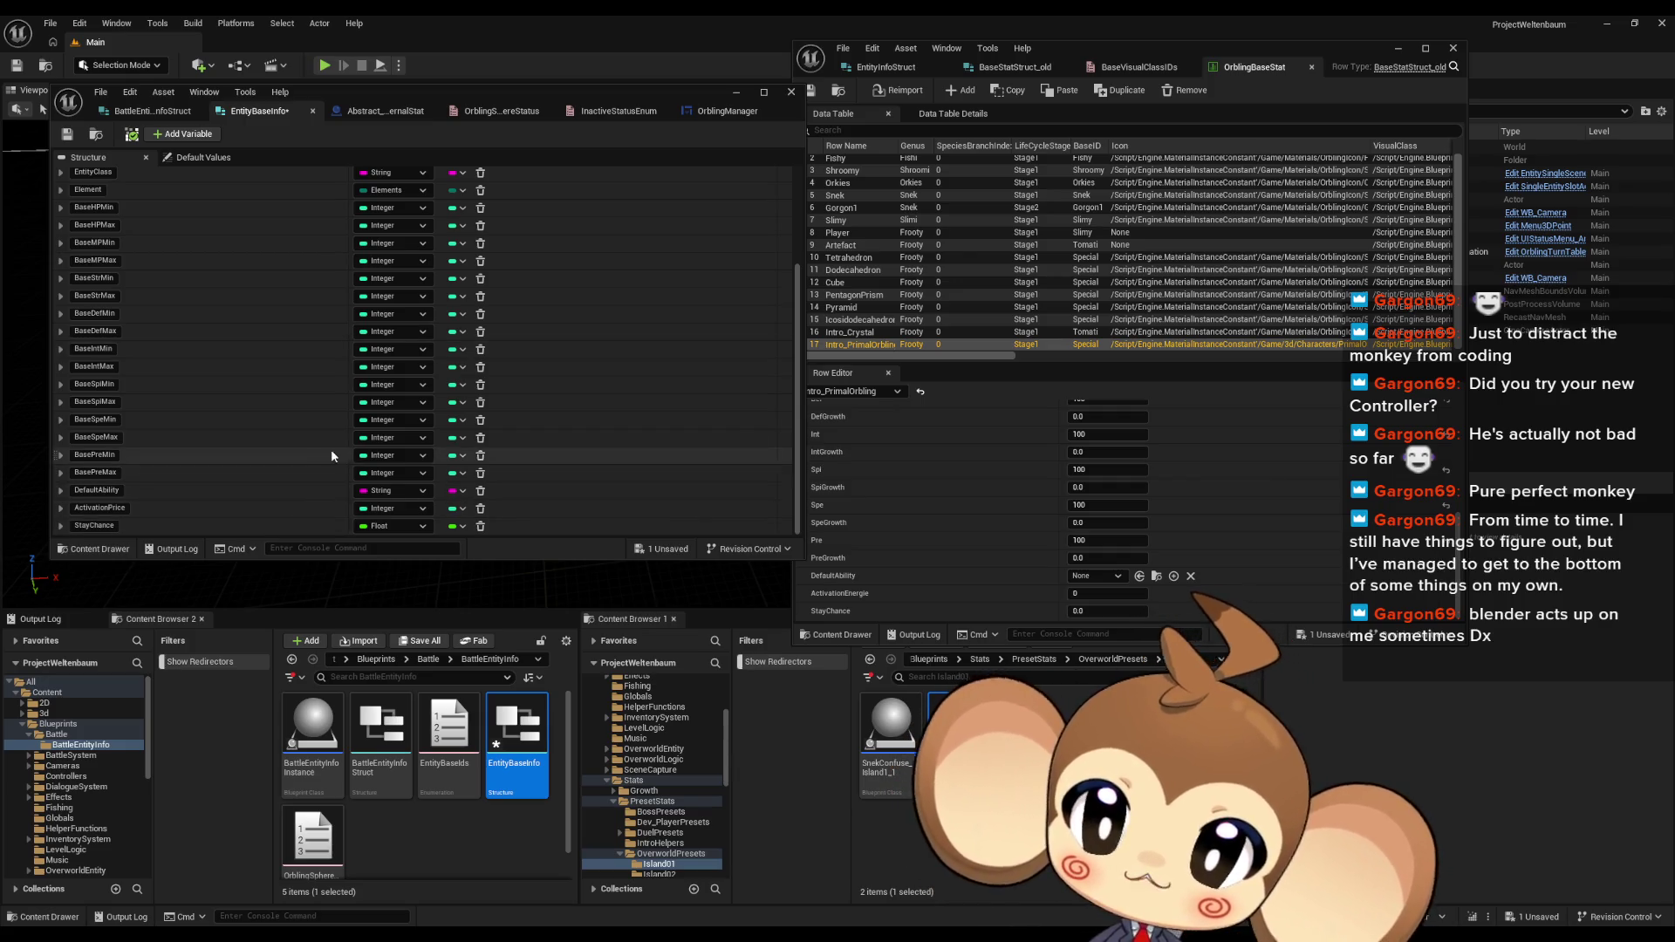
click(162, 112)
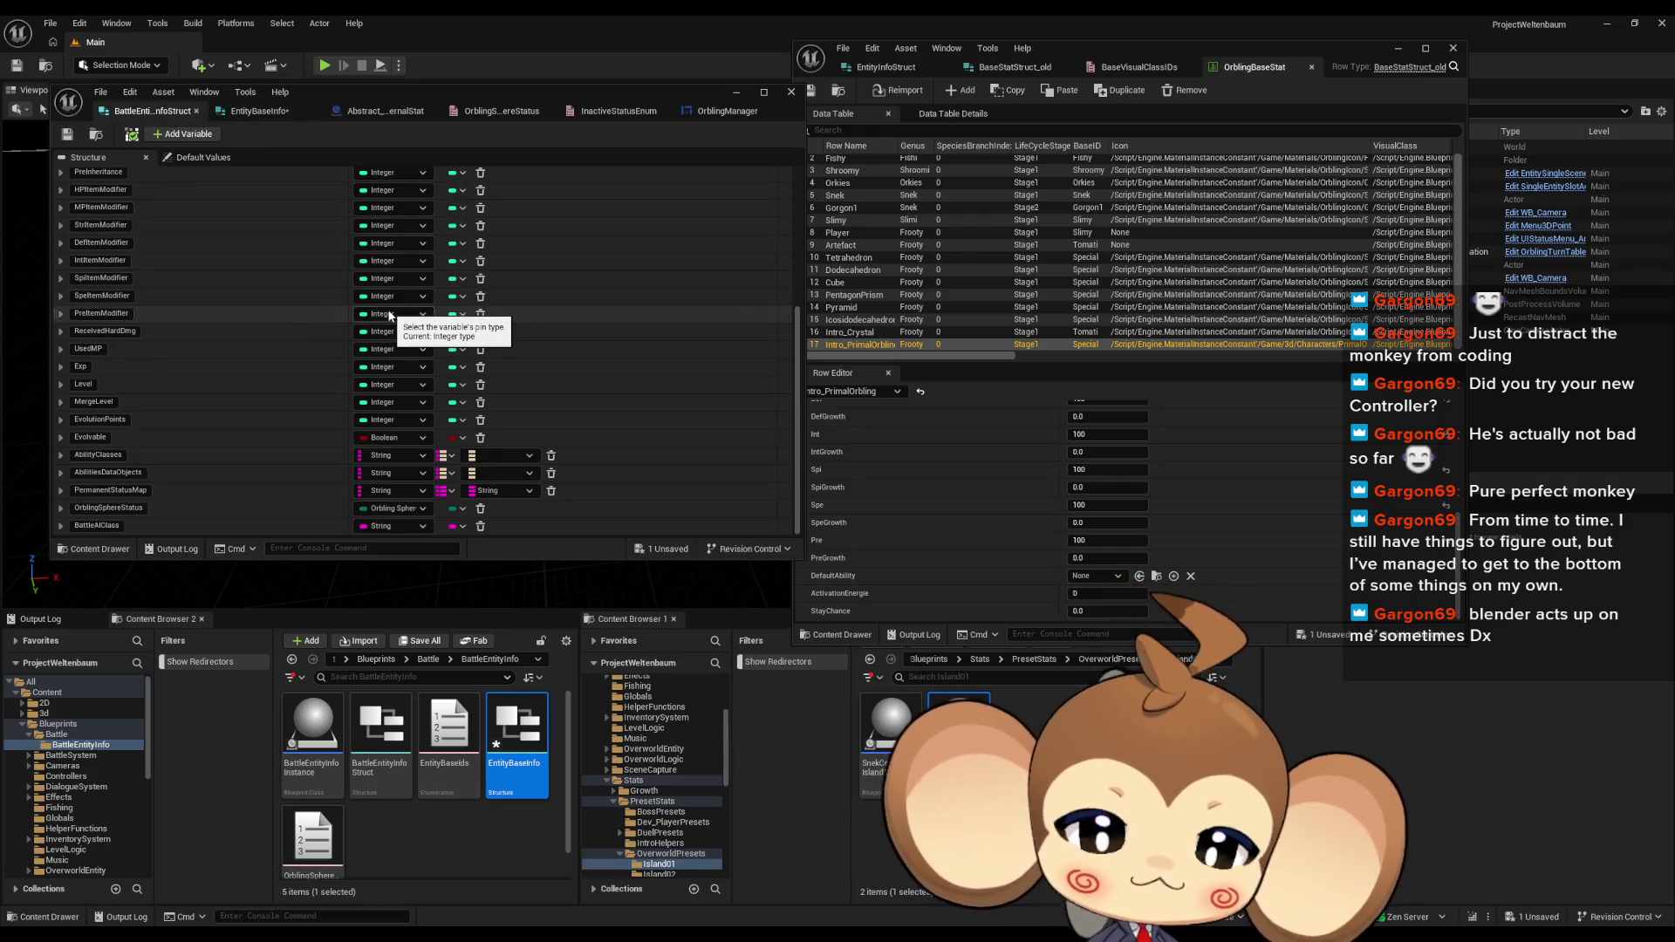
Step: Review the BattleEntityInfoStruct fields, ending on the EntityBaseInfo field list
scroll(387, 315, up, 5)
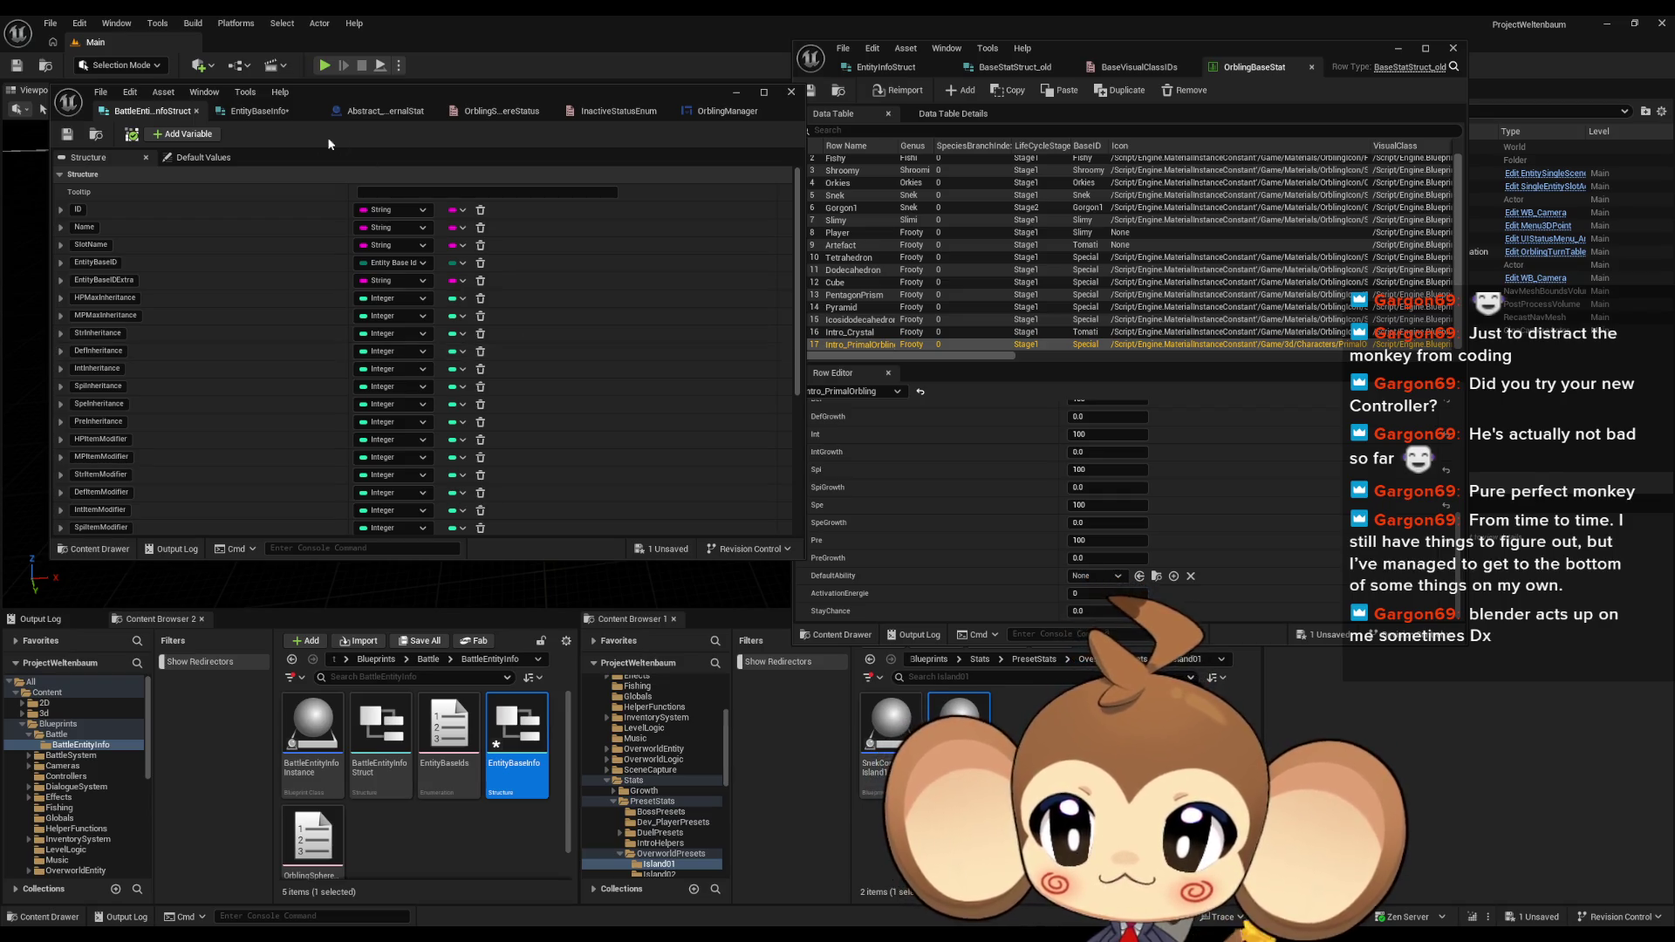
click(253, 111)
click(172, 112)
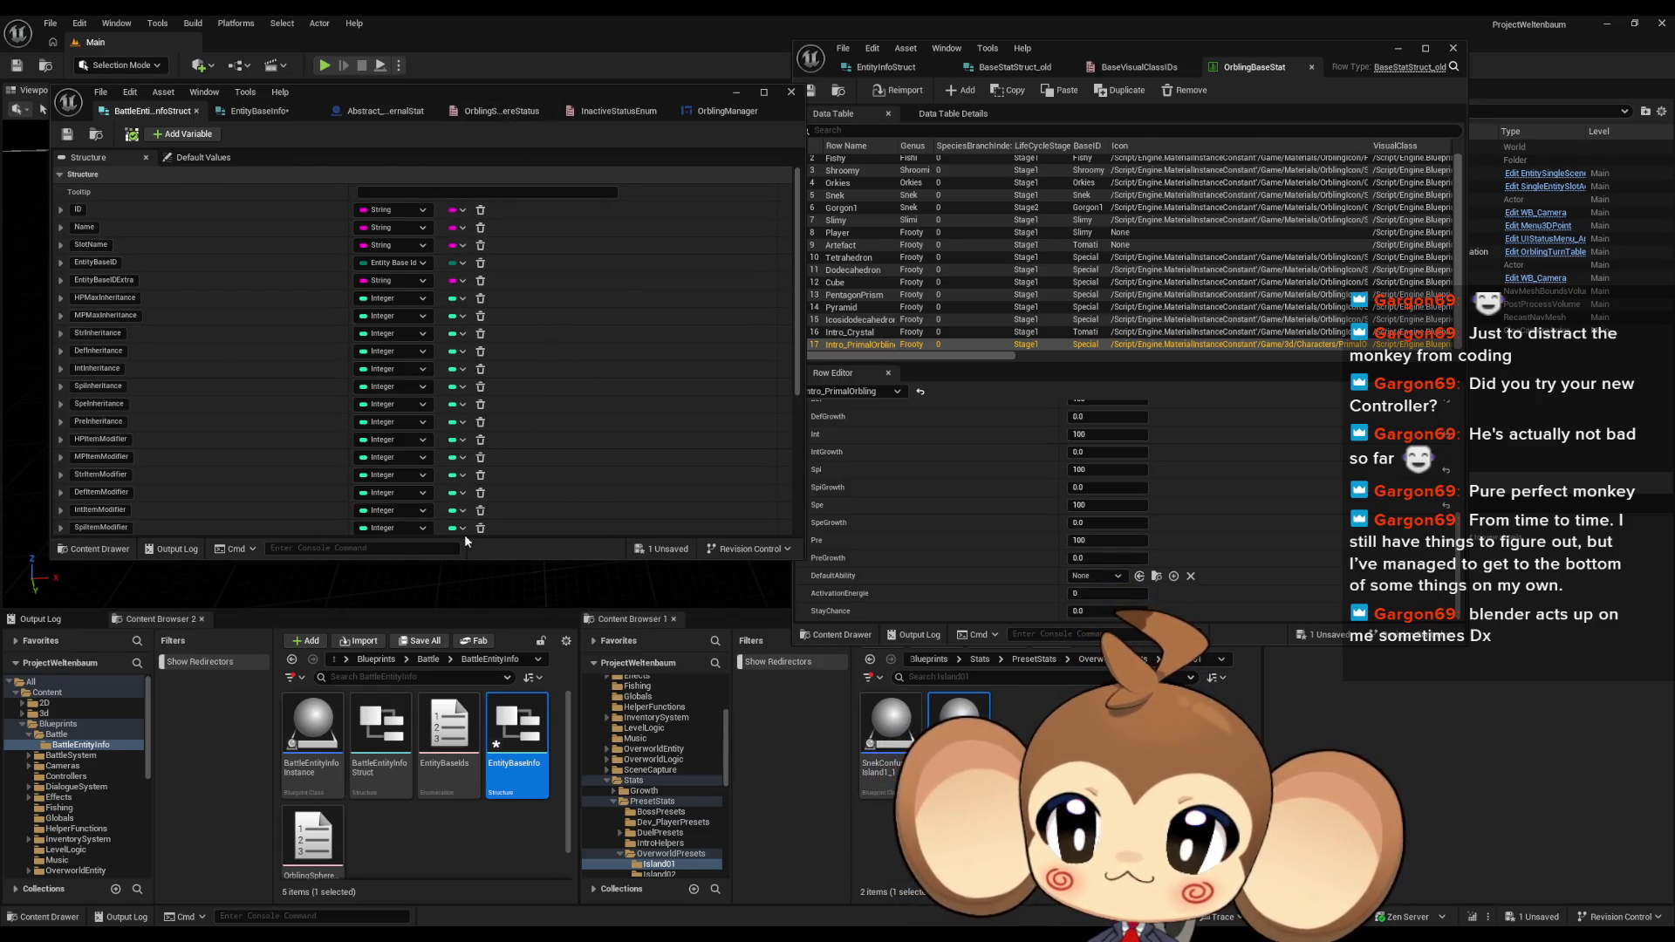
click(255, 113)
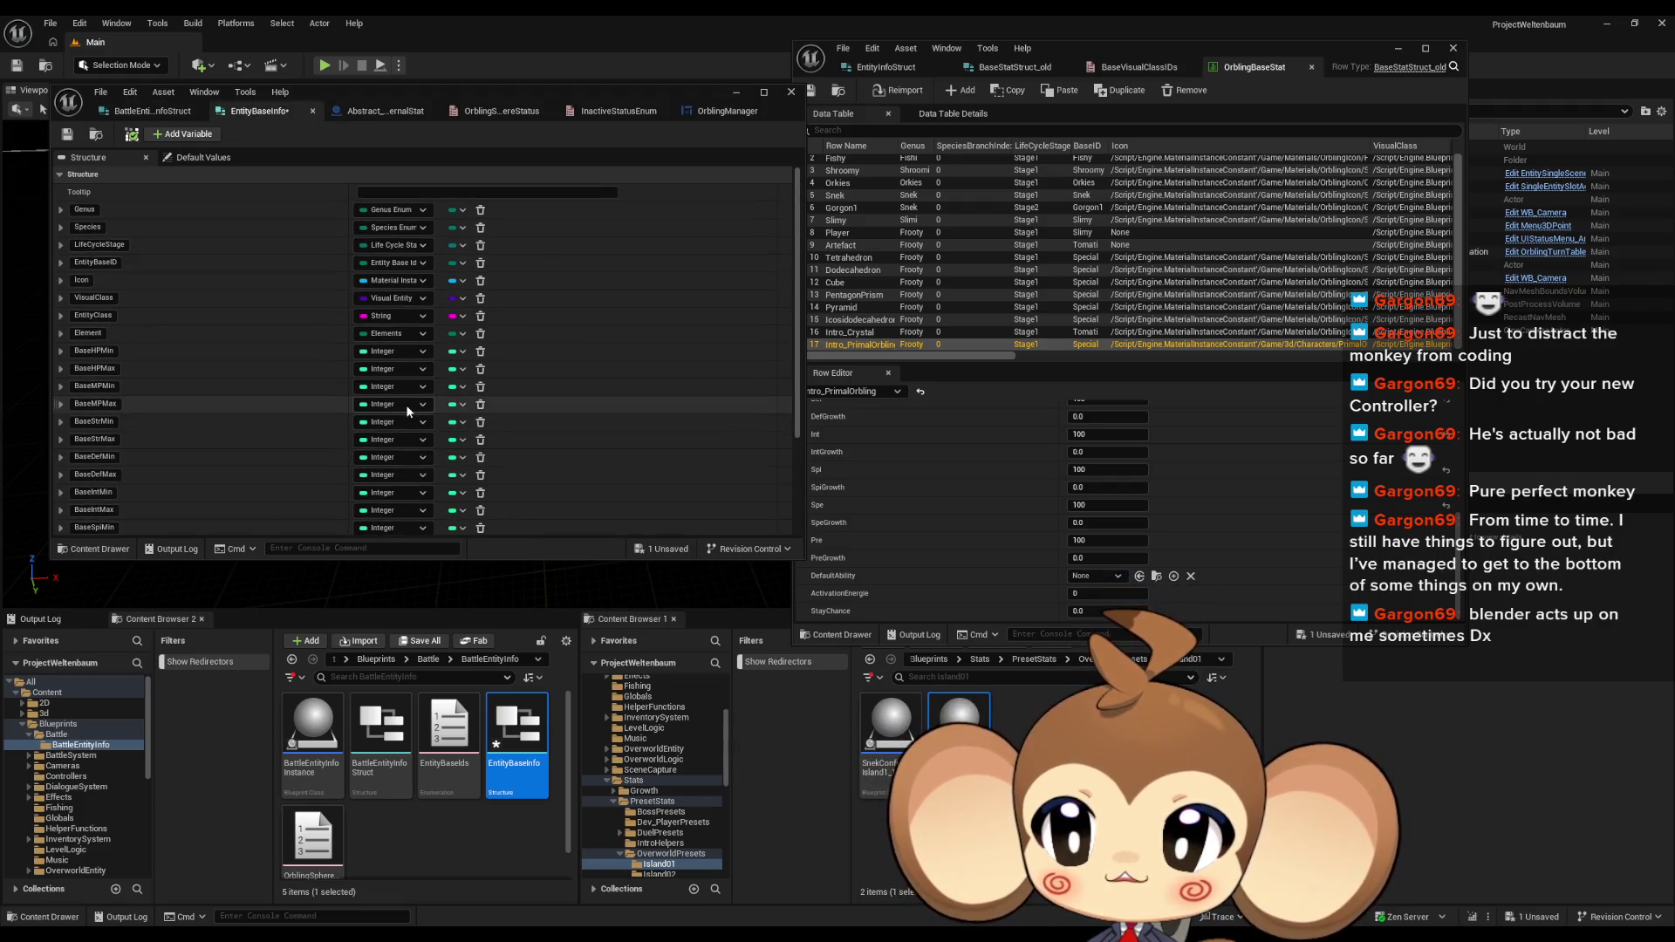
scroll(397, 419, down, 1)
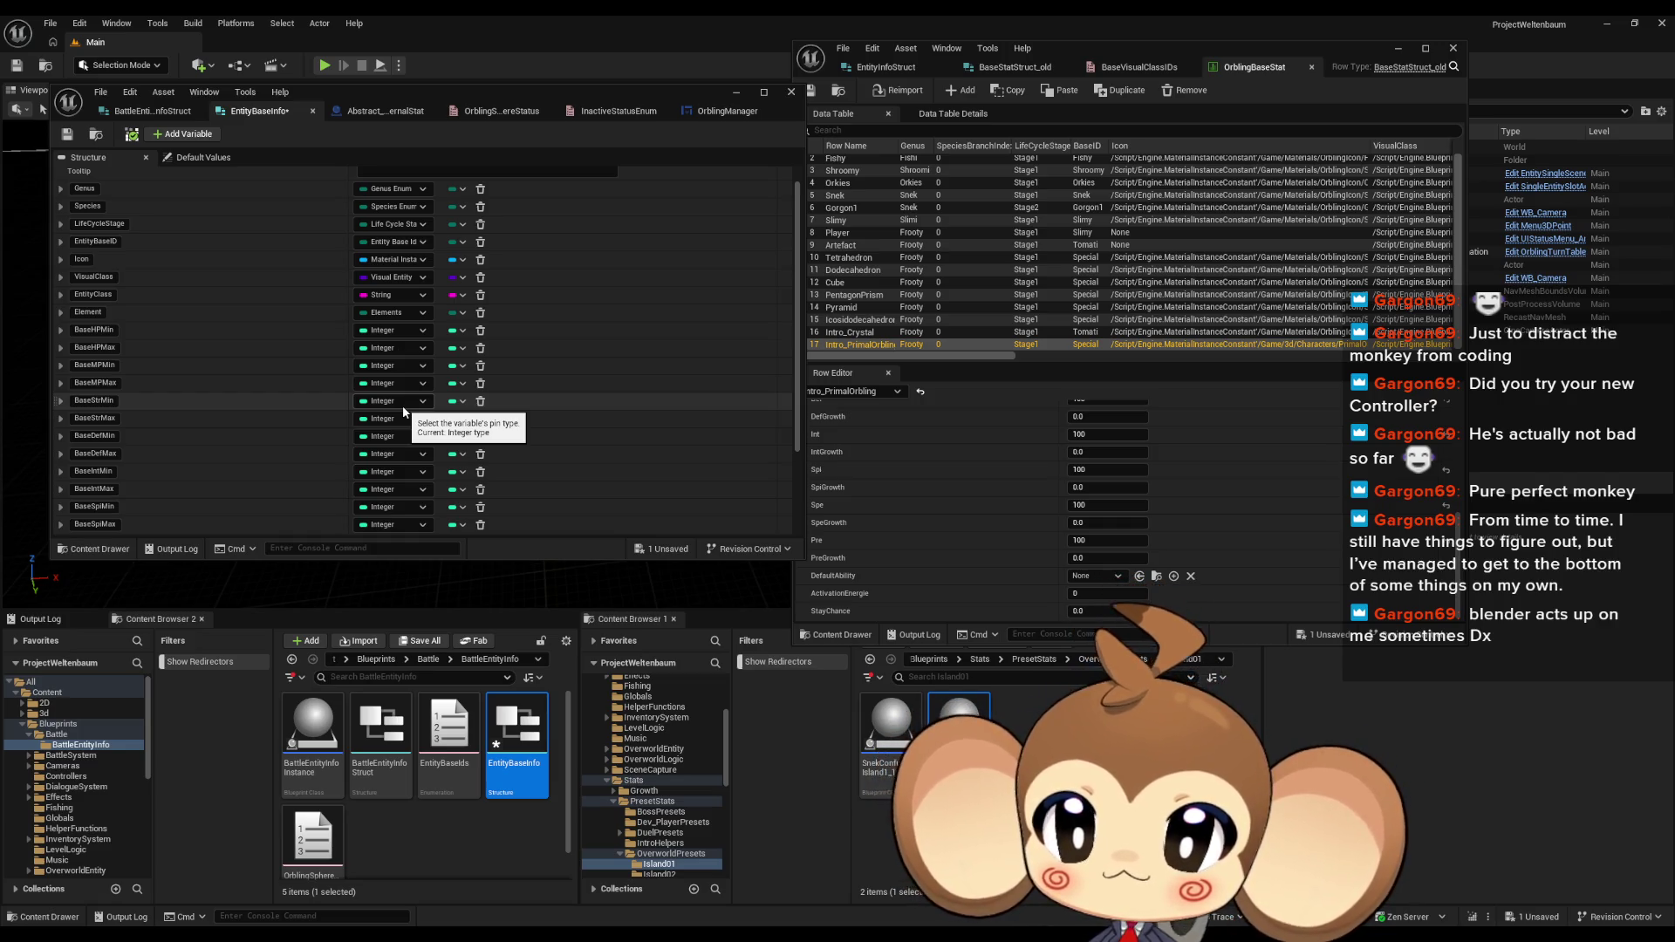
scroll(403, 410, down, 5)
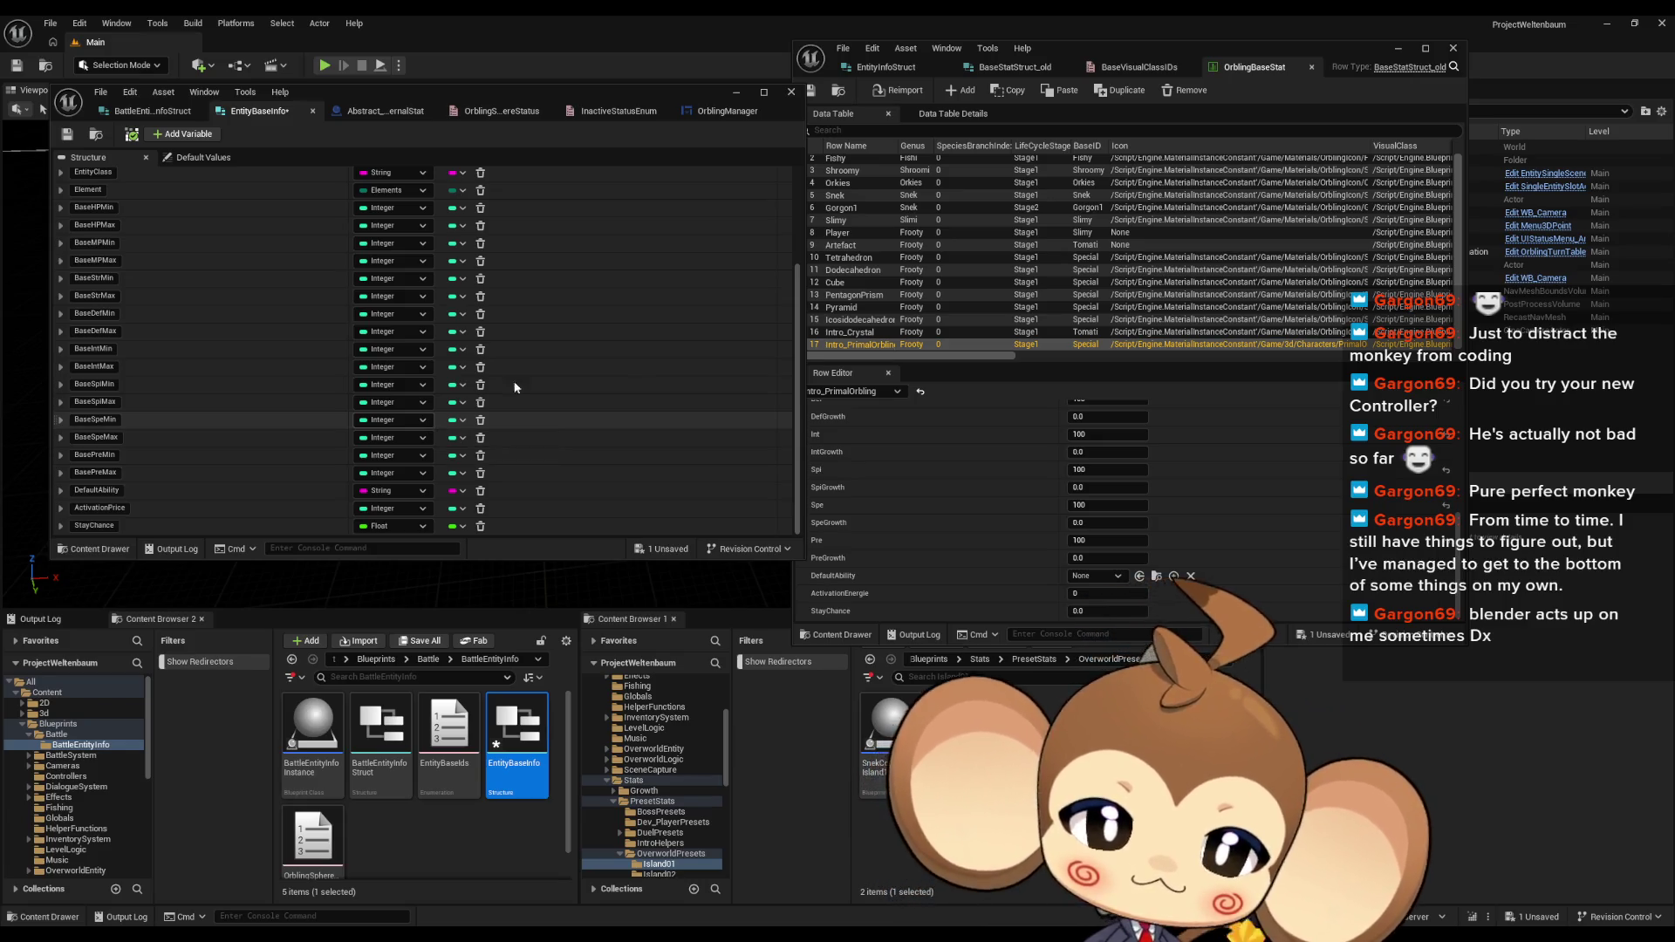
Step: Move Content Browser 1 up from Island01 through OverworldPresets and PresetStats to Stats
click(1143, 659)
click(1062, 662)
click(1062, 663)
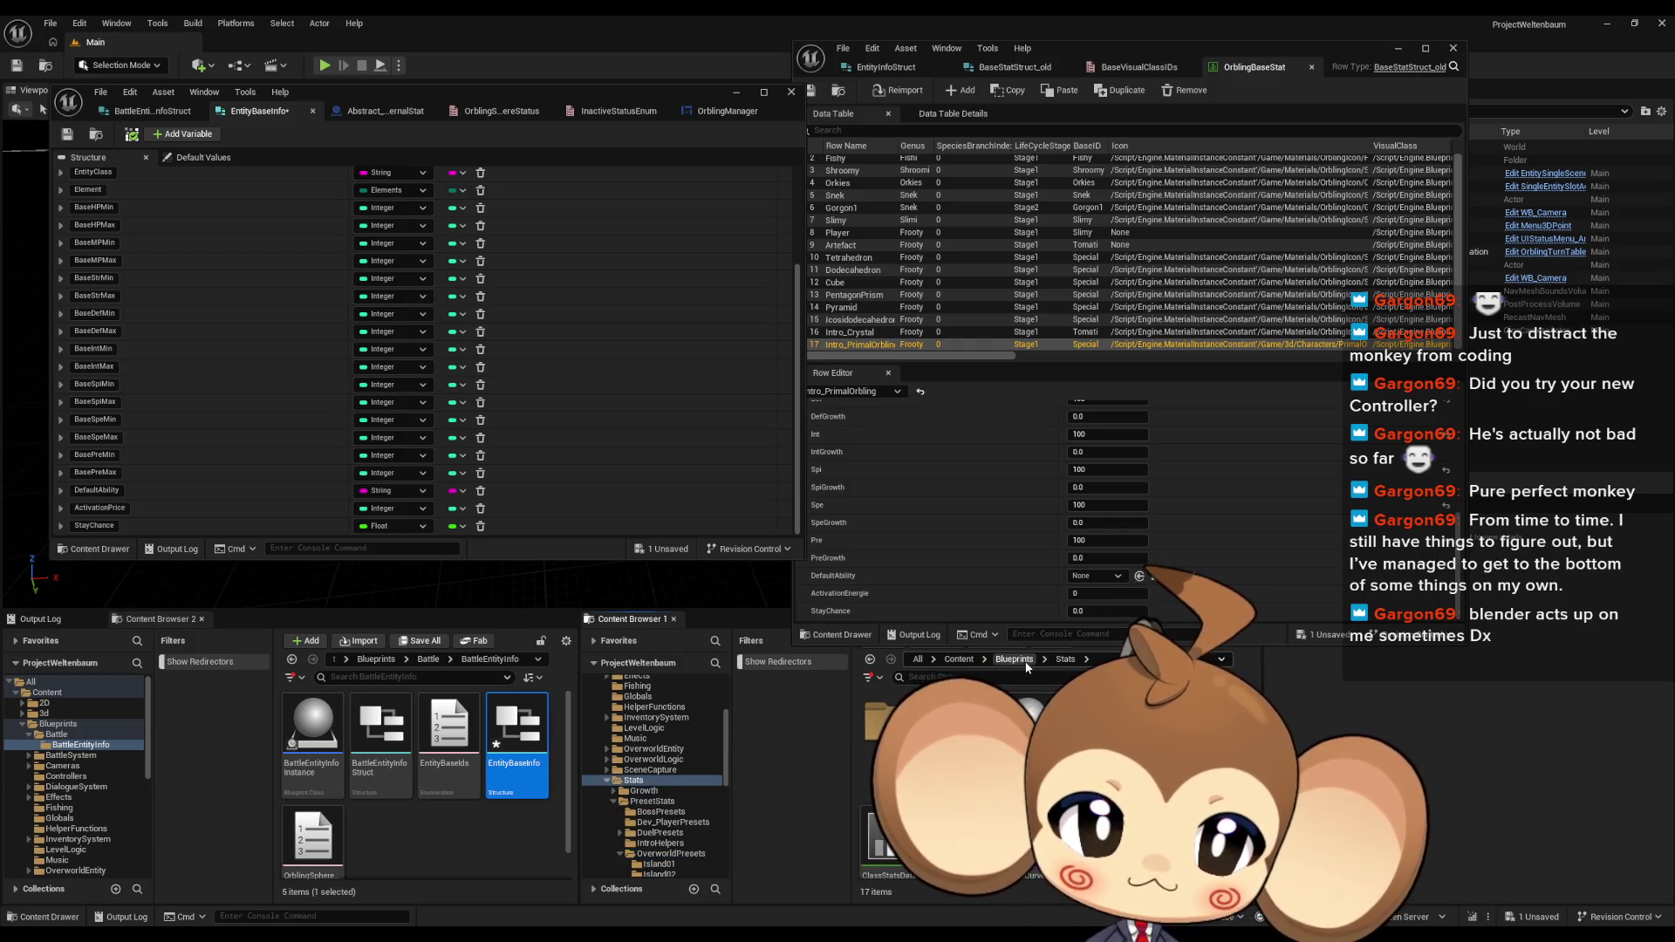
Step: Browse Content Browser 1 to Blueprints/Stats and open the existing TemporalStatsStruct
click(1026, 661)
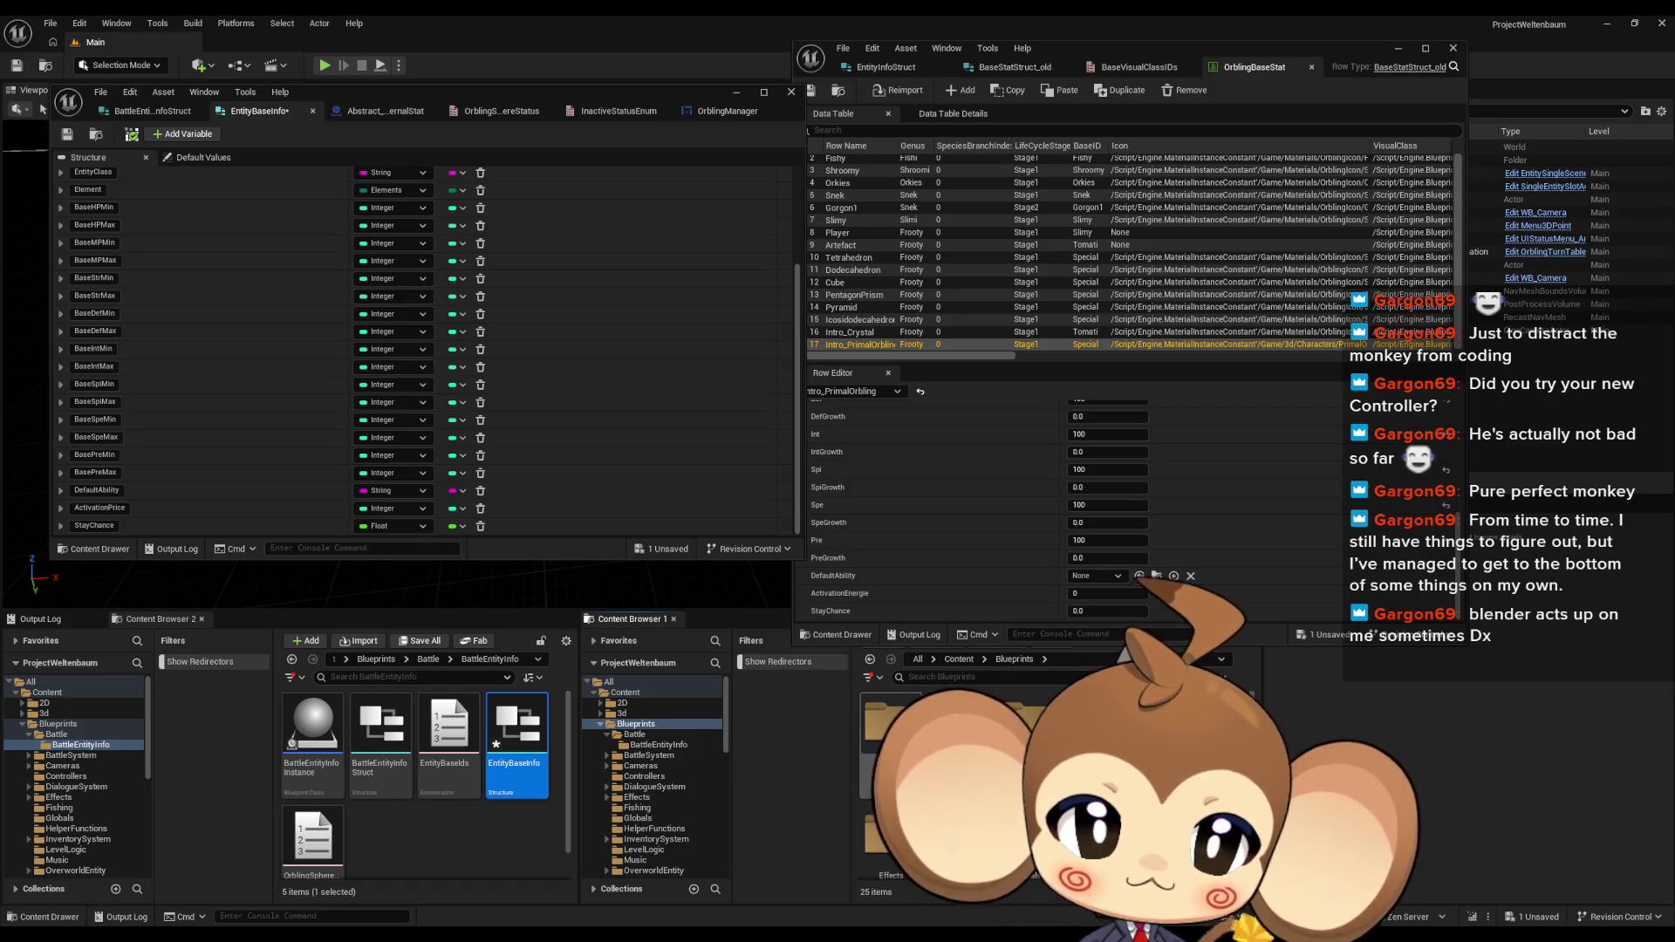
double_click(960, 728)
scroll(960, 785, down, 2)
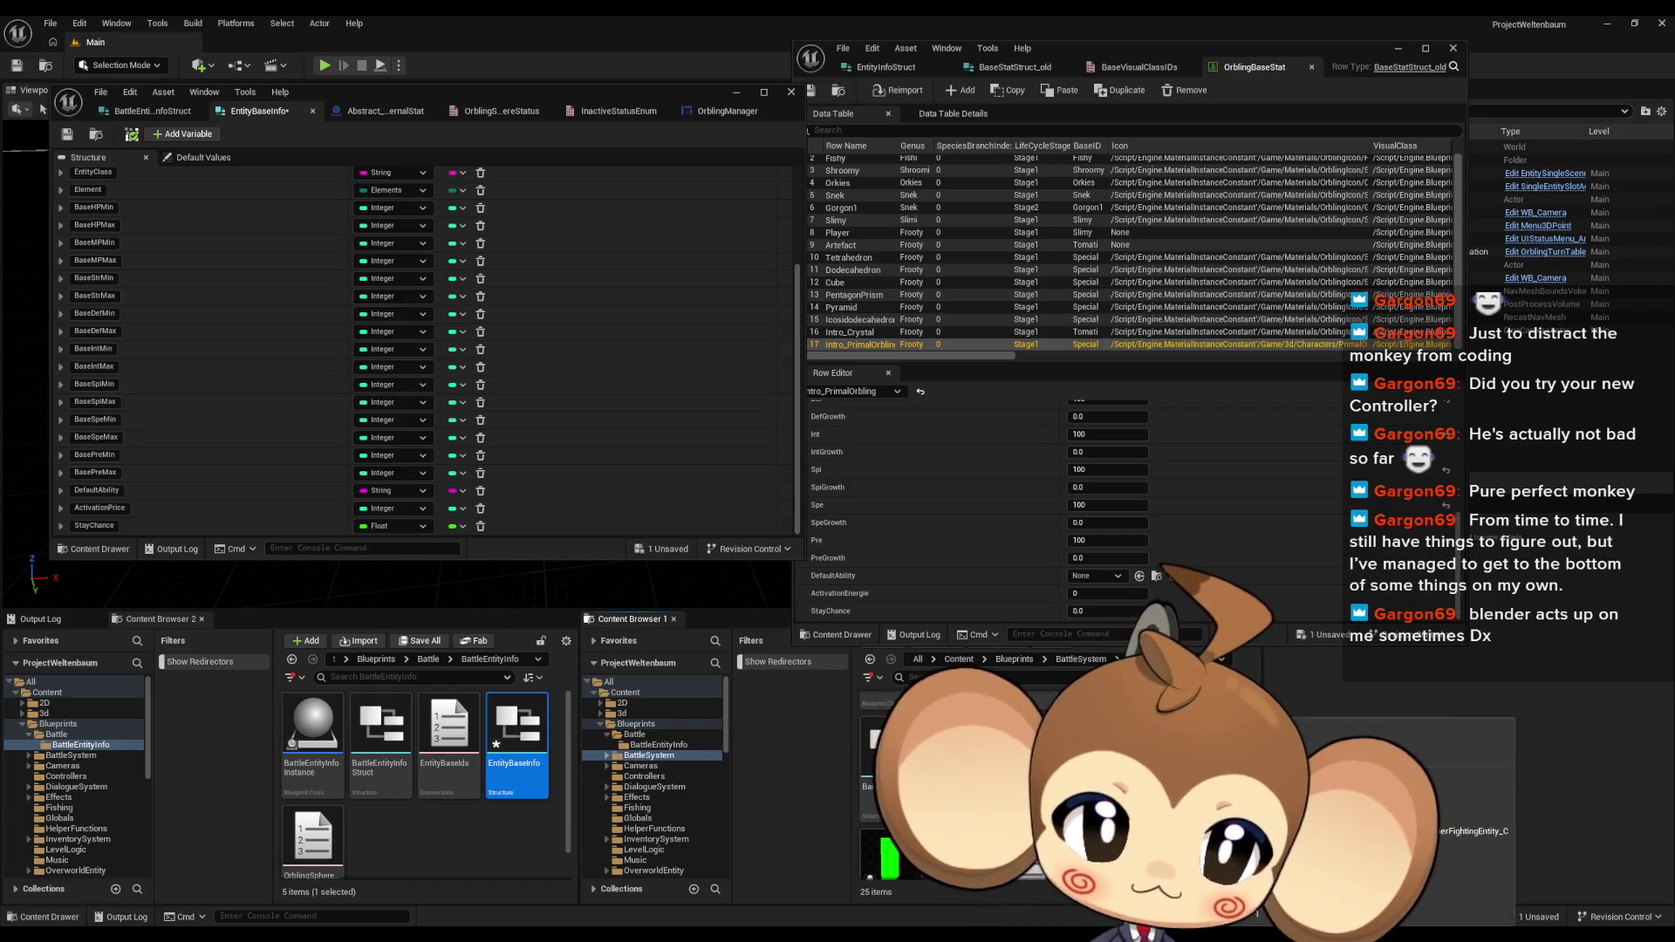
scroll(960, 785, down, 2)
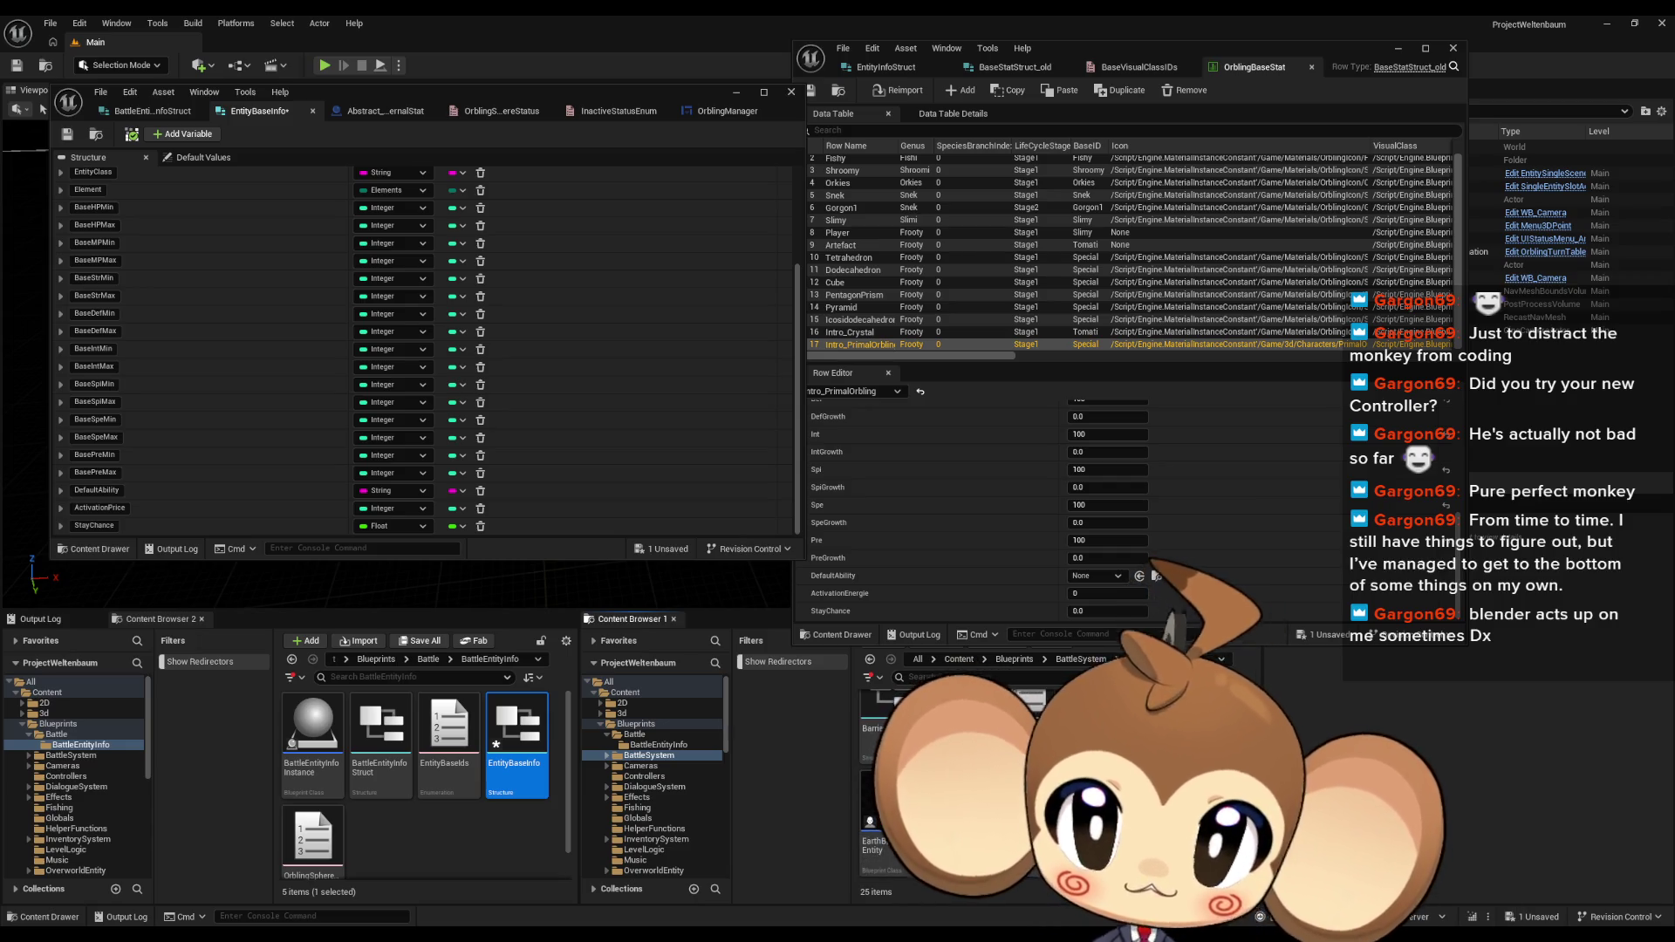
scroll(960, 786, up, 4)
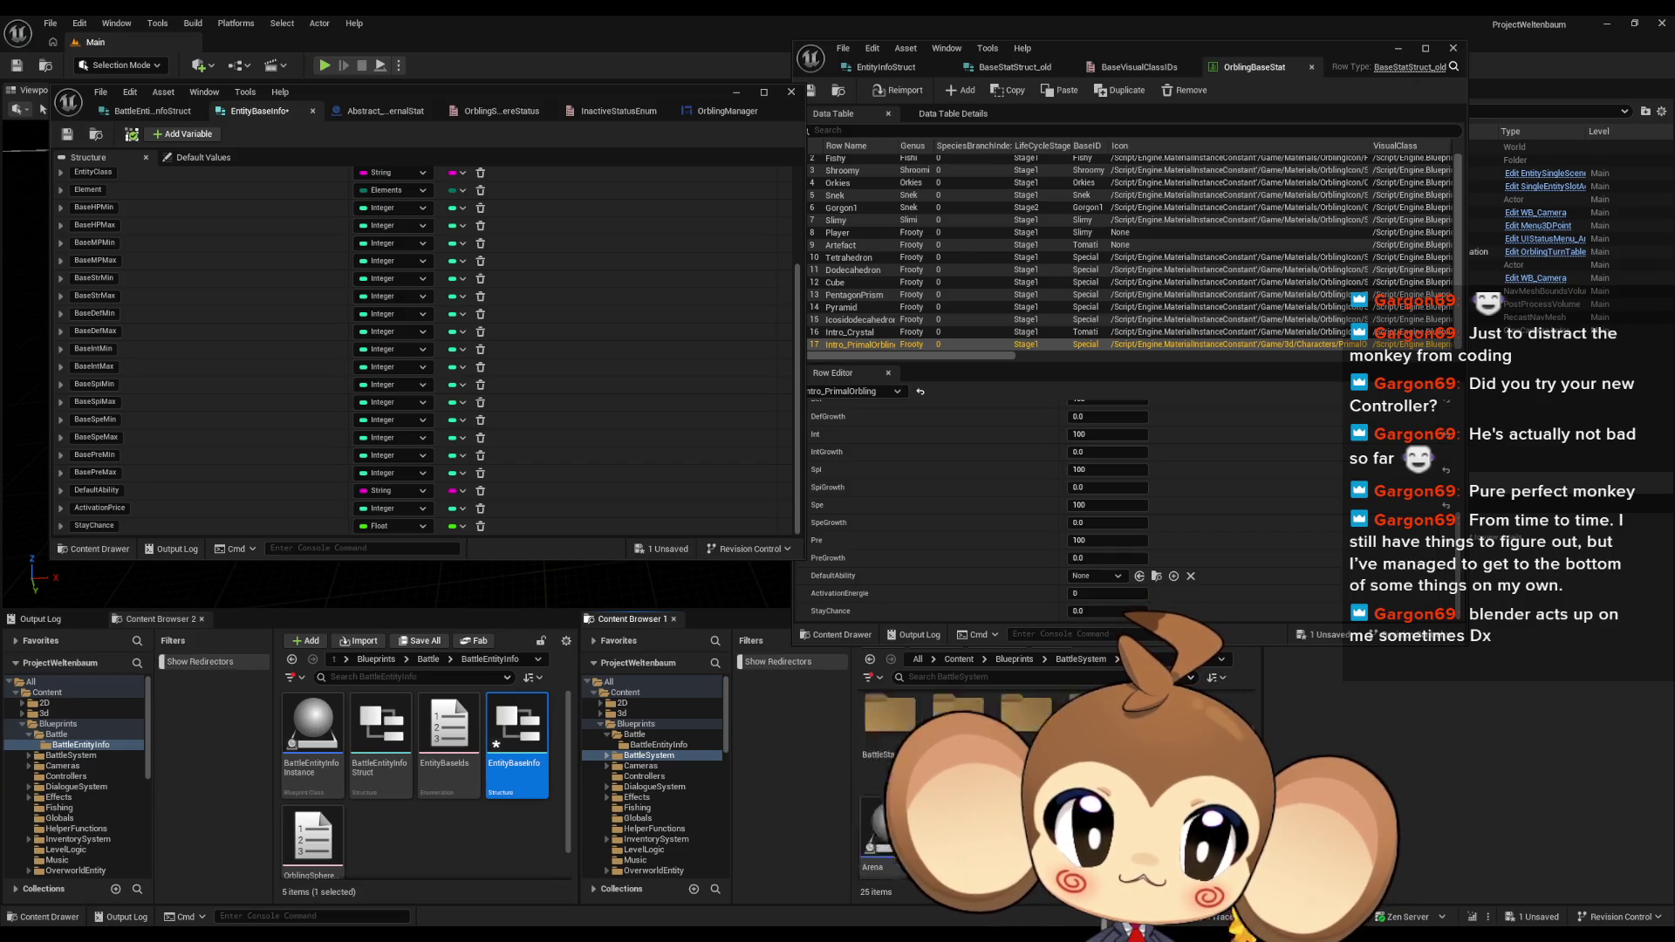
click(1027, 659)
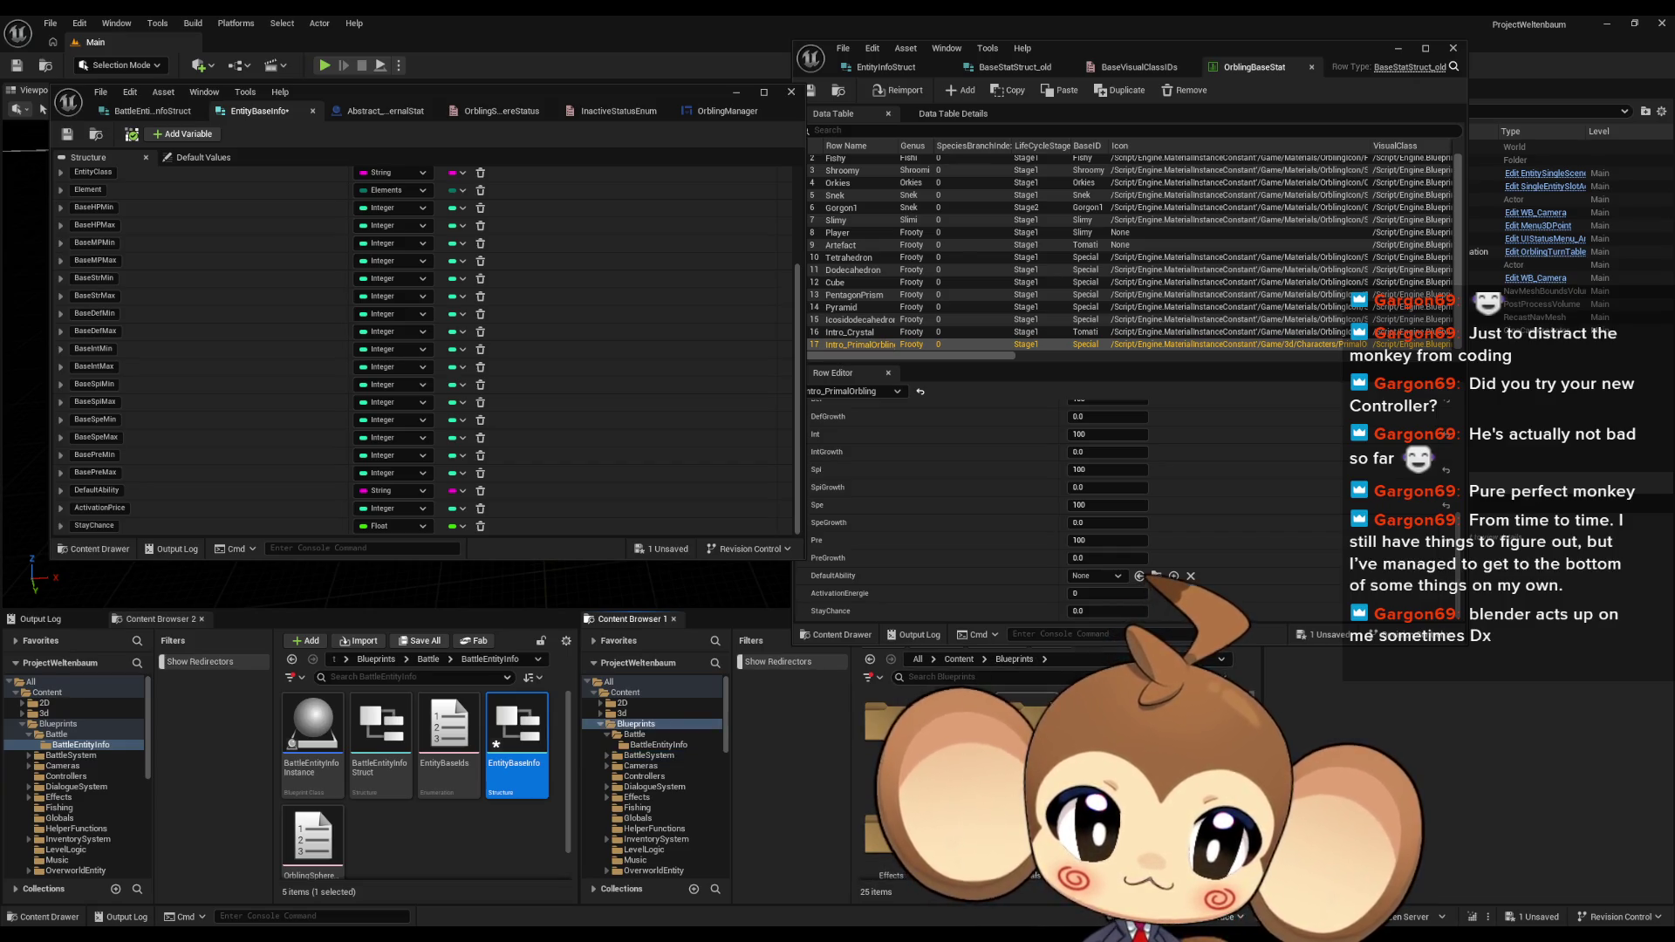
click(634, 780)
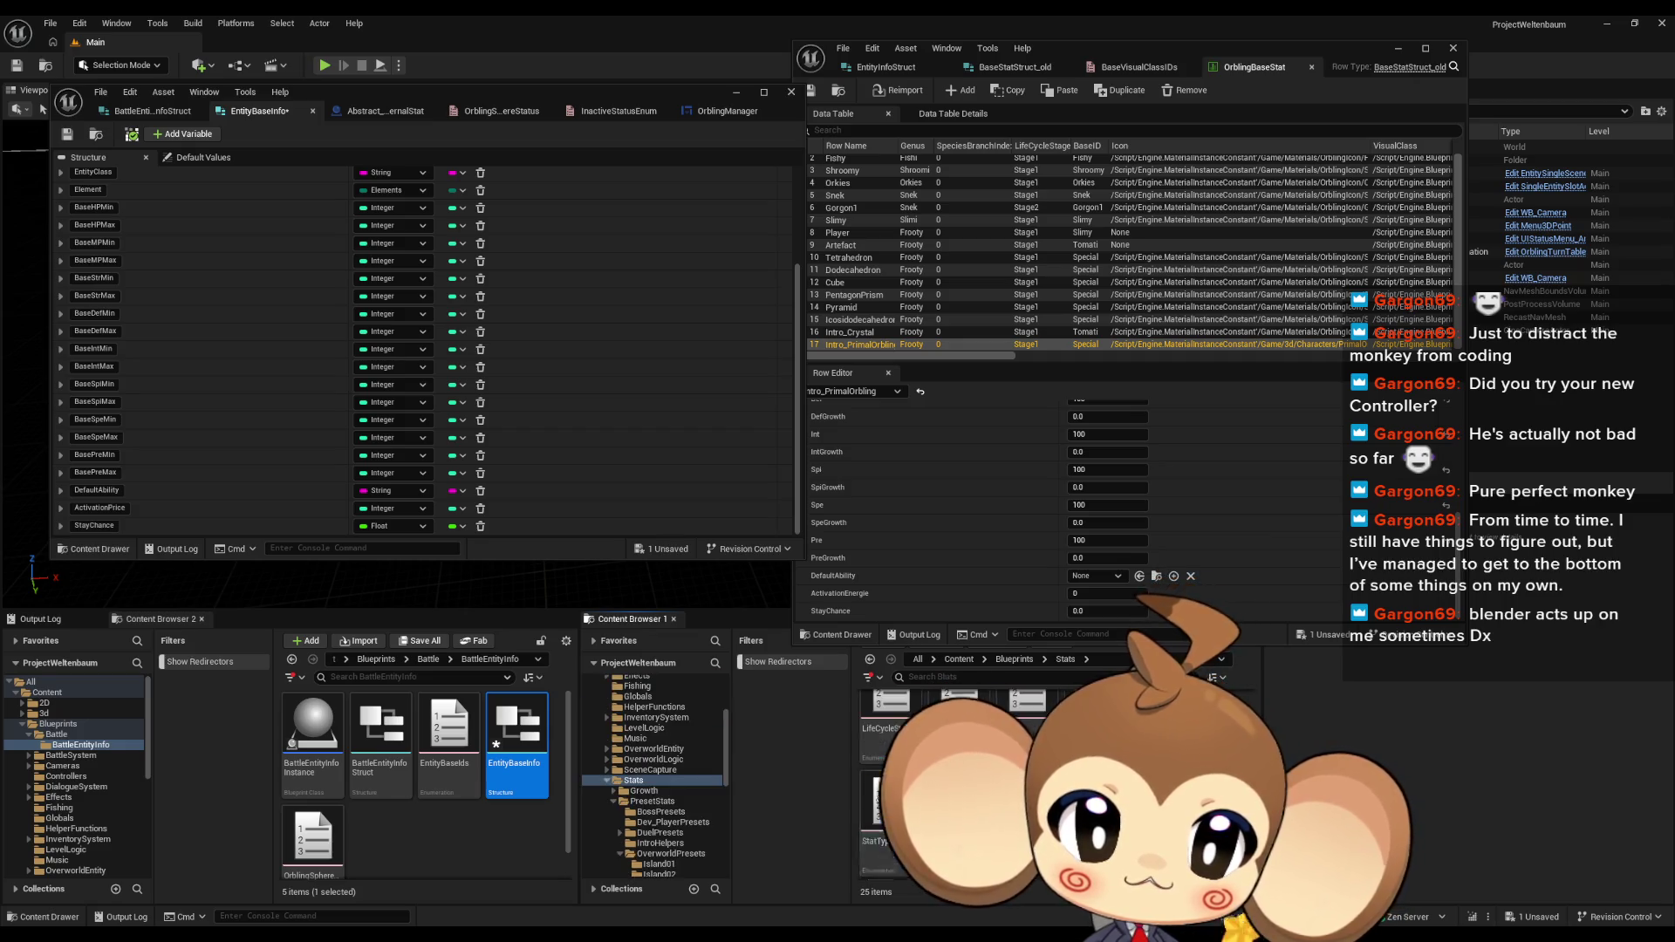
double_click(960, 811)
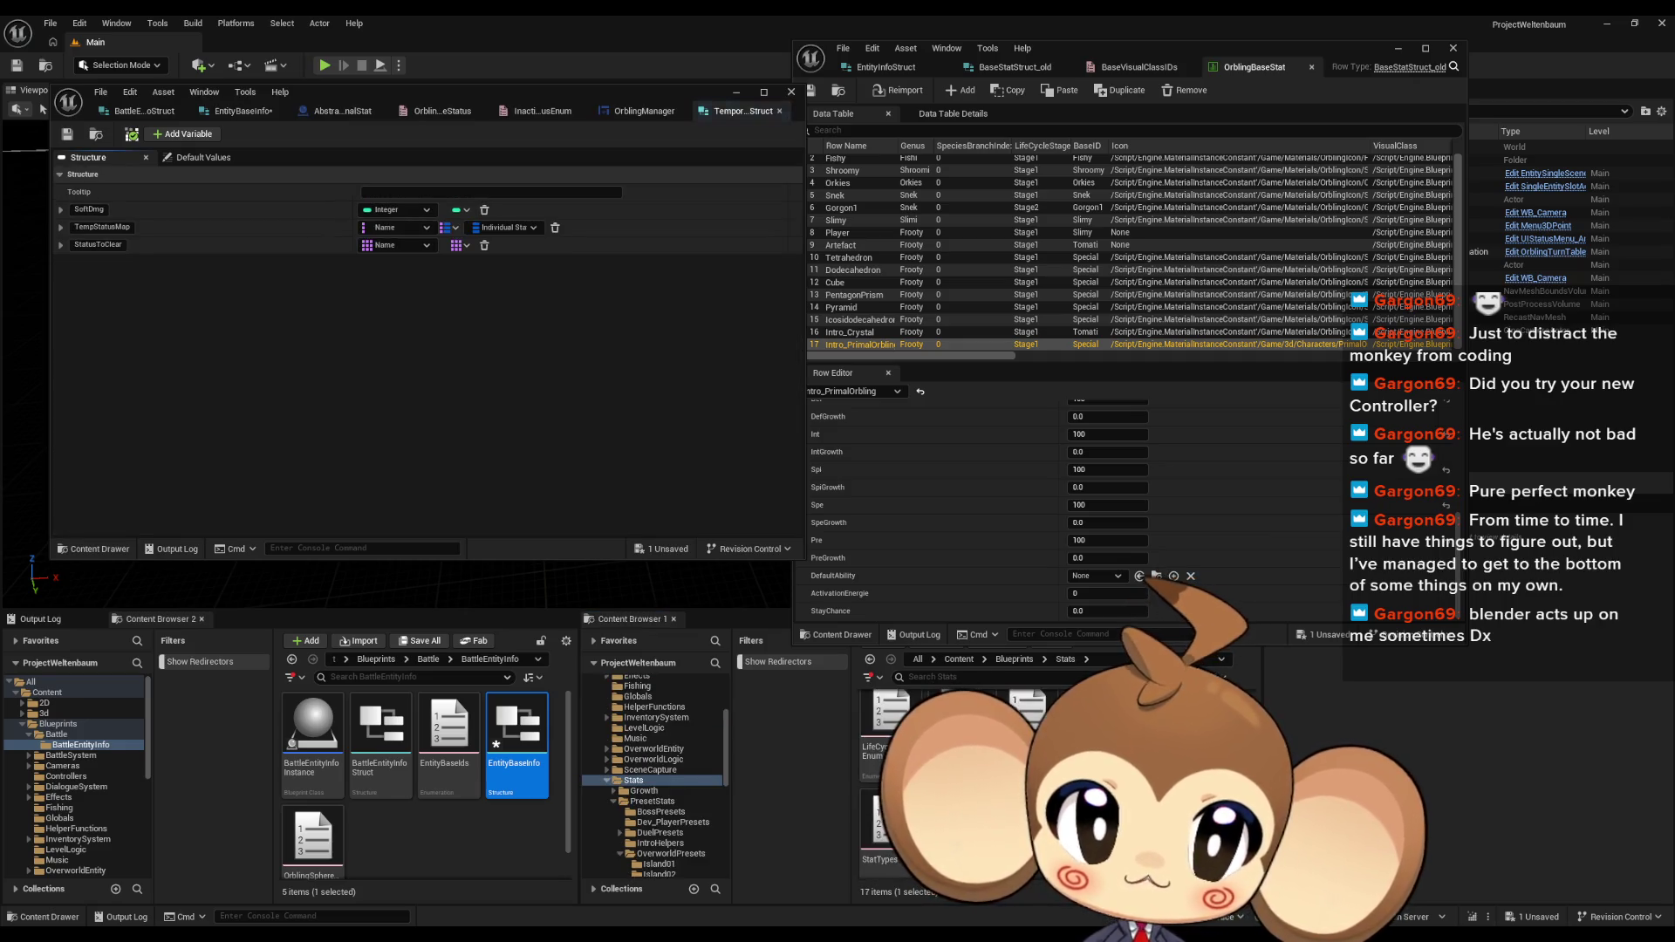
Step: Dock the TemporalStatsStruct editor beside the other data editors and zoom out the graph
drag(738, 111, 1063, 61)
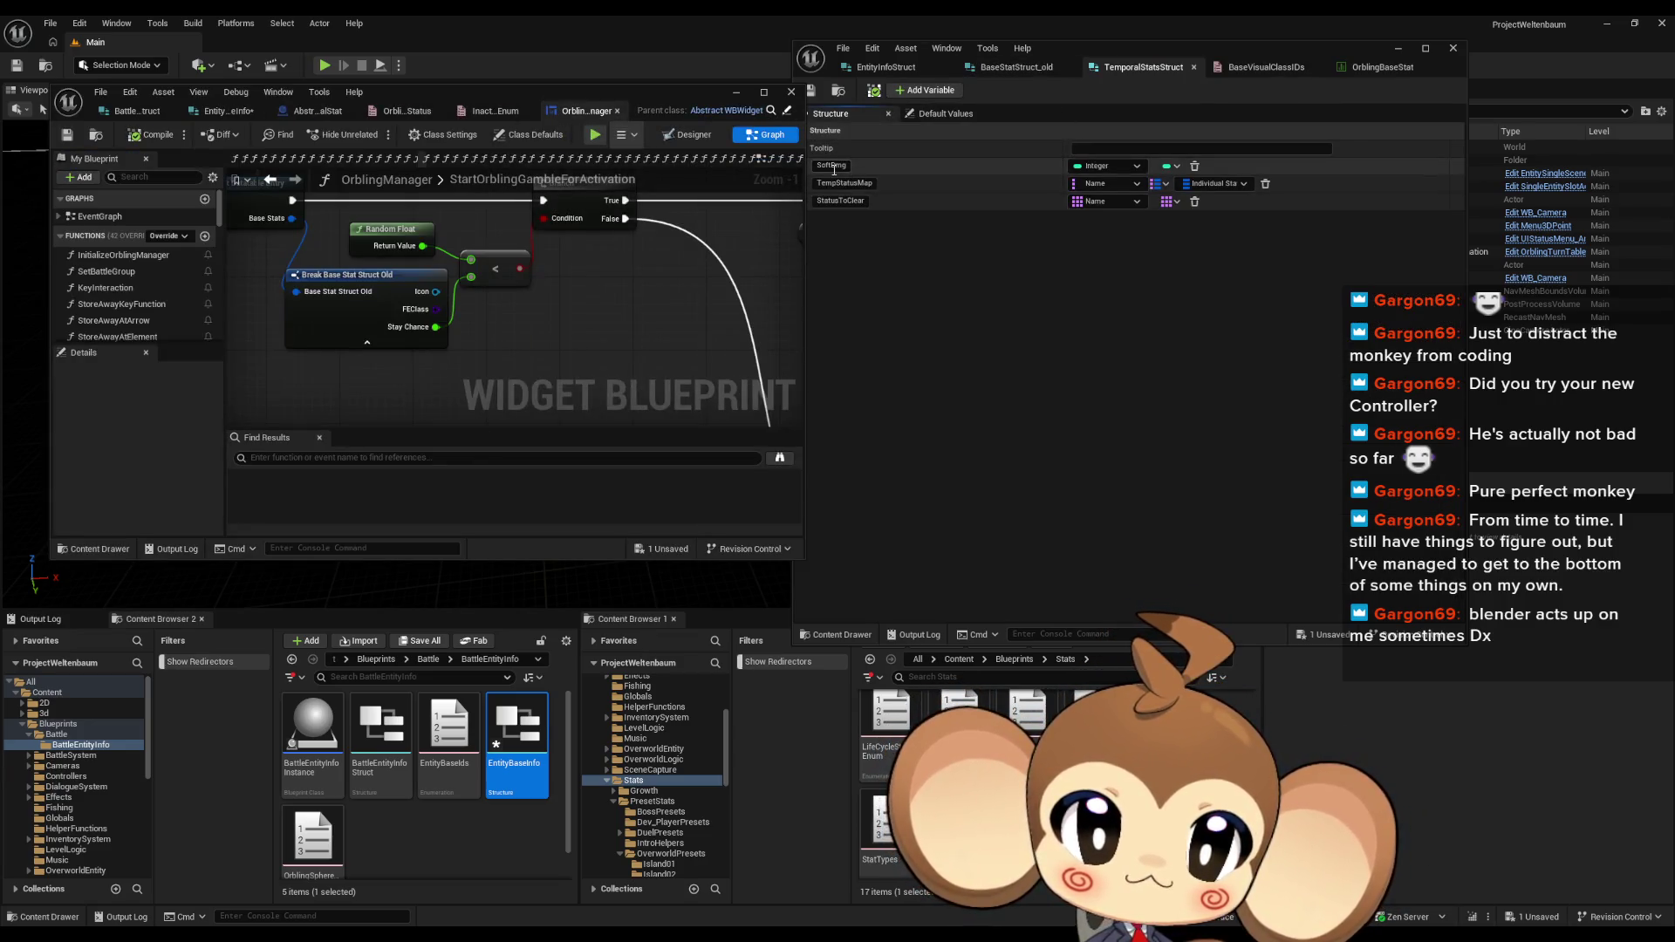
click(853, 201)
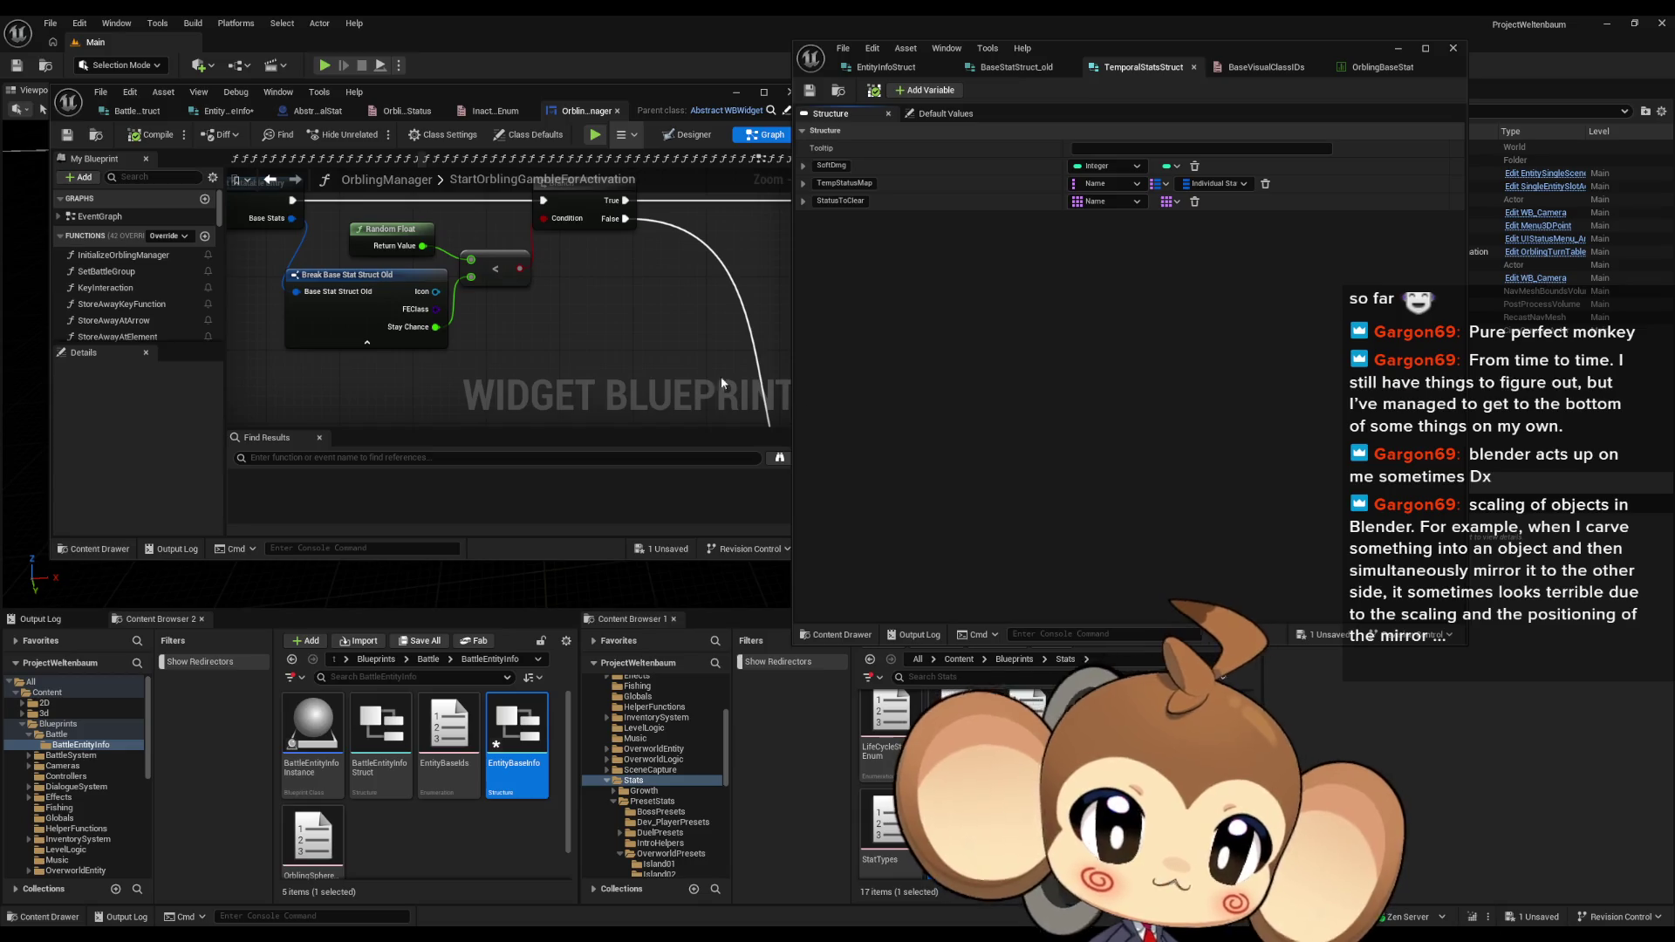
scroll(590, 346, down, 2)
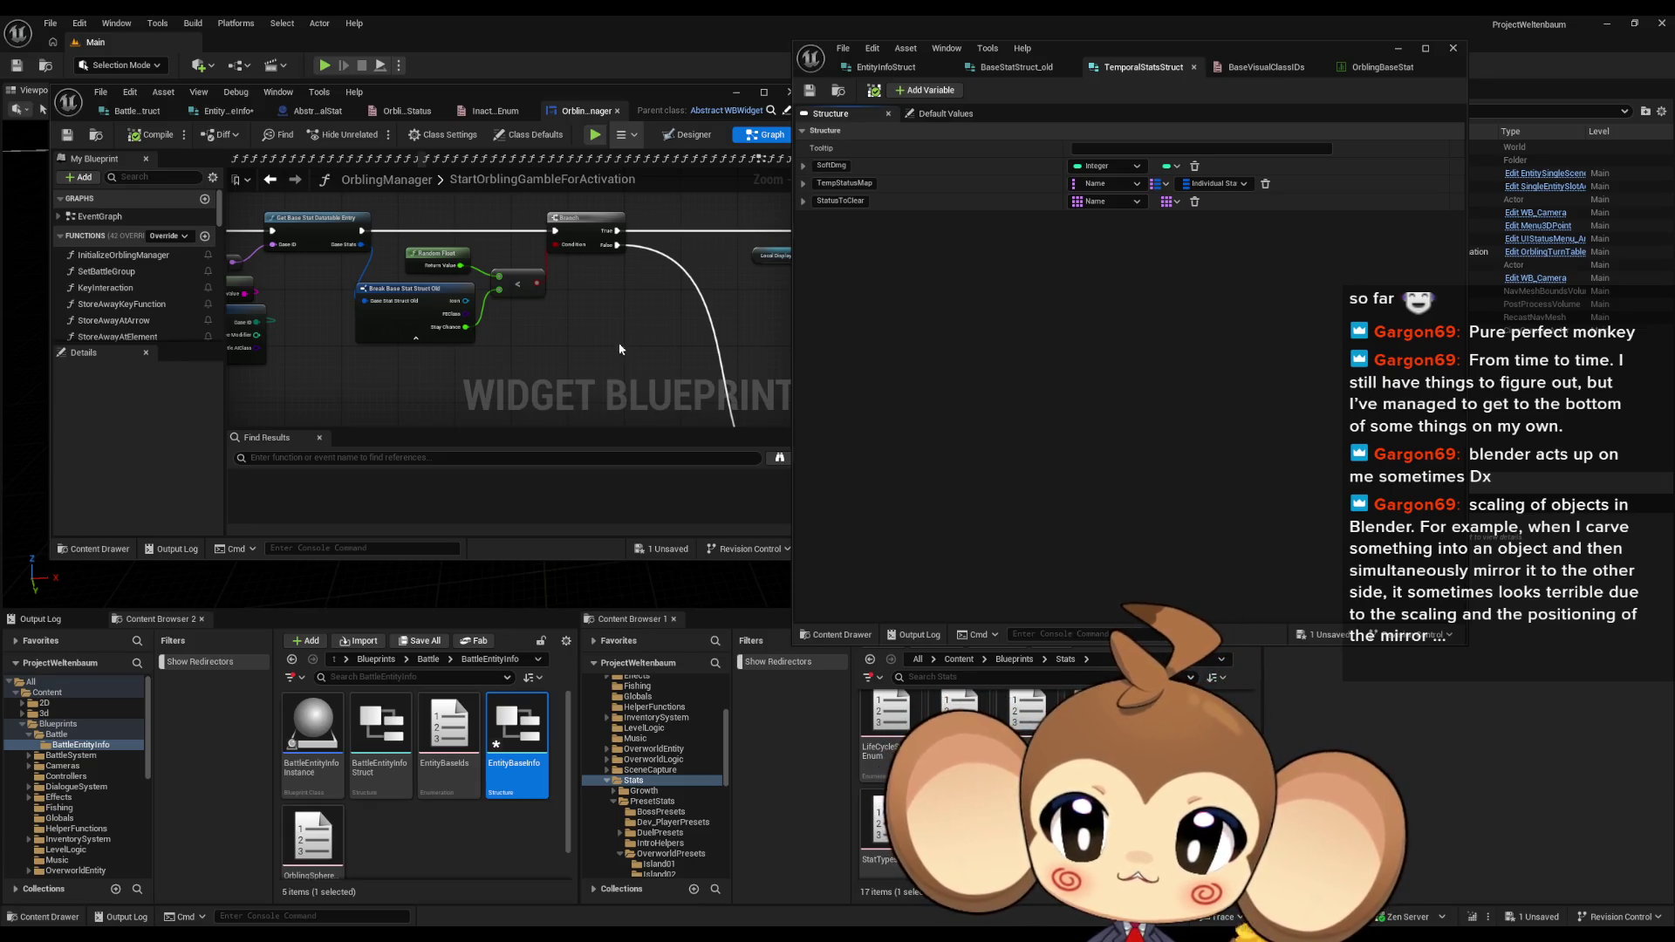
scroll(615, 353, down, 2)
mouse_move(689, 313)
mouse_down()
mouse_move(712, 333)
mouse_move(700, 337)
mouse_up()
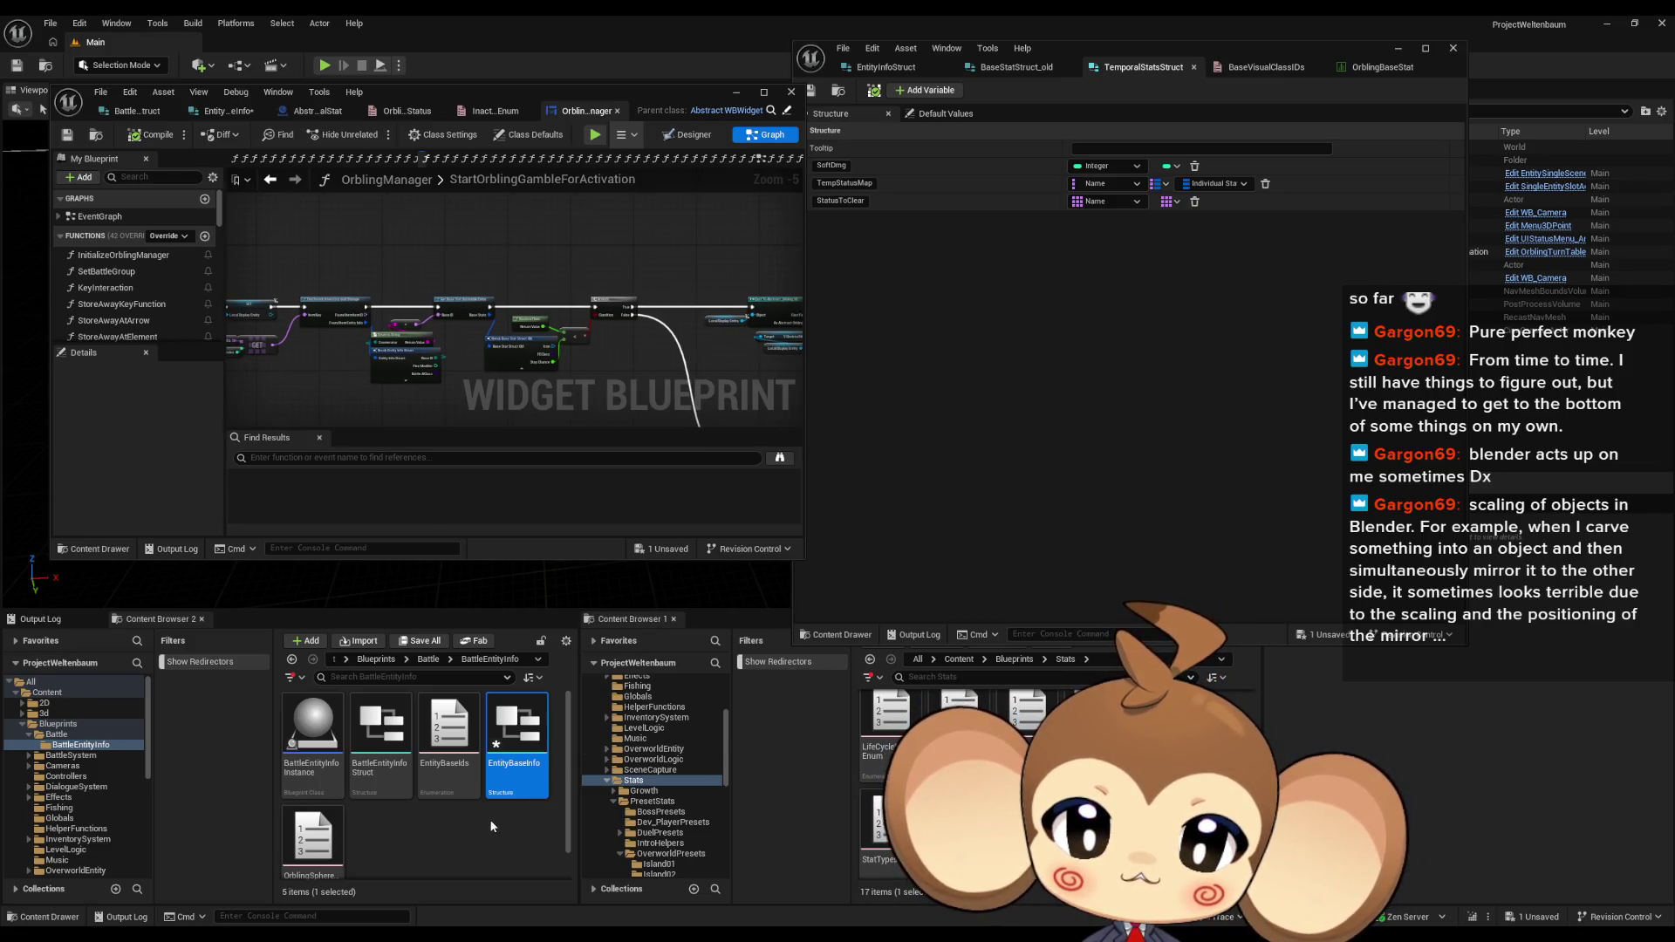
Step: Look over the five assets in the BattleEntityInfo folder, including EntityBaseInfo
key(Left)
key(Left)
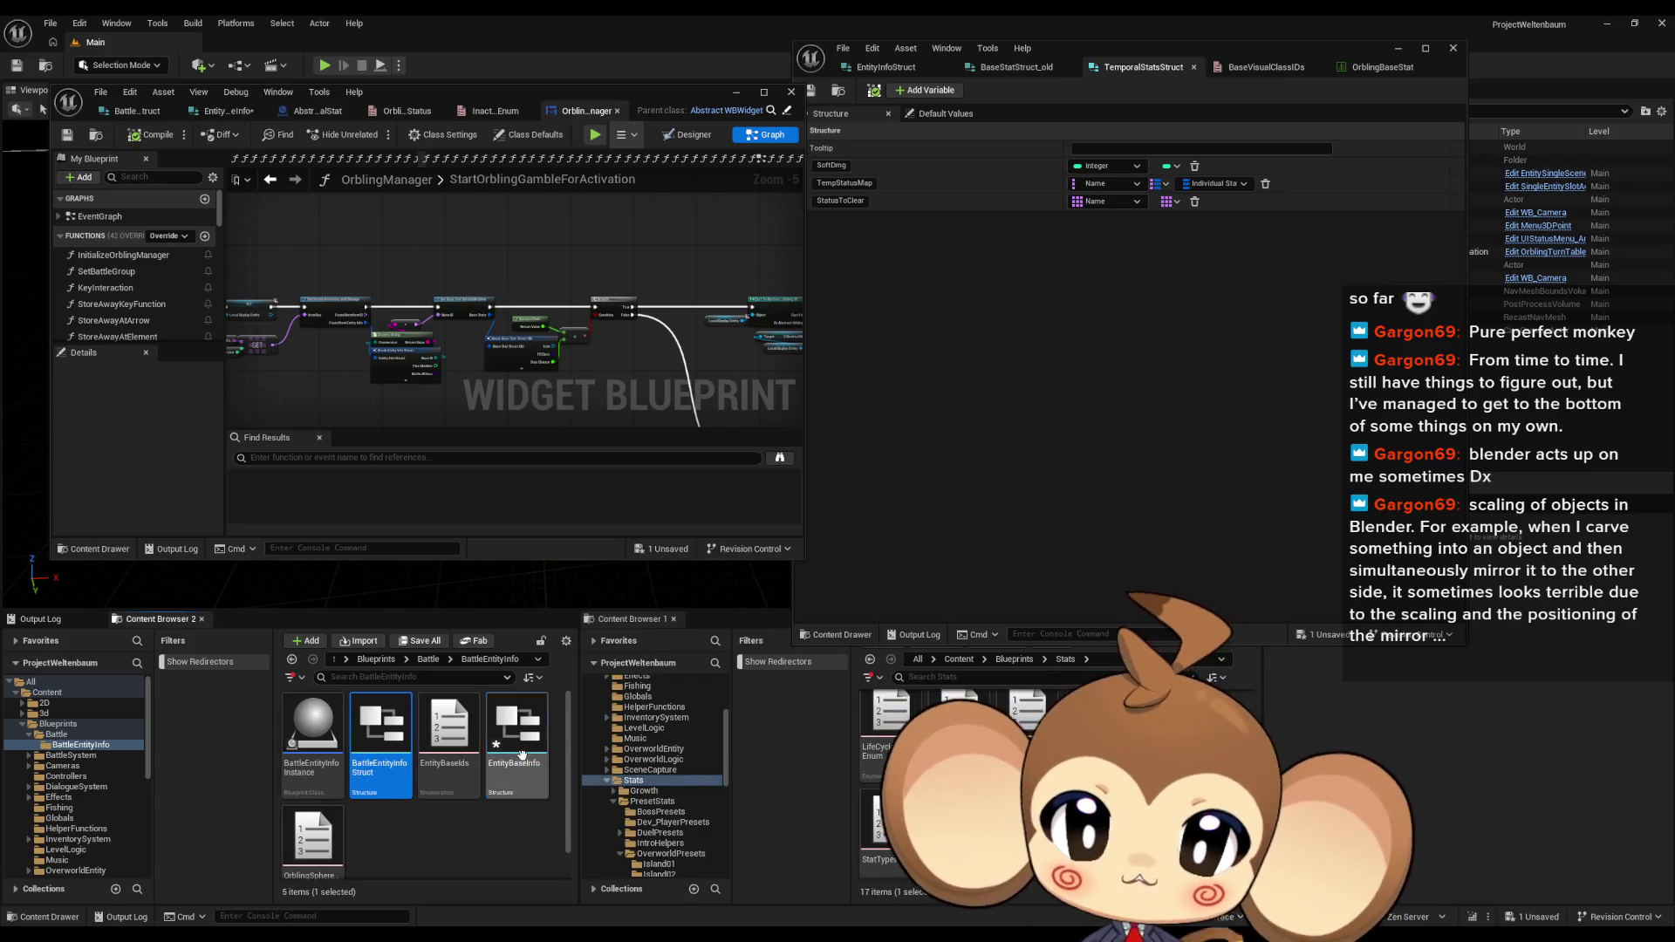
click(536, 774)
click(438, 820)
scroll(459, 816, down, 1)
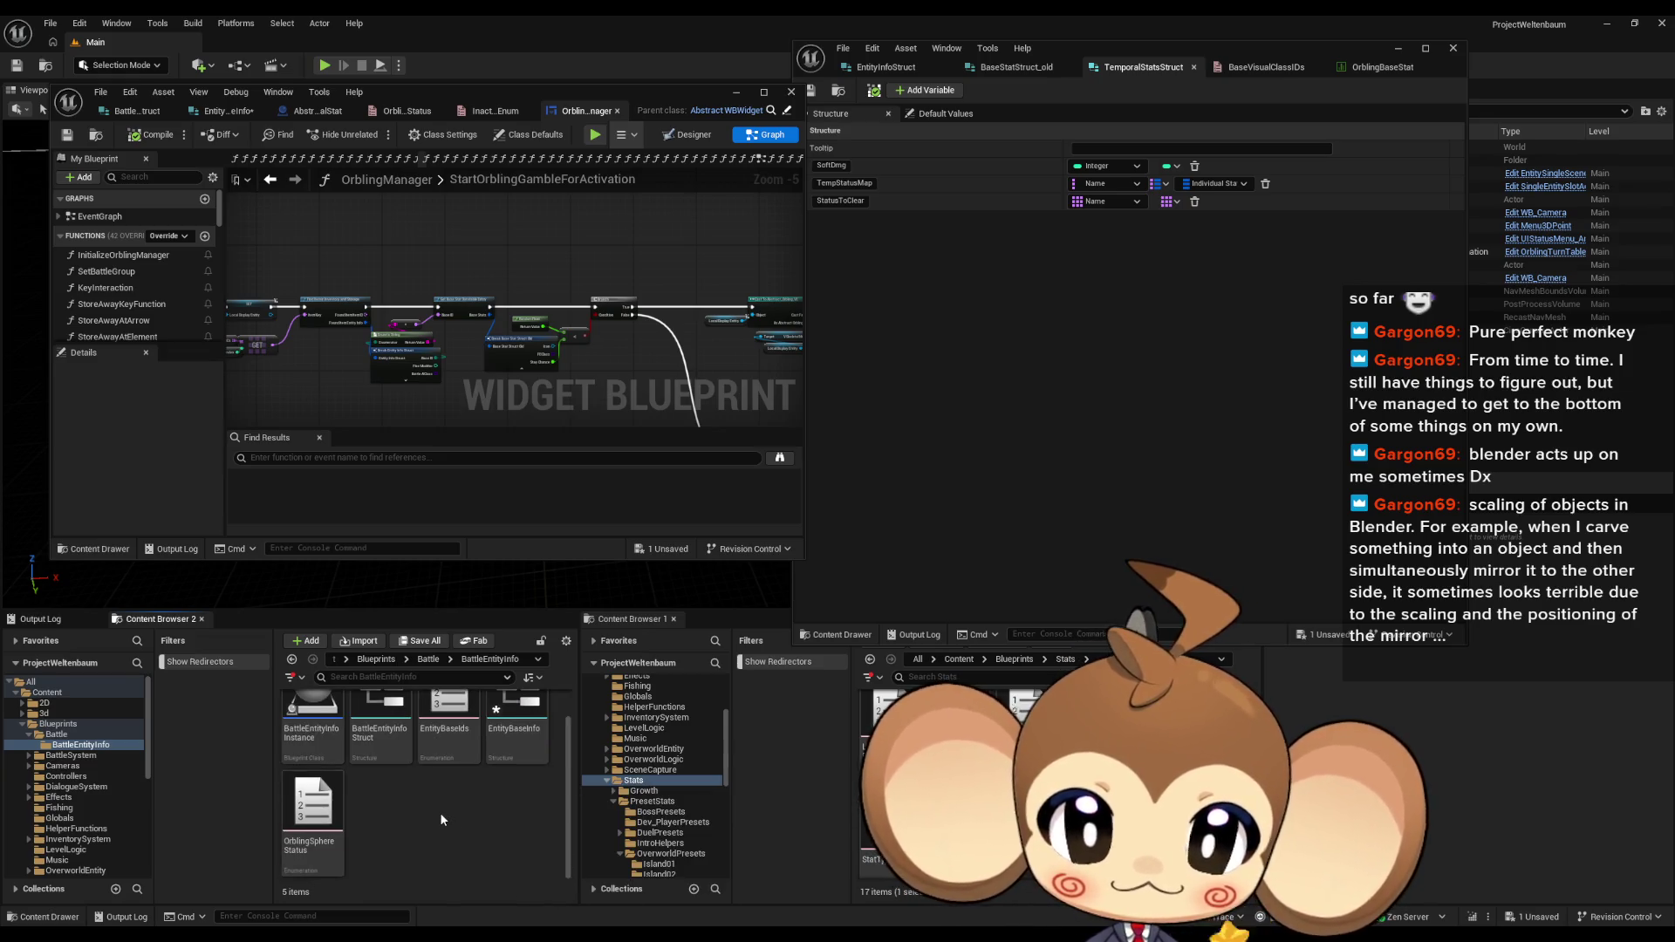
Step: Add a Blueprint > Structure asset named BattleEntityTemporalStatsStruct to the BattleEntityInfo folder
right_click(442, 818)
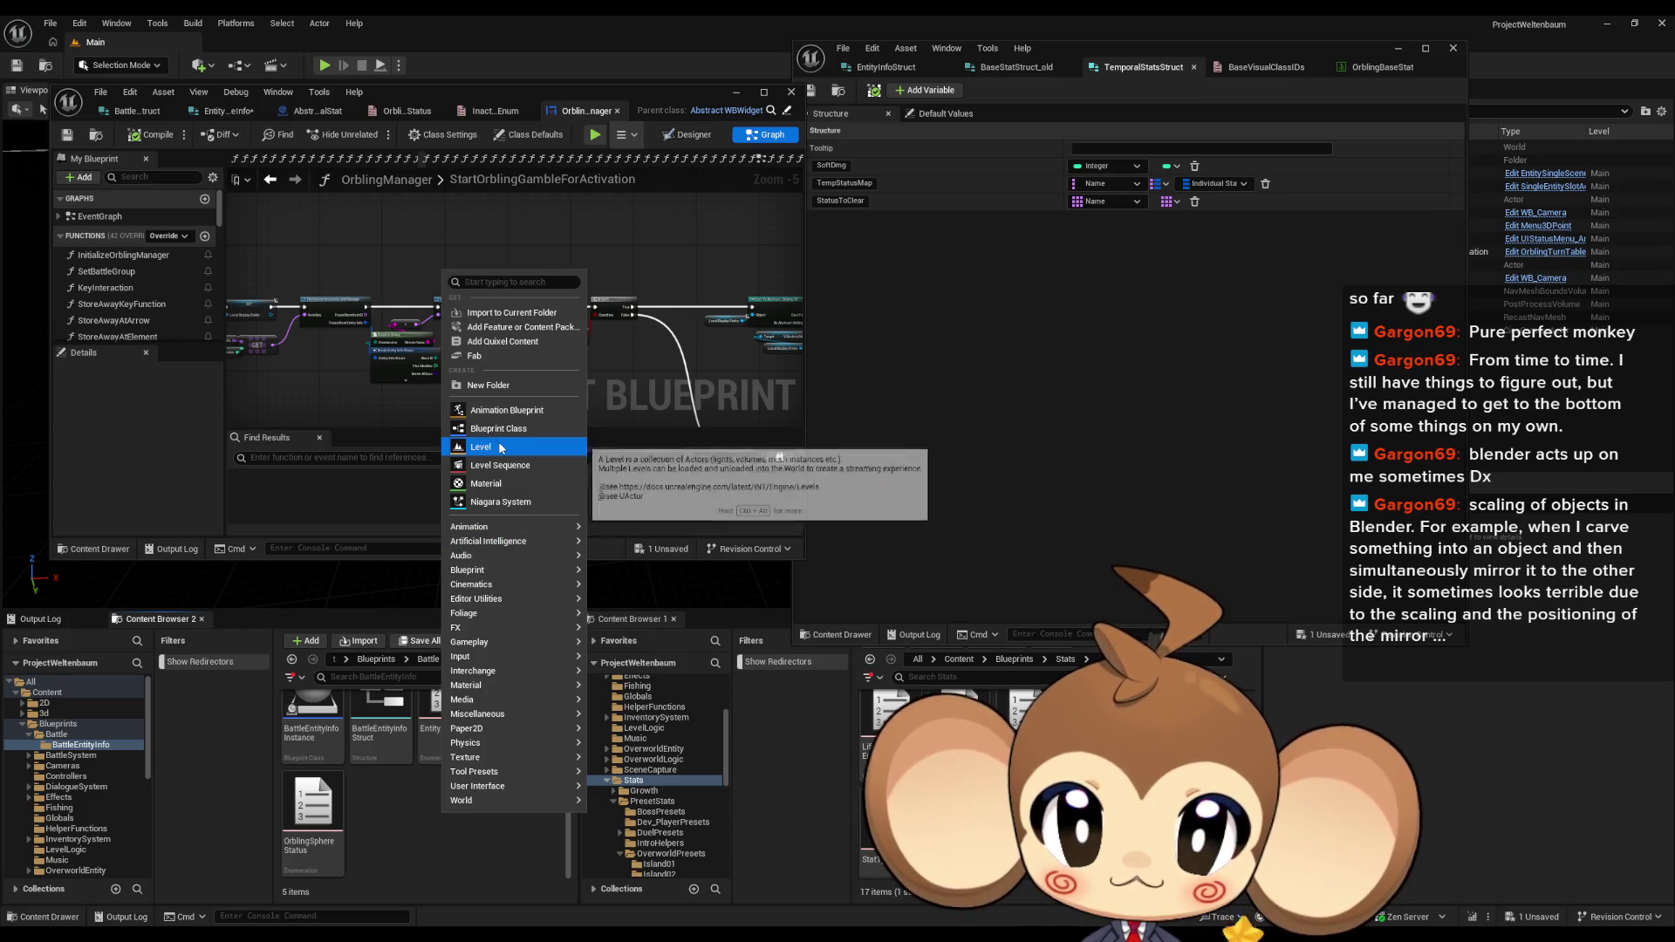
mouse_move(489, 570)
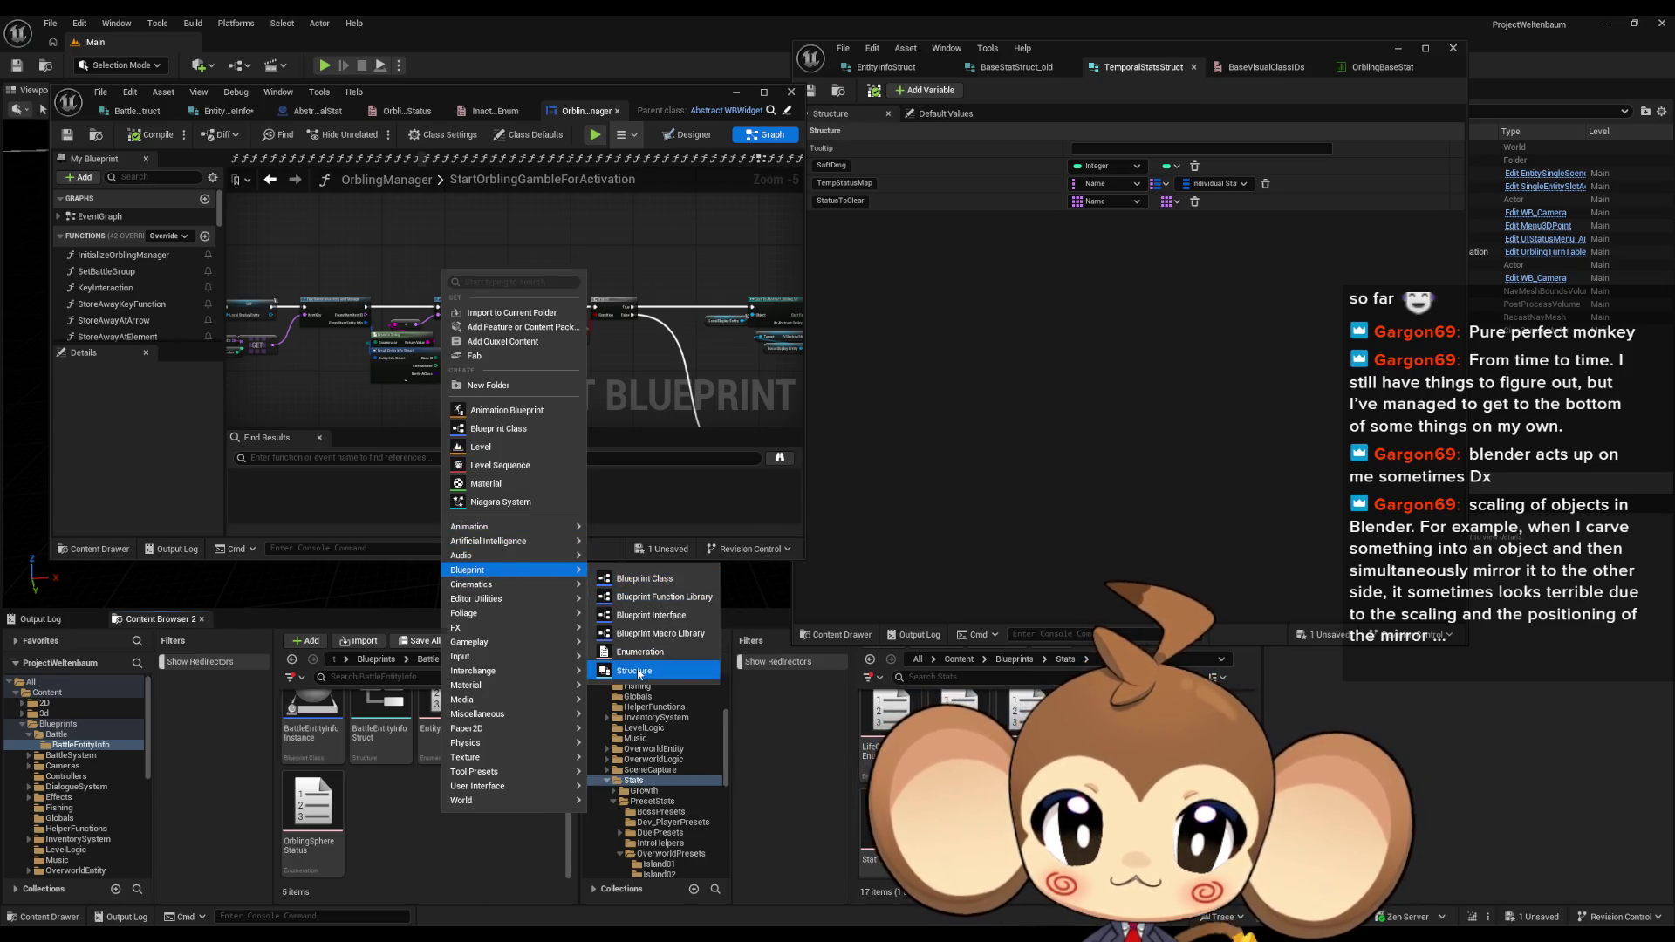
click(635, 670)
text(Te)
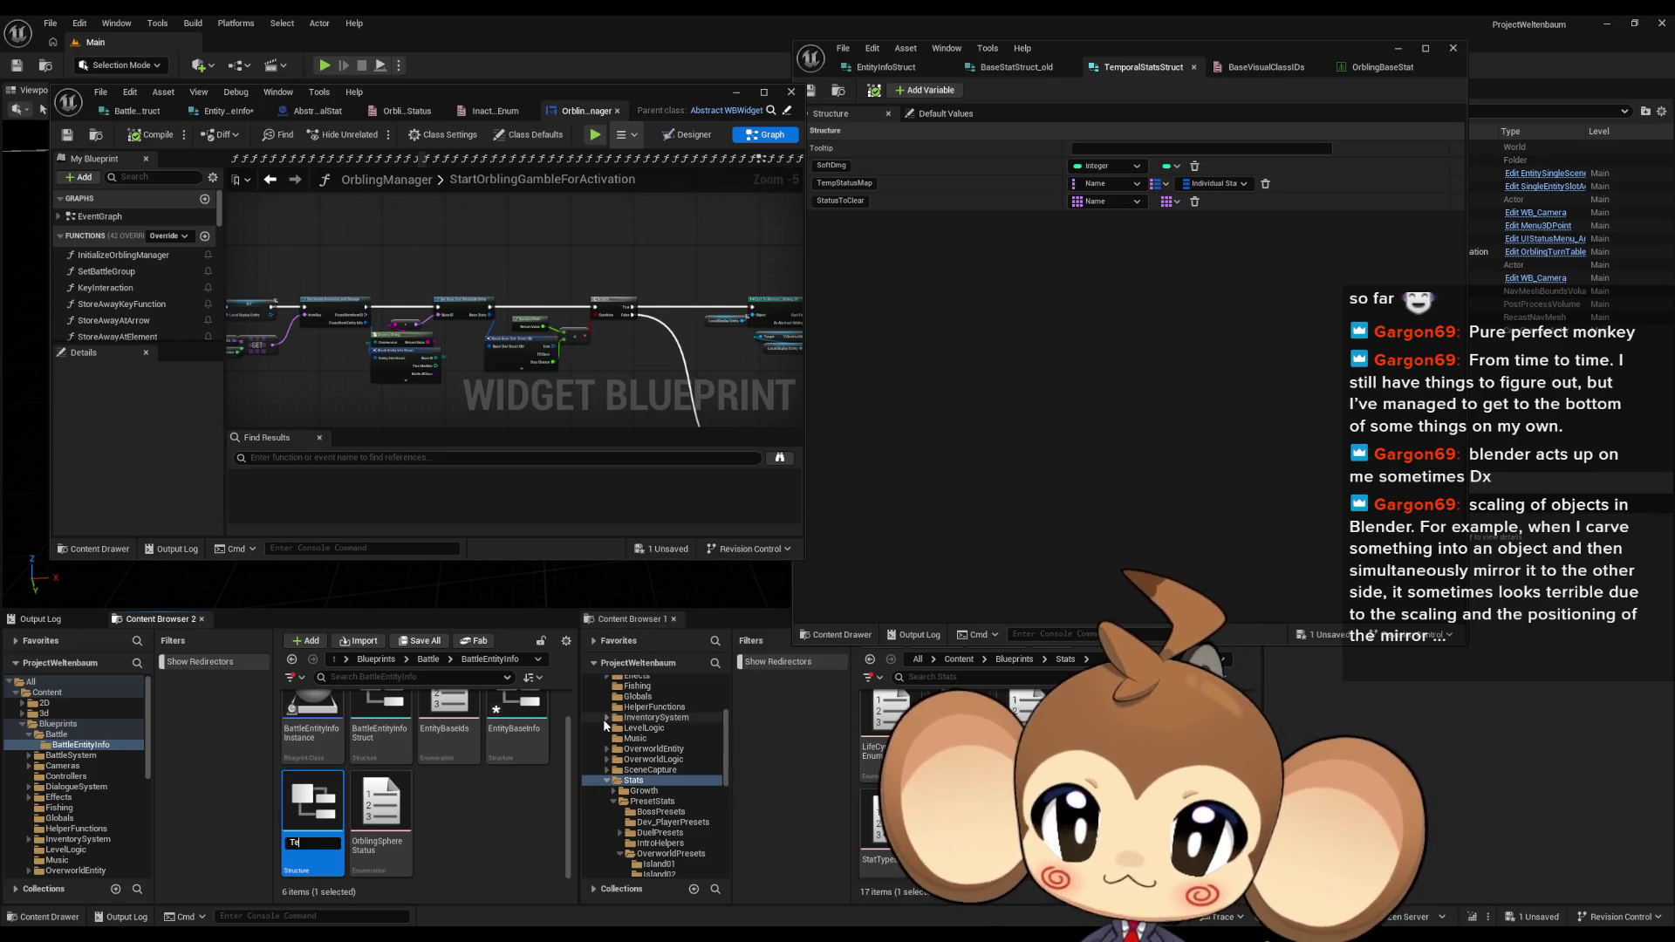
text(mporal)
key(ctrl+a)
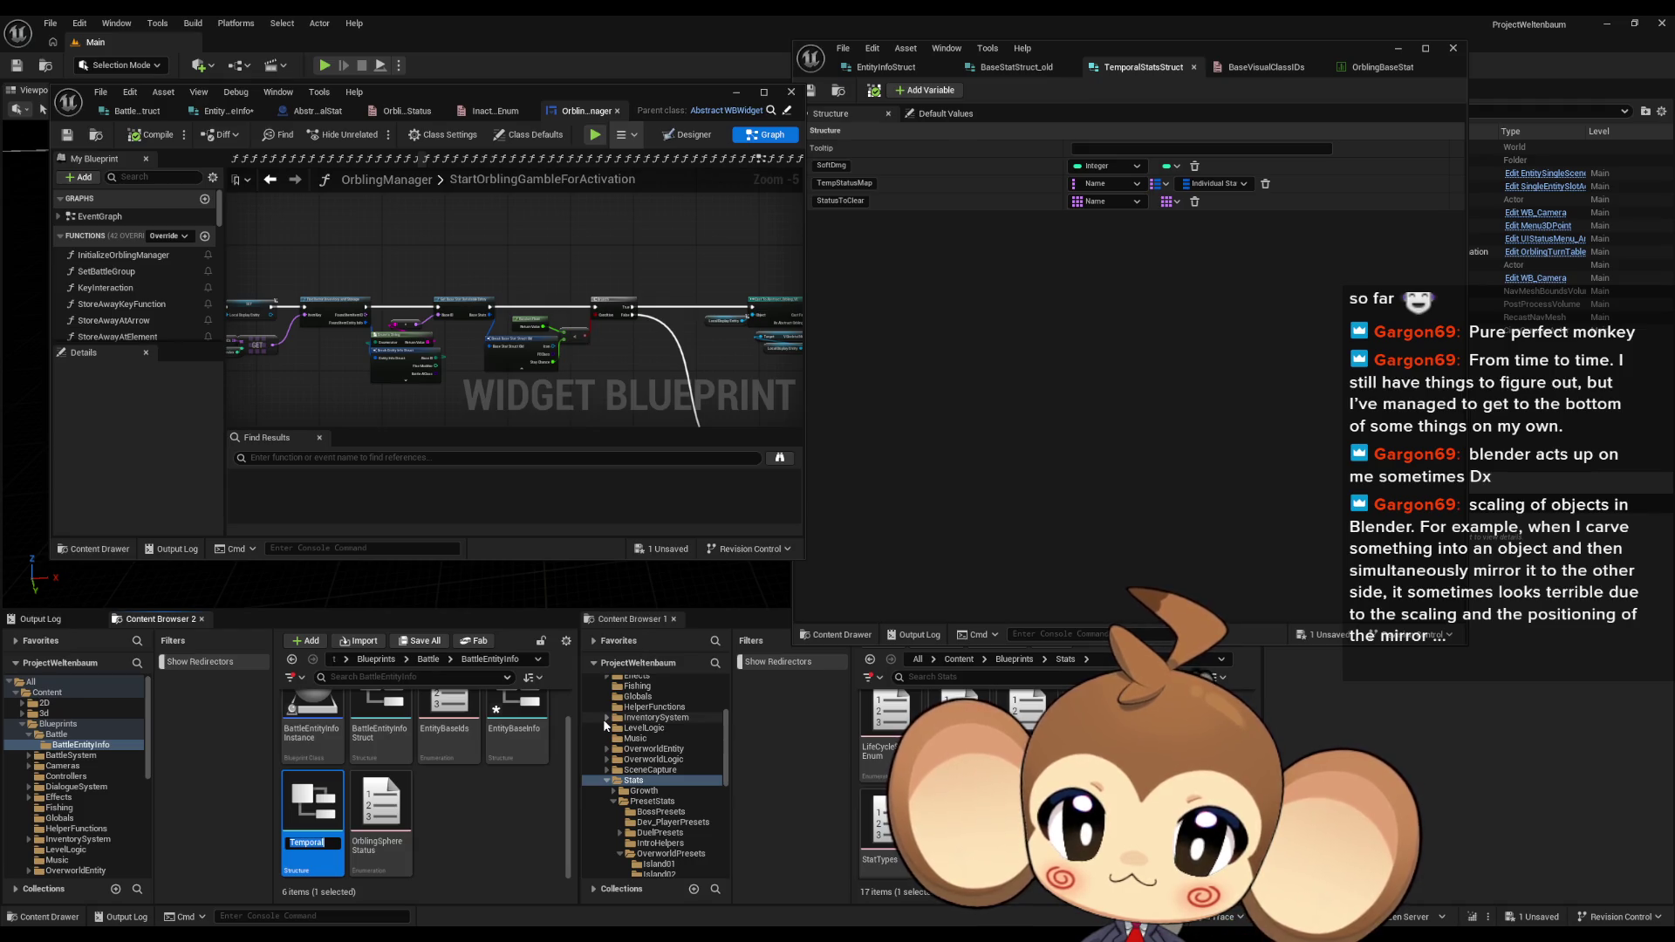
text(BattleEntity)
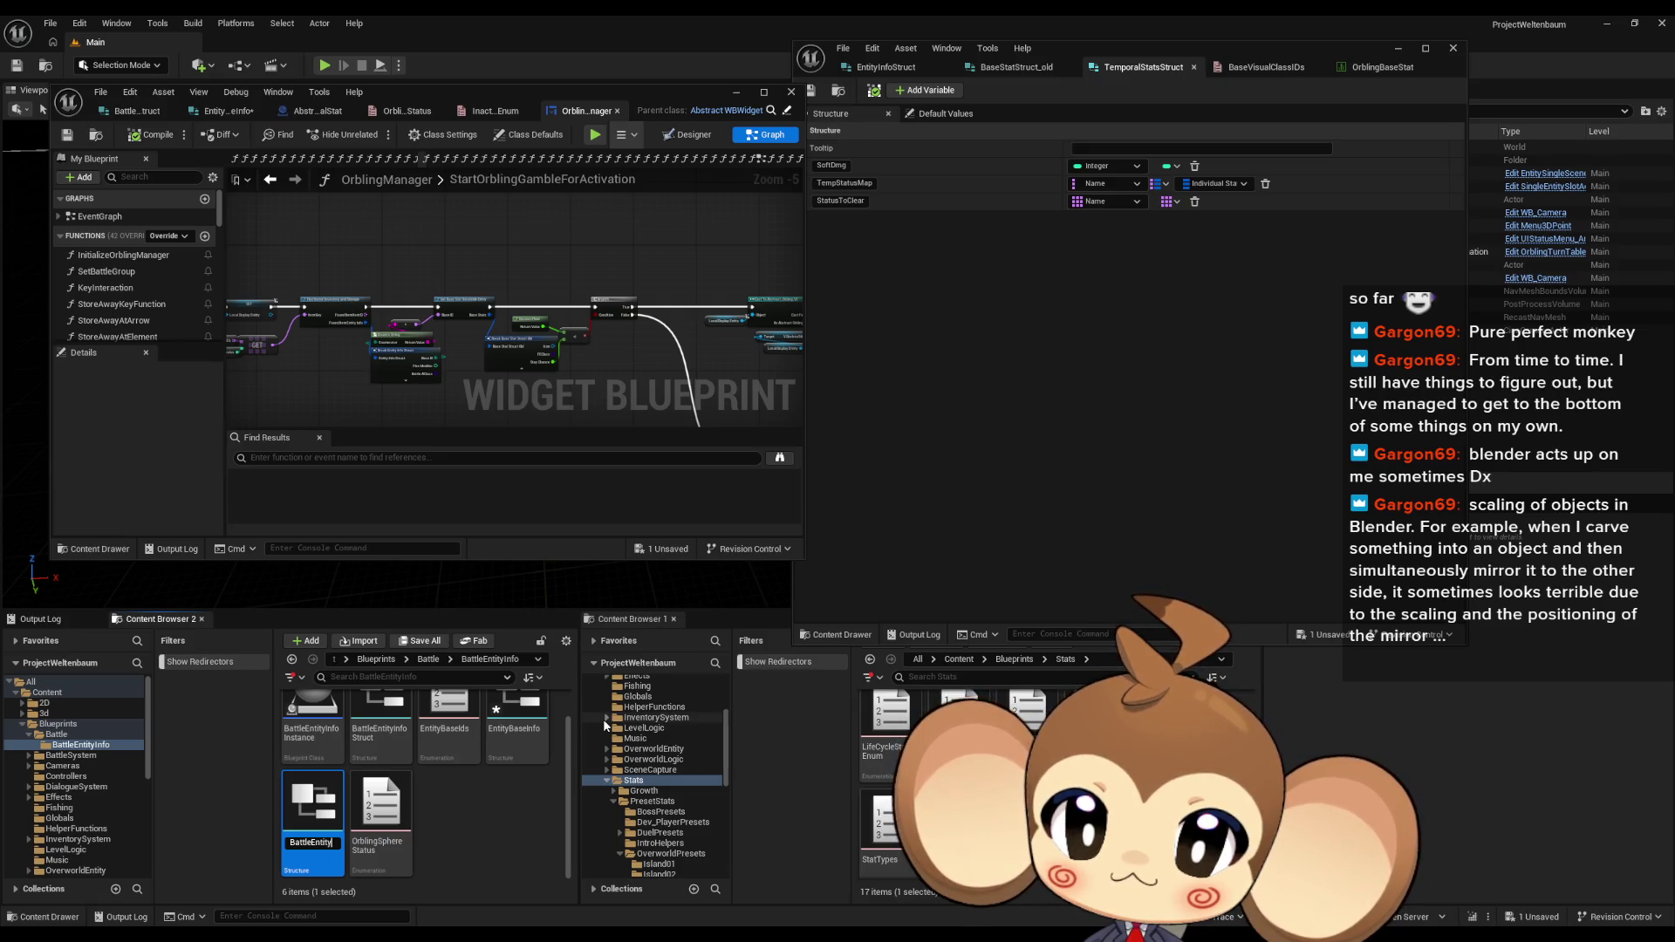
text(Temporal)
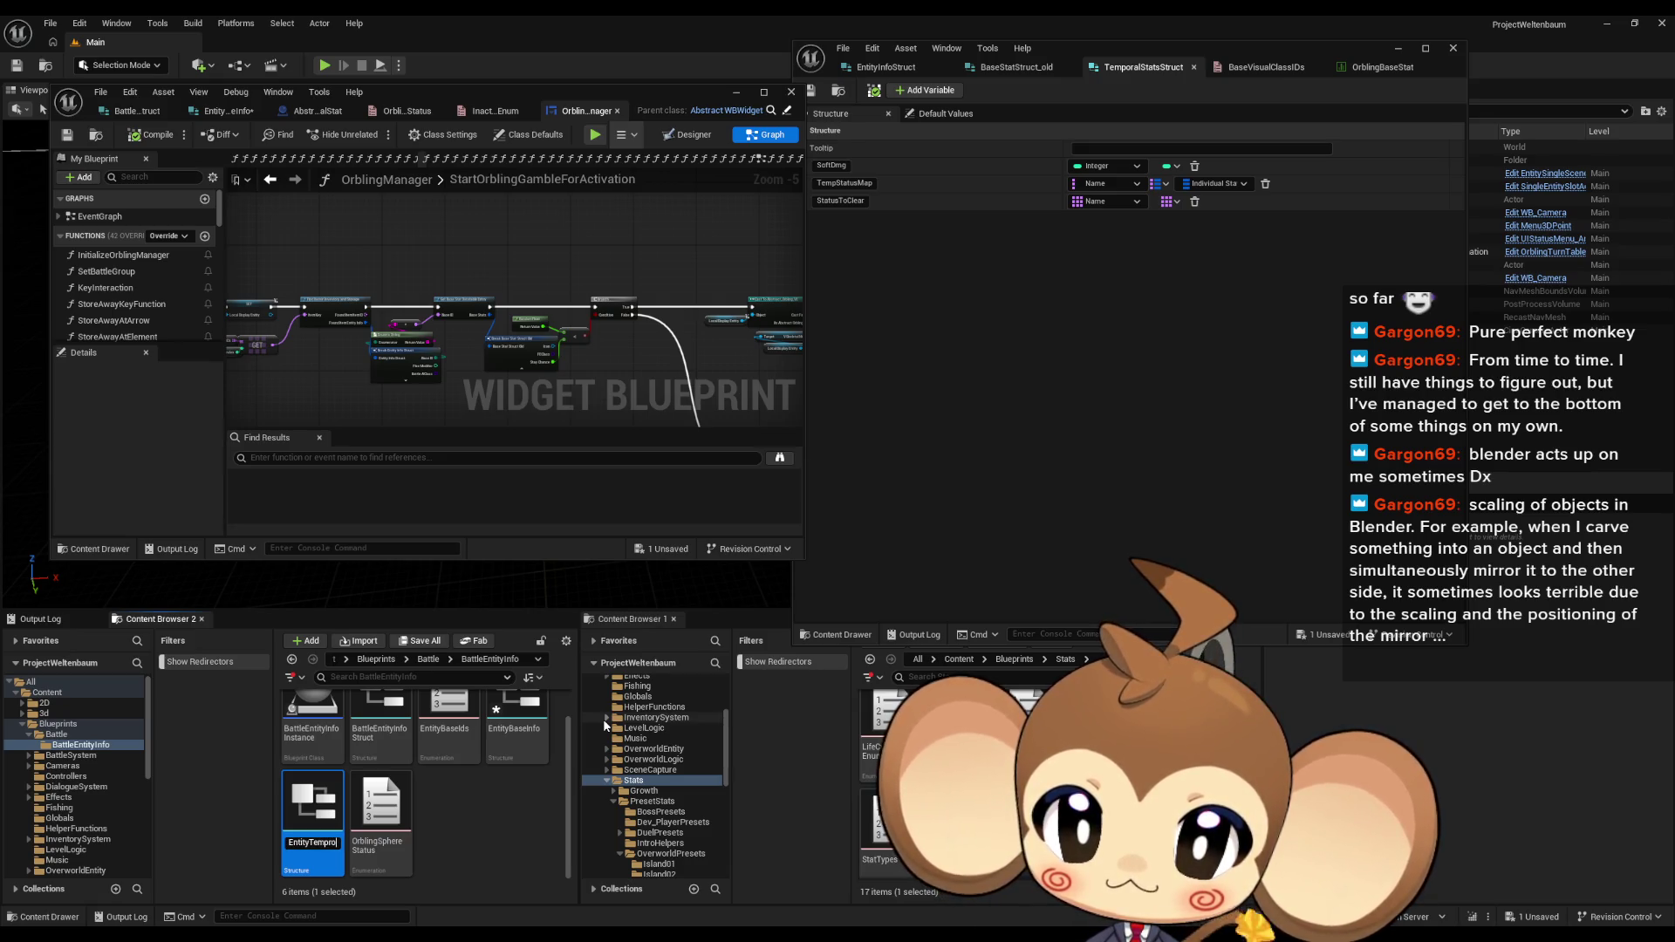
text(Stats)
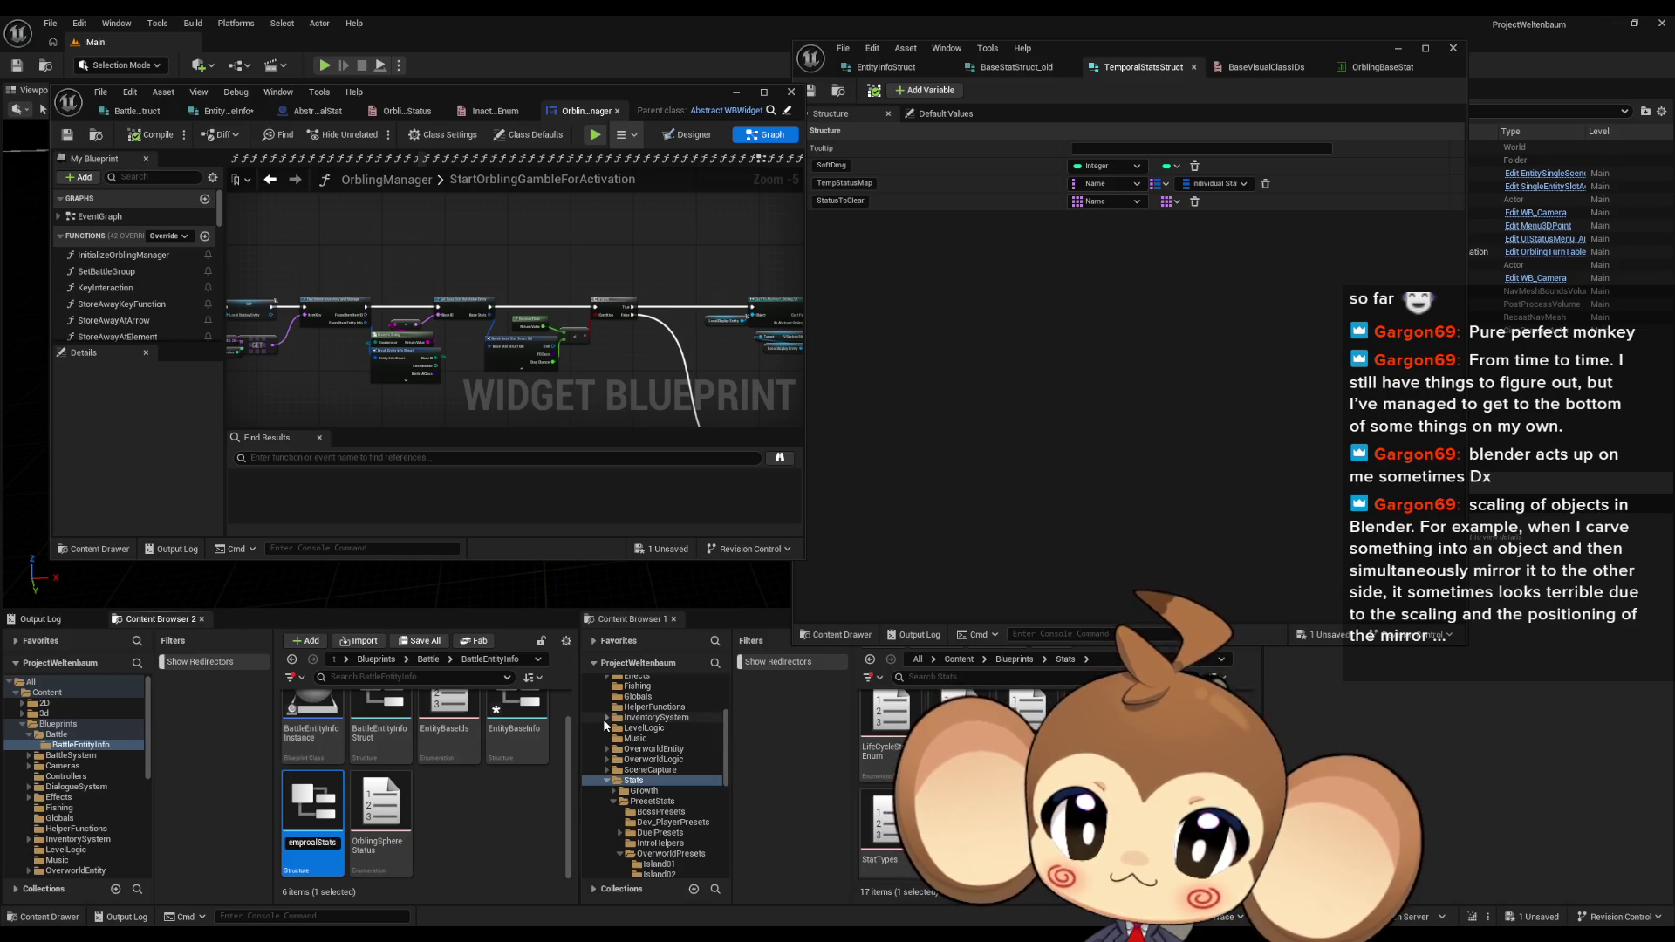
text(Struct)
key(Return)
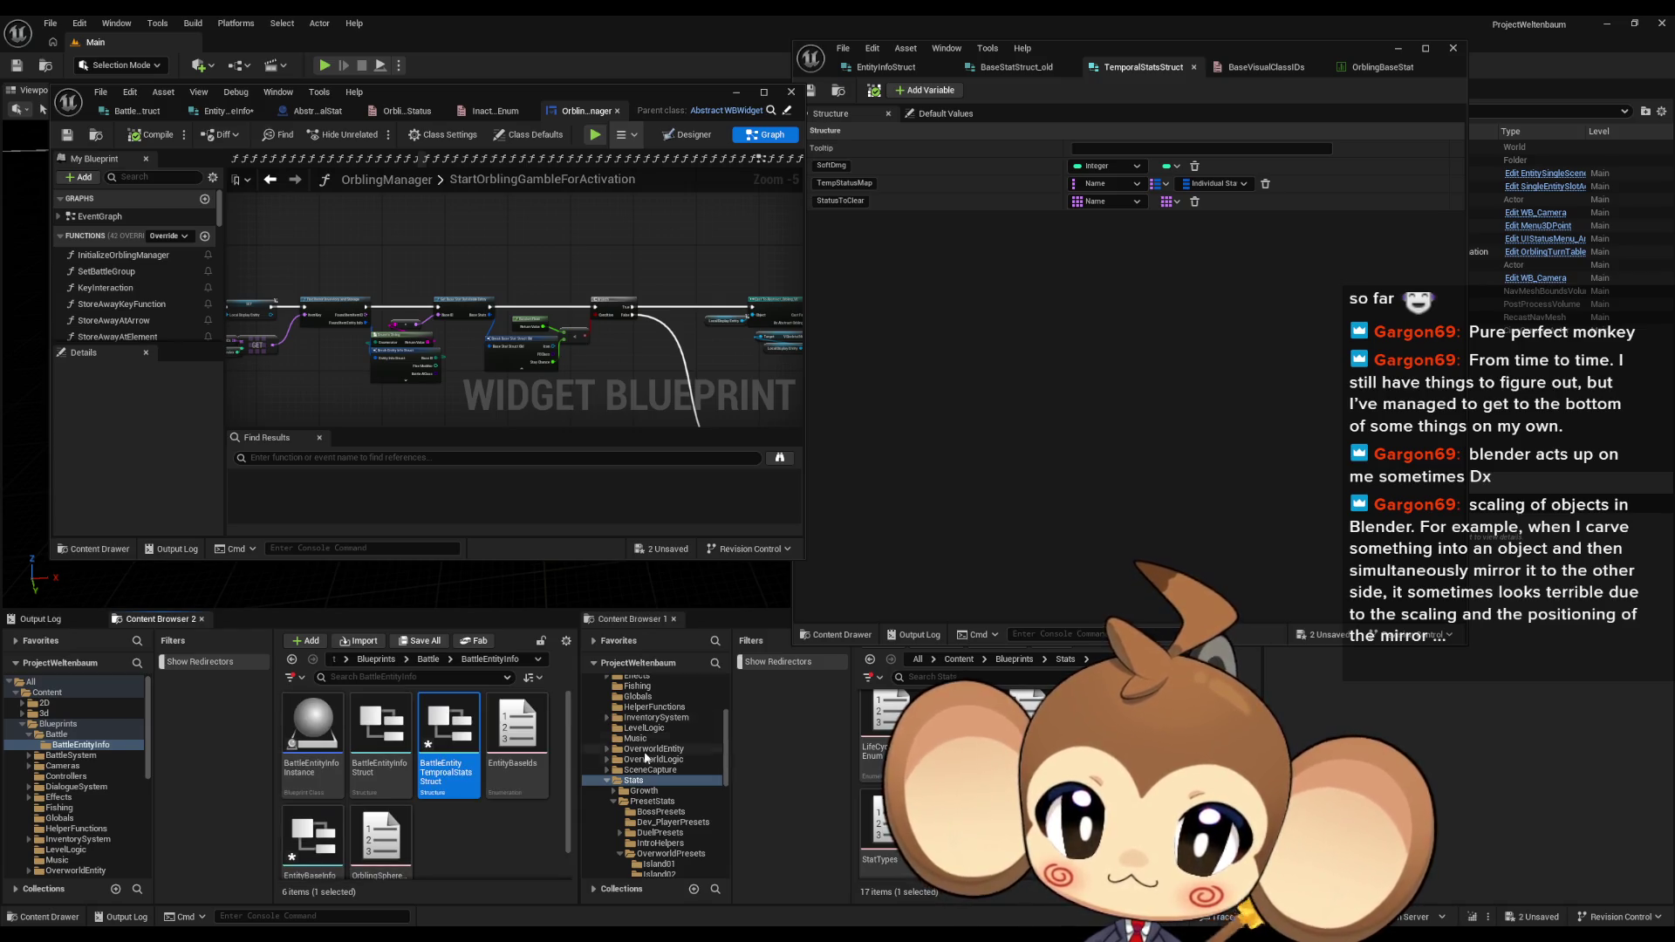
Step: Make the struct's first member SoftDmg, typed Integer
double_click(449, 733)
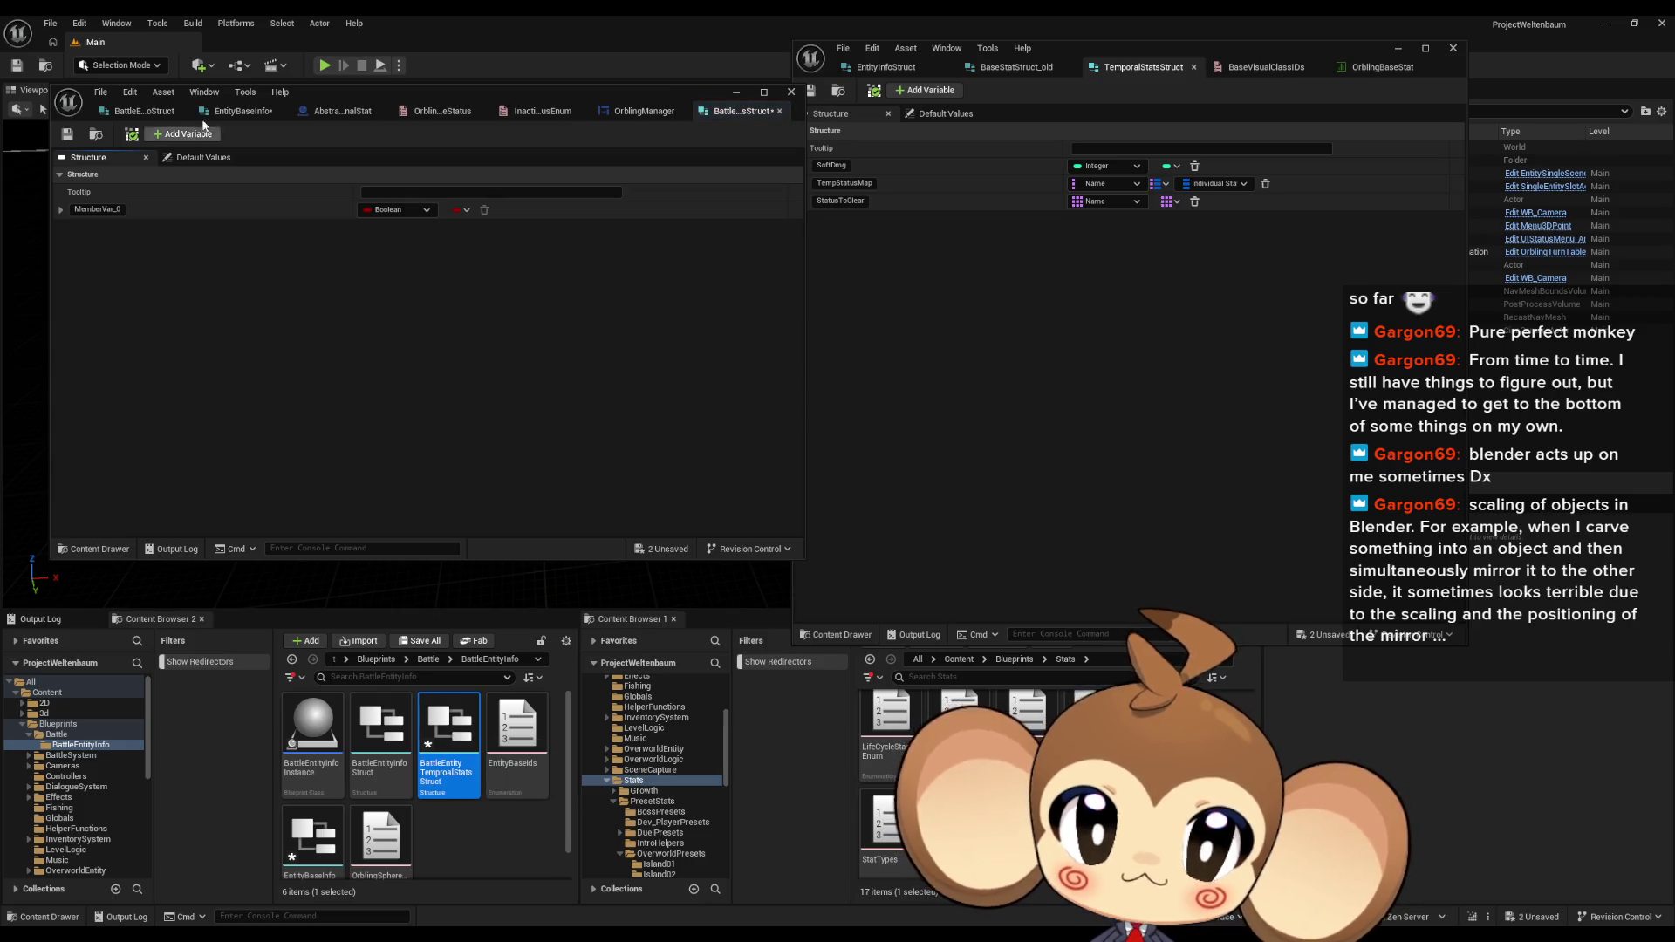
text(SoftDmg)
click(397, 210)
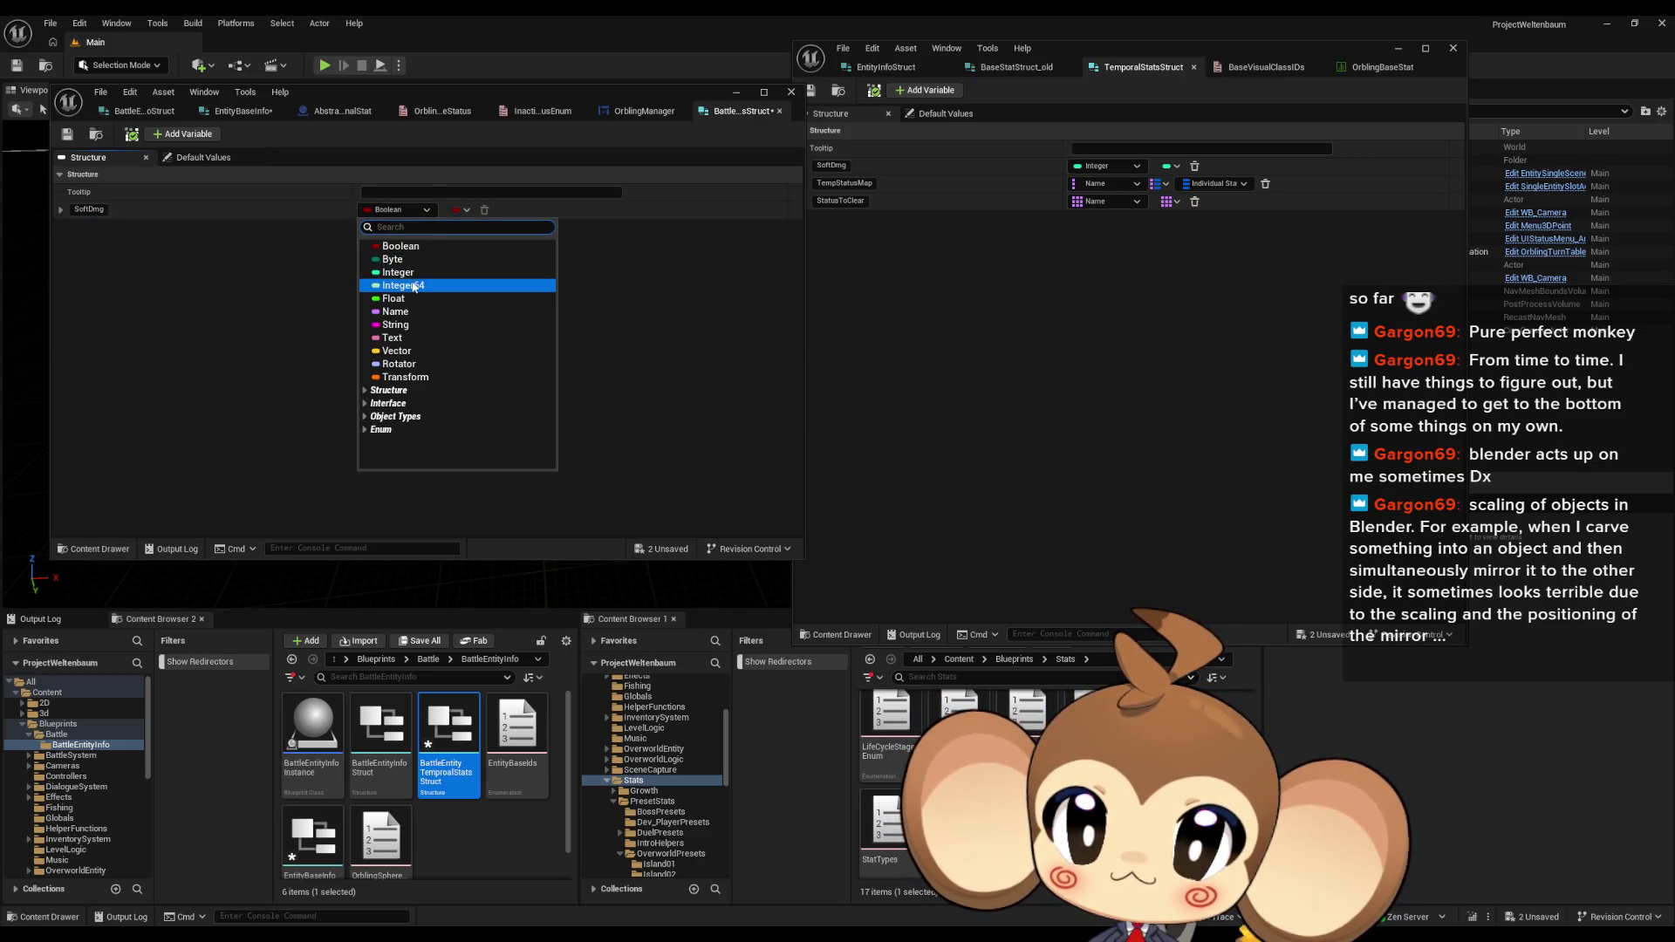
click(399, 272)
Step: Add a second member TempStatusMap as a String map
click(179, 134)
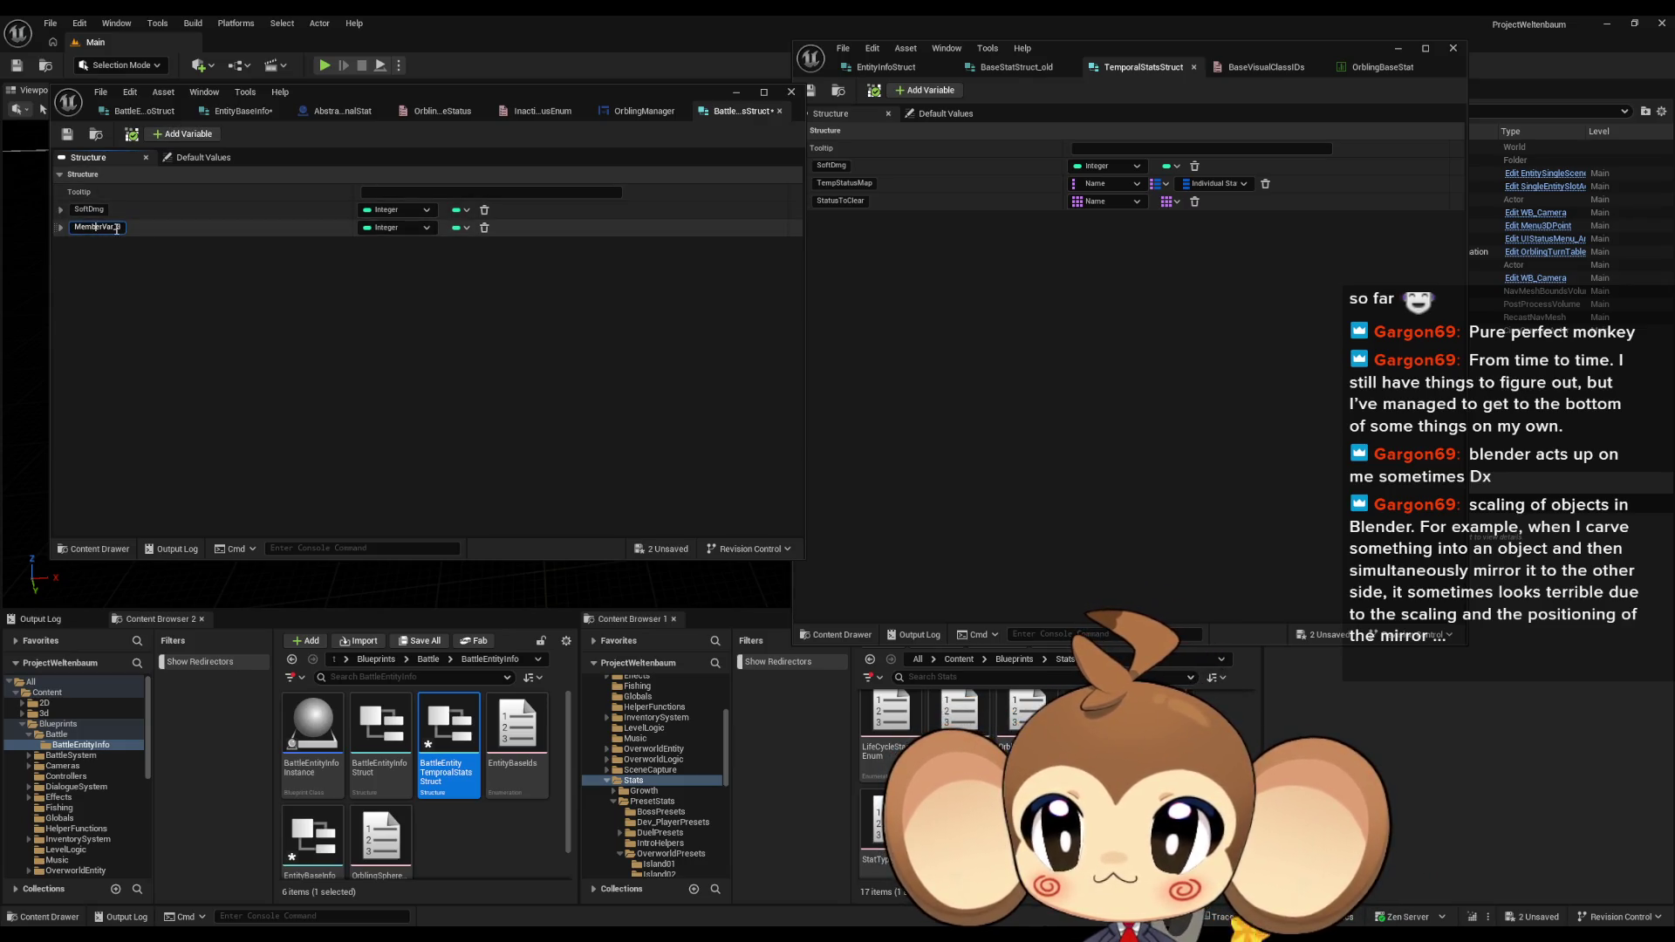
click(397, 227)
click(400, 340)
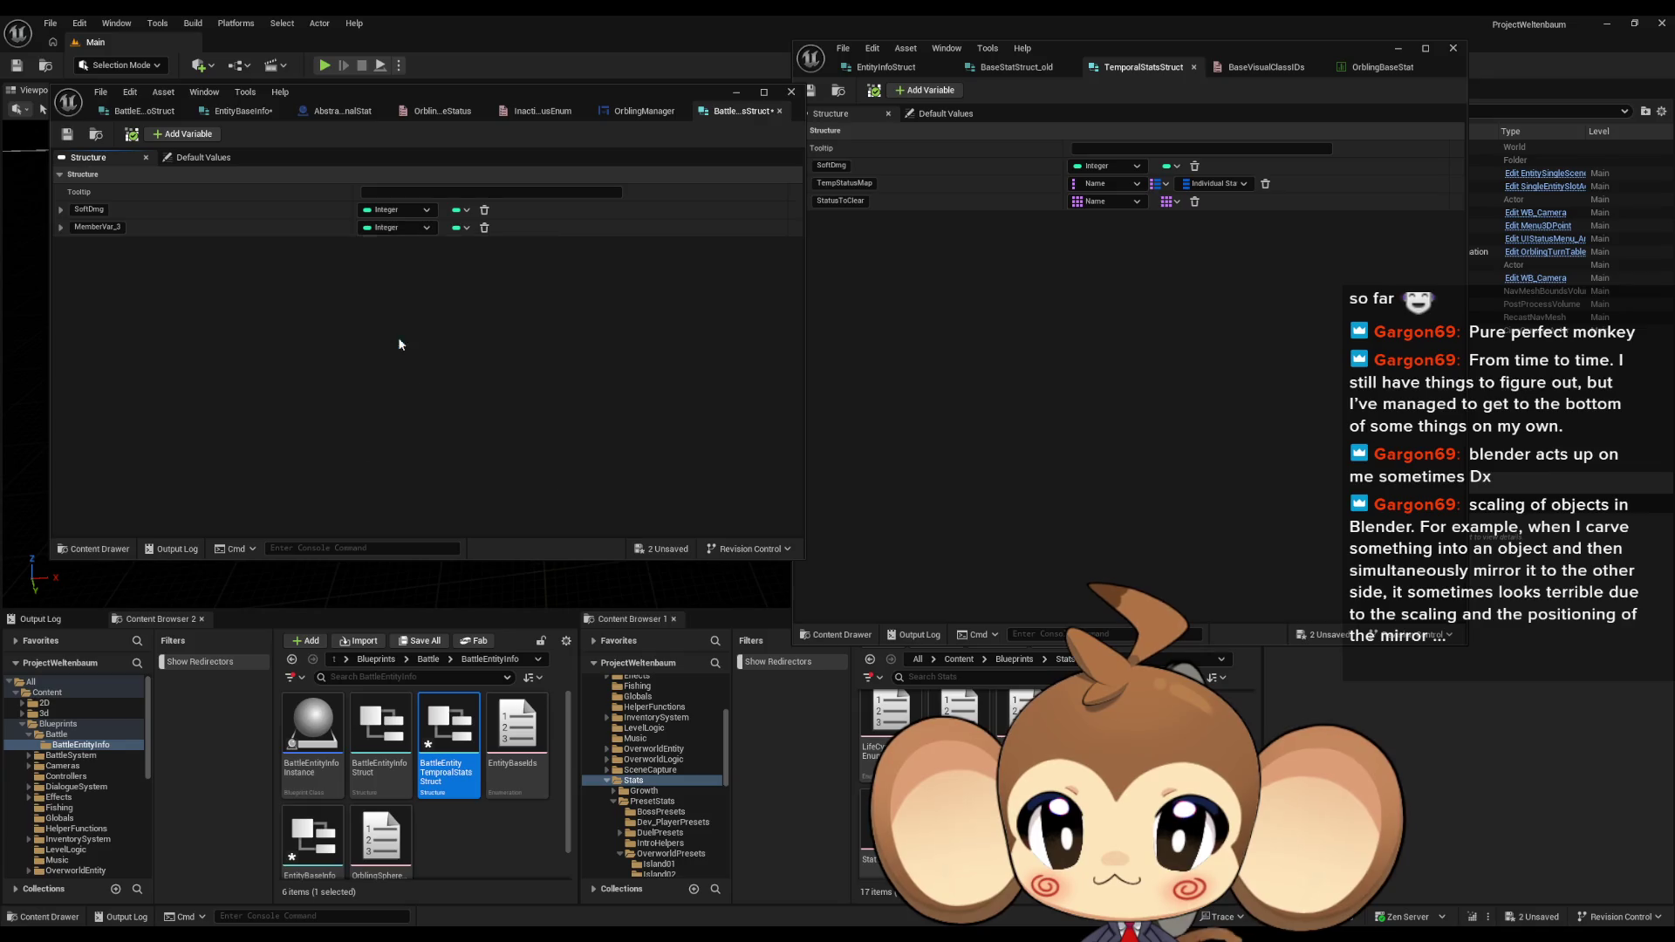
text(Te)
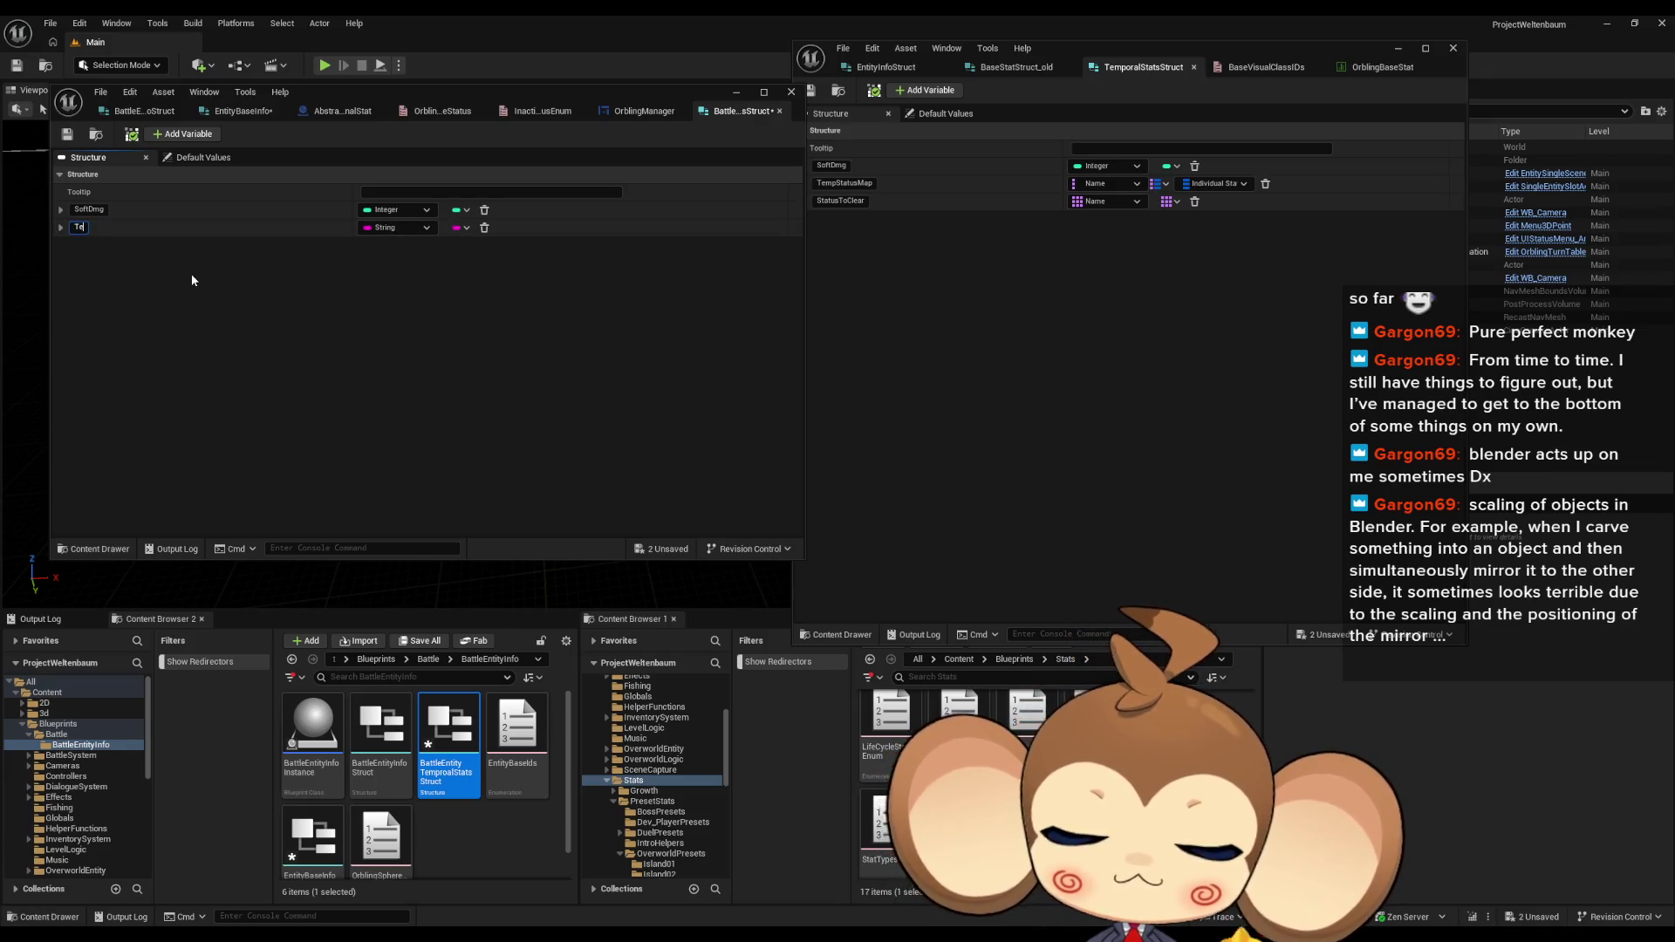
text(mpStatusMap)
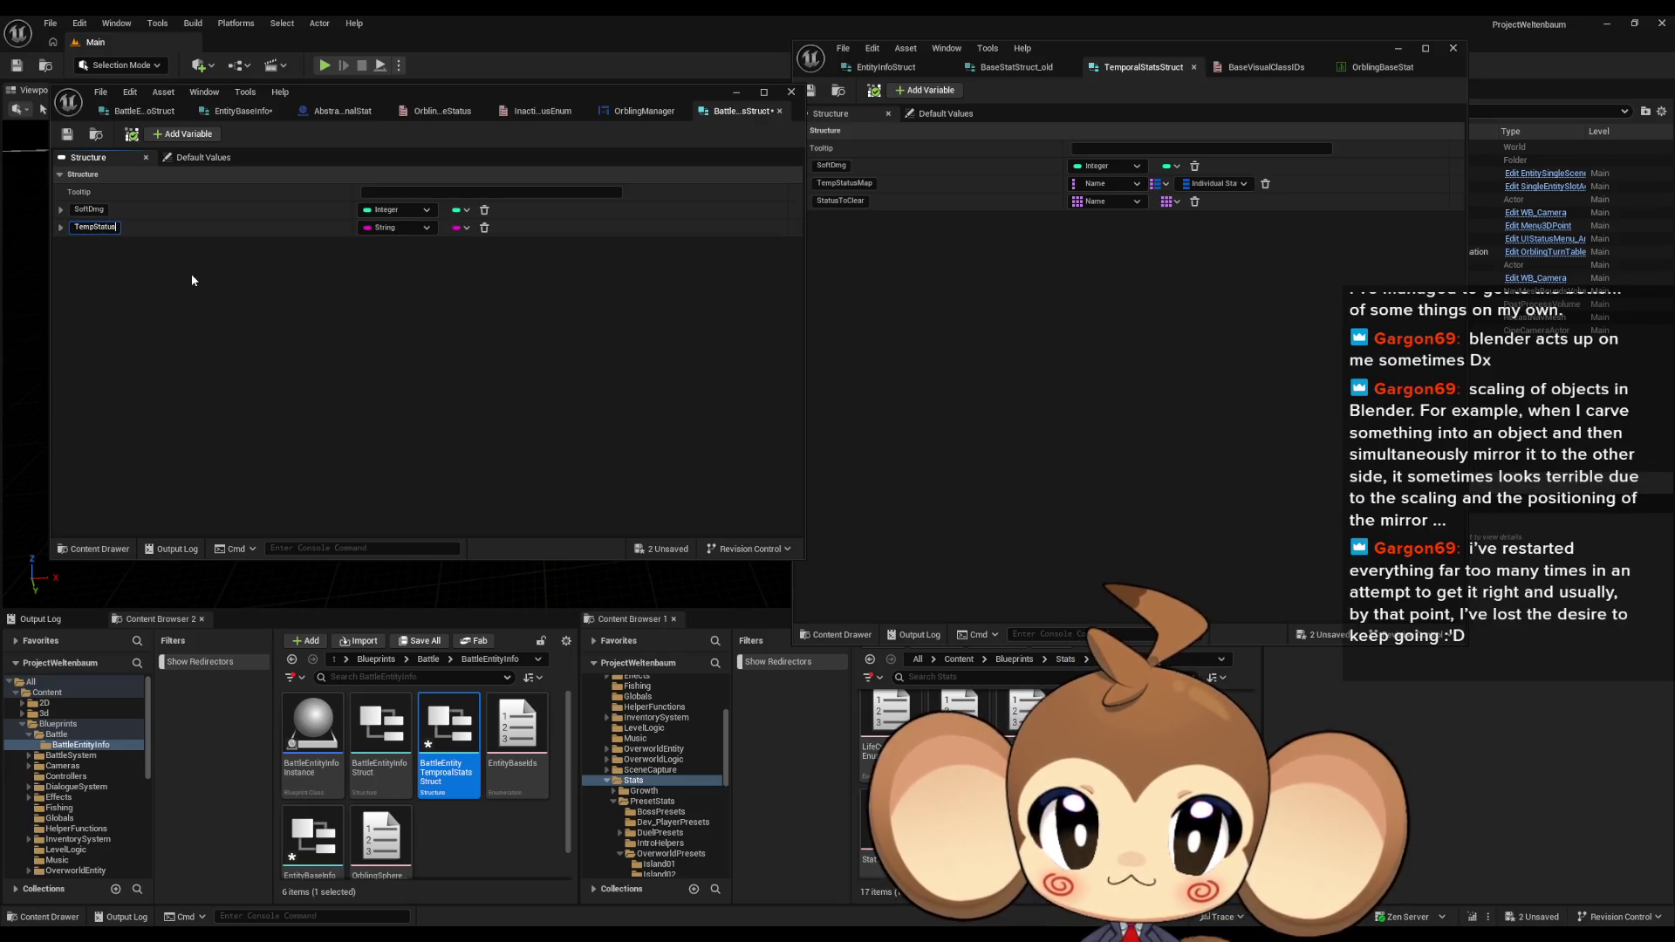
key(Return)
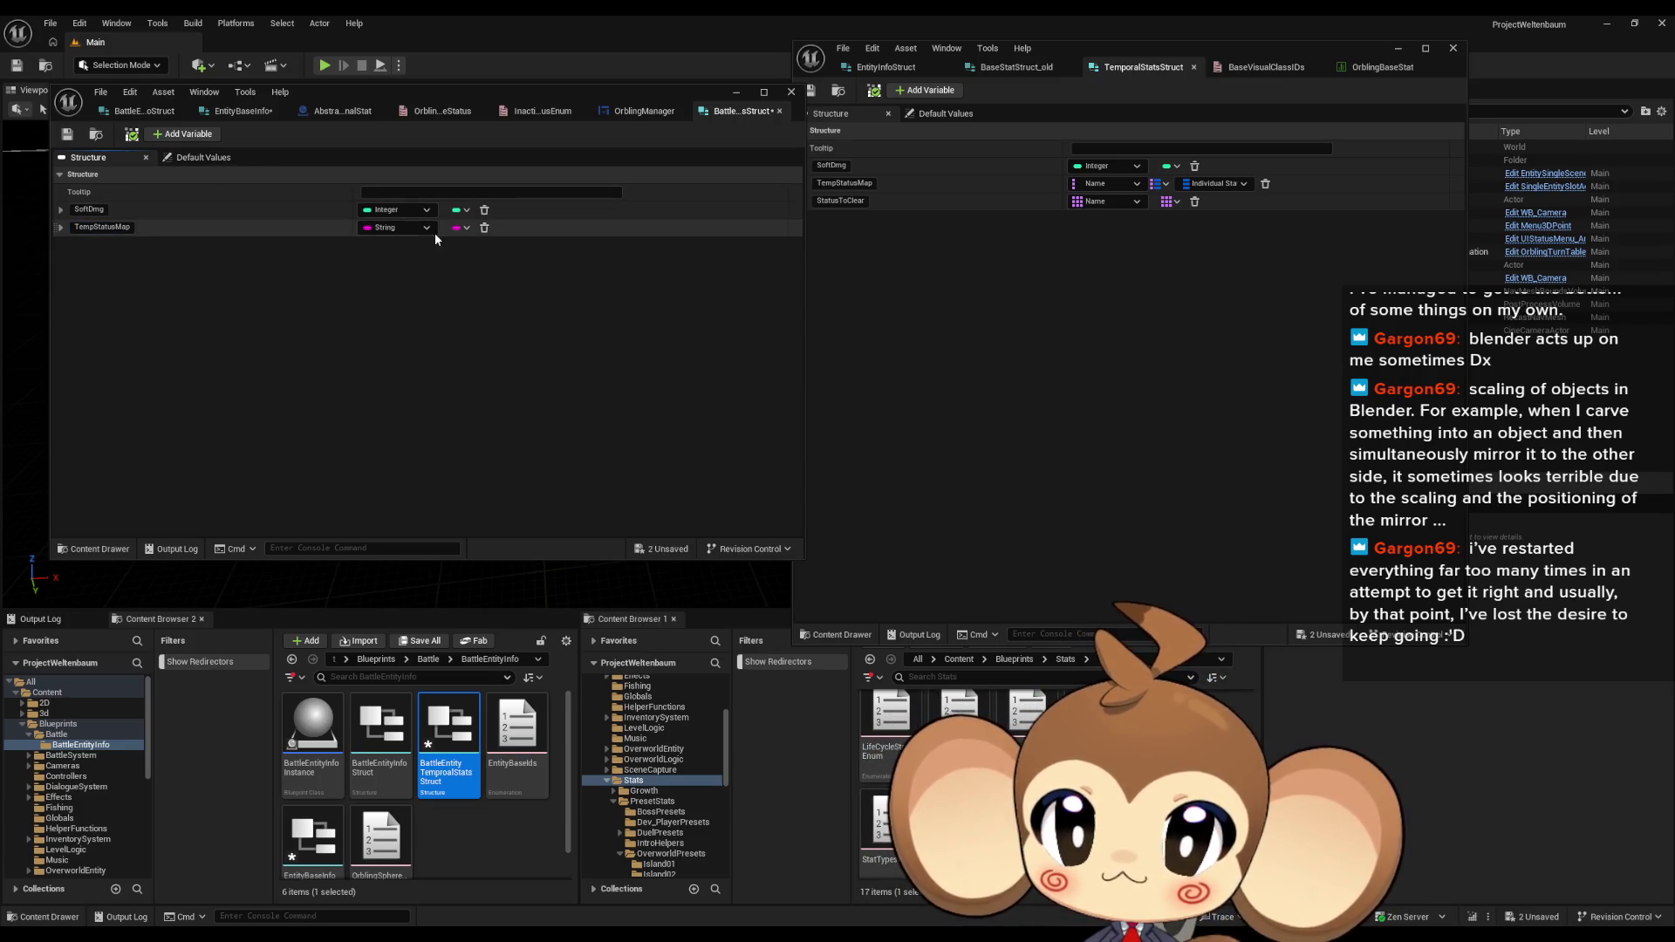
click(463, 229)
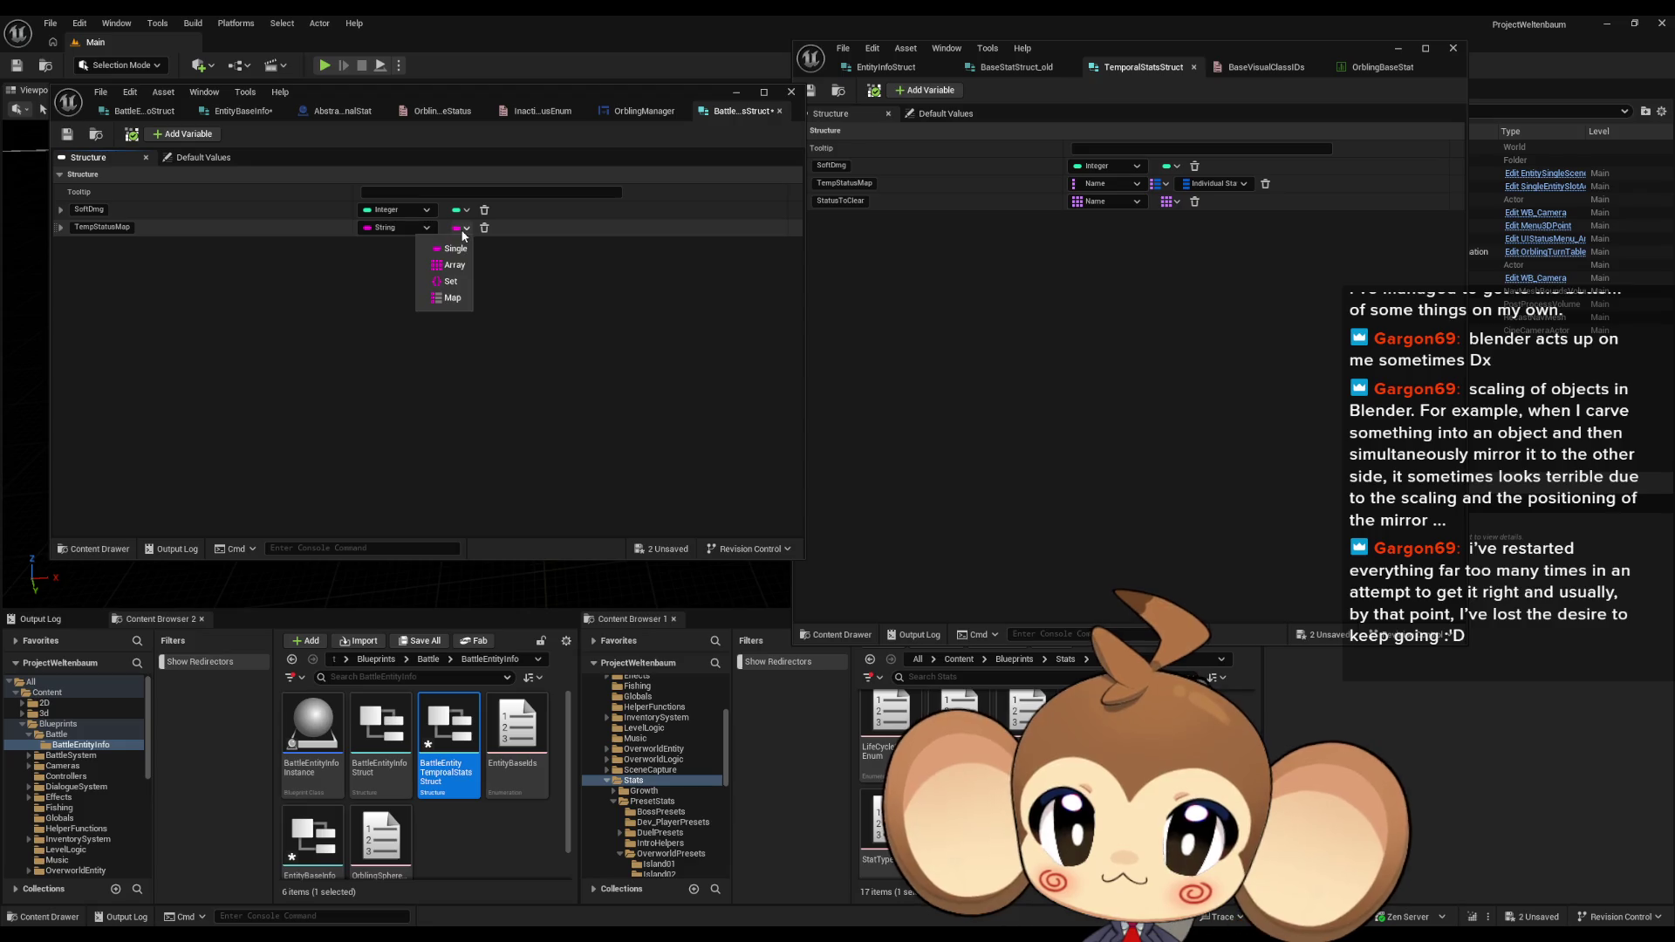
click(445, 299)
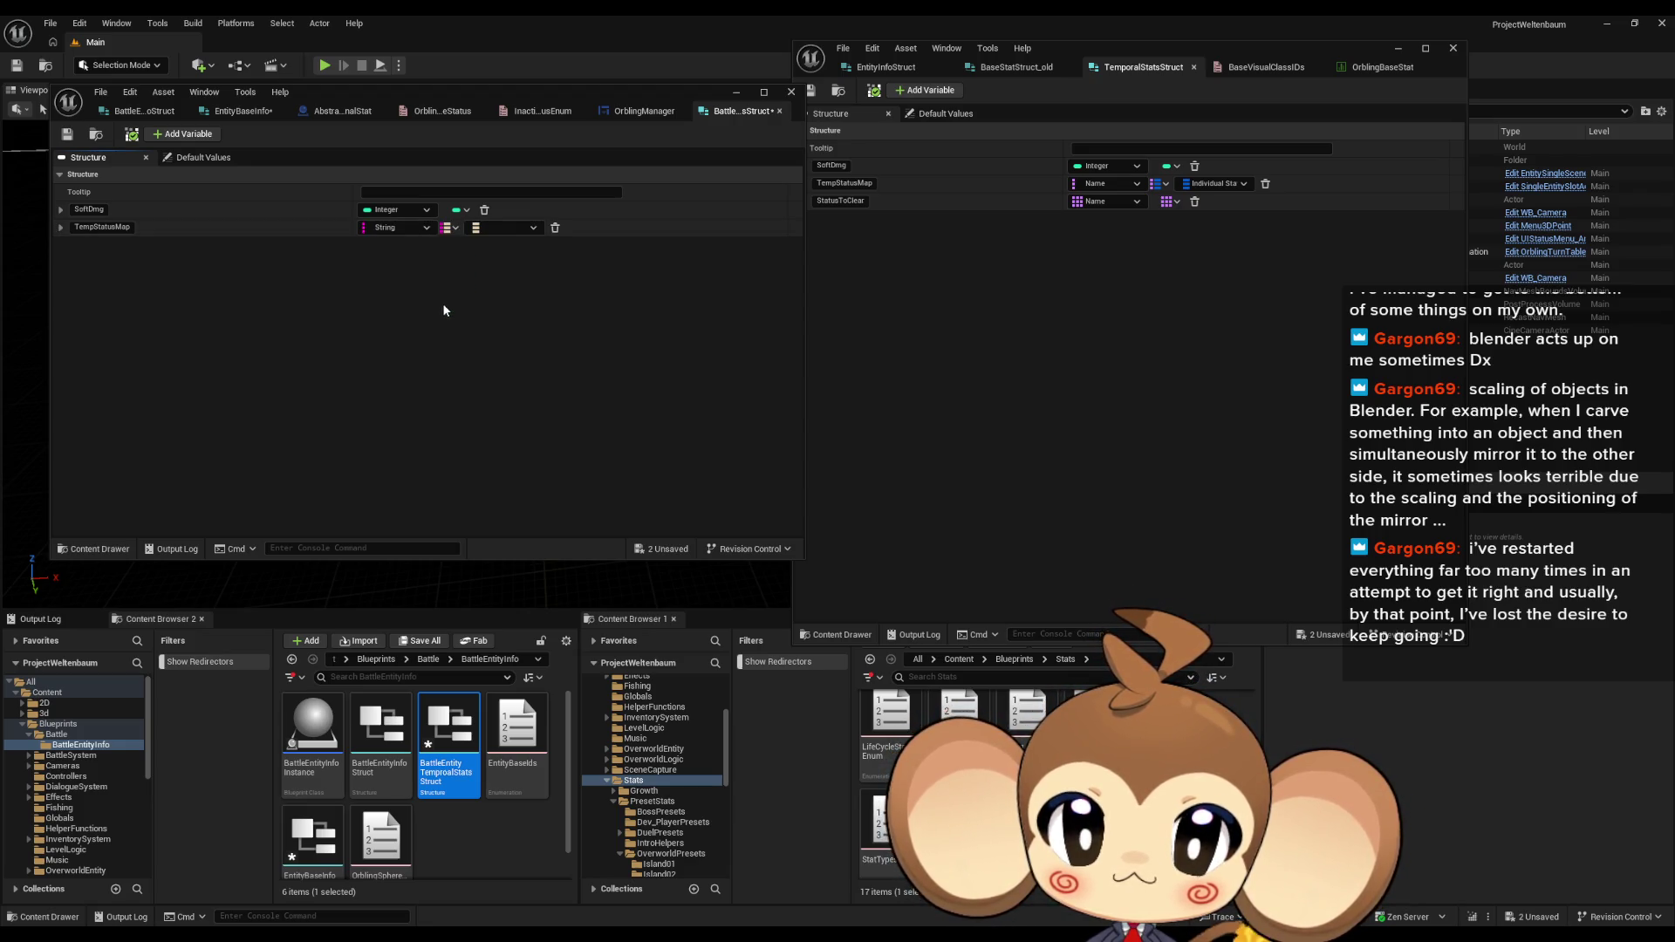
Step: Add a third member named StatusToClear
click(185, 133)
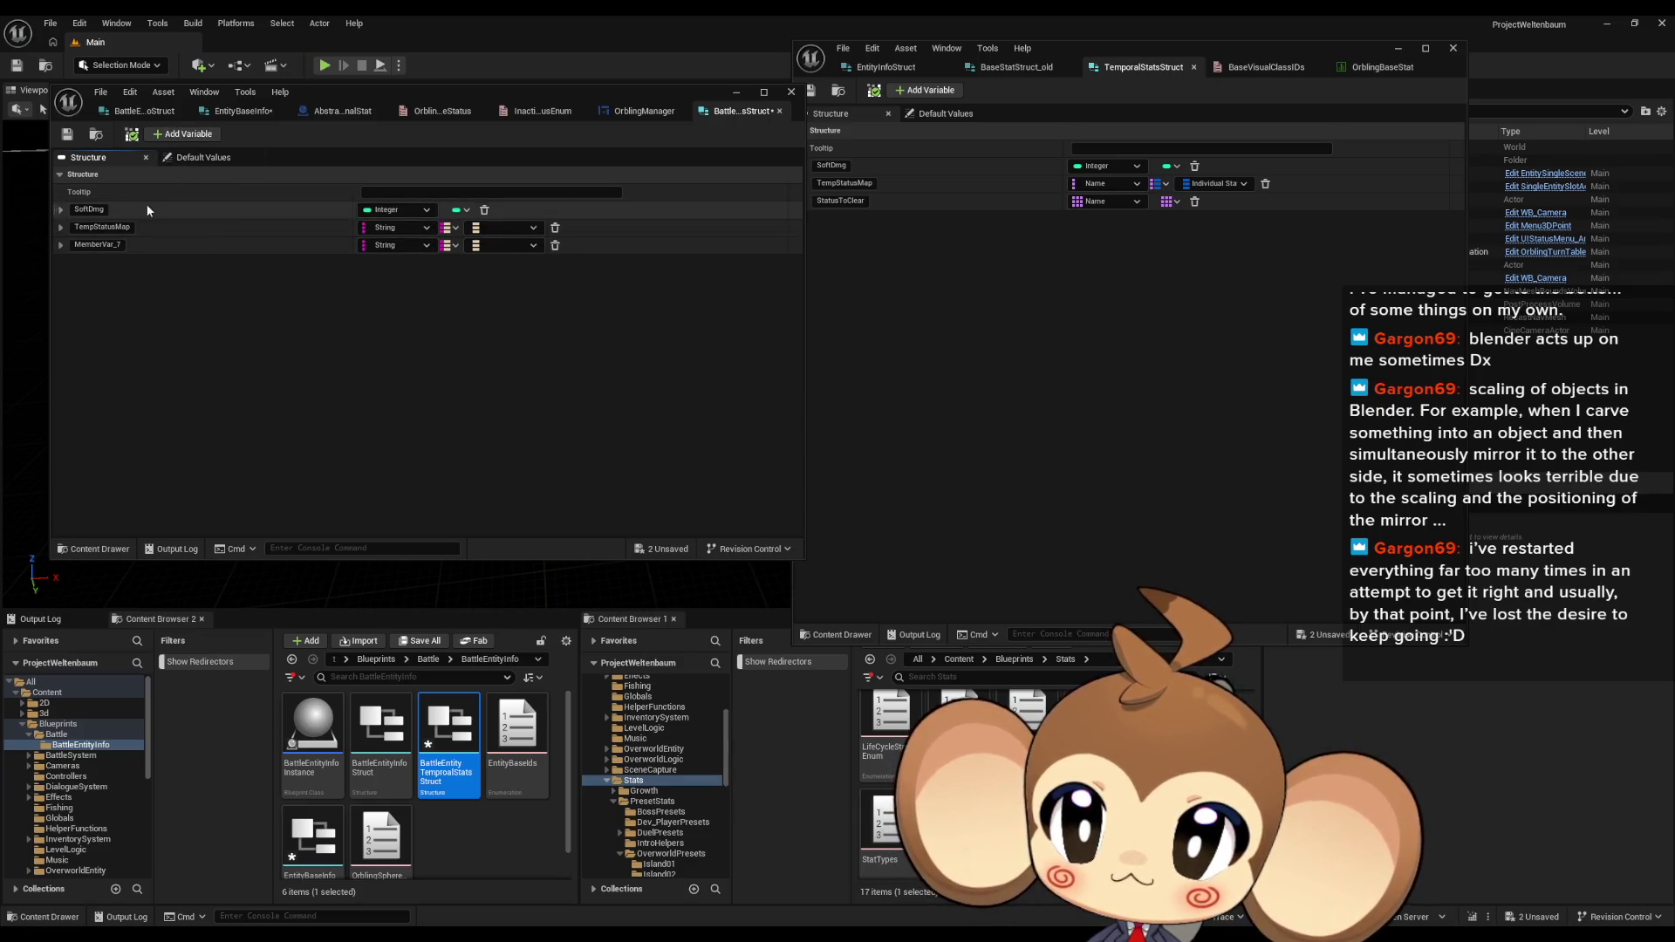
text(S)
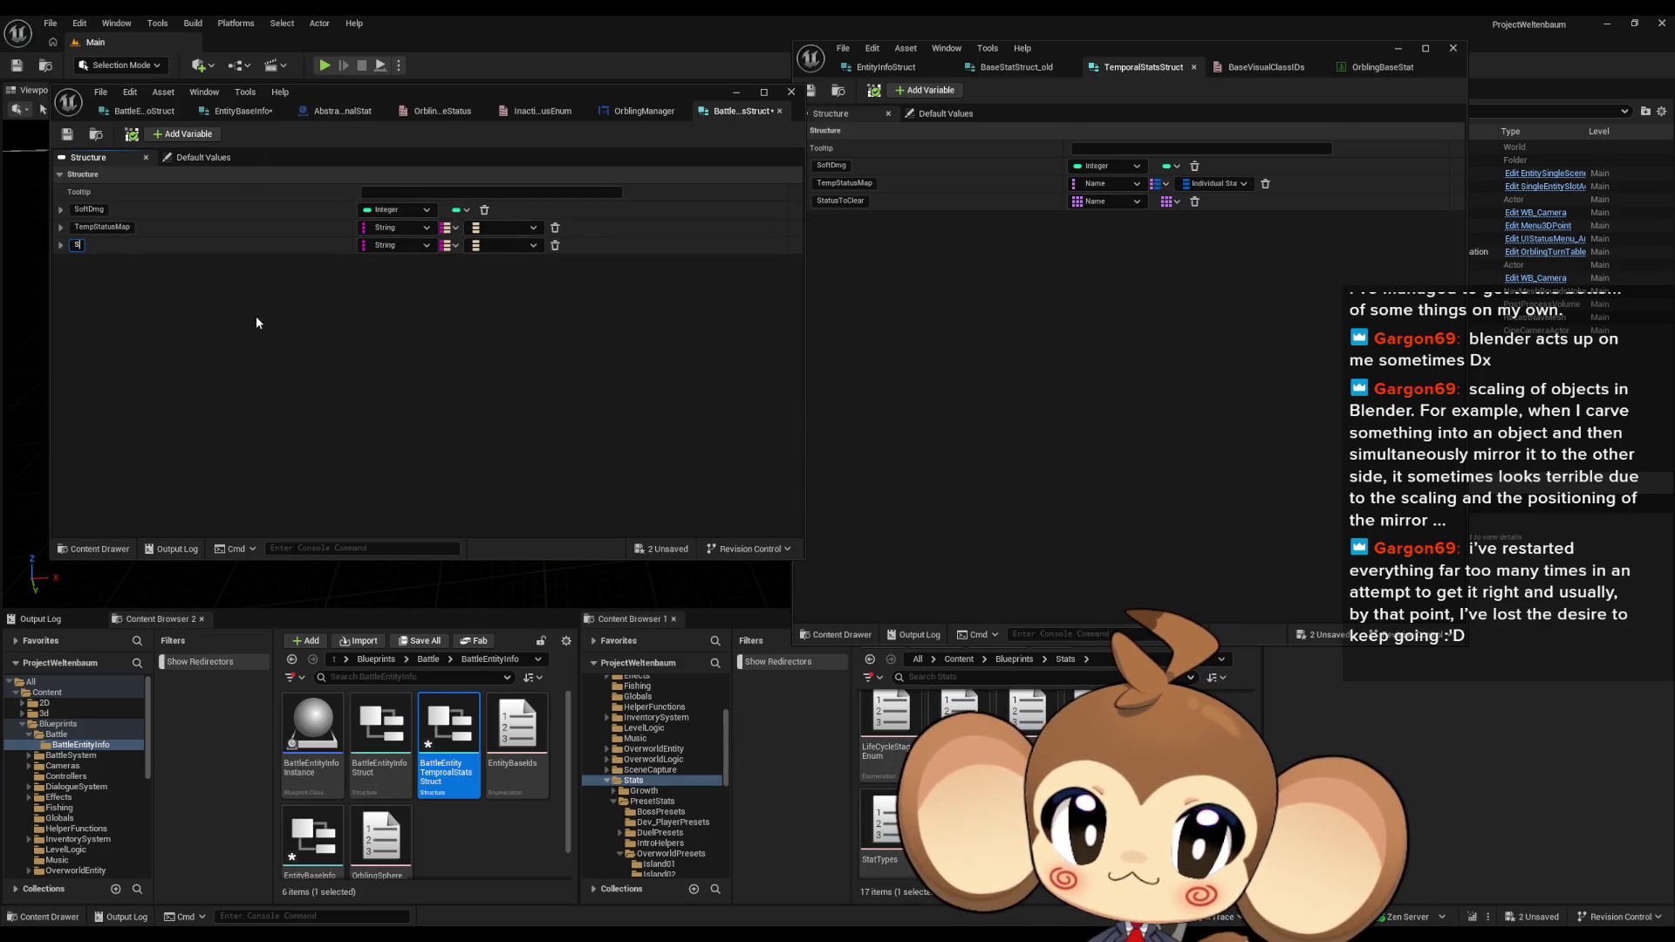
text(tatusToClear)
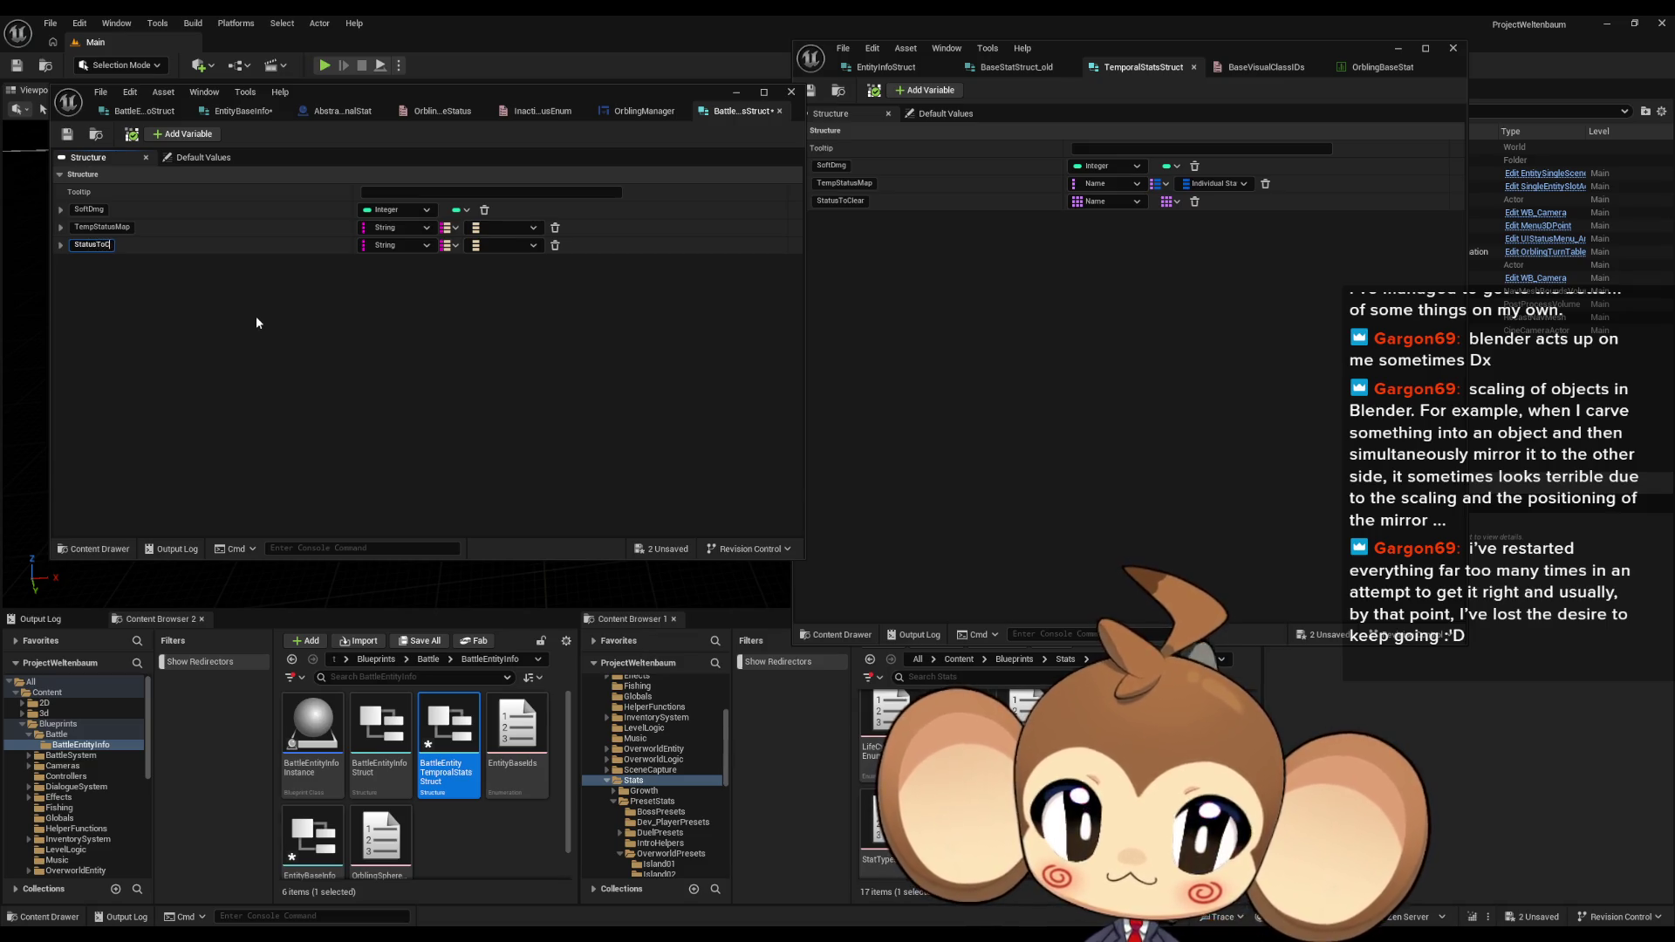
key(Return)
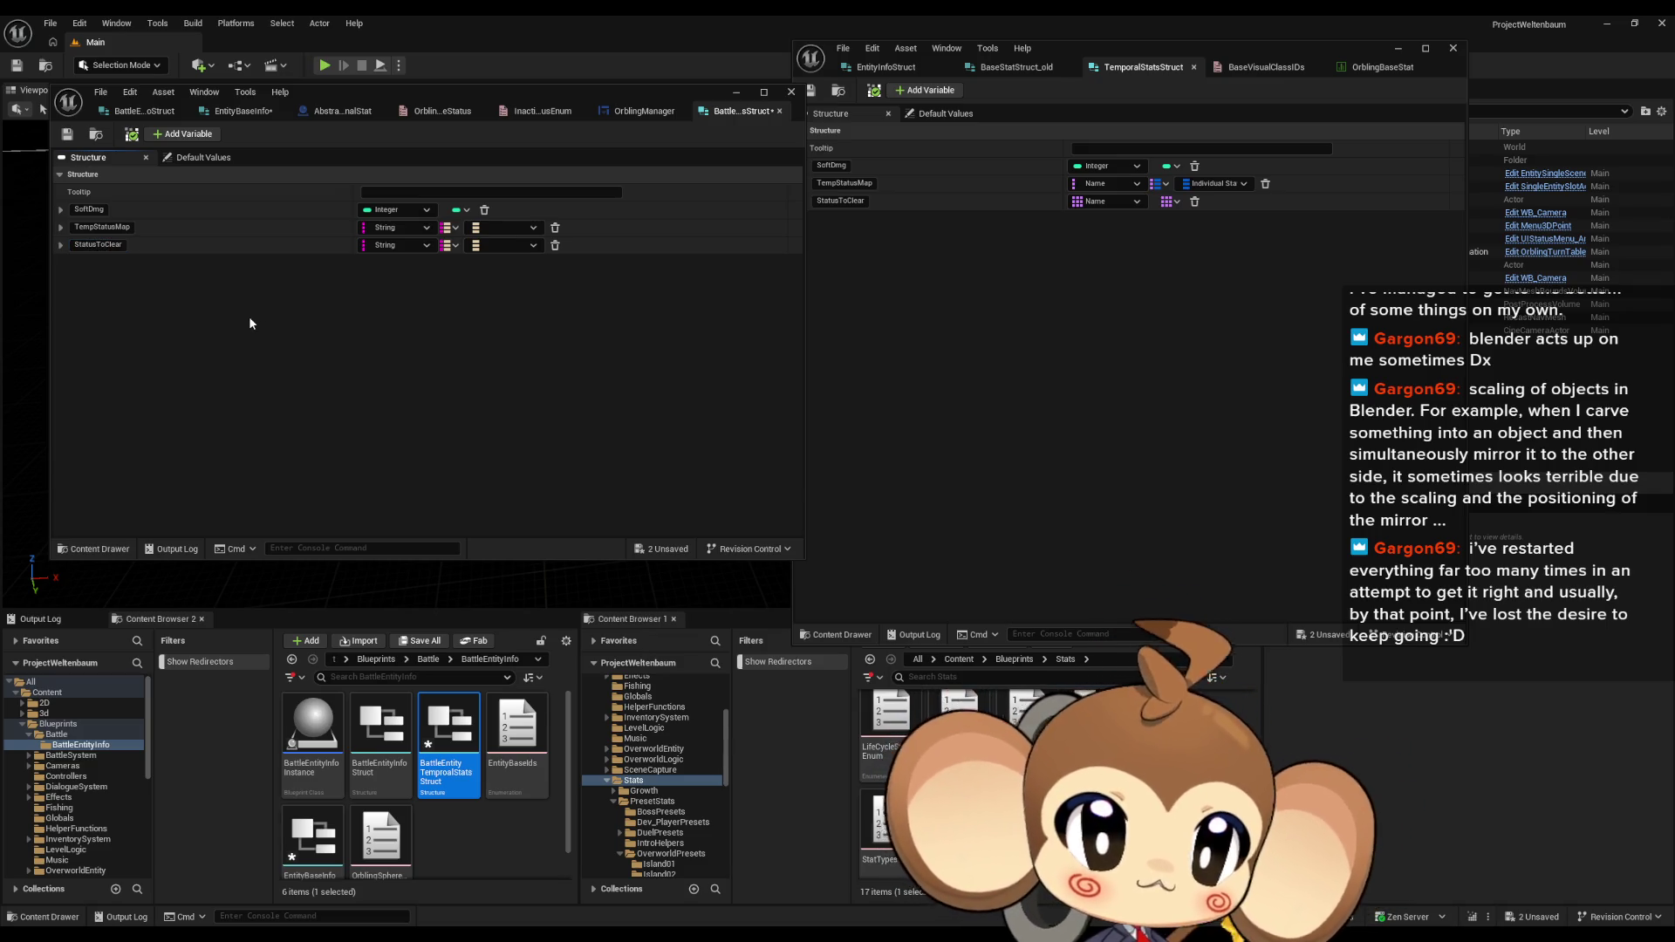